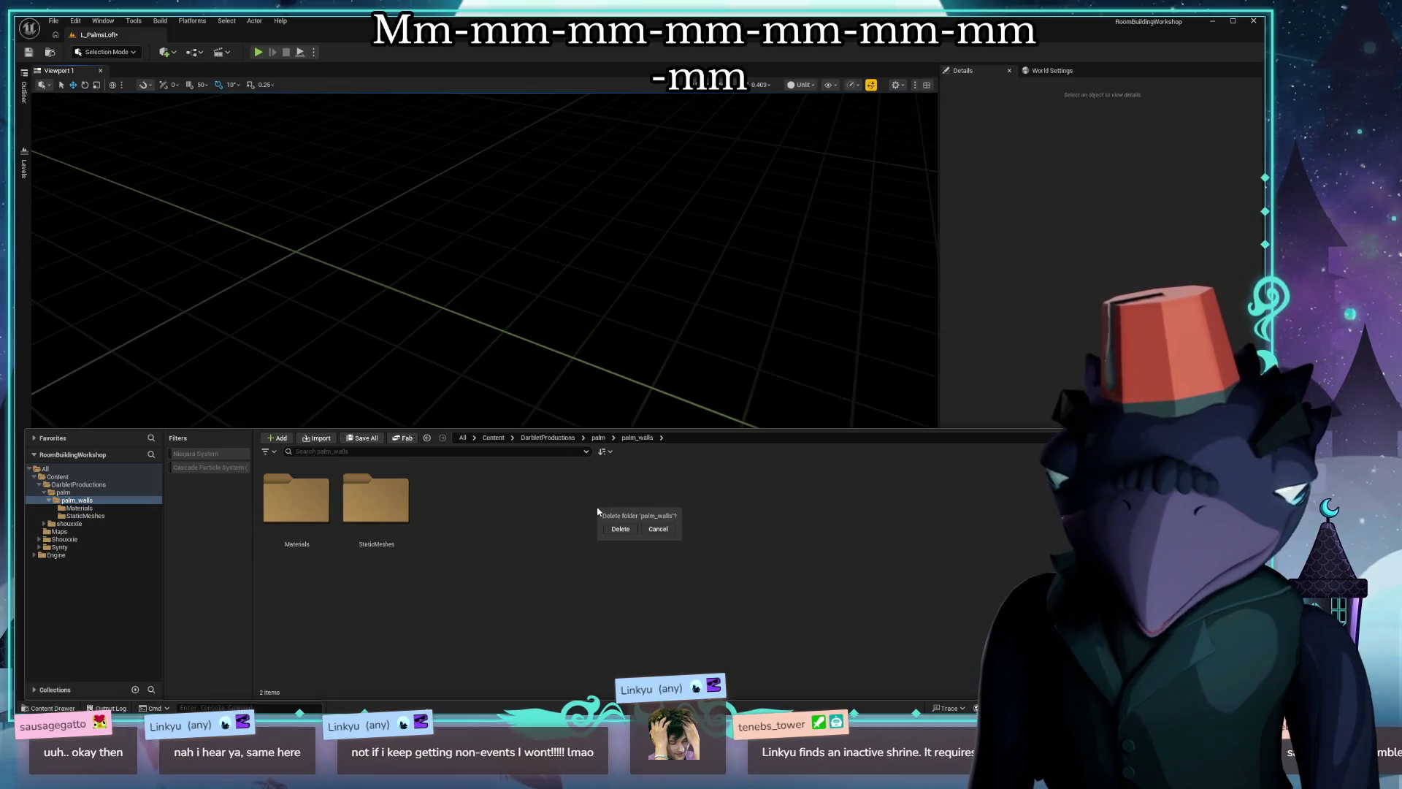
Dismiss the pending prompt and request deletion of the palm_walls folder.
click(626, 528)
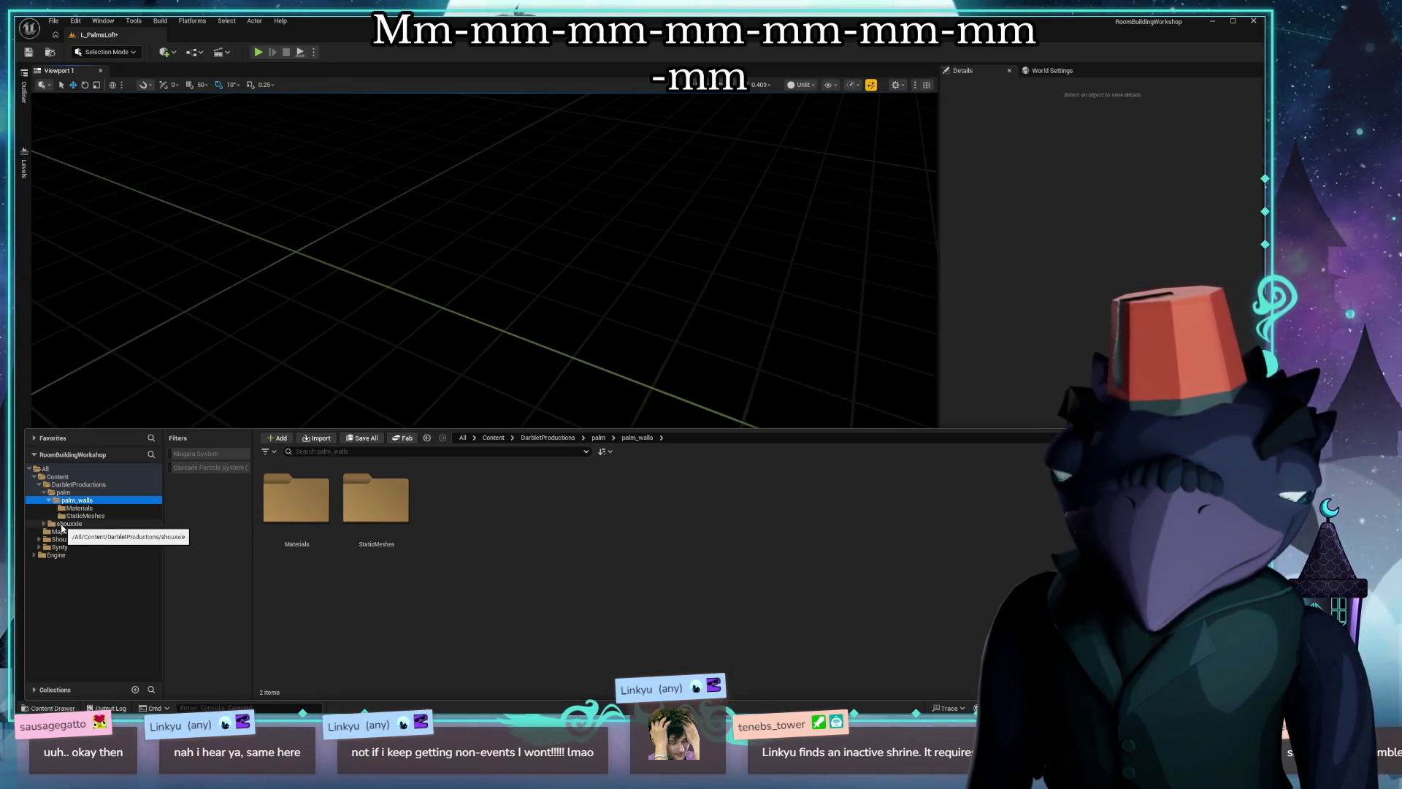
click(93, 494)
right_click(82, 503)
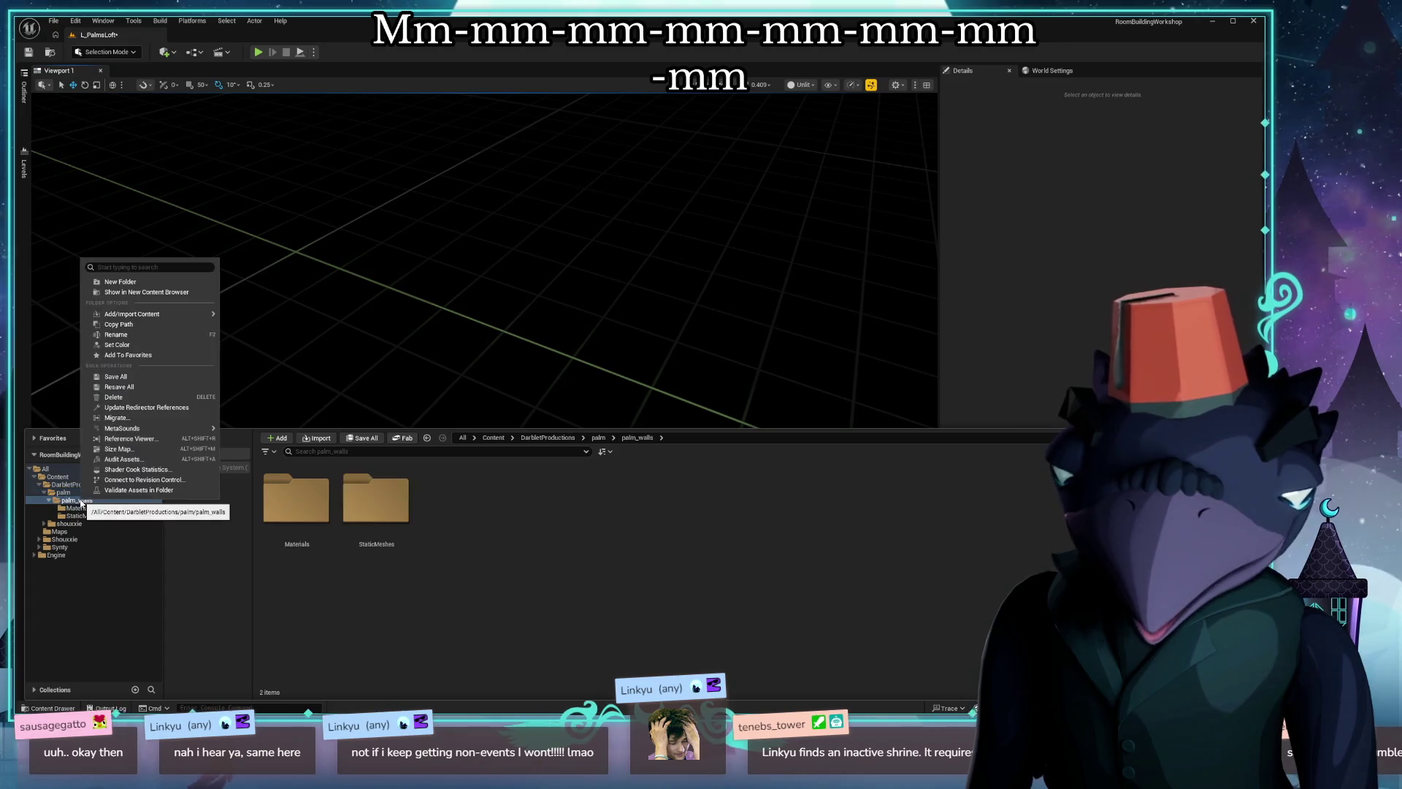
click(77, 509)
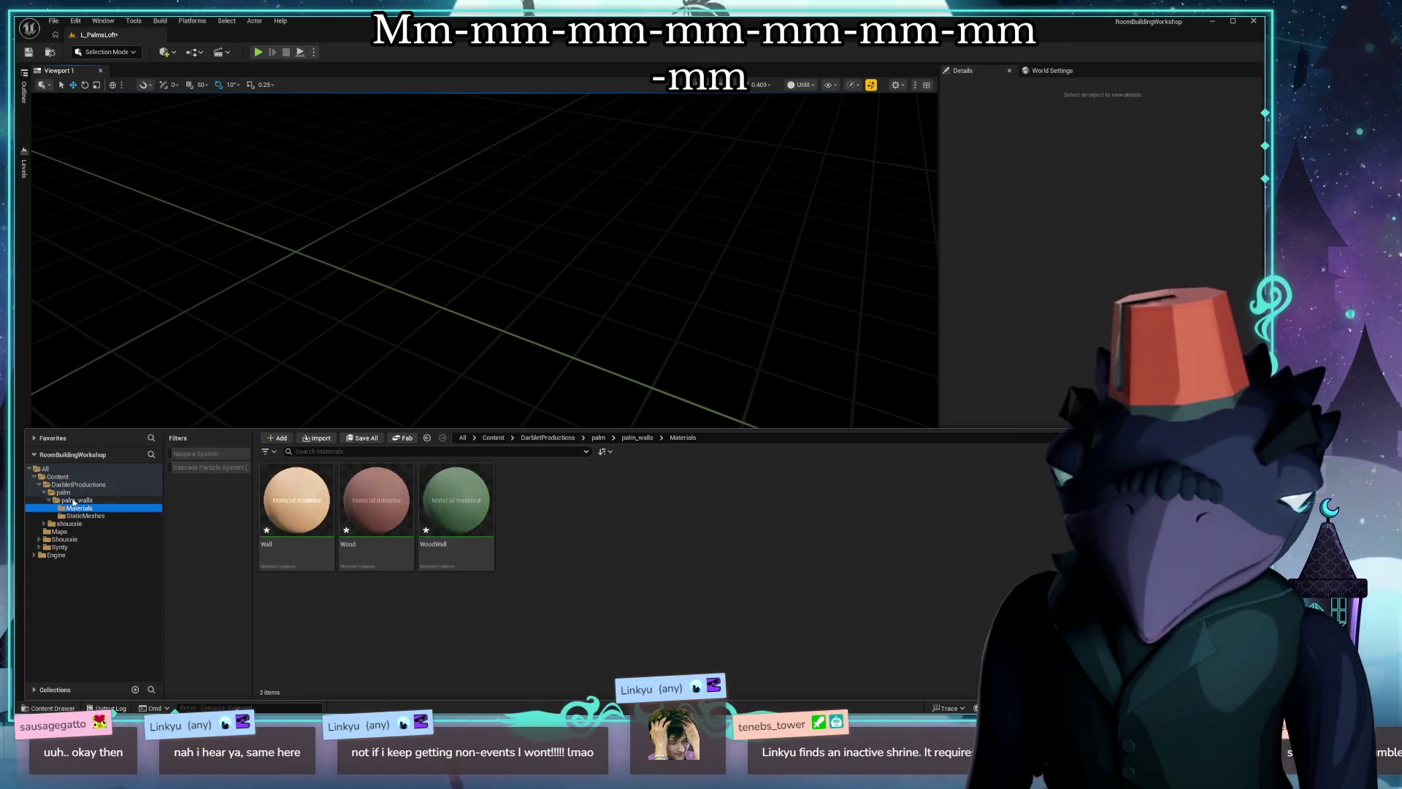
key(Delete)
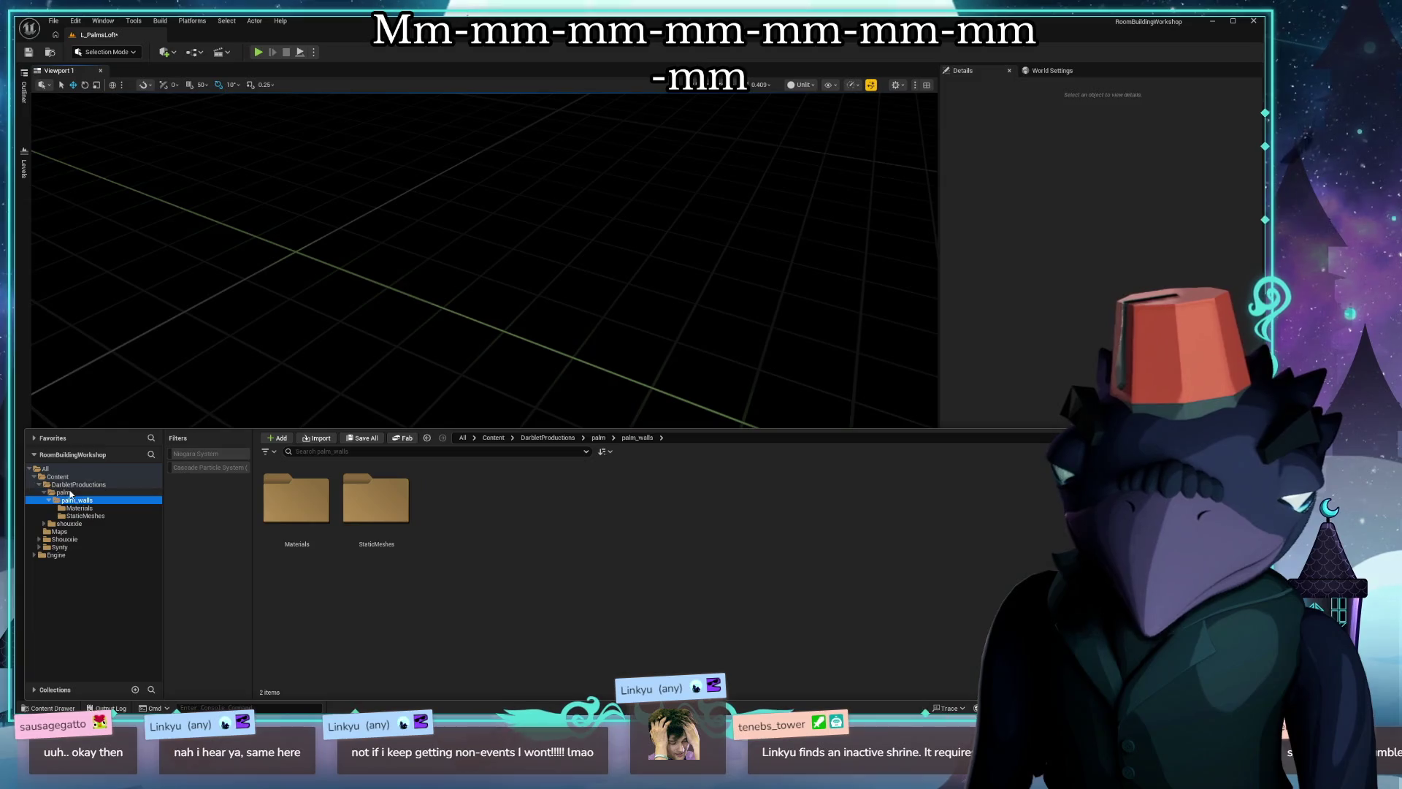
Update redirector references on palm, retry deleting palm_walls, then close the editor via the save prompt.
click(69, 495)
right_click(68, 494)
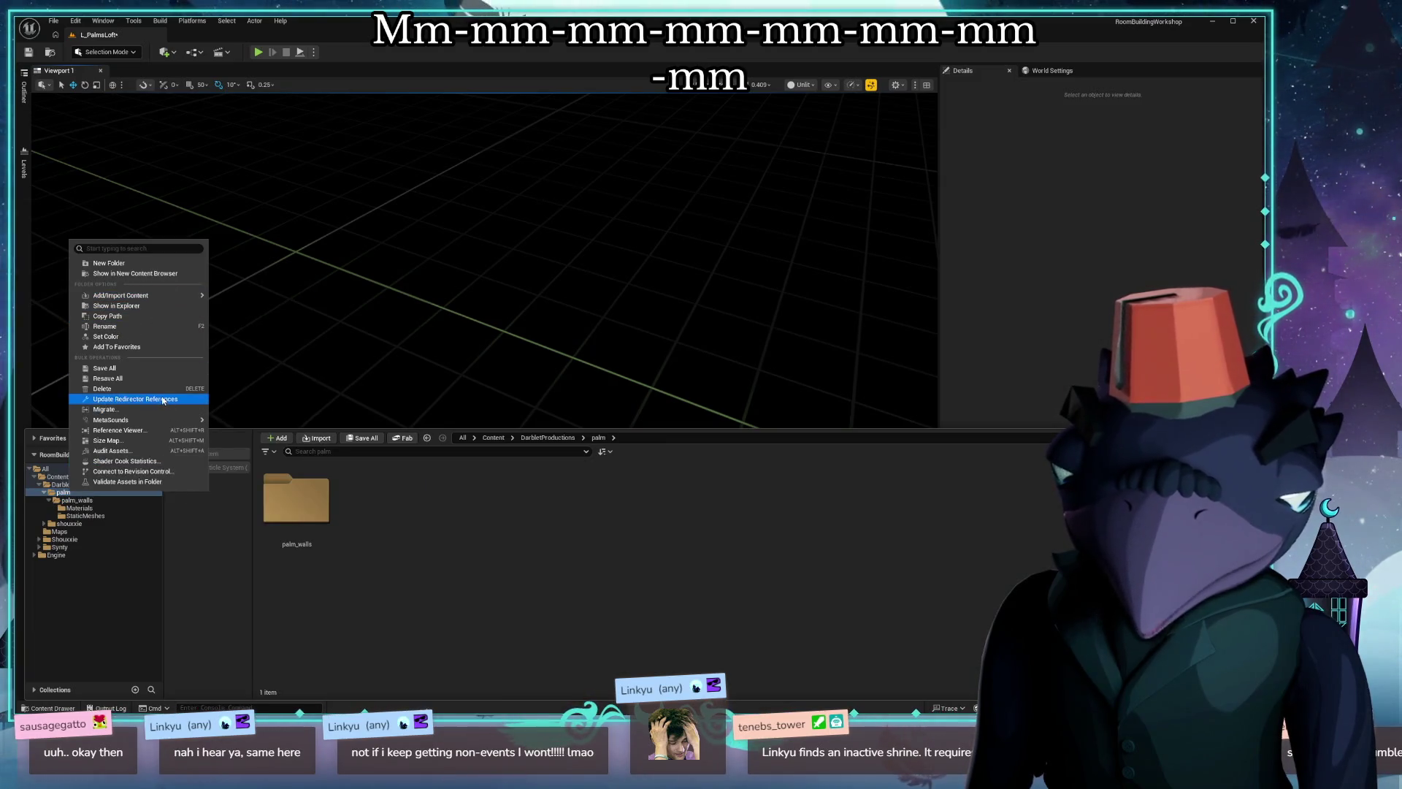
click(162, 398)
click(74, 501)
key(Delete)
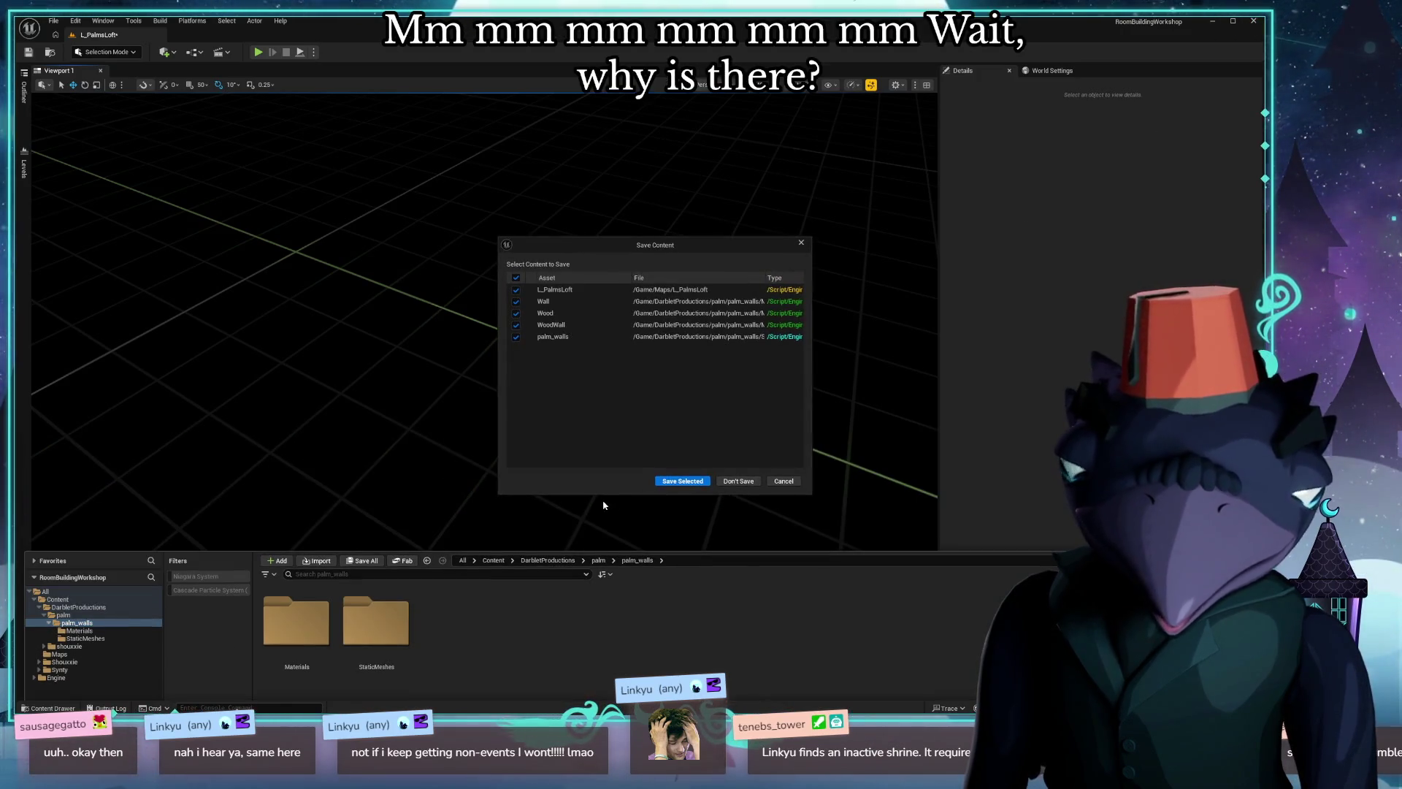
click(738, 482)
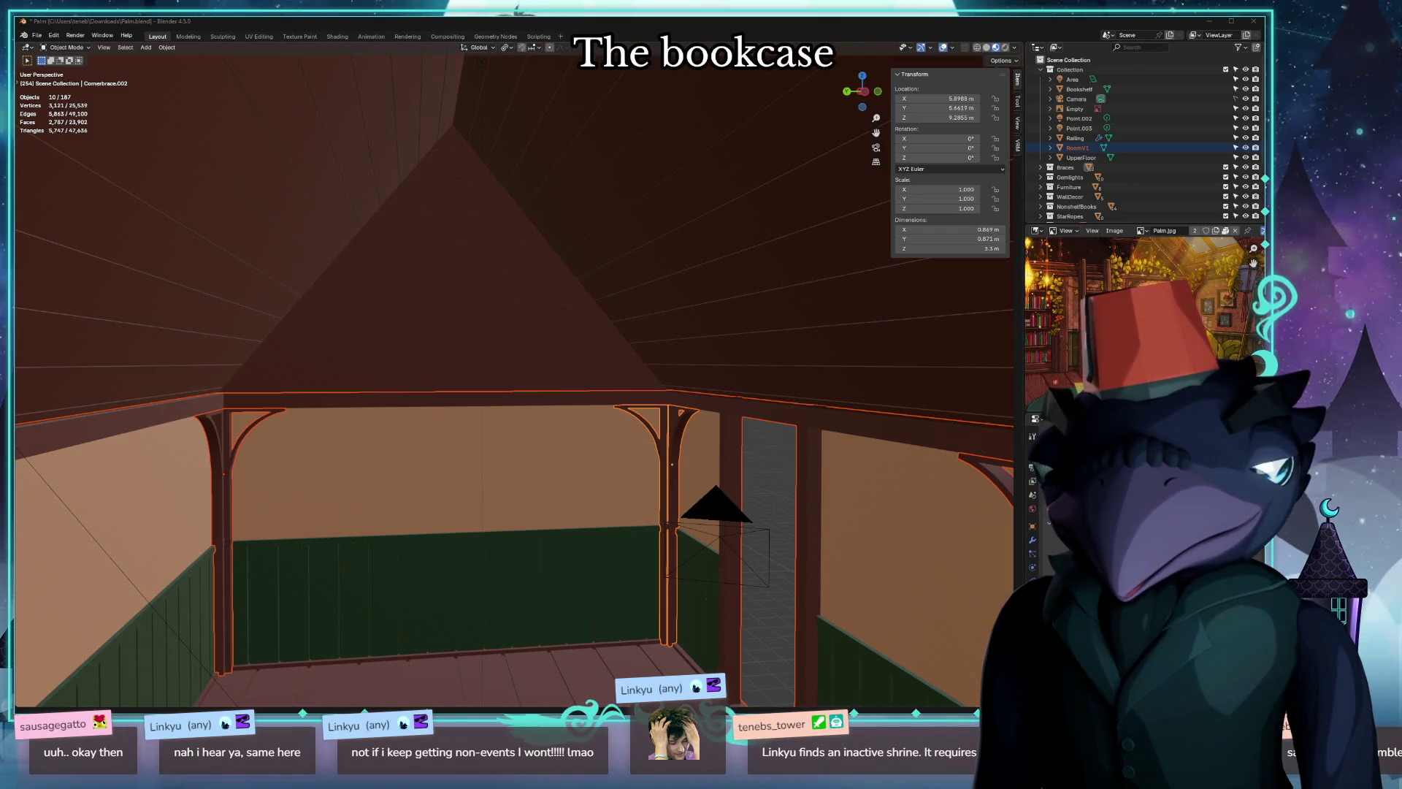
Launch RoomBuildingWorkshop.uproject from the file manager to reopen Unreal Editor.
key(alt+Tab)
click(251, 173)
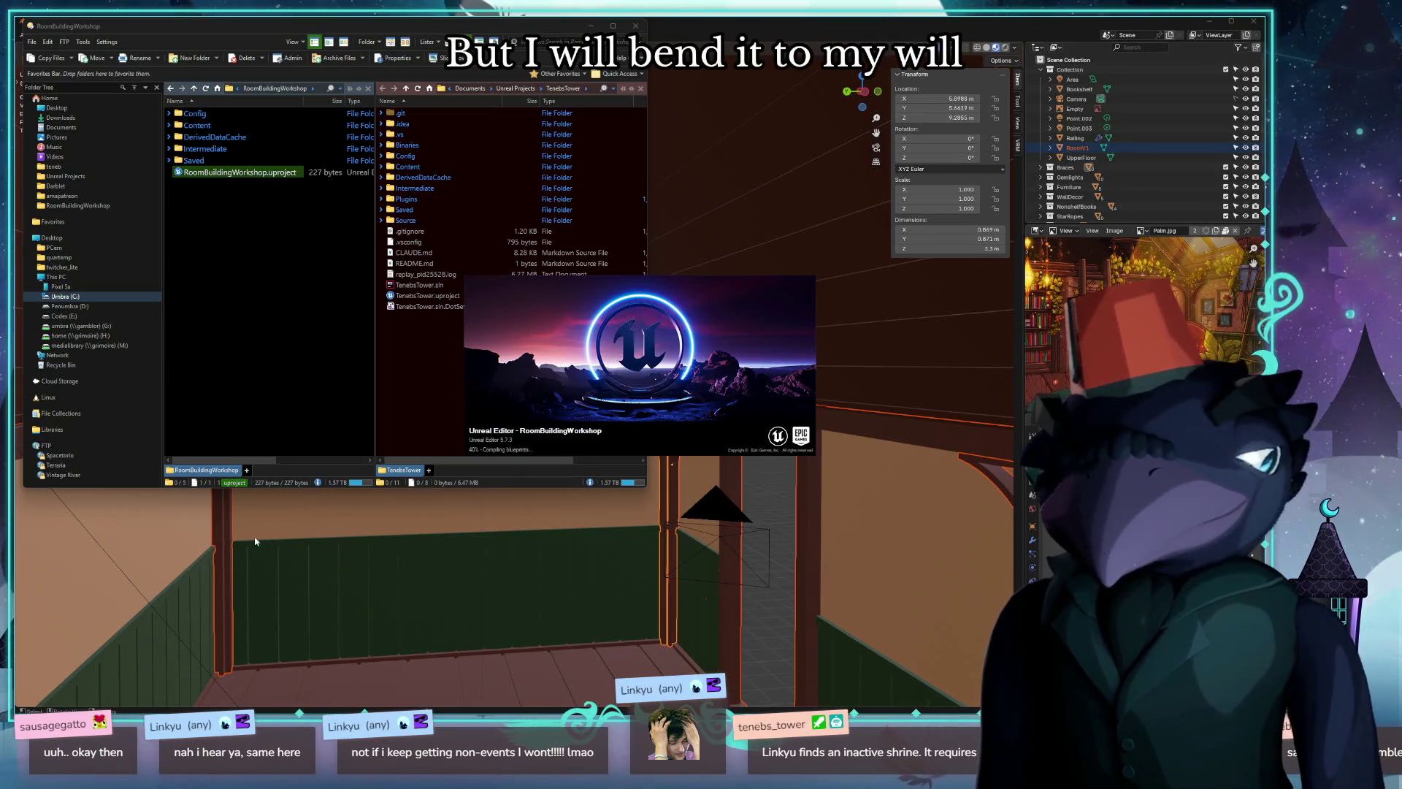
Hide the Directory Opus window so the loaded Unreal Editor is visible.
click(173, 31)
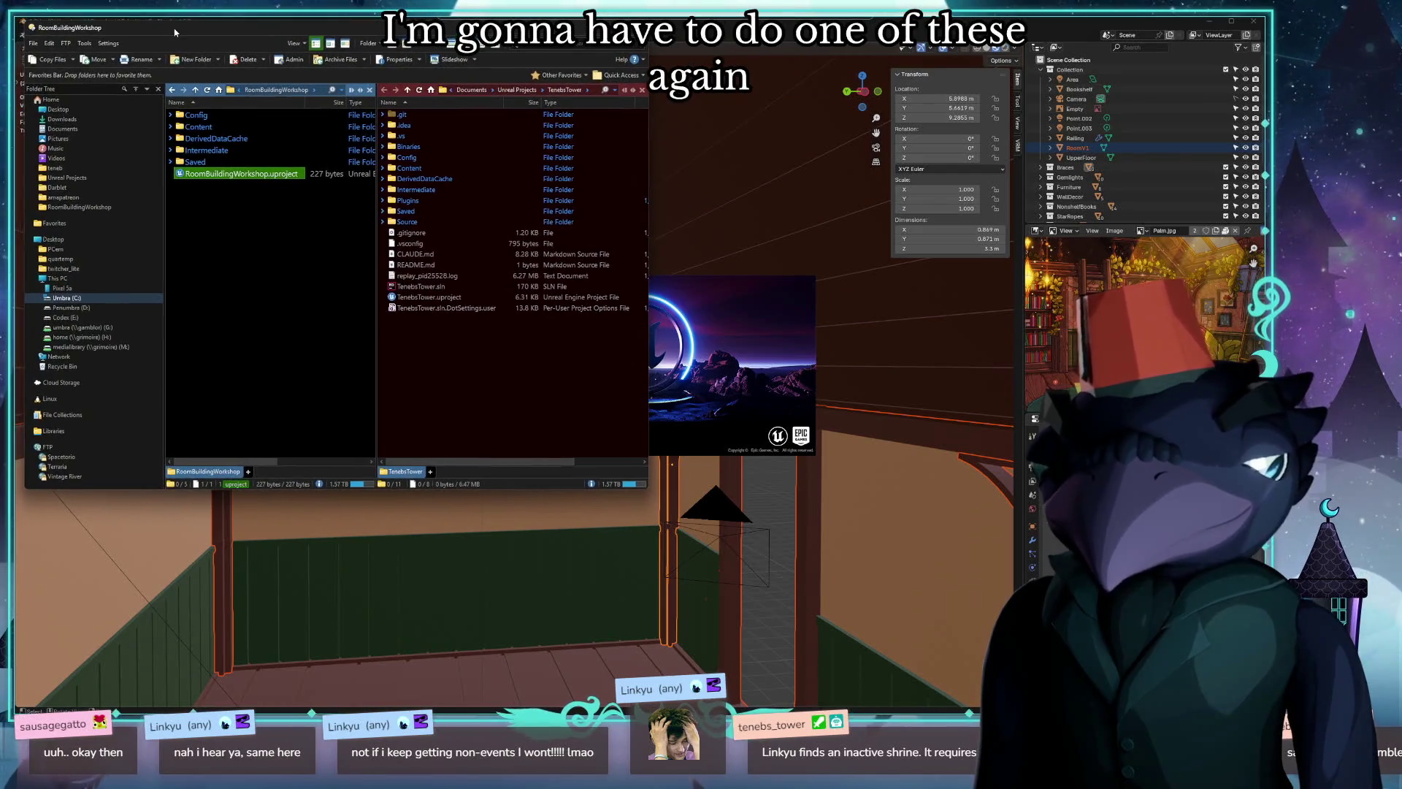
drag(174, 32, 171, 31)
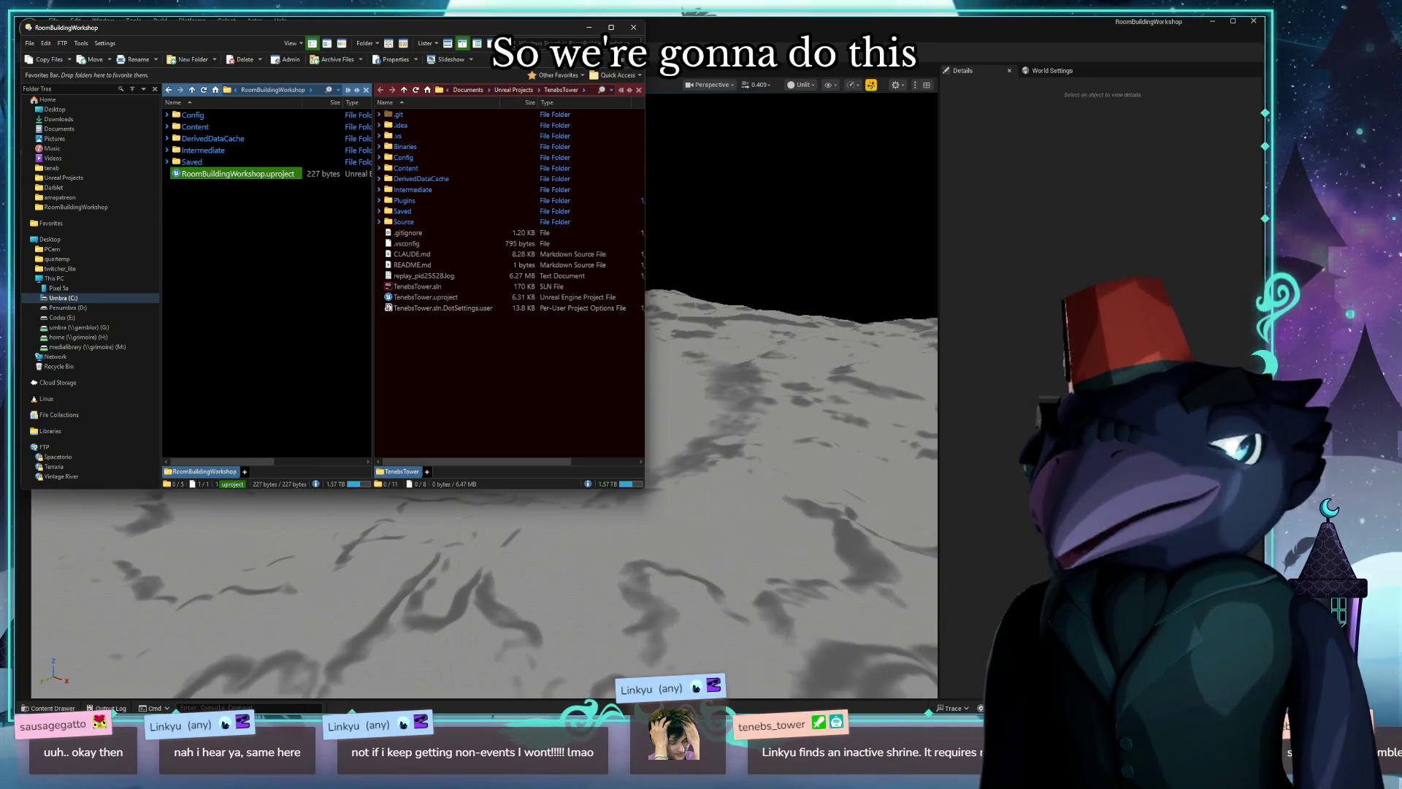
click(661, 194)
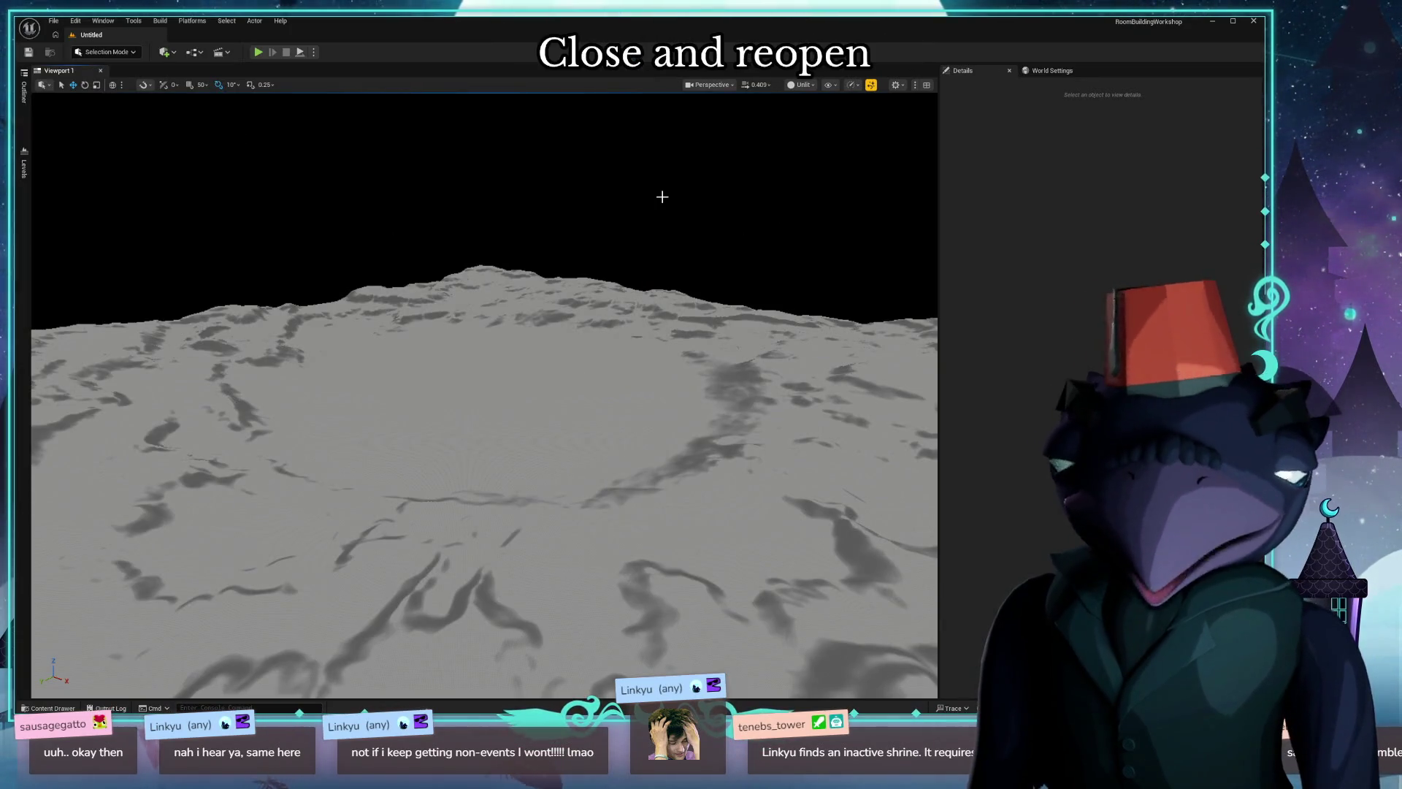
Browse DarbletProductions > palm > Maps and load the L_PalmsLoft level, then list open windows.
key(ctrl+space)
click(69, 484)
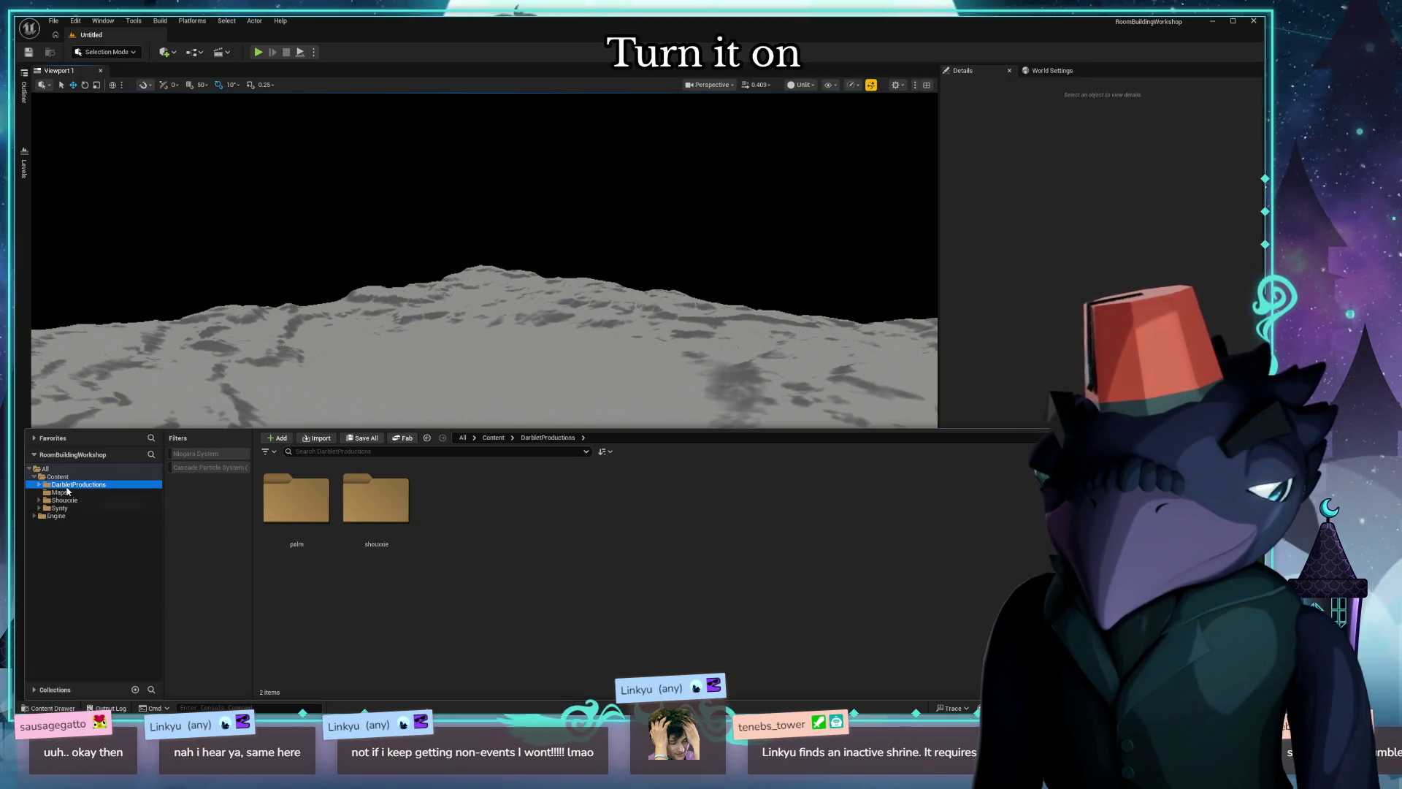
double_click(307, 511)
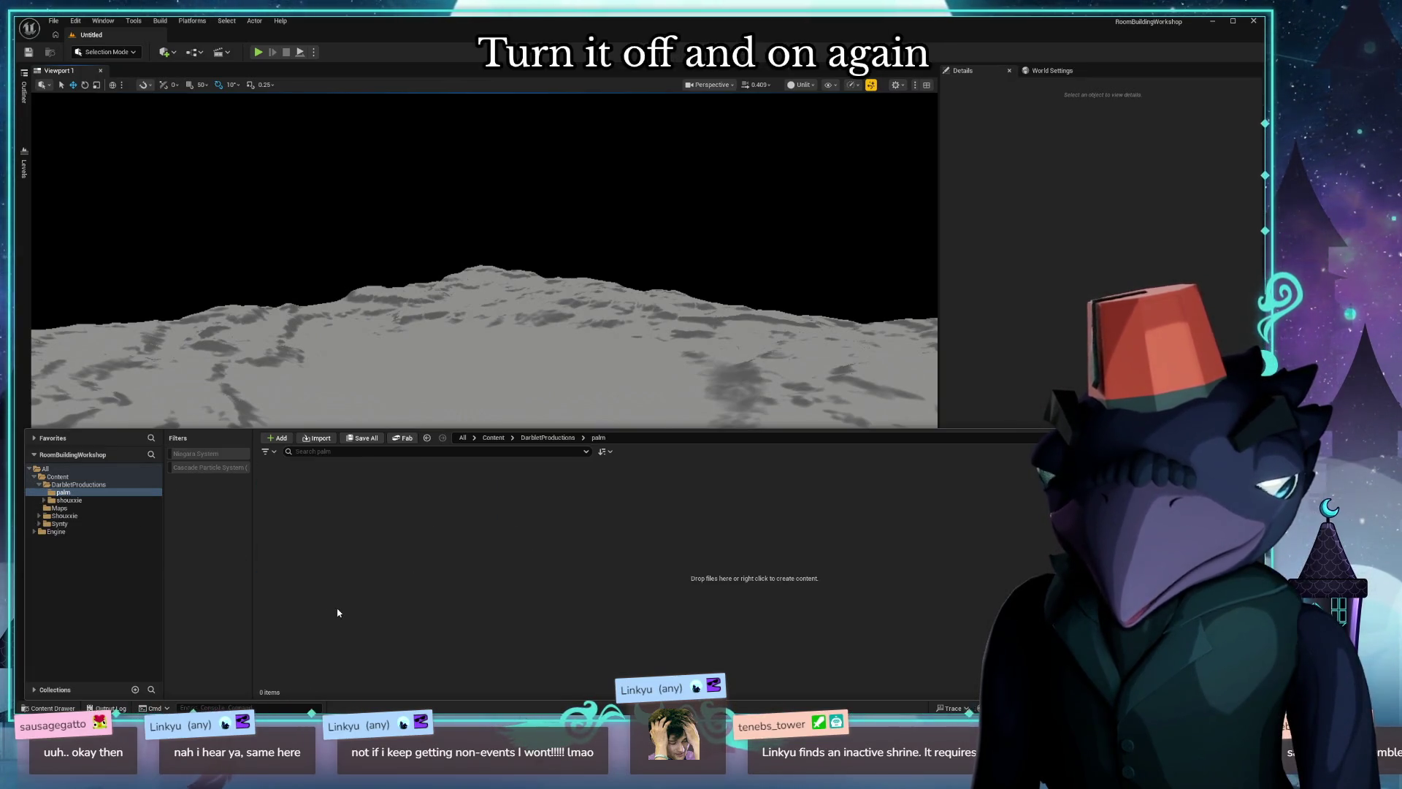
click(80, 507)
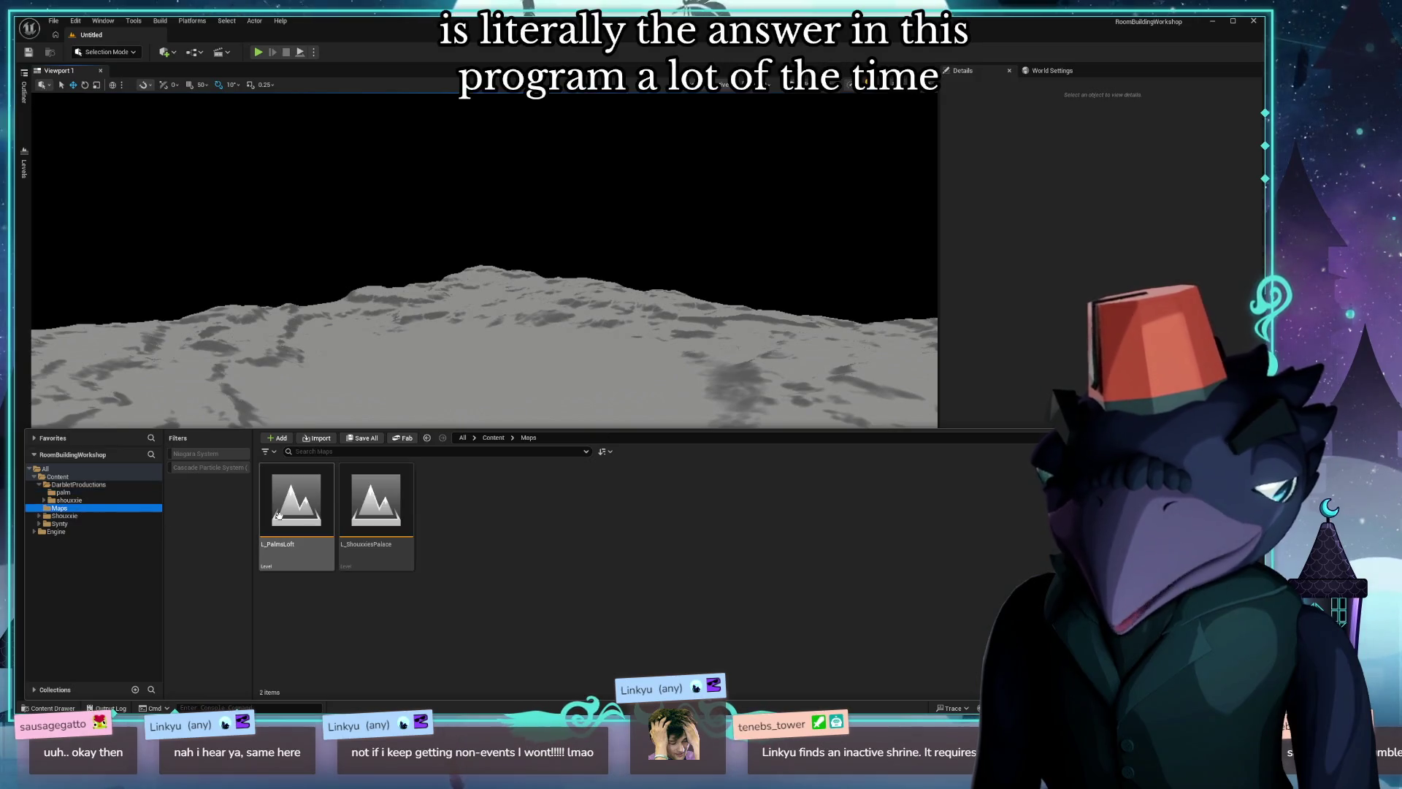
double_click(296, 505)
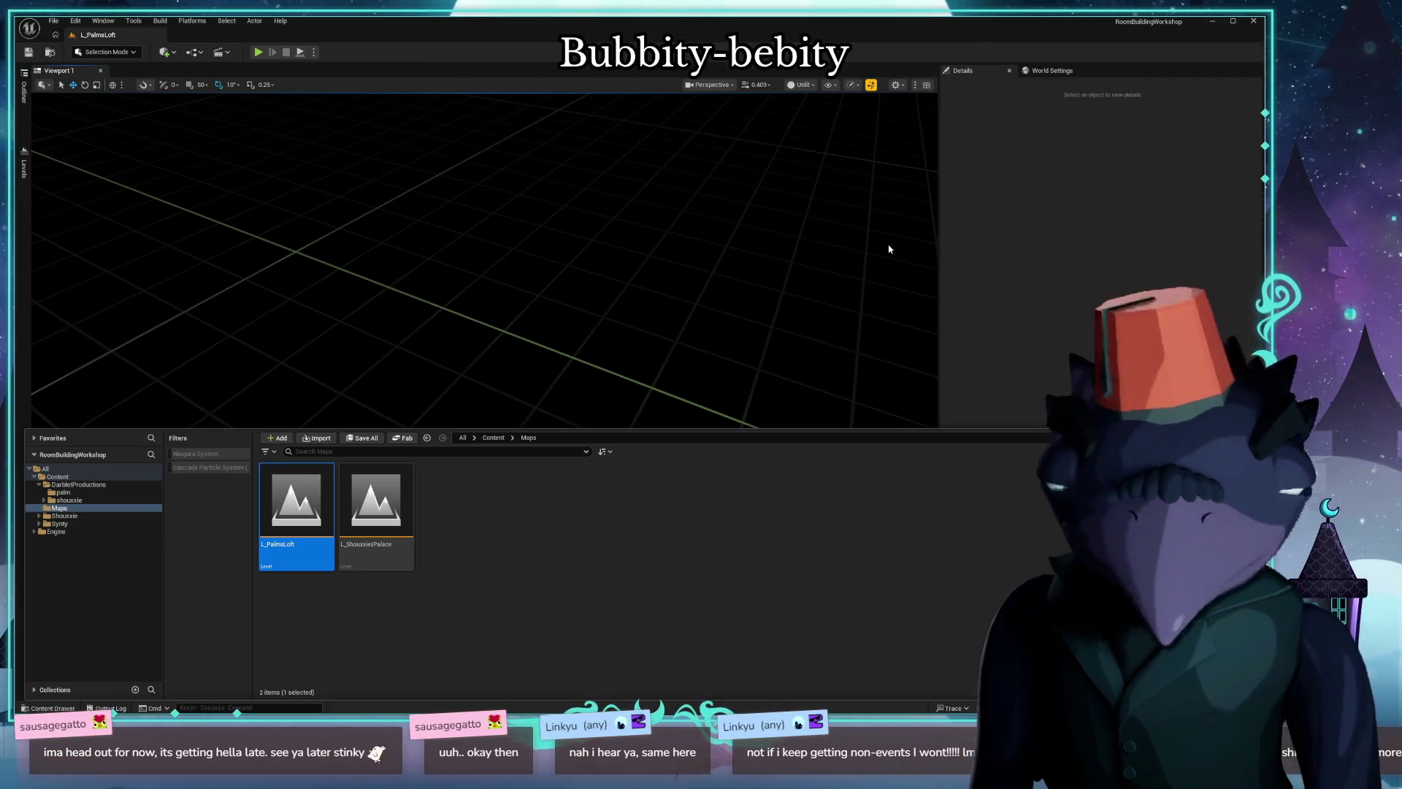
right_drag(666, 329, 666, 329)
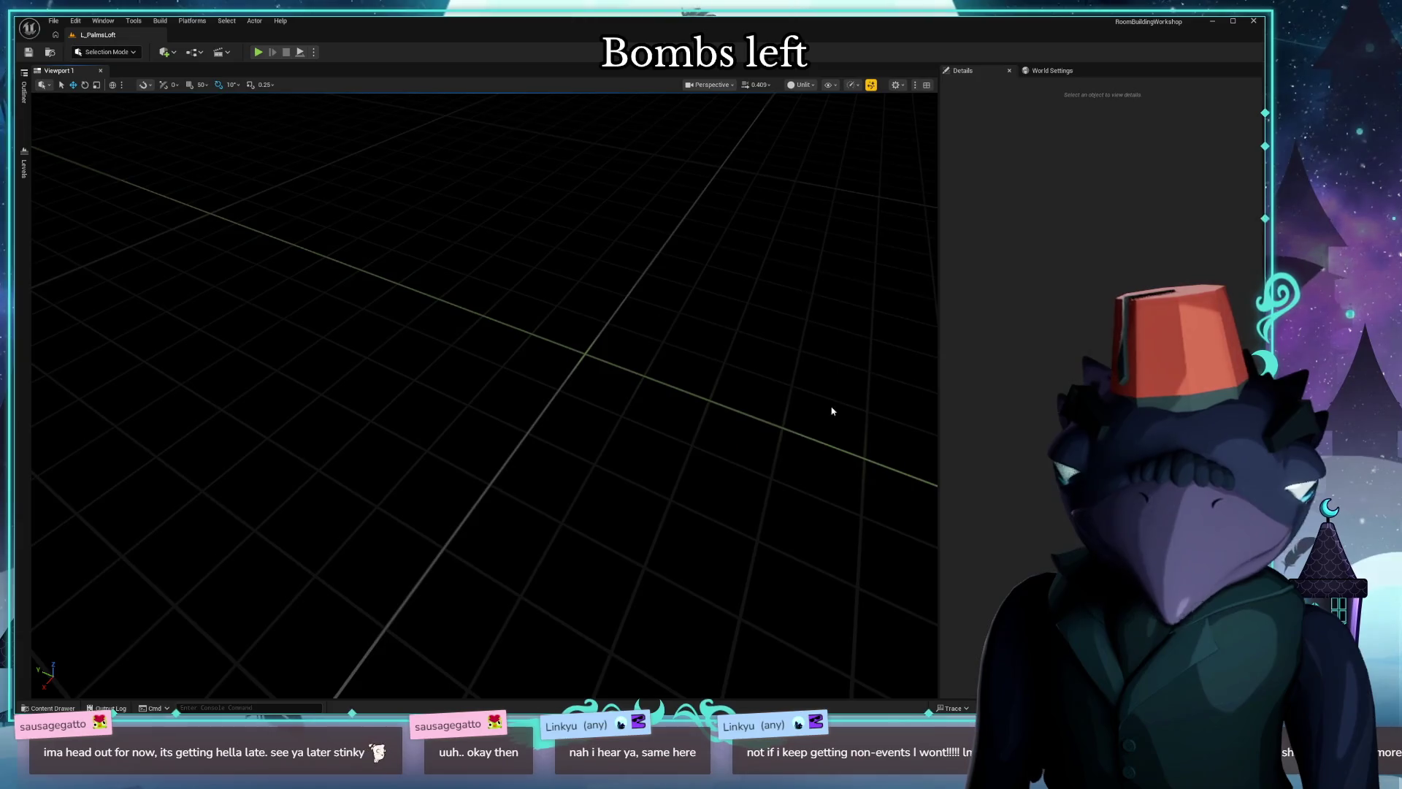
key(alt+Tab)
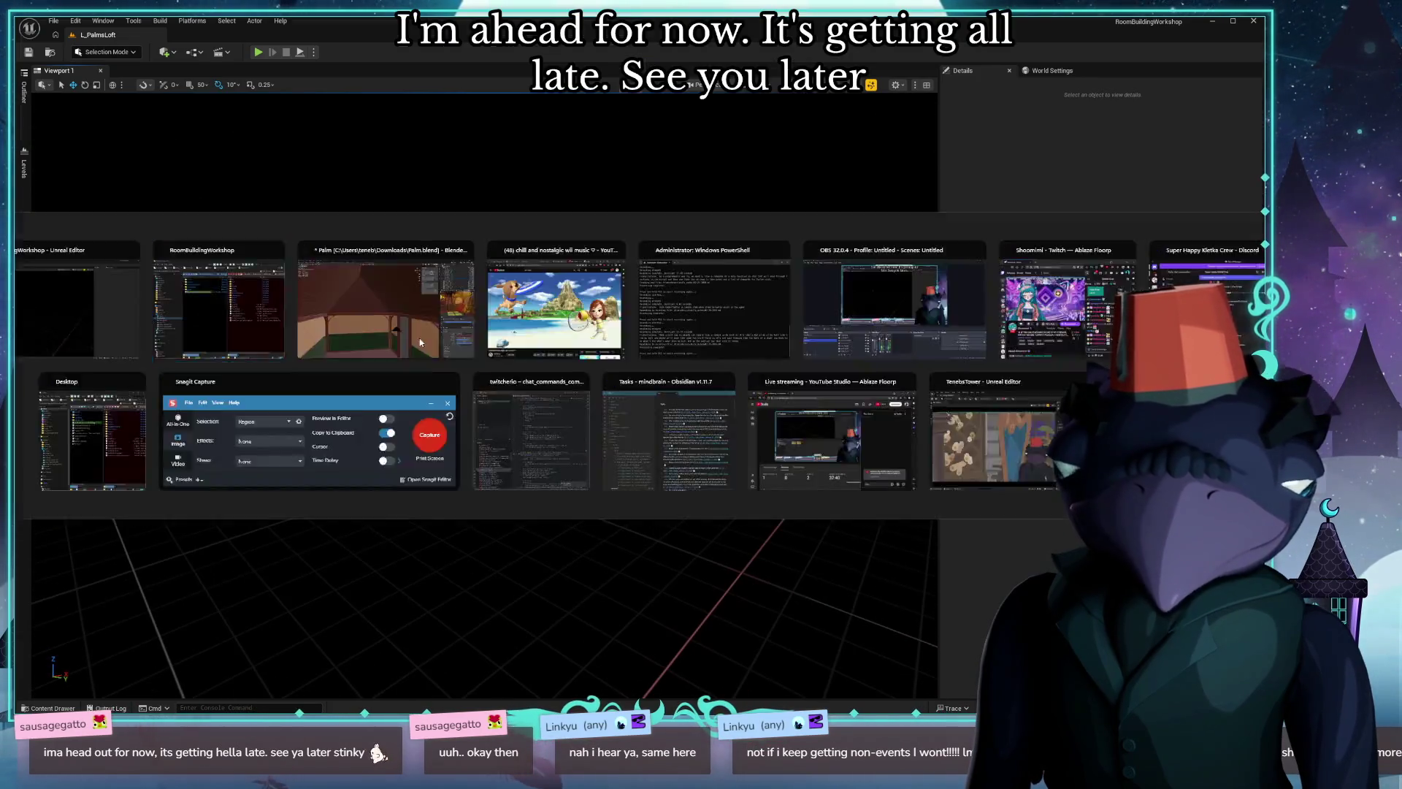
Switch to Blender, select the red wall object and clear its location to the origin.
key(alt+Tab)
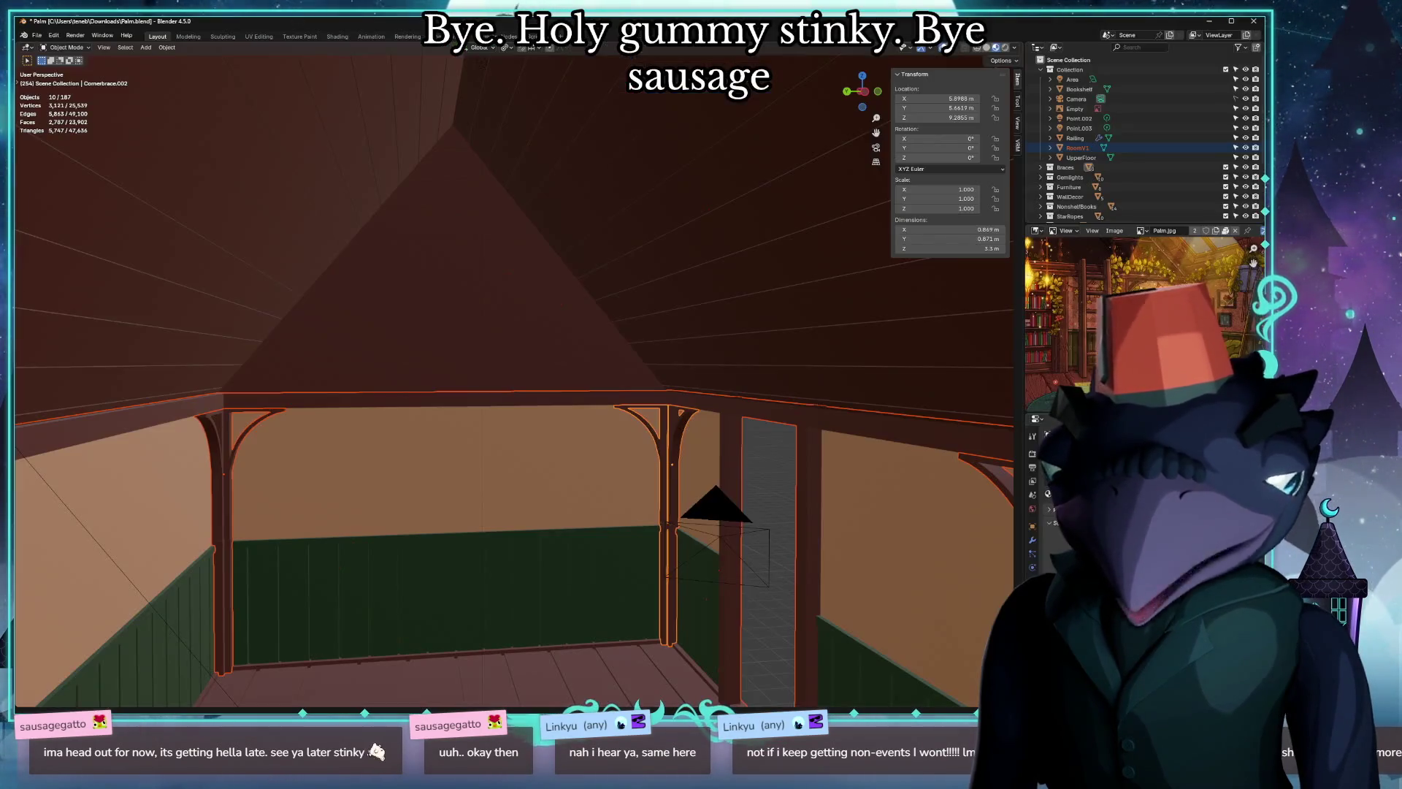
scroll(312, 394, up, 5)
scroll(311, 393, down, 3)
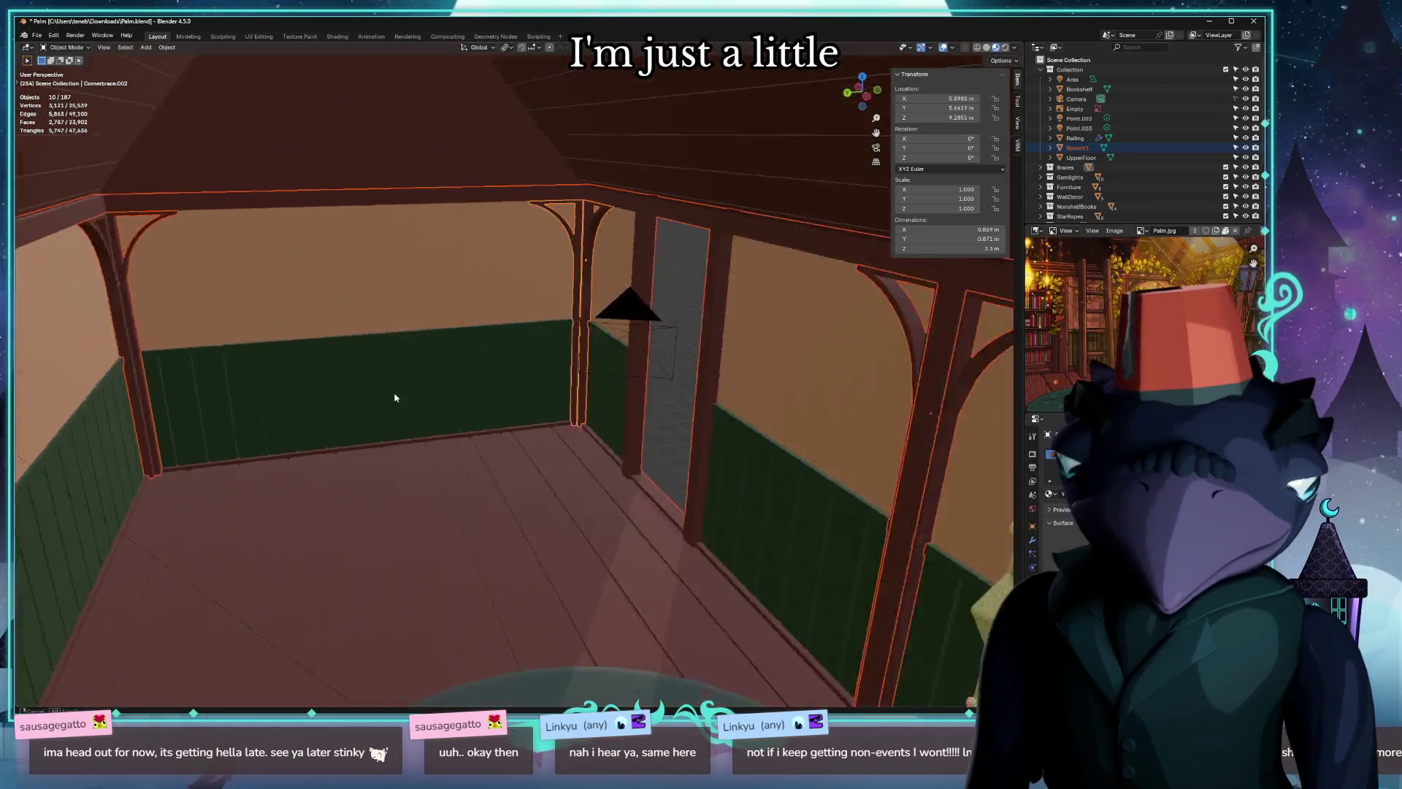
middle_drag(308, 393, 380, 370)
click(381, 372)
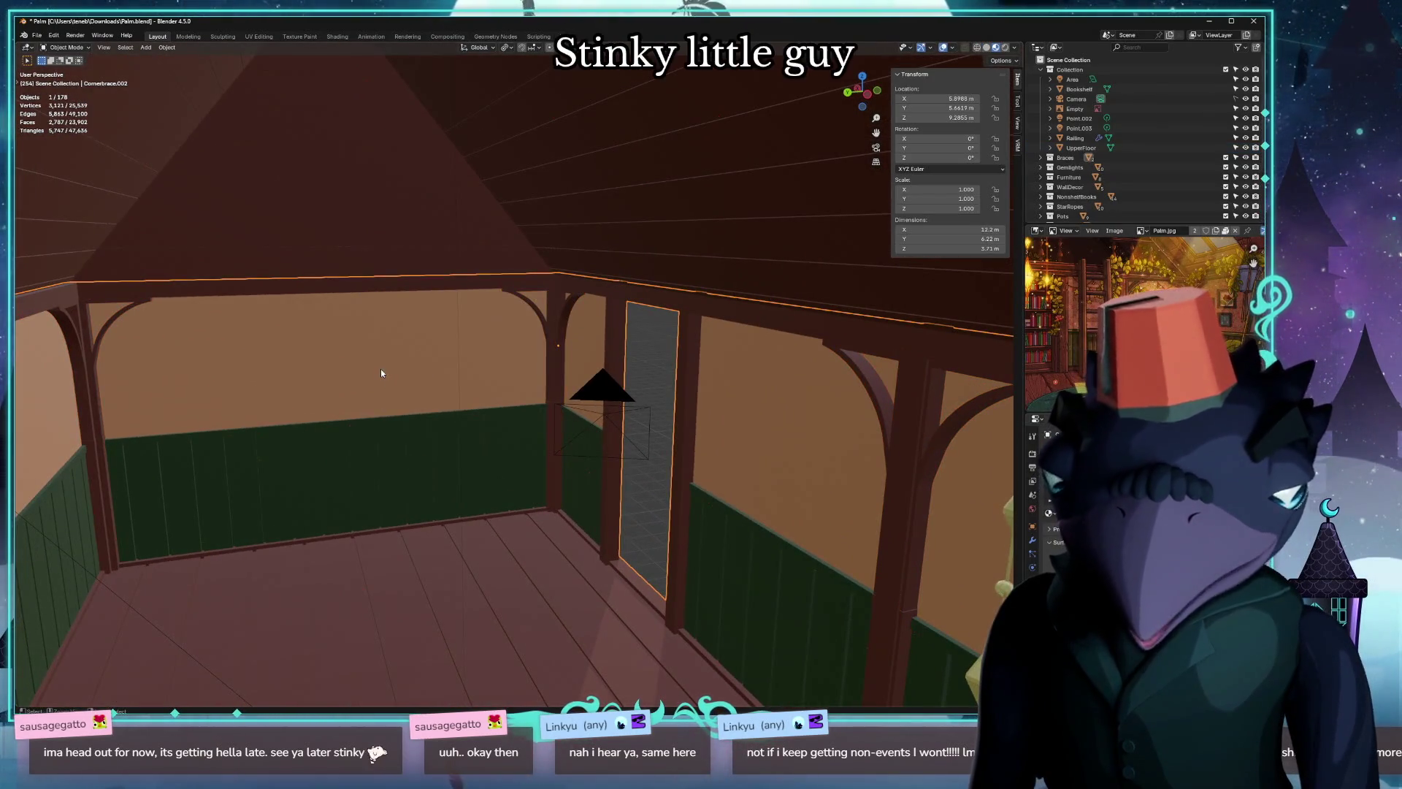
key(alt+g)
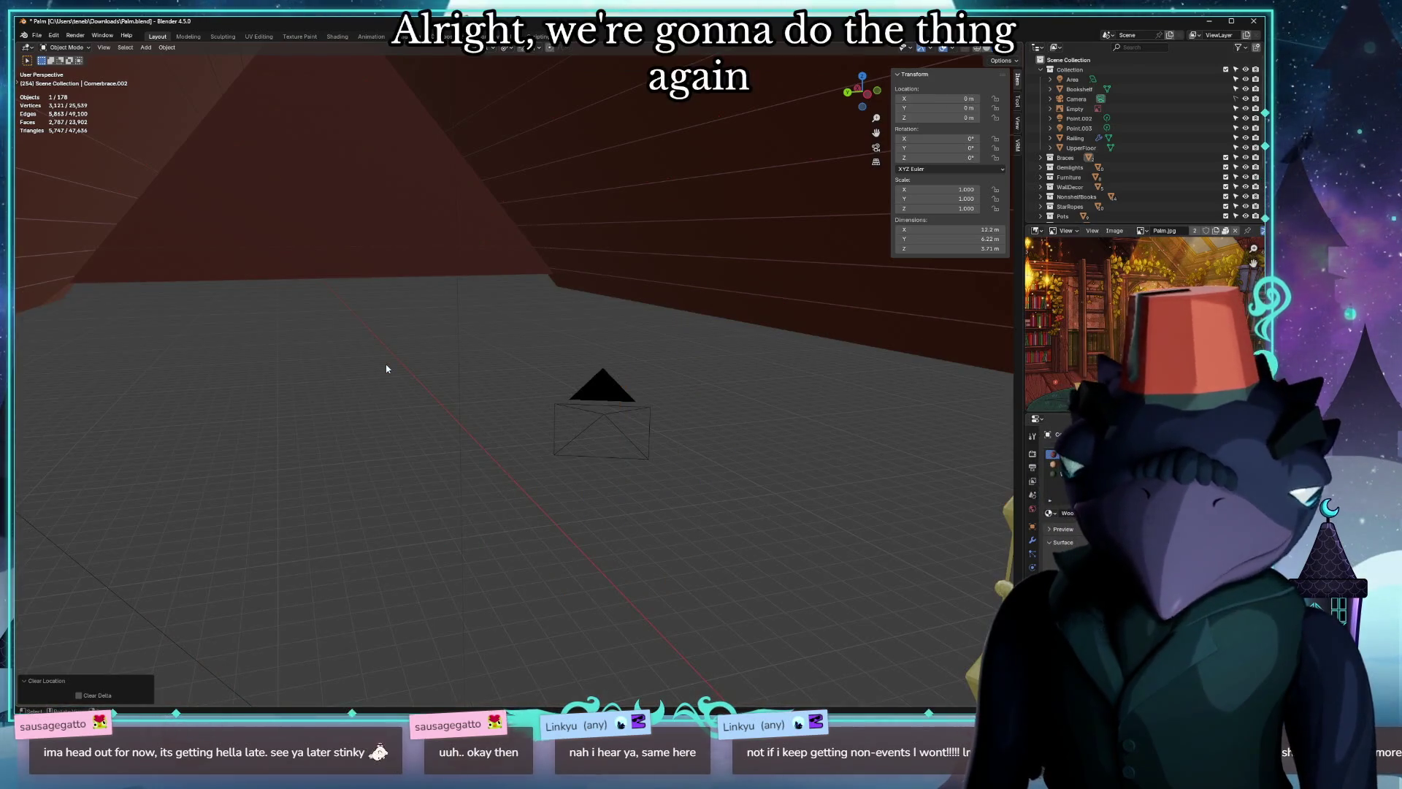
key(KP_Decimal)
scroll(443, 391, up, 2)
middle_drag(444, 391, 683, 377)
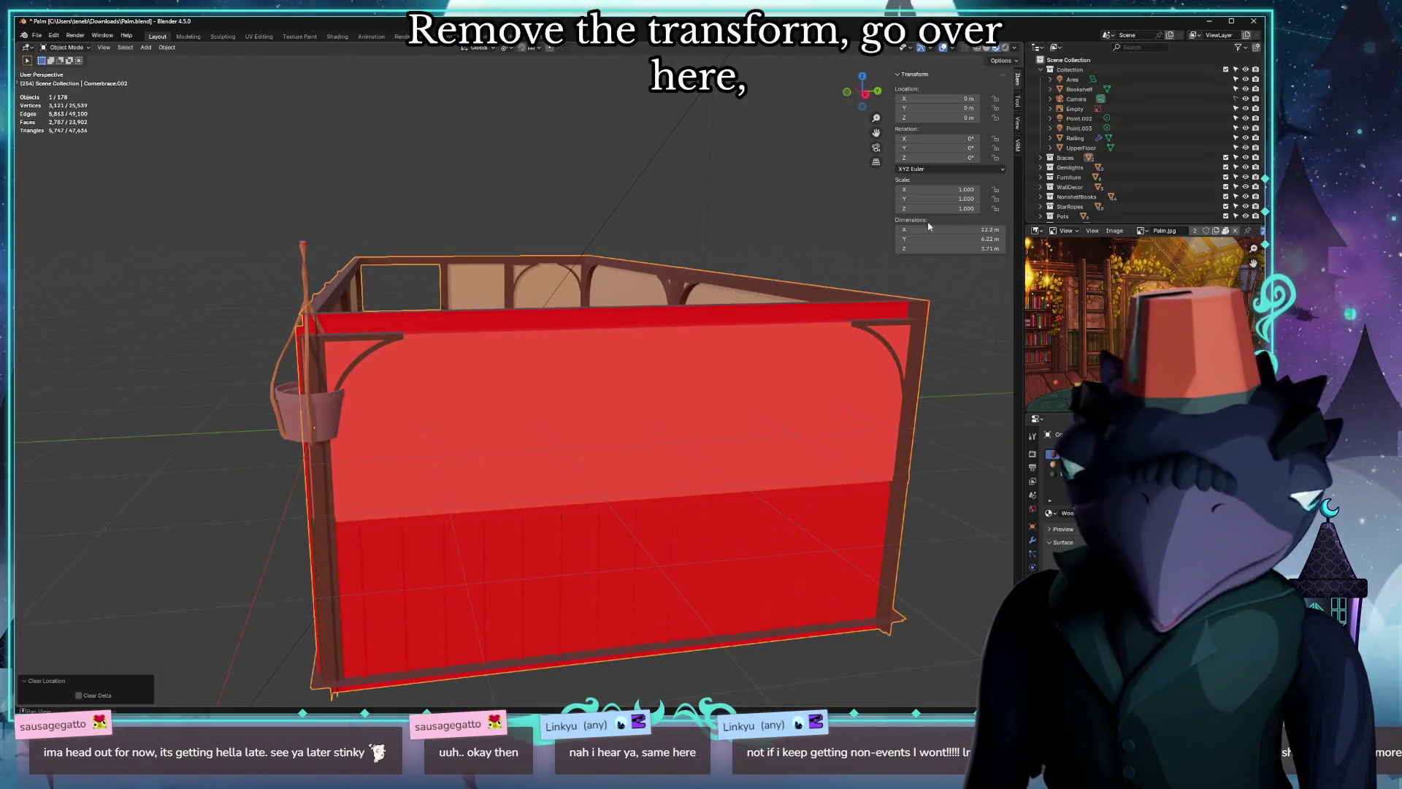
click(1018, 108)
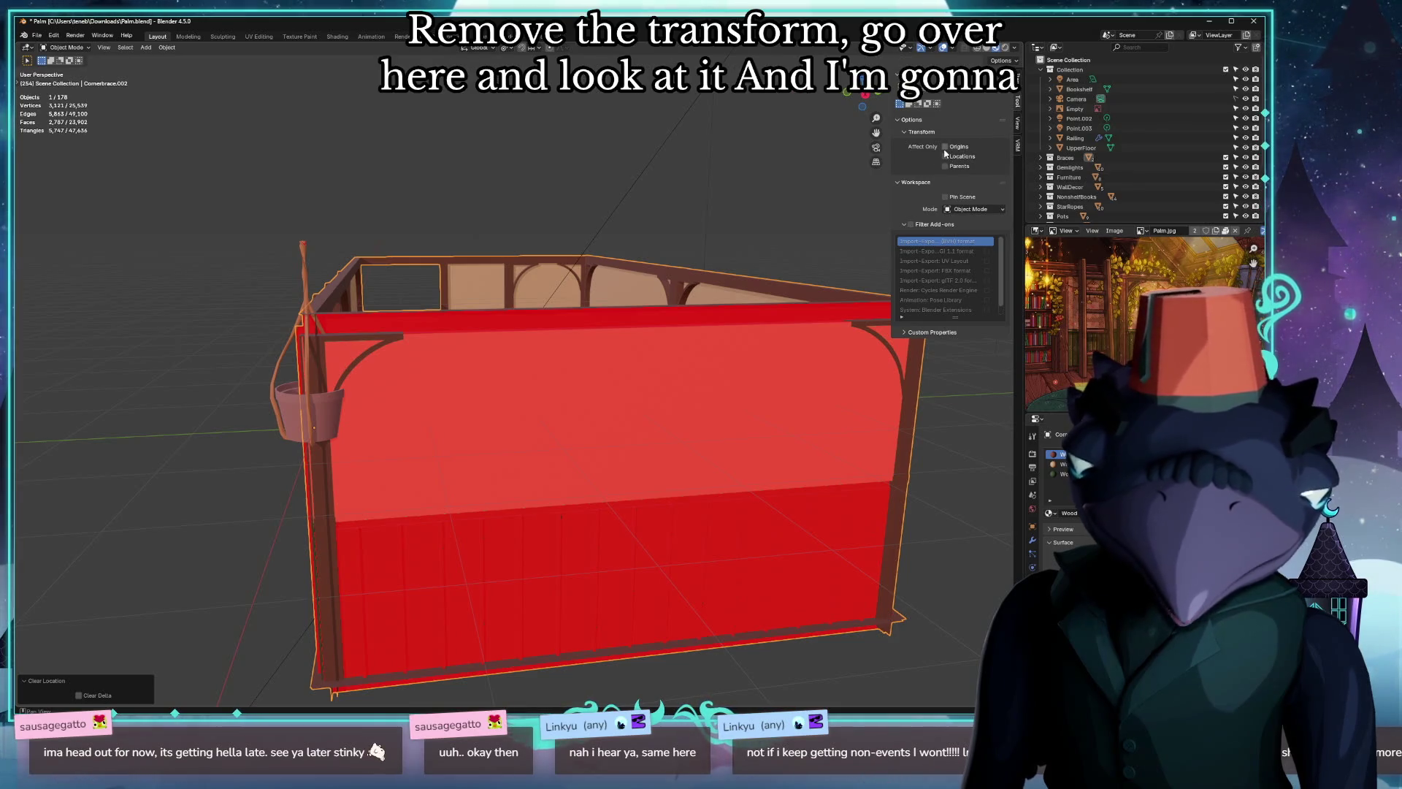
Lower the wall along Z in front view until its base rests on the floor.
key(g)
key(z)
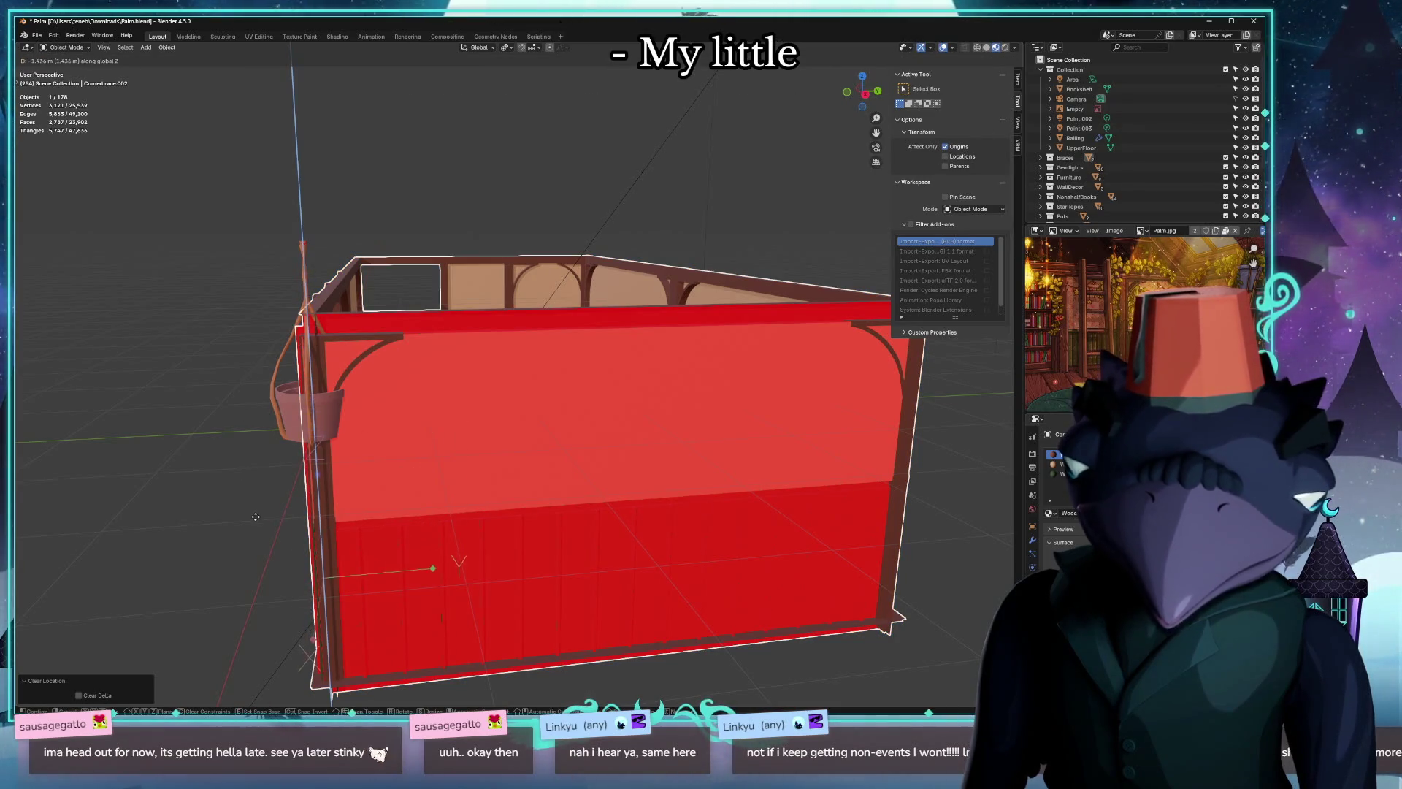
click(291, 613)
key(KP_1)
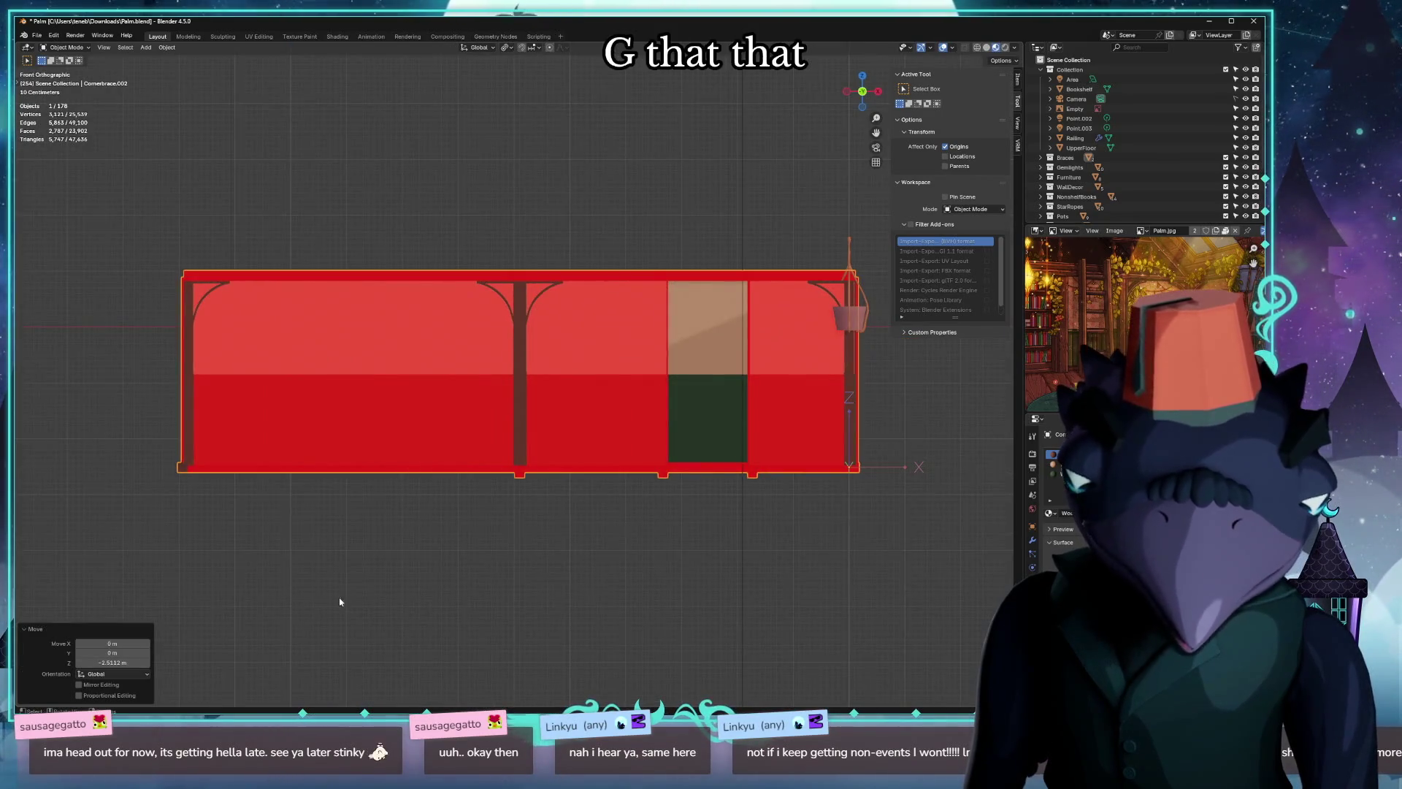
key(g)
key(z)
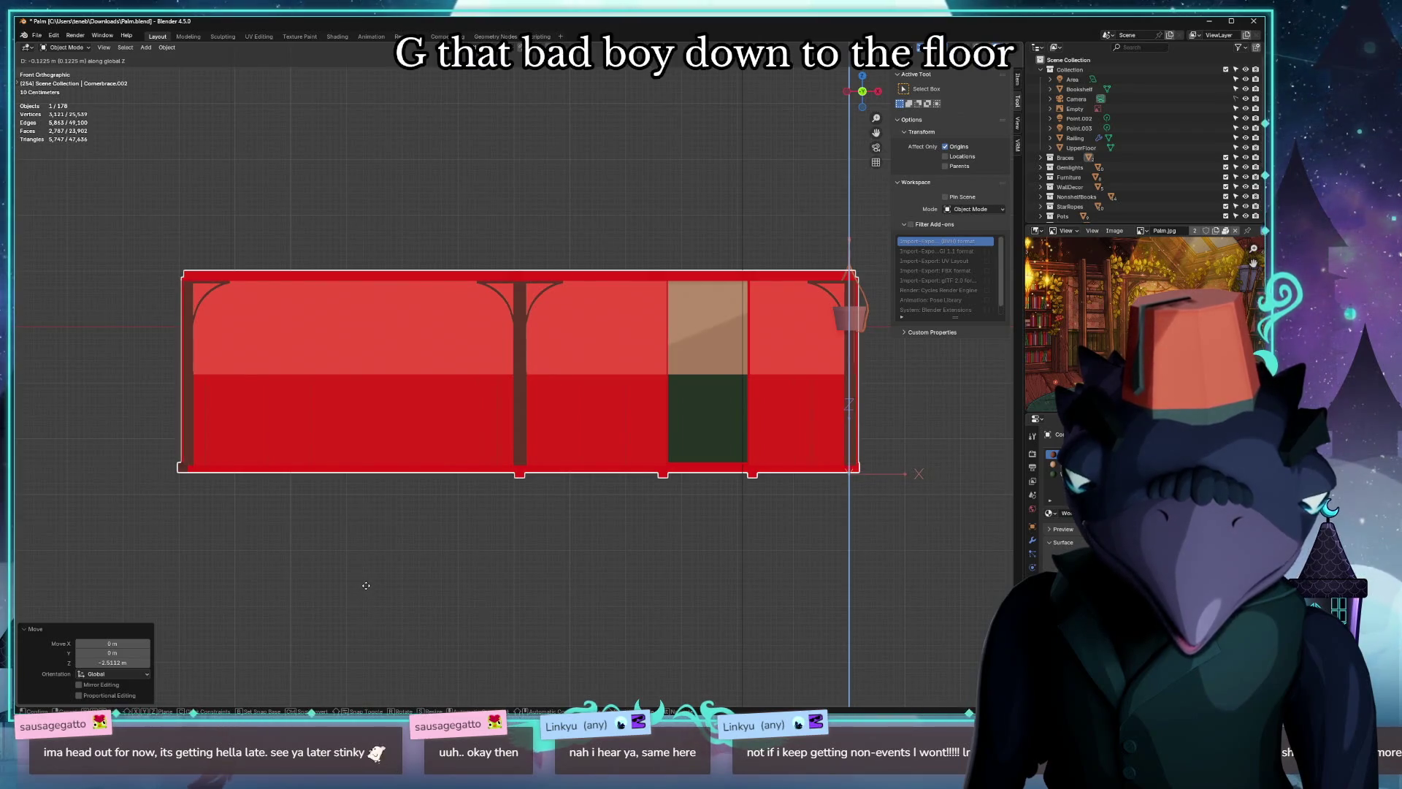
click(369, 584)
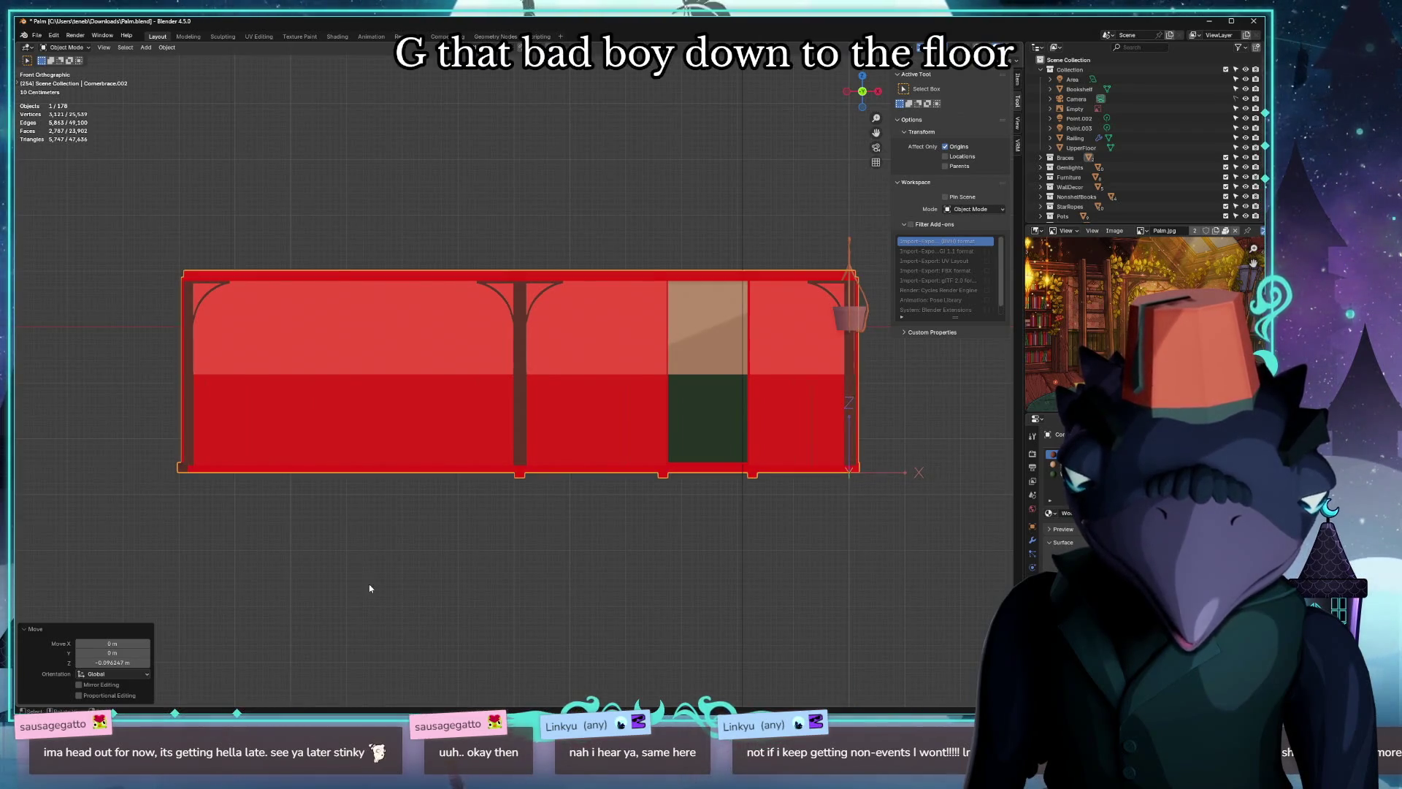
Export the wall set as palm_walls.glb via glTF 2.0.
click(36, 35)
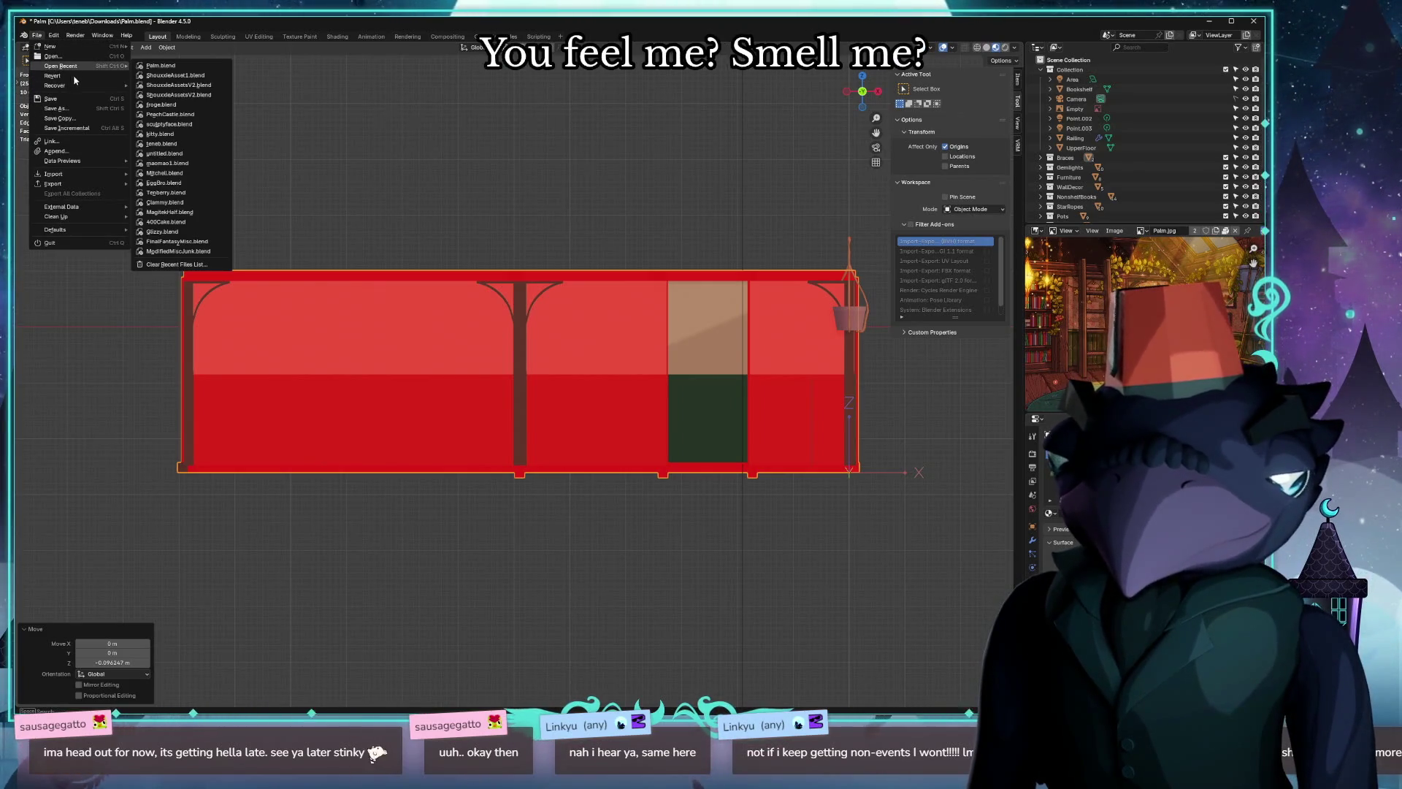
mouse_move(53, 183)
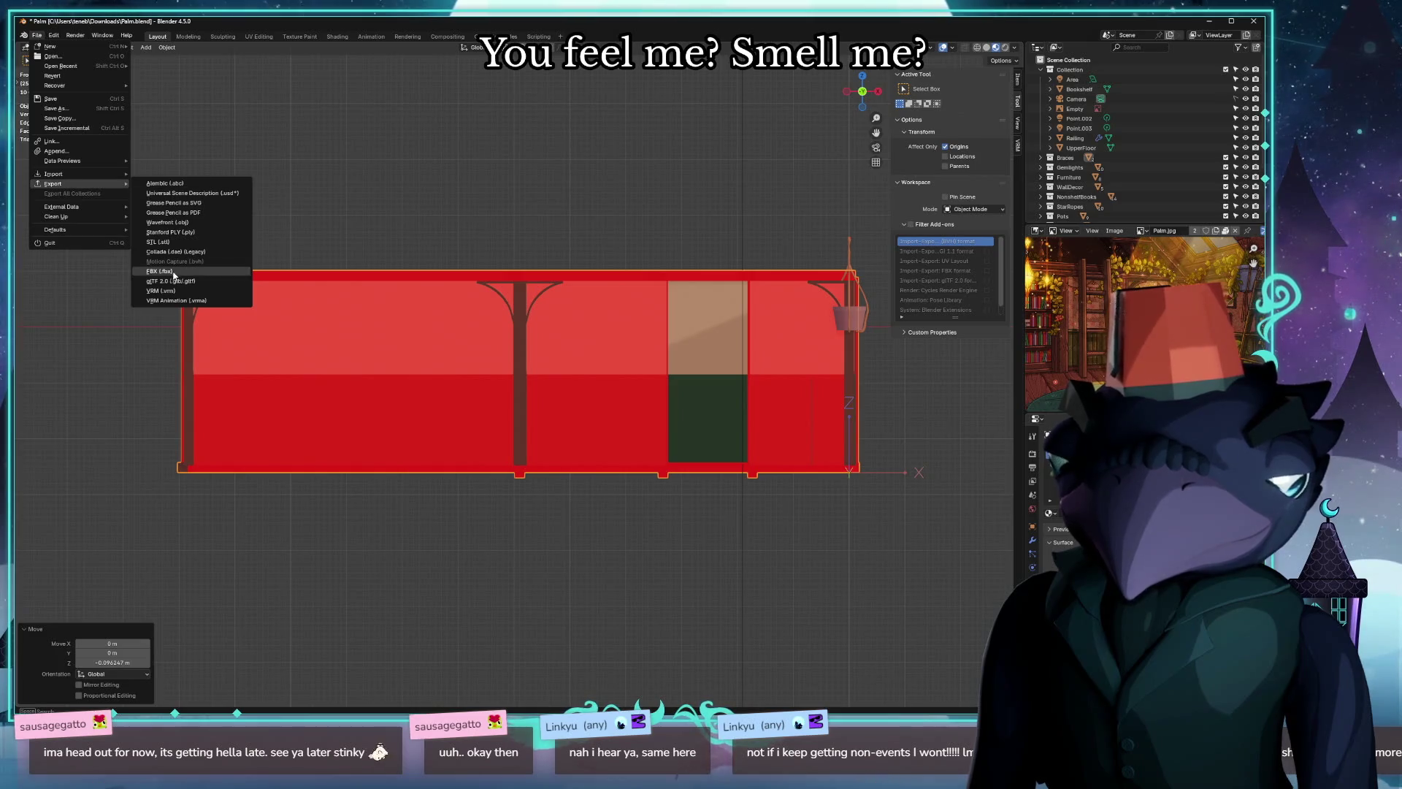
click(172, 282)
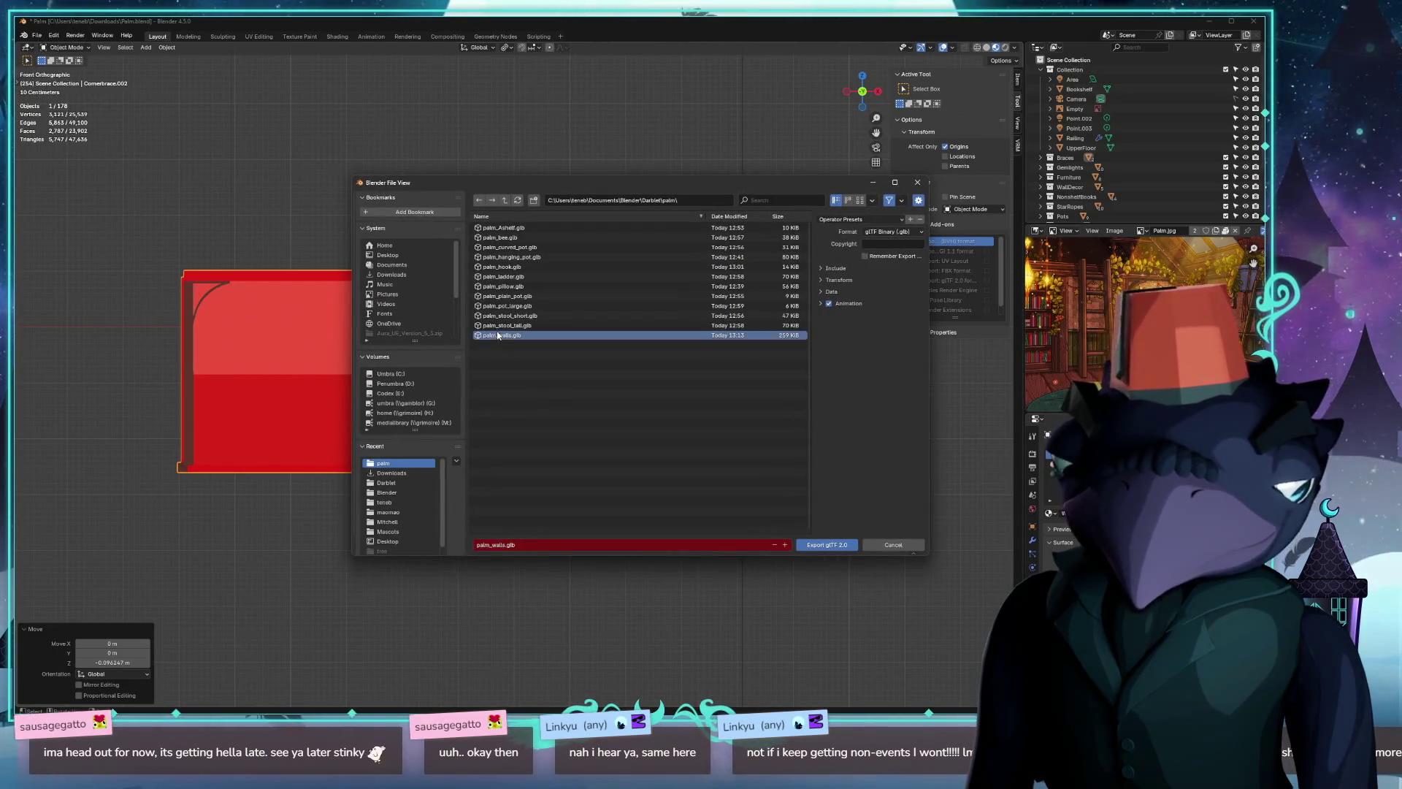
click(825, 545)
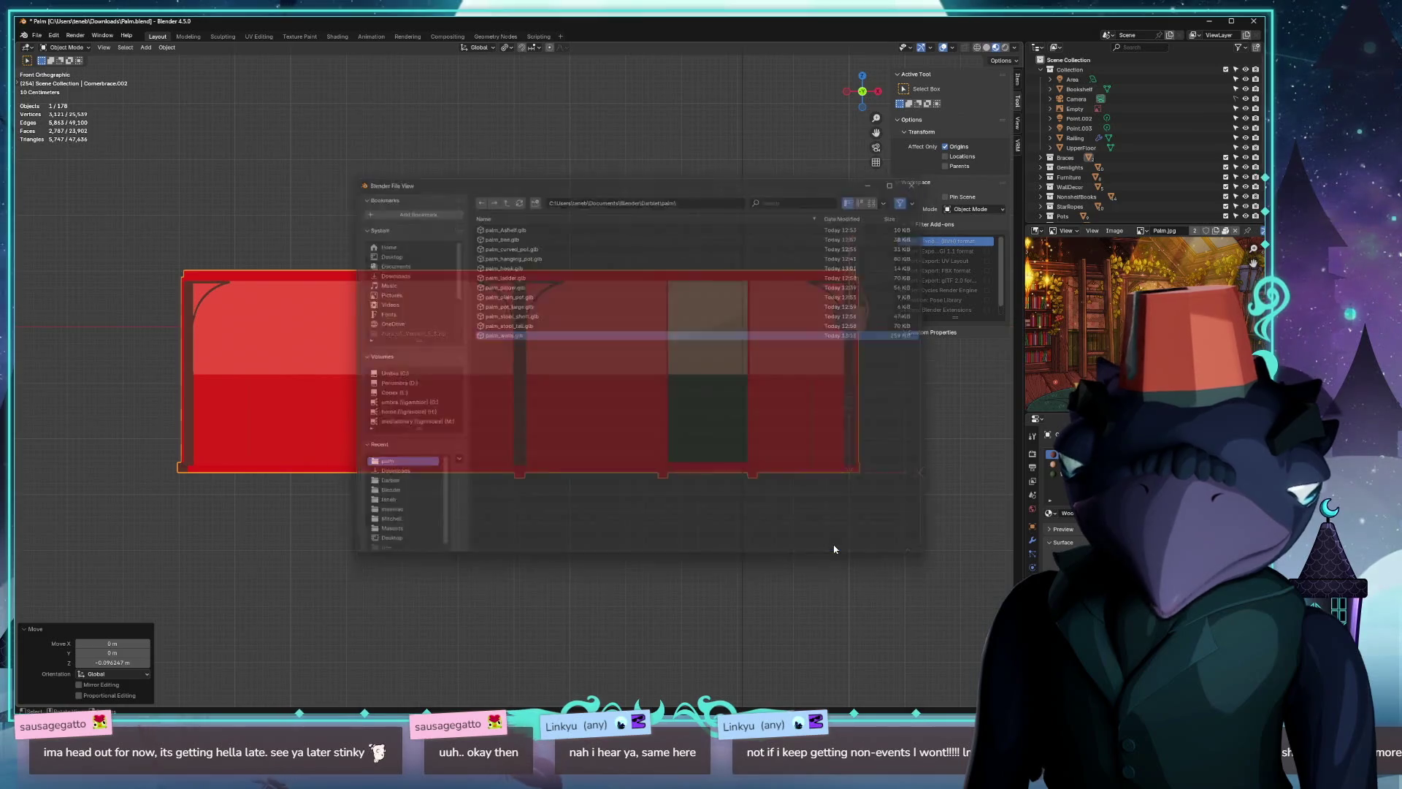
Hide and unhide the walls, undo back to the full house scene, then bring up Unreal's content assets.
key(h)
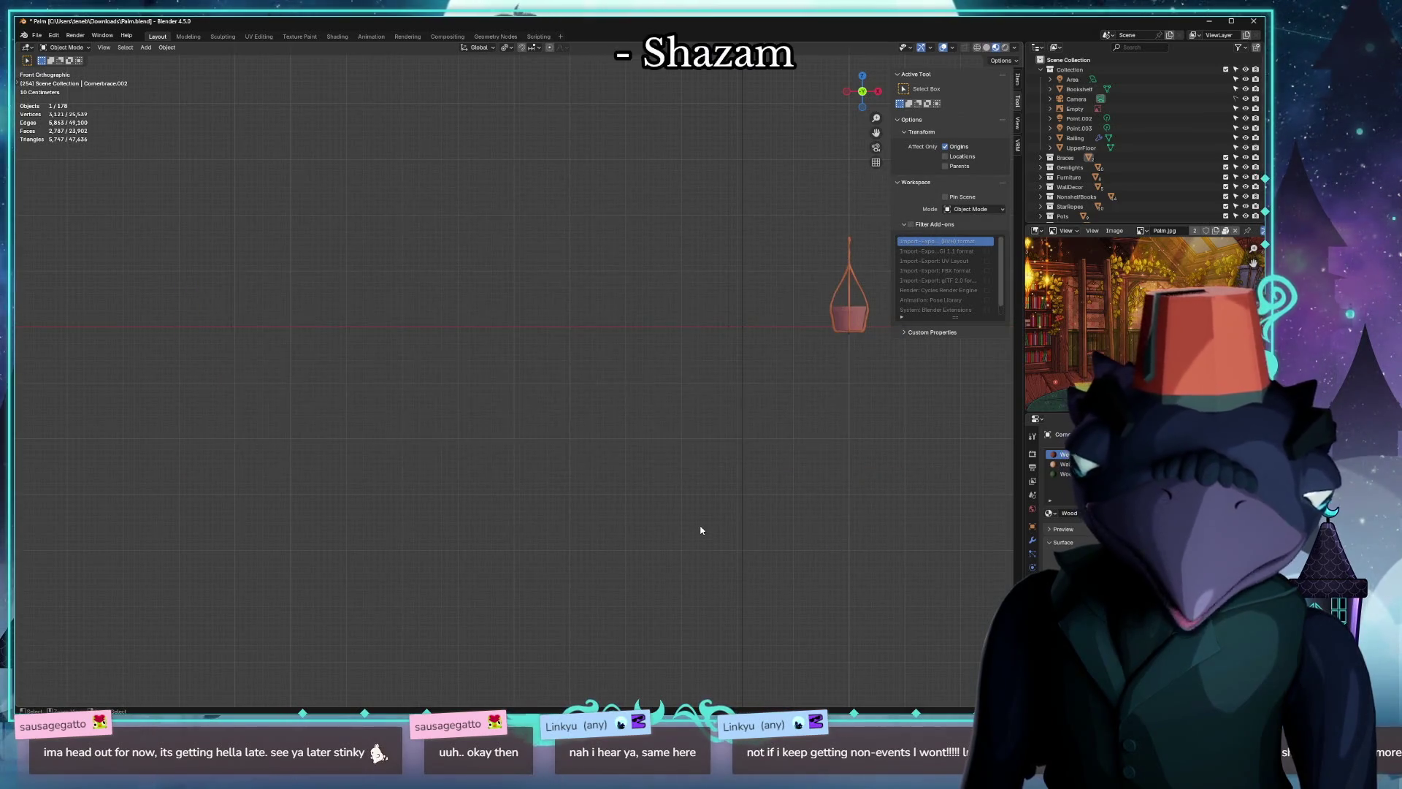
mouse_move(744, 373)
middle_down()
mouse_move(603, 389)
mouse_move(643, 431)
middle_up()
key(alt+h)
scroll(646, 434, up, 8)
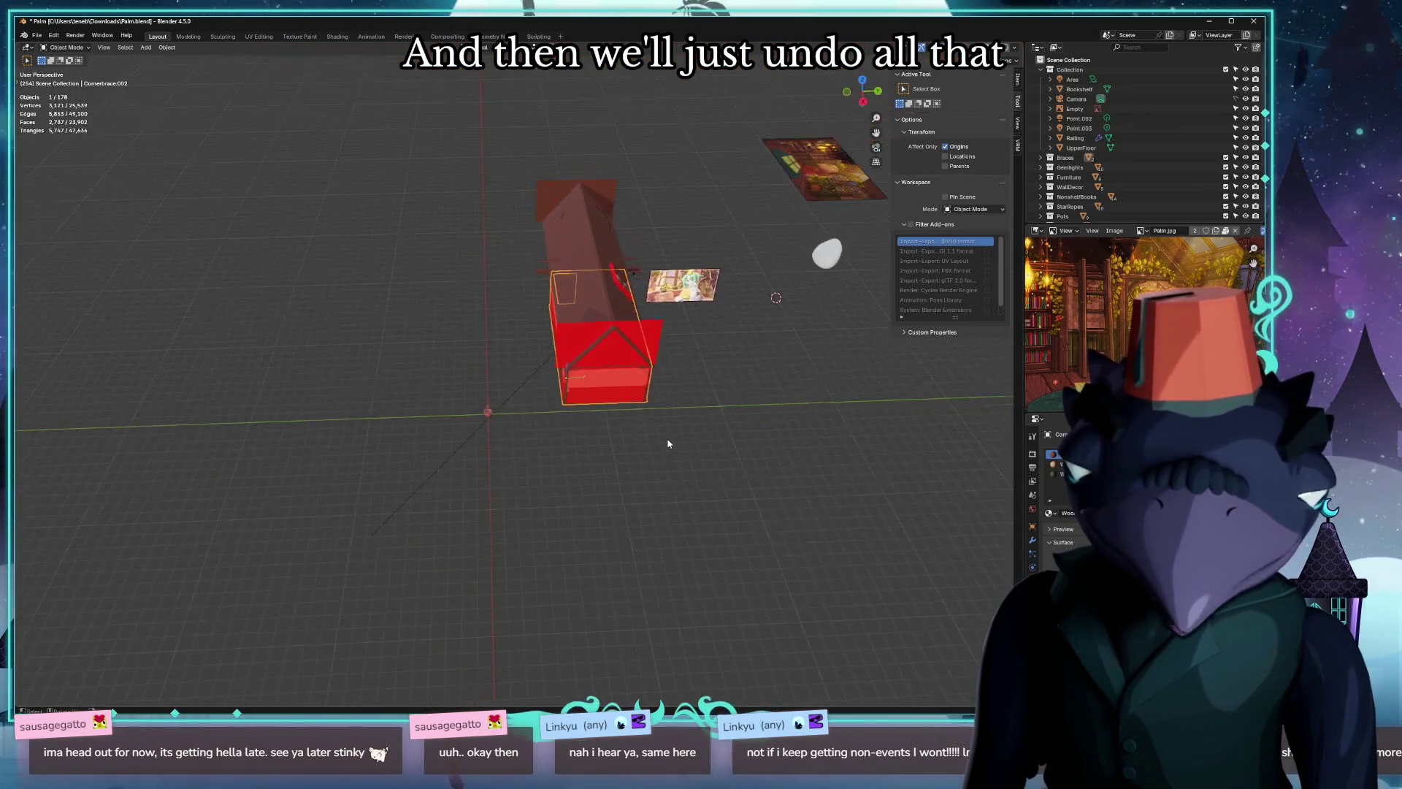
key(ctrl+z)
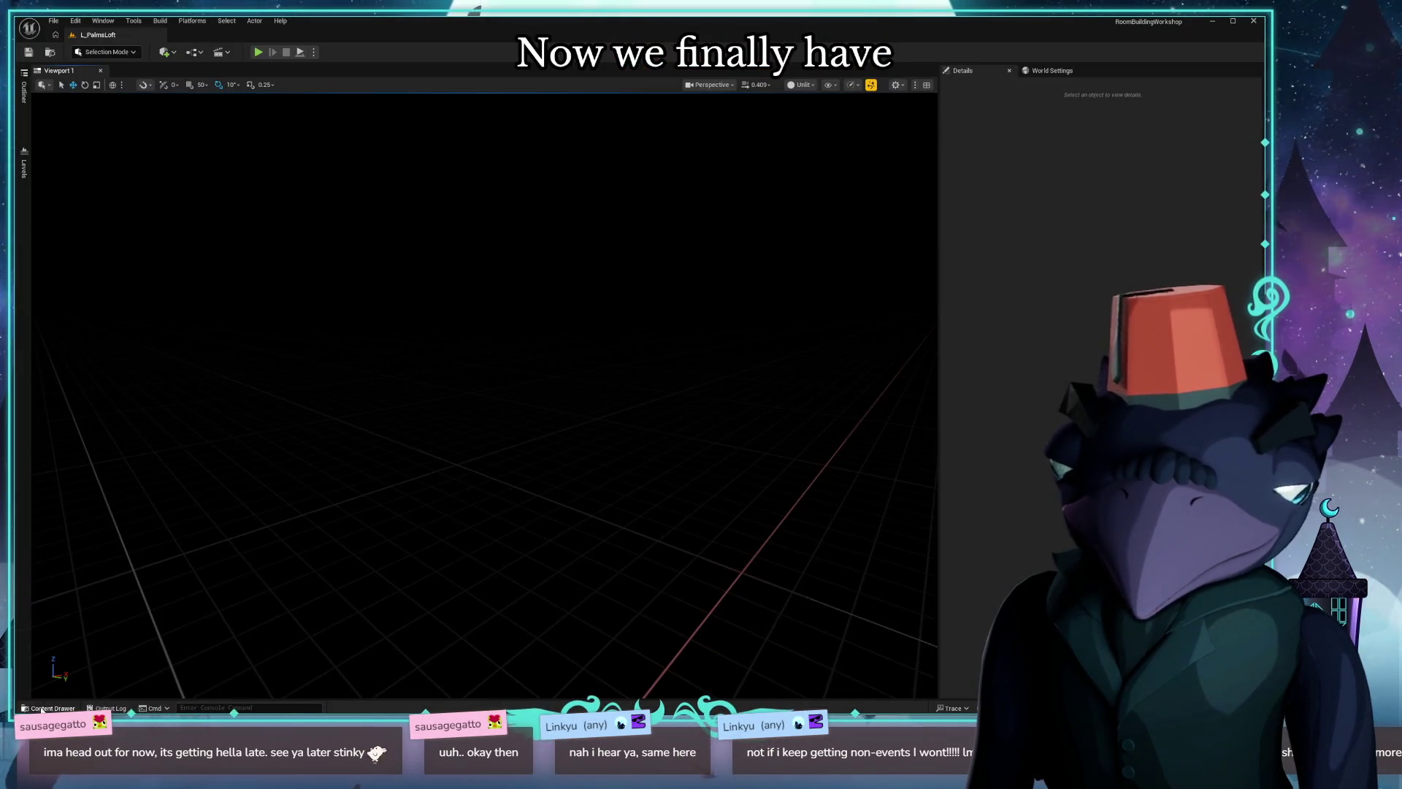
key(ctrl+space)
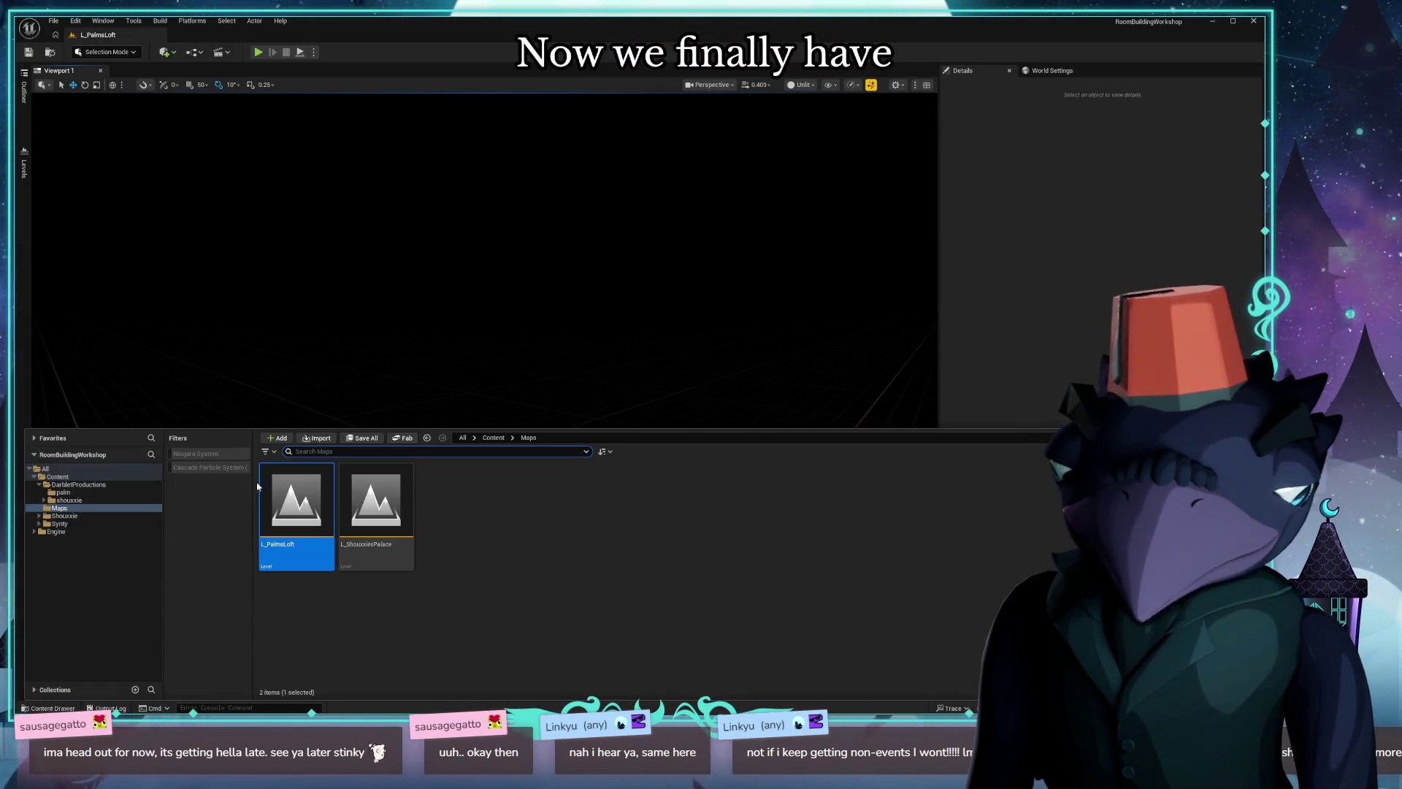
Import palm_walls.glb from Documents > Blender > Darblet > palm into the palm content folder.
click(62, 492)
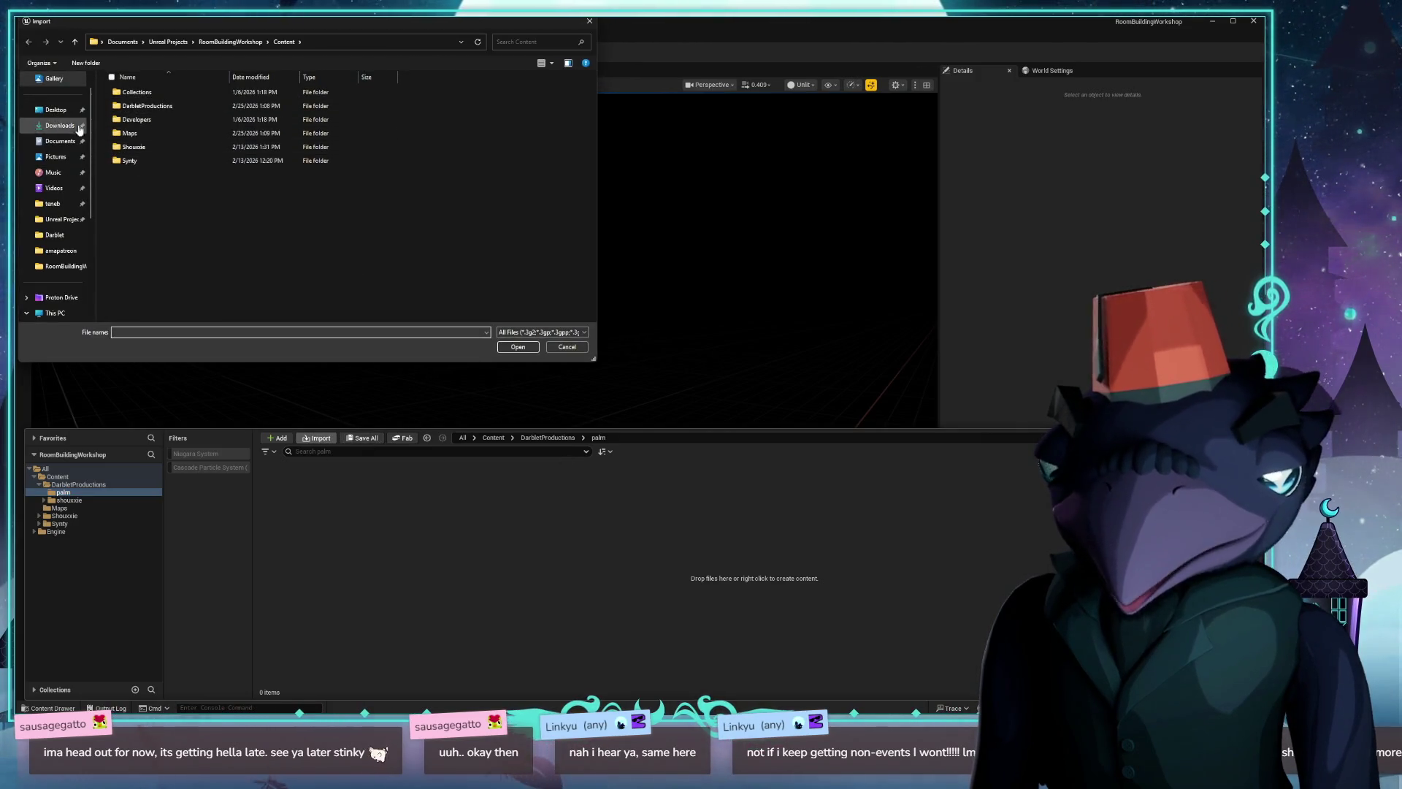
click(67, 144)
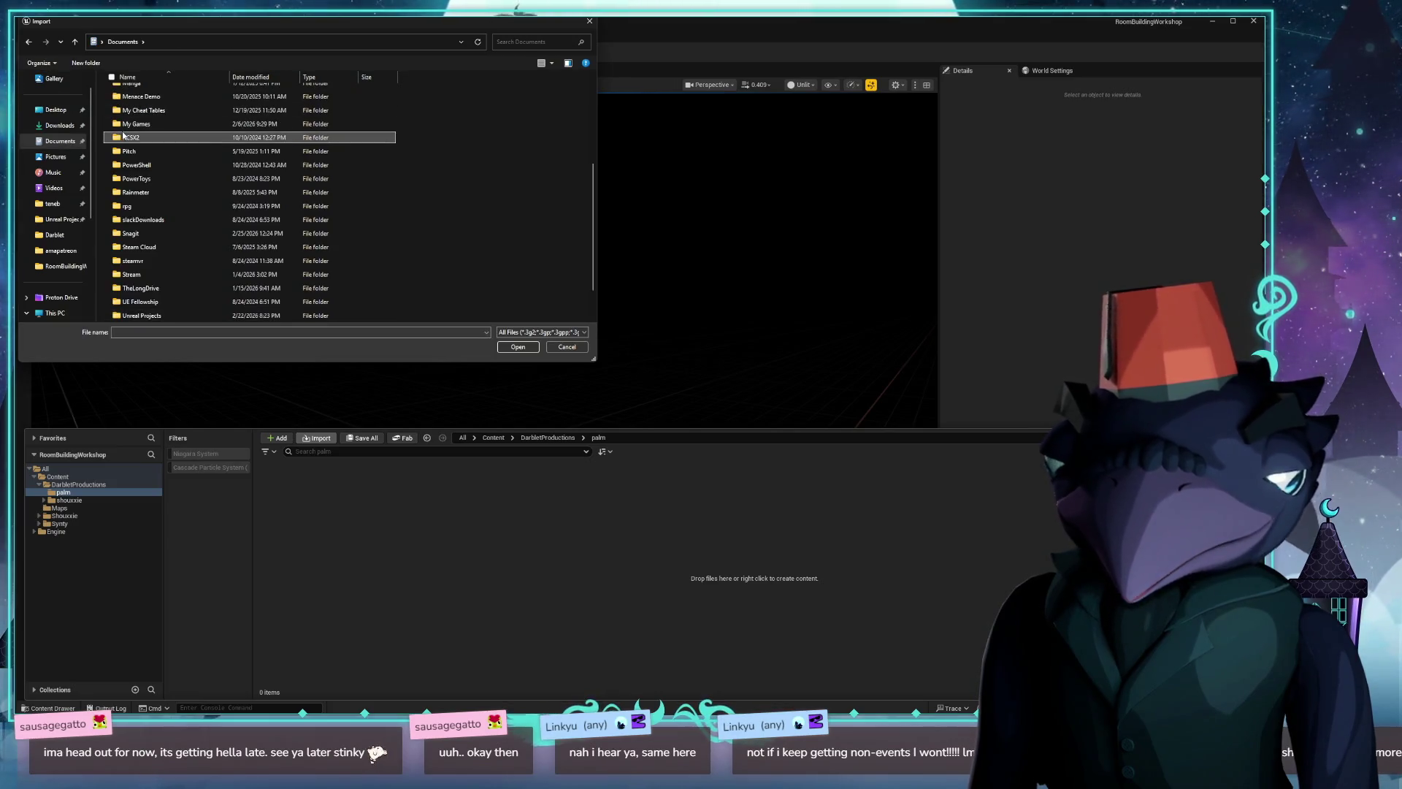
scroll(145, 143, up, 5)
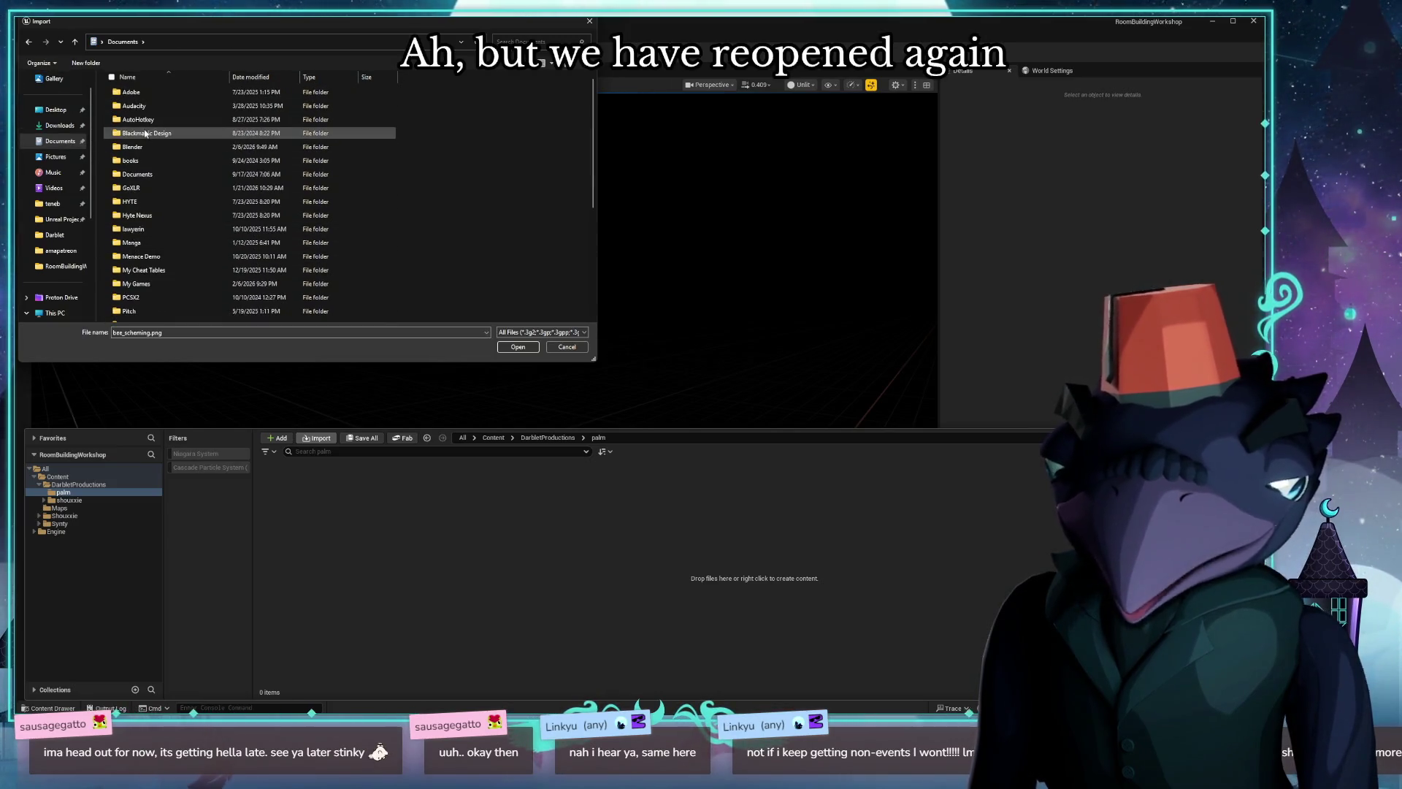
double_click(152, 147)
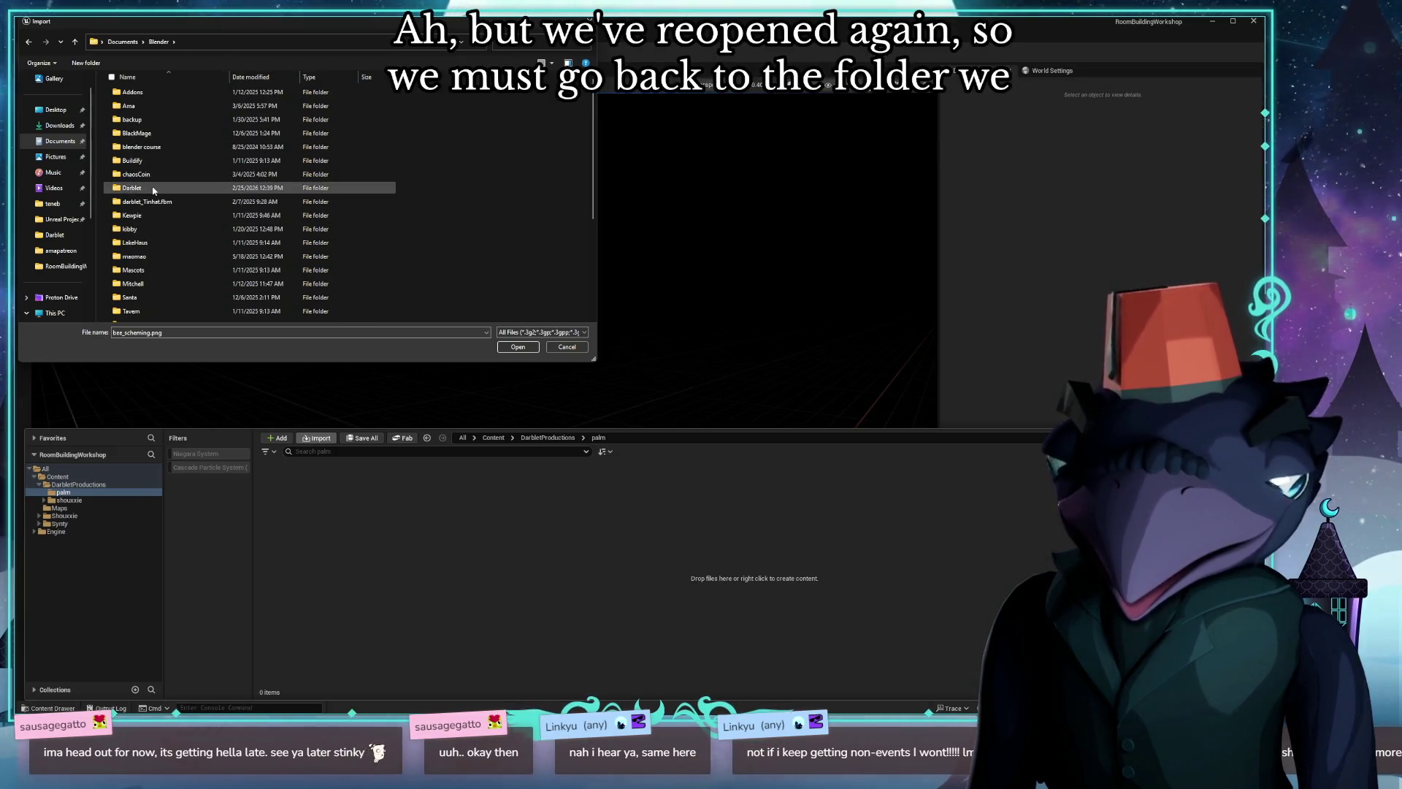
double_click(153, 188)
click(153, 188)
double_click(150, 93)
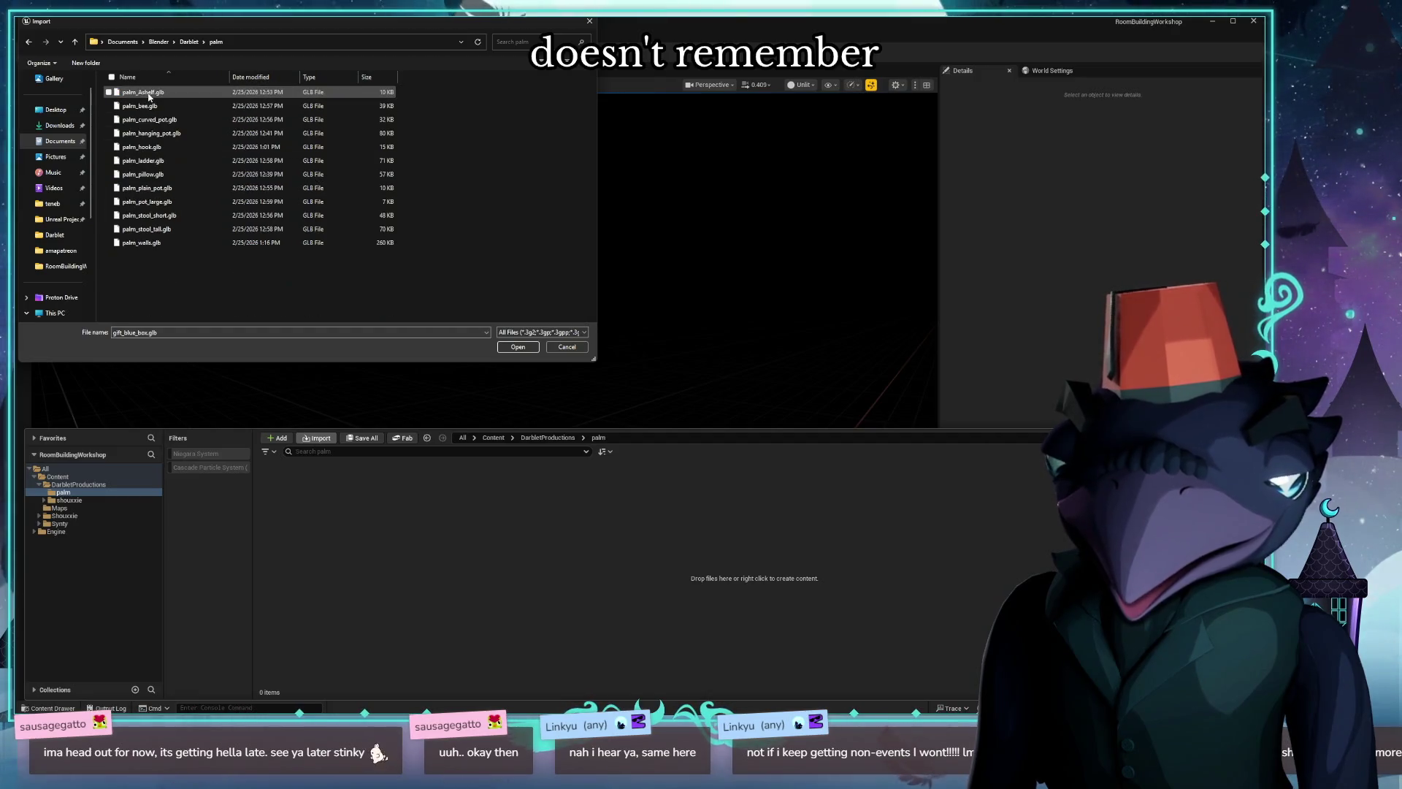
double_click(144, 242)
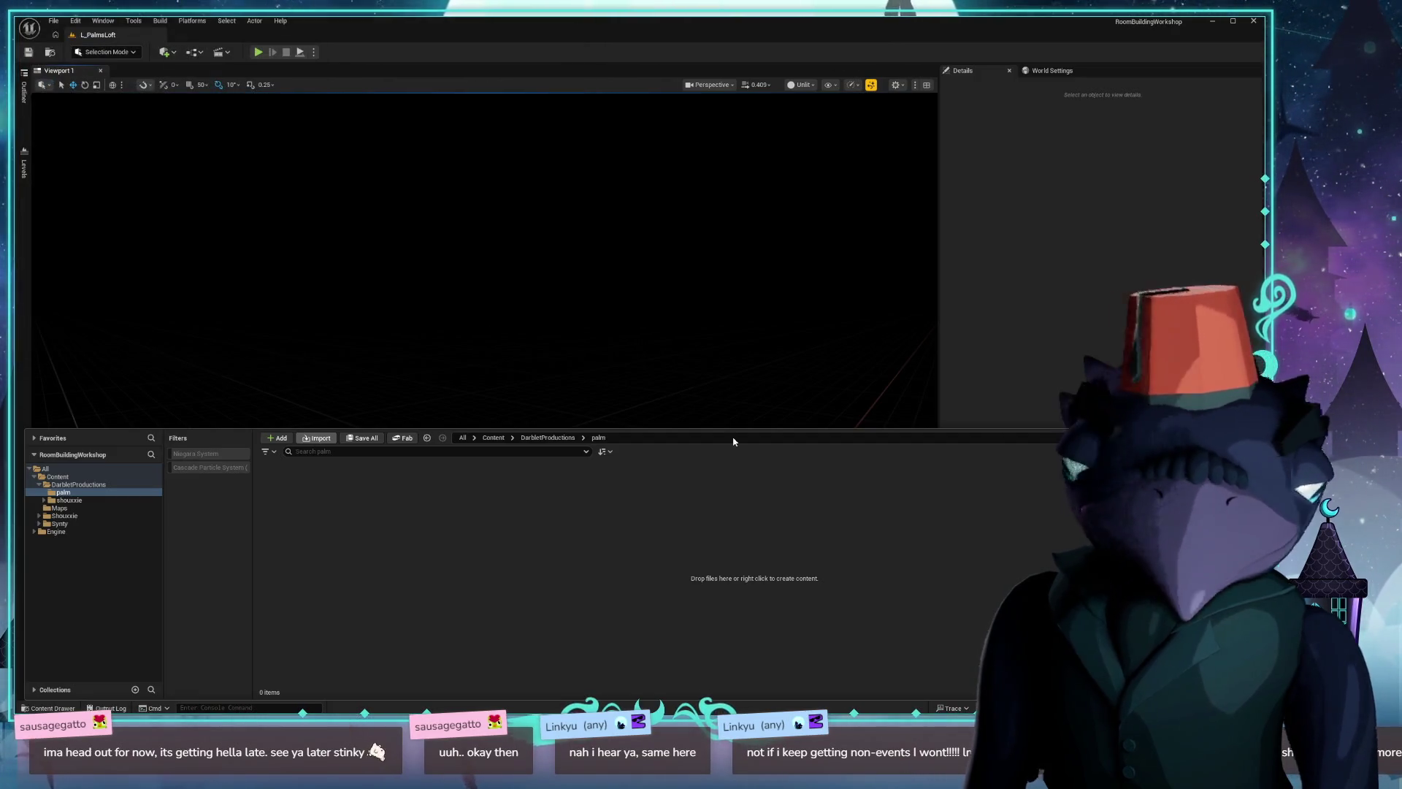
click(814, 628)
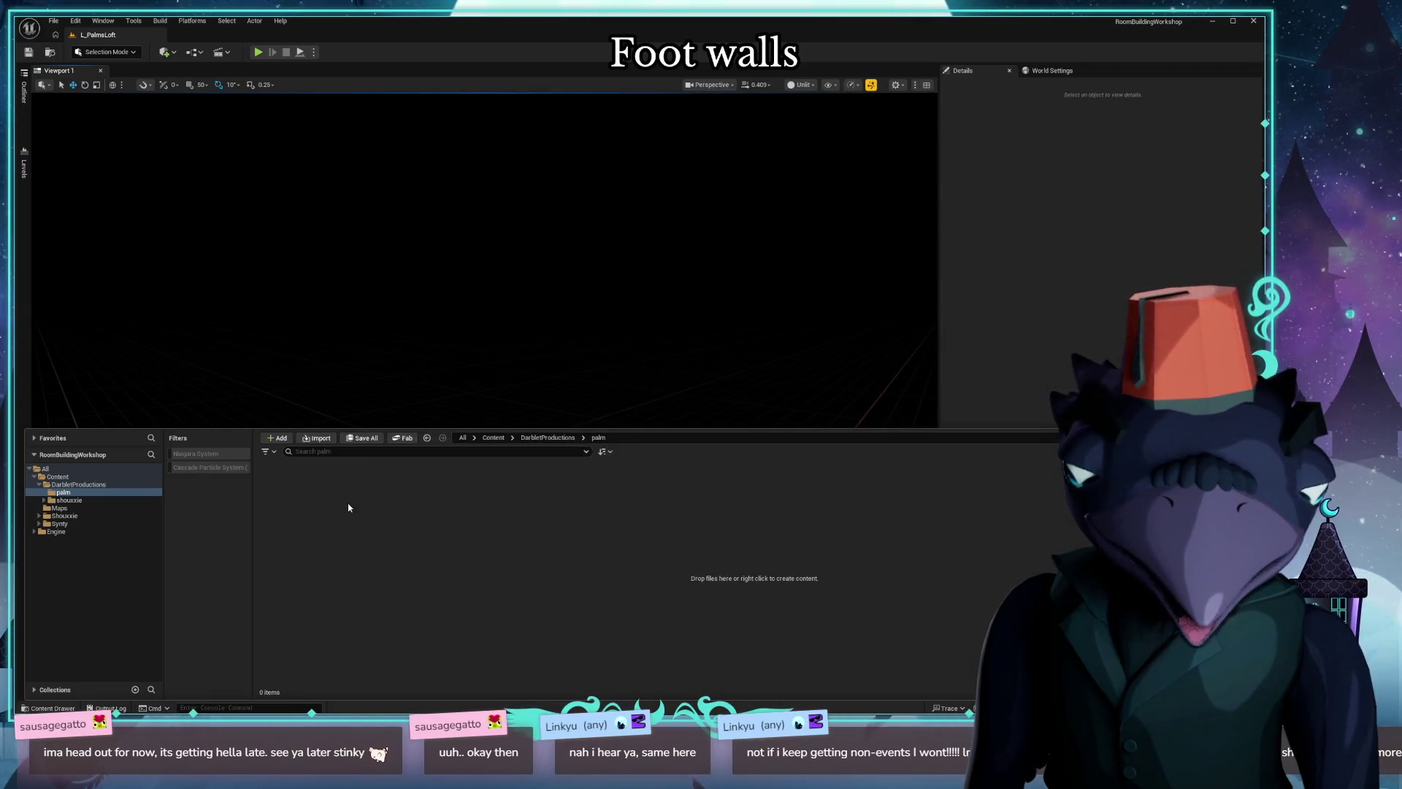
Drag the palm_walls static mesh into the level, reset its location and inspect it up close.
click(285, 493)
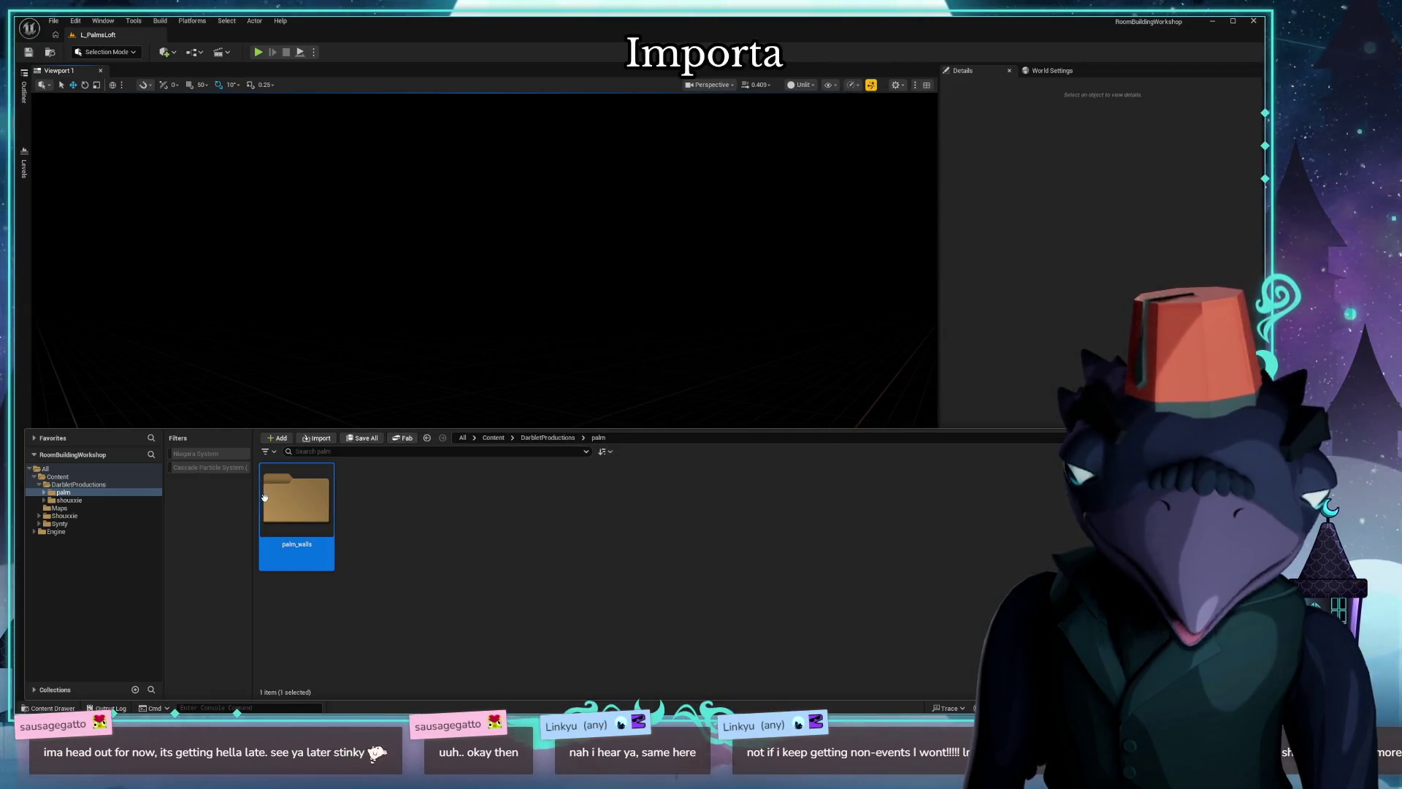
double_click(296, 499)
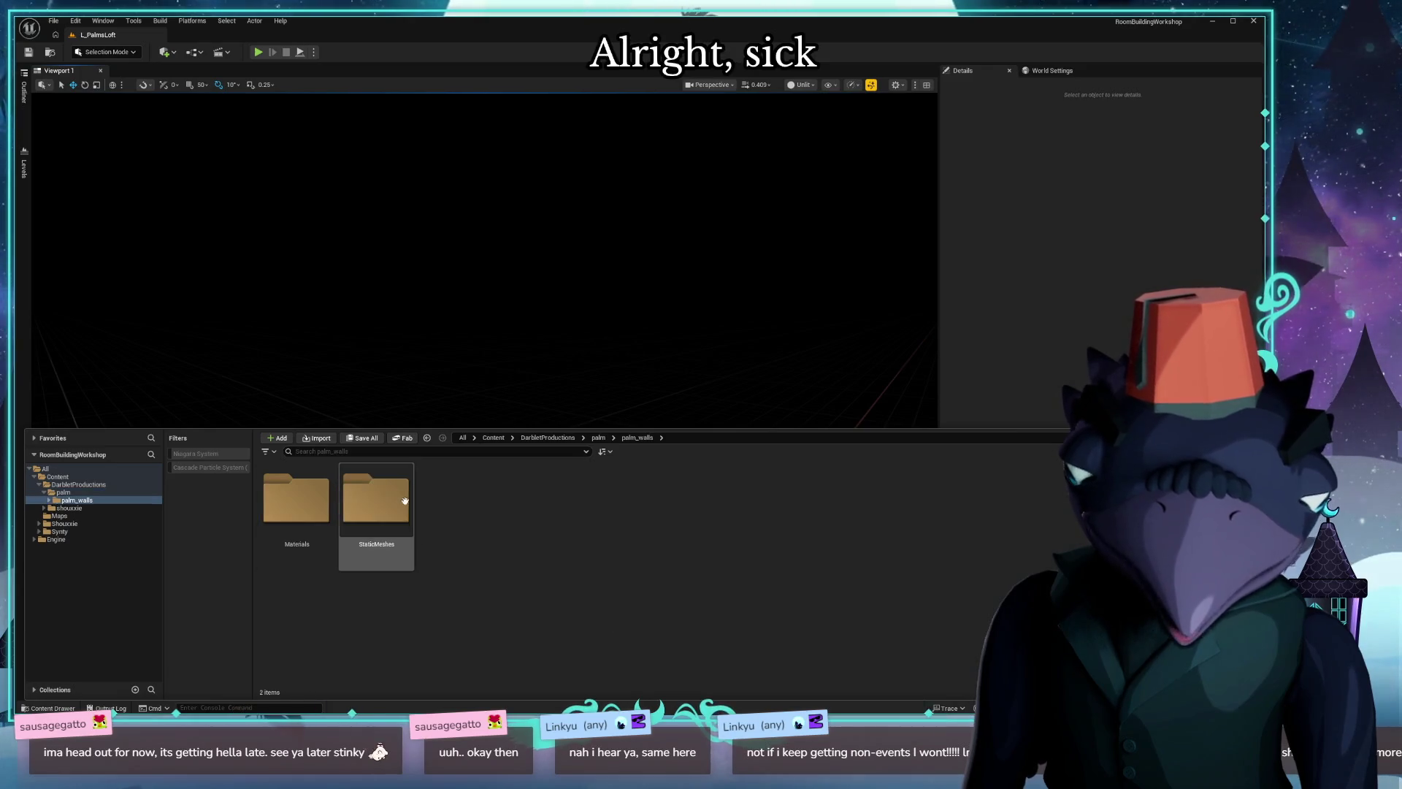
double_click(375, 499)
drag(296, 499, 377, 347)
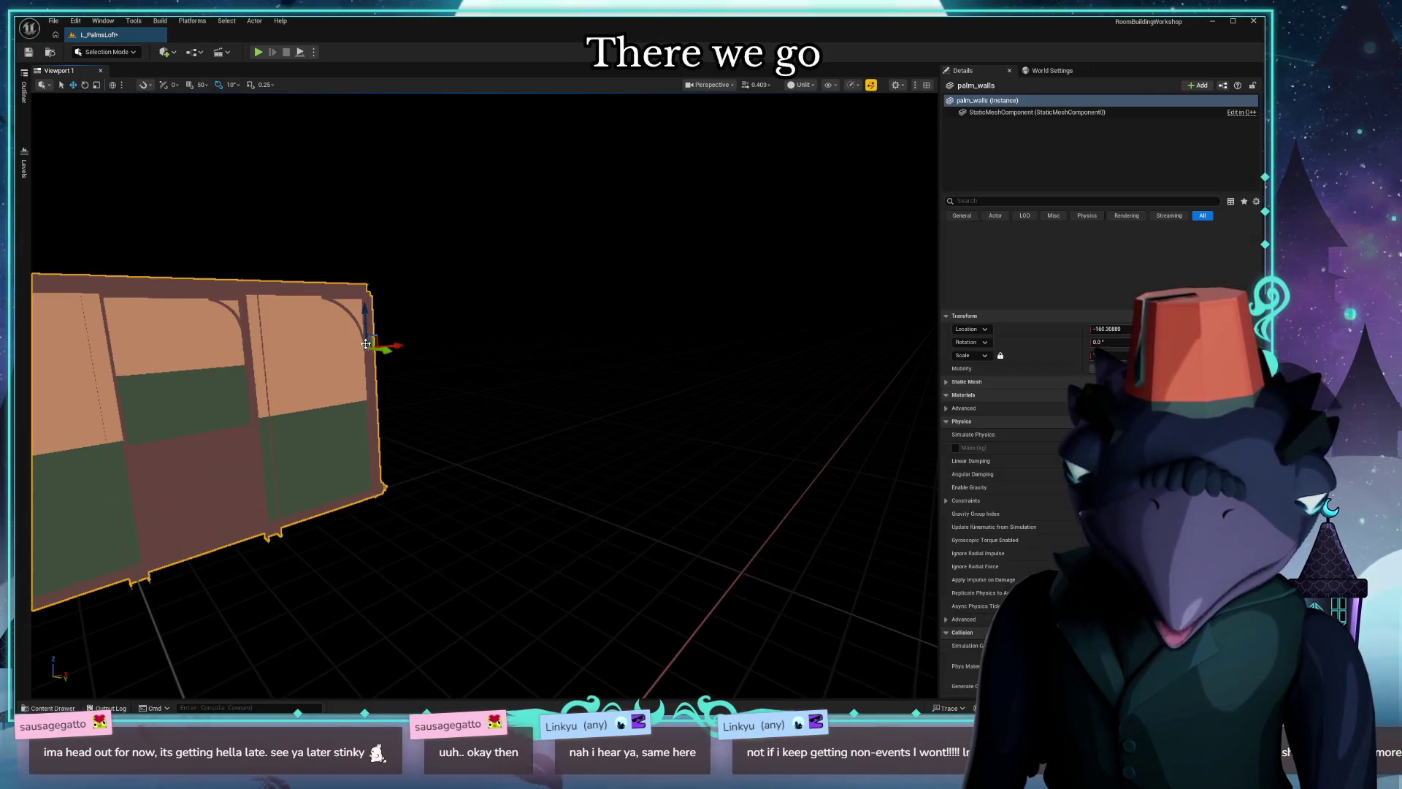
click(1248, 243)
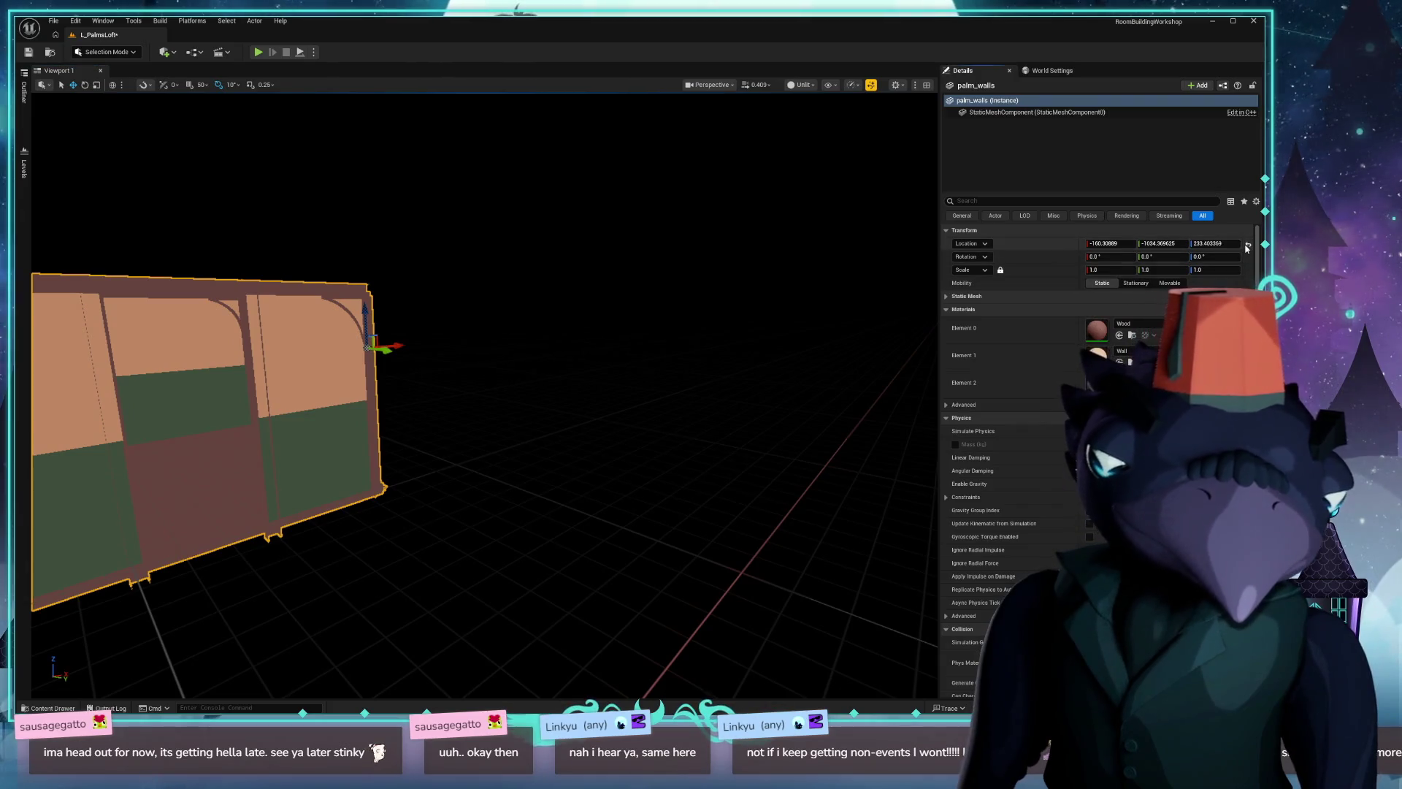
key(f)
alt+drag(483, 395, 658, 406)
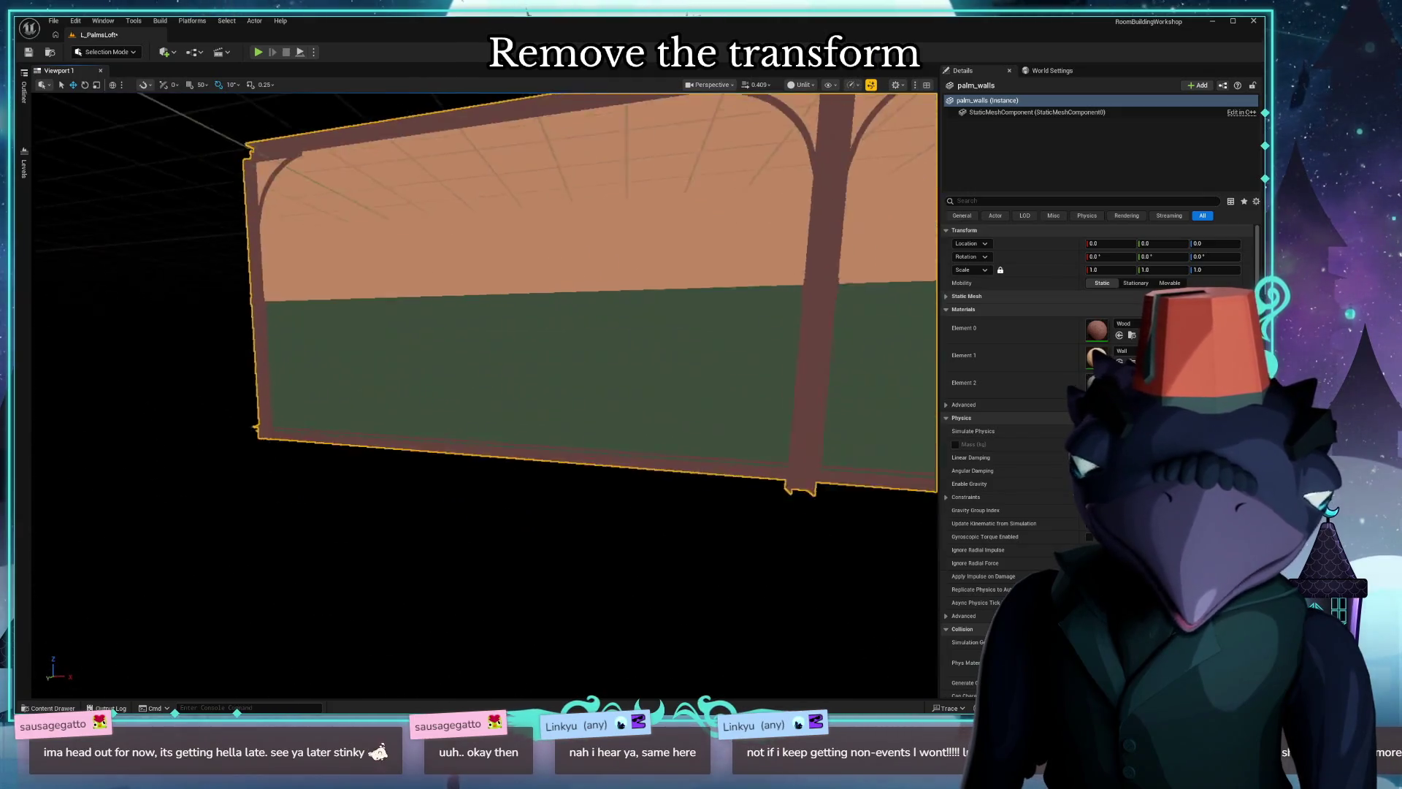
mouse_move(657, 405)
alt+mouse_down()
mouse_move(570, 362)
mouse_move(658, 329)
mouse_move(527, 395)
mouse_move(476, 384)
mouse_move(526, 361)
mouse_move(548, 372)
mouse_move(527, 373)
mouse_move(630, 329)
mouse_move(614, 361)
mouse_move(573, 376)
alt+mouse_up()
Undo the location reset and delete the trial walls from the level.
key(ctrl+z)
mouse_move(464, 445)
alt+mouse_down()
mouse_move(515, 395)
mouse_move(493, 427)
mouse_move(471, 438)
mouse_move(470, 424)
alt+mouse_up()
key(Delete)
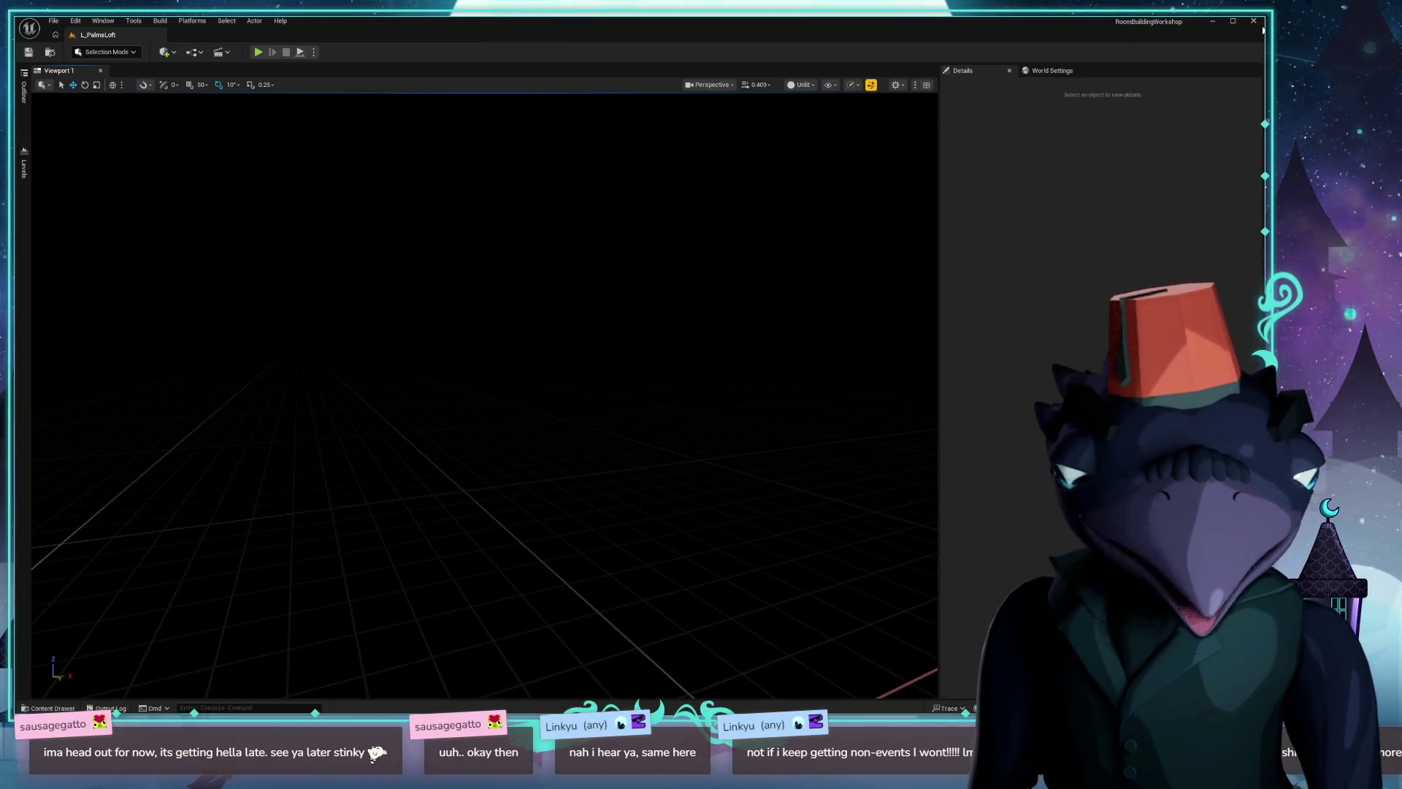
Save the changed assets, then in Blender move the wall set down below the building.
key(ctrl+shift+s)
click(739, 481)
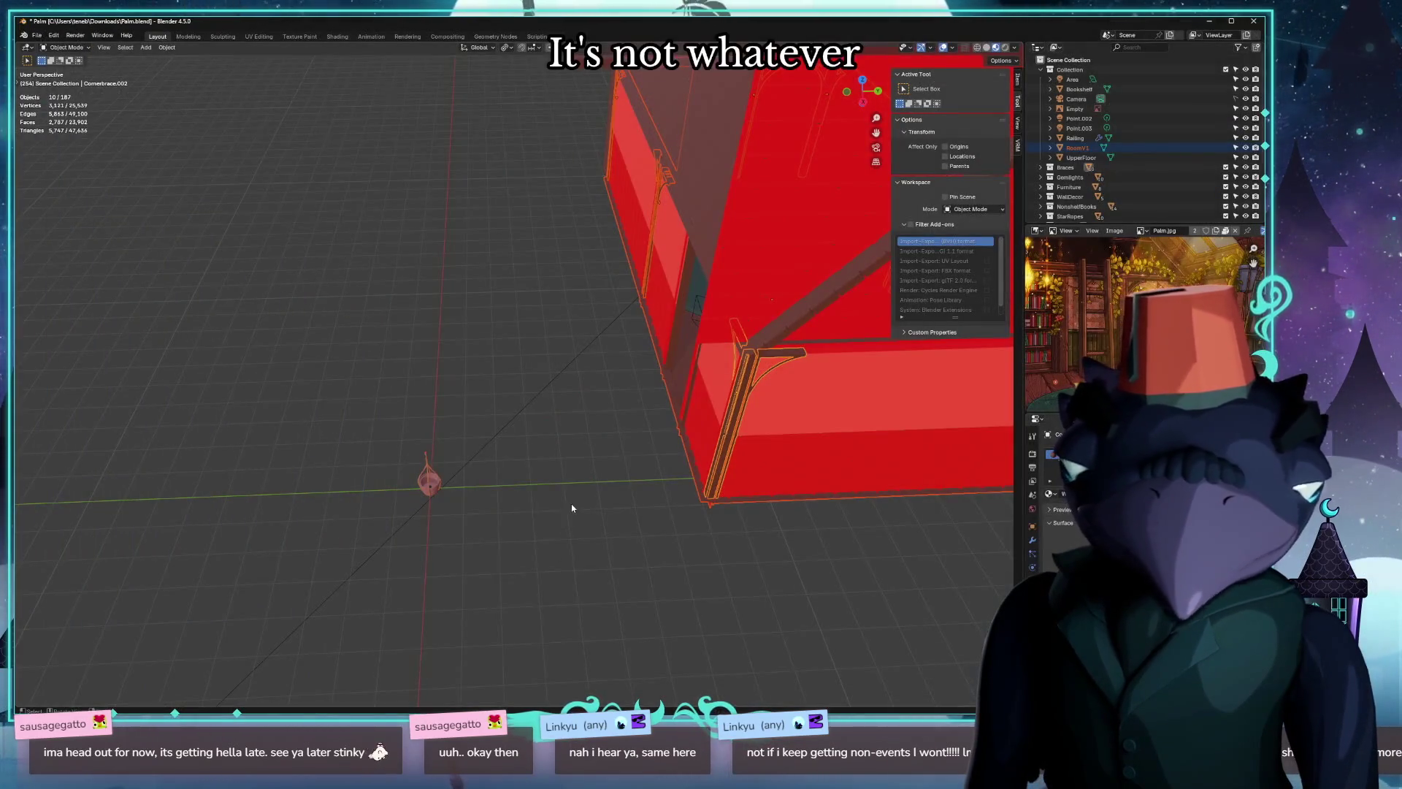
middle_drag(628, 460, 568, 292)
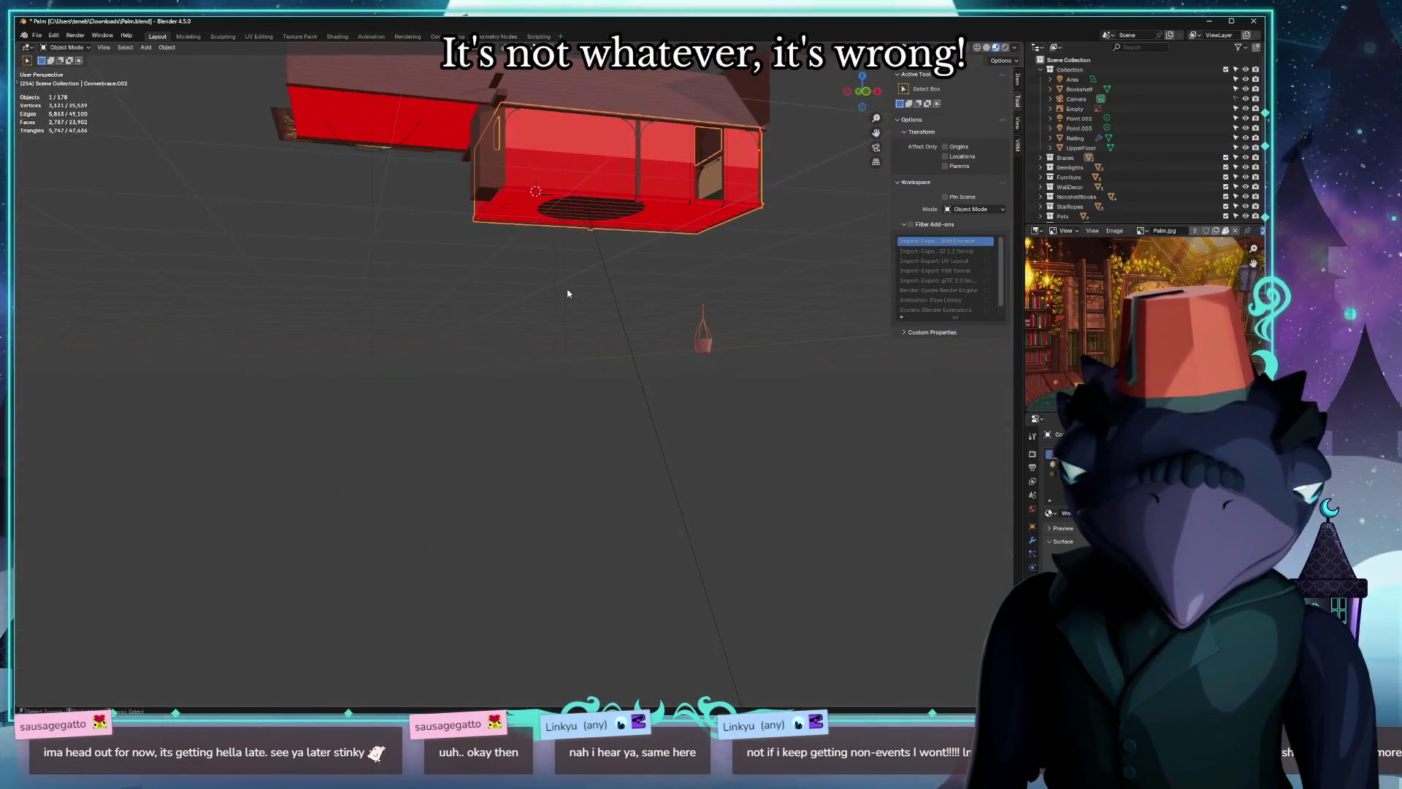
key(ctrl+z)
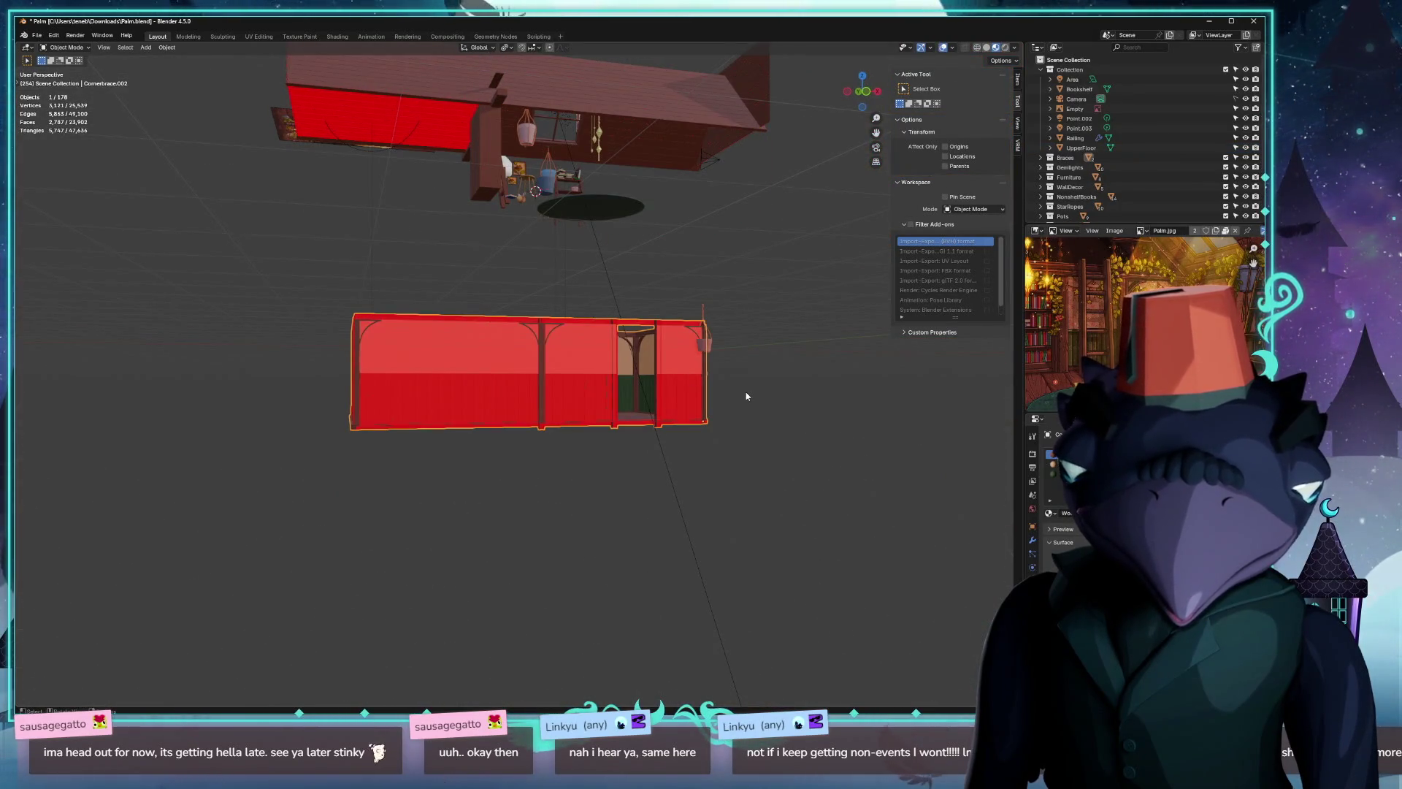
scroll(746, 396, up, 3)
middle_drag(870, 406, 760, 410)
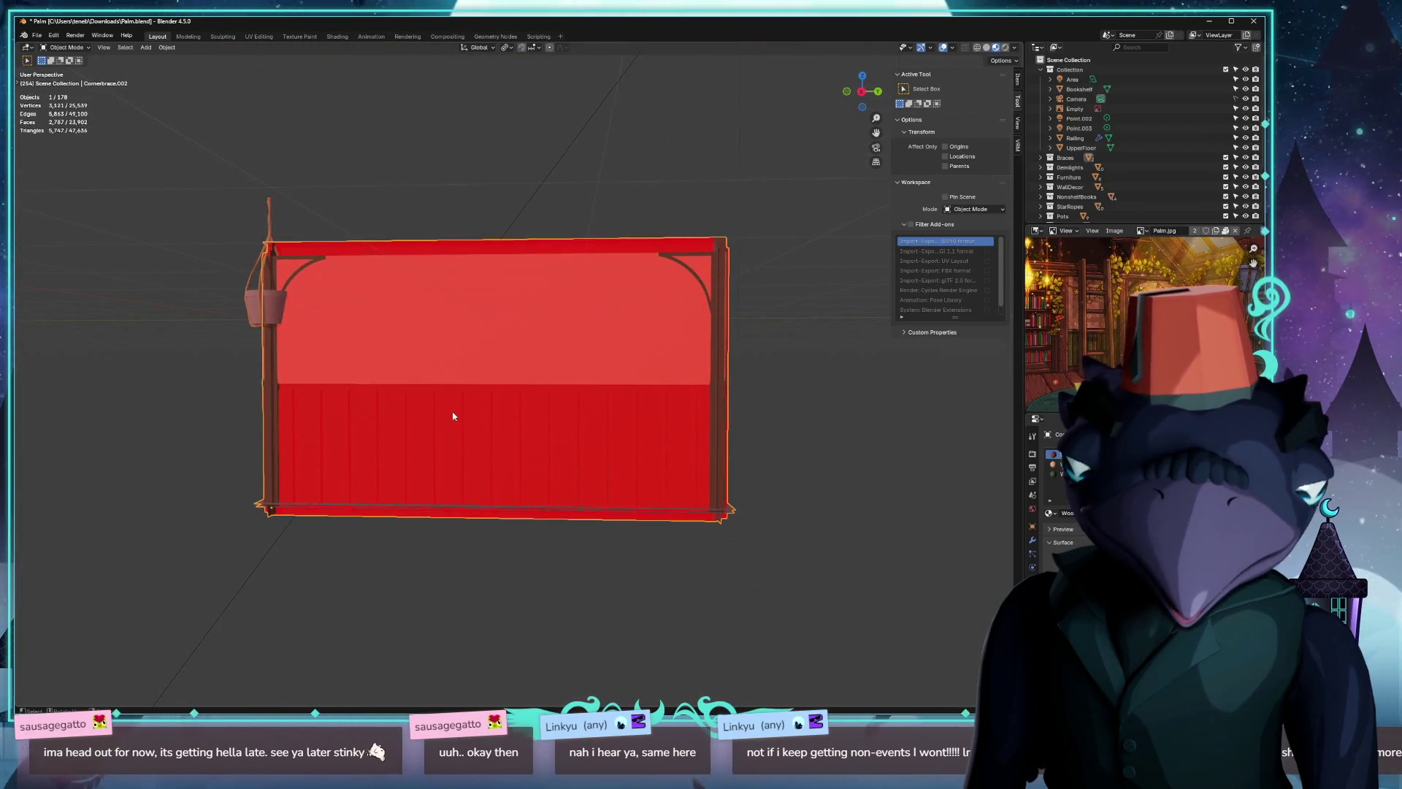
Reselect the red wall object, view the building at an angle and bring up the save-as browser.
click(233, 518)
right_click(232, 519)
click(457, 284)
middle_drag(147, 395, 243, 411)
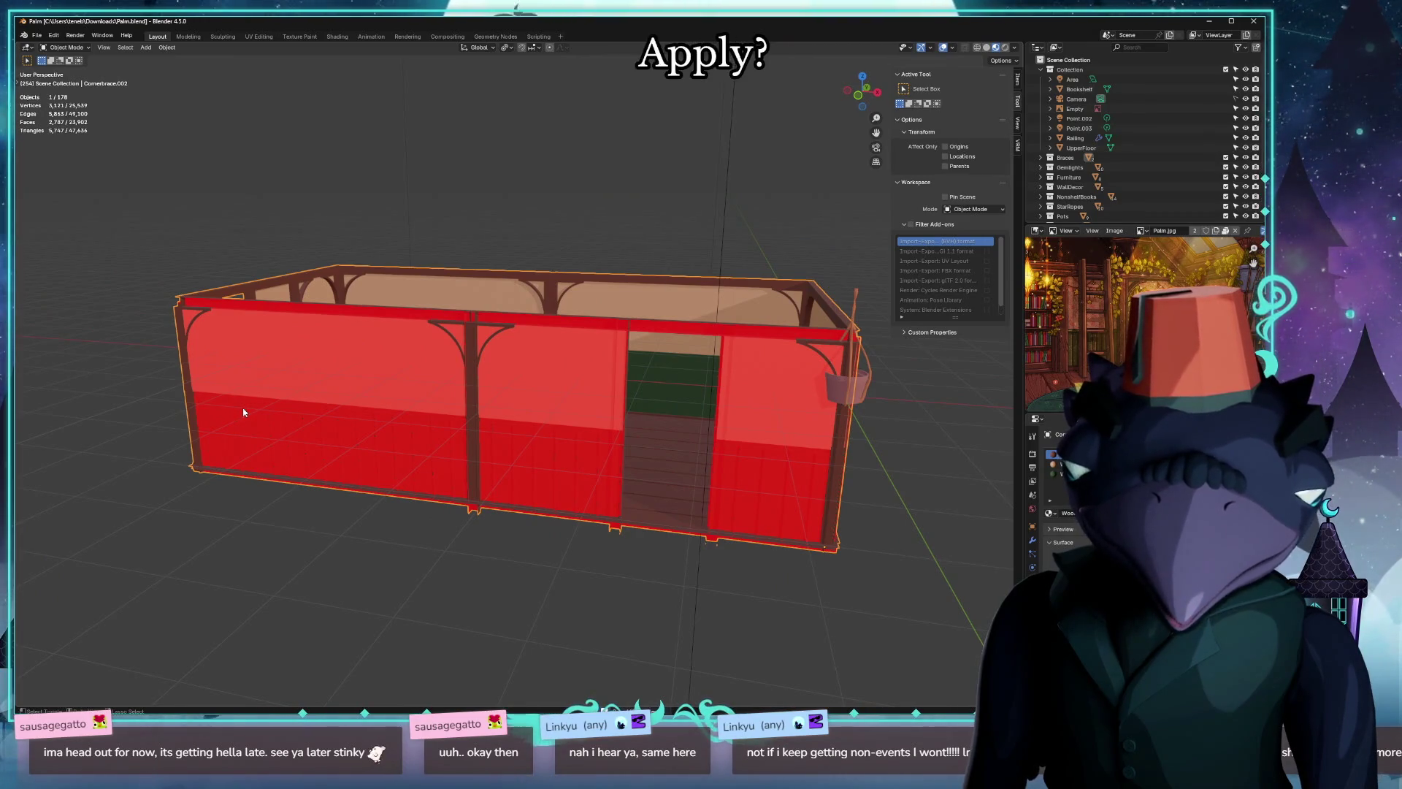
key(ctrl+o)
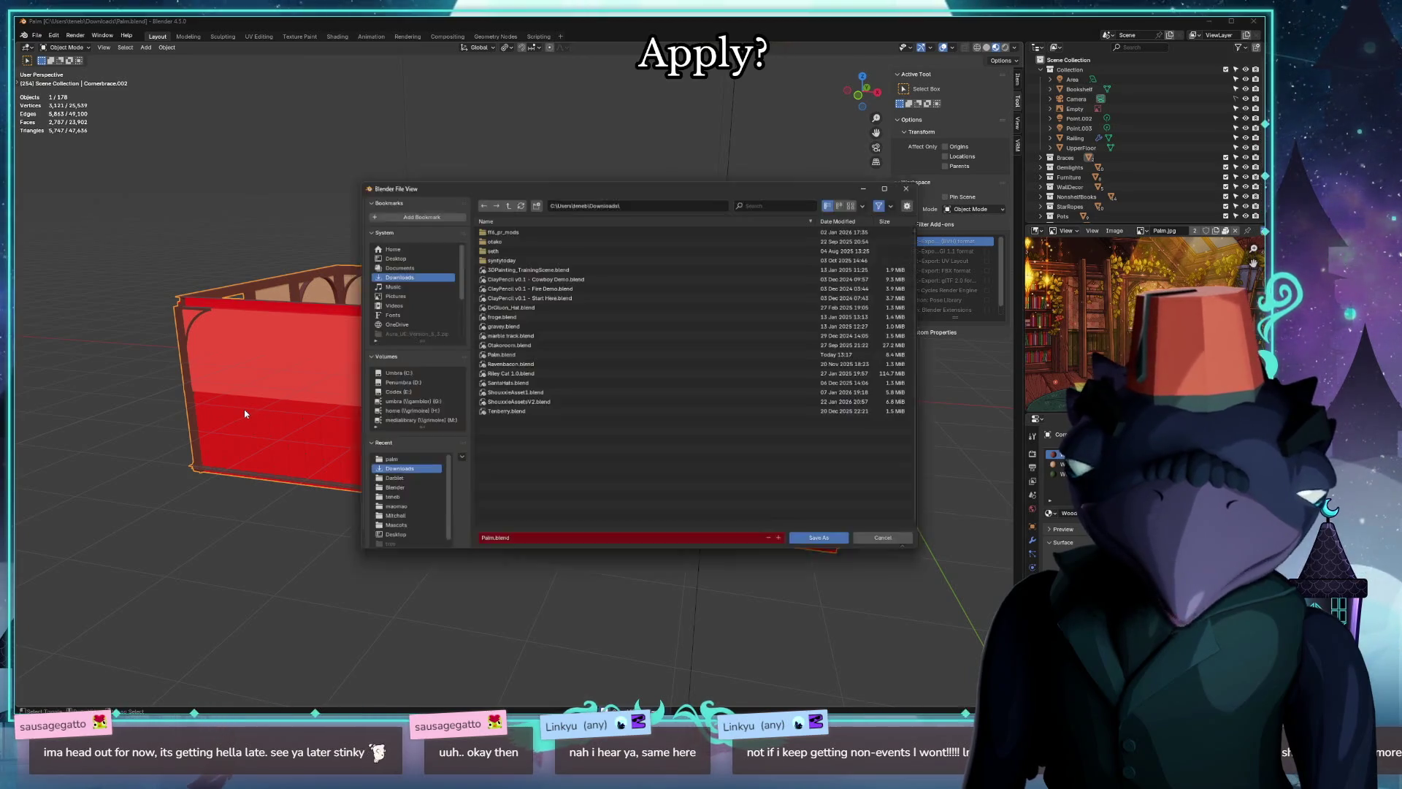
Cancel the save-as browser and re-export the walls as palm_walls.glb.
click(822, 540)
mouse_move(551, 524)
middle_down()
mouse_move(423, 532)
mouse_move(454, 526)
middle_up()
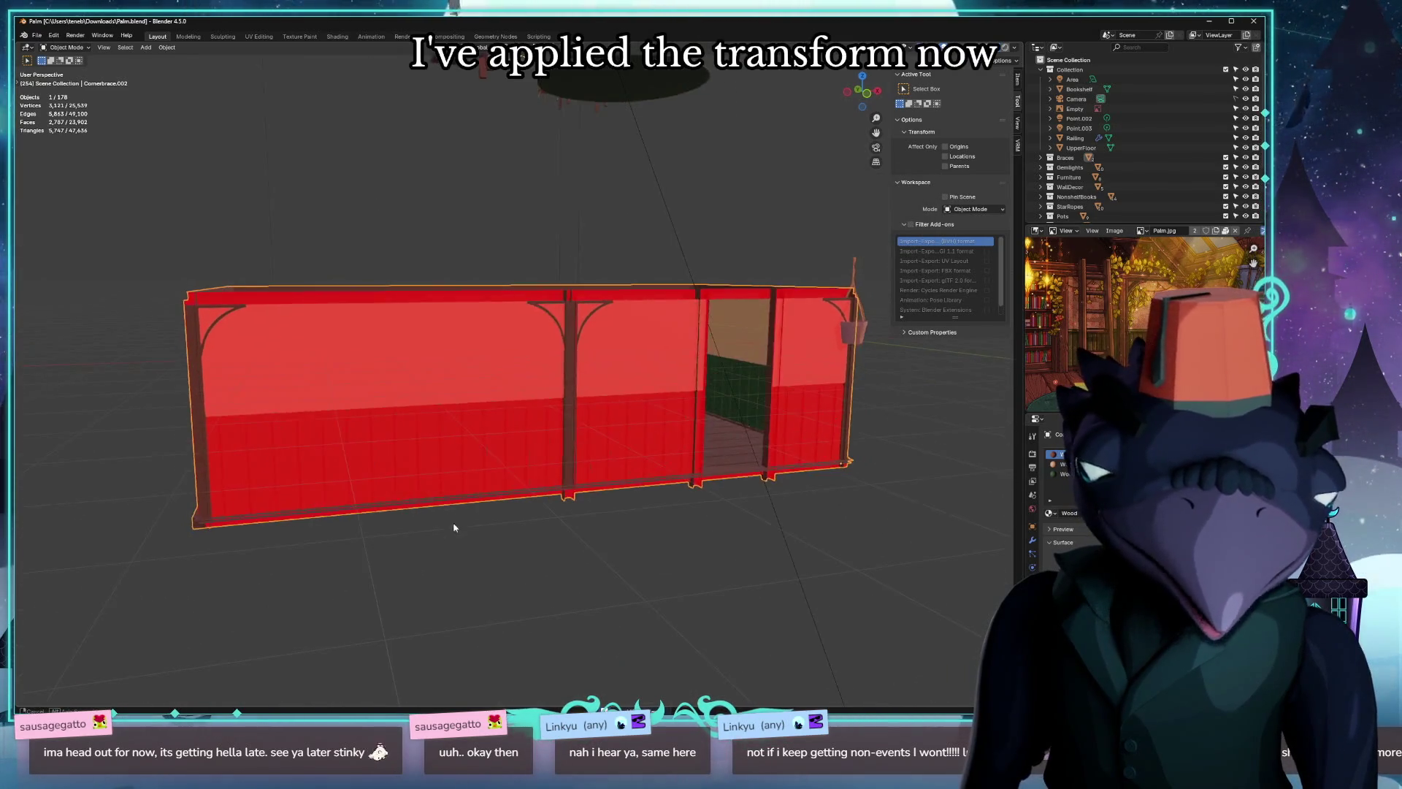
click(37, 36)
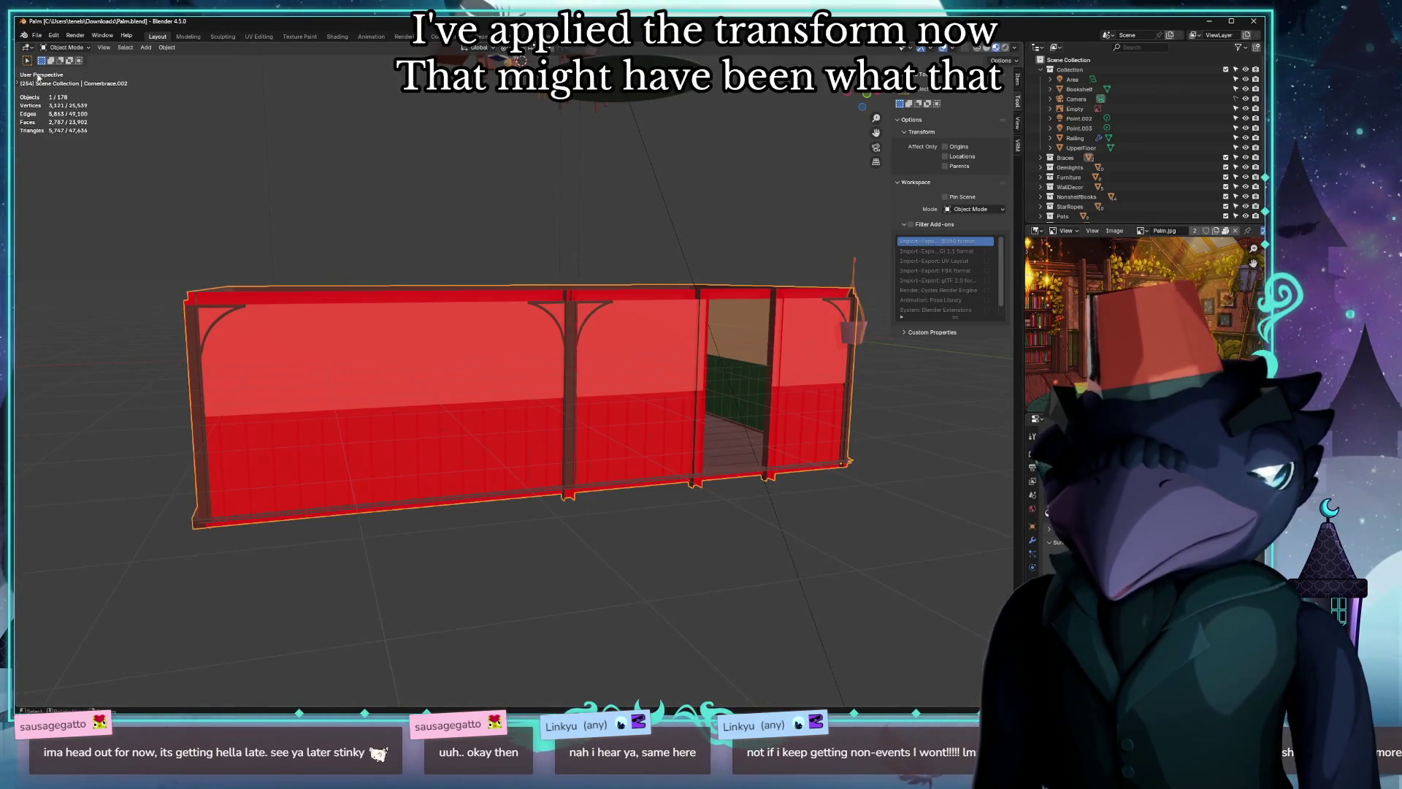
click(39, 35)
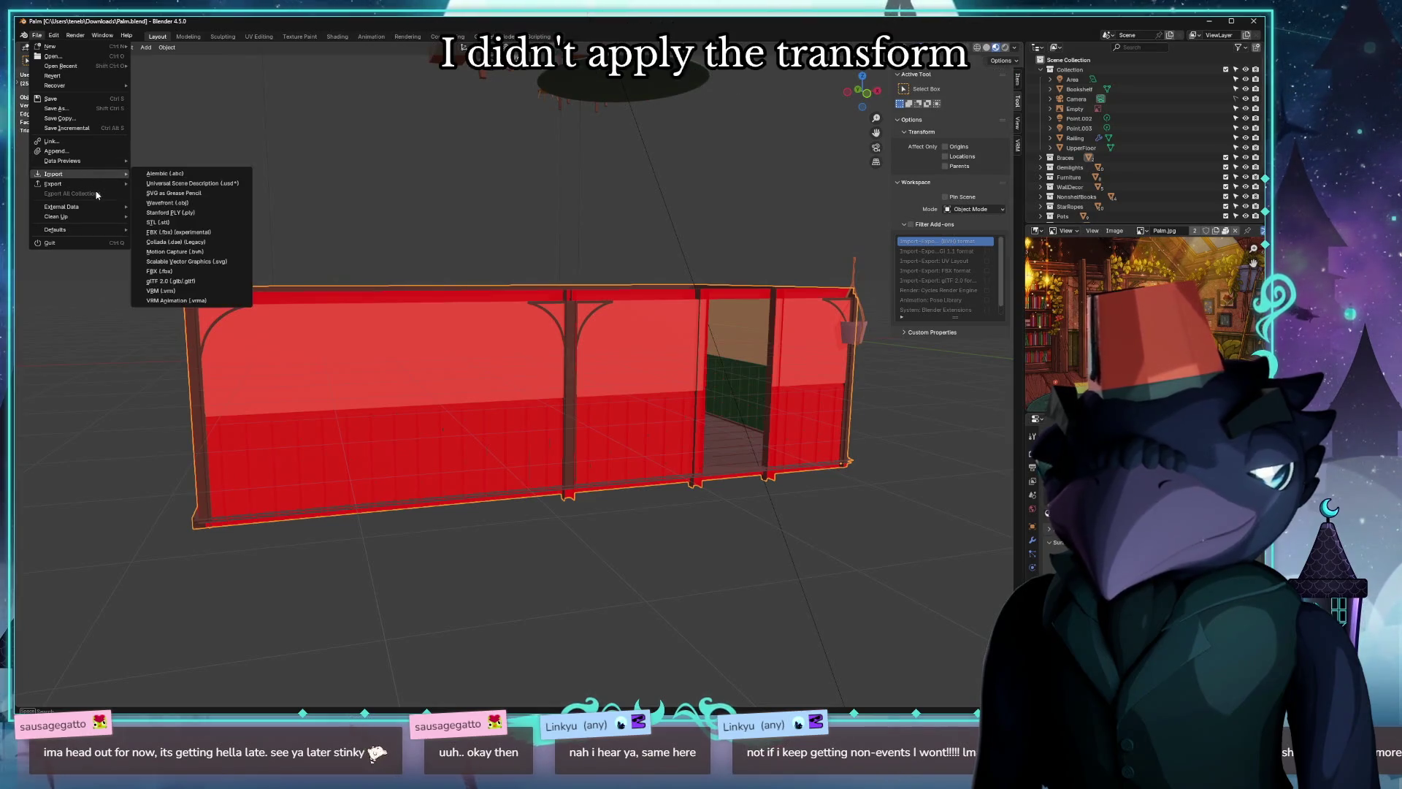
mouse_move(52, 183)
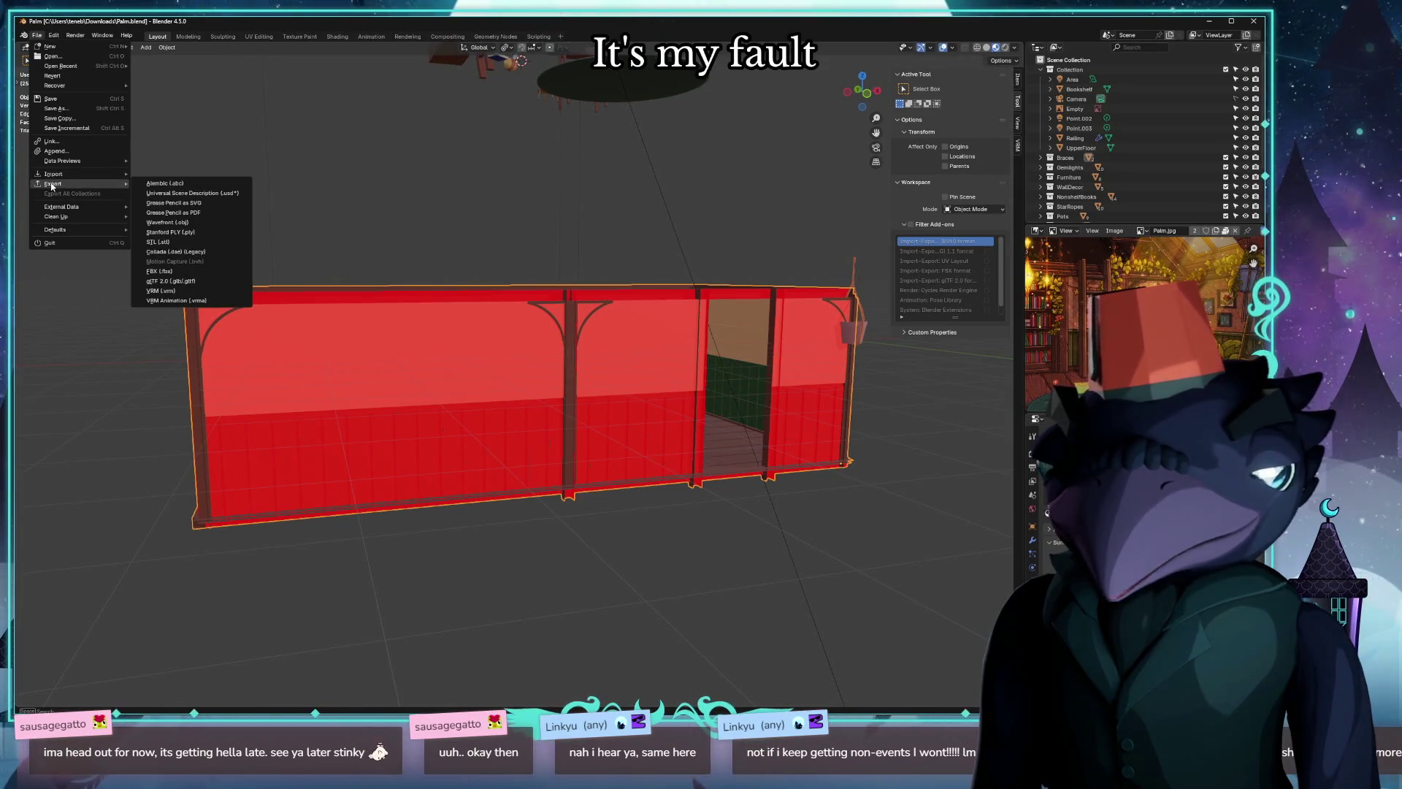
click(177, 282)
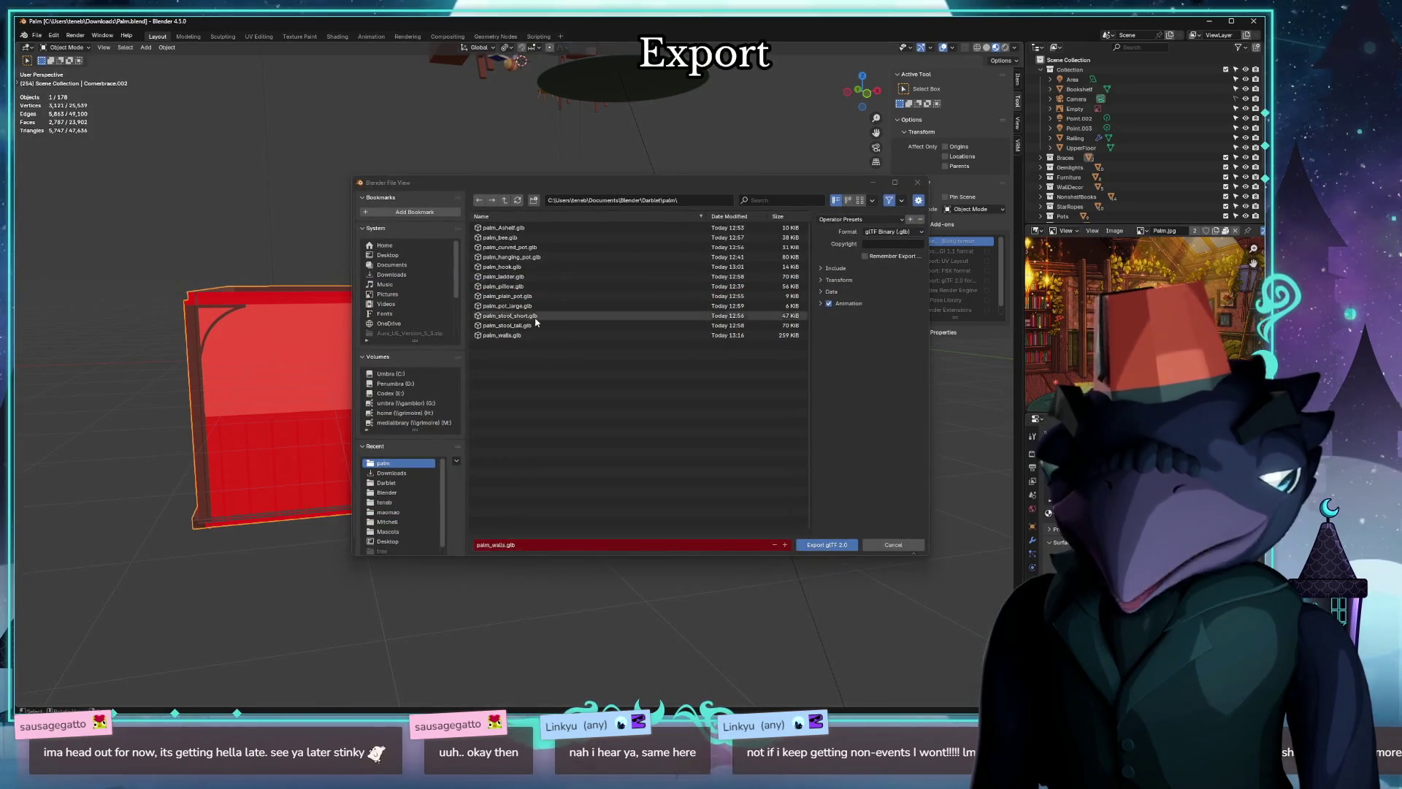
click(829, 547)
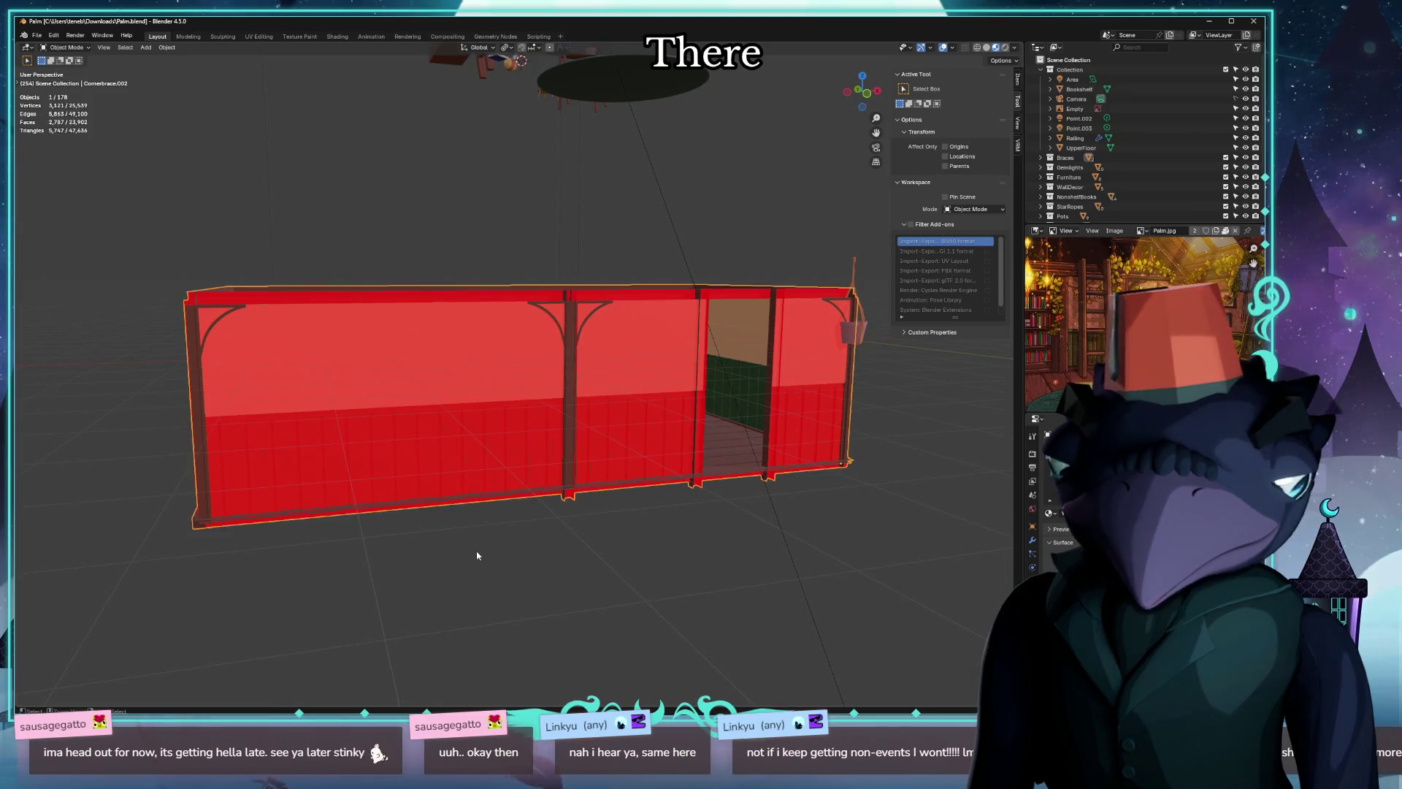
View the red room model from above and bring up the list of open windows.
middle_drag(477, 556, 515, 516)
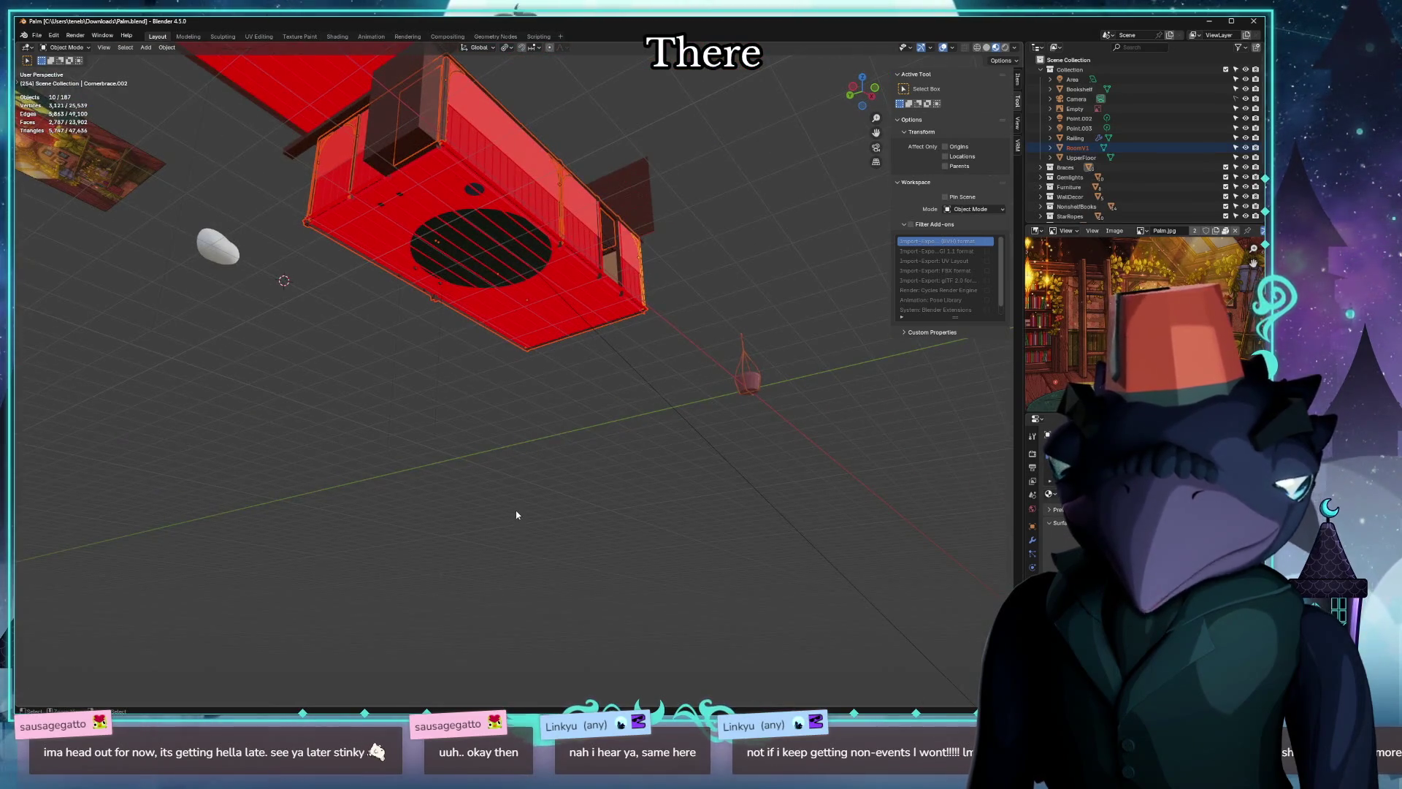
key(alt+Tab)
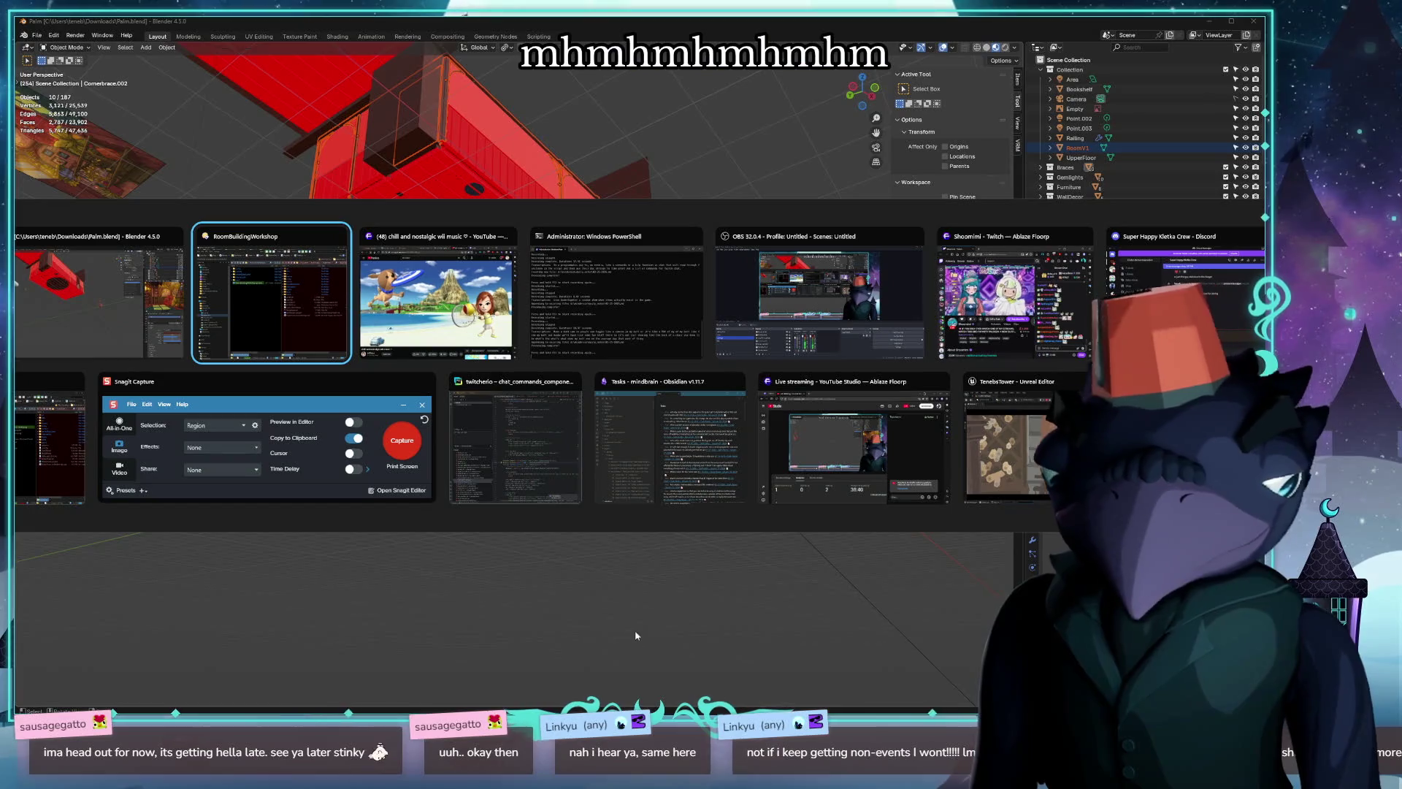
mouse_move(854, 441)
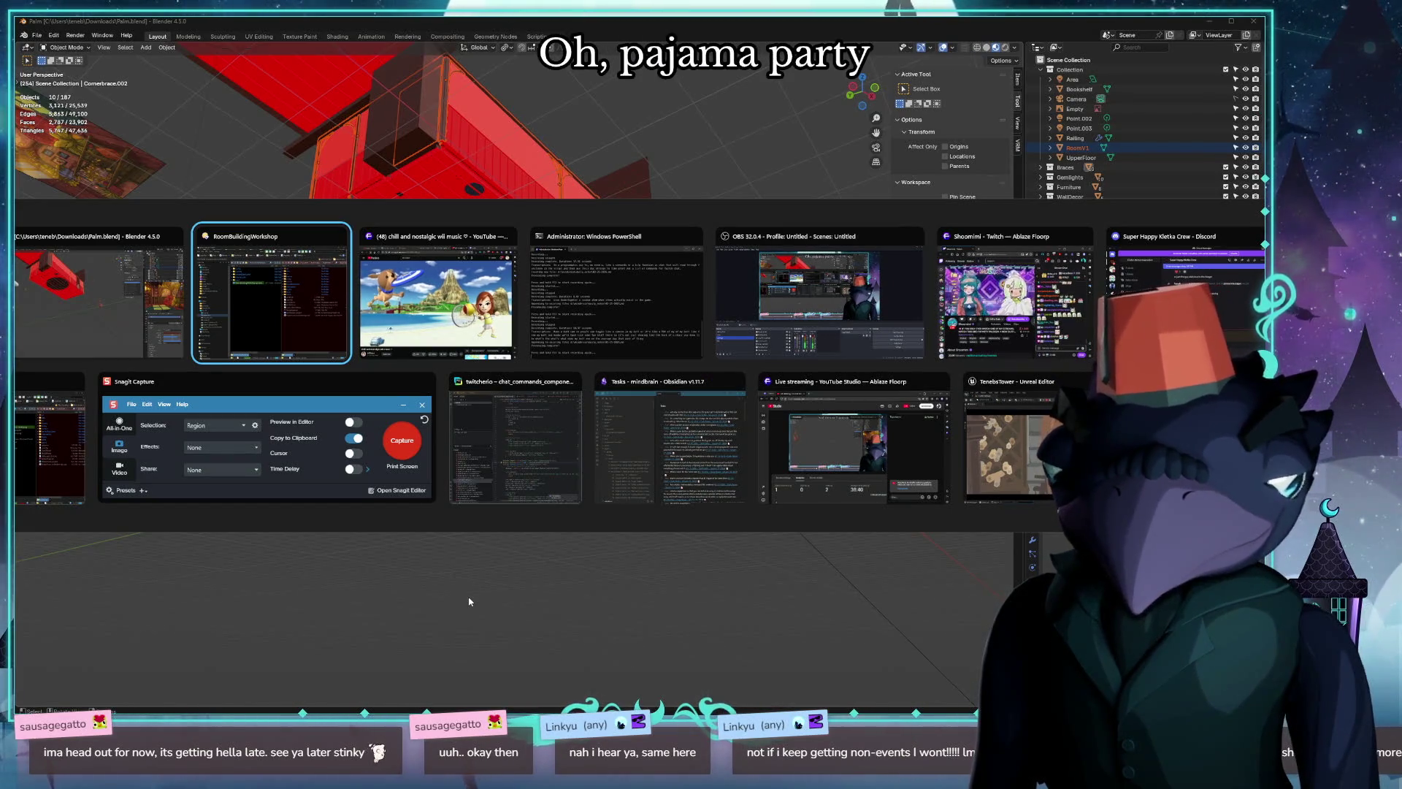
Switch to Unreal and load L_PalmsLoft from the Maps folder.
key(alt)
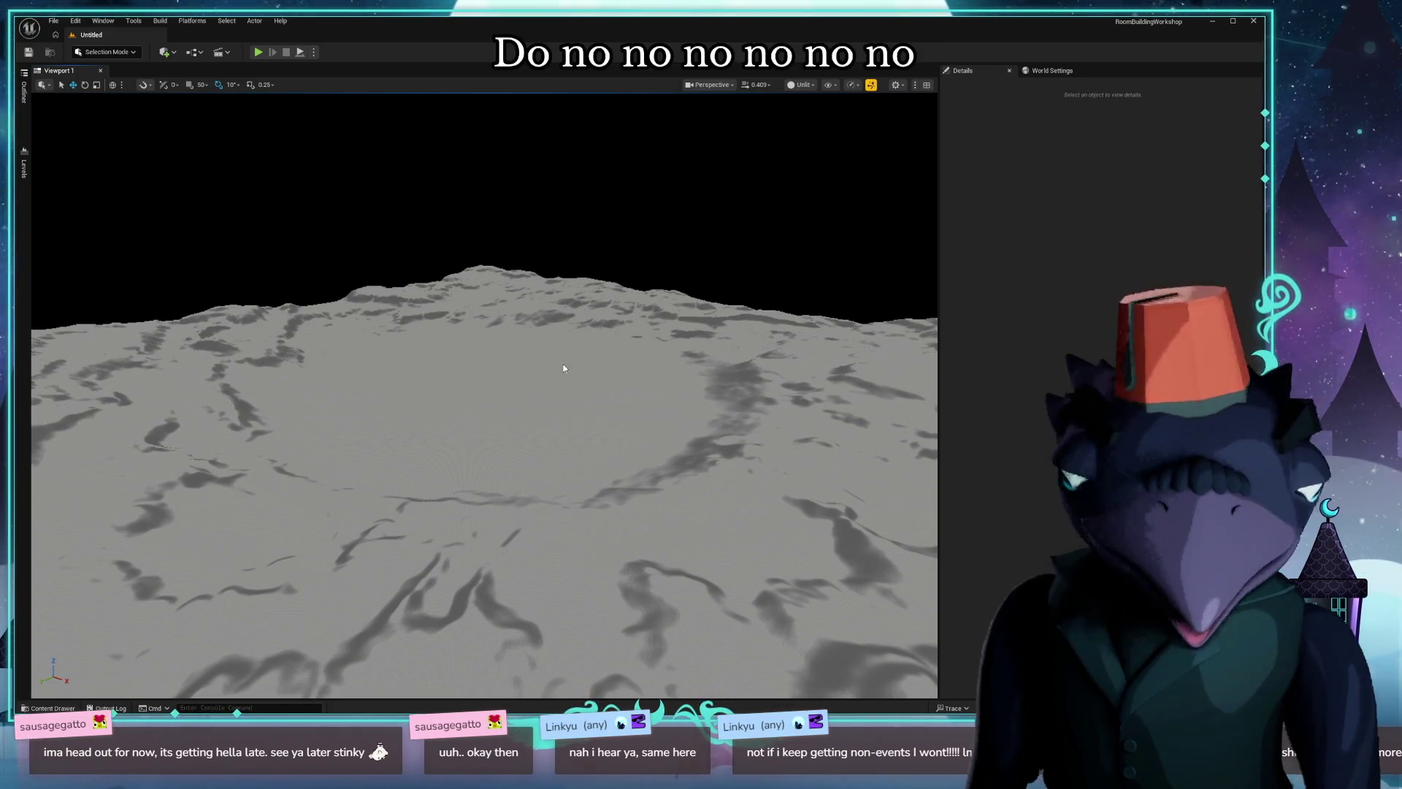
click(492, 573)
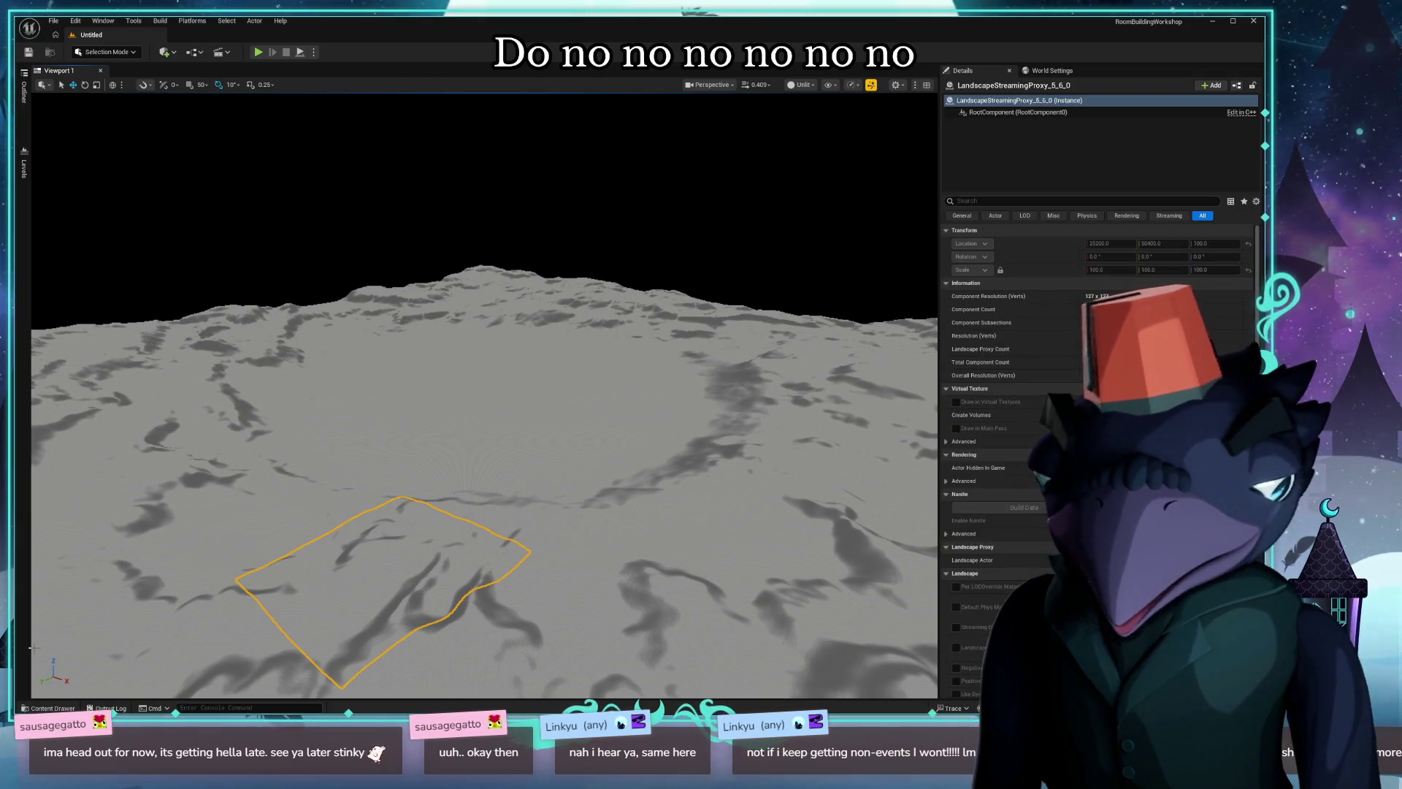
key(ctrl+space)
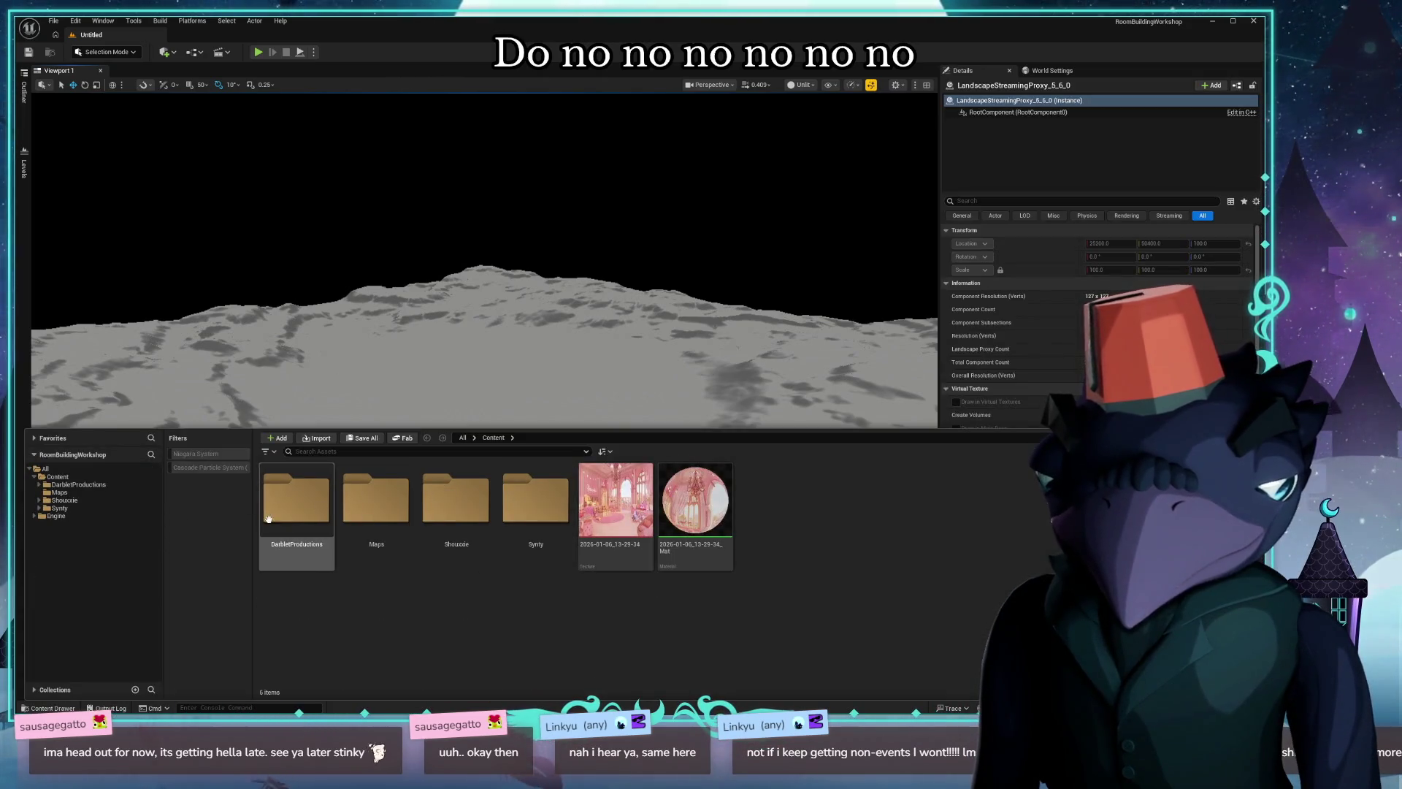
double_click(376, 490)
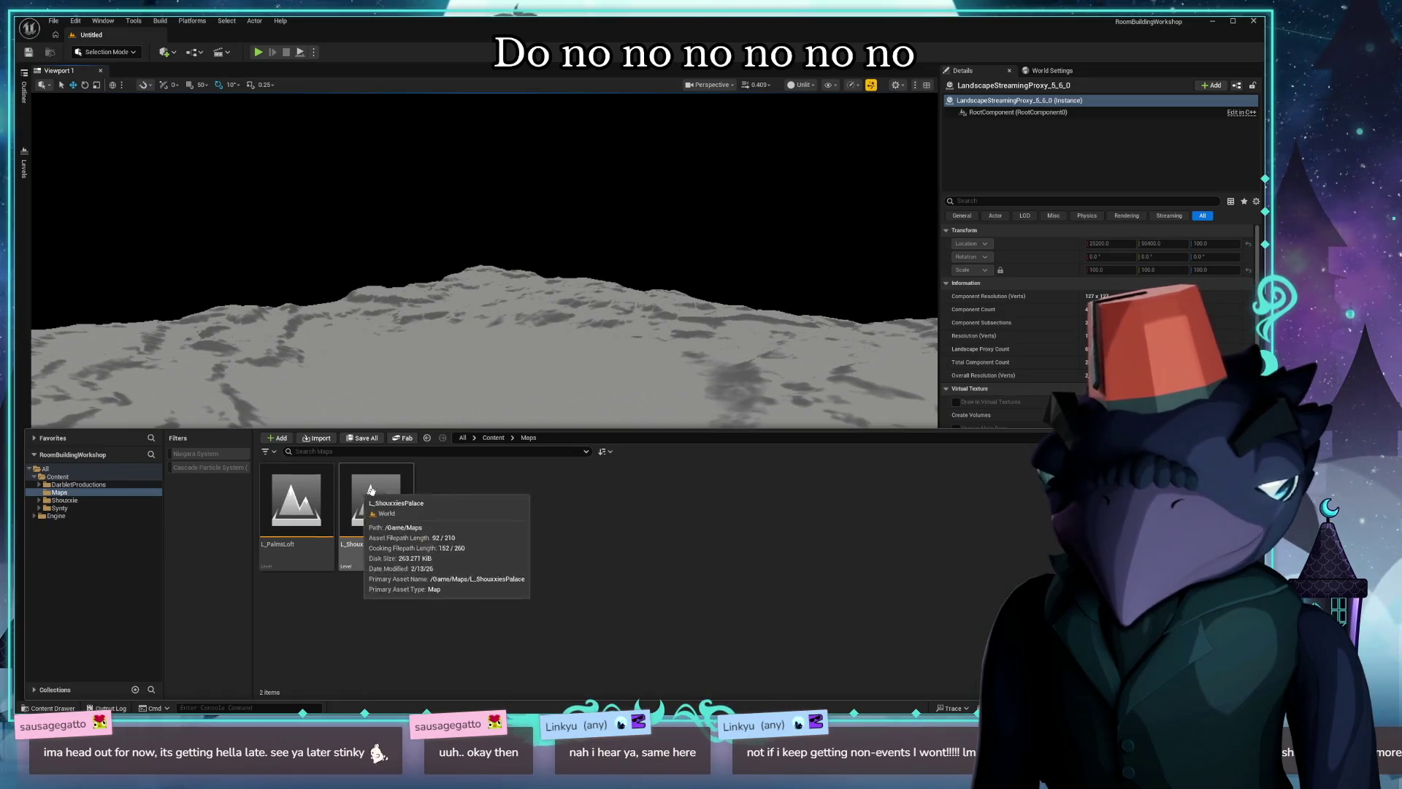
double_click(279, 513)
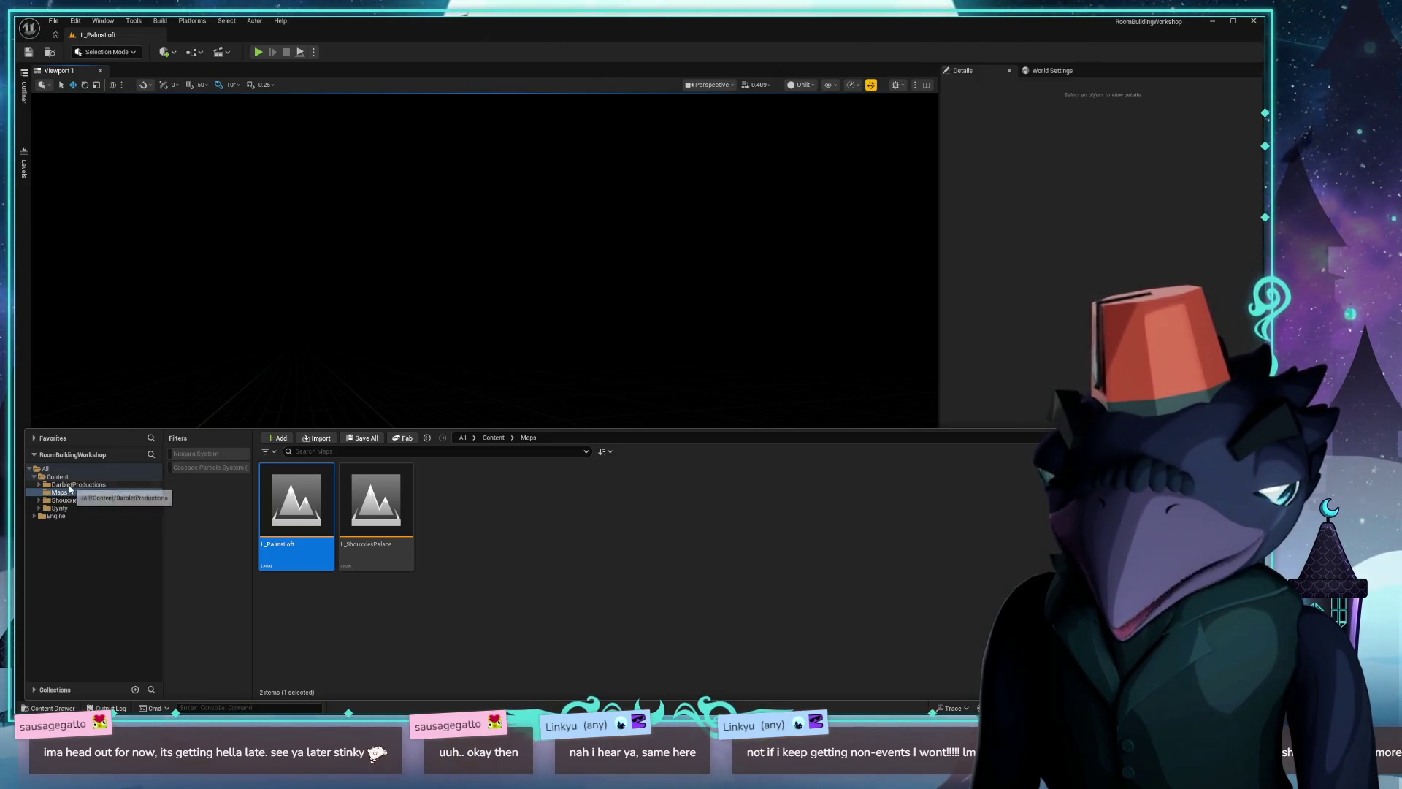
Import palm_walls.glb from Documents > Blender > Darblet > palm into the DarbletProductions palm folder.
click(78, 484)
double_click(296, 494)
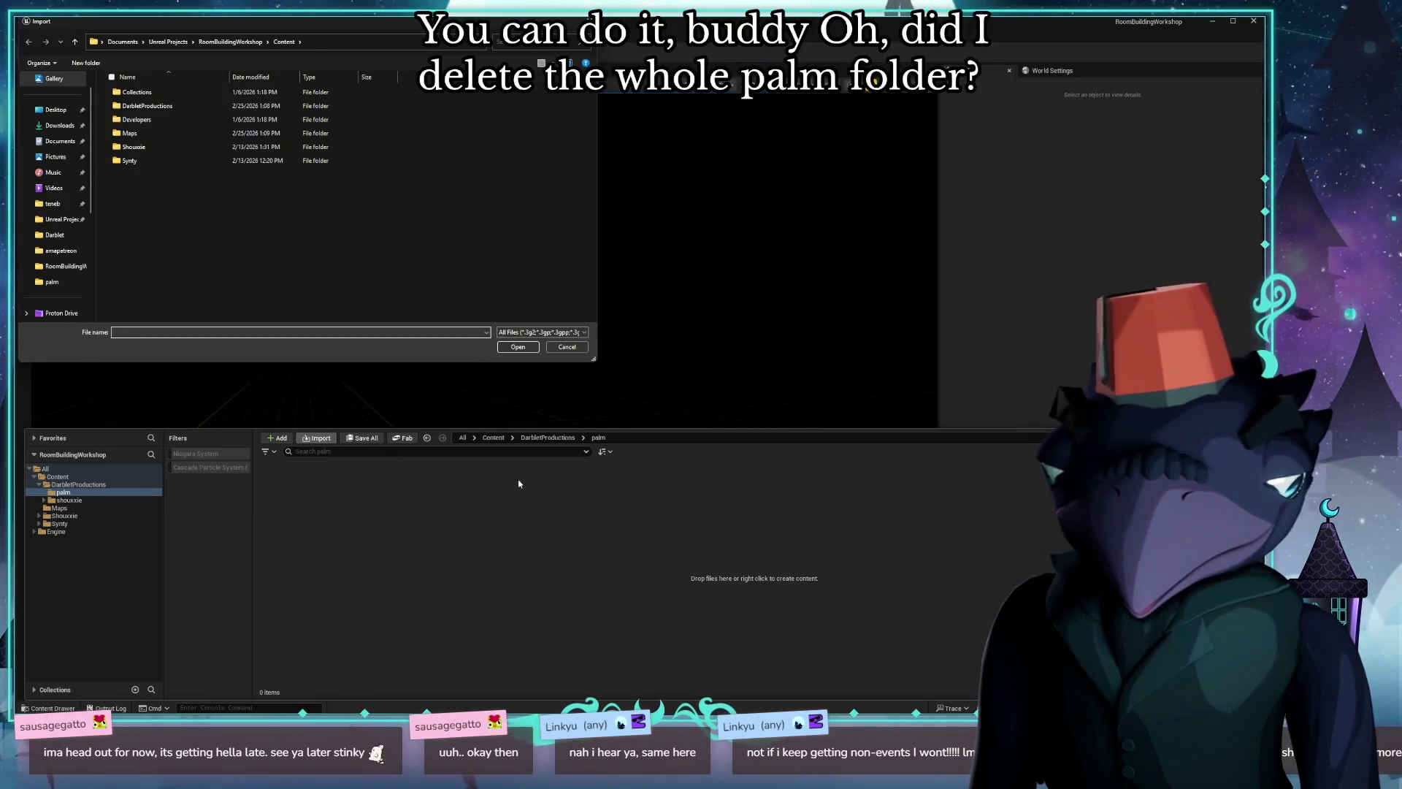
click(64, 141)
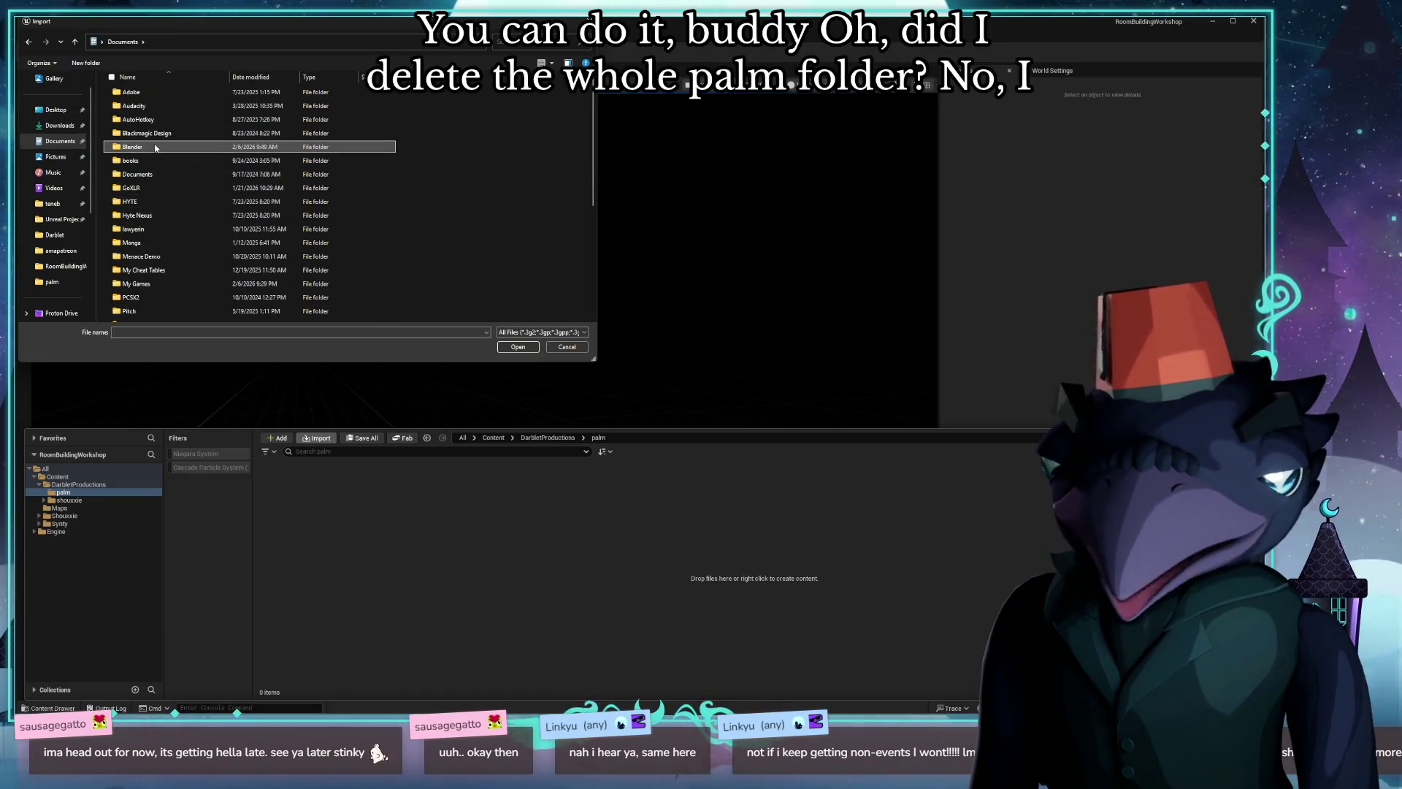
double_click(156, 148)
double_click(148, 187)
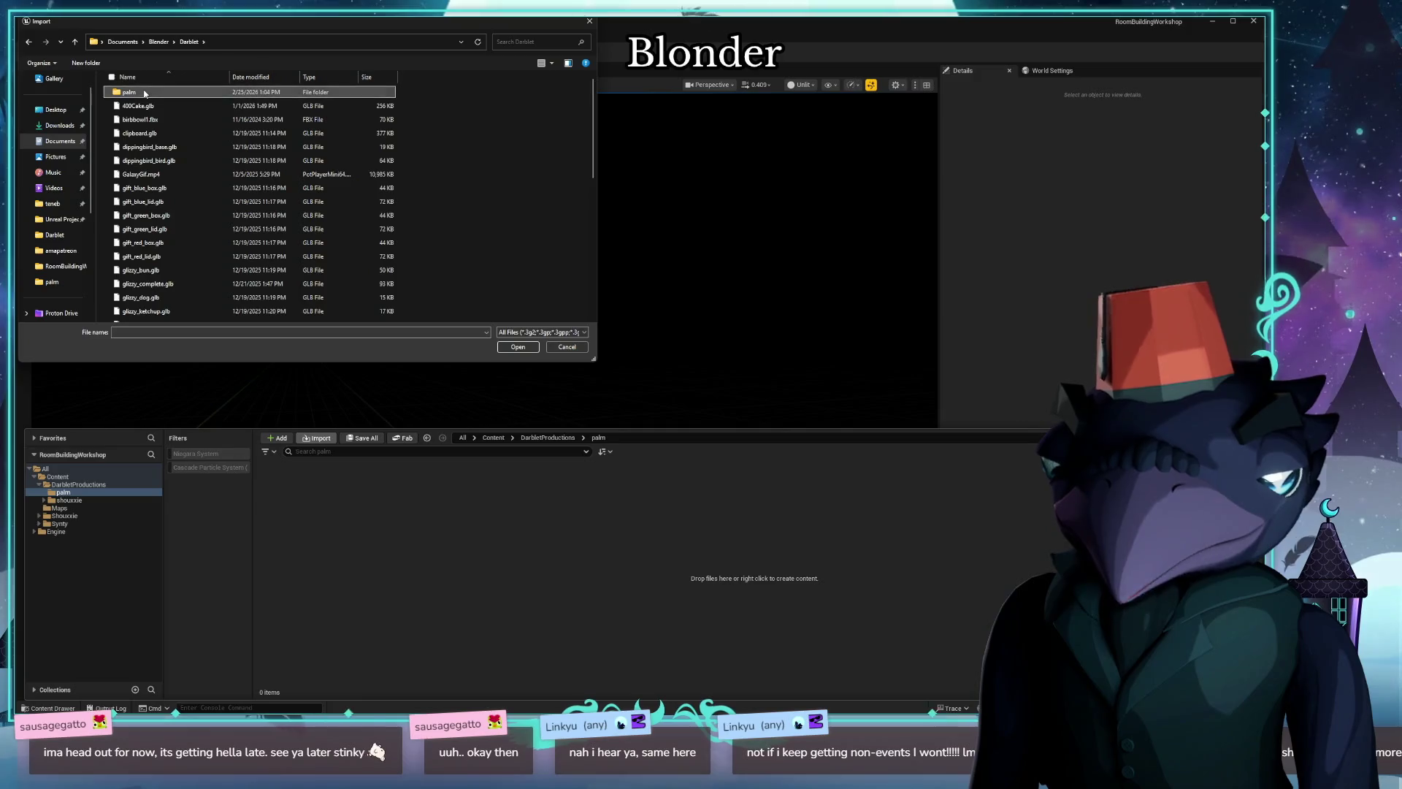
double_click(144, 93)
double_click(142, 243)
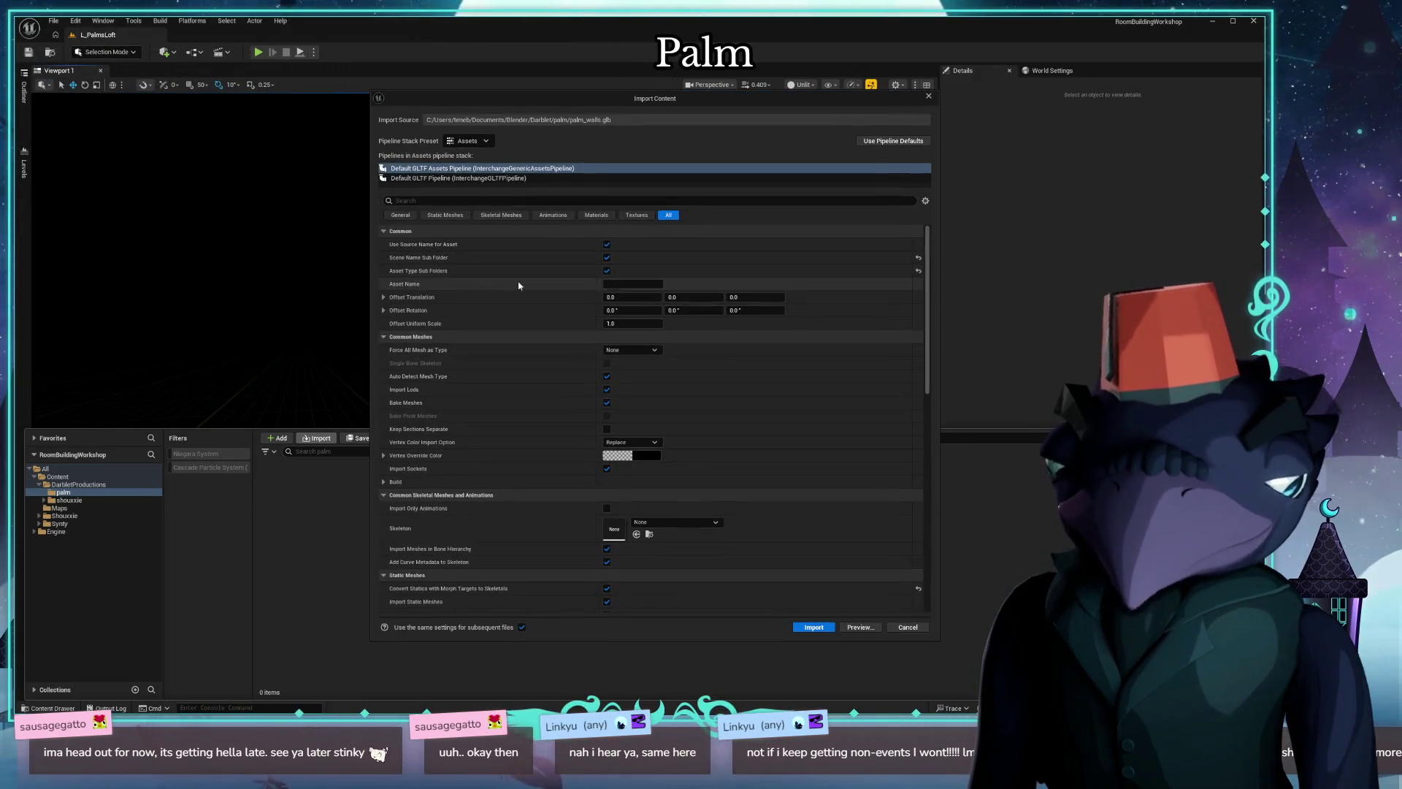
click(815, 627)
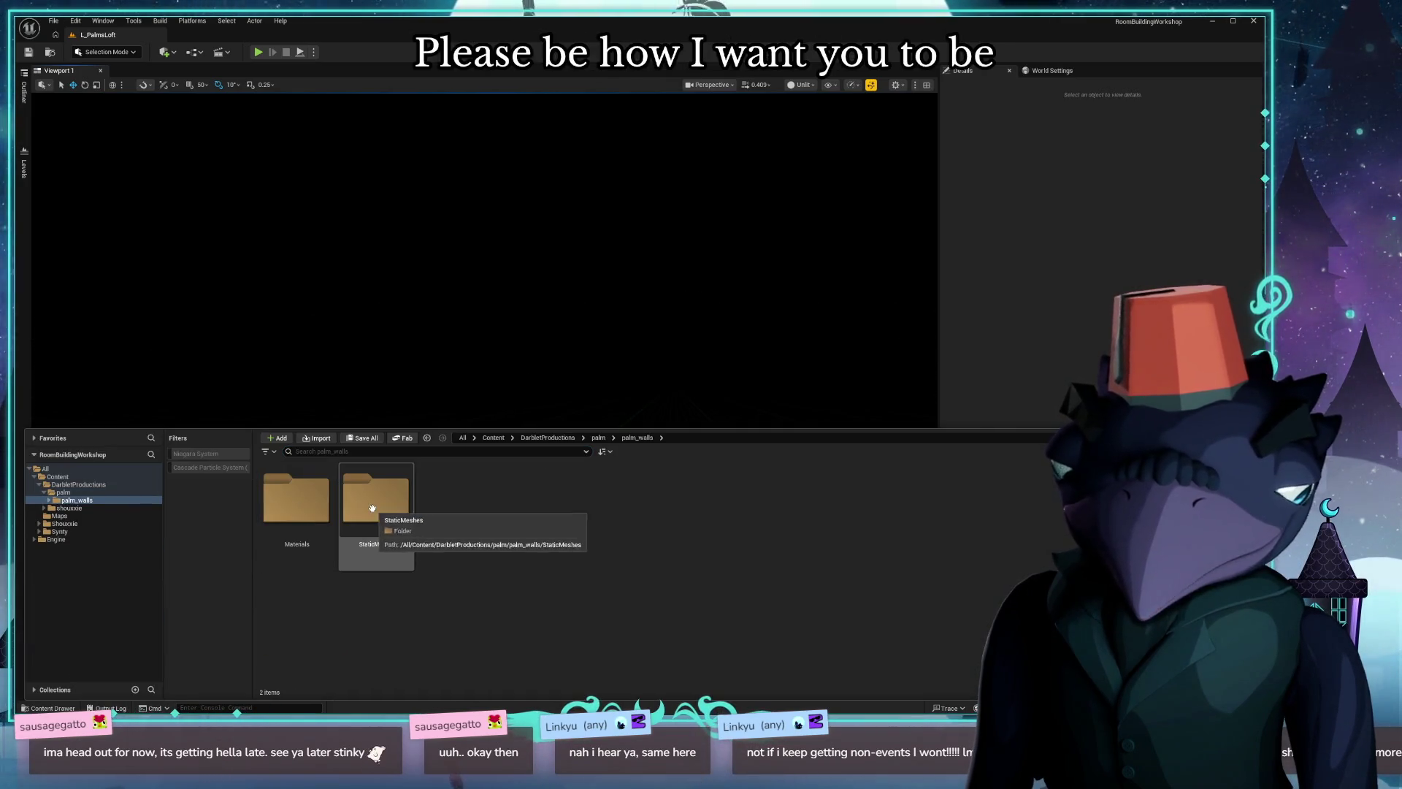
Place the palm_walls static mesh in the level and reset its location to the origin.
double_click(373, 504)
drag(305, 505, 448, 351)
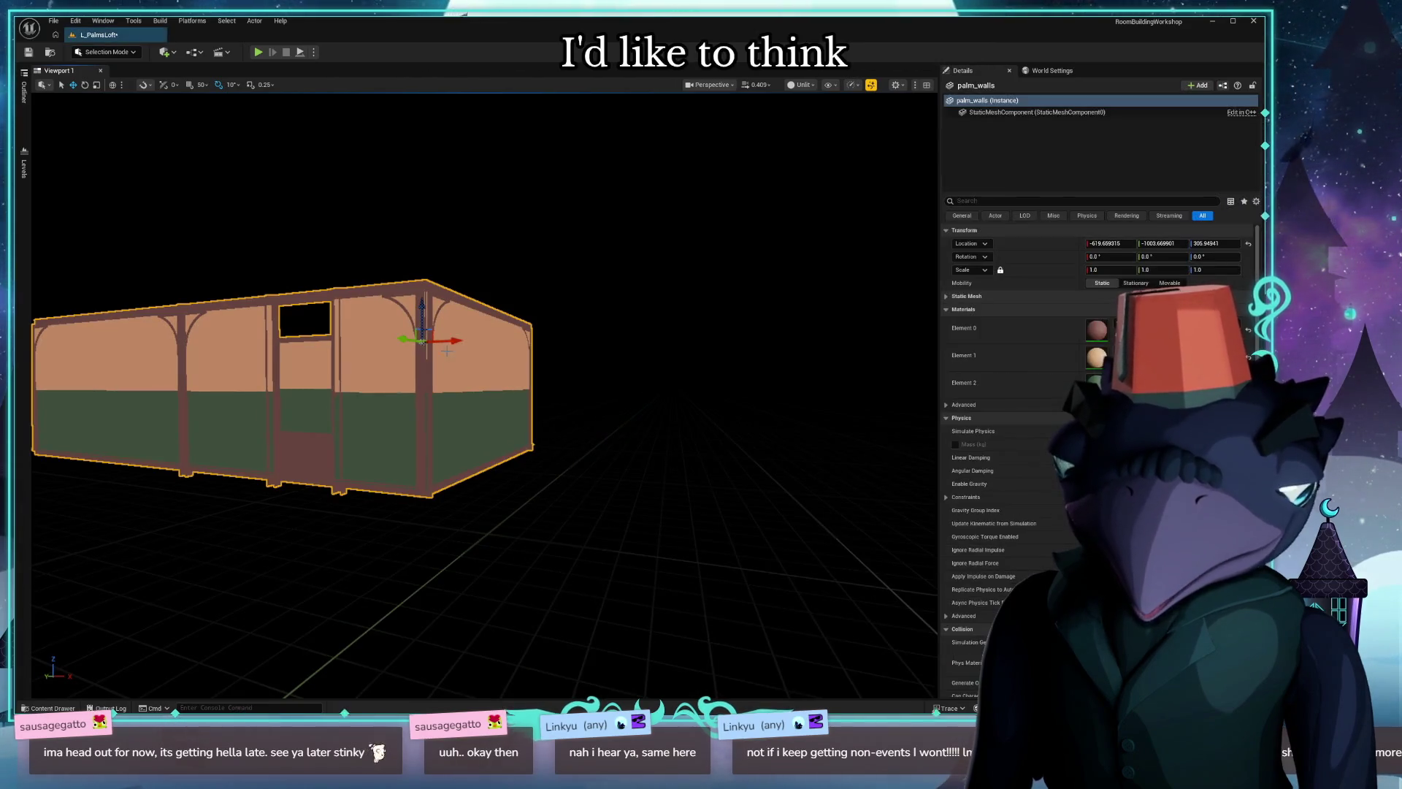
right_drag(471, 383, 527, 394)
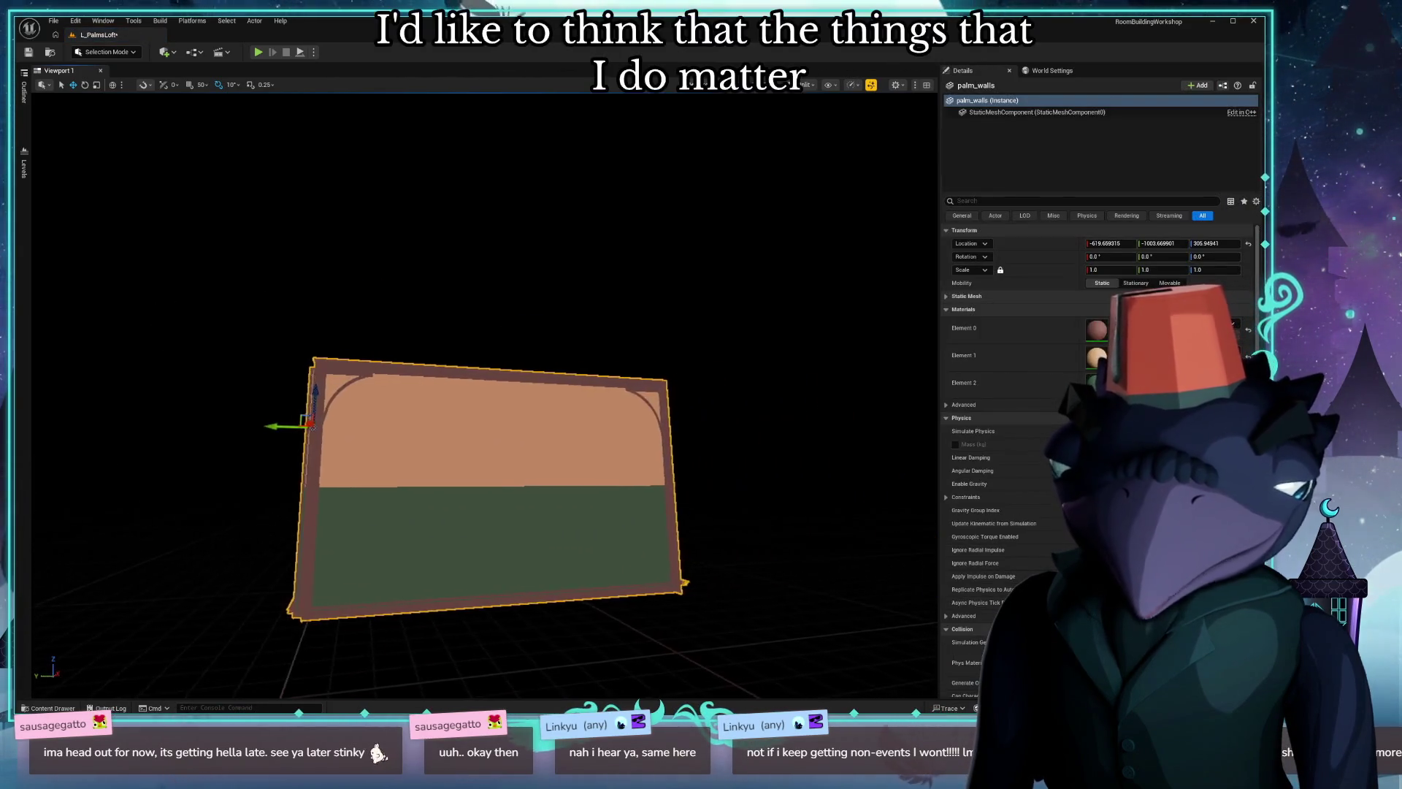
mouse_move(471, 384)
right_down()
mouse_move(593, 362)
mouse_move(362, 396)
right_up()
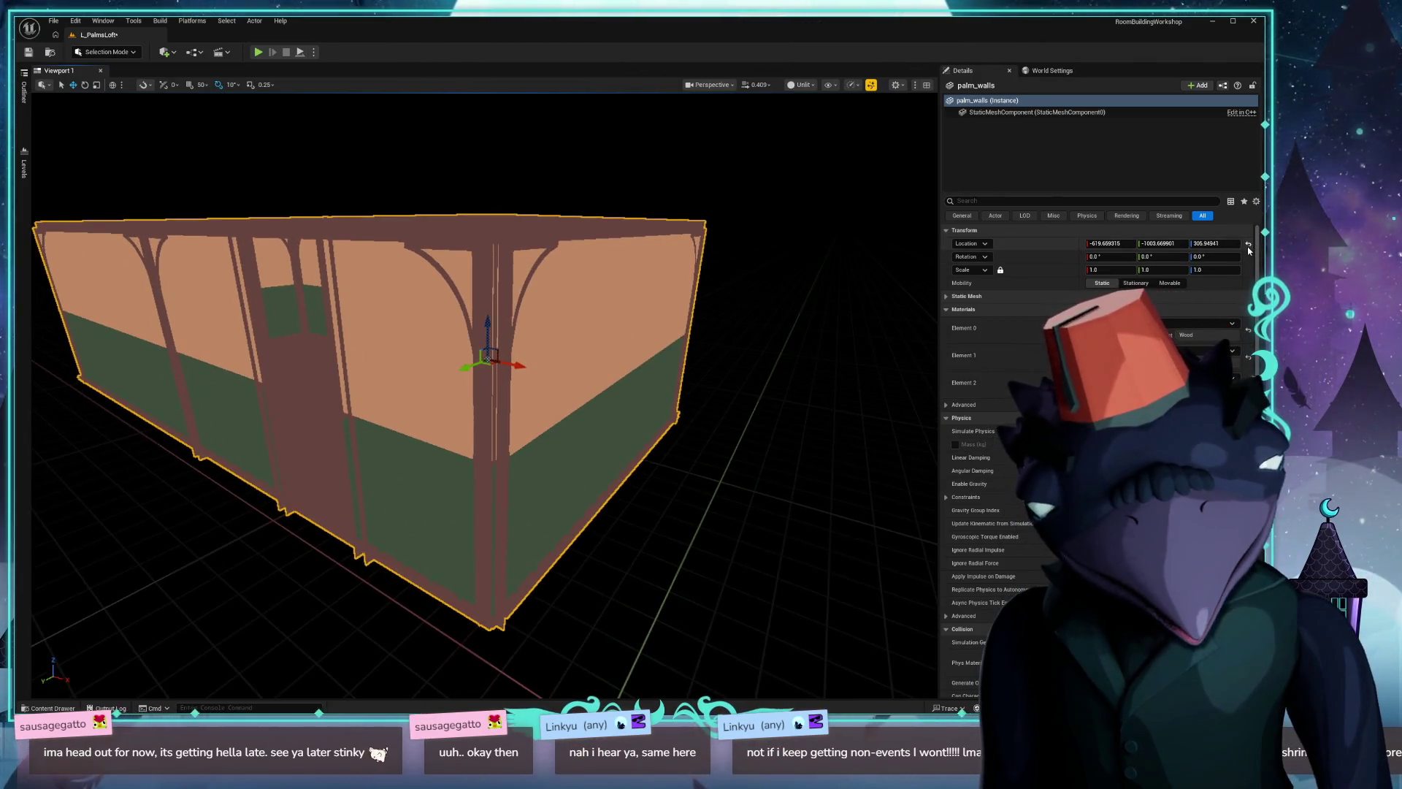
click(1248, 248)
key(f)
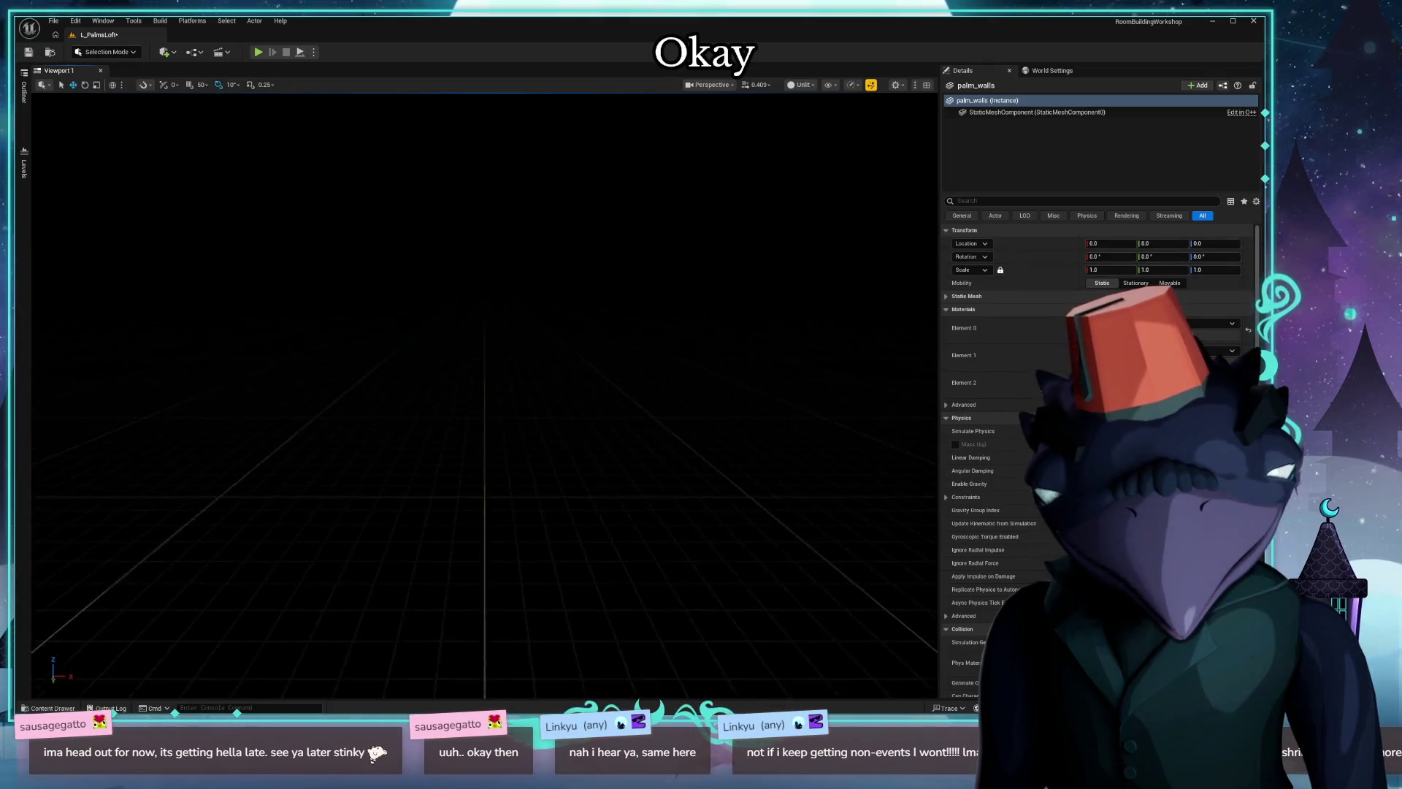
Raise the walls along Z to about 256 units so the floor sits near world zero.
mouse_move(548, 439)
alt+mouse_down()
mouse_move(460, 516)
mouse_move(329, 438)
alt+mouse_up()
scroll(482, 394, up, 5)
alt+drag(452, 588, 480, 389)
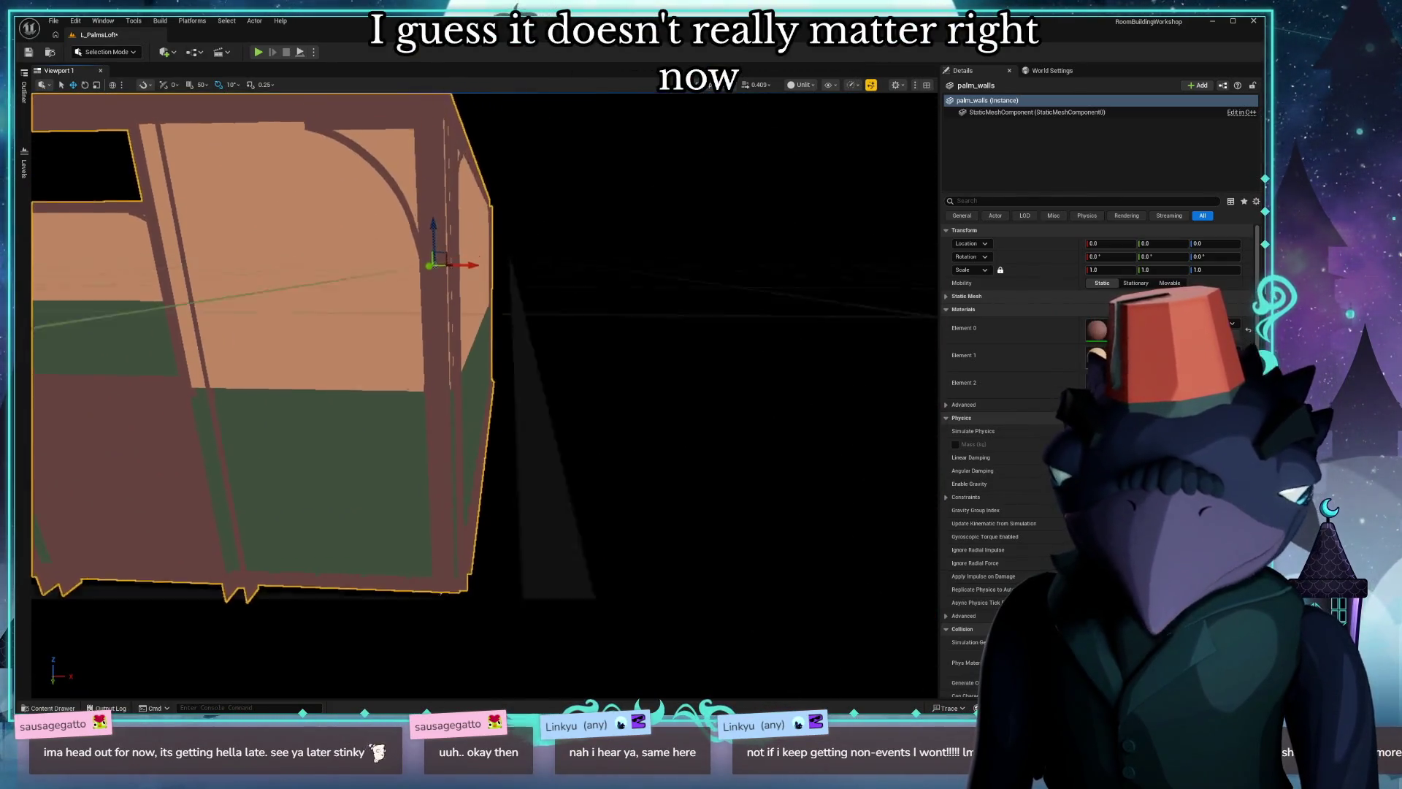
drag(442, 313, 430, 143)
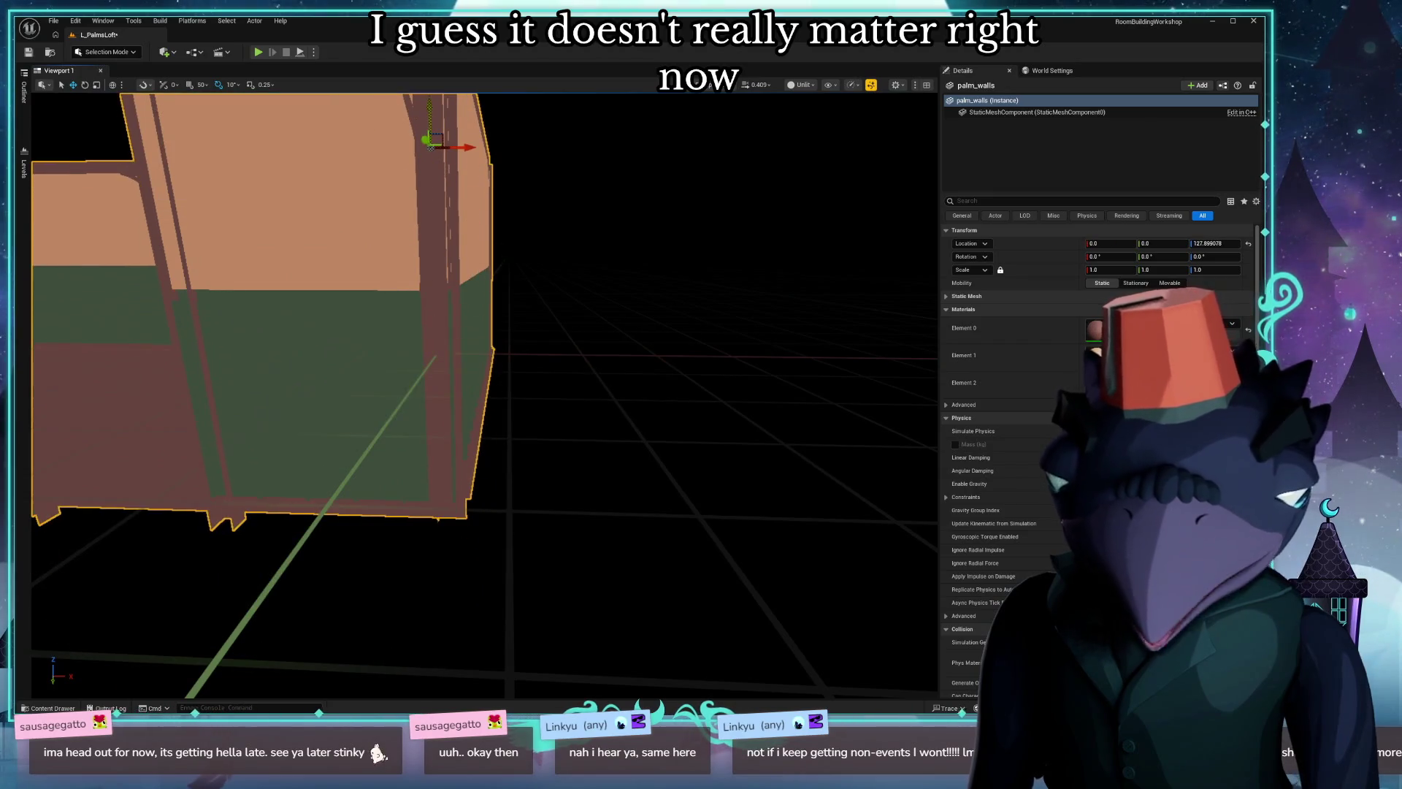
middle_drag(364, 480, 460, 327)
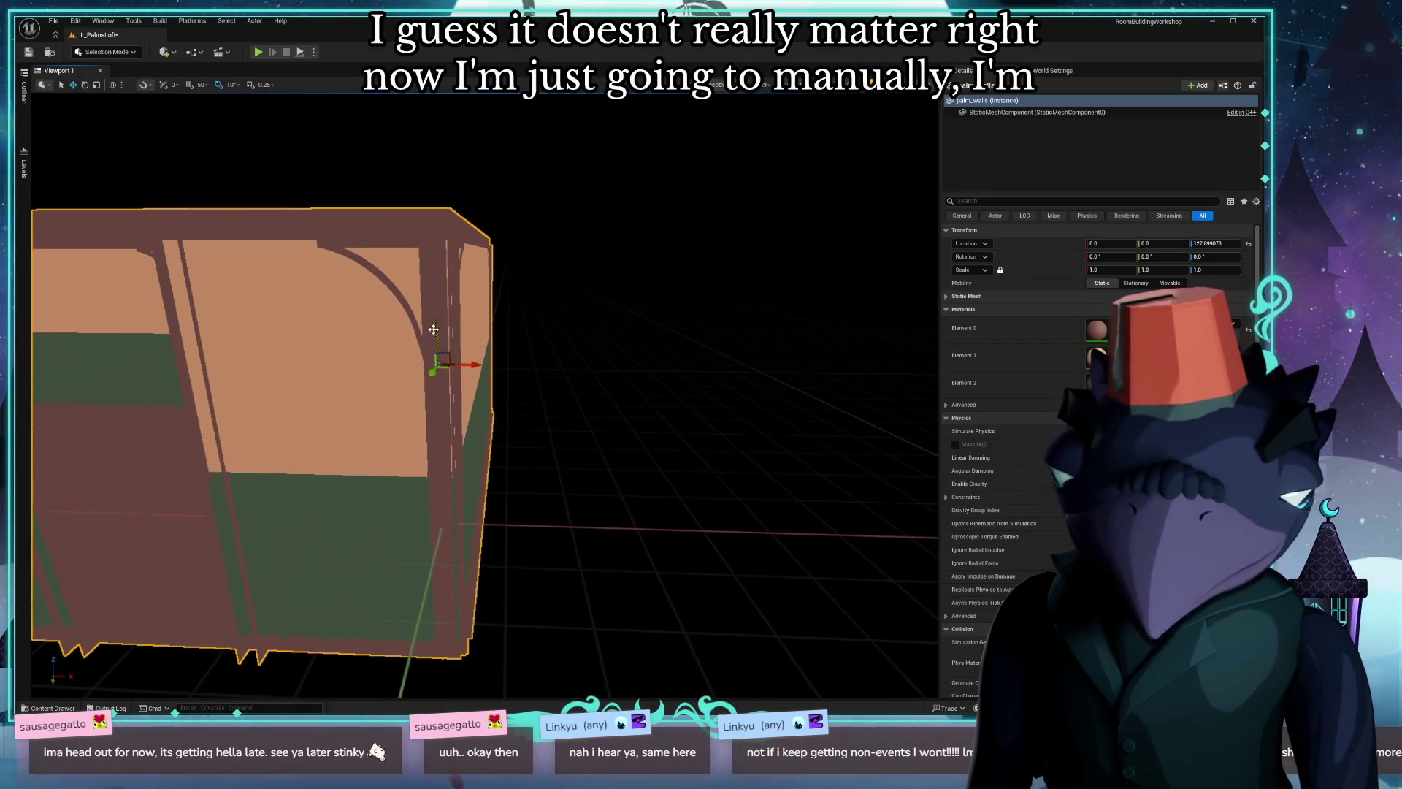
drag(432, 328, 428, 138)
middle_drag(429, 138, 496, 154)
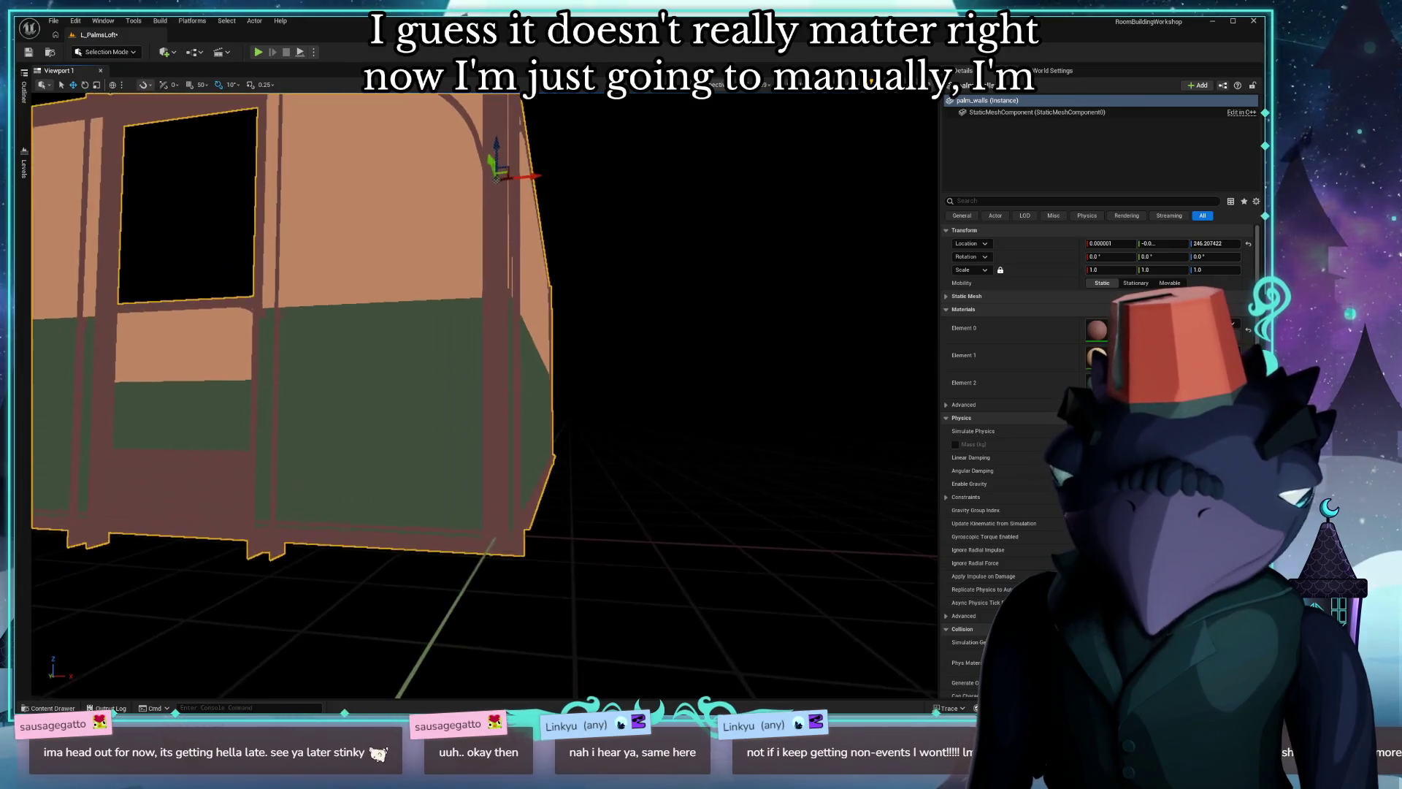
right_drag(496, 154, 480, 157)
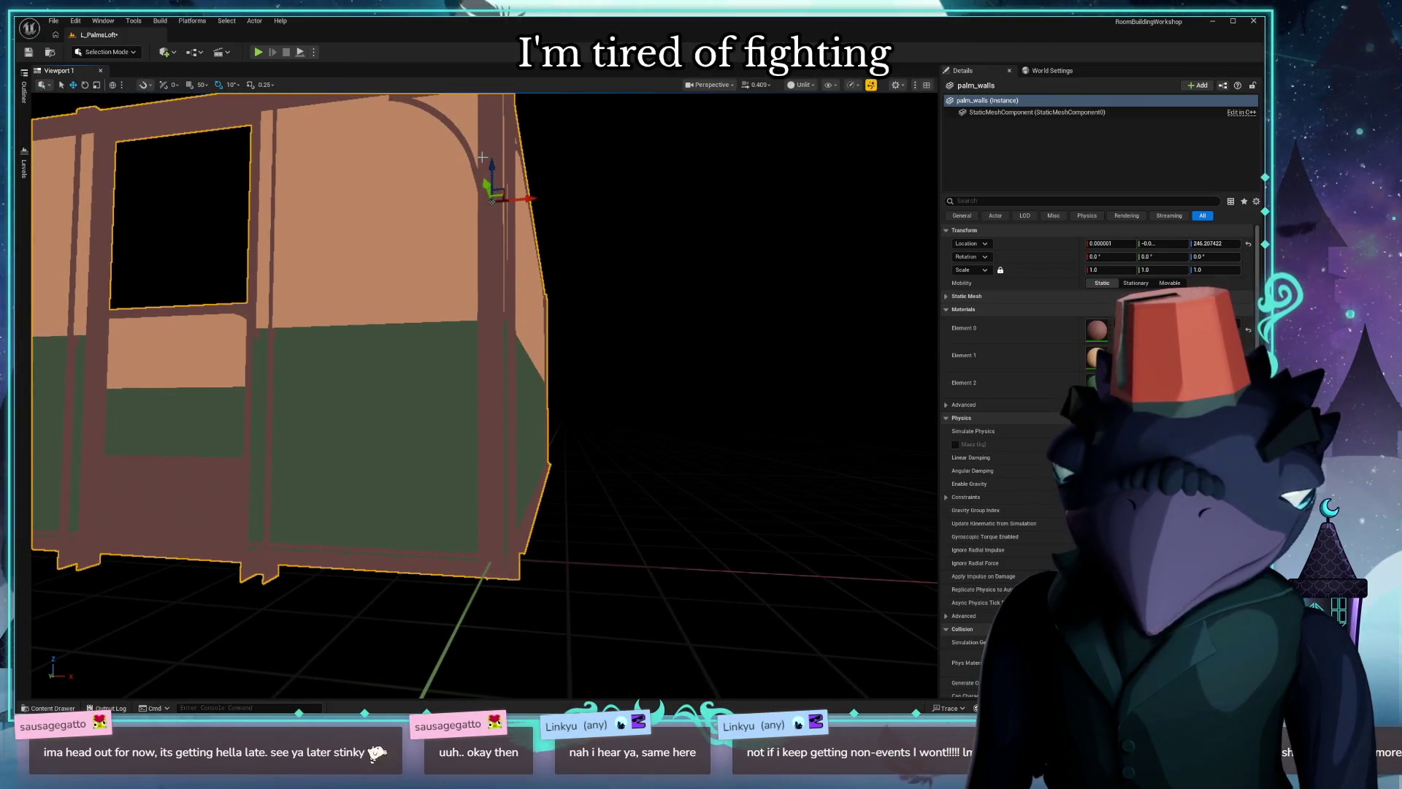
drag(489, 166, 502, 150)
right_drag(503, 150, 328, 175)
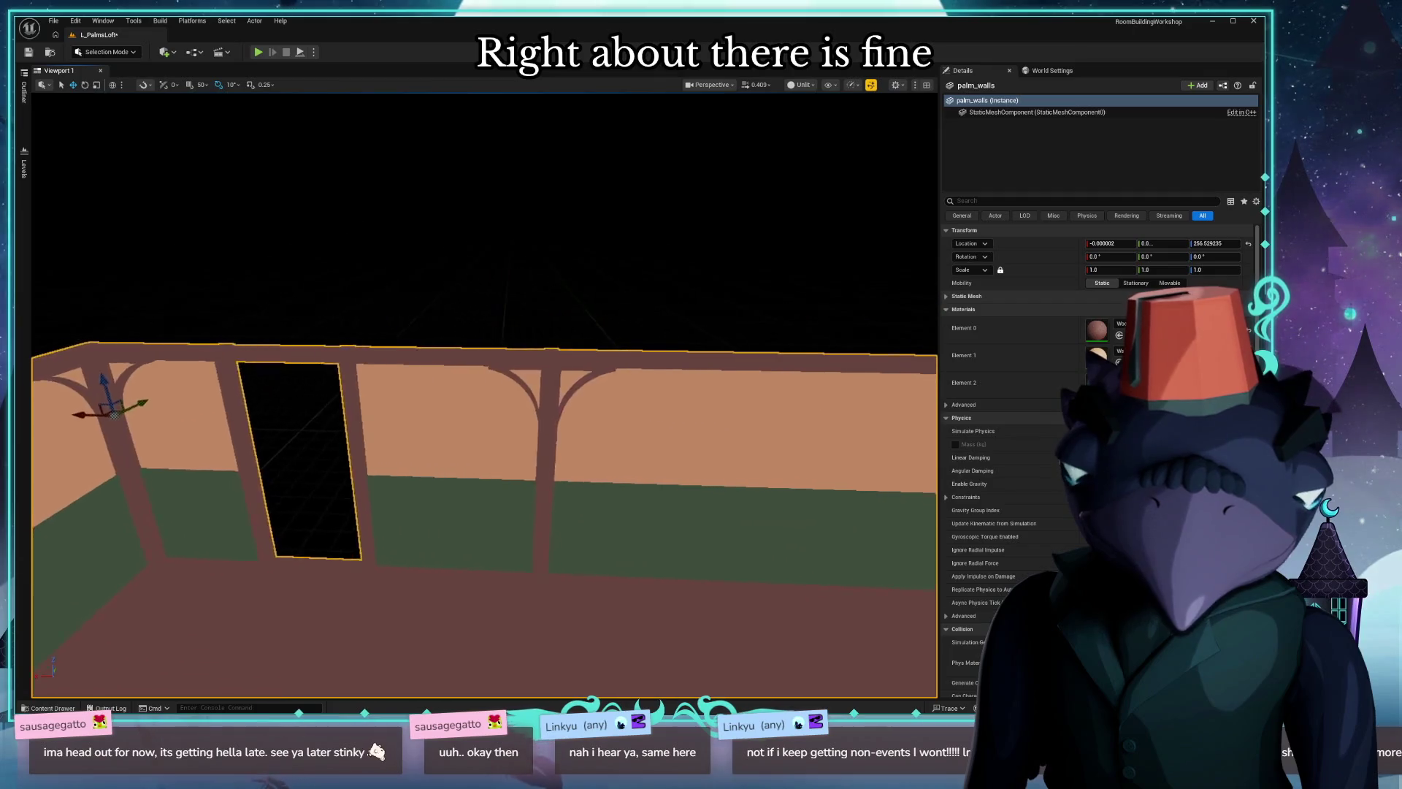
key(ctrl+space)
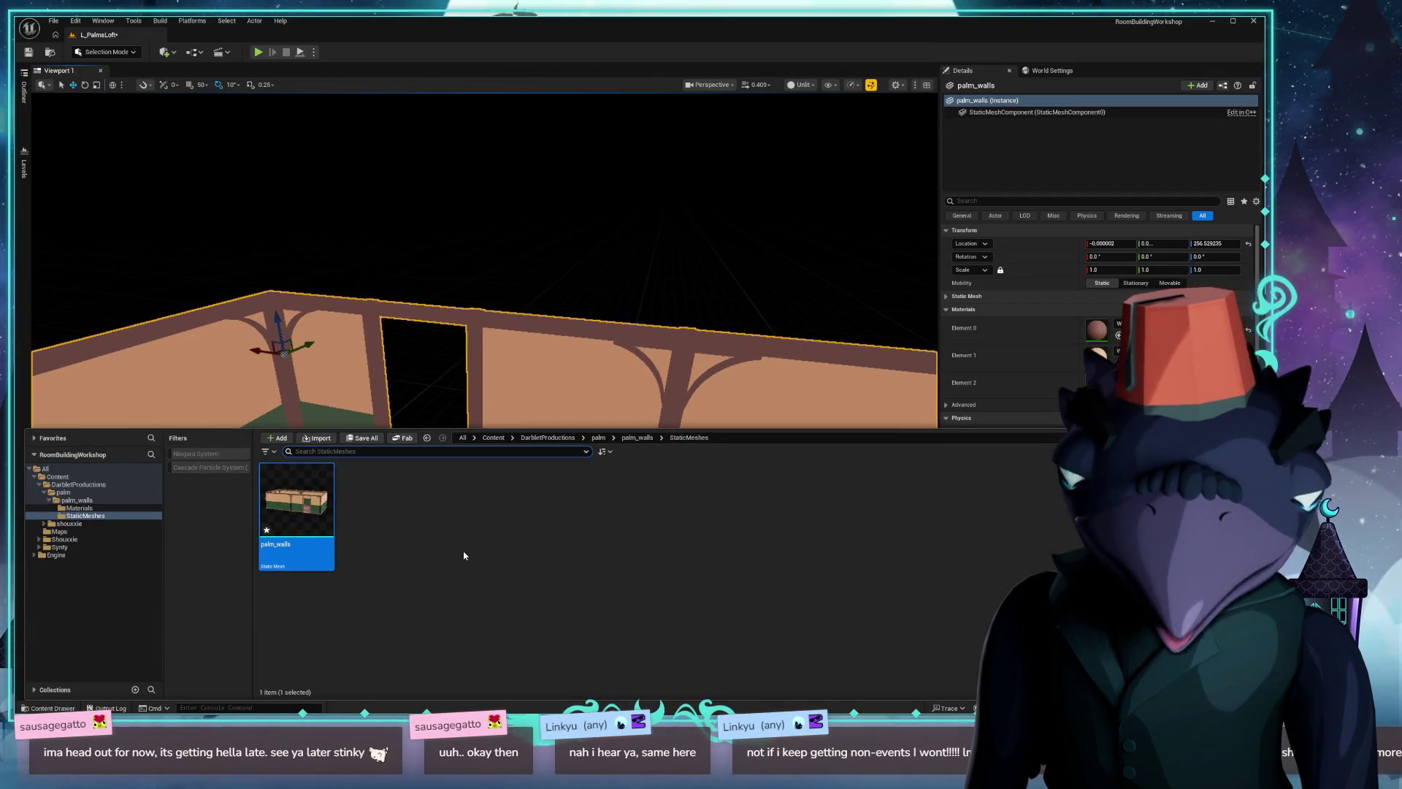
Save all work, continuing past the glTF default material that fails to save.
key(ctrl+s)
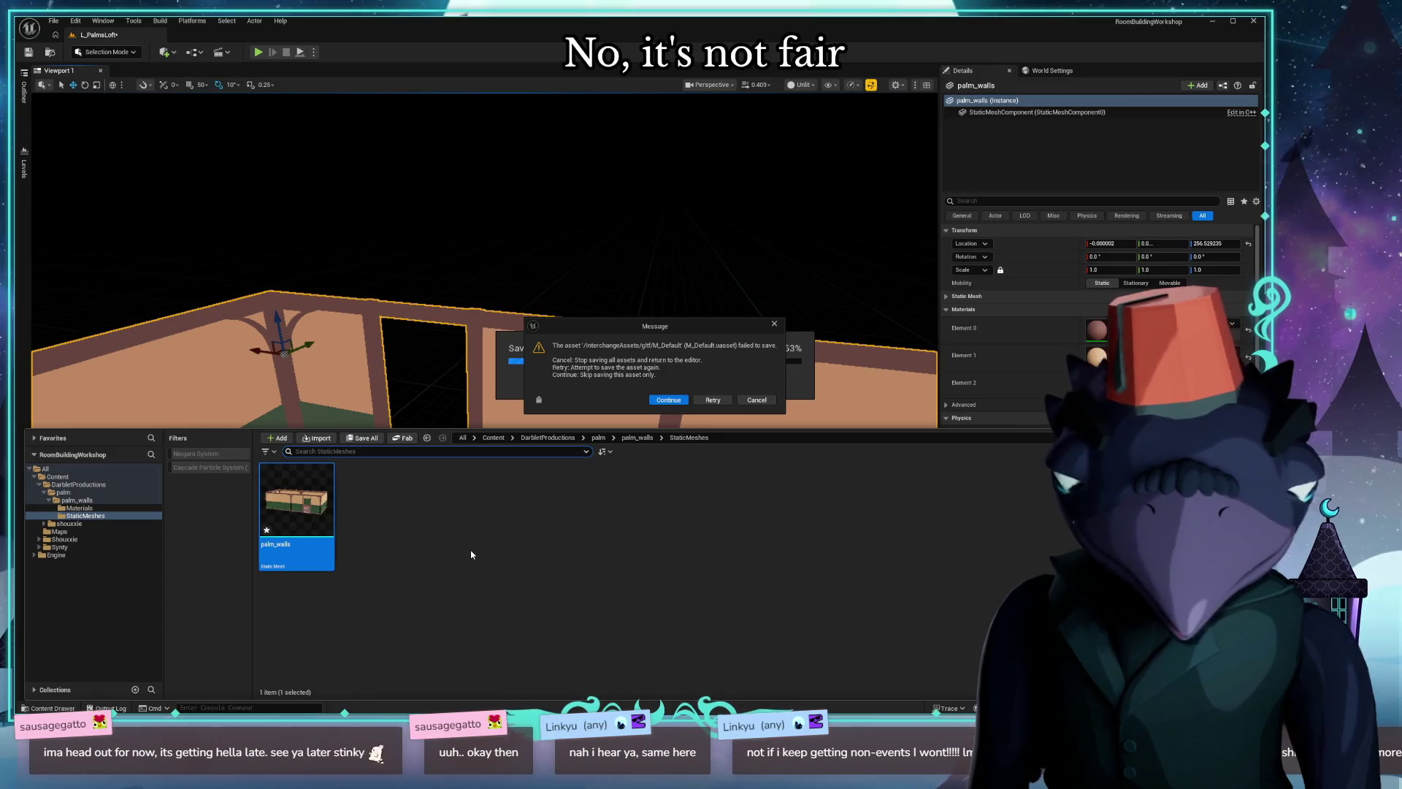
click(668, 400)
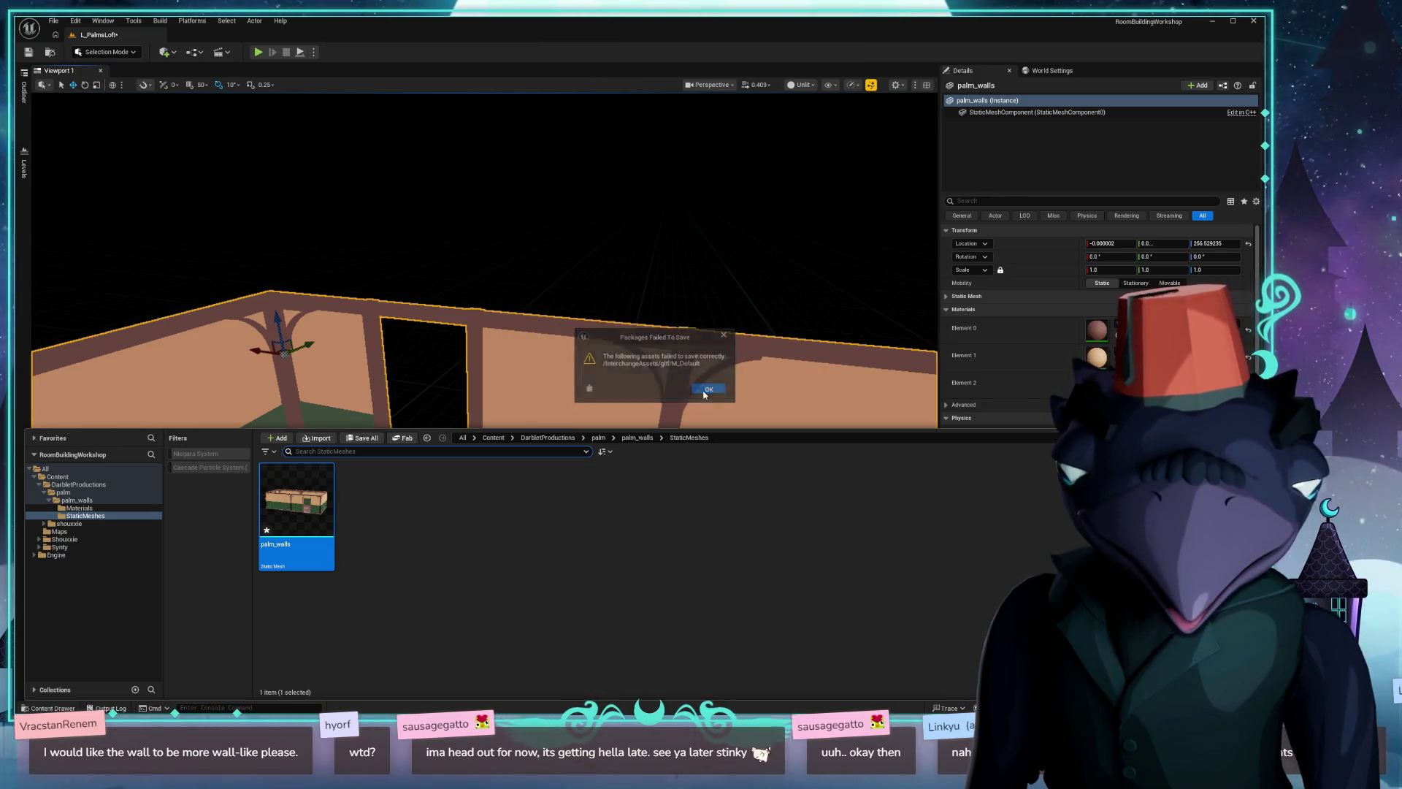
click(707, 392)
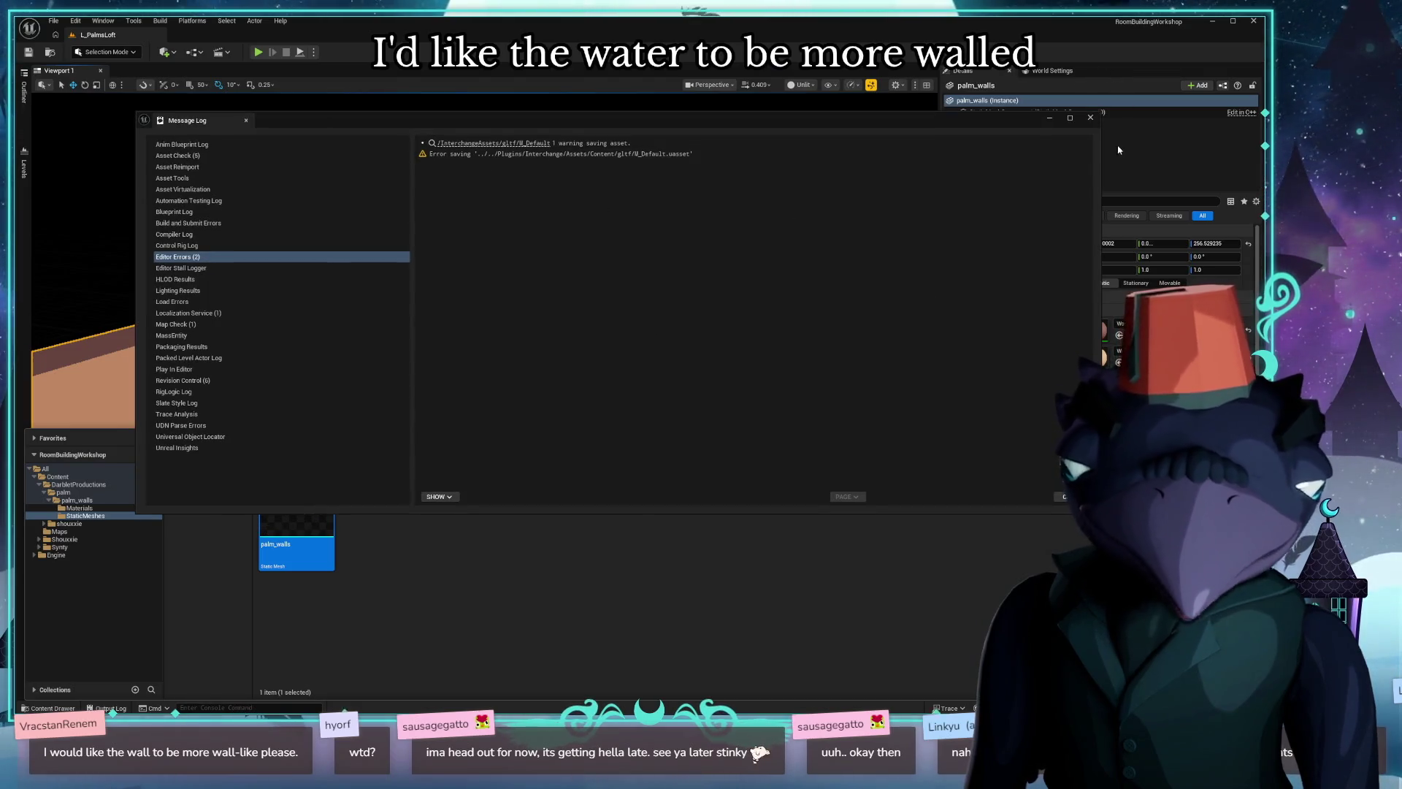
click(1090, 117)
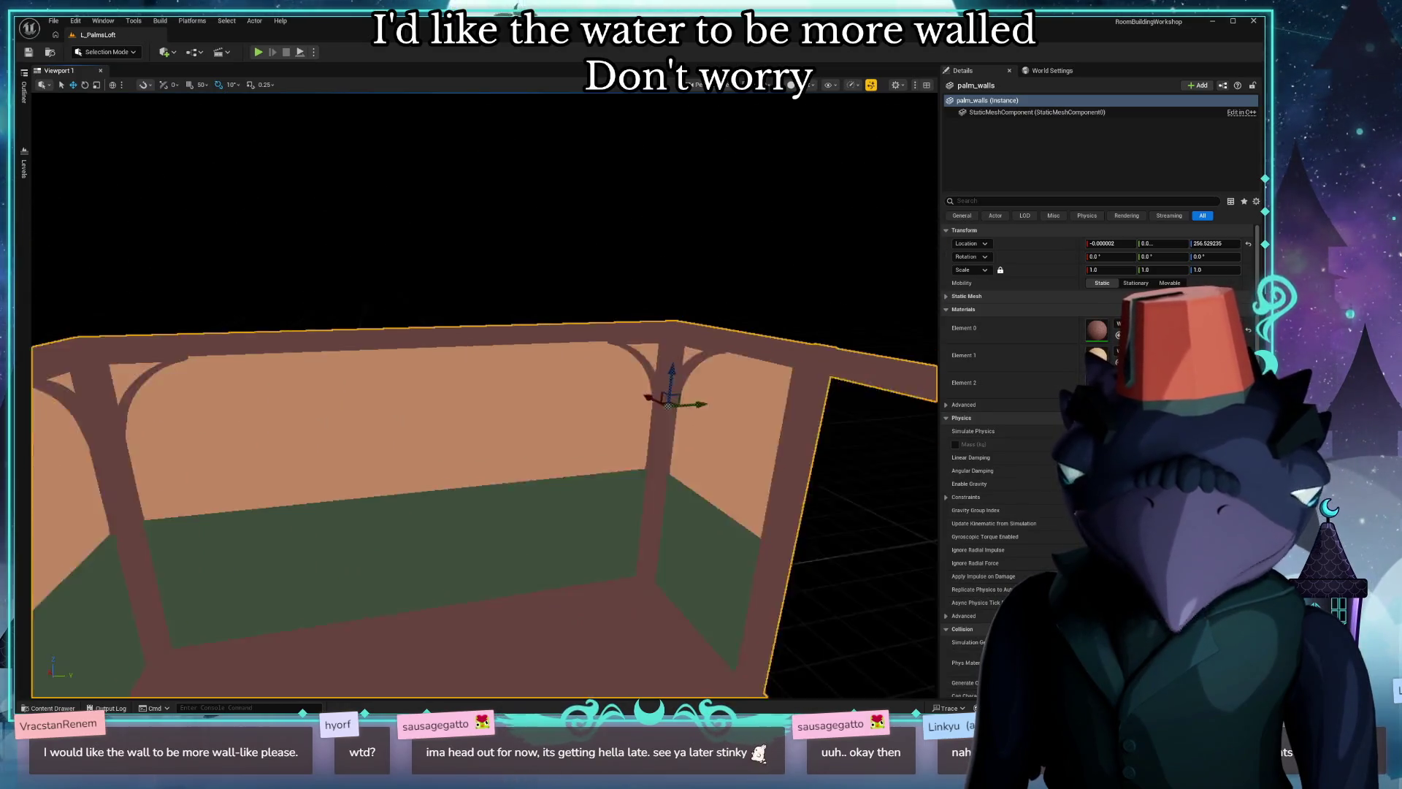
right_drag(482, 395, 396, 312)
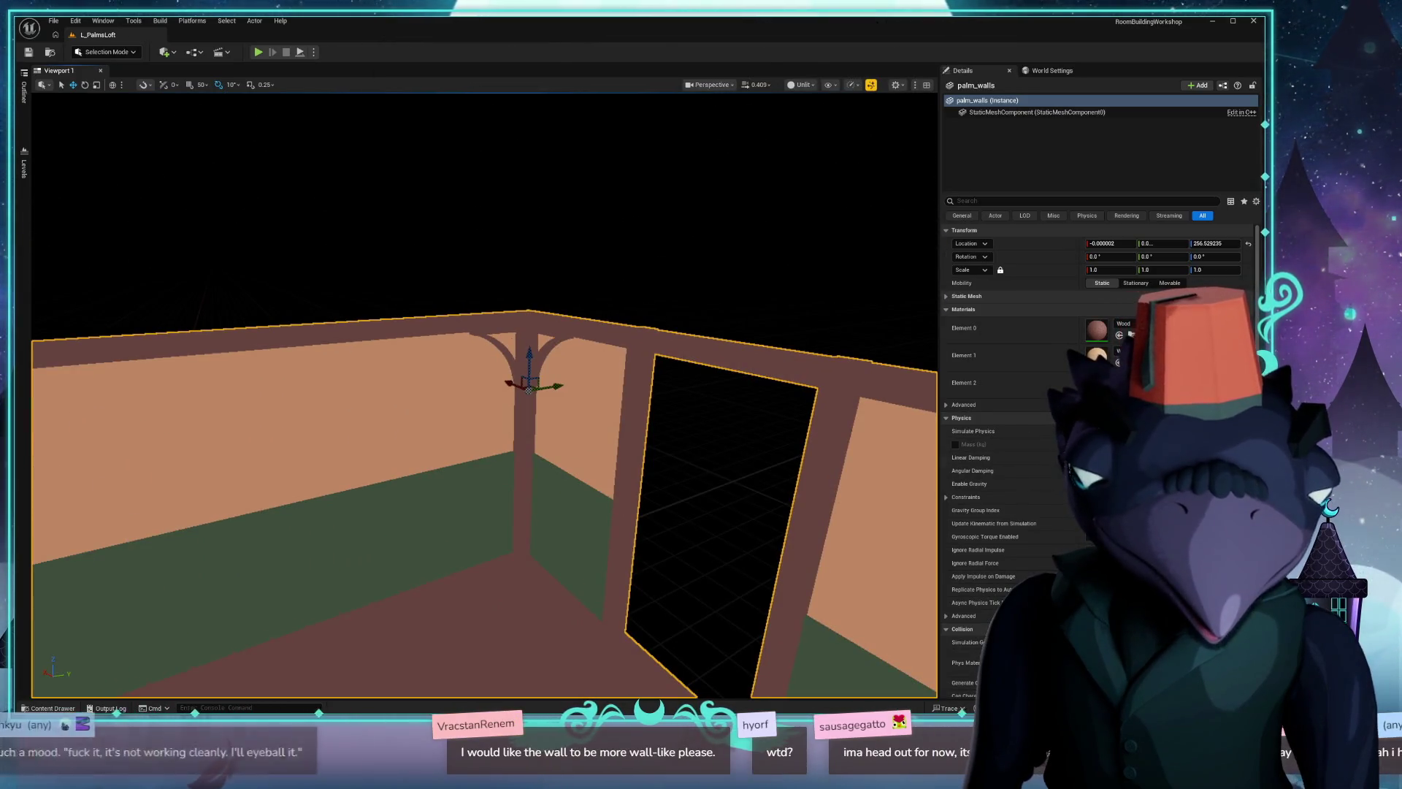
right_drag(623, 552, 622, 552)
right_drag(599, 282, 598, 282)
right_drag(680, 486, 523, 611)
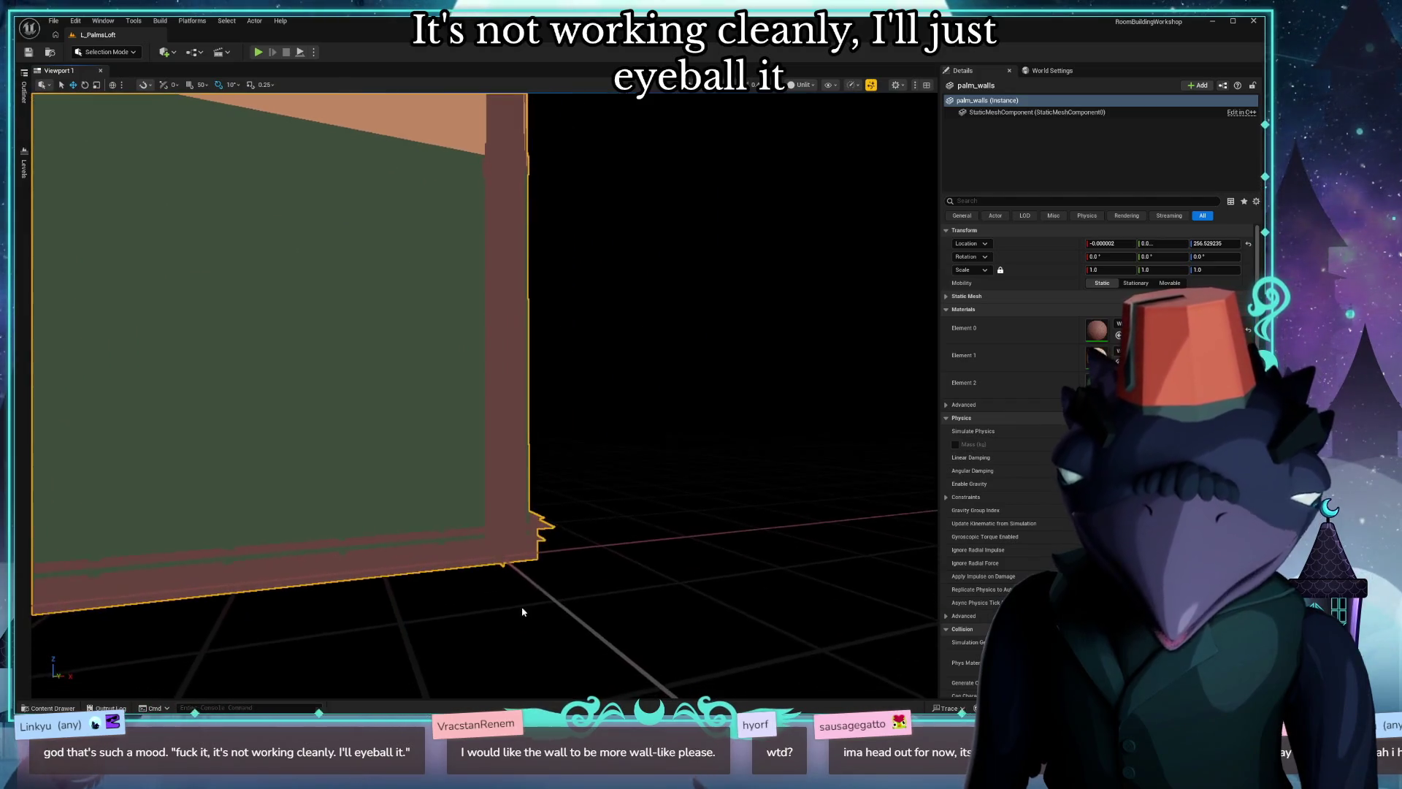
right_drag(544, 547, 543, 547)
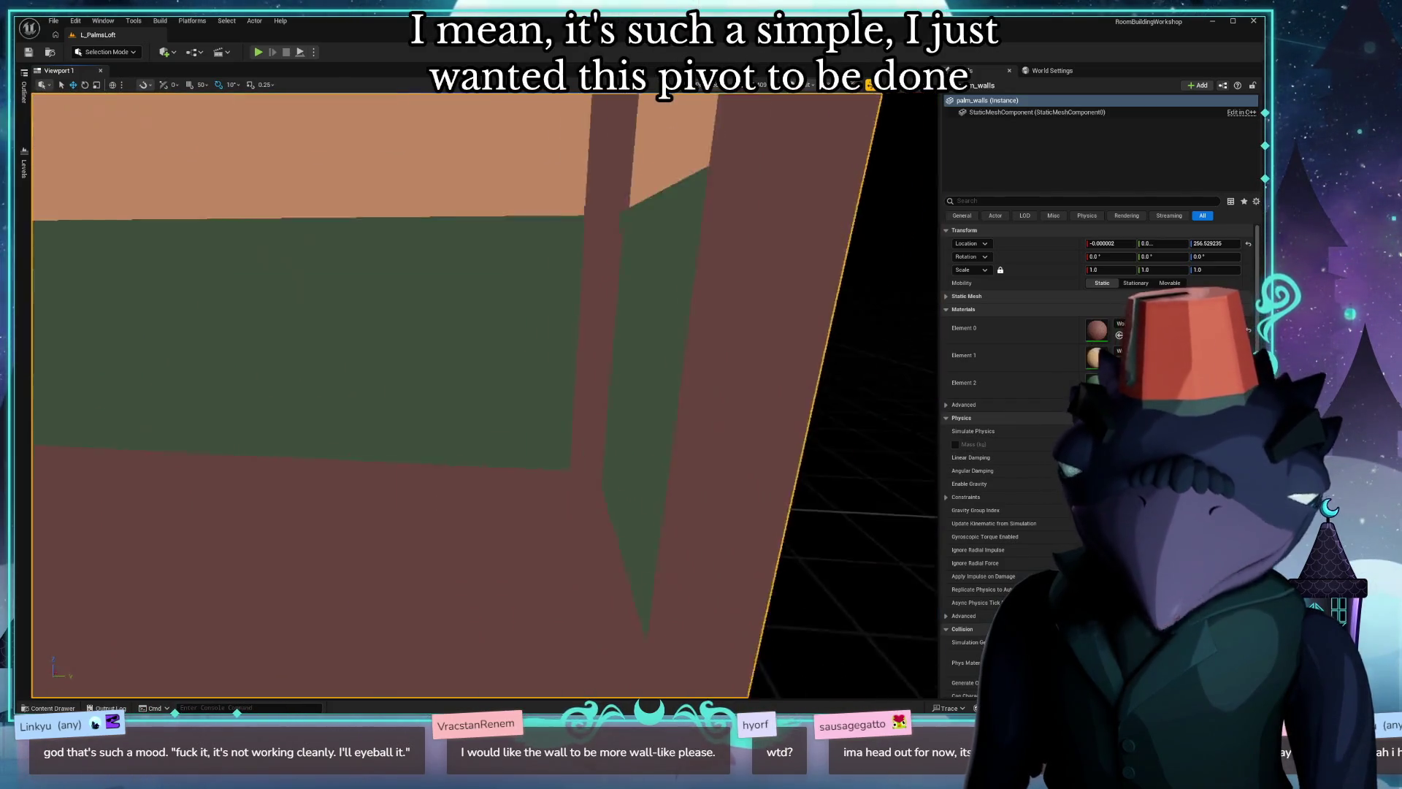
right_drag(565, 550, 583, 547)
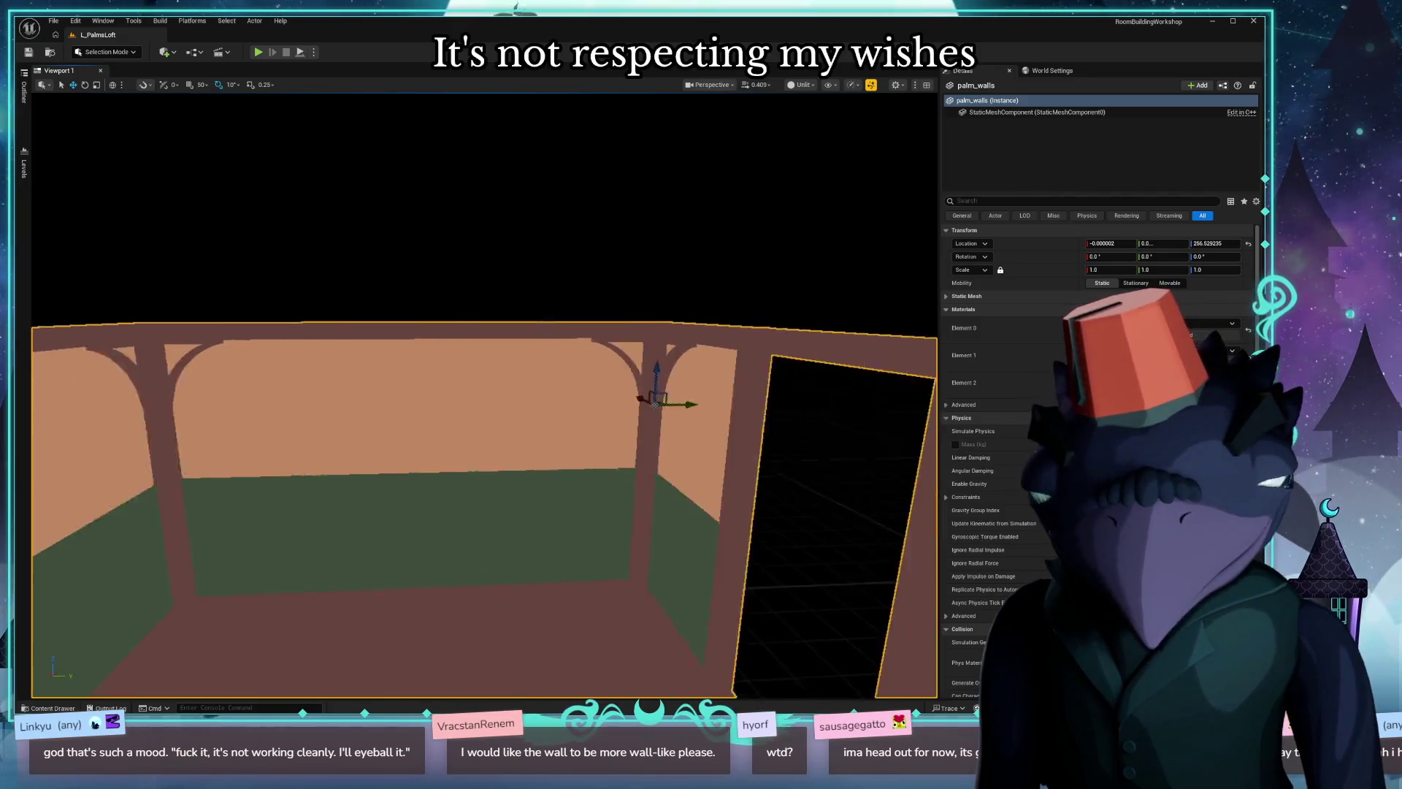
right_drag(581, 468, 582, 469)
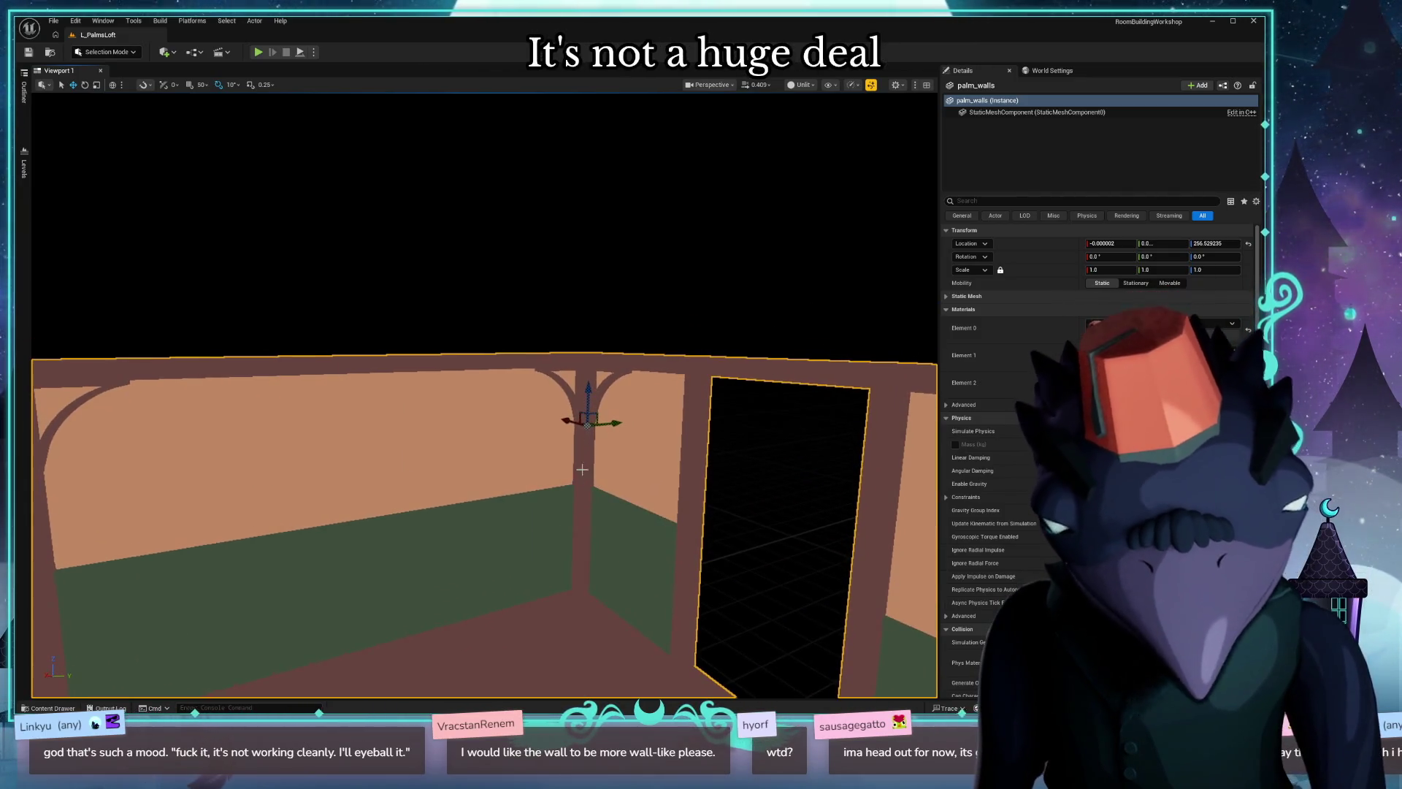
right_drag(562, 651, 561, 652)
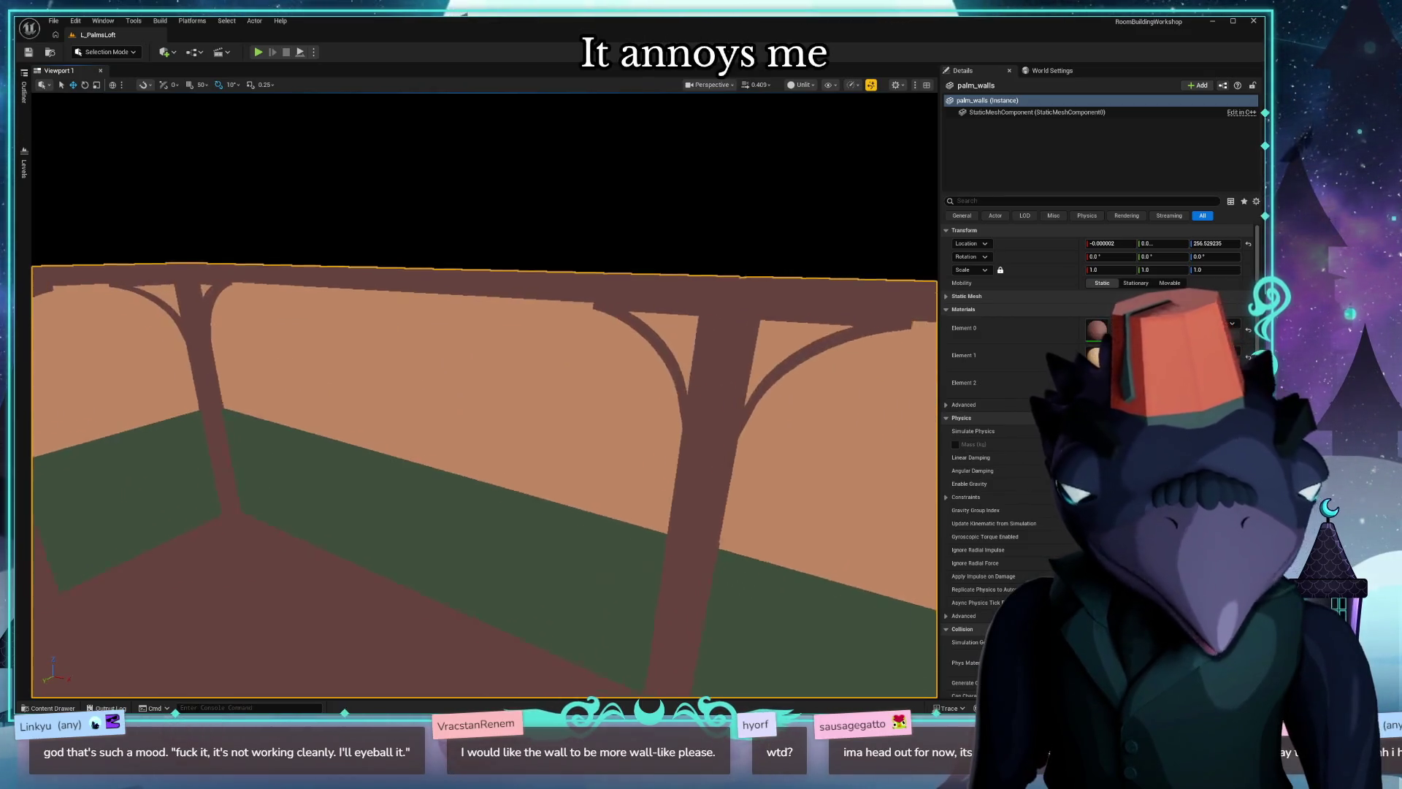
right_drag(561, 580, 561, 580)
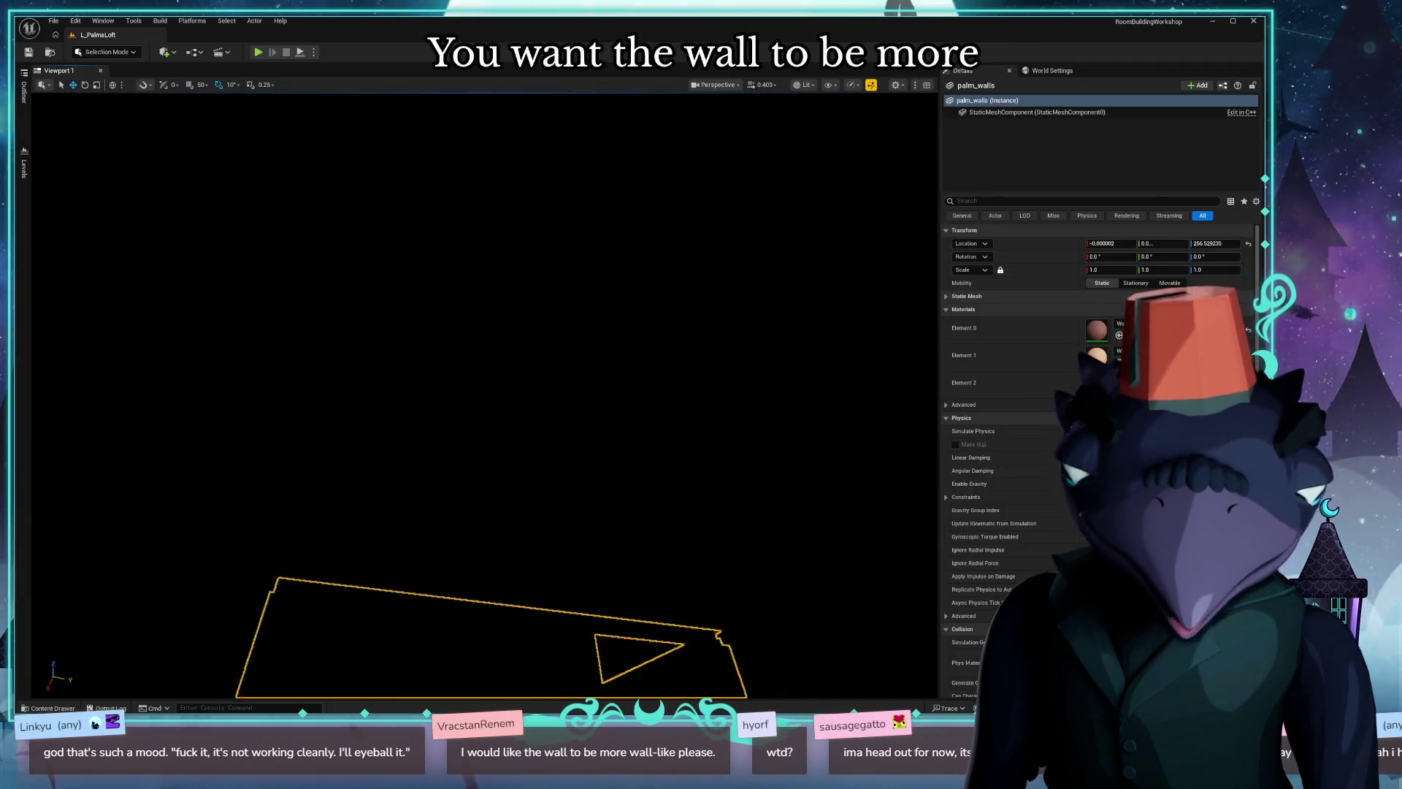
right_drag(561, 580, 505, 485)
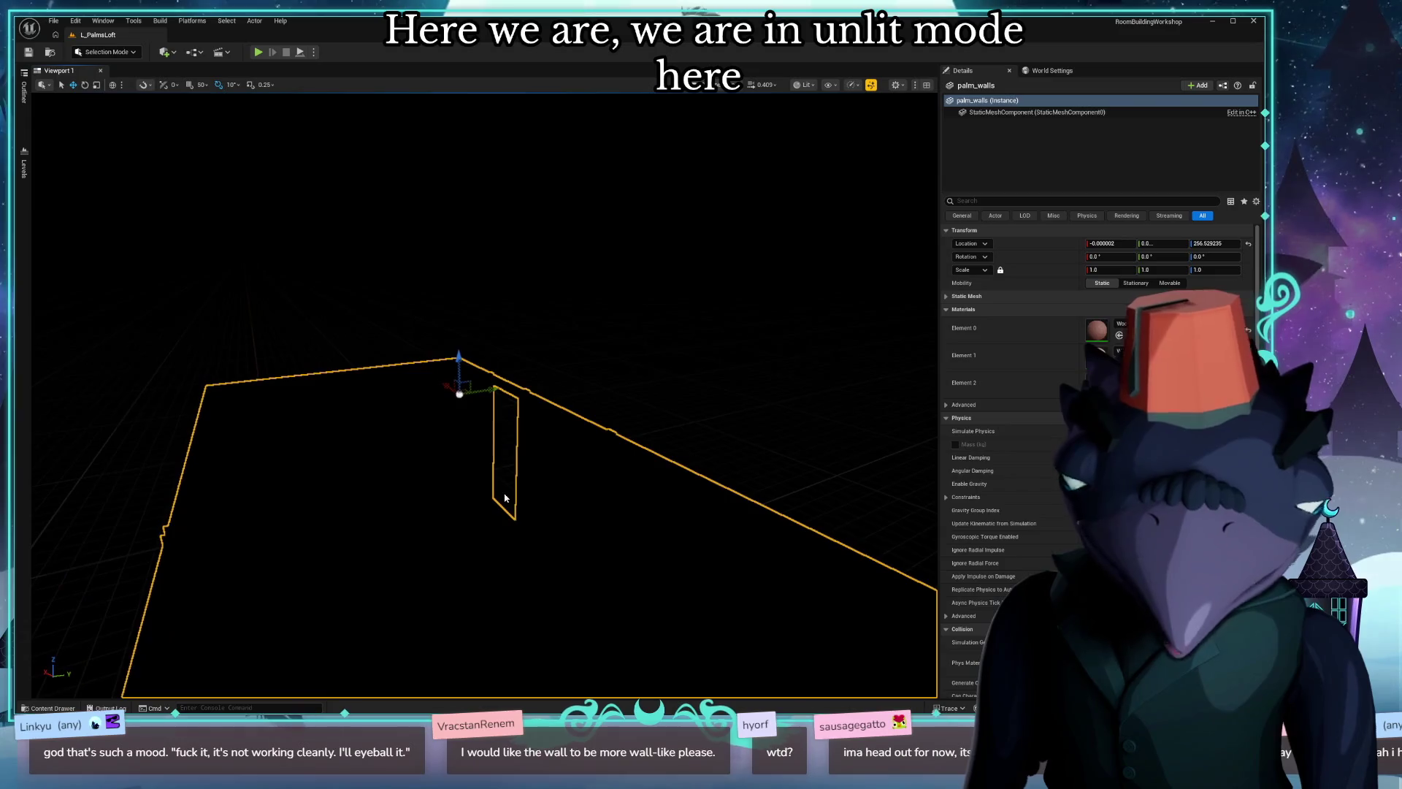
From the Env. Light Mixer, create a Sky Light and a Directional sun light.
click(226, 22)
click(109, 21)
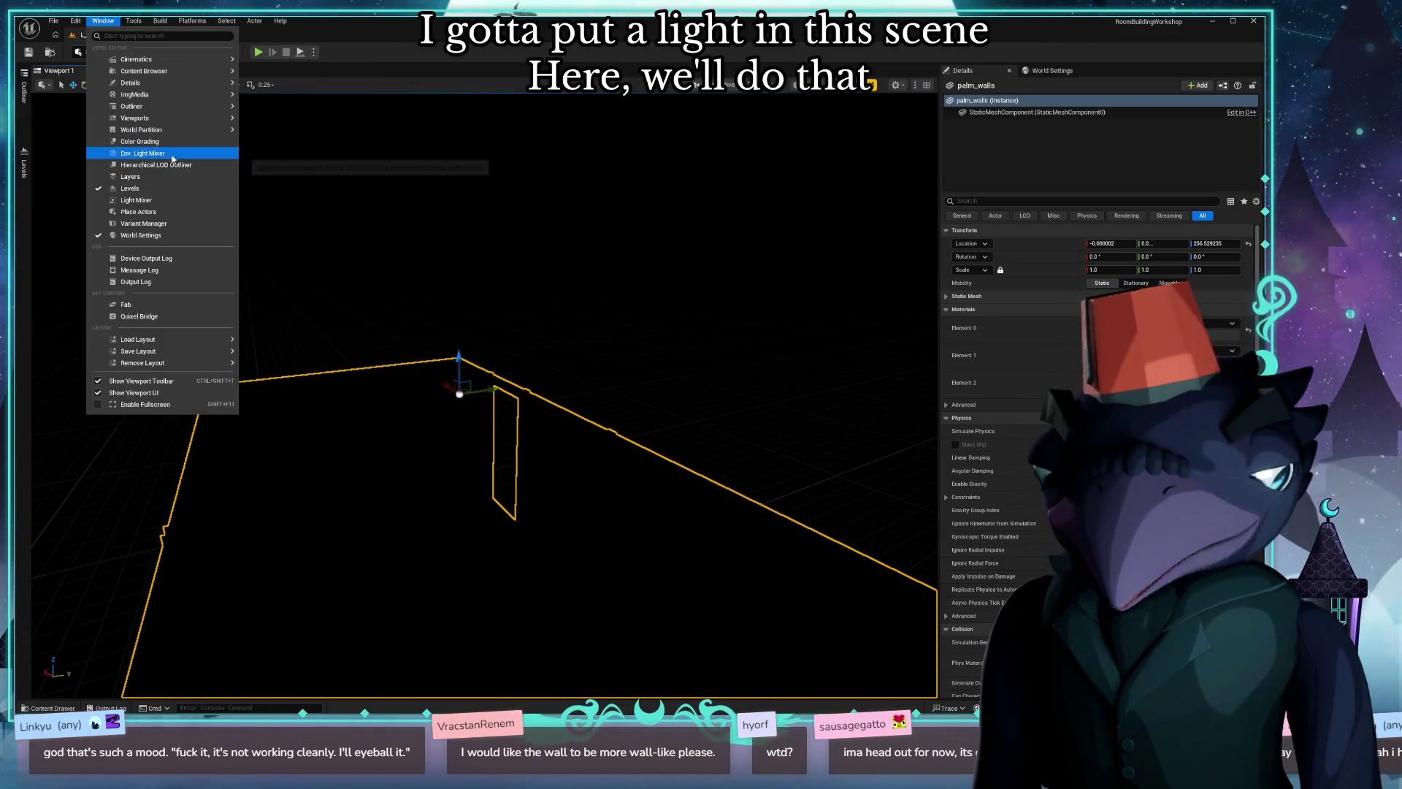
click(173, 155)
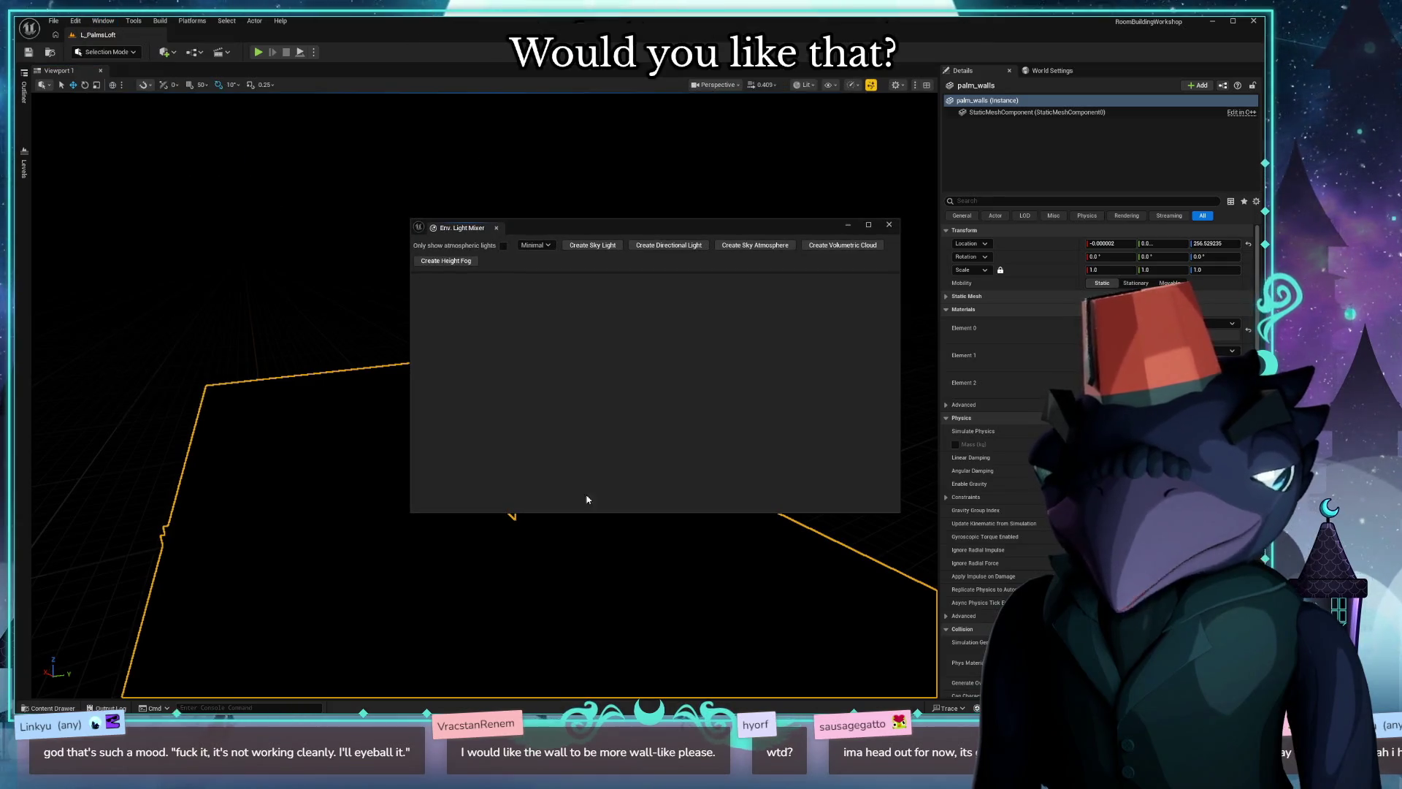
click(592, 246)
click(593, 245)
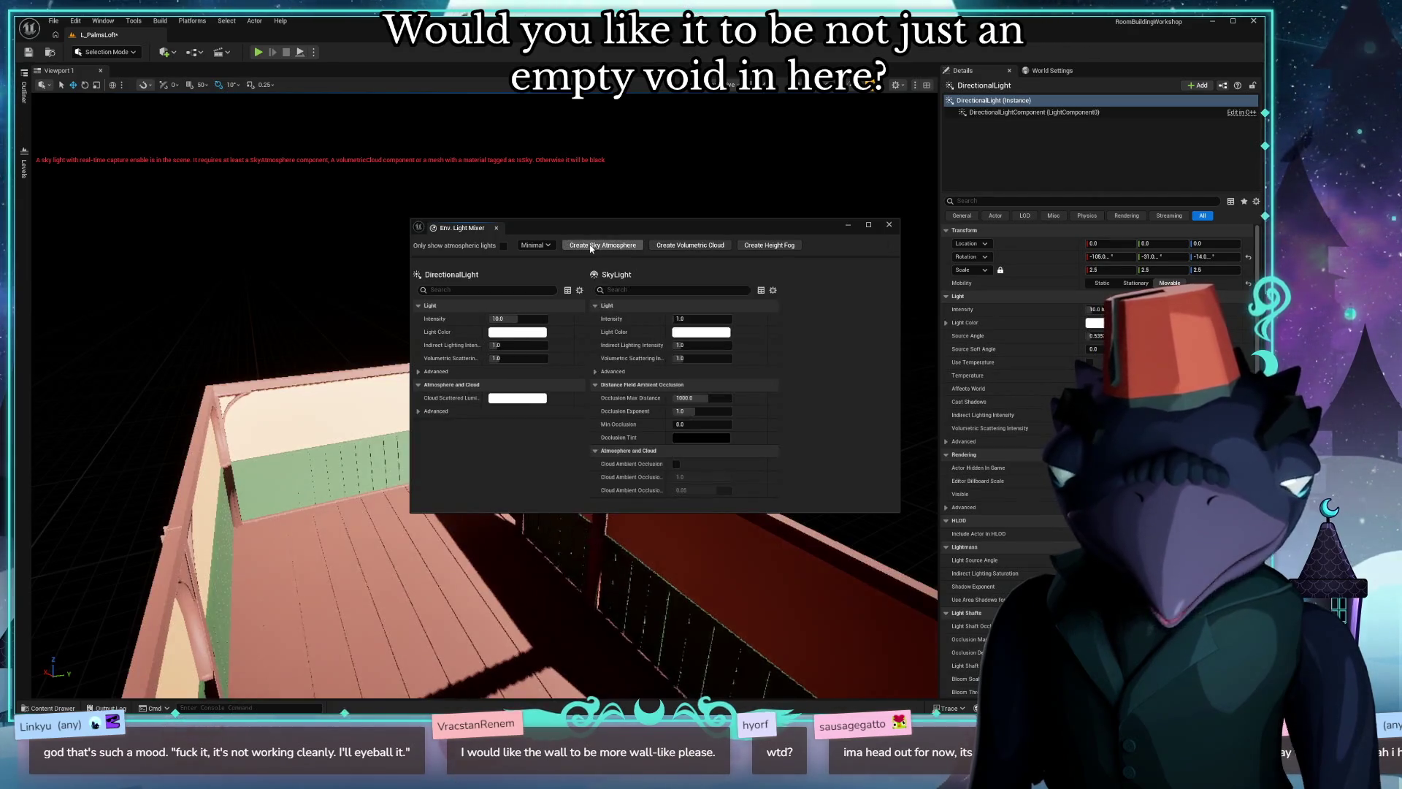
Add Sky Atmosphere, Volumetric Cloud and Exponential Height Fog to the scene.
click(603, 246)
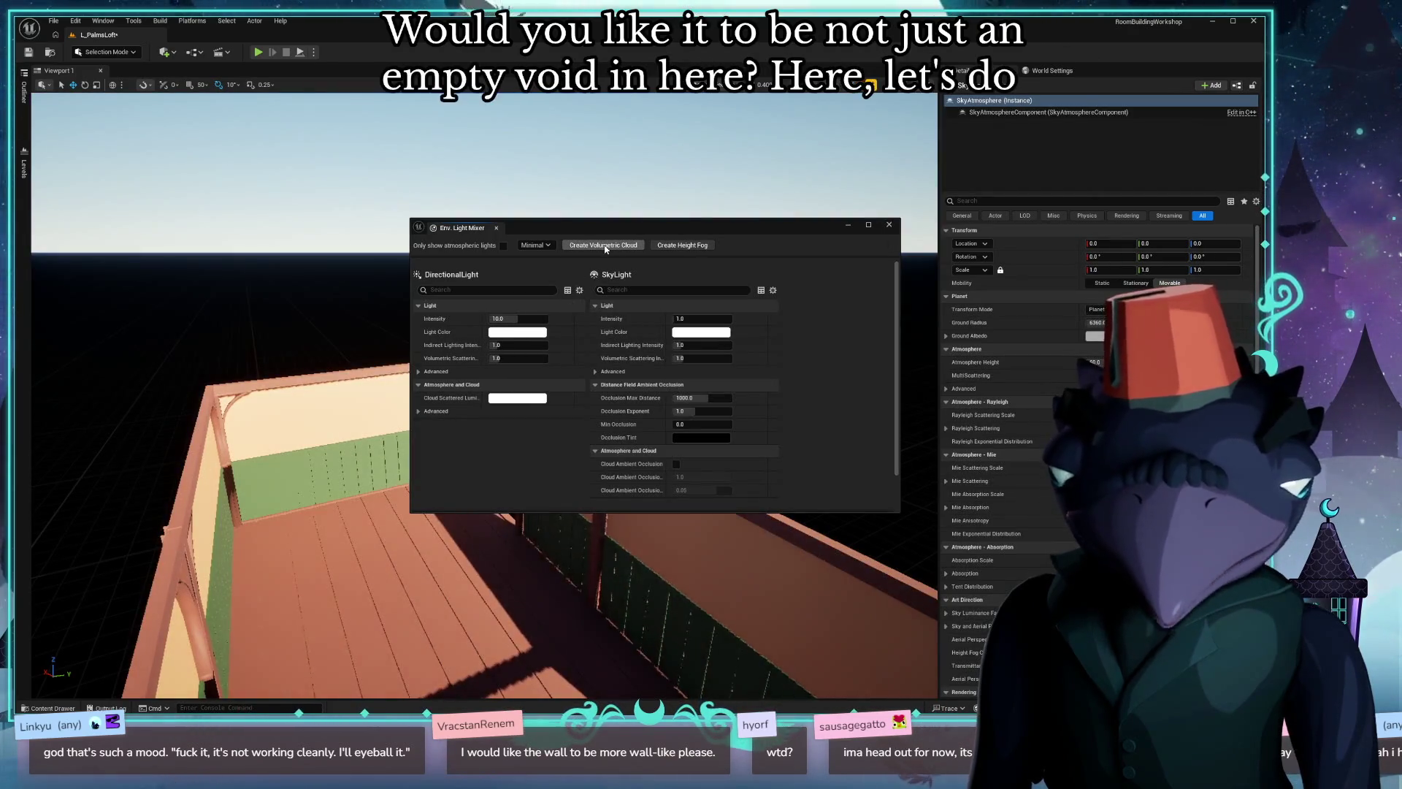
click(604, 246)
click(604, 245)
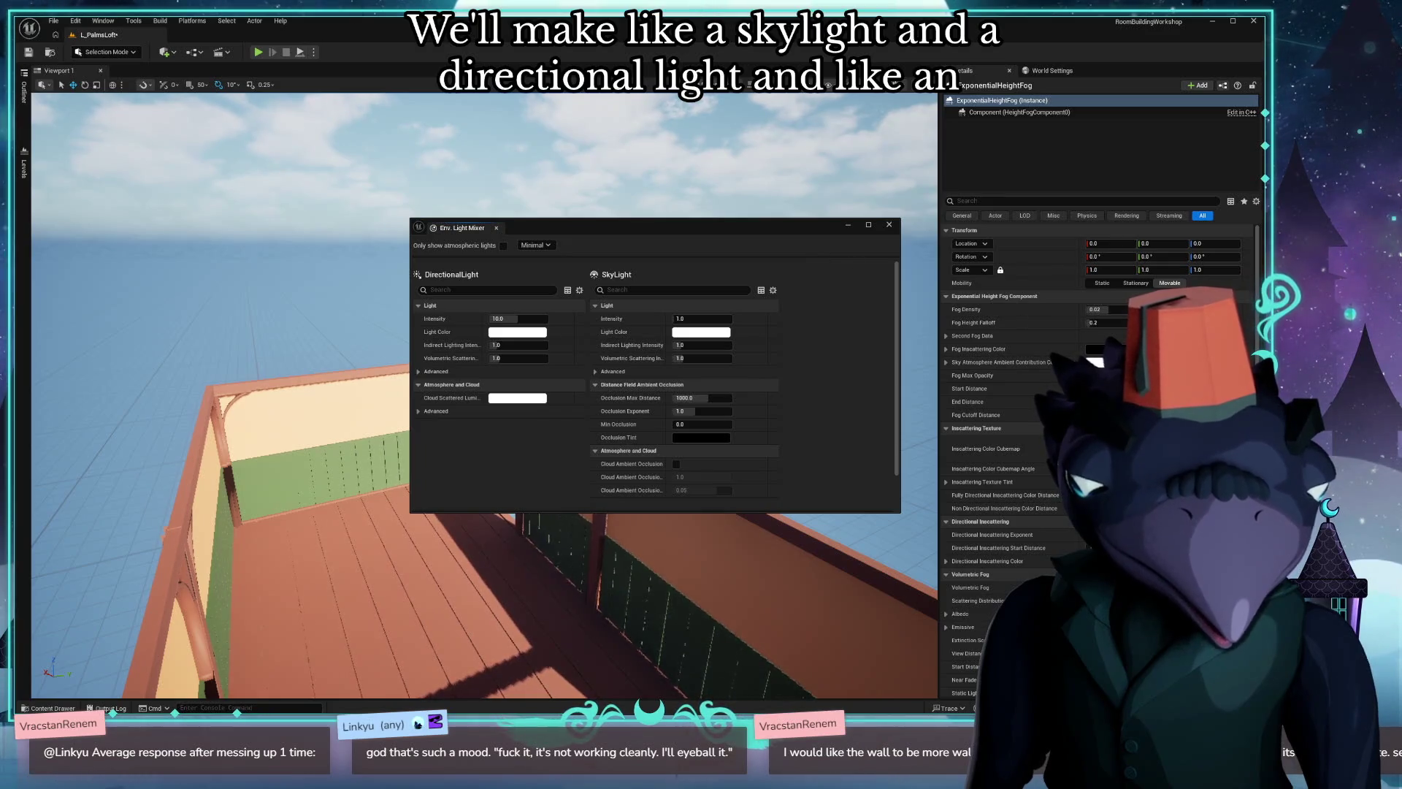
click(891, 225)
Fly into the room and rotate the sun with Ctrl+L until the floor falls into shadow.
right_drag(894, 228, 894, 229)
right_drag(484, 395, 373, 404)
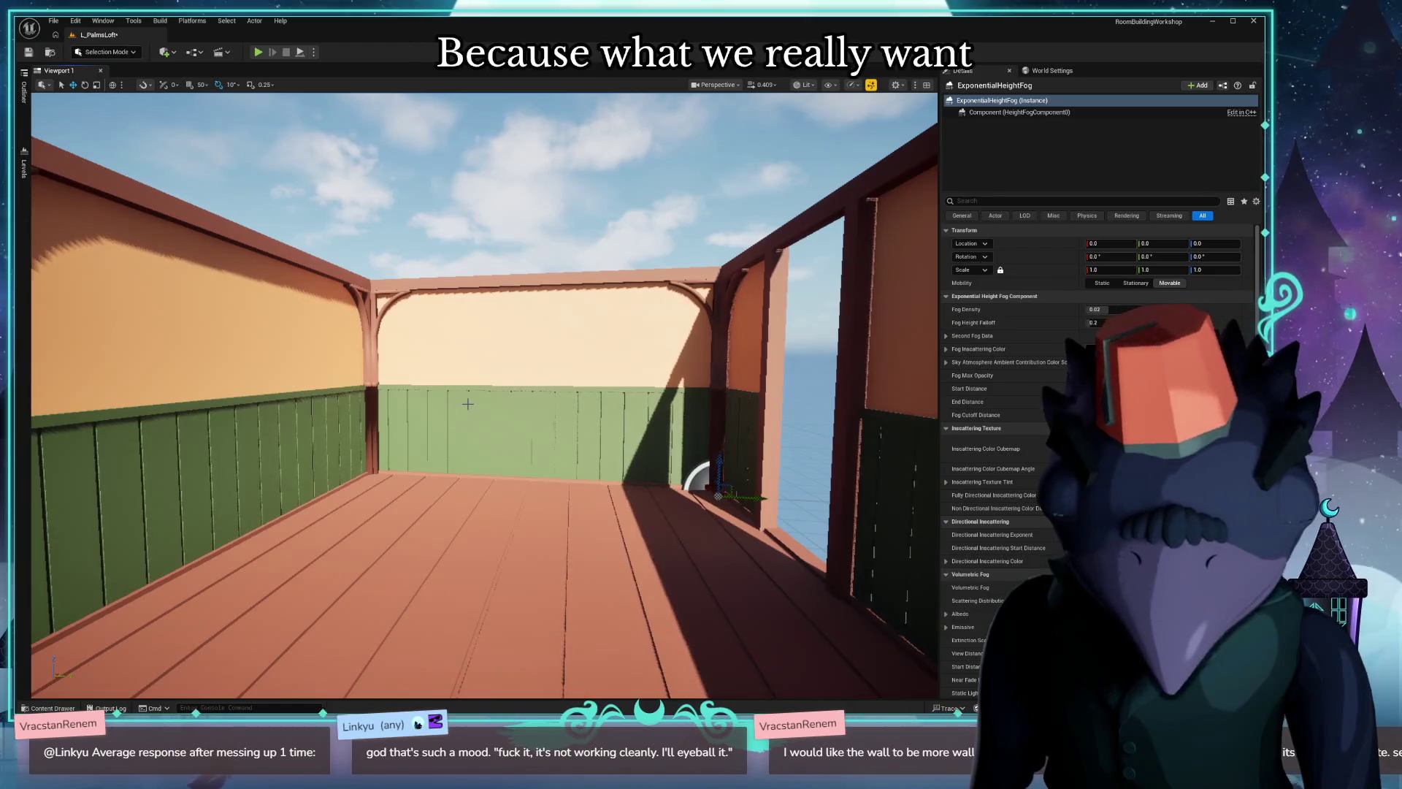
key(ctrl+l)
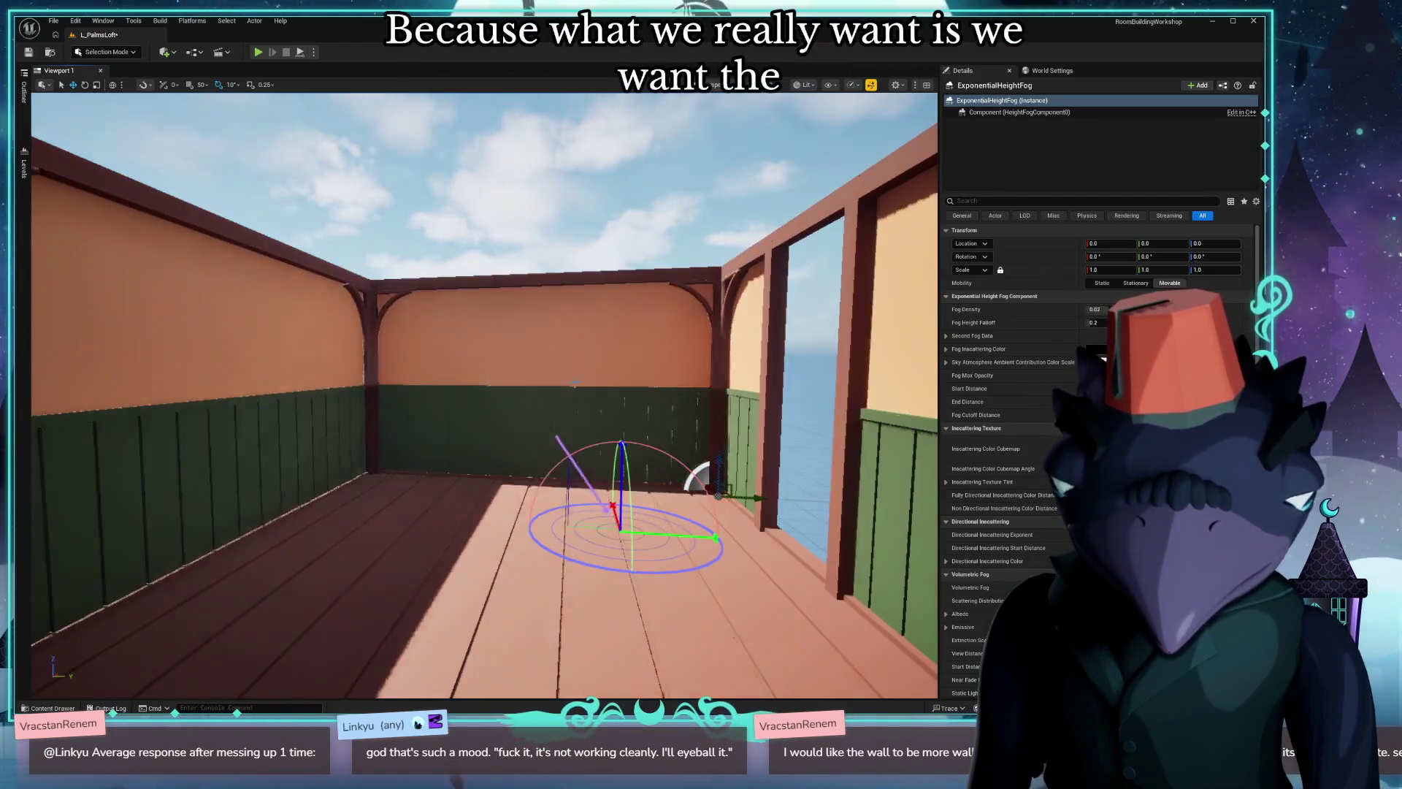
key(ctrl+l)
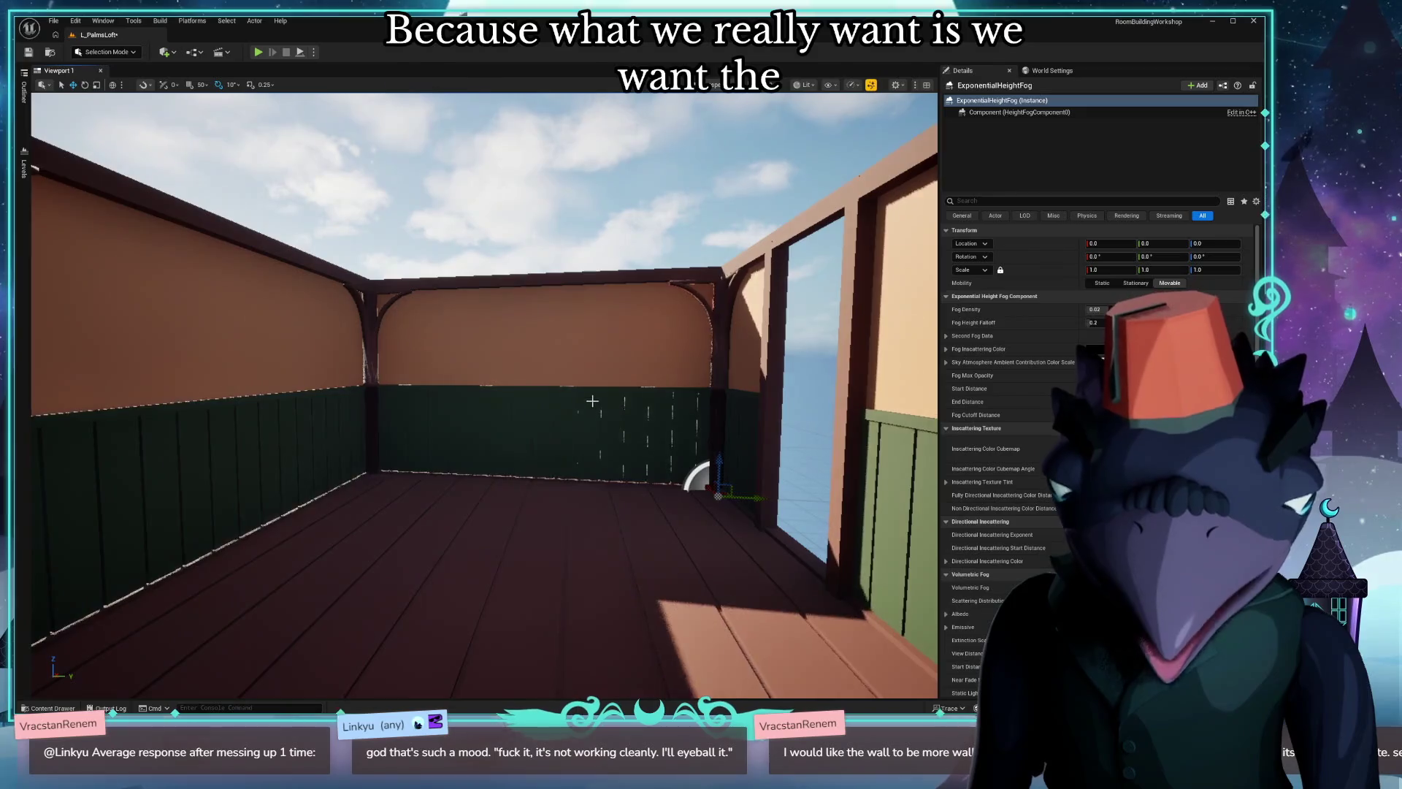
key(ctrl+l)
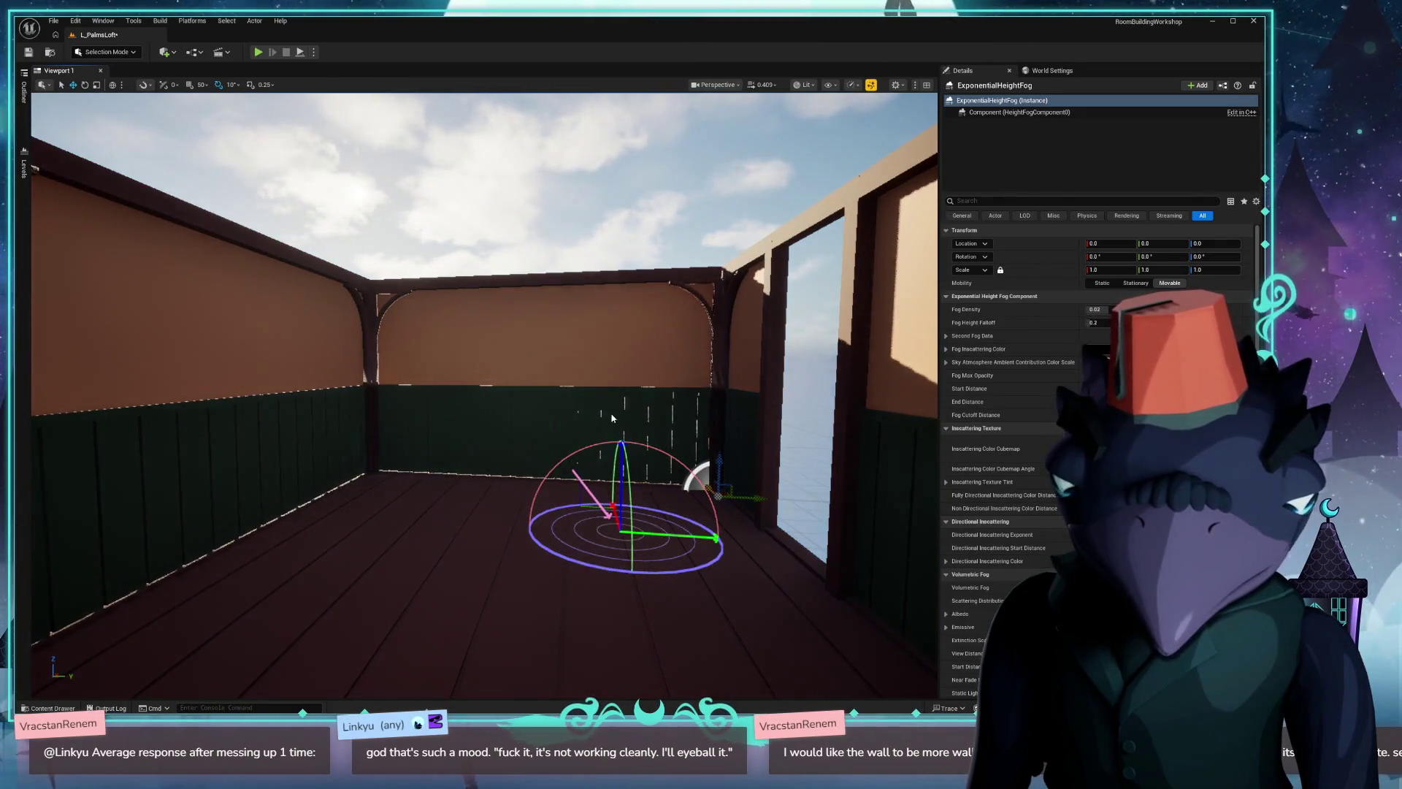
click(611, 417)
right_drag(612, 417, 330, 422)
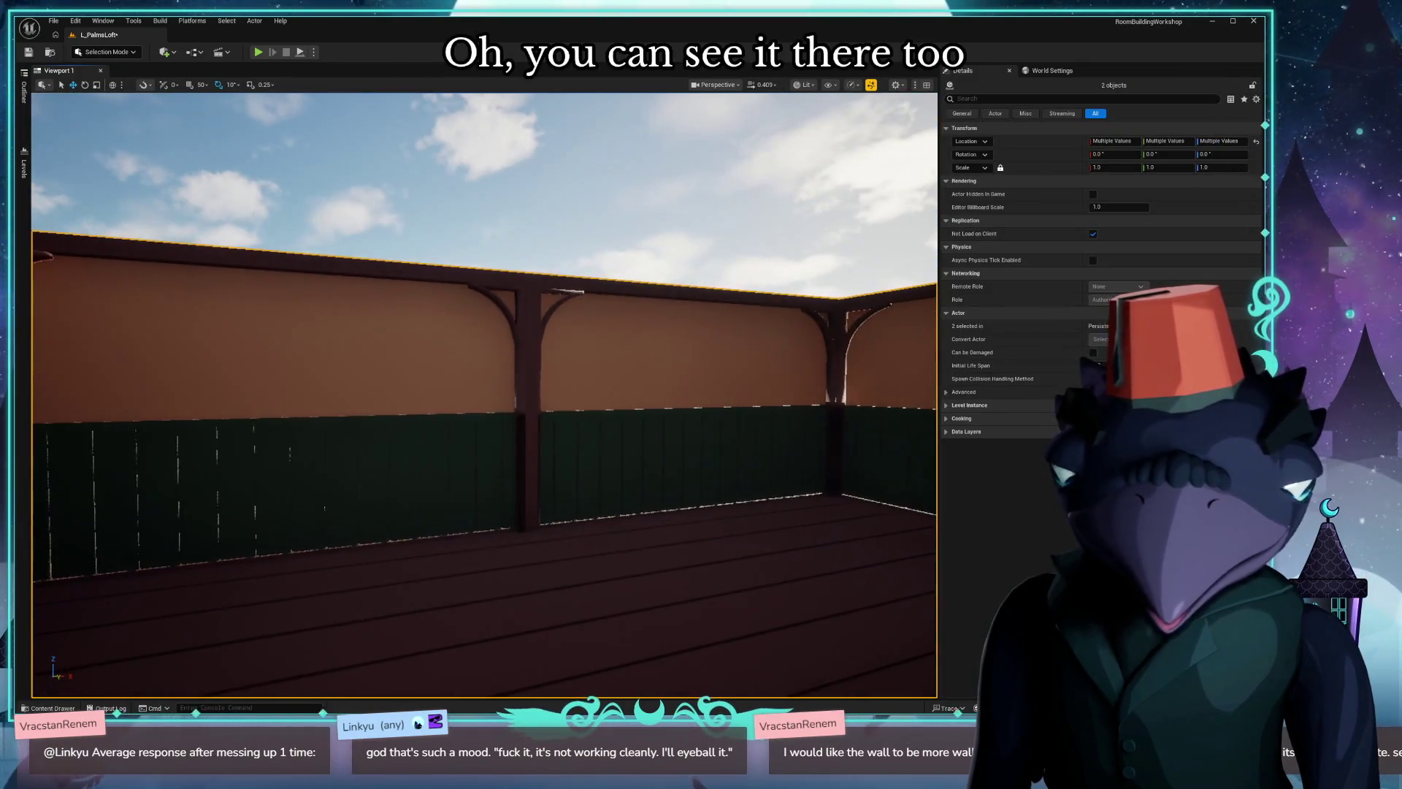
right_drag(471, 395, 274, 460)
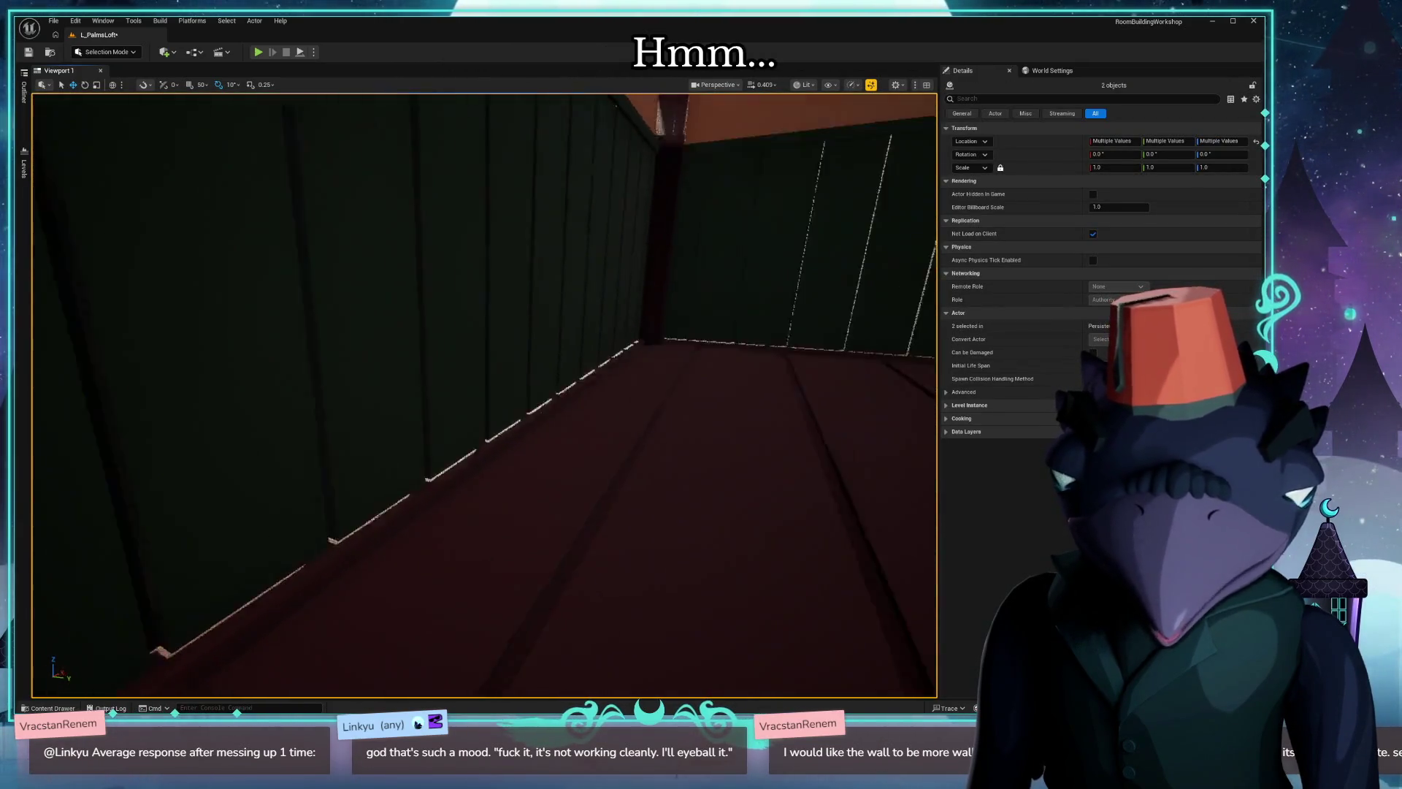
right_drag(482, 394, 571, 384)
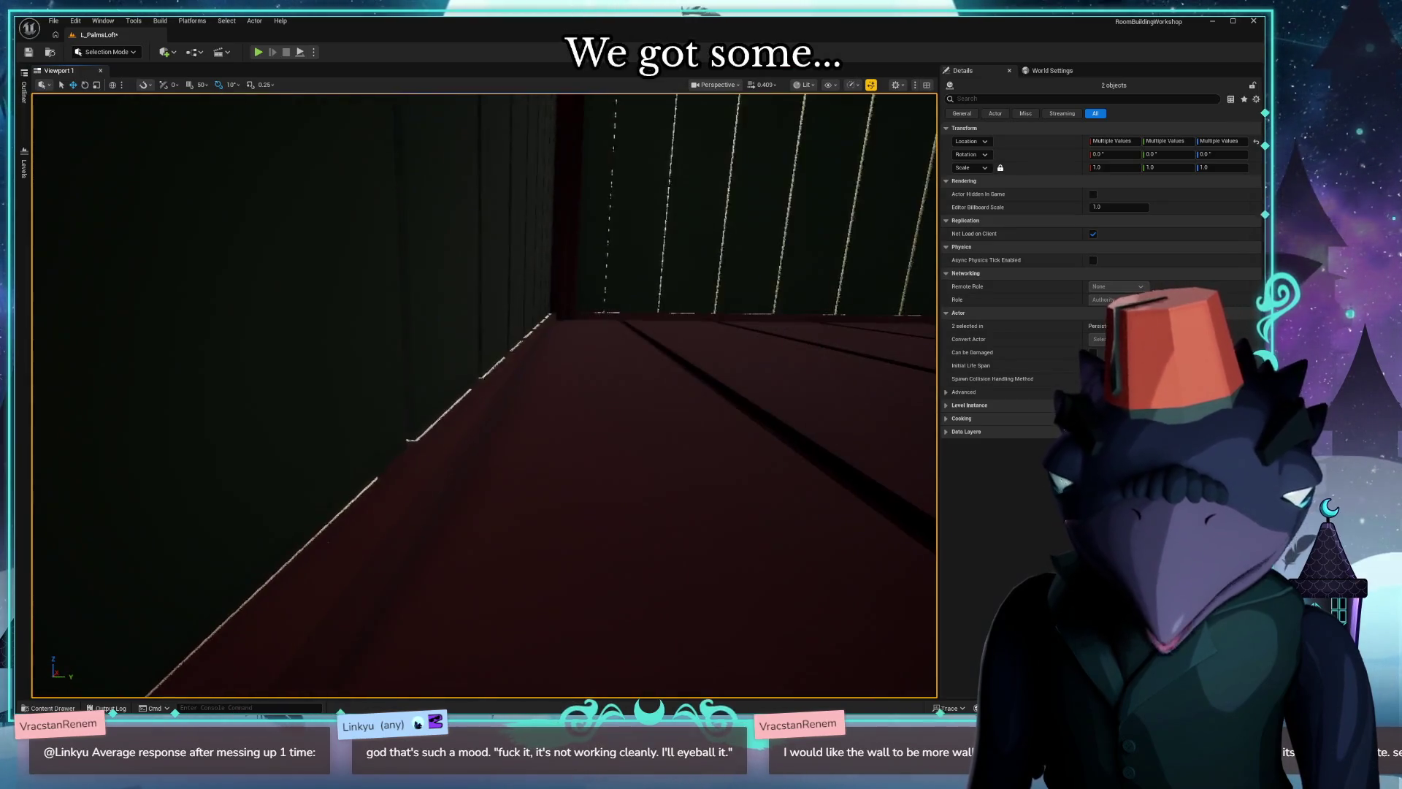
right_drag(483, 395, 329, 329)
mouse_move(482, 395)
right_down()
mouse_move(439, 394)
mouse_move(482, 362)
mouse_move(438, 417)
right_up()
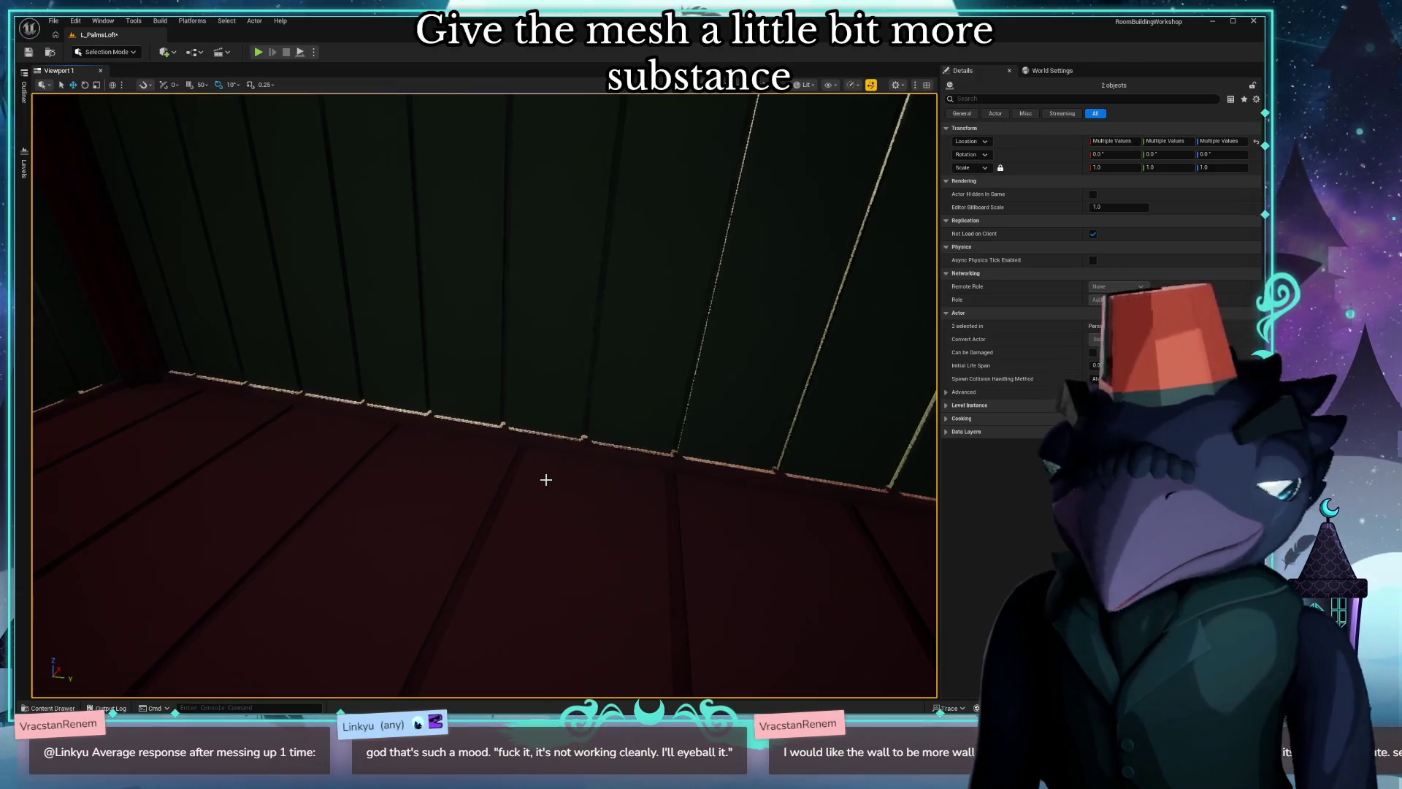
right_drag(546, 479, 567, 451)
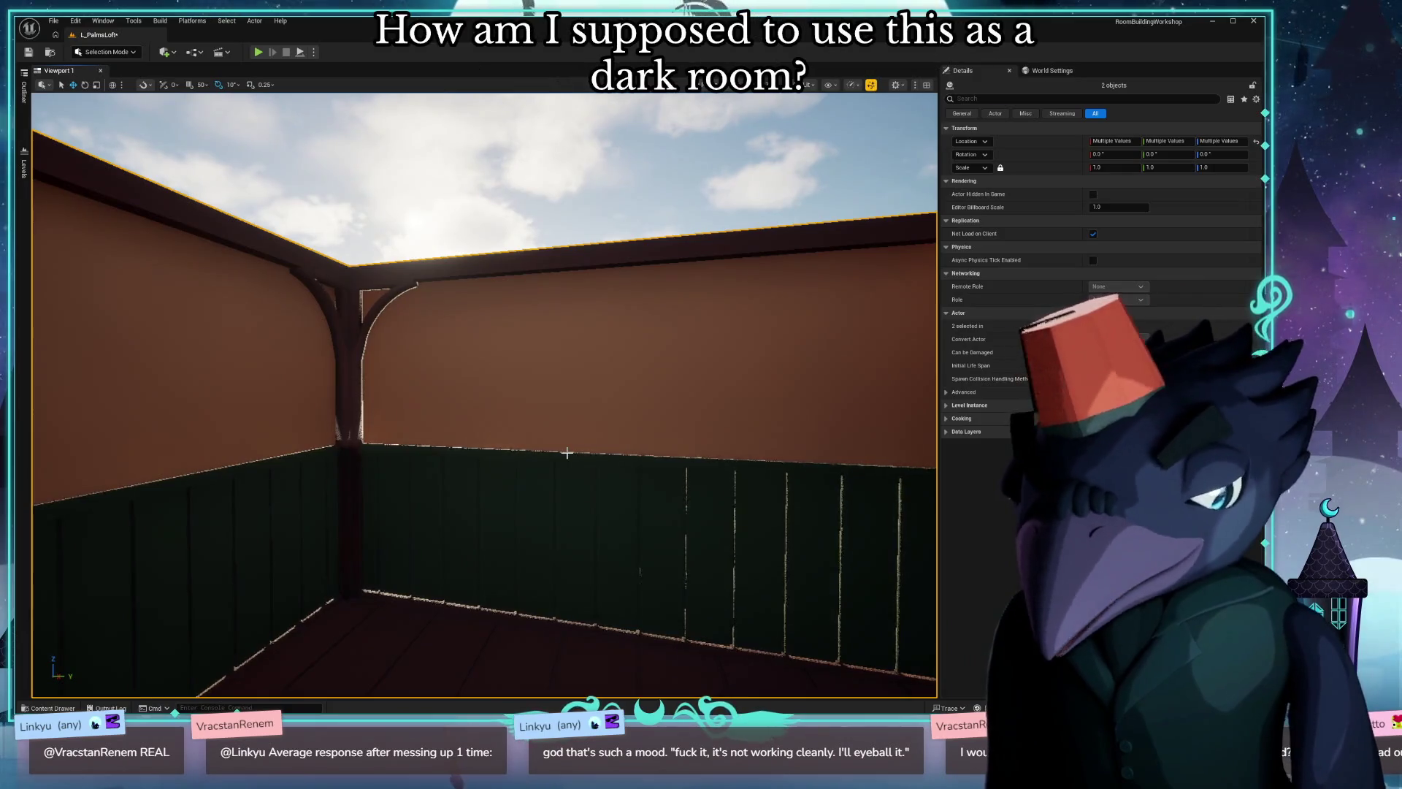
mouse_move(624, 450)
right_down()
mouse_move(571, 416)
mouse_move(701, 406)
mouse_move(657, 439)
right_up()
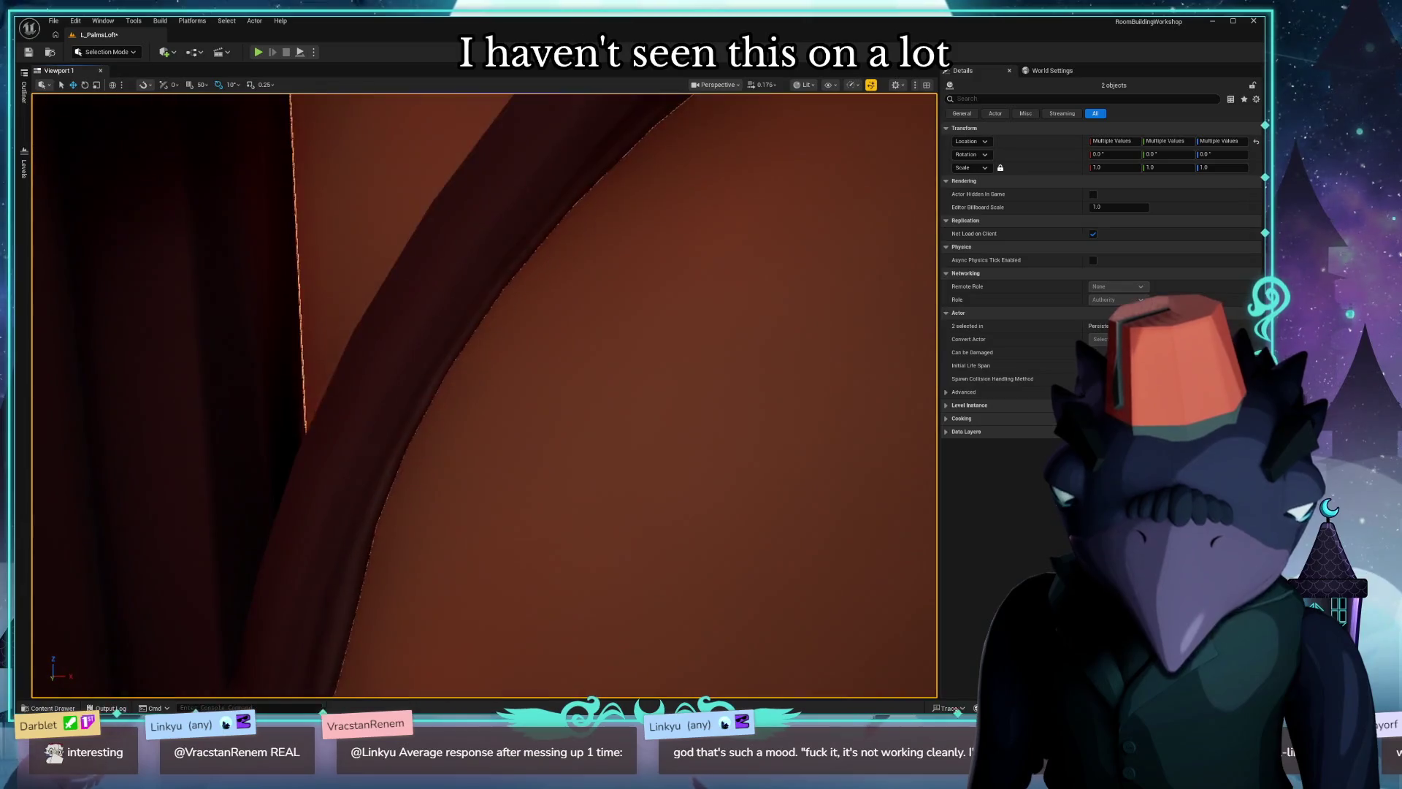
mouse_move(658, 439)
right_down()
mouse_move(614, 427)
mouse_move(657, 416)
mouse_move(614, 373)
mouse_move(625, 448)
right_up()
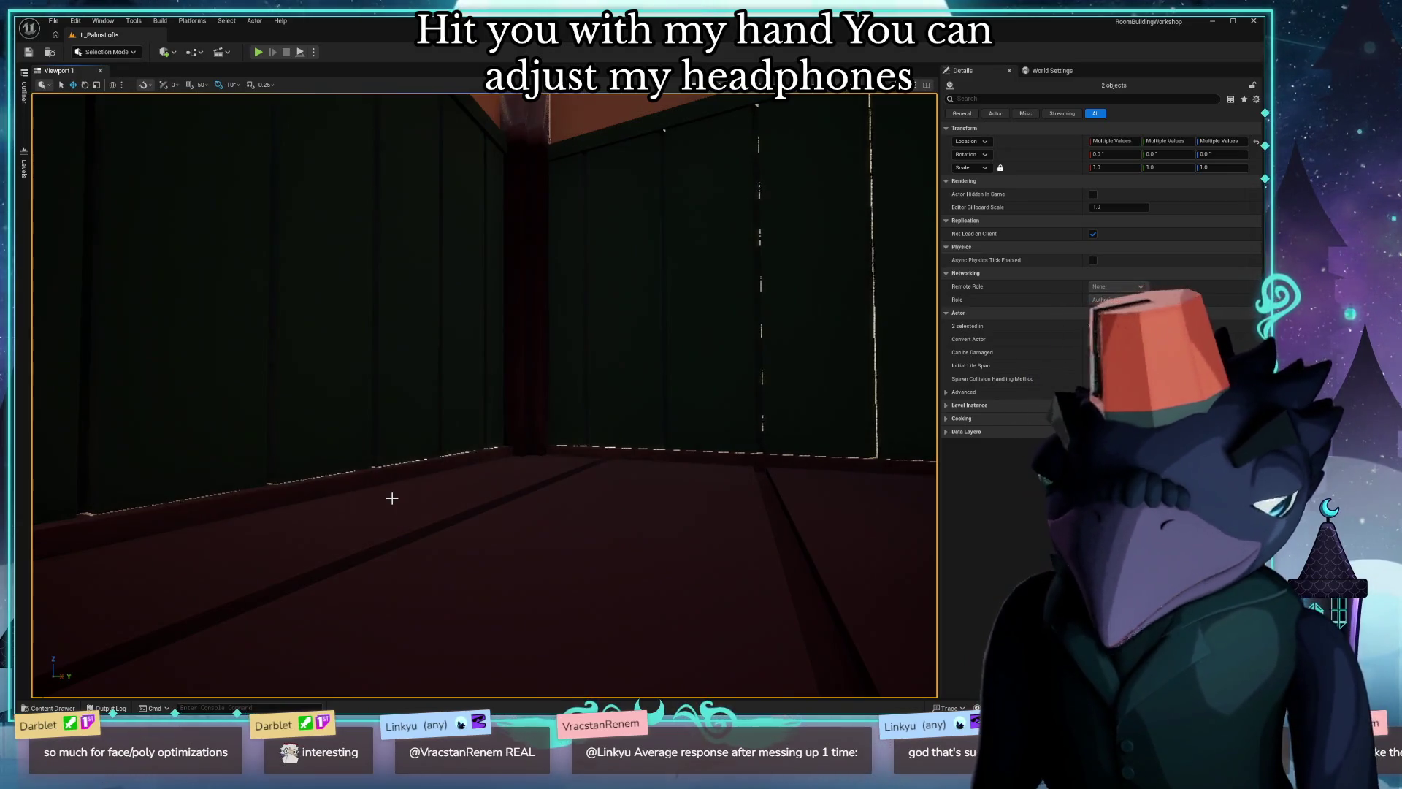
mouse_move(485, 394)
right_down()
mouse_move(461, 319)
mouse_move(504, 362)
mouse_move(482, 389)
mouse_move(476, 372)
mouse_move(504, 394)
right_up()
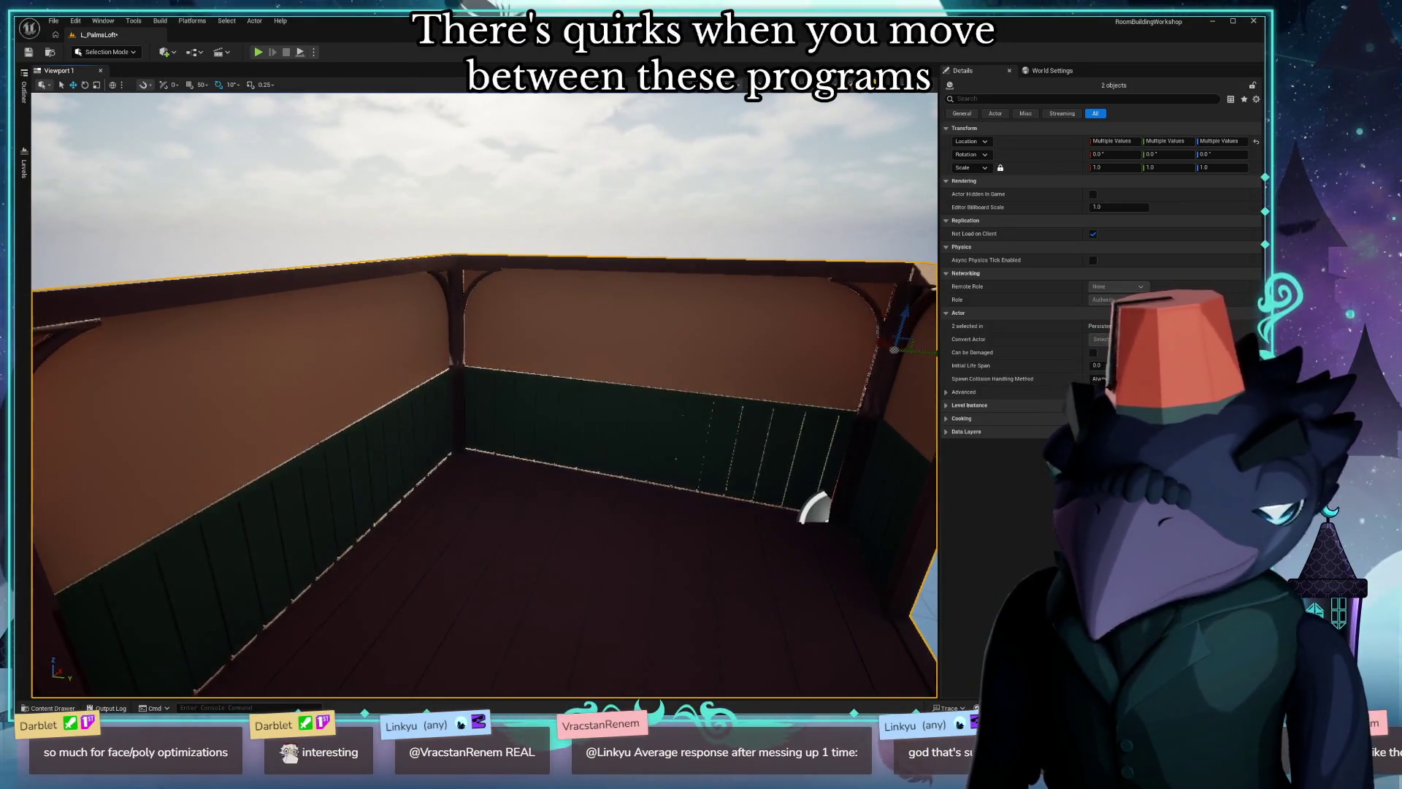
key(alt+Tab)
right_click(482, 340)
Undo the room container's move back to the scene centre, deselect, and enable Affect Only Origins.
middle_drag(548, 329, 603, 300)
key(ctrl+z)
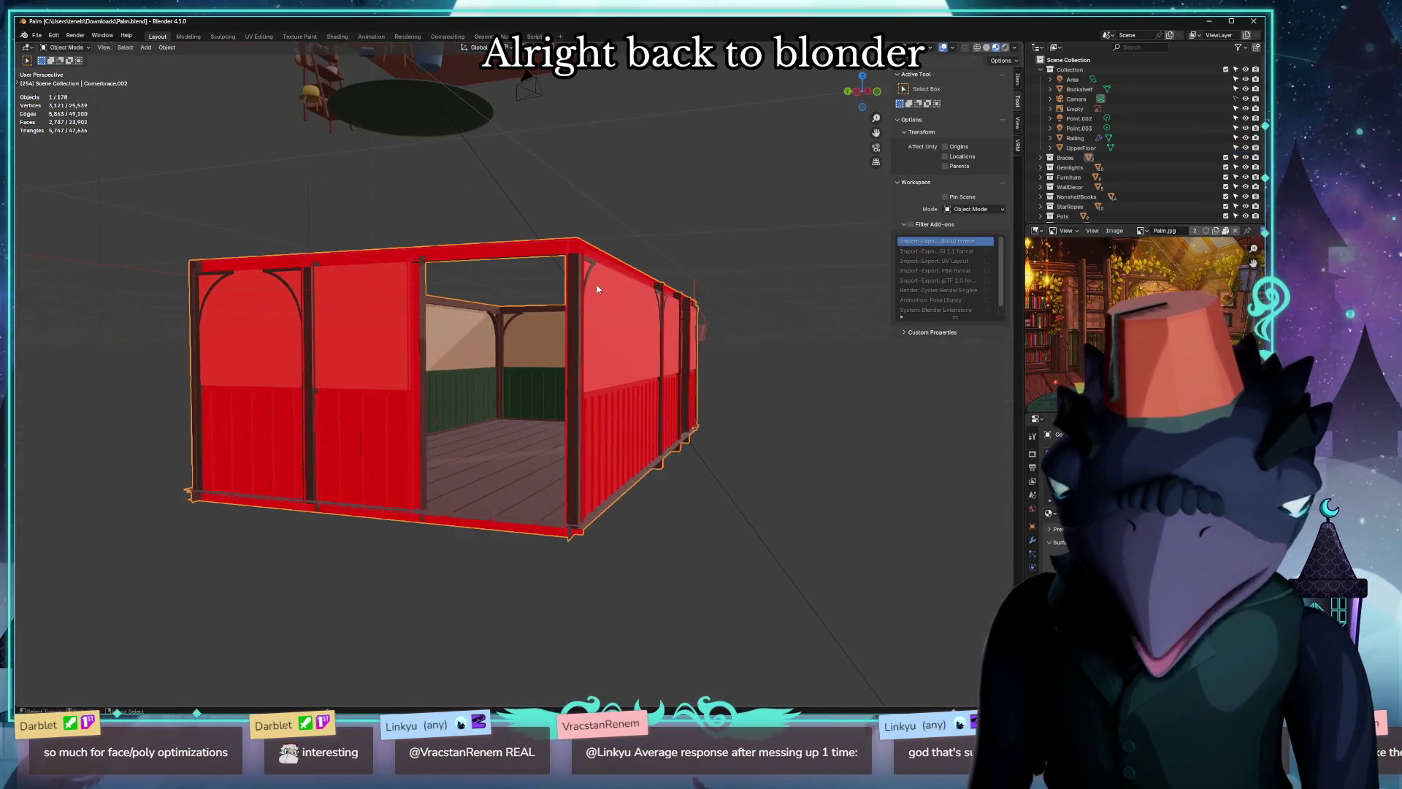
key(alt+a)
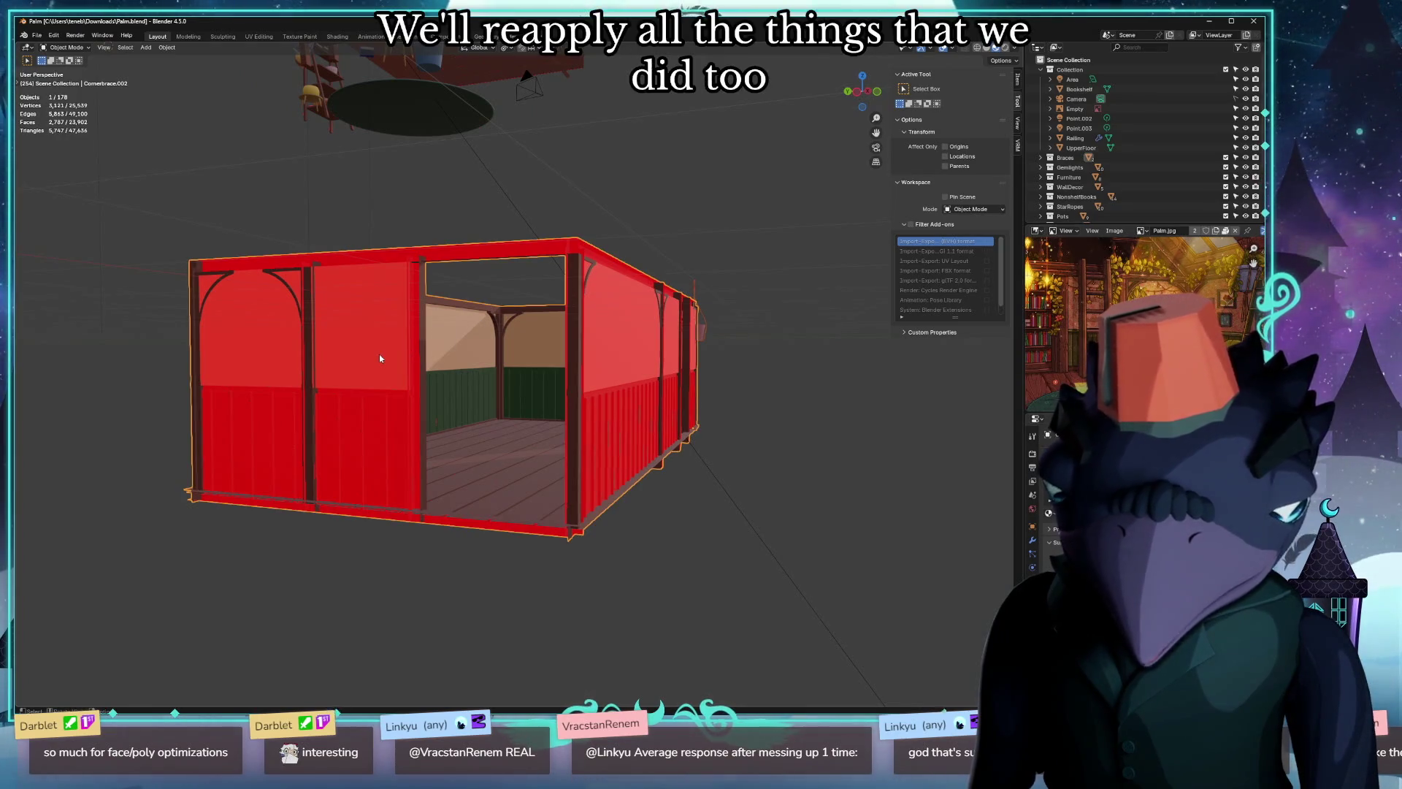
mouse_move(602, 361)
middle_down()
mouse_move(644, 389)
mouse_move(864, 382)
middle_up()
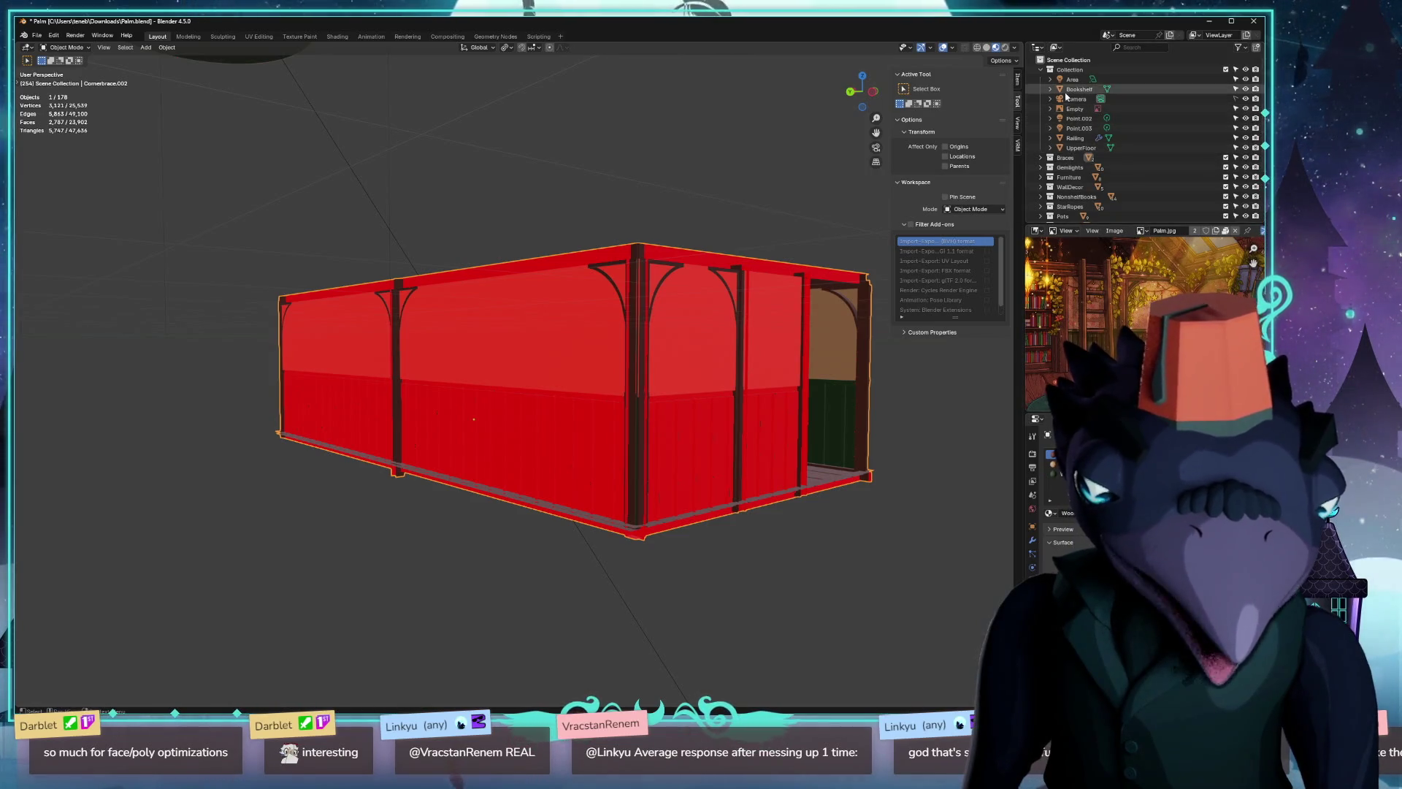
click(949, 148)
Orbit beneath the container and look around inside the room.
mouse_move(501, 339)
middle_down()
mouse_move(547, 326)
mouse_move(523, 329)
mouse_move(556, 360)
mouse_move(511, 396)
mouse_move(533, 394)
mouse_move(504, 499)
middle_up()
scroll(551, 354, up, 5)
scroll(534, 364, down, 5)
mouse_move(501, 595)
middle_down()
mouse_move(406, 519)
mouse_move(421, 489)
mouse_move(397, 542)
mouse_move(373, 541)
mouse_move(528, 484)
middle_up()
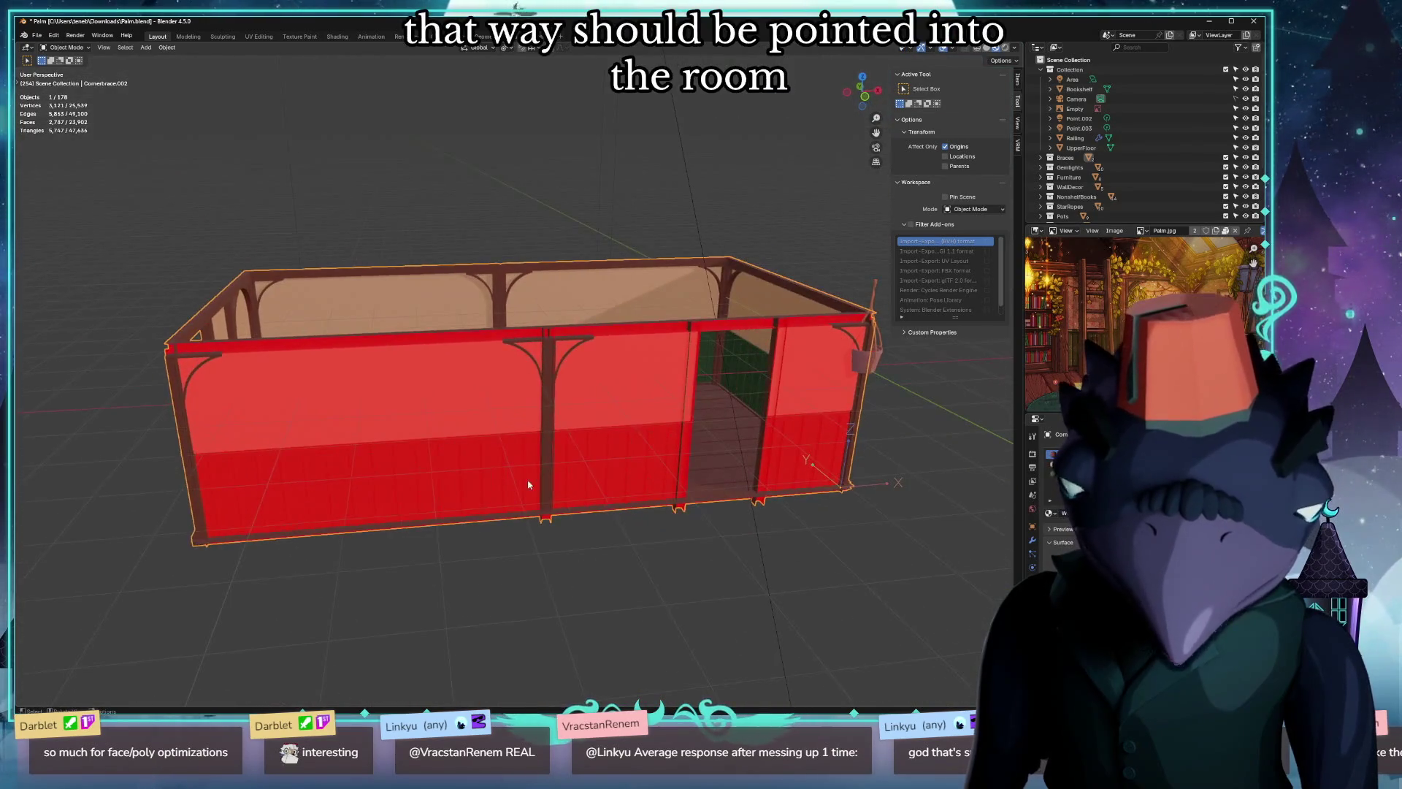
scroll(460, 353, up, 5)
scroll(460, 354, up, 5)
mouse_move(461, 354)
middle_down()
mouse_move(519, 376)
mouse_move(569, 358)
mouse_move(552, 295)
middle_up()
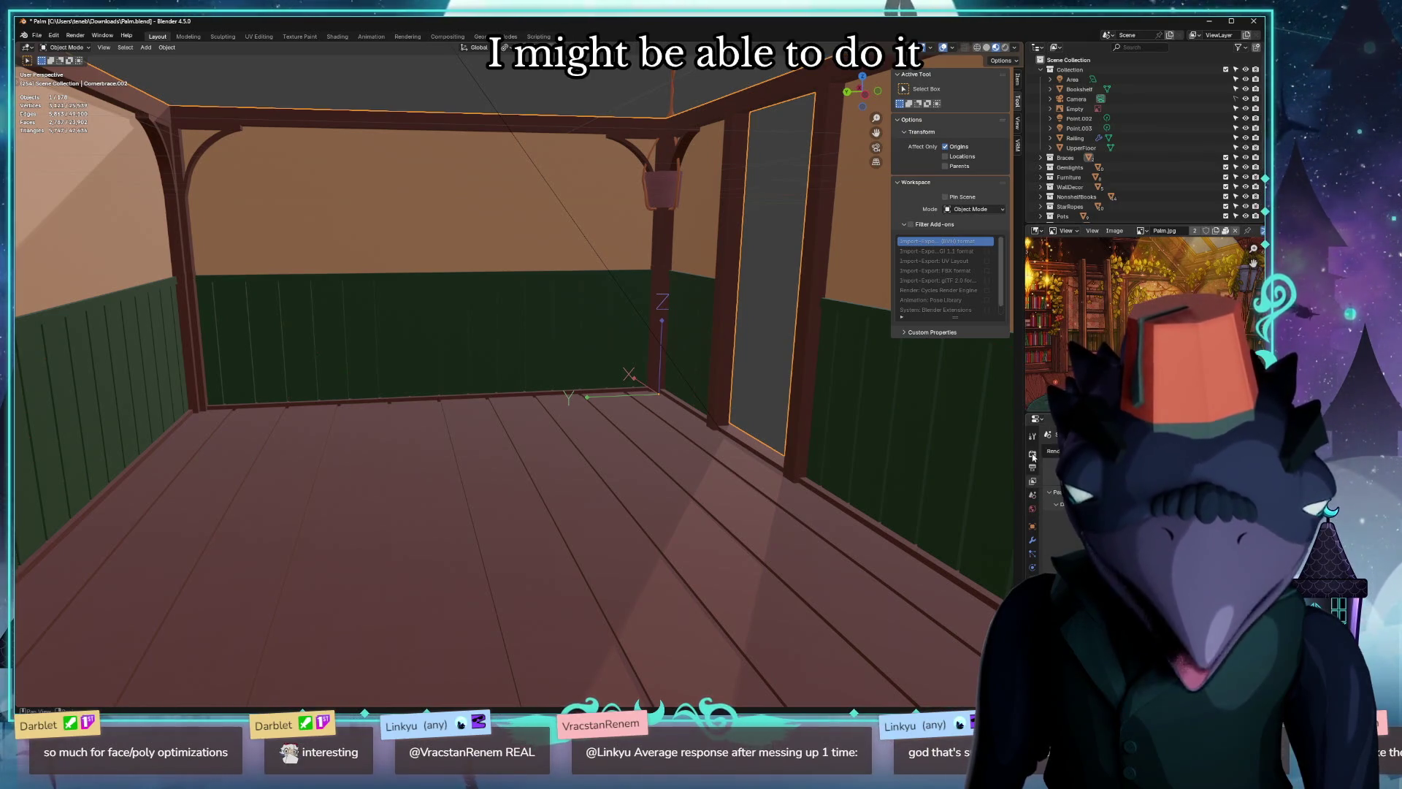
click(1032, 541)
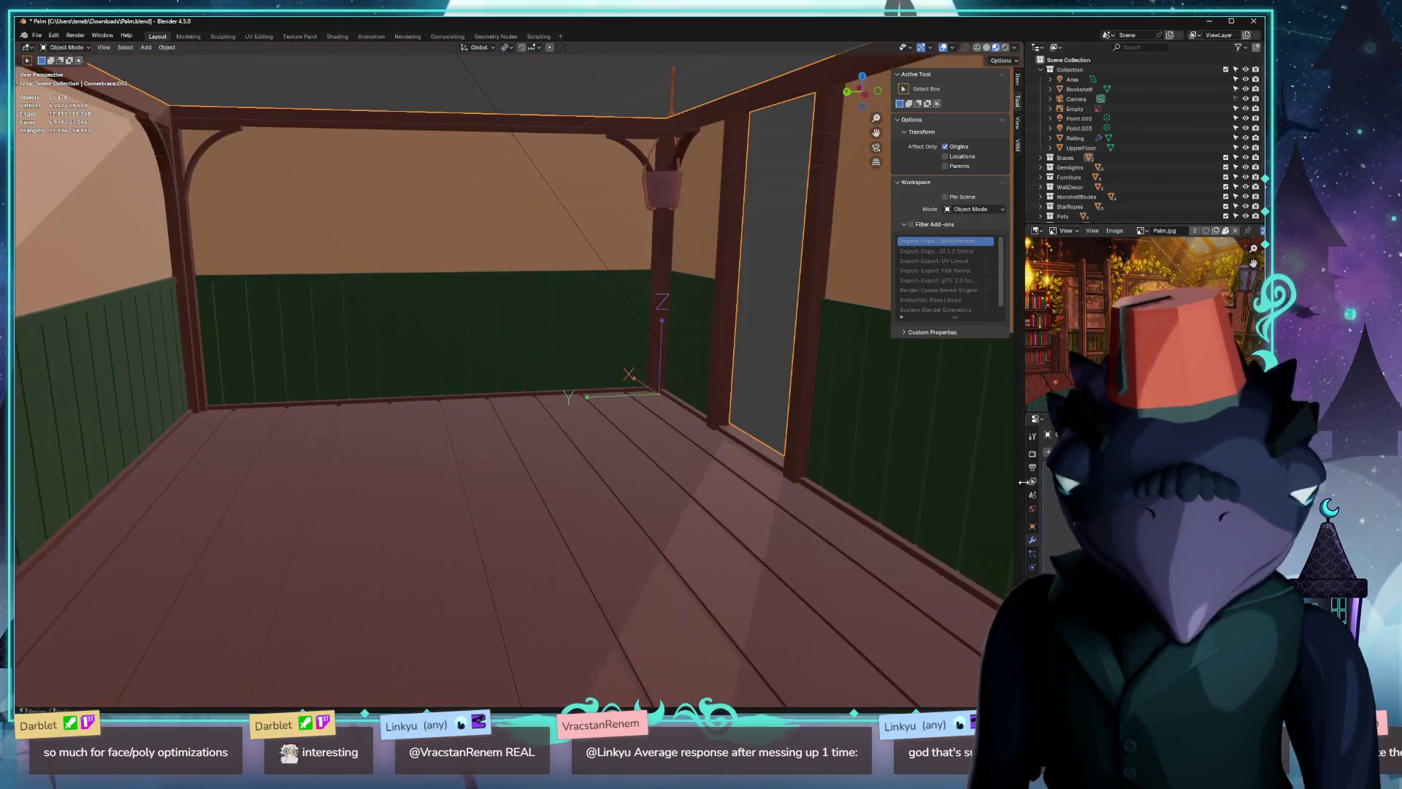
mouse_move(683, 425)
middle_down()
mouse_move(664, 406)
mouse_move(745, 405)
mouse_move(564, 398)
mouse_move(659, 409)
mouse_move(523, 420)
mouse_move(692, 425)
middle_up()
scroll(656, 425, up, 5)
scroll(658, 428, down, 4)
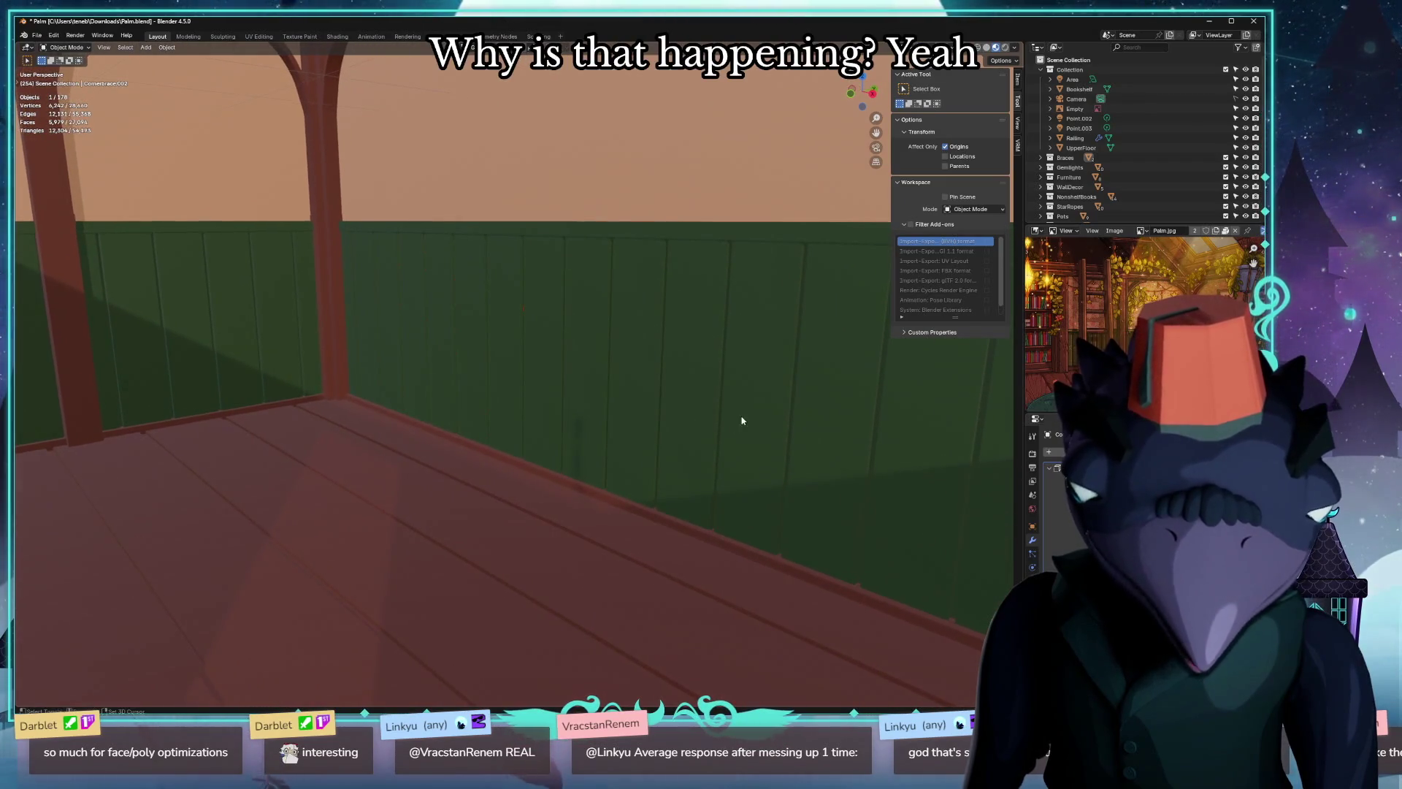
mouse_move(314, 430)
middle_down()
mouse_move(370, 402)
mouse_move(472, 397)
mouse_move(404, 405)
mouse_move(425, 355)
middle_up()
scroll(426, 401, up, 2)
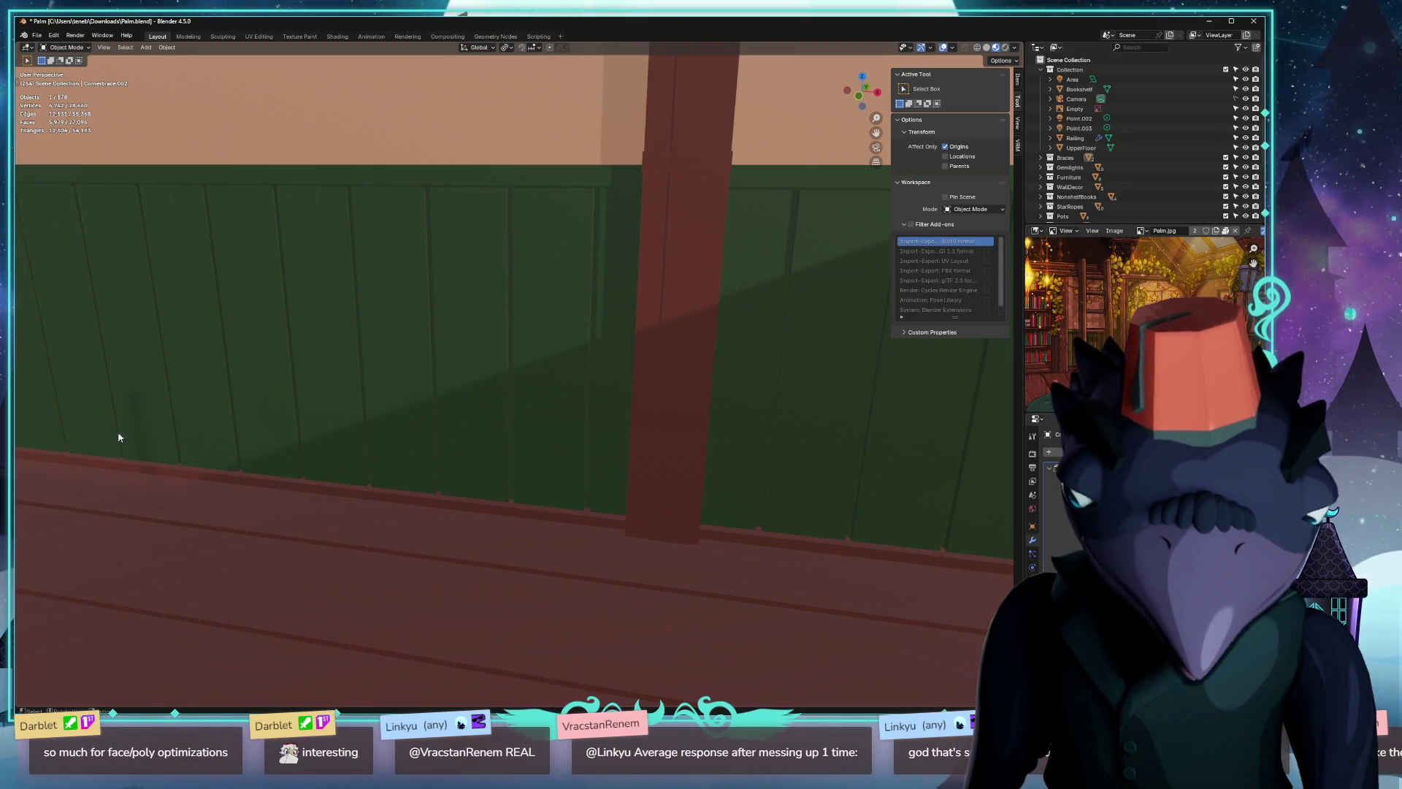
mouse_move(143, 367)
middle_down()
mouse_move(205, 317)
mouse_move(157, 310)
middle_up()
mouse_move(251, 382)
middle_down()
mouse_move(391, 339)
mouse_move(392, 354)
mouse_move(529, 289)
middle_up()
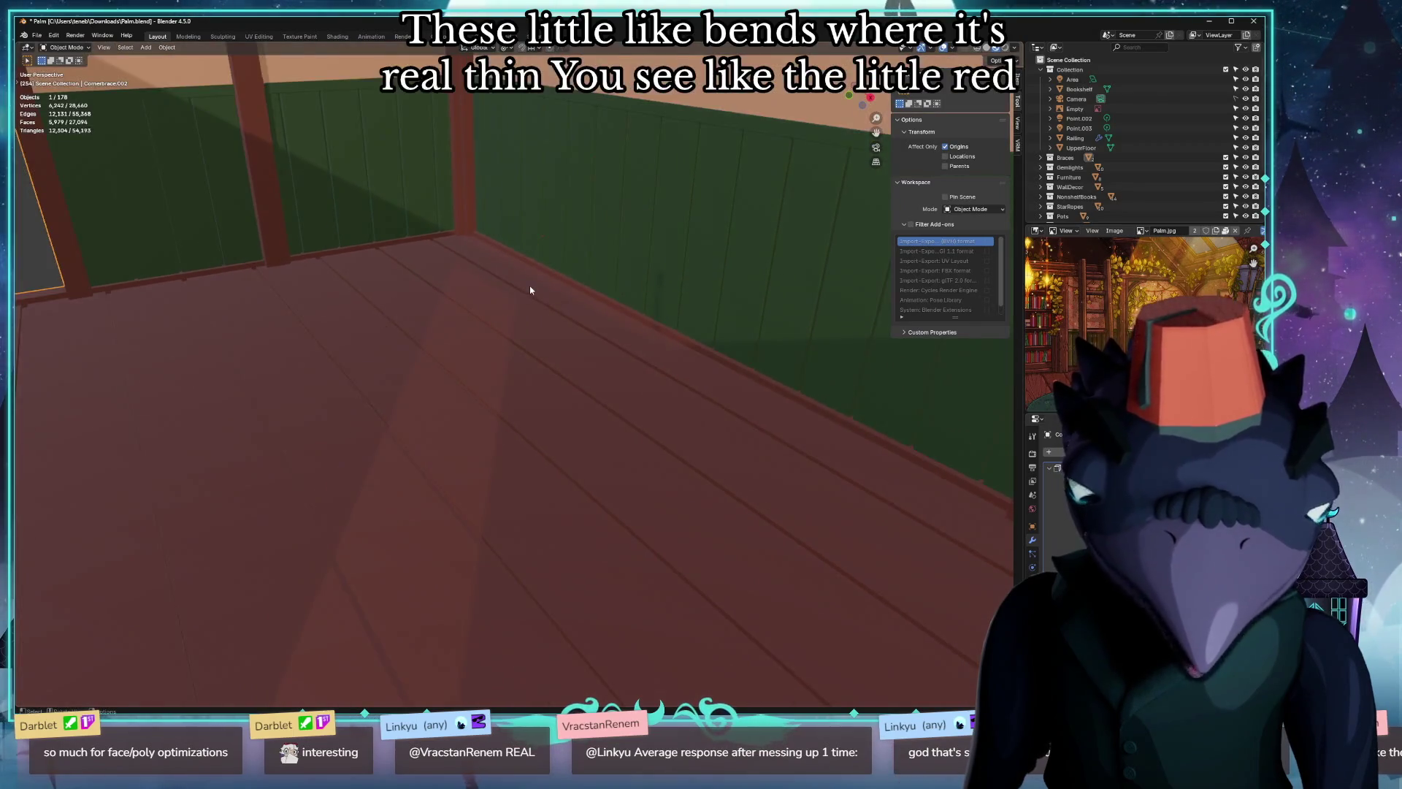
scroll(537, 296, down, 2)
scroll(550, 297, down, 3)
scroll(596, 218, down, 1)
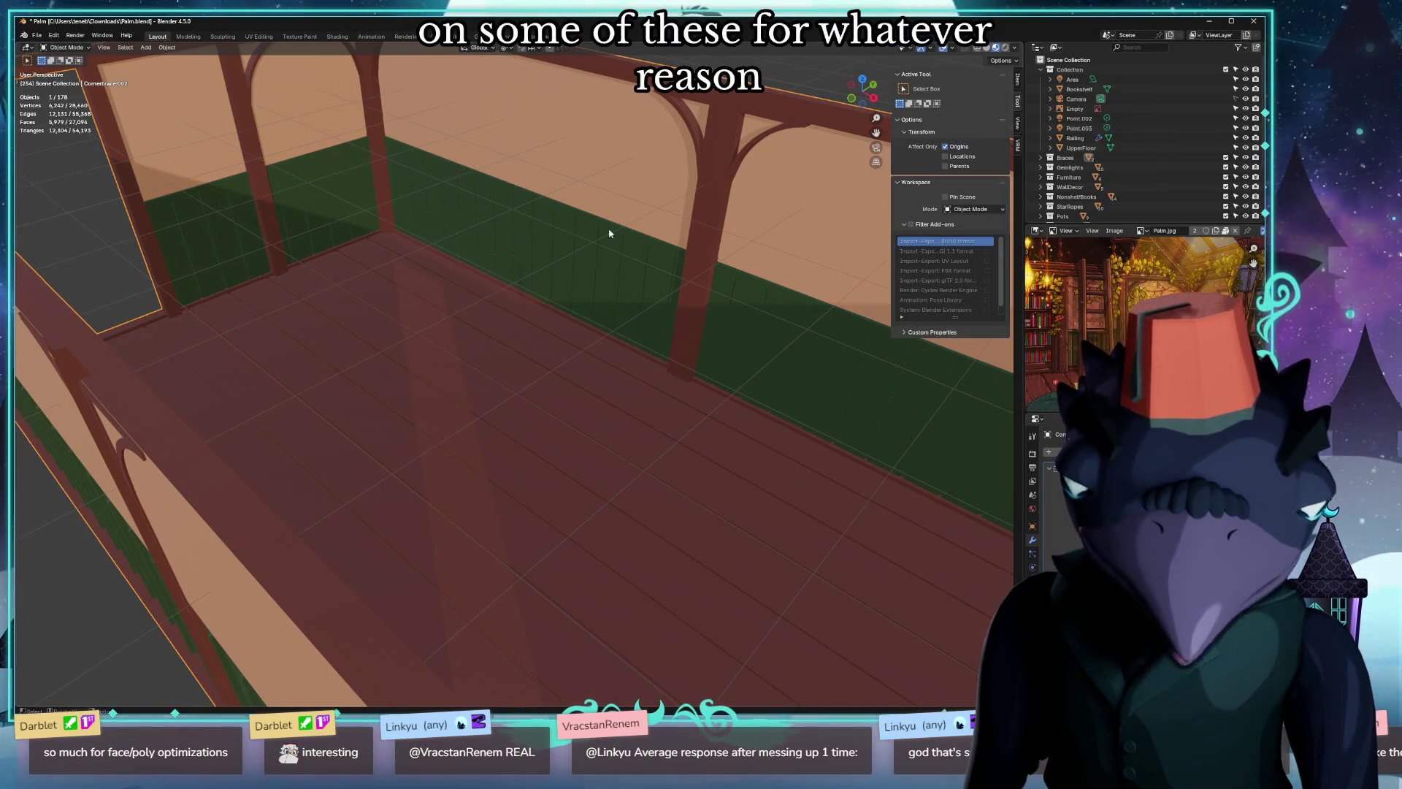
mouse_move(512, 155)
middle_down()
mouse_move(789, 121)
mouse_move(566, 238)
mouse_move(565, 207)
middle_up()
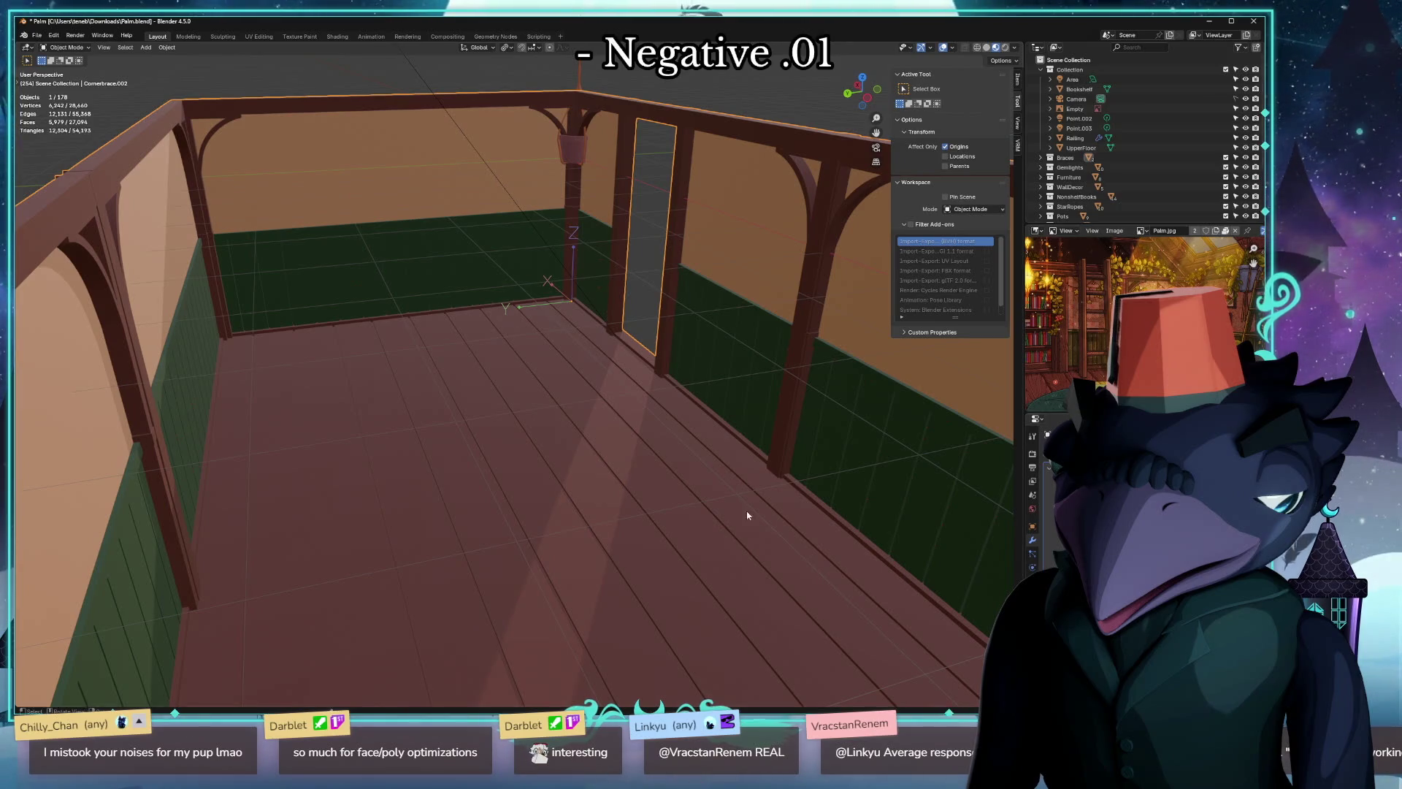
middle_drag(752, 516, 603, 517)
scroll(602, 517, up, 2)
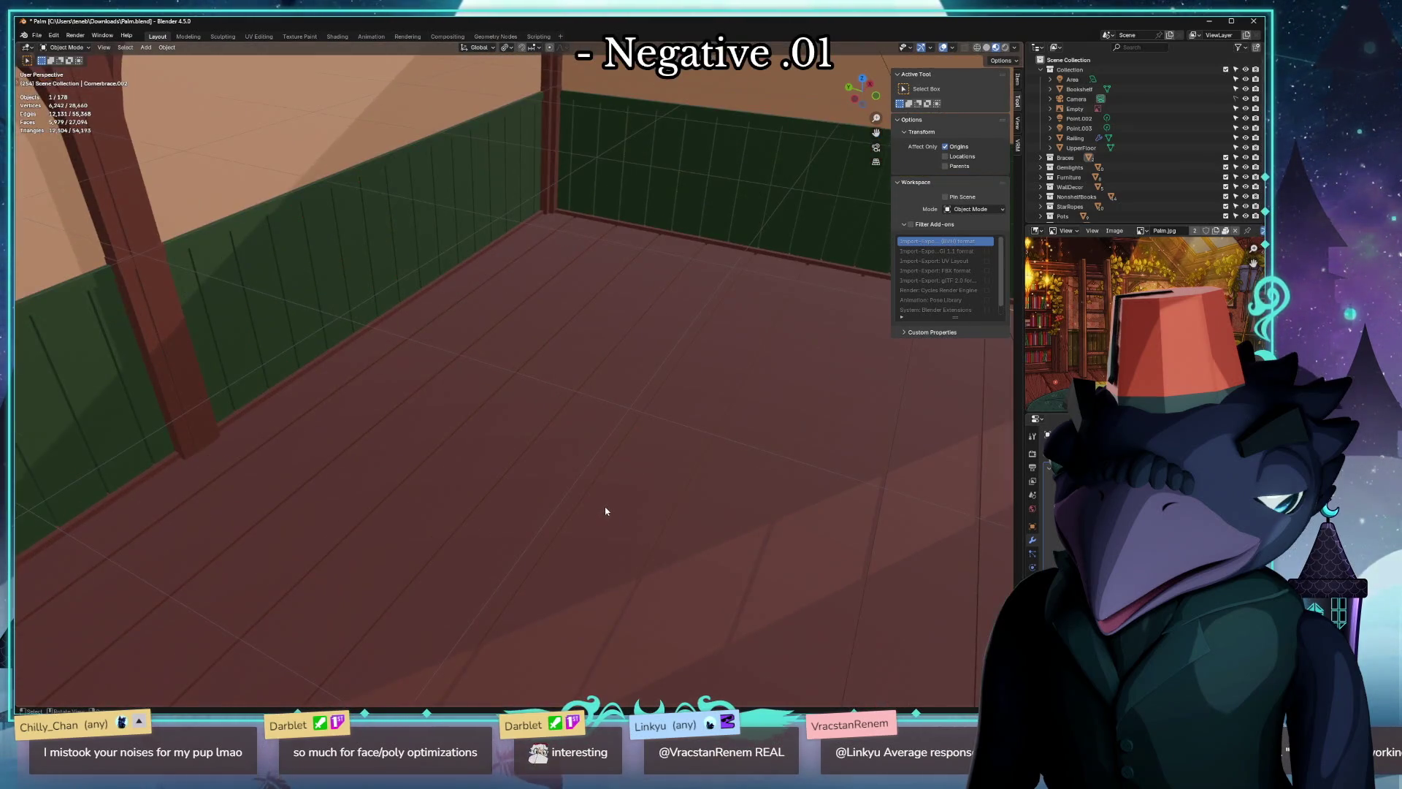
scroll(603, 510, up, 1)
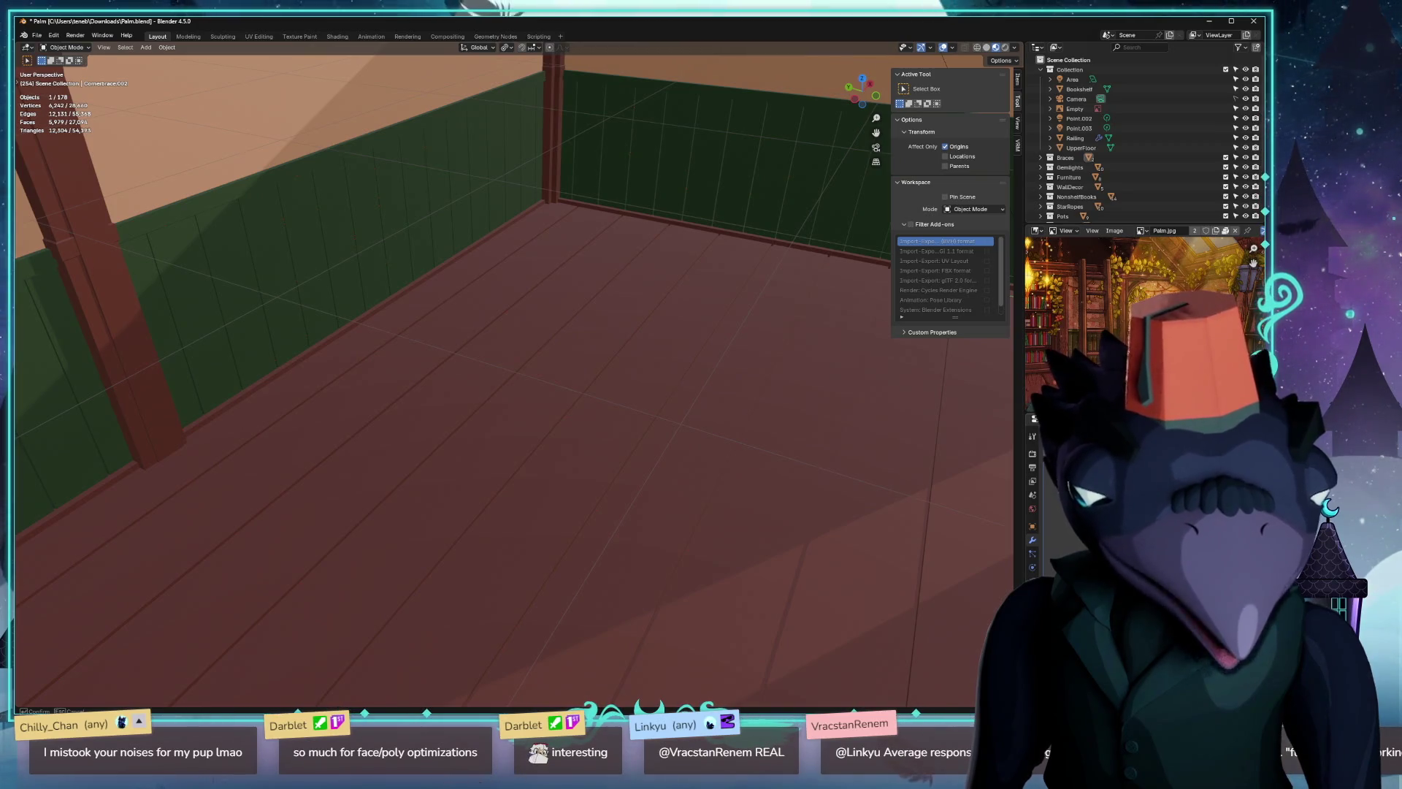
mouse_move(695, 444)
middle_down()
mouse_move(545, 447)
mouse_move(645, 424)
mouse_move(670, 499)
mouse_move(666, 461)
mouse_move(626, 430)
mouse_move(647, 440)
mouse_move(814, 433)
mouse_move(731, 422)
mouse_move(875, 422)
mouse_move(833, 439)
middle_up()
scroll(580, 425, down, 5)
scroll(657, 428, up, 5)
scroll(667, 461, down, 4)
scroll(632, 439, up, 4)
scroll(733, 435, down, 5)
scroll(733, 424, up, 5)
scroll(731, 421, down, 5)
scroll(842, 422, up, 5)
scroll(875, 422, down, 5)
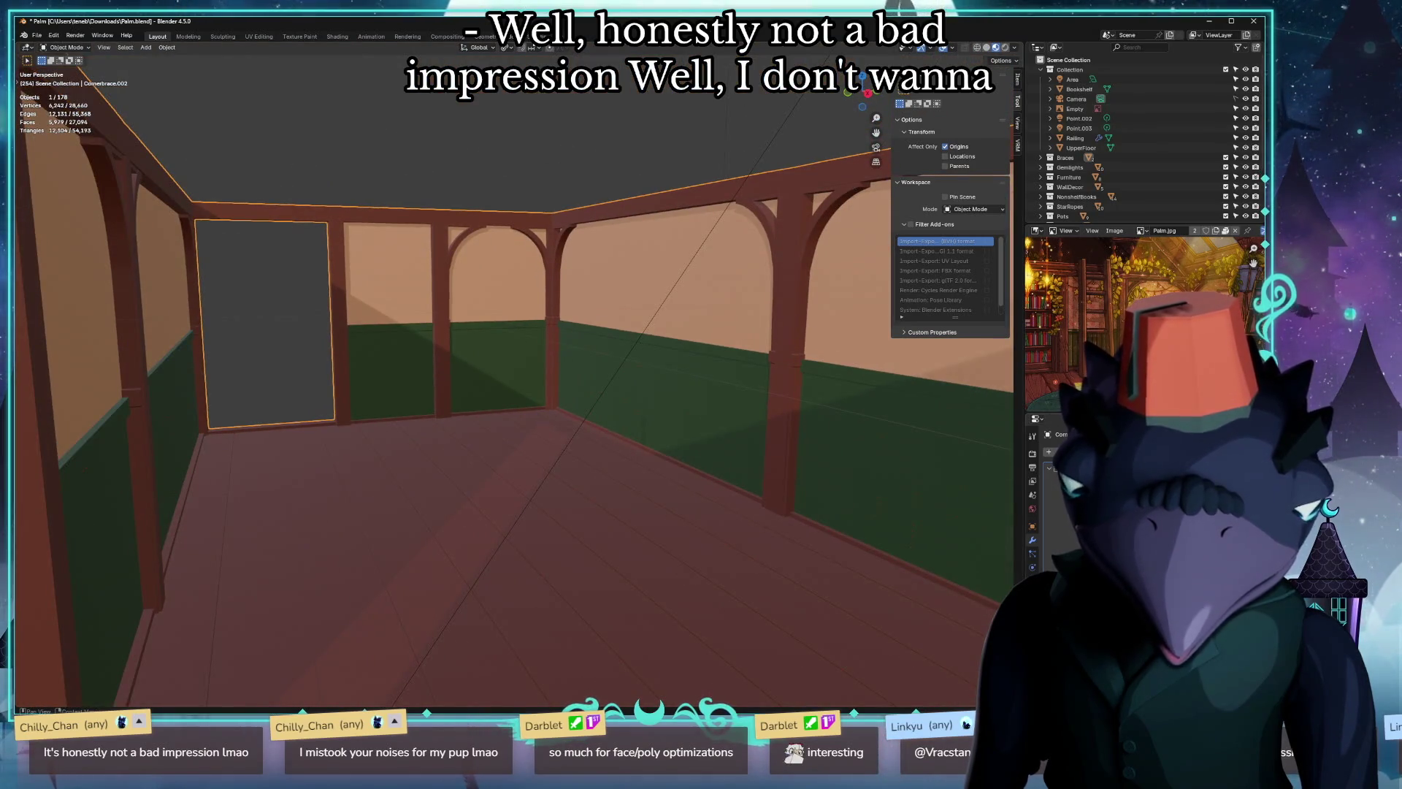
scroll(760, 511, up, 5)
mouse_move(761, 511)
middle_down()
mouse_move(867, 553)
mouse_move(964, 514)
mouse_move(647, 463)
middle_up()
scroll(965, 513, down, 5)
scroll(648, 463, up, 4)
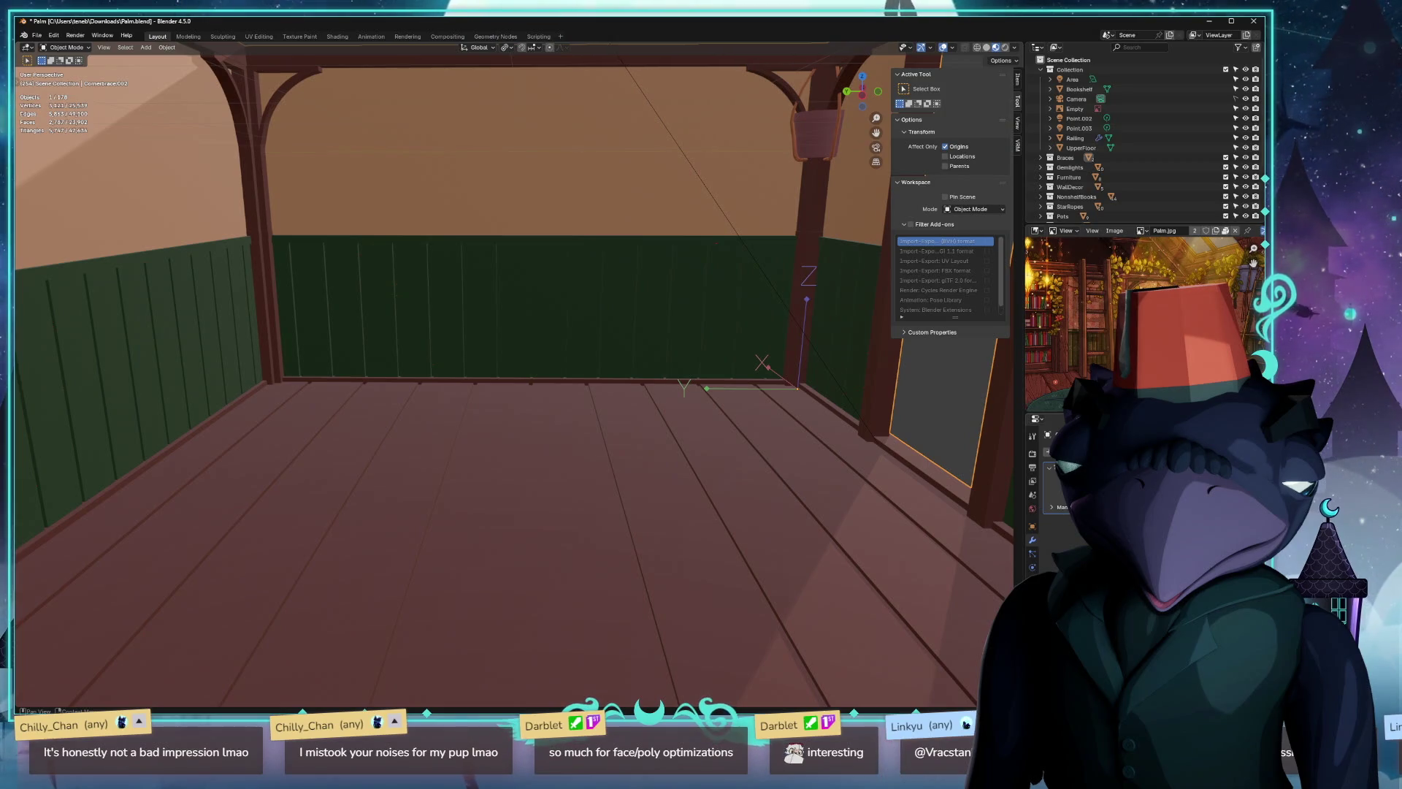
mouse_move(688, 484)
middle_down()
mouse_move(735, 464)
mouse_move(684, 482)
mouse_move(702, 476)
middle_up()
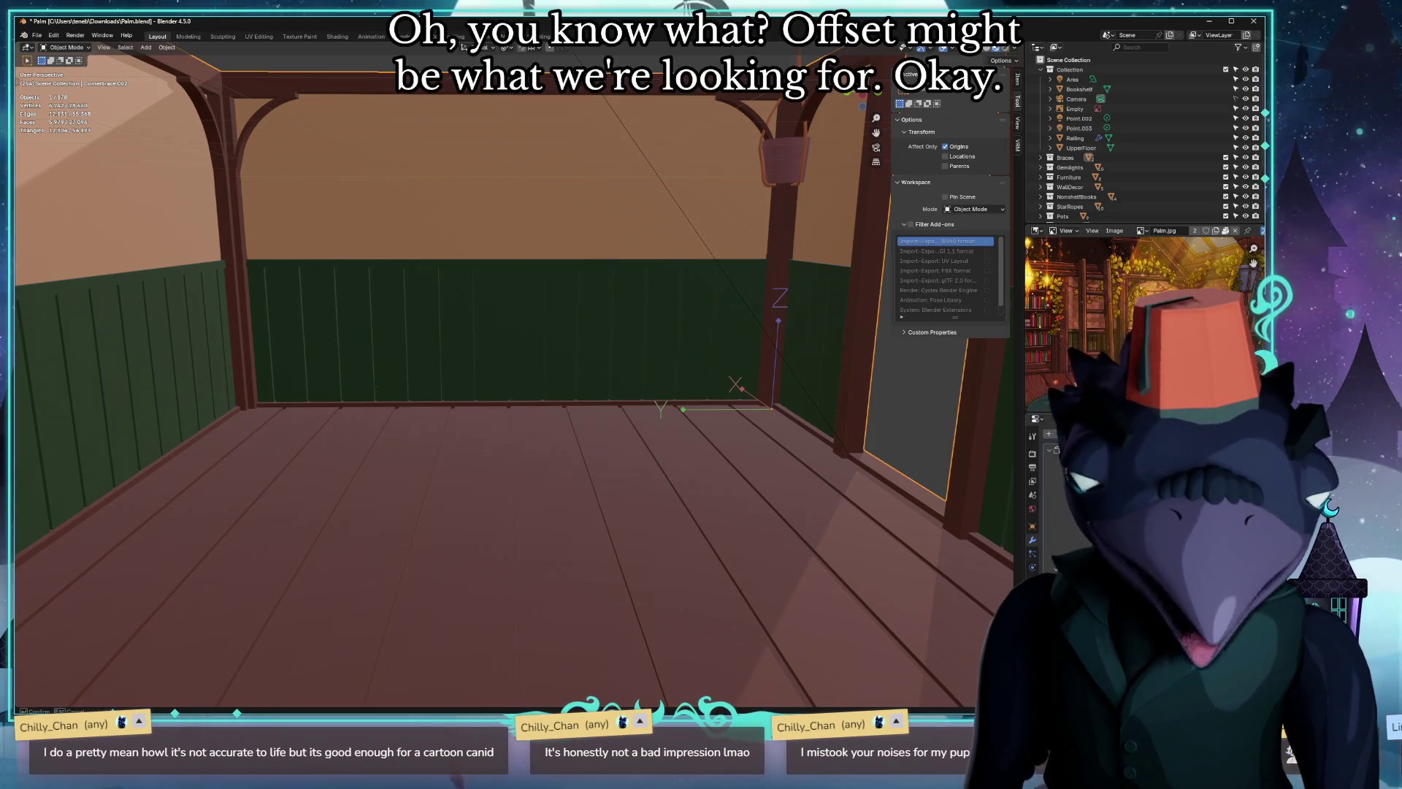
scroll(752, 449, up, 2)
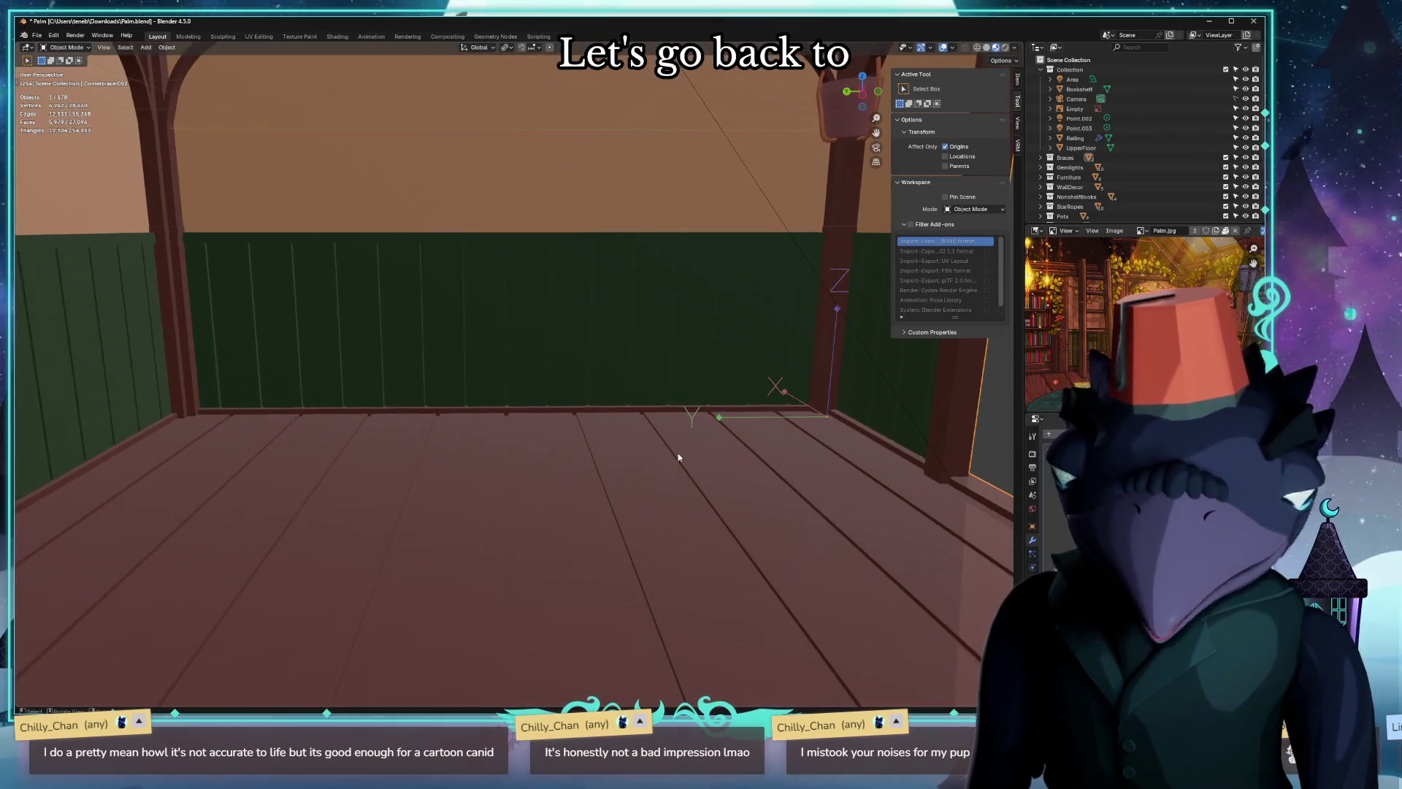
middle_drag(678, 459, 708, 461)
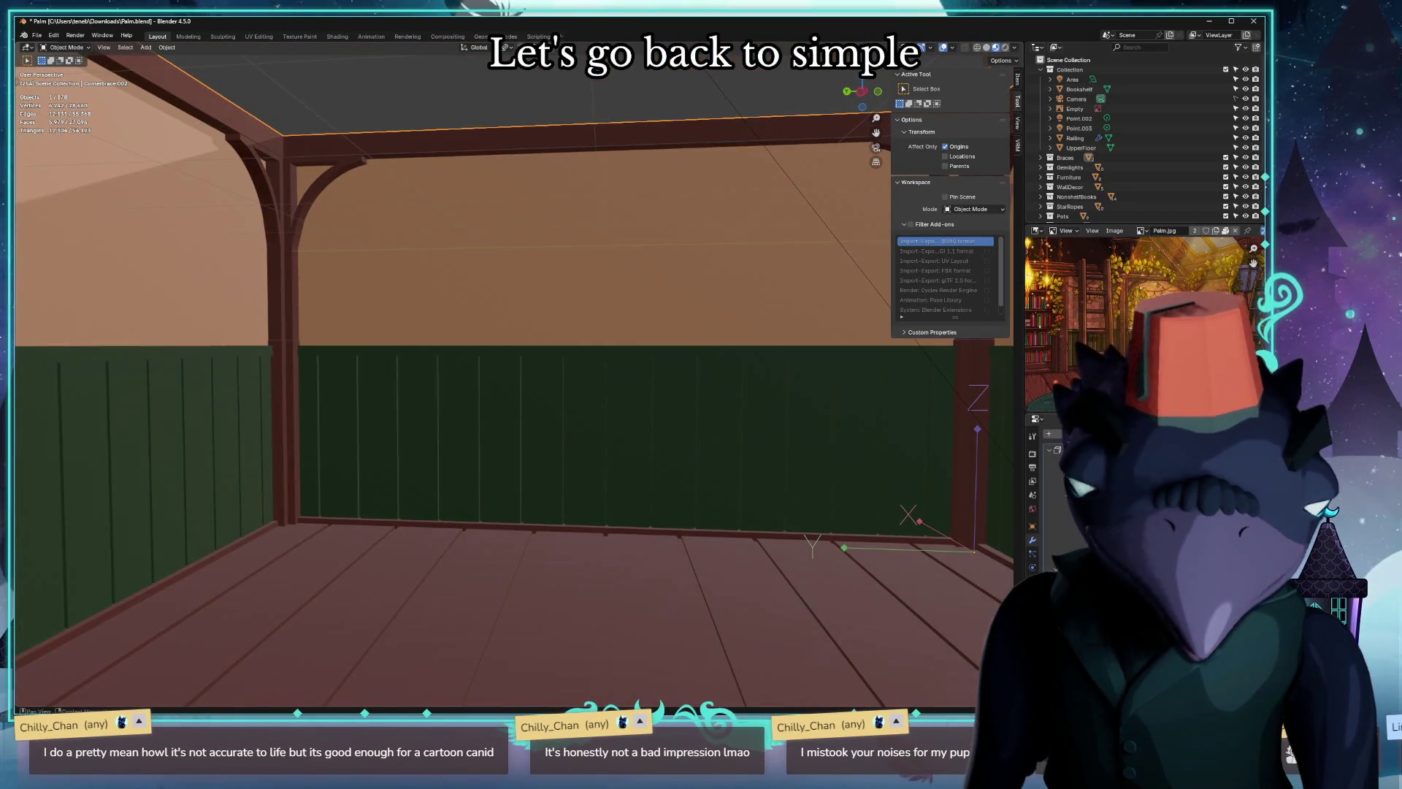
Undo and redo the plank-line detail on walls and floor, then inspect the green wall, ceiling and baseboard.
key(ctrl+z)
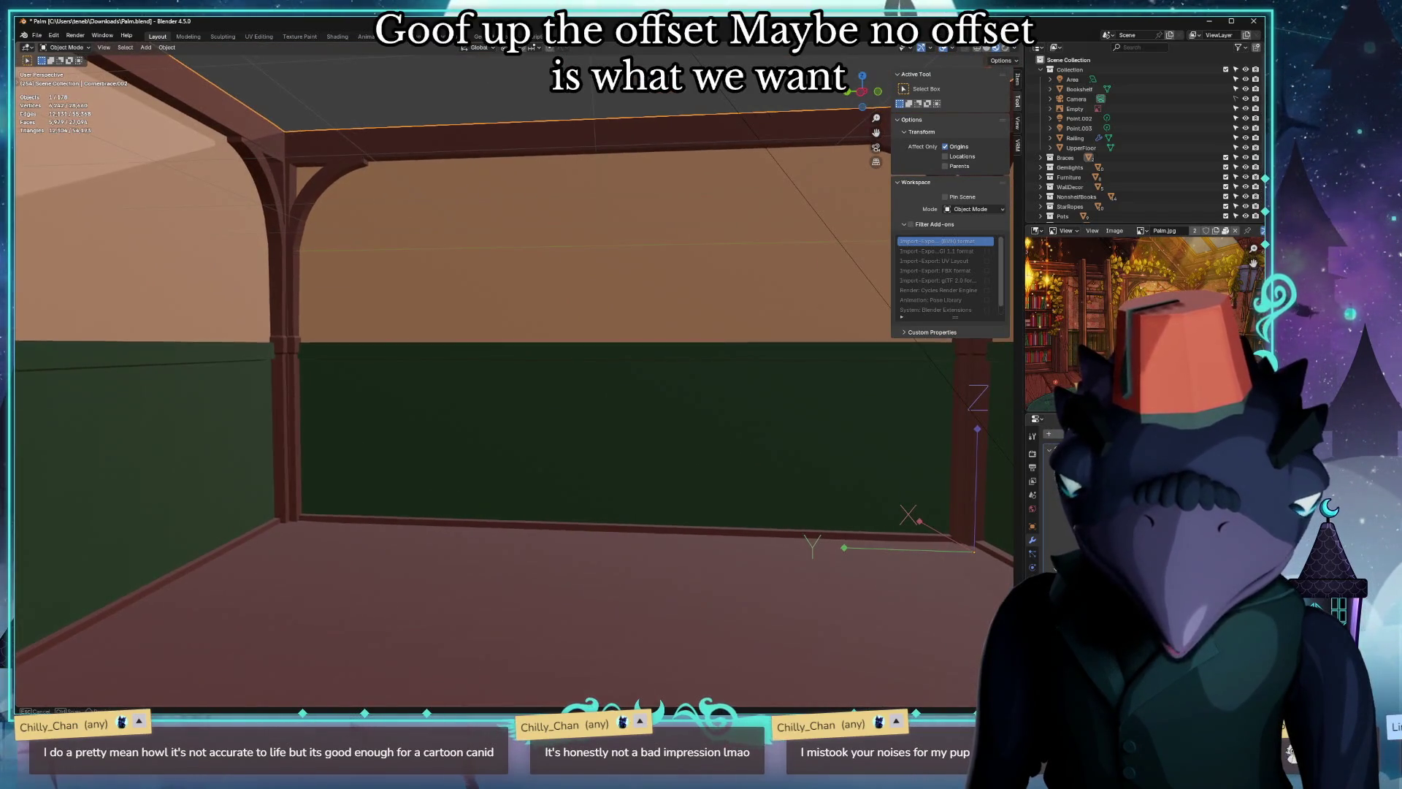
key(ctrl+shift+z)
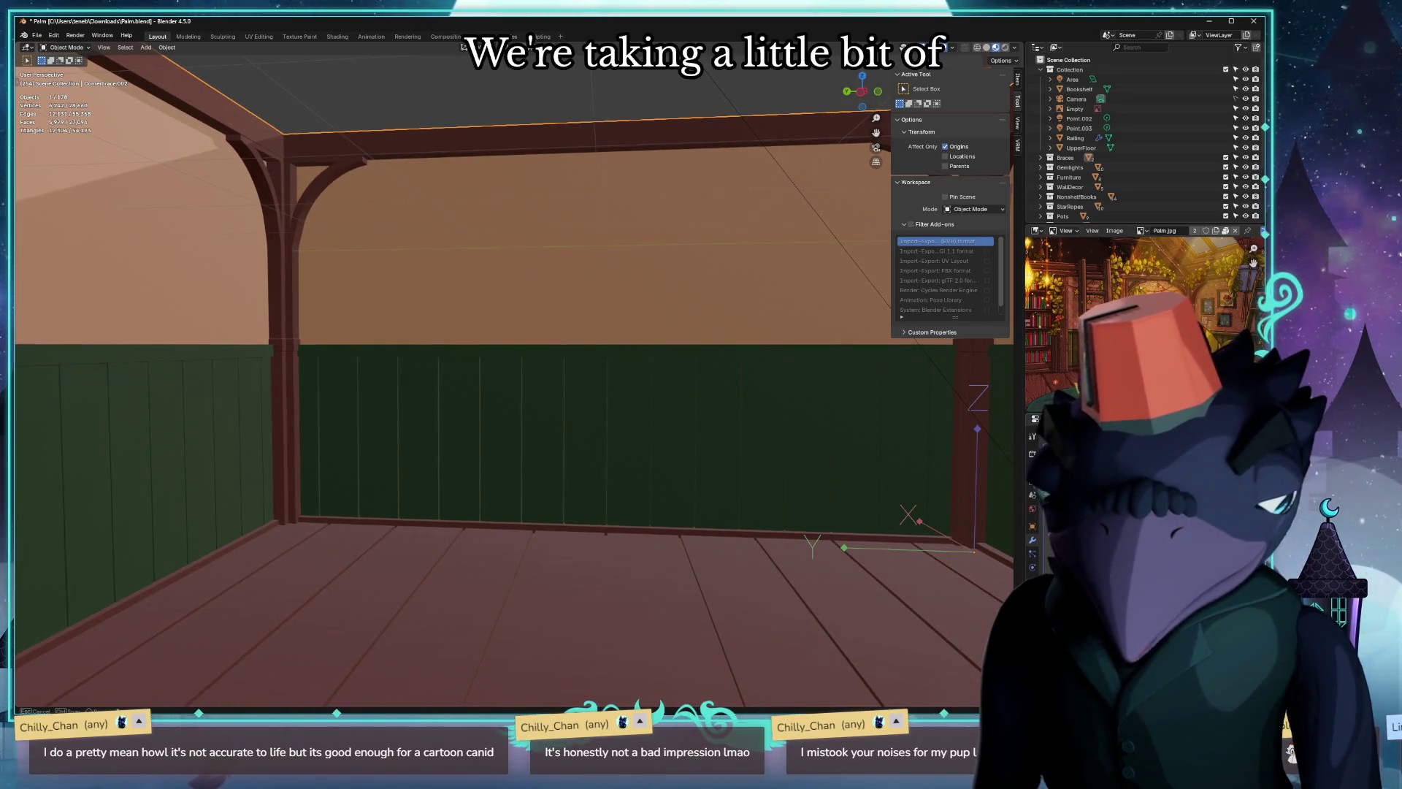
middle_drag(602, 554, 537, 538)
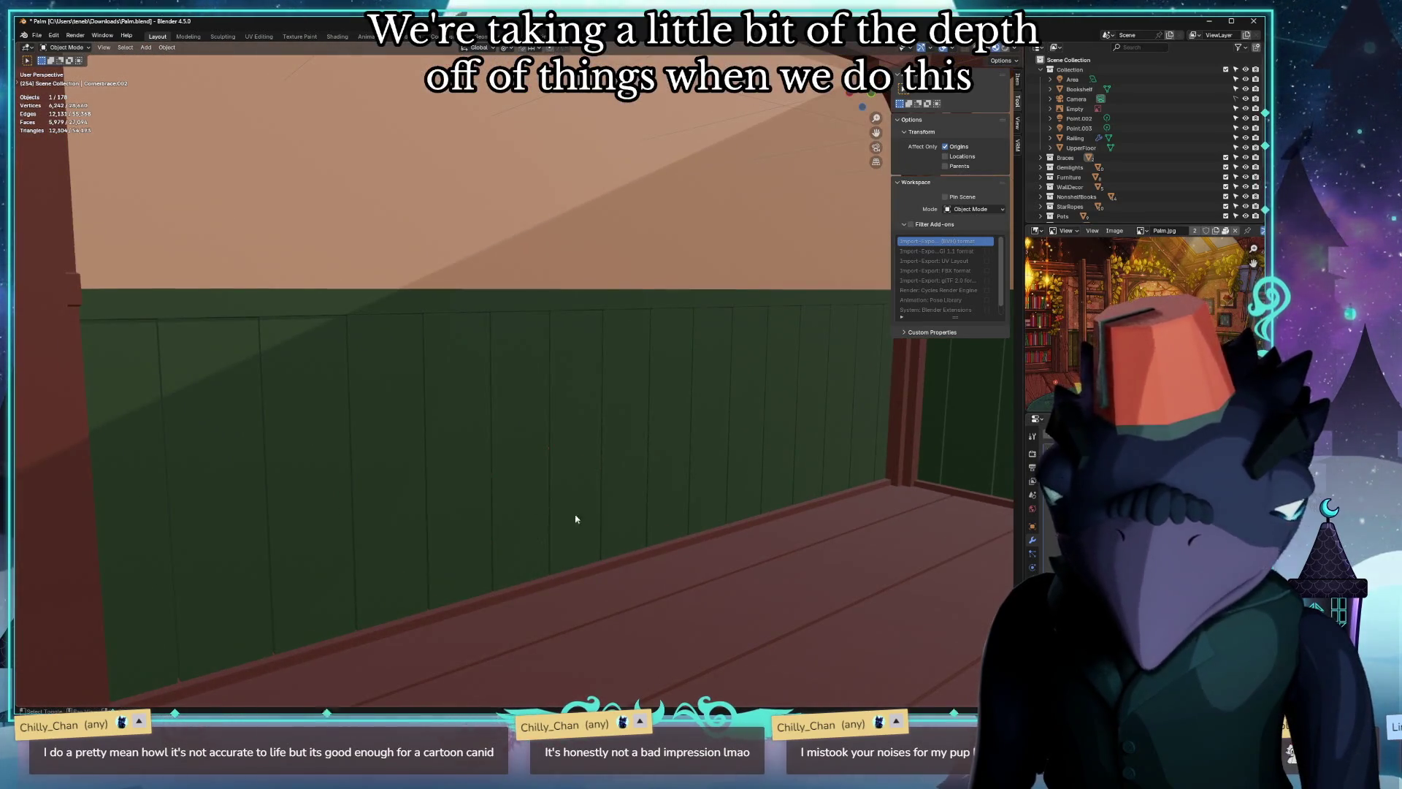
mouse_move(504, 492)
middle_down()
mouse_move(757, 478)
mouse_move(747, 492)
middle_up()
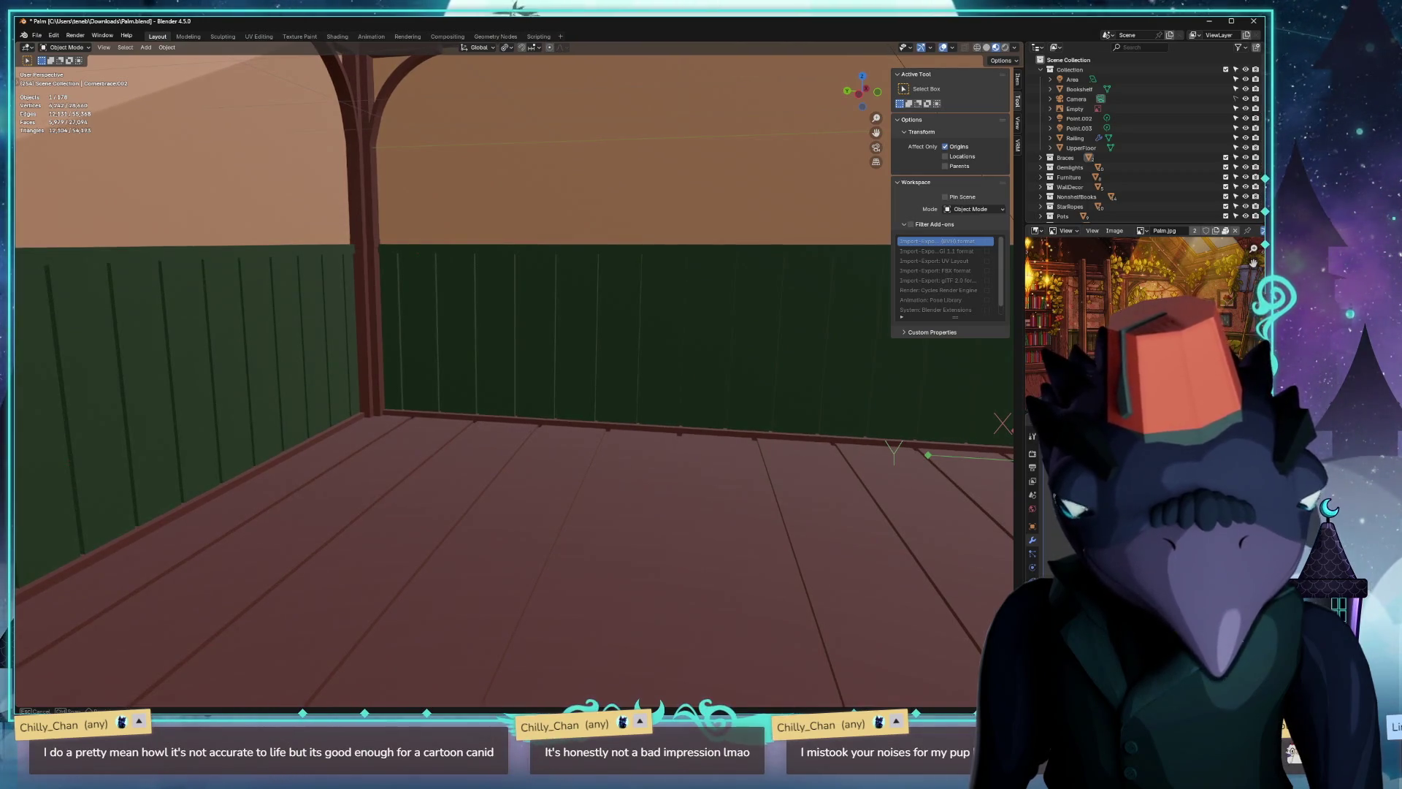
middle_drag(840, 454, 767, 439)
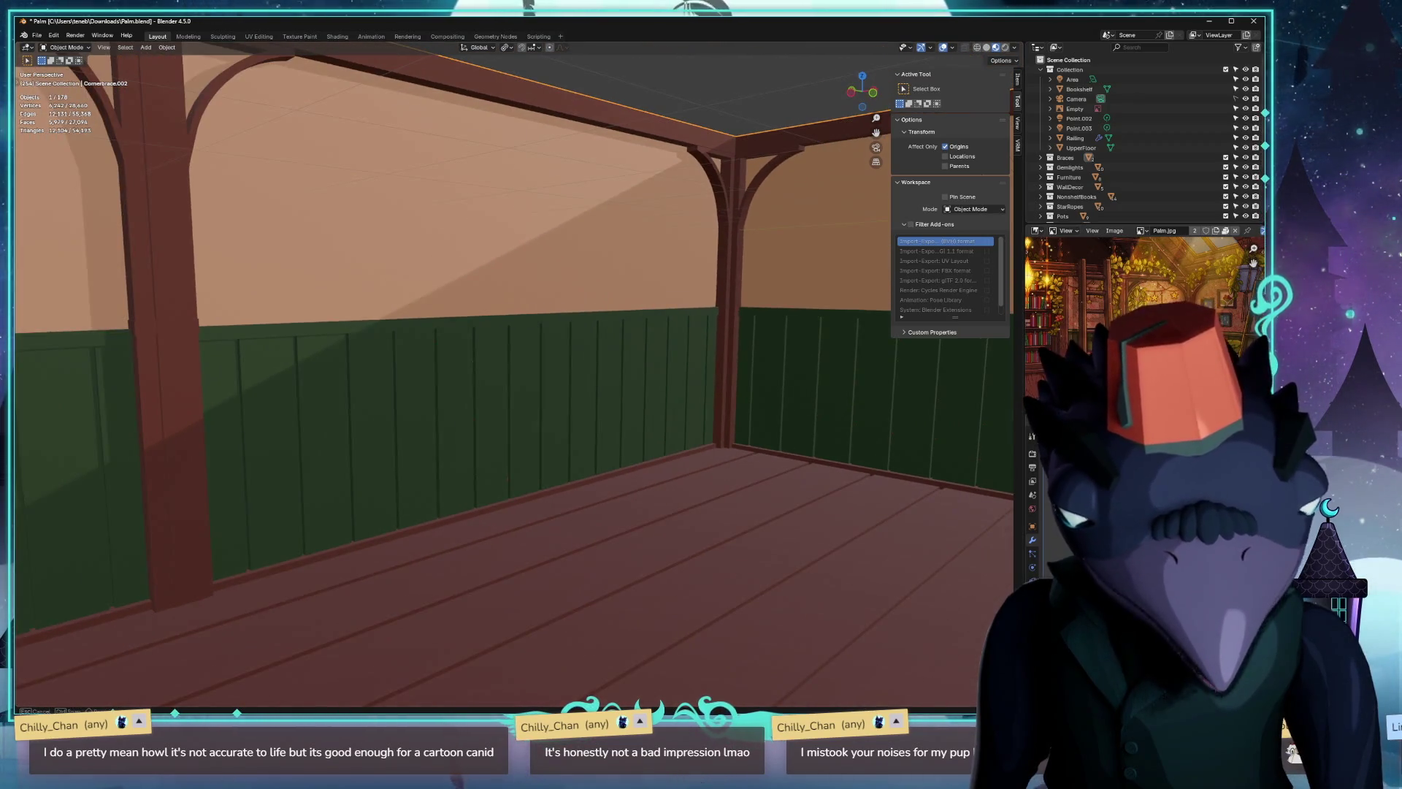
scroll(768, 439, up, 3)
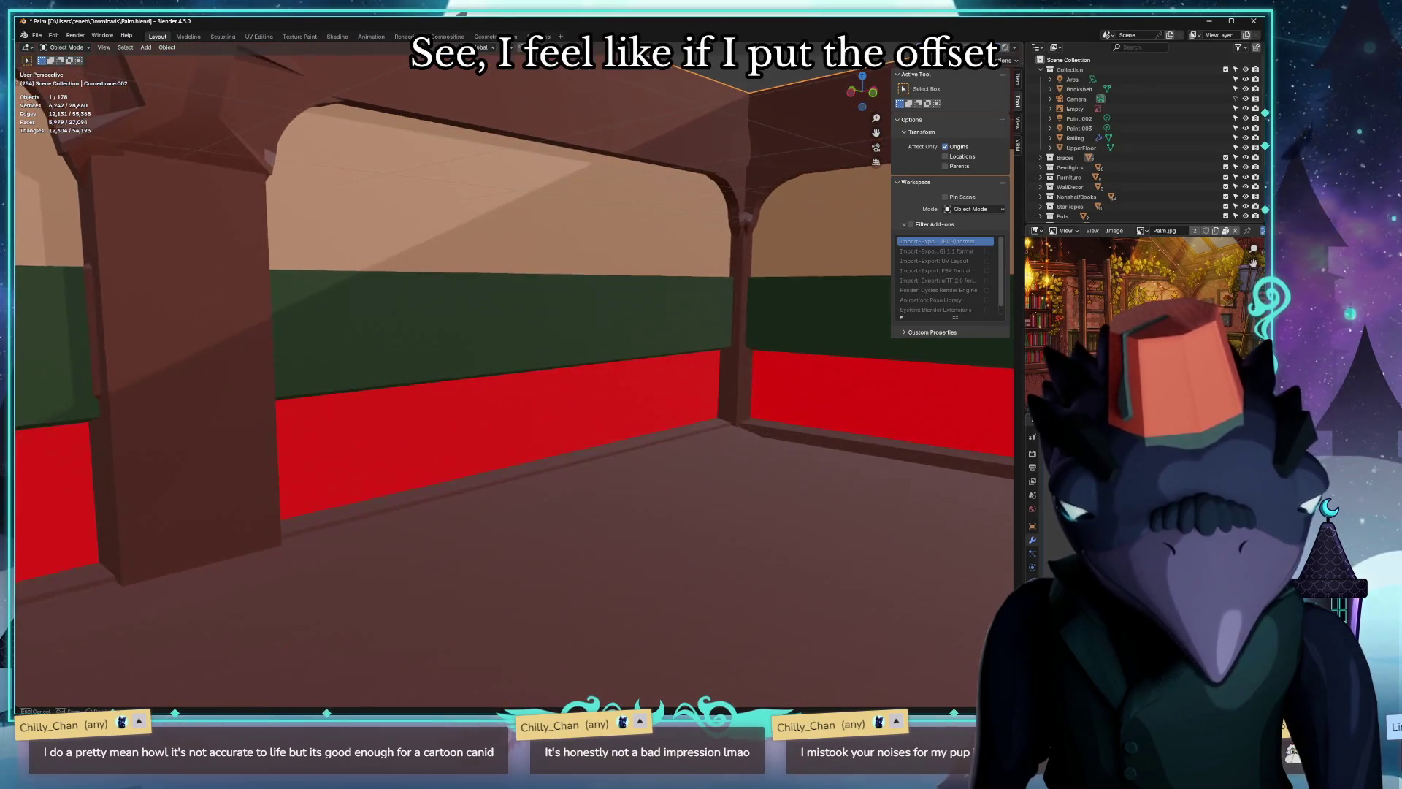
middle_drag(515, 383, 515, 362)
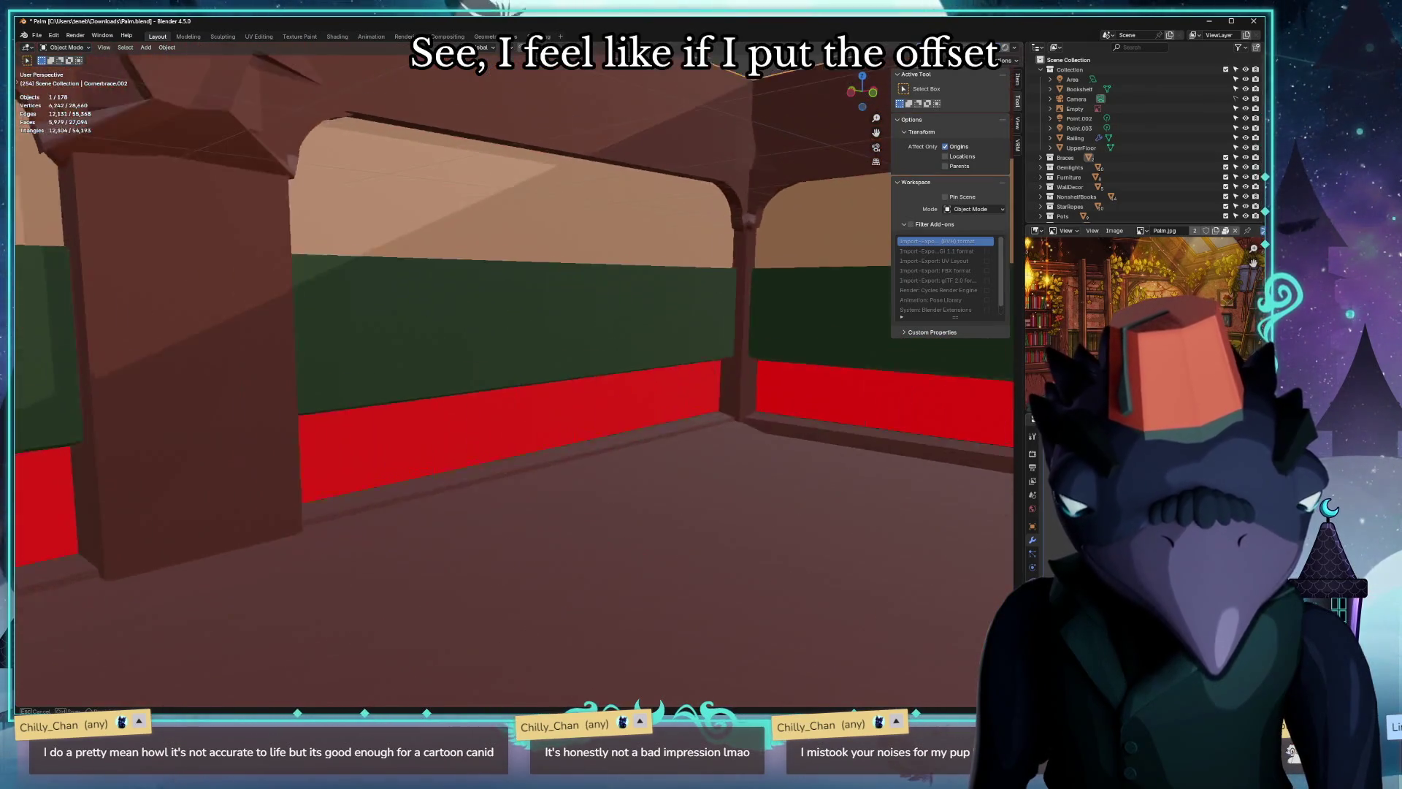
scroll(515, 384, down, 2)
scroll(515, 384, down, 2)
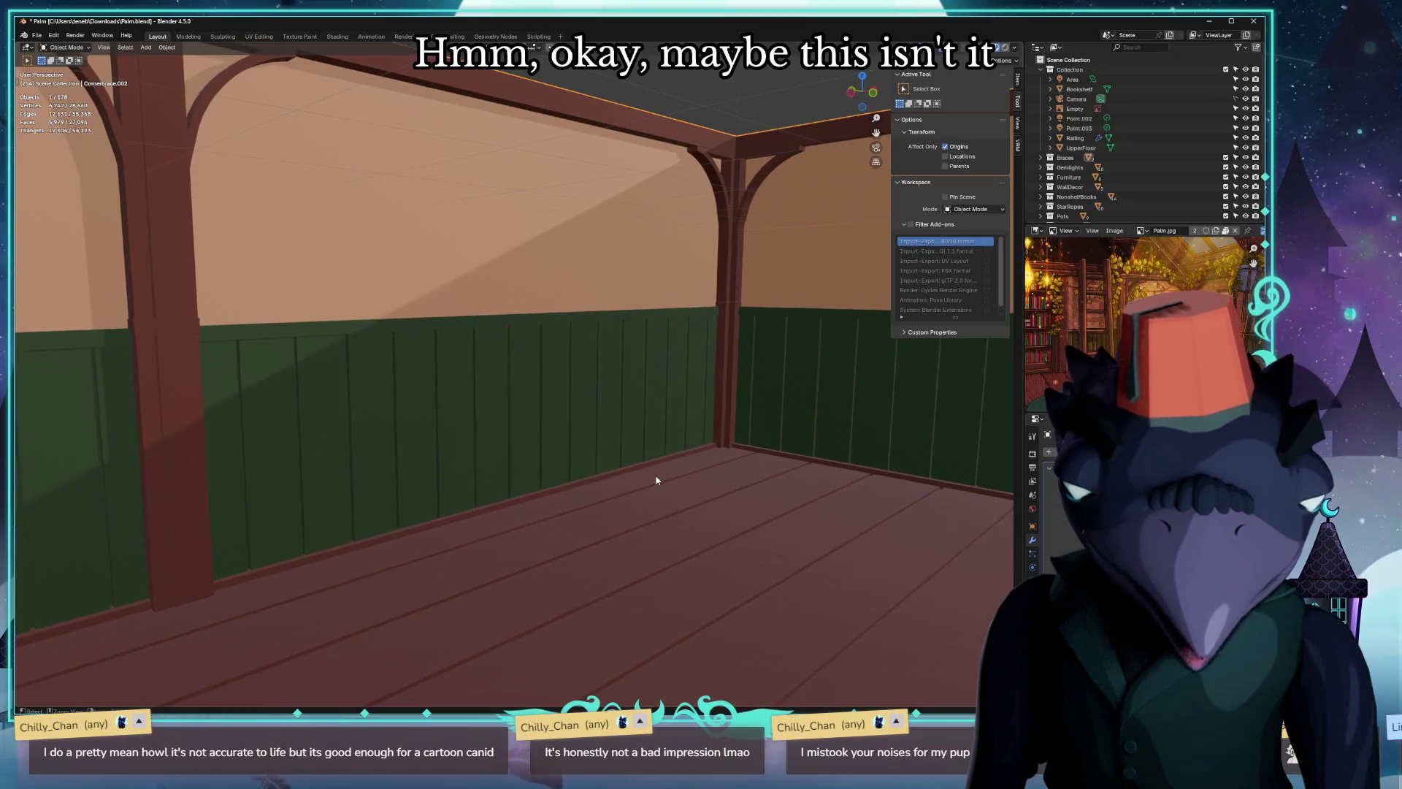
scroll(656, 480, up, 5)
scroll(665, 492, up, 3)
scroll(665, 493, down, 5)
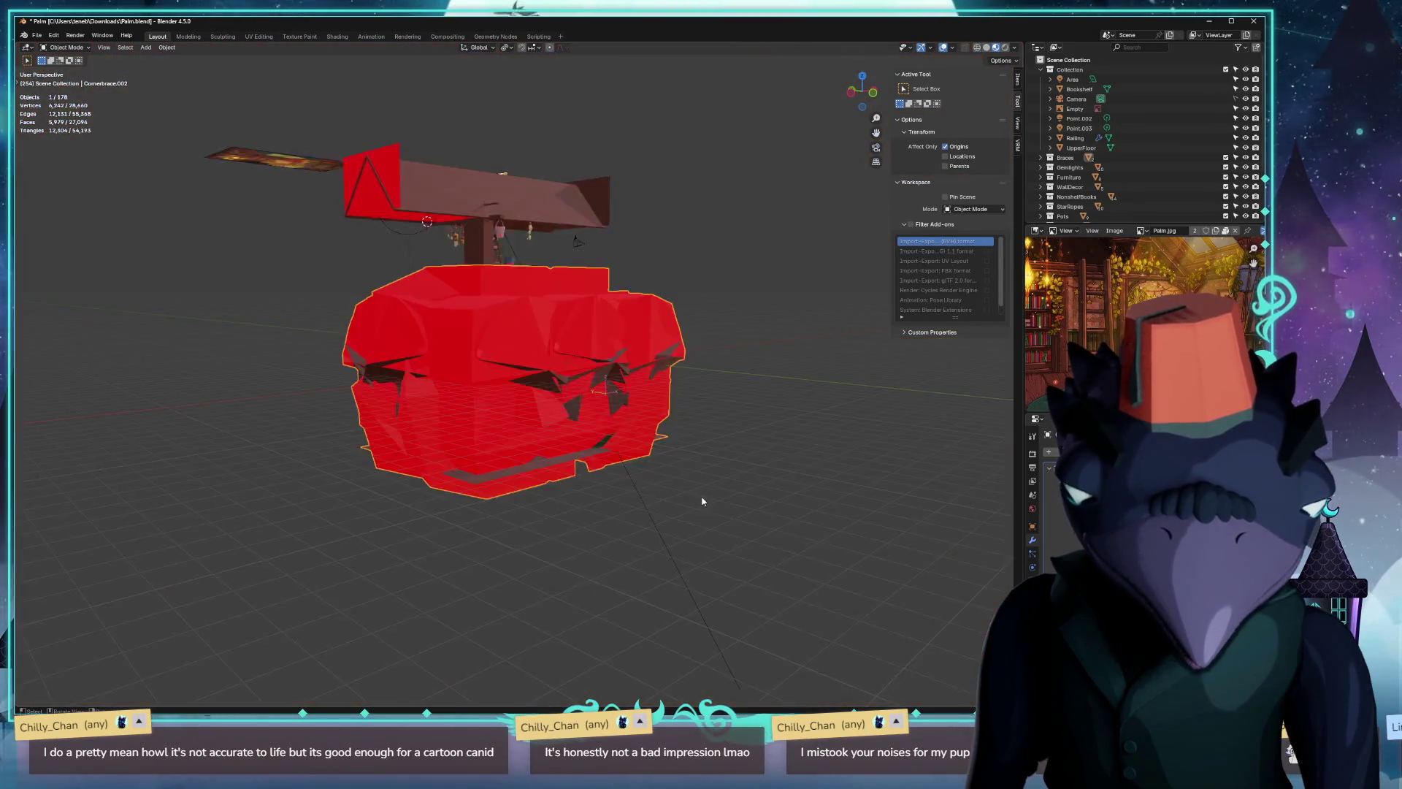
scroll(703, 501, down, 3)
Revert the wall piece to its detailed mesh and review the green wall inside the room.
key(ctrl+z)
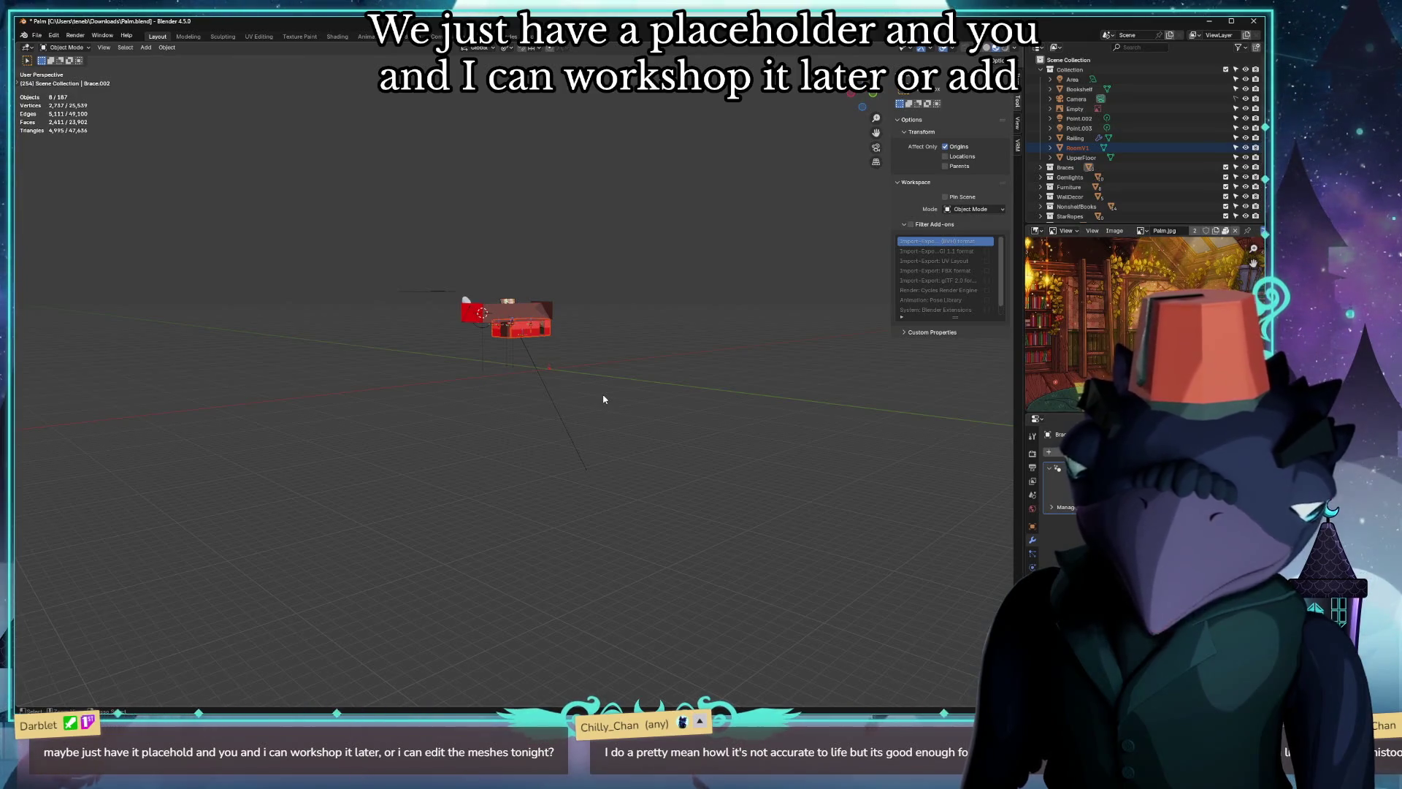
scroll(575, 376, up, 5)
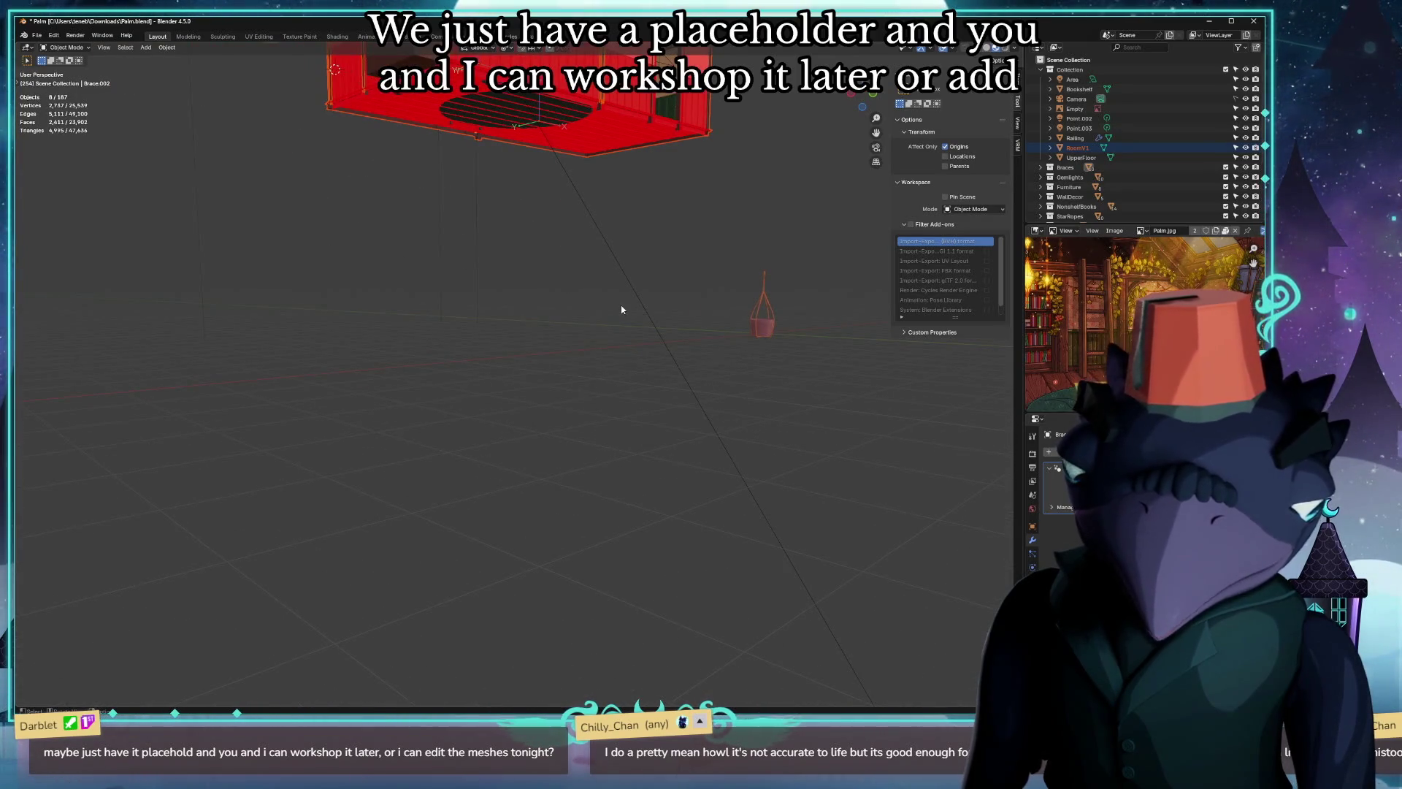
scroll(619, 309, down, 2)
scroll(616, 307, up, 4)
scroll(614, 336, up, 3)
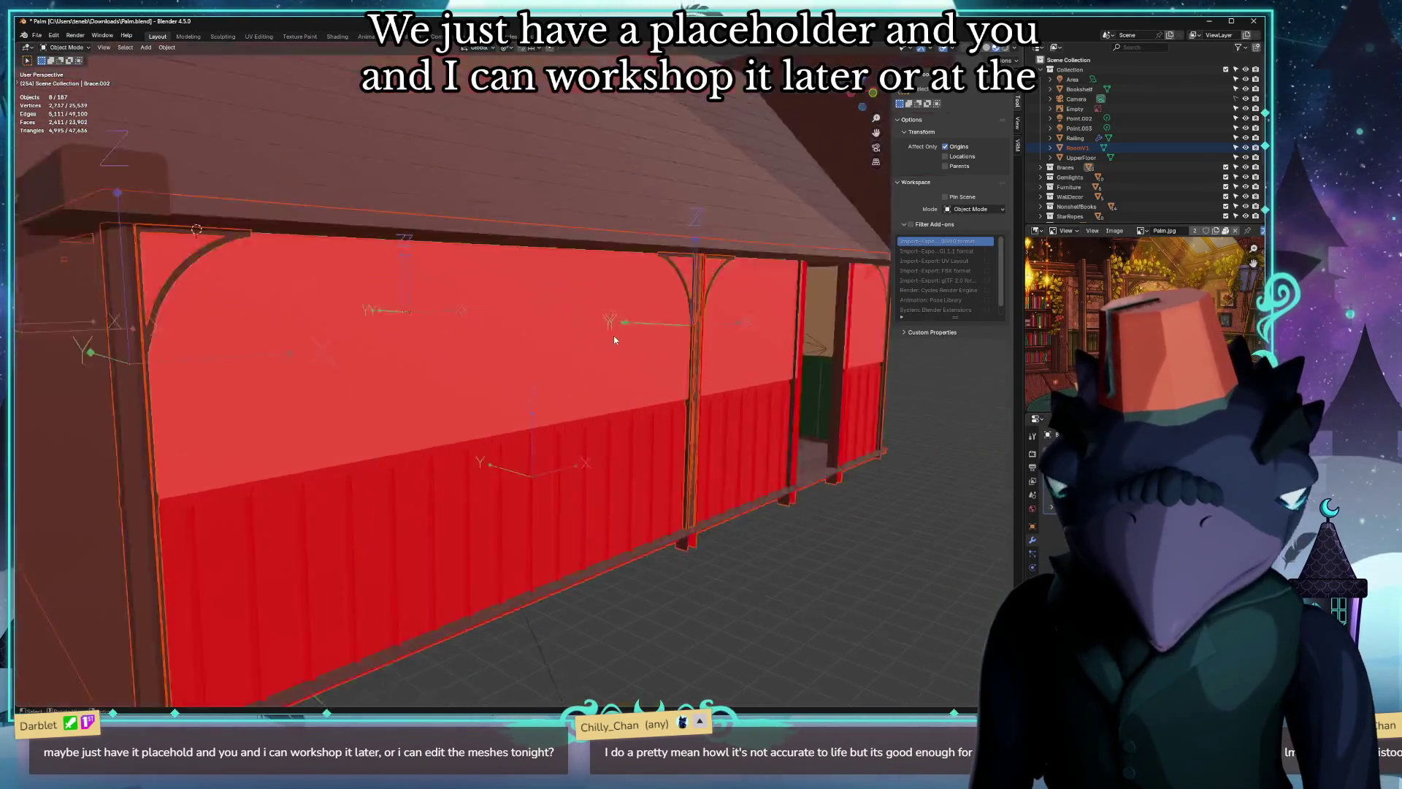
scroll(614, 339, up, 3)
scroll(635, 384, down, 3)
scroll(654, 368, down, 5)
scroll(656, 371, up, 5)
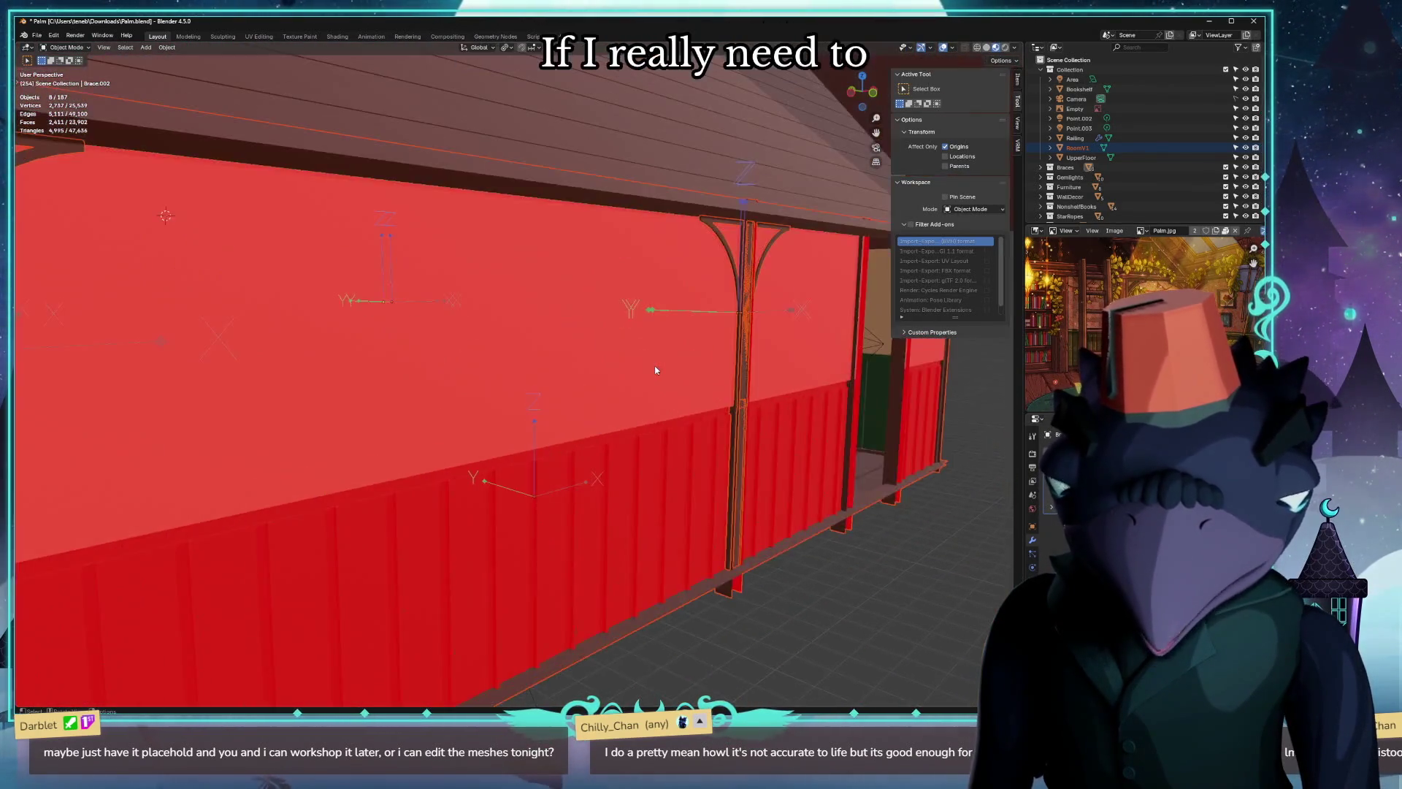
scroll(656, 371, up, 3)
scroll(655, 367, up, 3)
scroll(653, 365, down, 3)
middle_drag(655, 366, 506, 344)
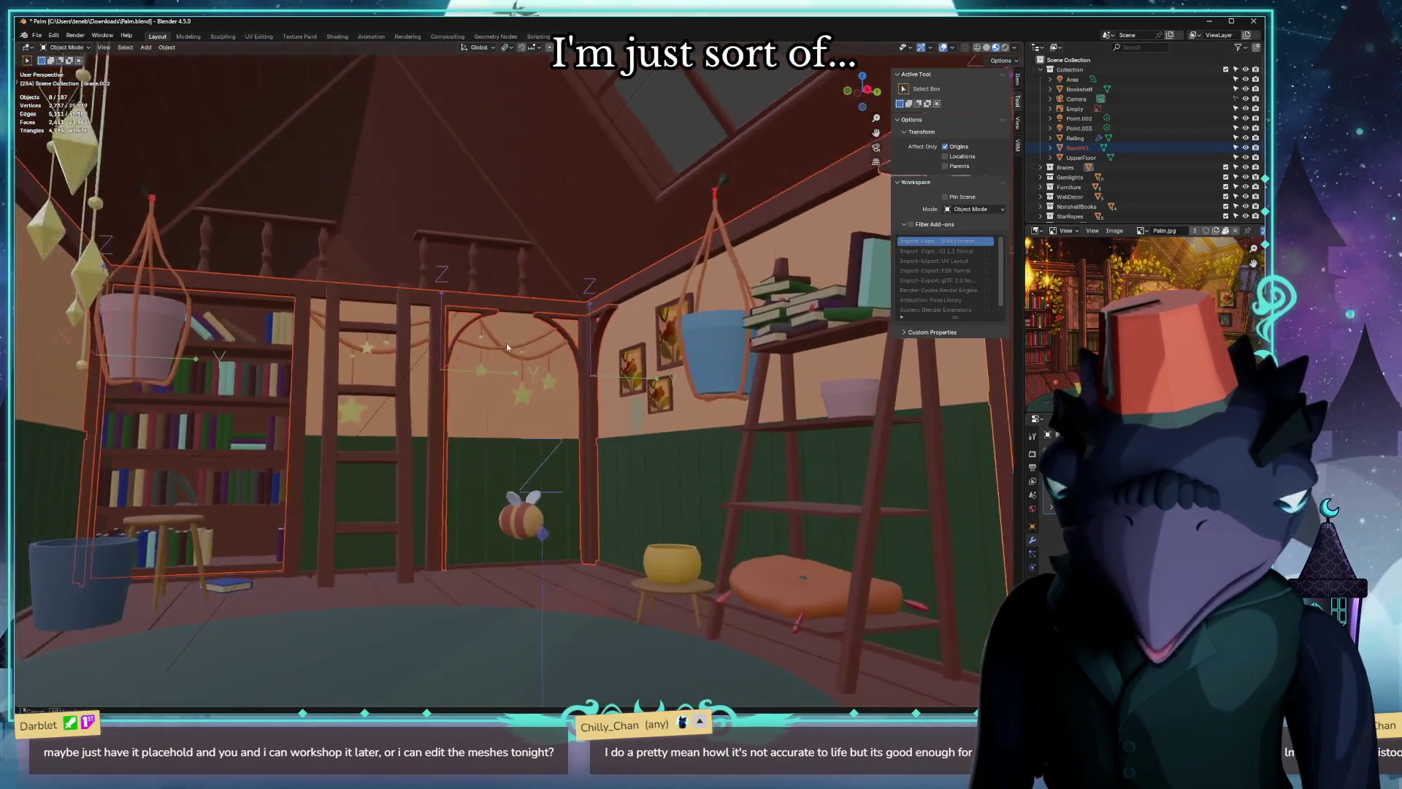
scroll(507, 343, down, 3)
scroll(525, 339, down, 3)
scroll(558, 337, up, 2)
scroll(583, 345, up, 2)
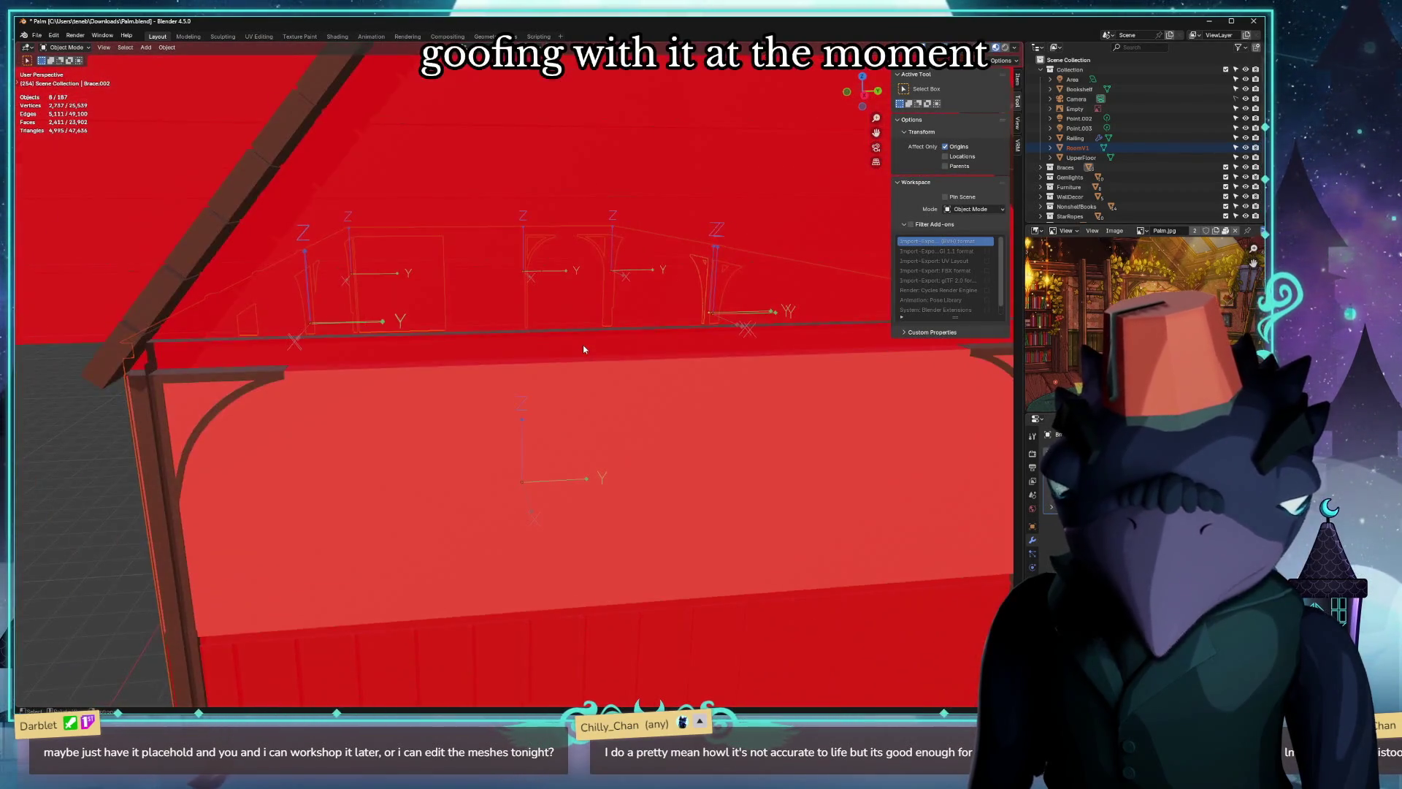
scroll(583, 348, up, 3)
scroll(615, 351, up, 2)
scroll(680, 352, down, 4)
scroll(744, 358, up, 4)
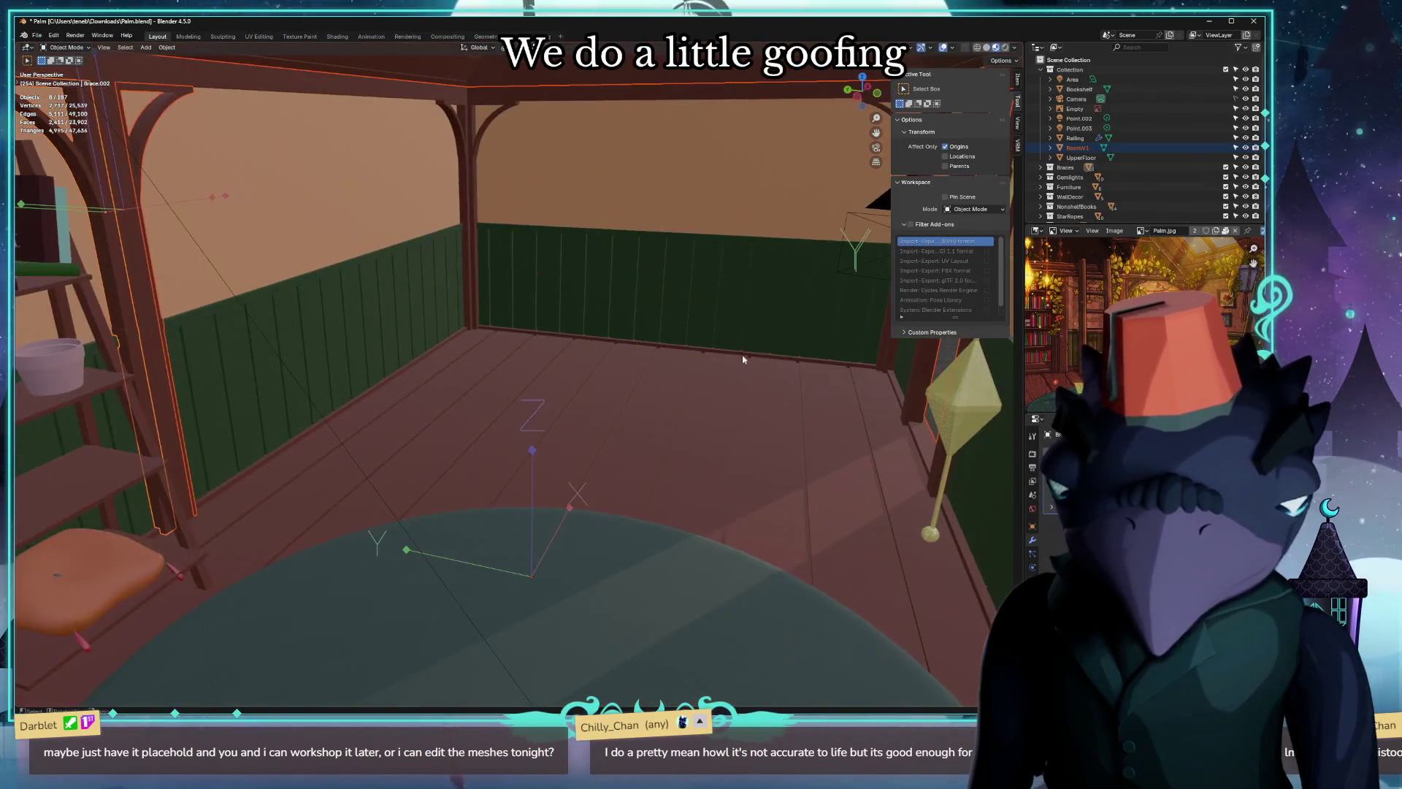
middle_drag(743, 359, 551, 355)
scroll(560, 325, up, 2)
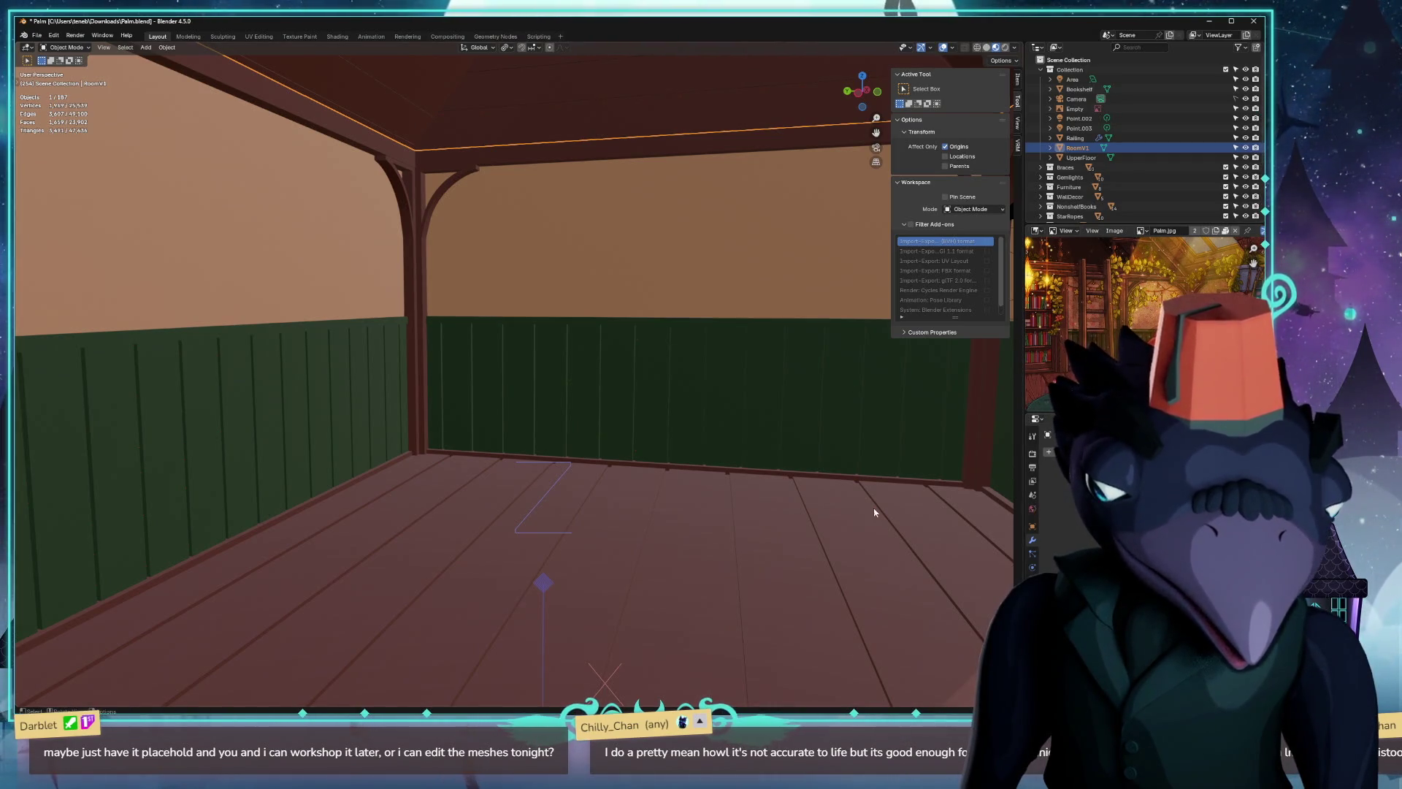
In Edit Mode, look over the room's floor and a wall up close, then return to Object Mode.
key(Tab)
middle_drag(874, 512, 964, 536)
mouse_move(108, 467)
middle_down()
mouse_move(845, 297)
mouse_move(635, 499)
mouse_move(501, 477)
mouse_move(410, 304)
mouse_move(367, 289)
mouse_move(265, 298)
mouse_move(176, 345)
mouse_move(105, 352)
middle_up()
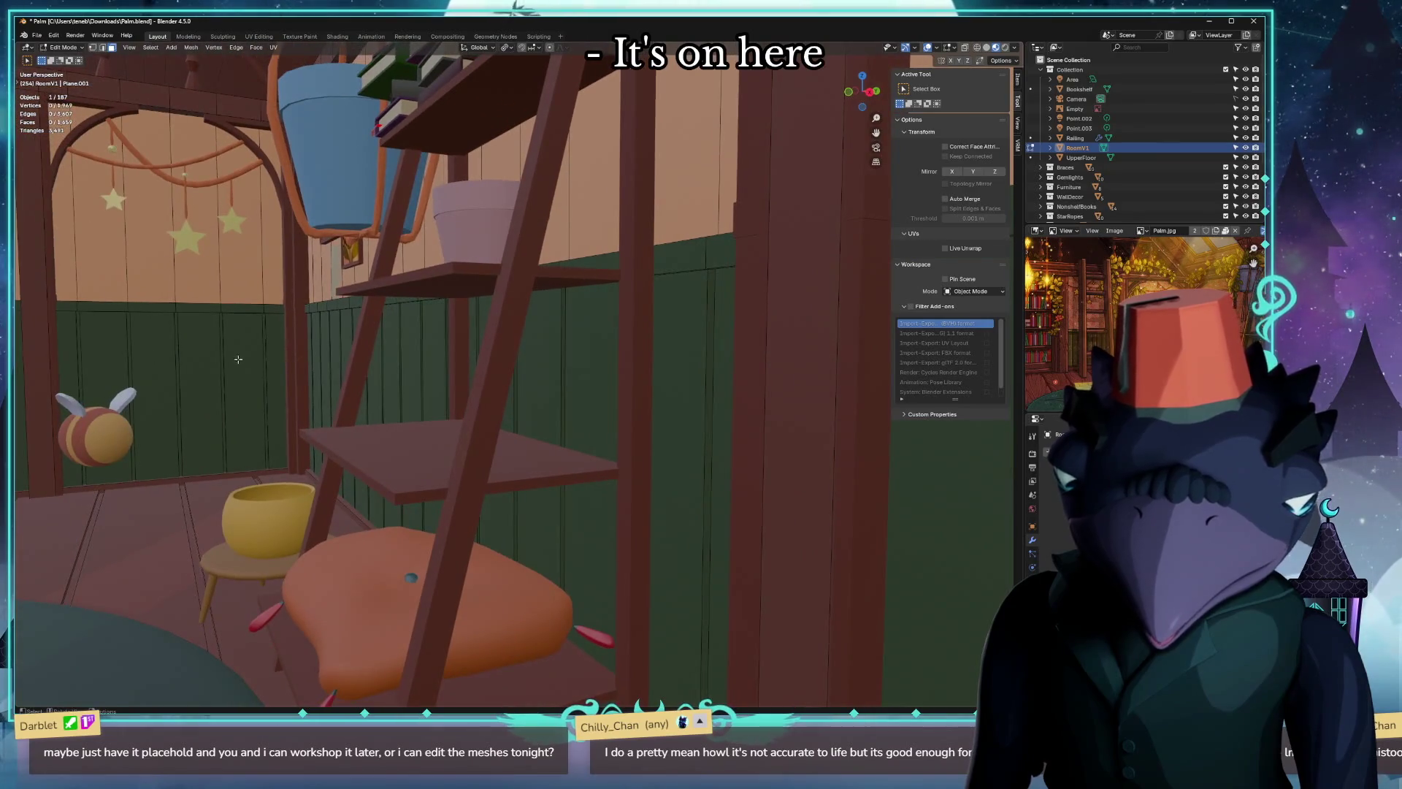
key(Tab)
scroll(573, 383, down, 5)
scroll(574, 383, down, 3)
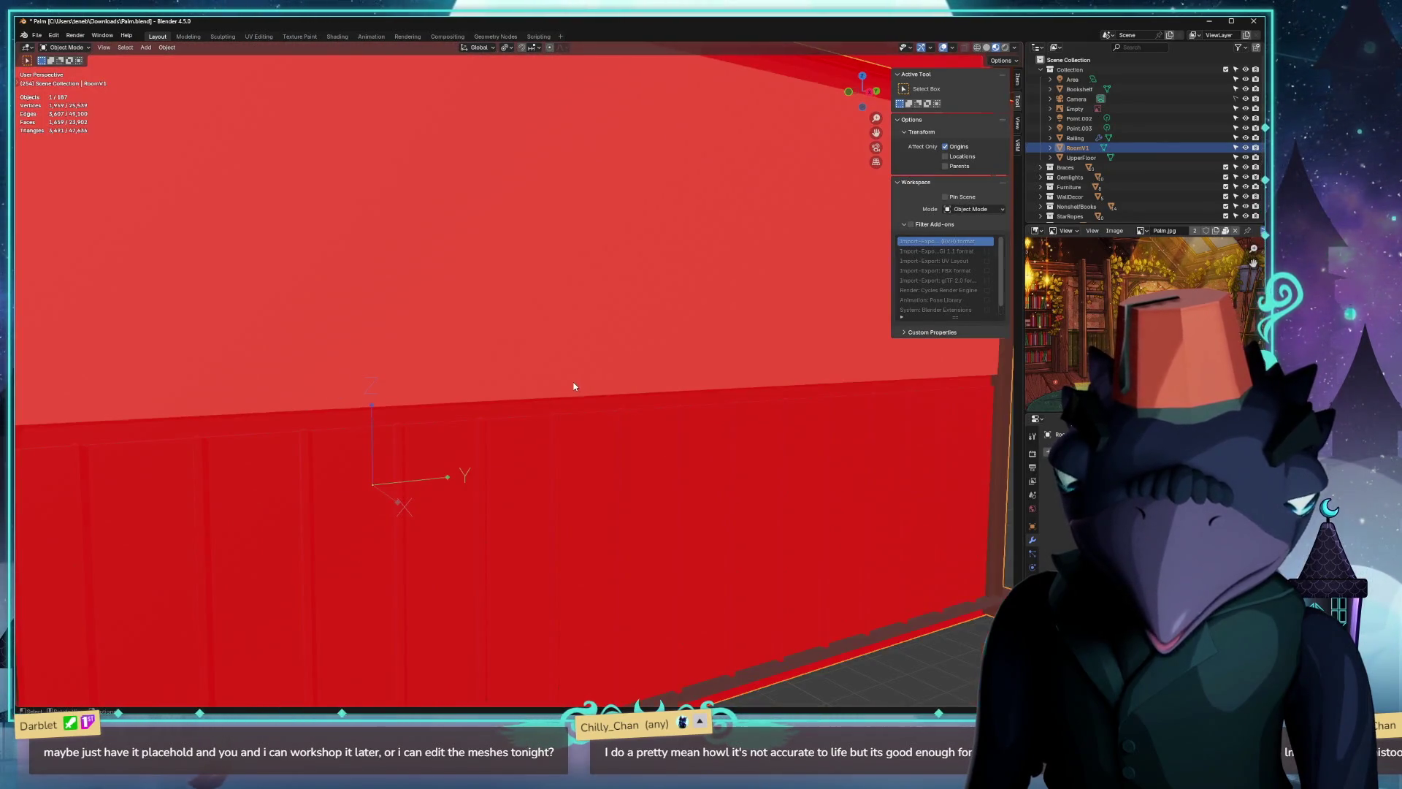
scroll(572, 386, up, 6)
View the bookshelf and ladder shelves, then bring up the window switcher for Unreal Editor.
mouse_move(573, 385)
middle_down()
mouse_move(524, 366)
mouse_move(754, 373)
middle_up()
scroll(755, 374, down, 3)
scroll(767, 373, down, 3)
scroll(717, 379, up, 4)
scroll(760, 394, down, 5)
scroll(761, 394, up, 4)
scroll(735, 406, up, 2)
scroll(730, 417, down, 4)
mouse_move(871, 476)
middle_down()
mouse_move(972, 490)
mouse_move(438, 482)
middle_up()
scroll(973, 490, up, 3)
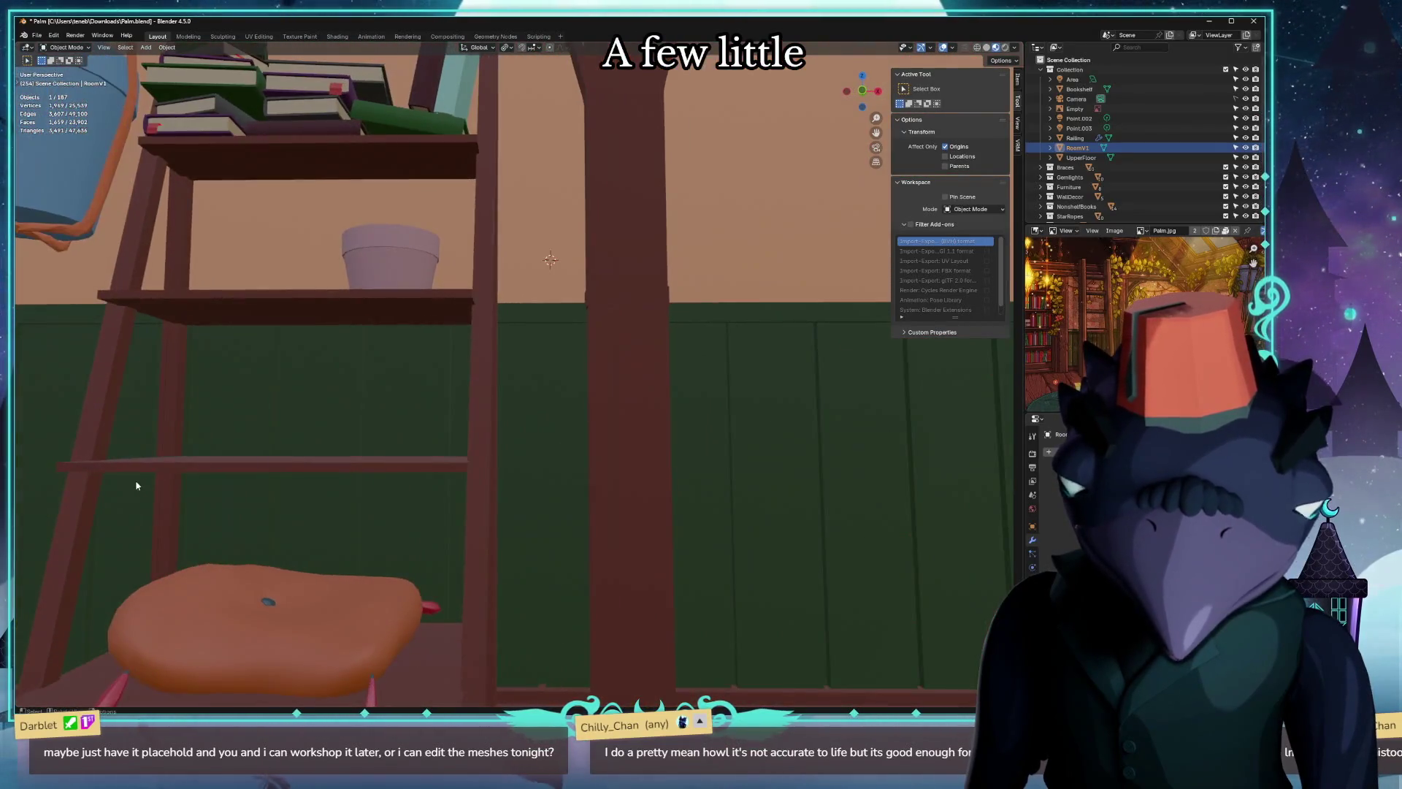
scroll(281, 480, down, 3)
scroll(280, 480, up, 3)
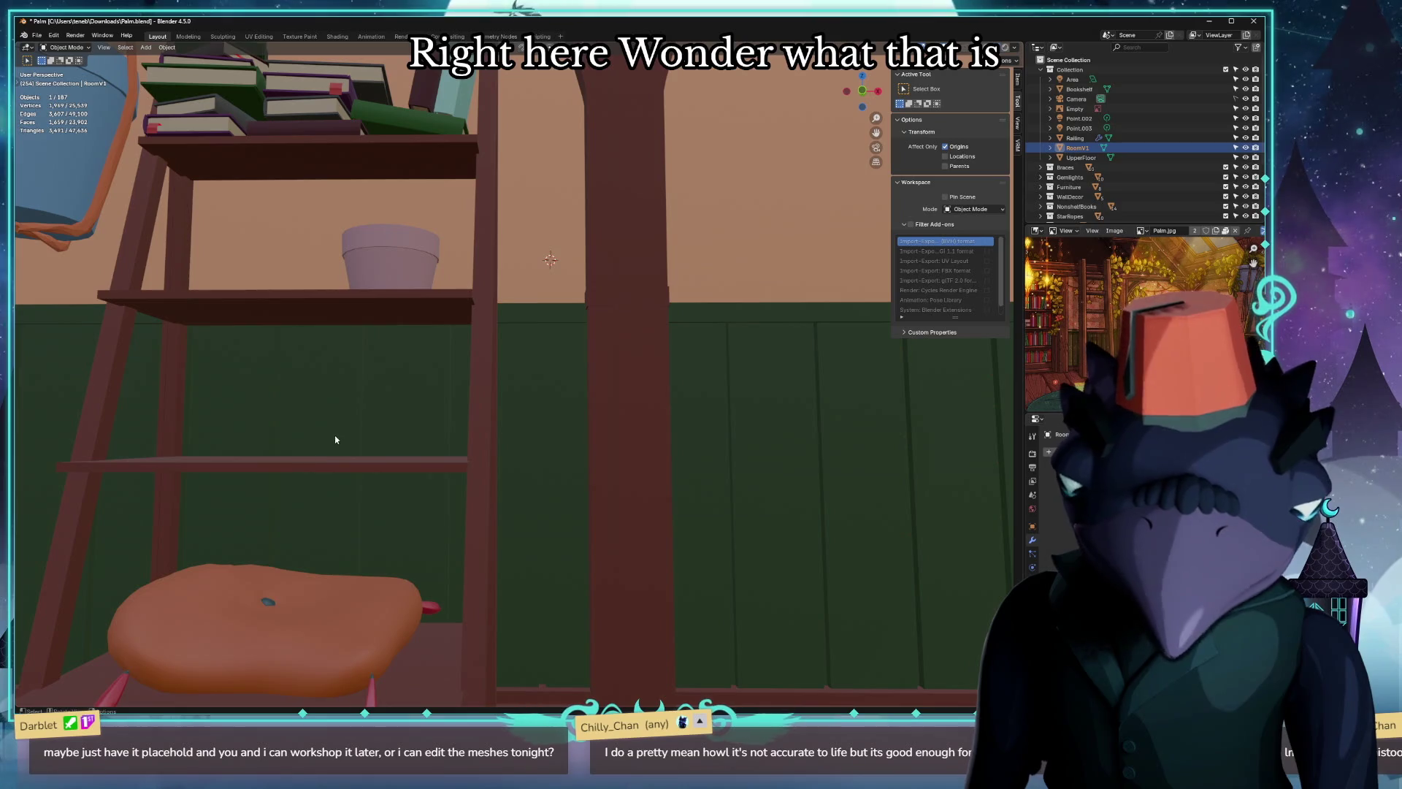
scroll(335, 439, down, 3)
scroll(369, 397, up, 4)
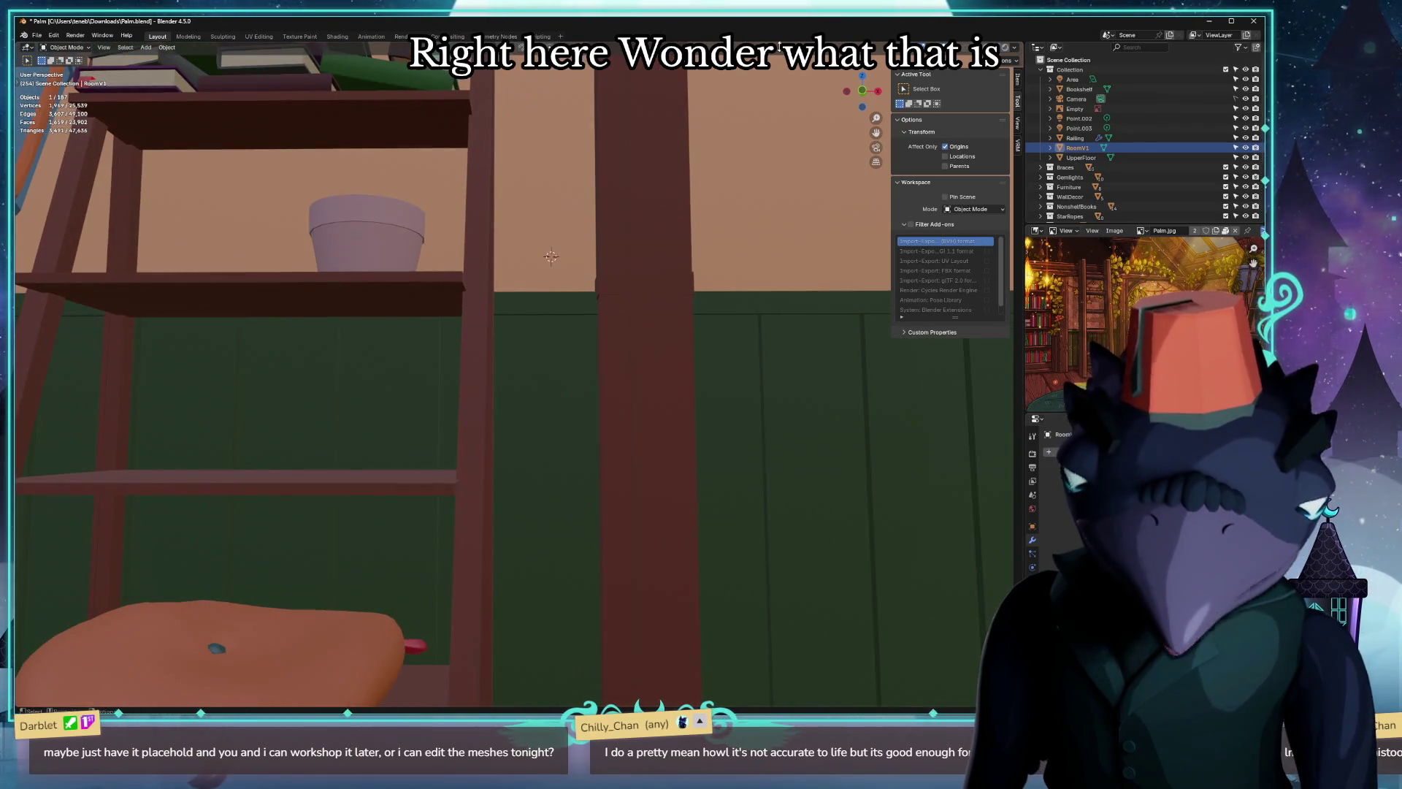
key(alt+Tab)
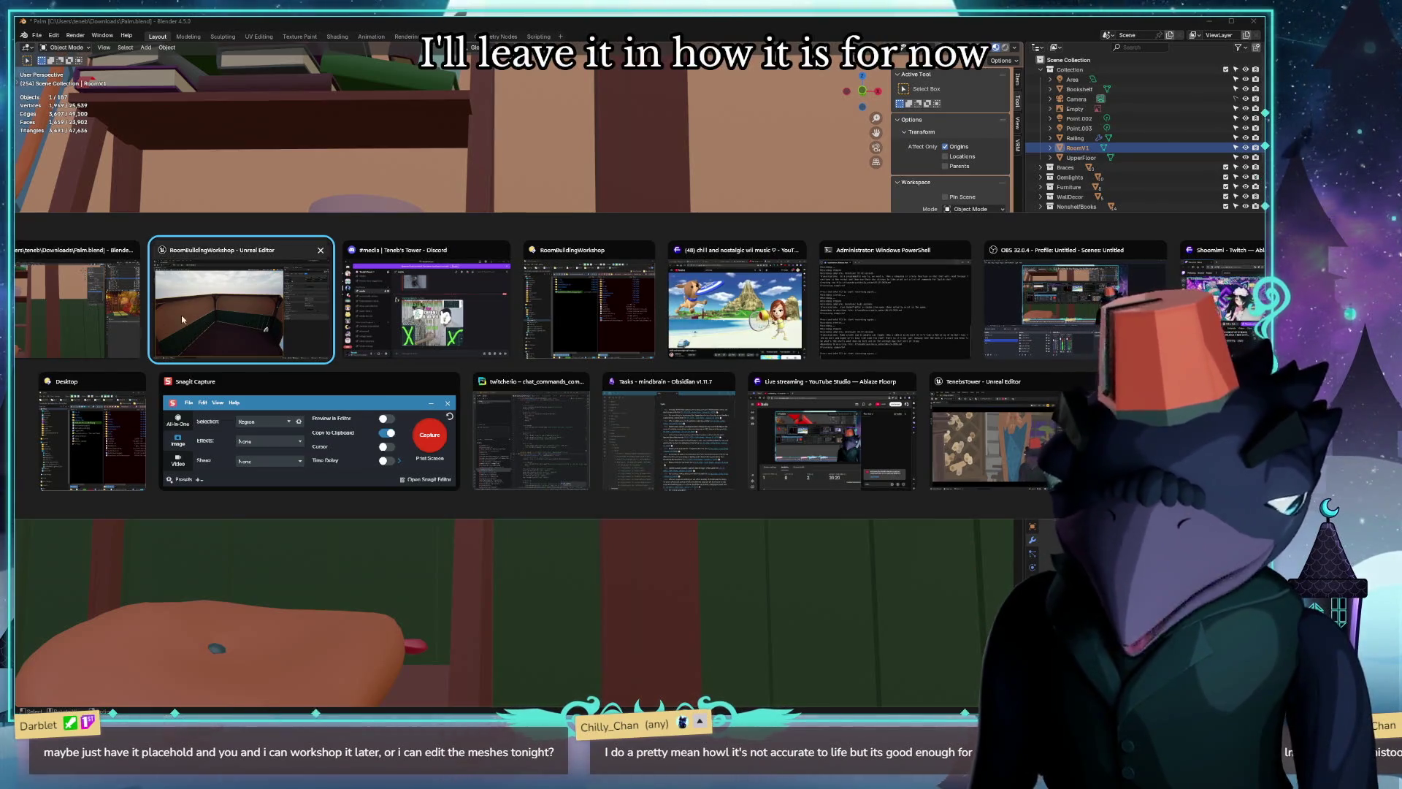
In Unreal Editor, fly through the lit room and open the palm folder in the Content Drawer.
click(245, 303)
scroll(598, 447, up, 3)
scroll(624, 456, up, 3)
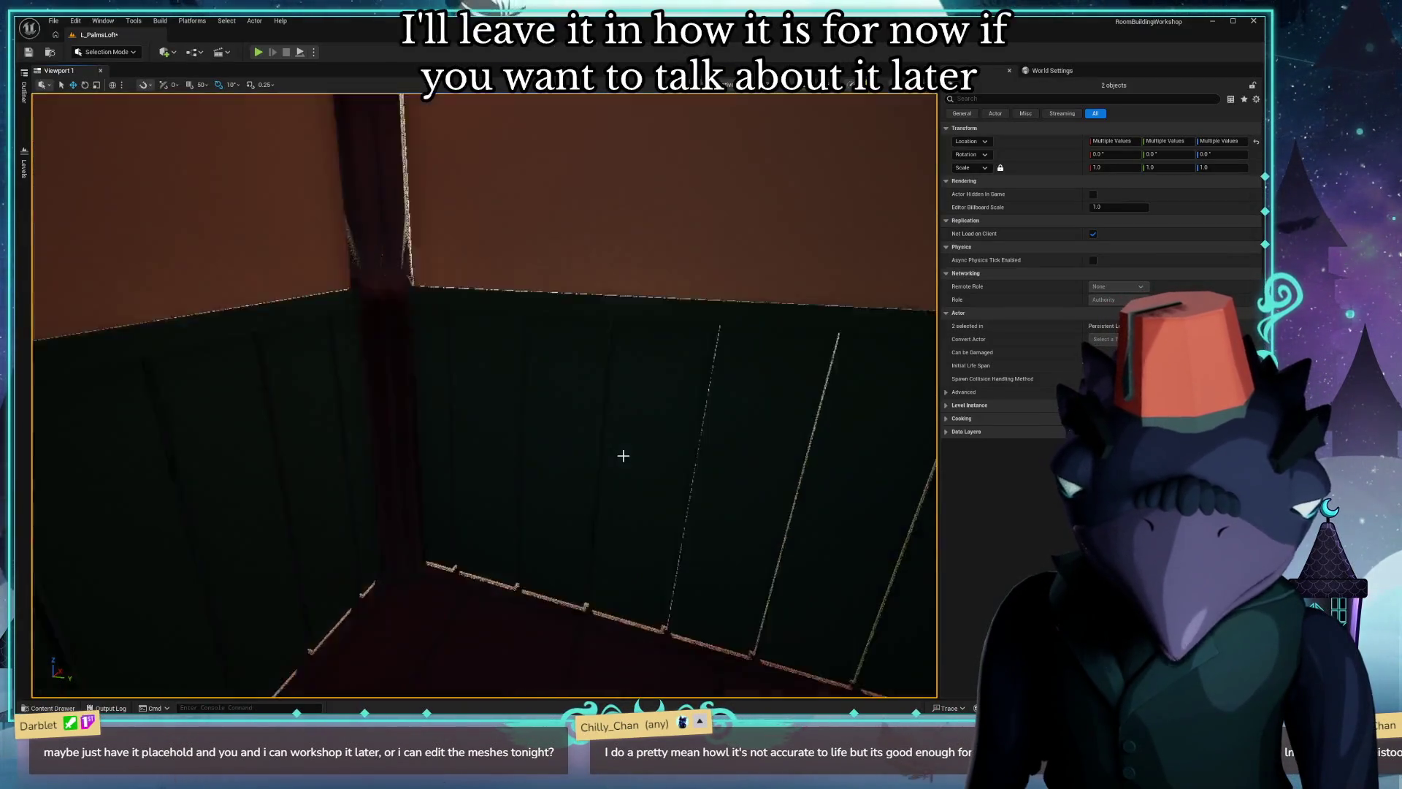
scroll(539, 435, up, 3)
scroll(540, 436, down, 5)
right_drag(540, 435, 539, 435)
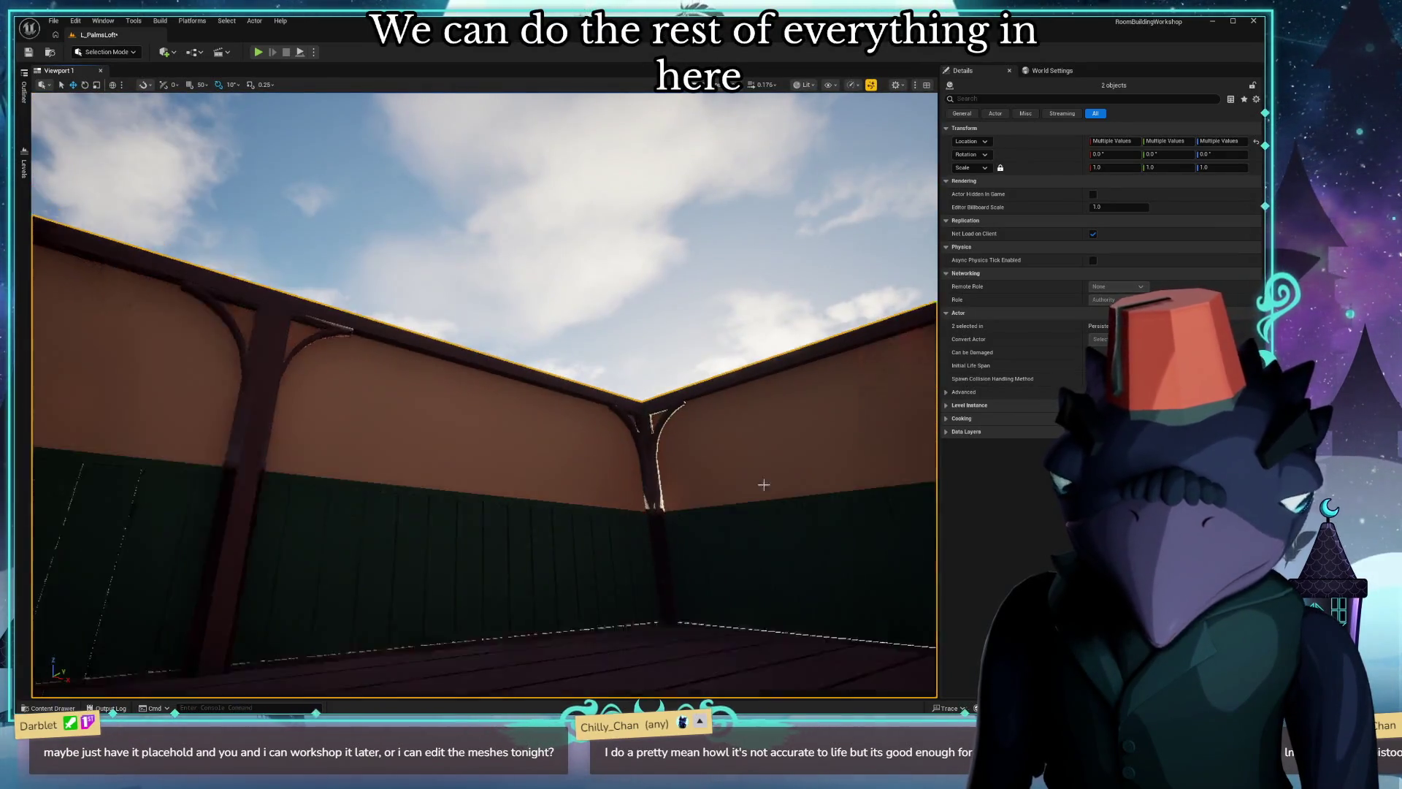
right_drag(539, 435, 539, 434)
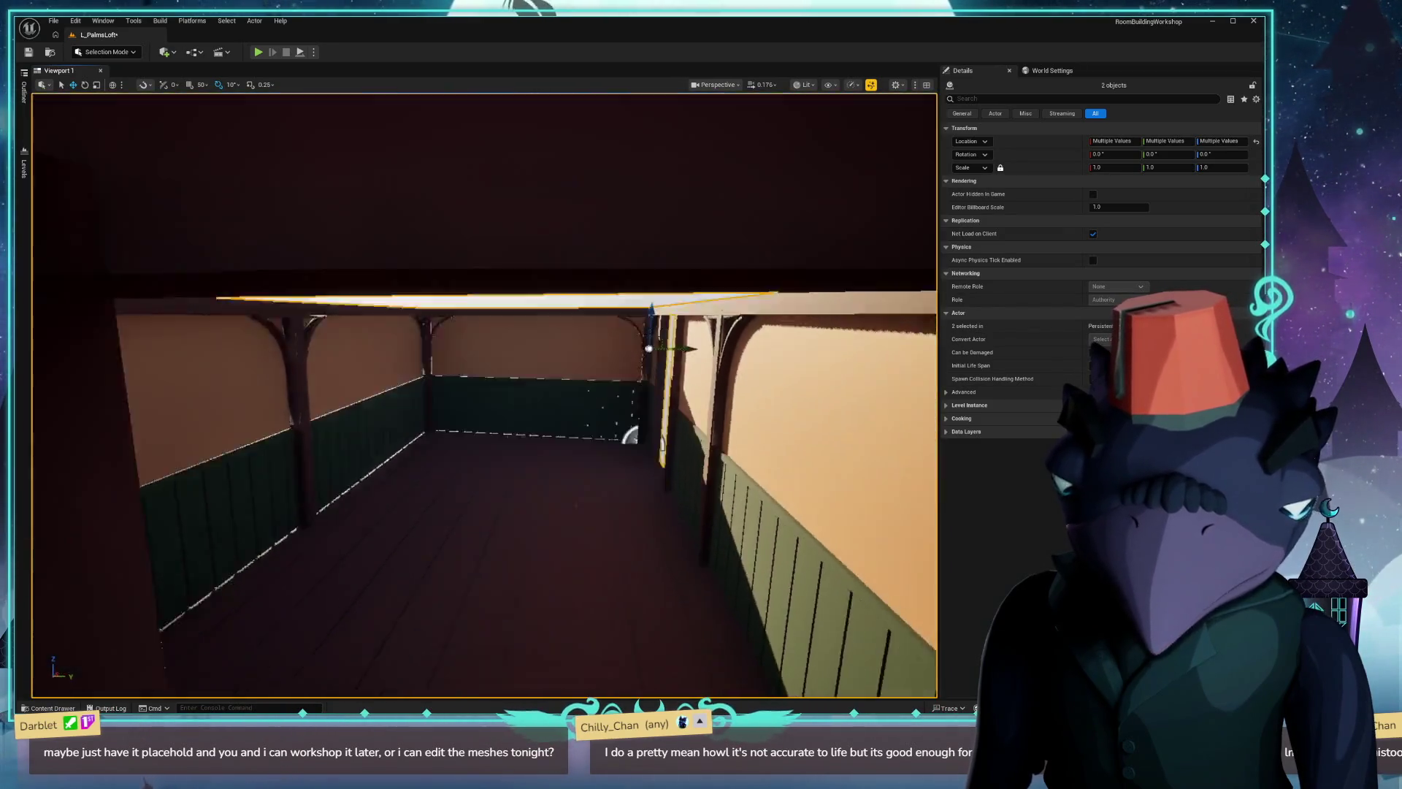
right_drag(710, 552, 710, 553)
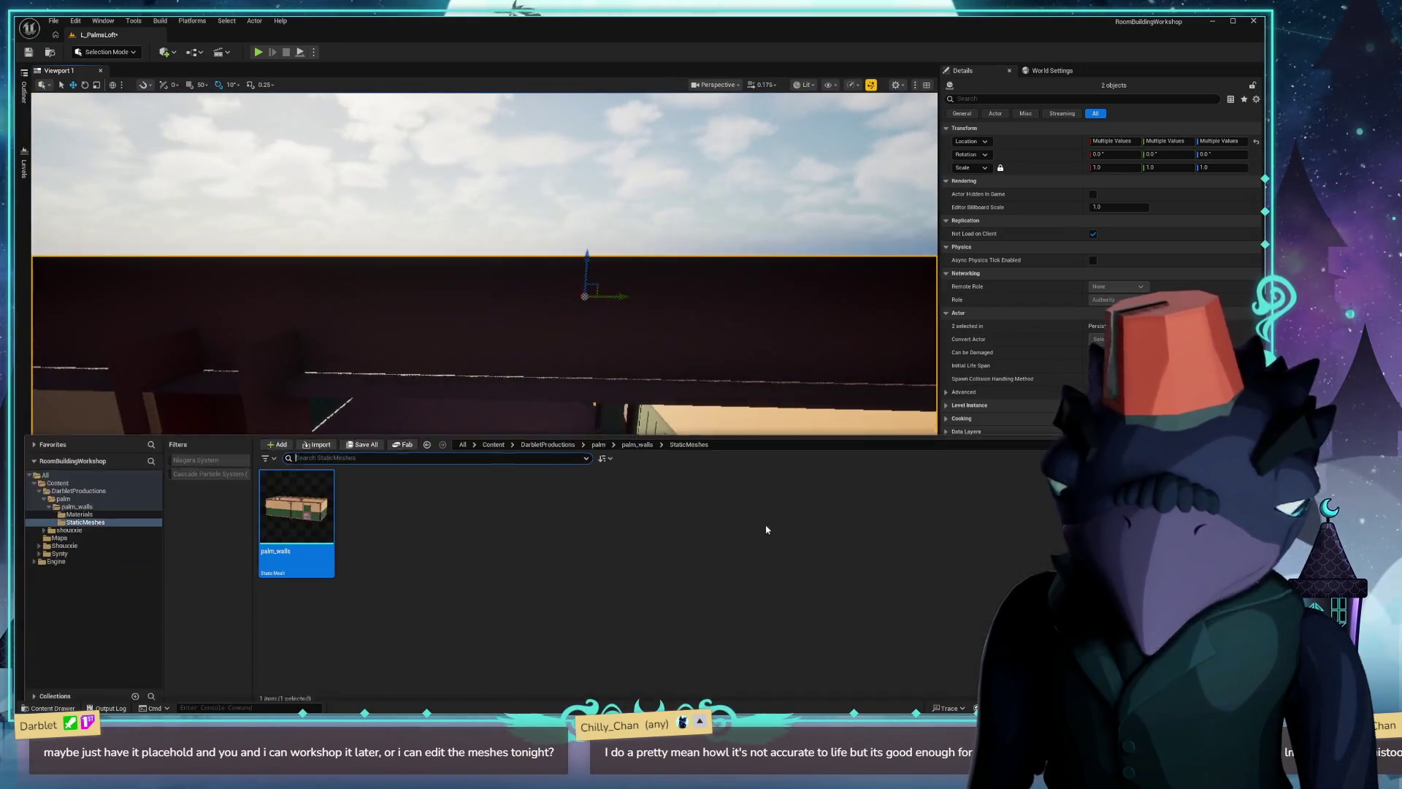
key(ctrl+space)
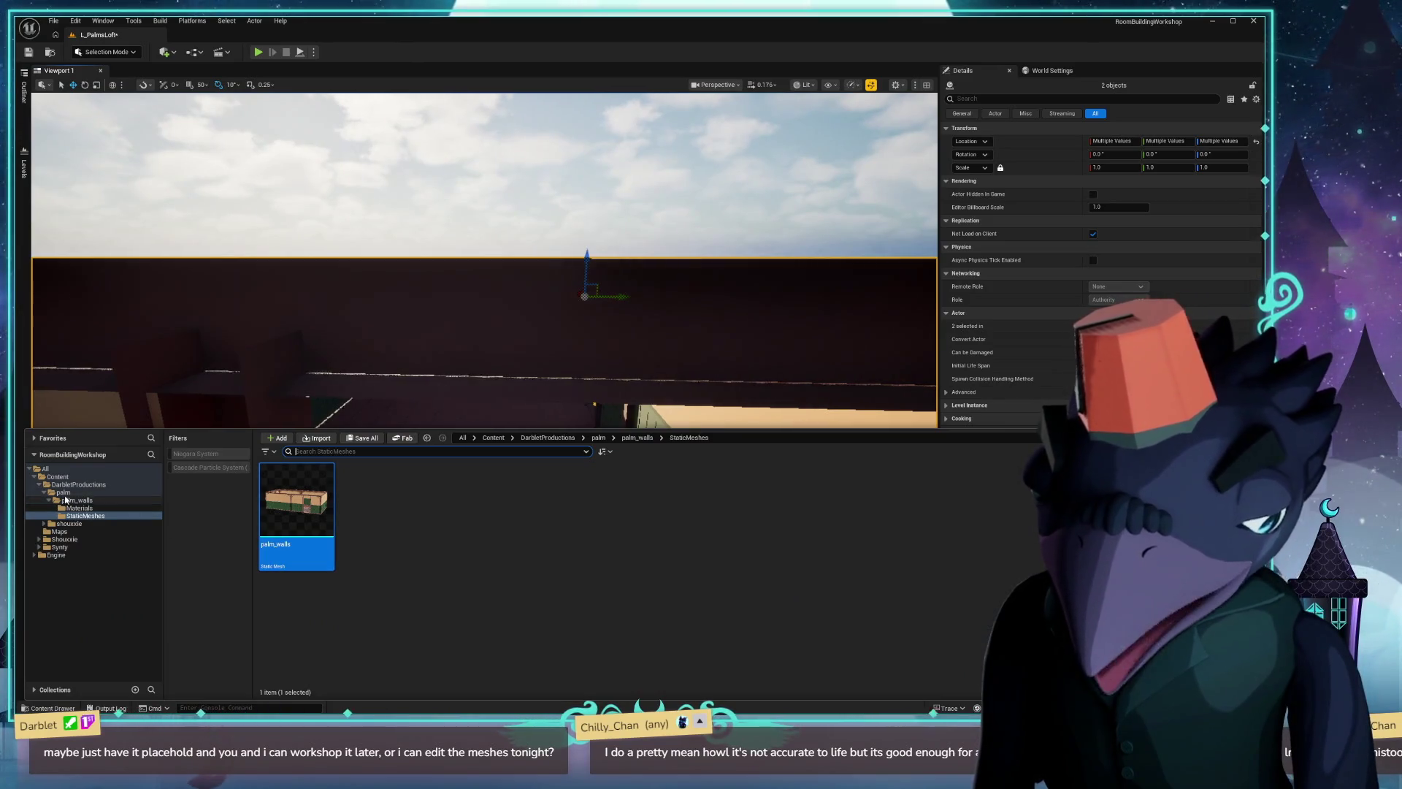
click(64, 491)
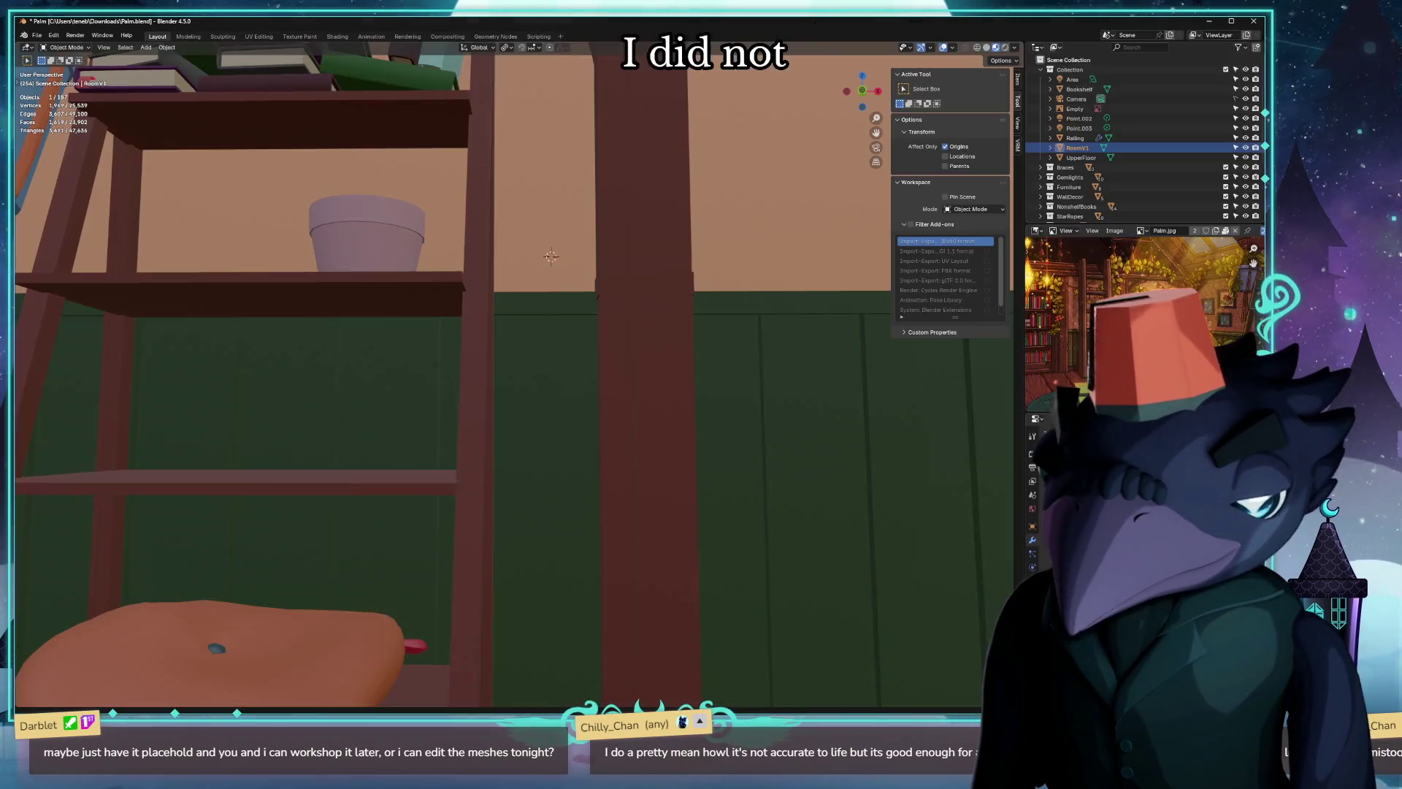
scroll(448, 335, down, 5)
scroll(464, 347, down, 4)
Select the skylight roof piece, then add the other roof panel and the gable triangle to the selection.
mouse_move(474, 341)
middle_down()
mouse_move(563, 322)
mouse_move(522, 364)
mouse_move(508, 241)
mouse_move(580, 188)
mouse_move(666, 176)
mouse_move(636, 439)
middle_up()
scroll(522, 364, up, 6)
scroll(579, 187, up, 2)
scroll(580, 188, up, 2)
click(606, 349)
click(786, 388)
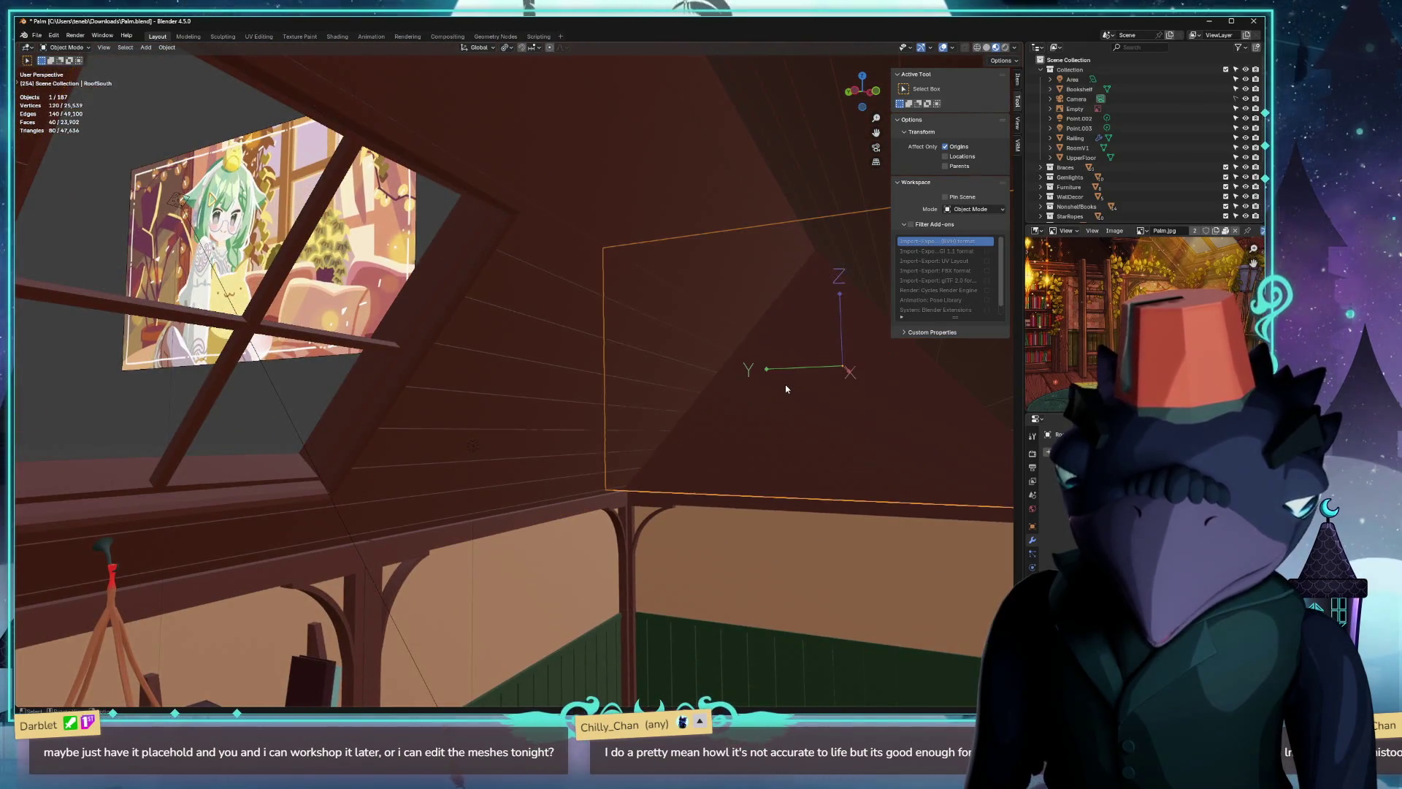
click(800, 131)
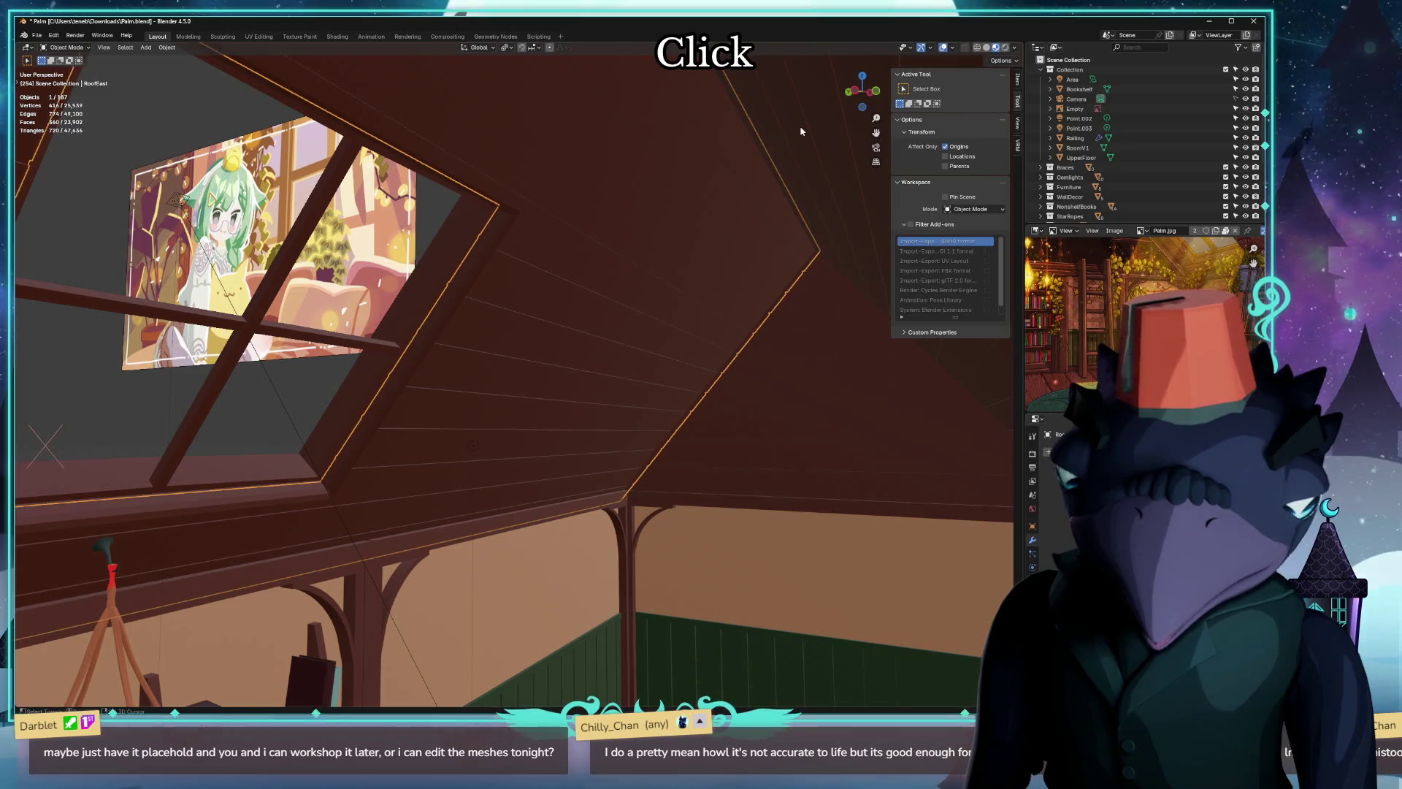
click(853, 395)
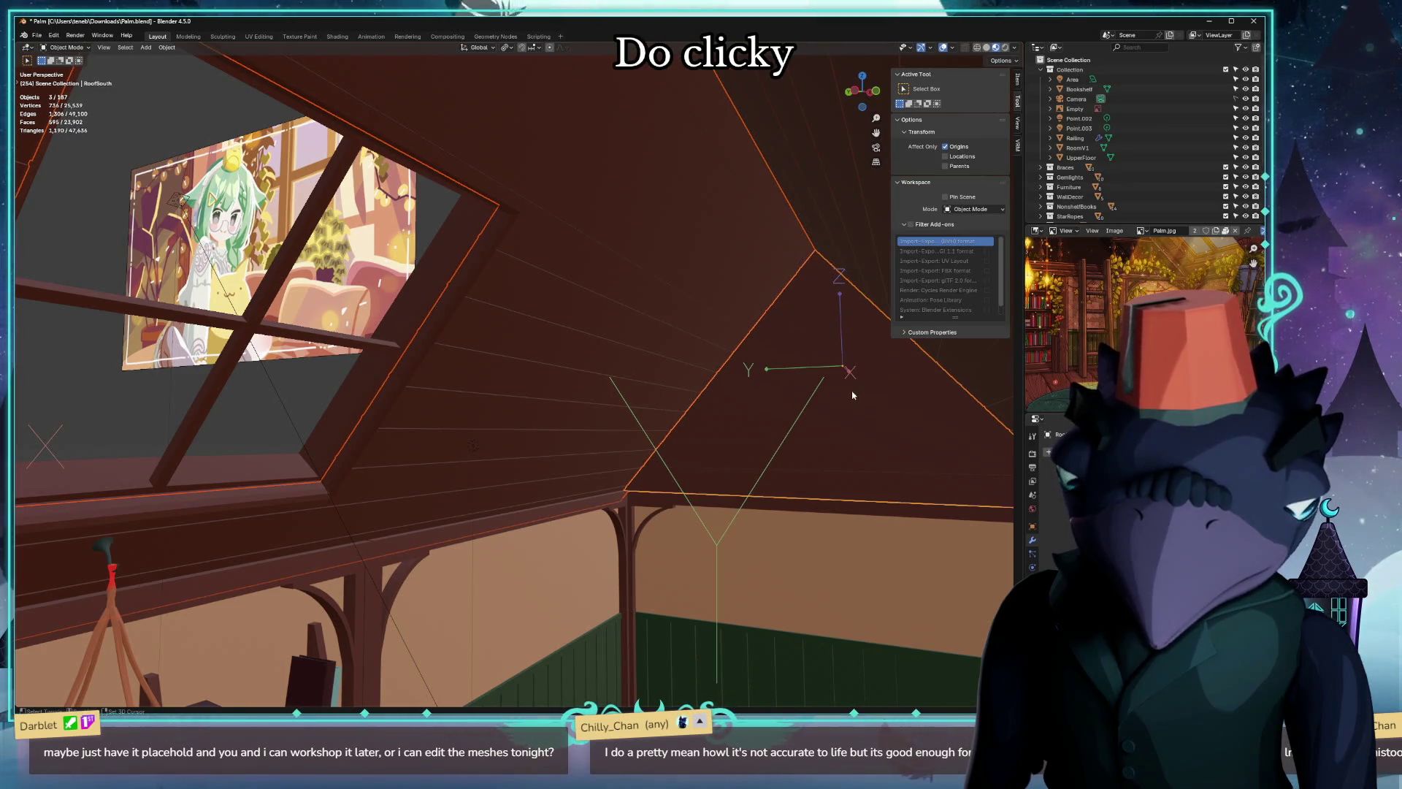
scroll(602, 416, up, 5)
mouse_move(602, 417)
middle_down()
mouse_move(501, 428)
mouse_move(442, 378)
mouse_move(333, 341)
middle_up()
scroll(442, 378, down, 5)
shift+click(334, 341)
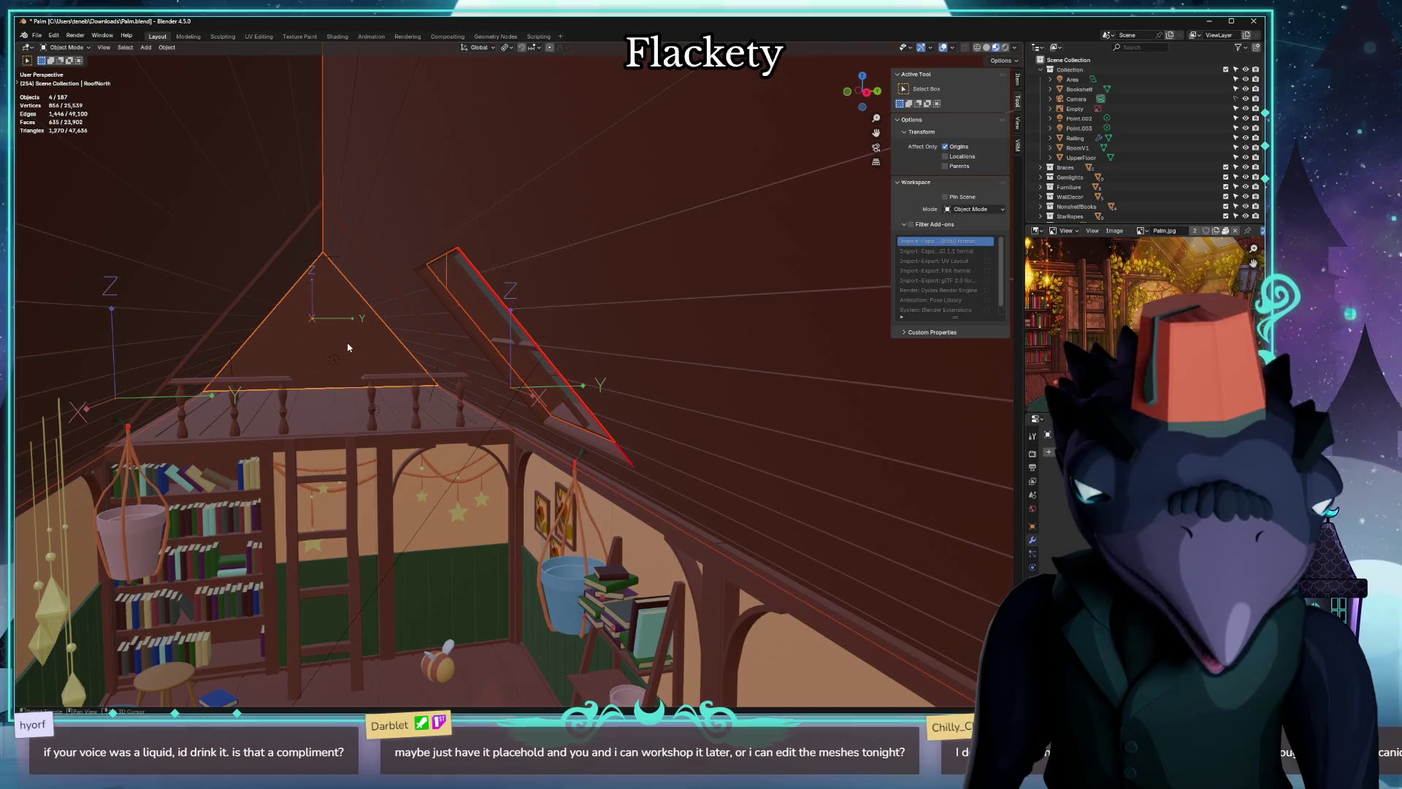
Orbit around the roof, gable, railing and beams to verify the whole roof selection.
middle_drag(315, 396, 334, 412)
scroll(335, 381, up, 3)
scroll(336, 381, down, 3)
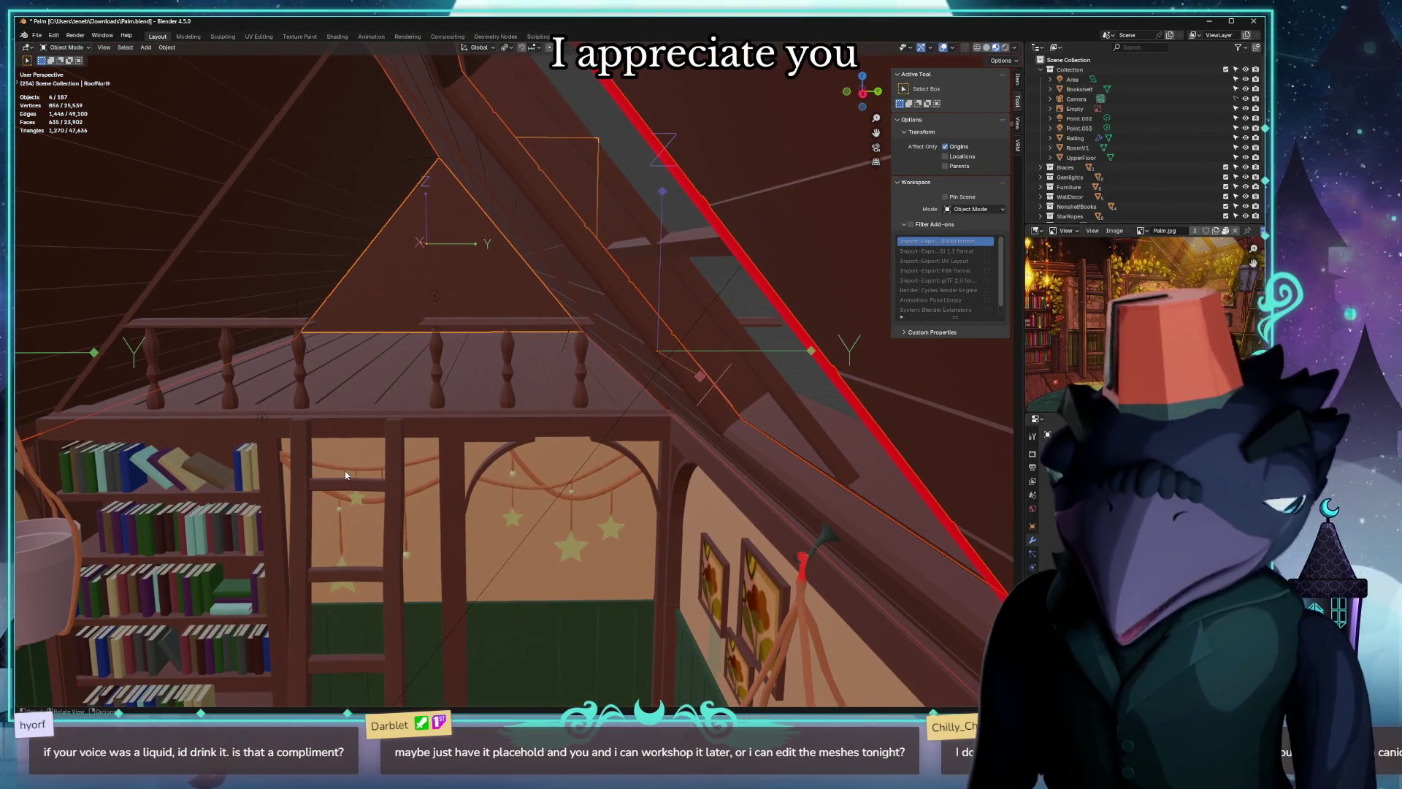
middle_drag(473, 495, 335, 480)
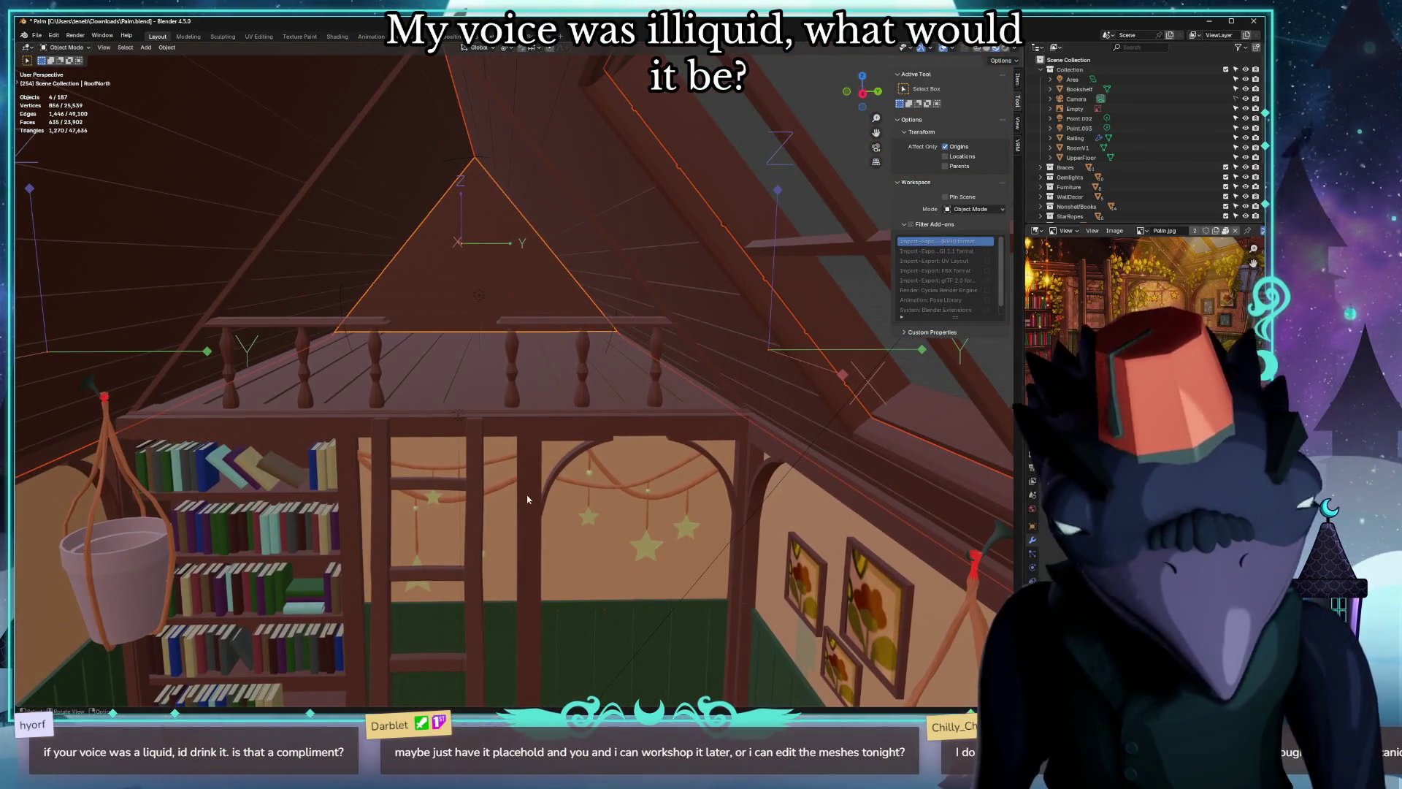
middle_drag(573, 509, 602, 480)
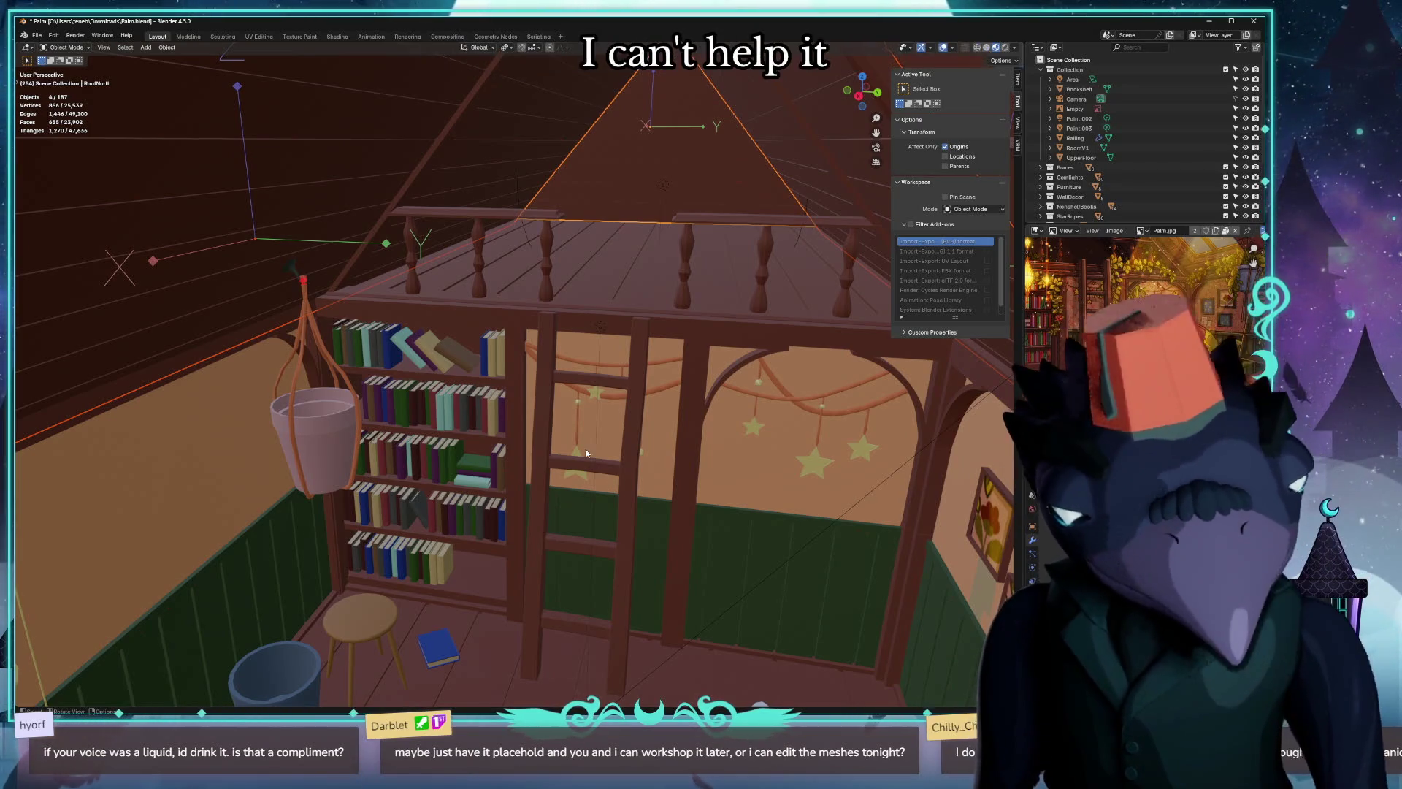
middle_drag(707, 339, 741, 304)
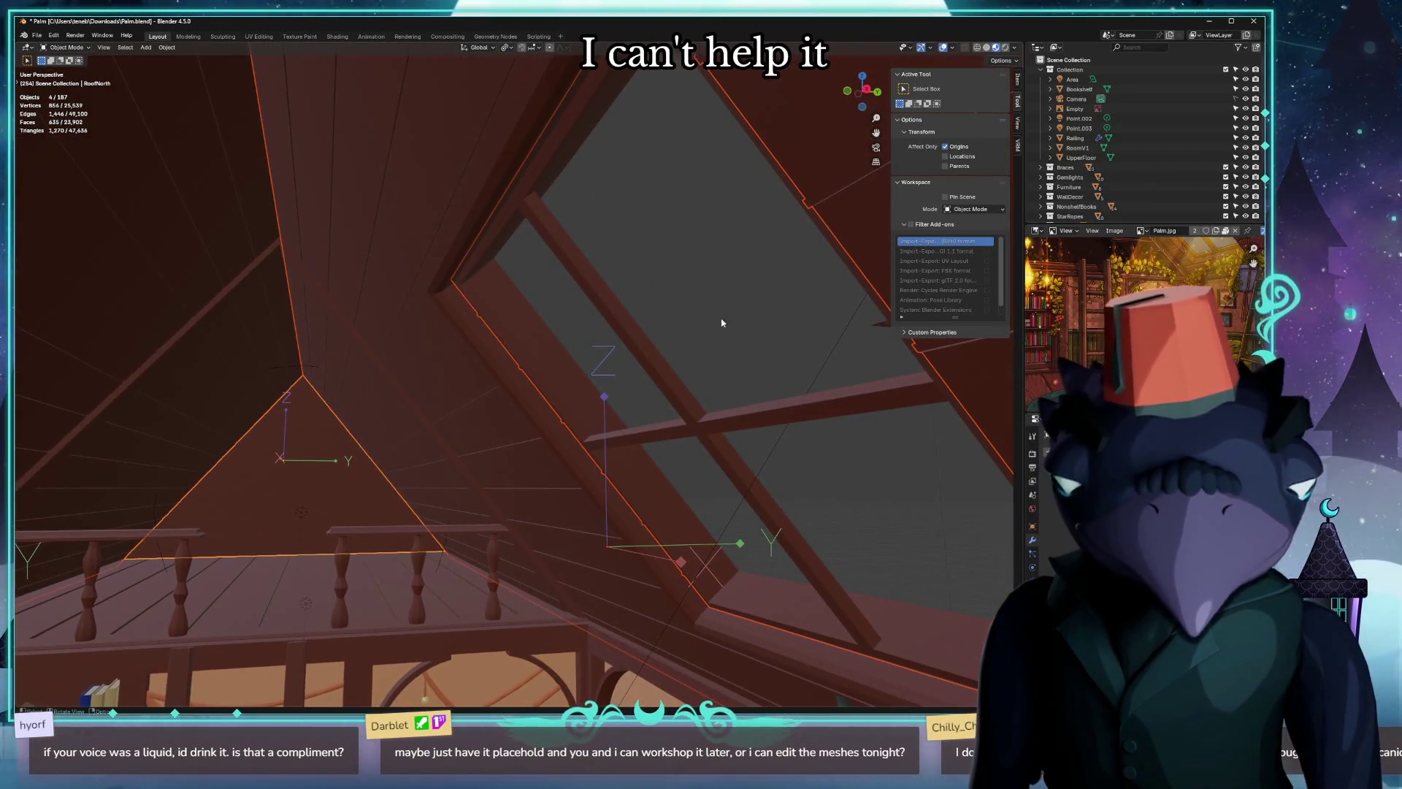
middle_drag(248, 591, 491, 608)
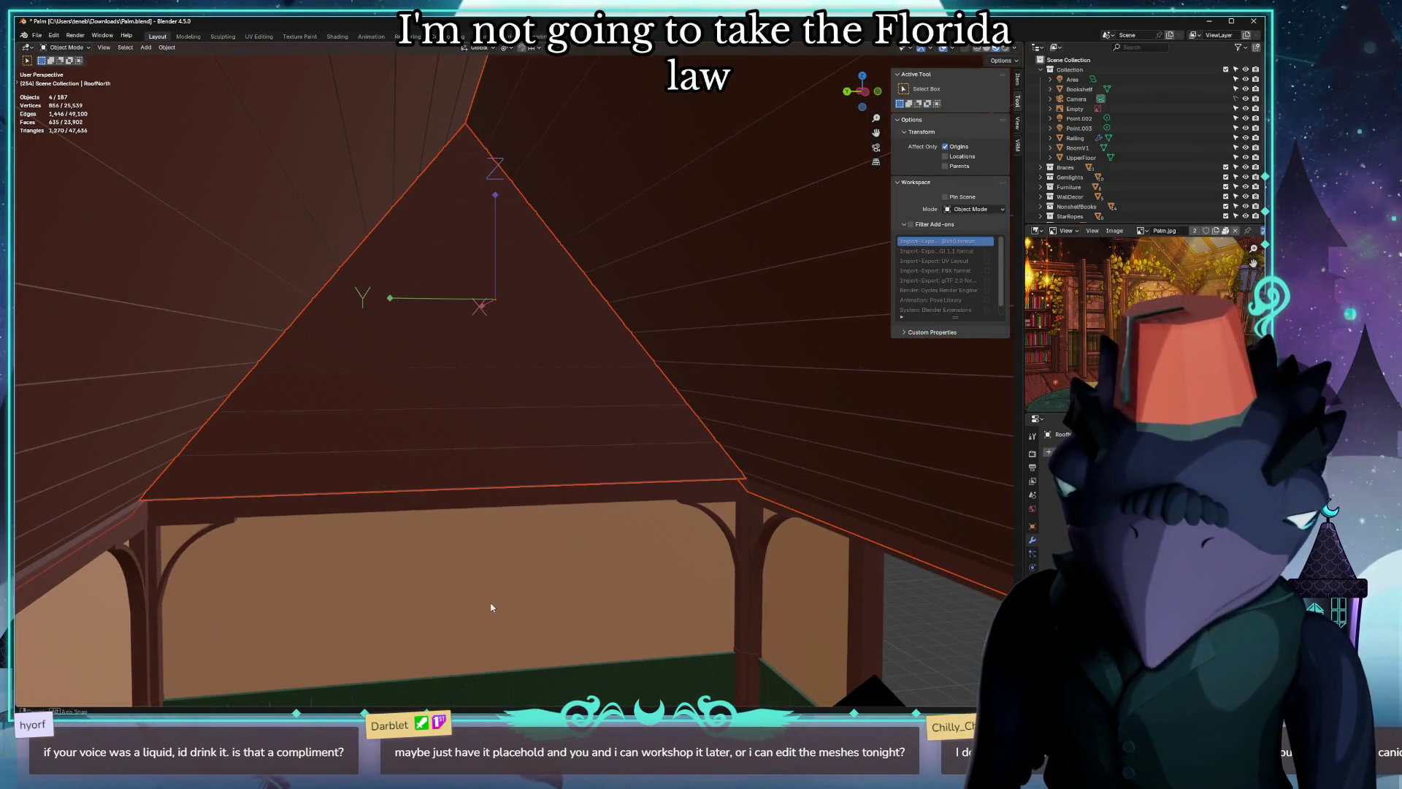
Try combining the roof pieces and clearing their location, then undo the merge and reset location again.
click(249, 183)
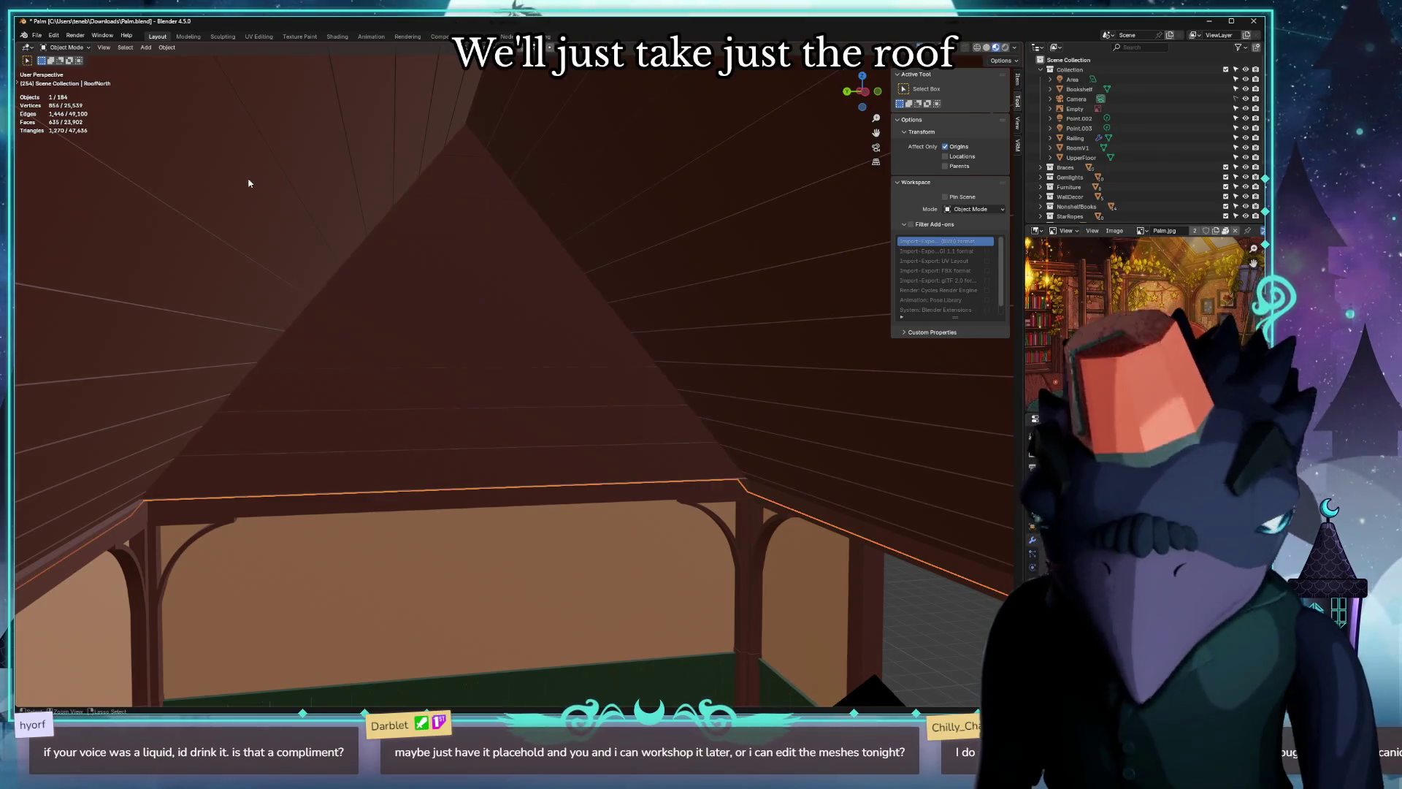
key(alt+g)
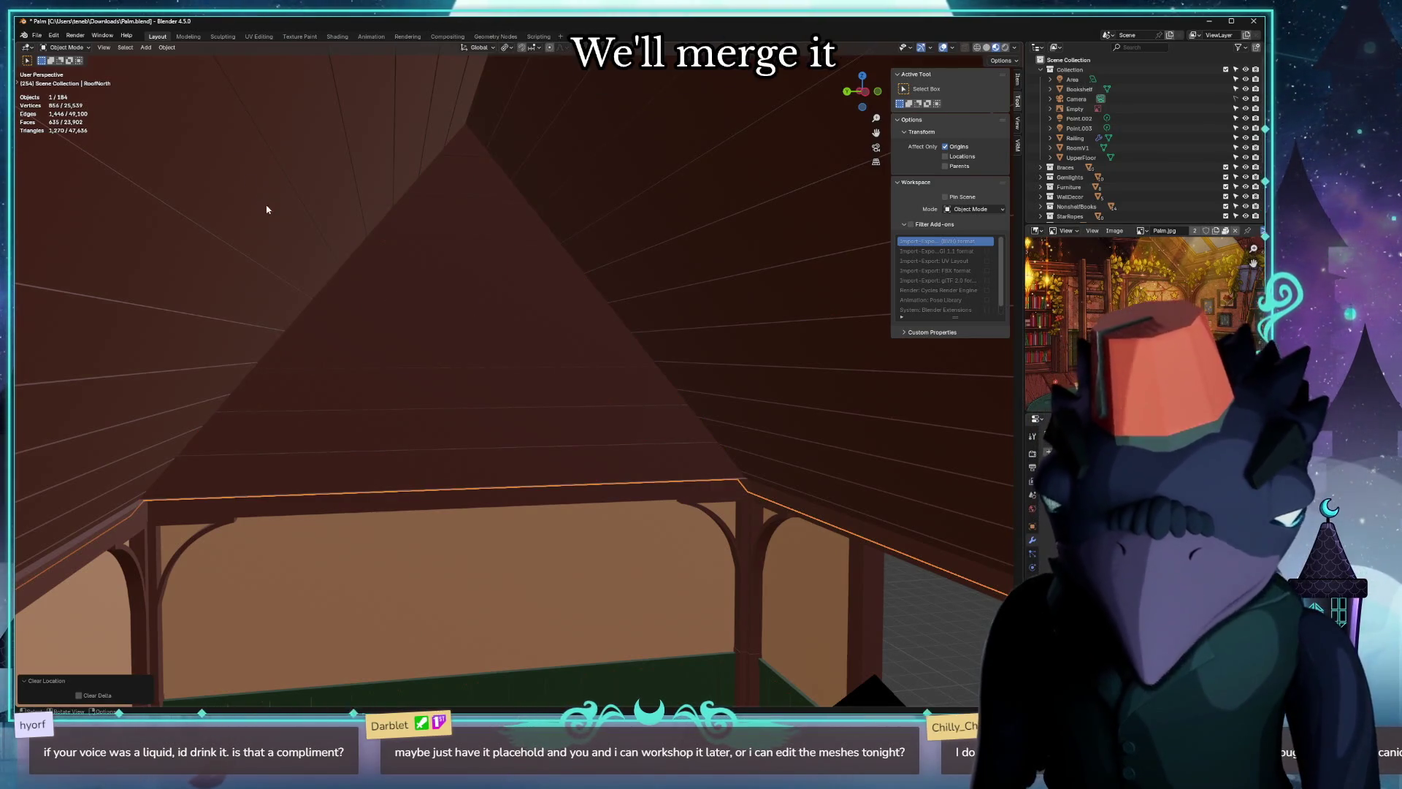
middle_drag(408, 378, 377, 367)
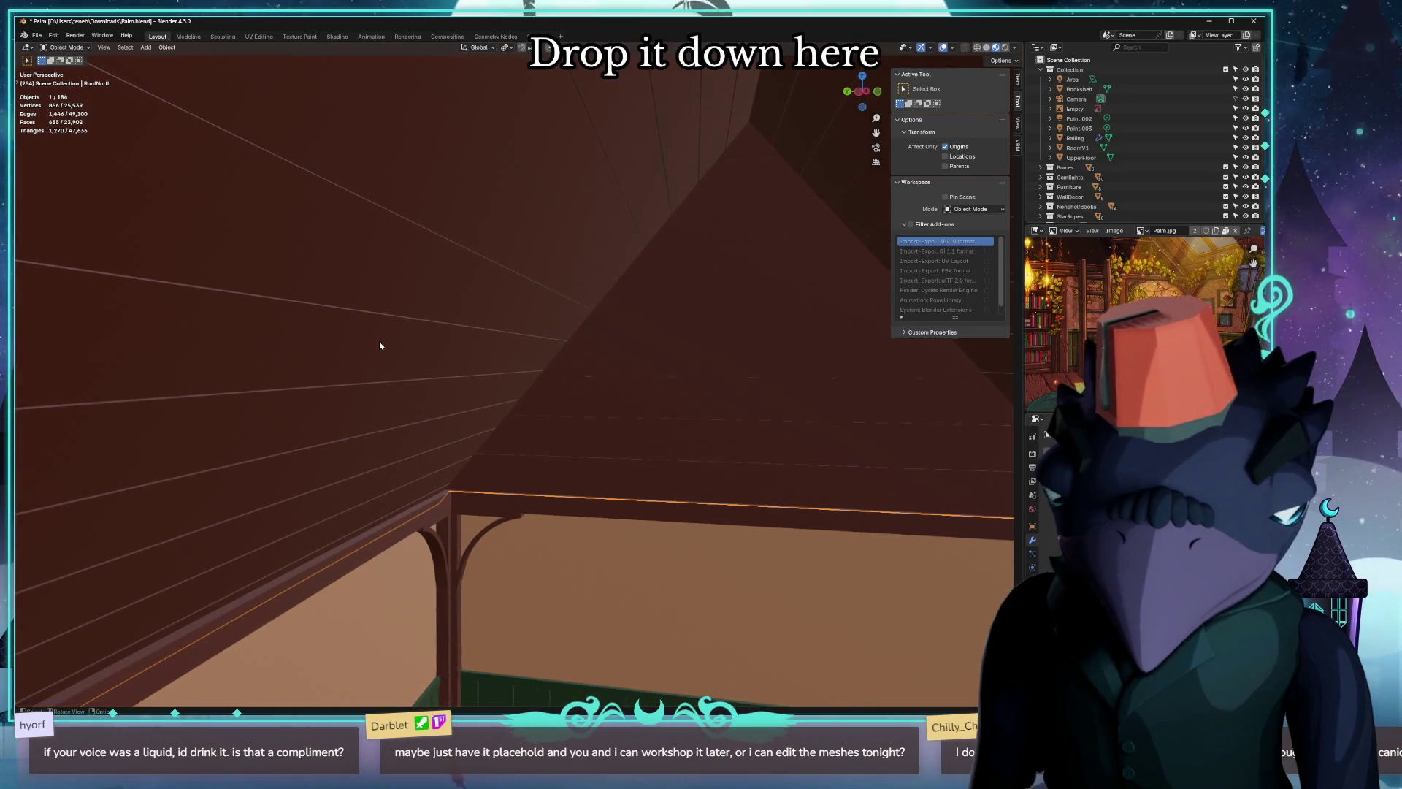
key(ctrl+v)
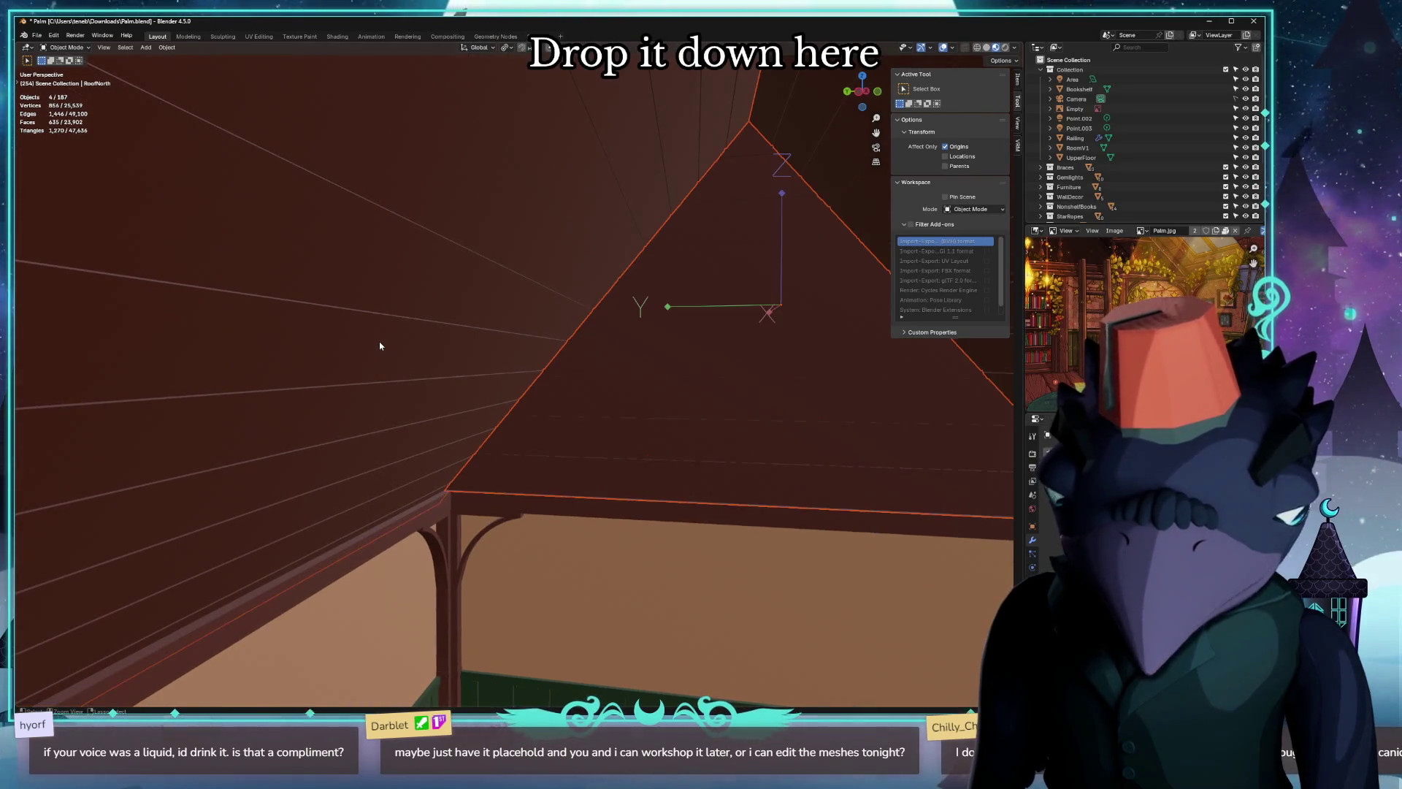
key(alt+g)
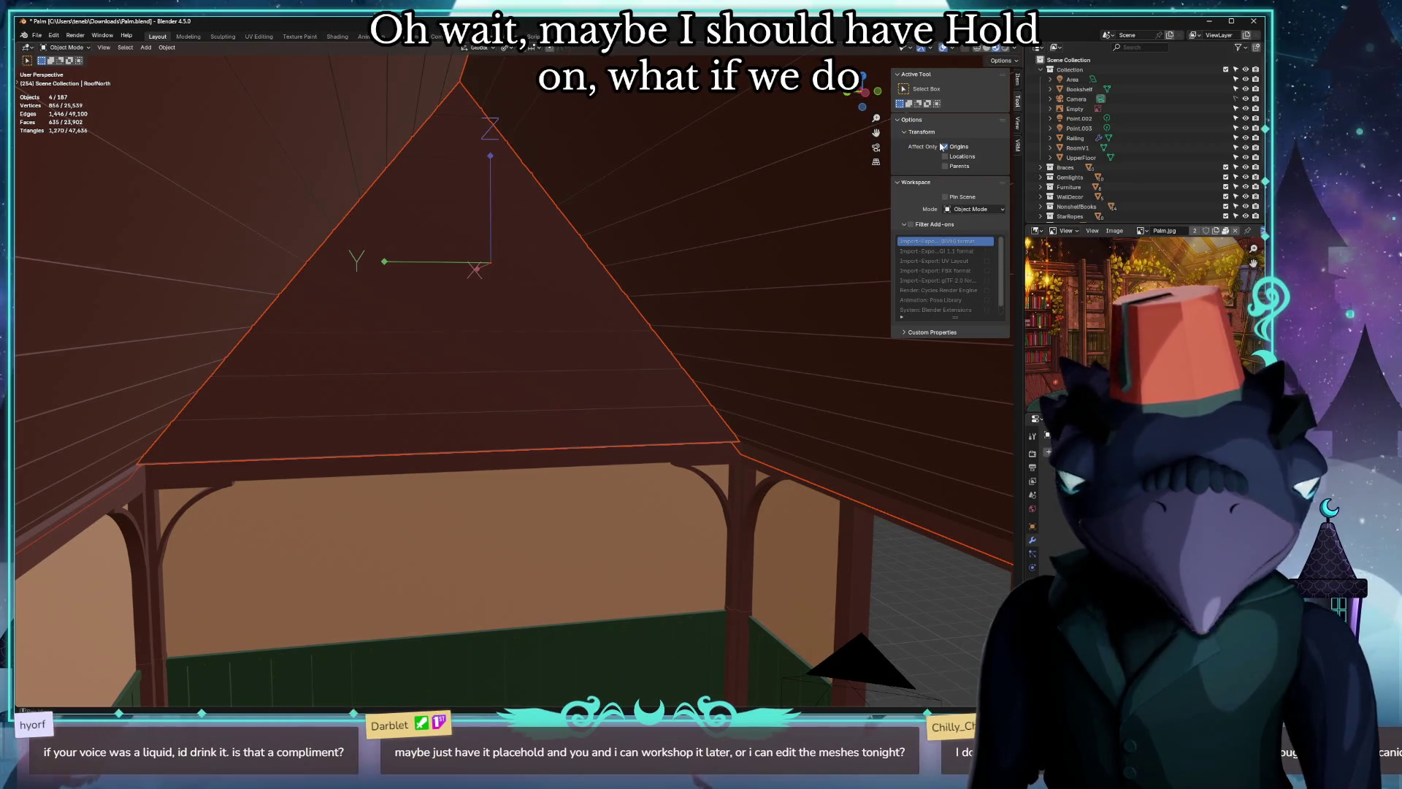
middle_drag(751, 226, 658, 252)
Join the roof pieces into one object (Ctrl+J), clear its location to the world origin and frame it.
key(ctrl+j)
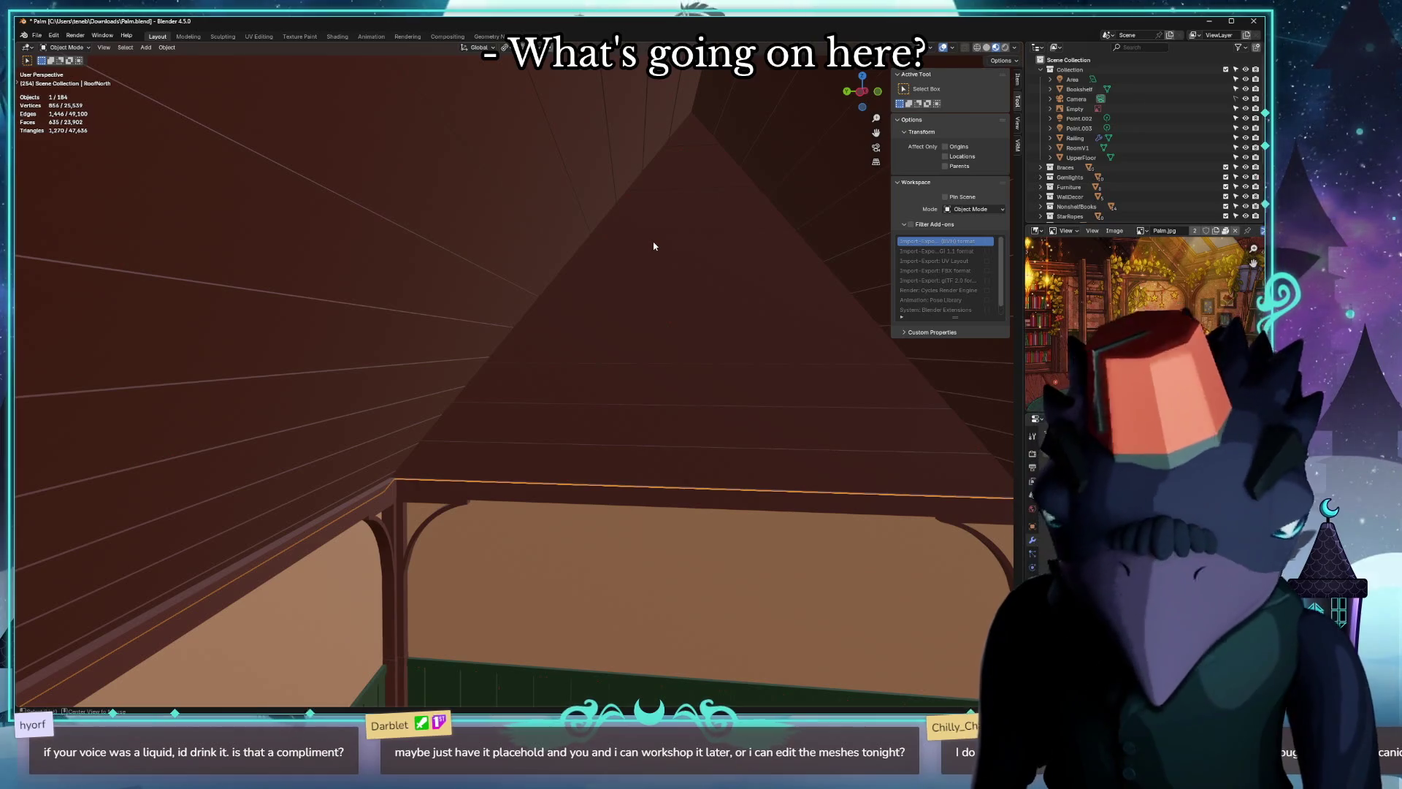
key(alt+g)
key(KP_Decimal)
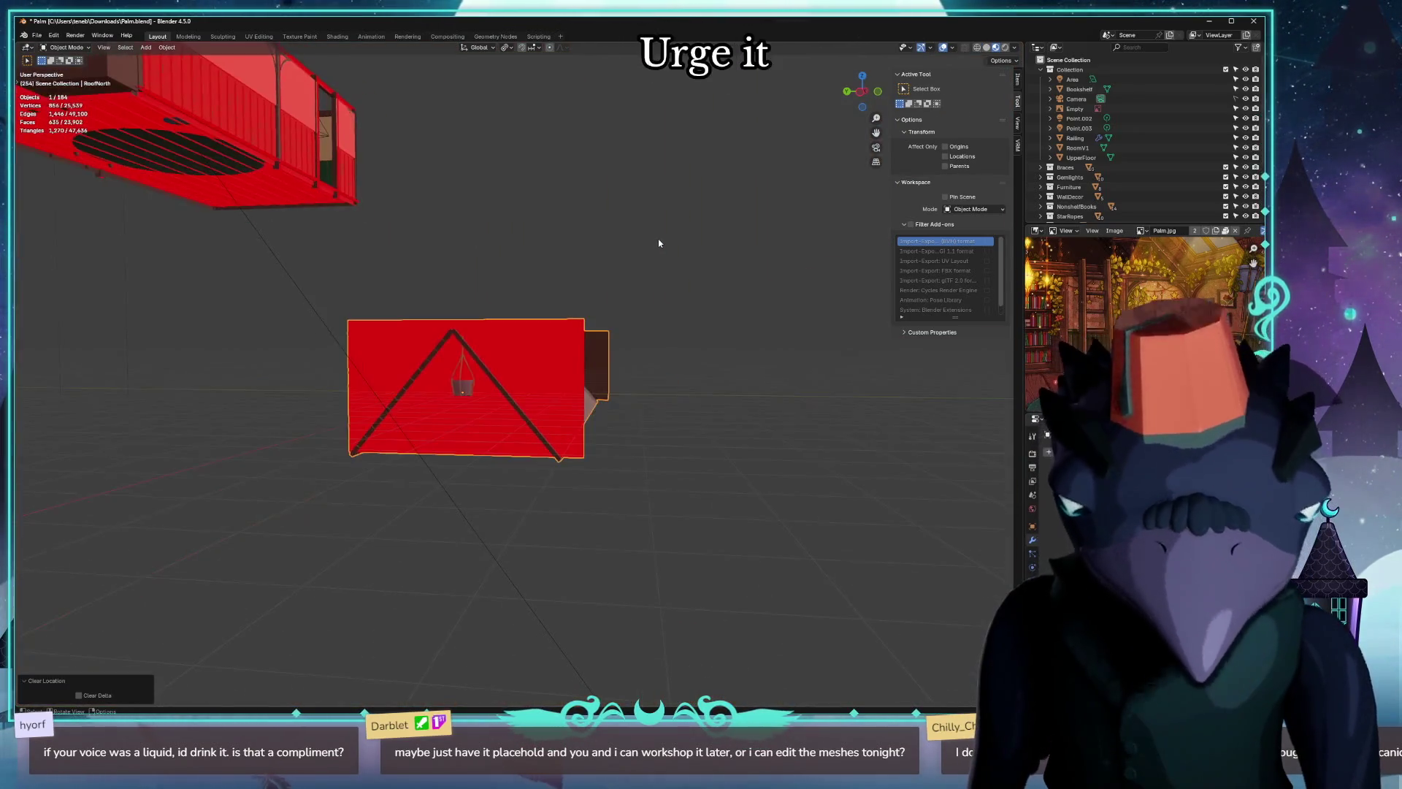
mouse_move(659, 239)
middle_down()
mouse_move(629, 408)
mouse_move(545, 404)
mouse_move(532, 501)
mouse_move(520, 428)
mouse_move(641, 374)
mouse_move(570, 433)
mouse_move(543, 406)
middle_up()
scroll(630, 407, down, 5)
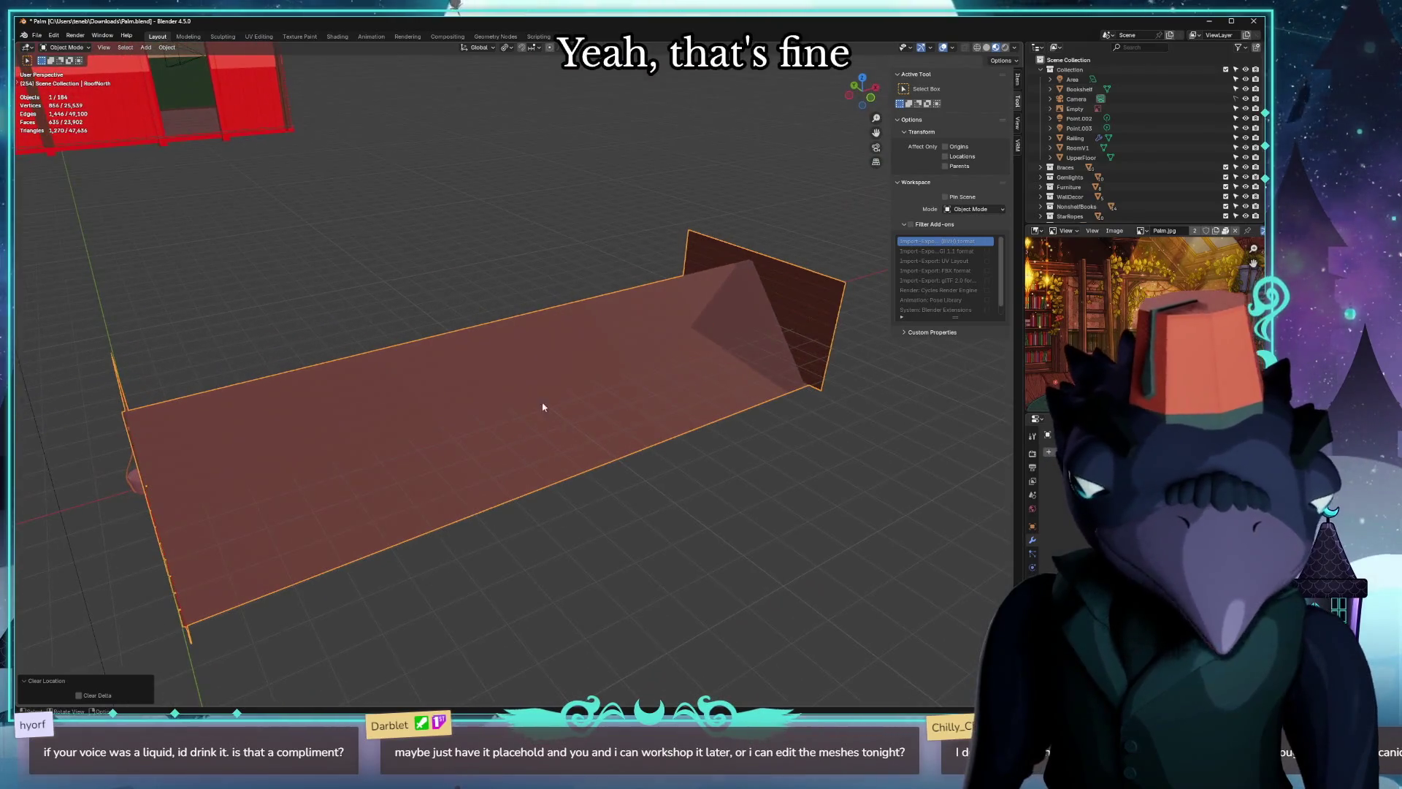
click(36, 36)
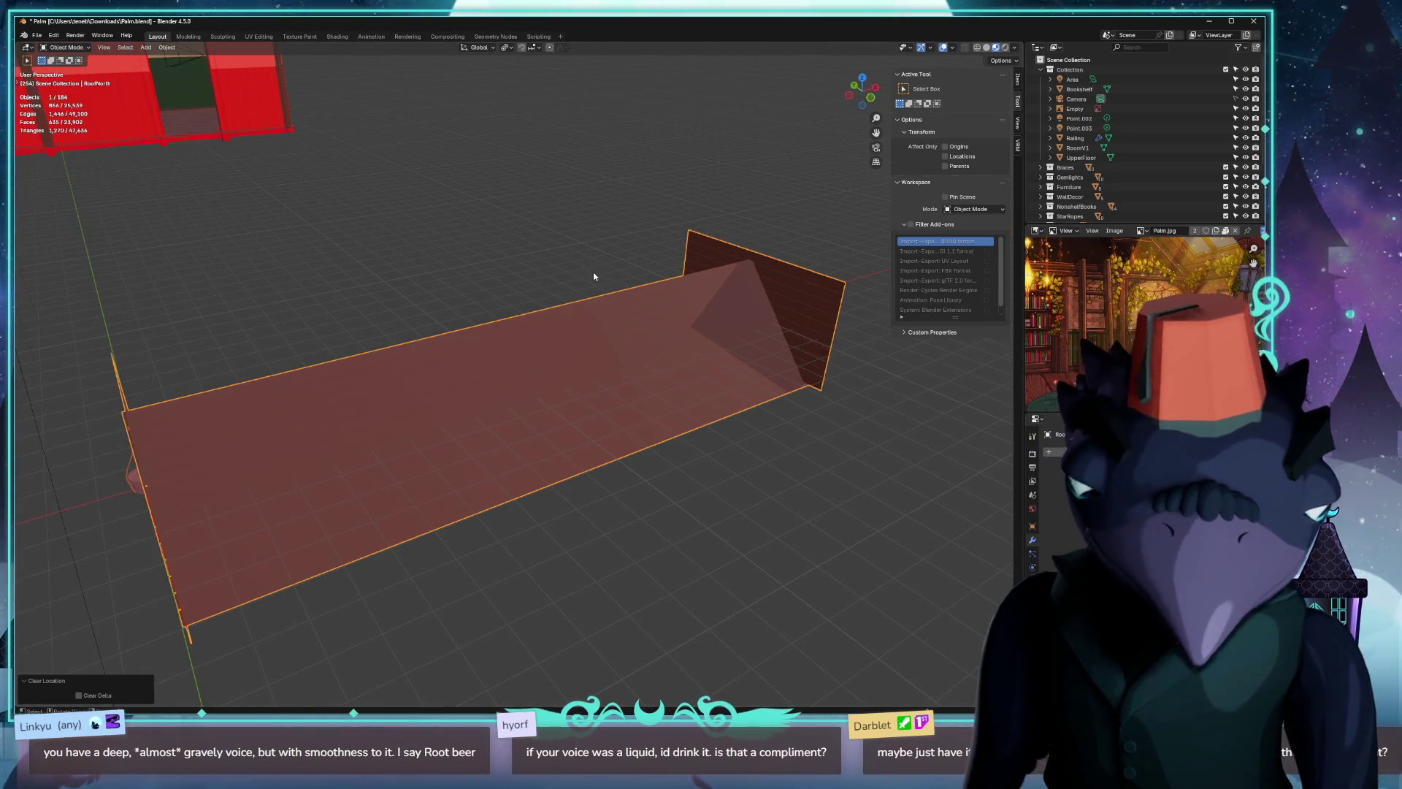
middle_drag(522, 249, 723, 296)
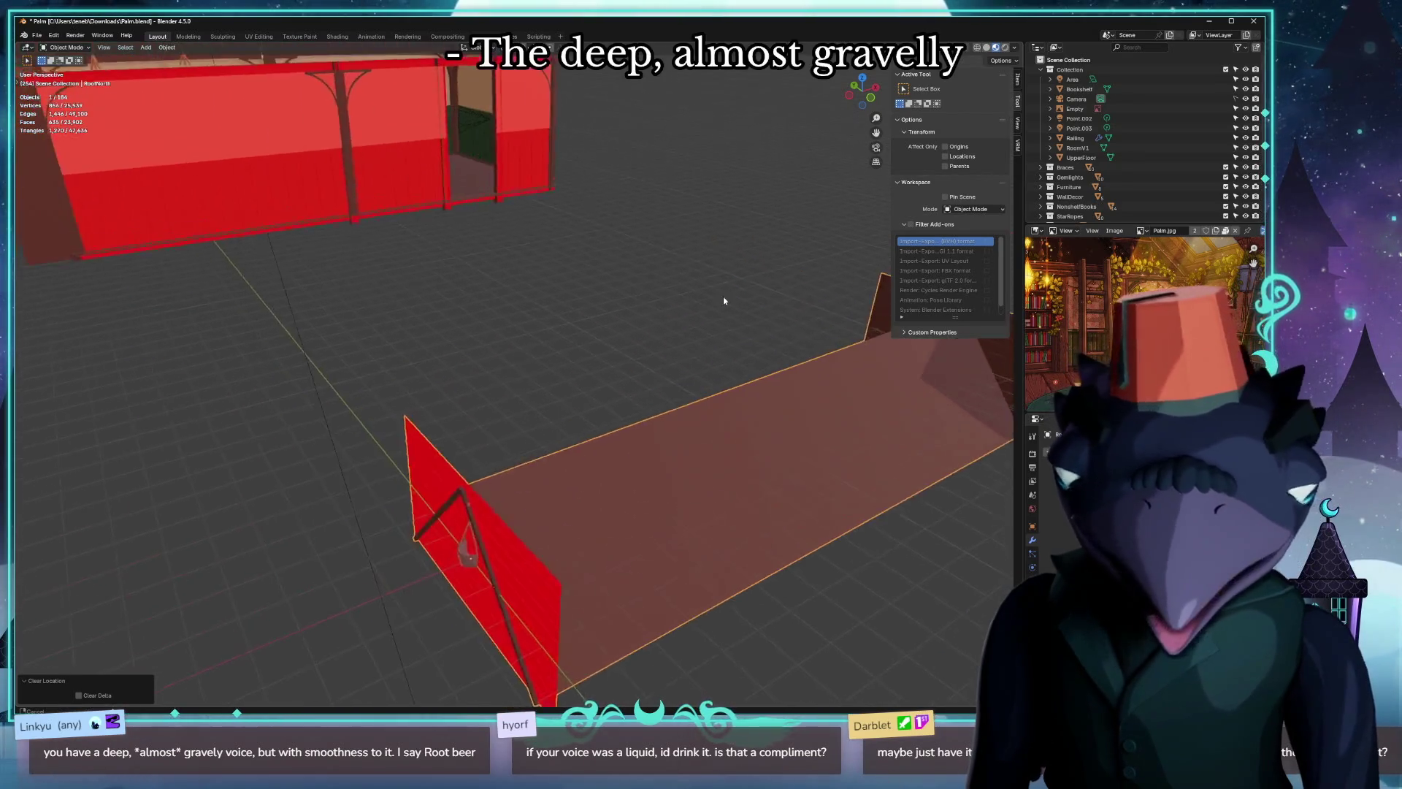
Export the joined roof as a palm_roof glTF 2.0 file into the palm folder.
click(36, 36)
mouse_move(54, 182)
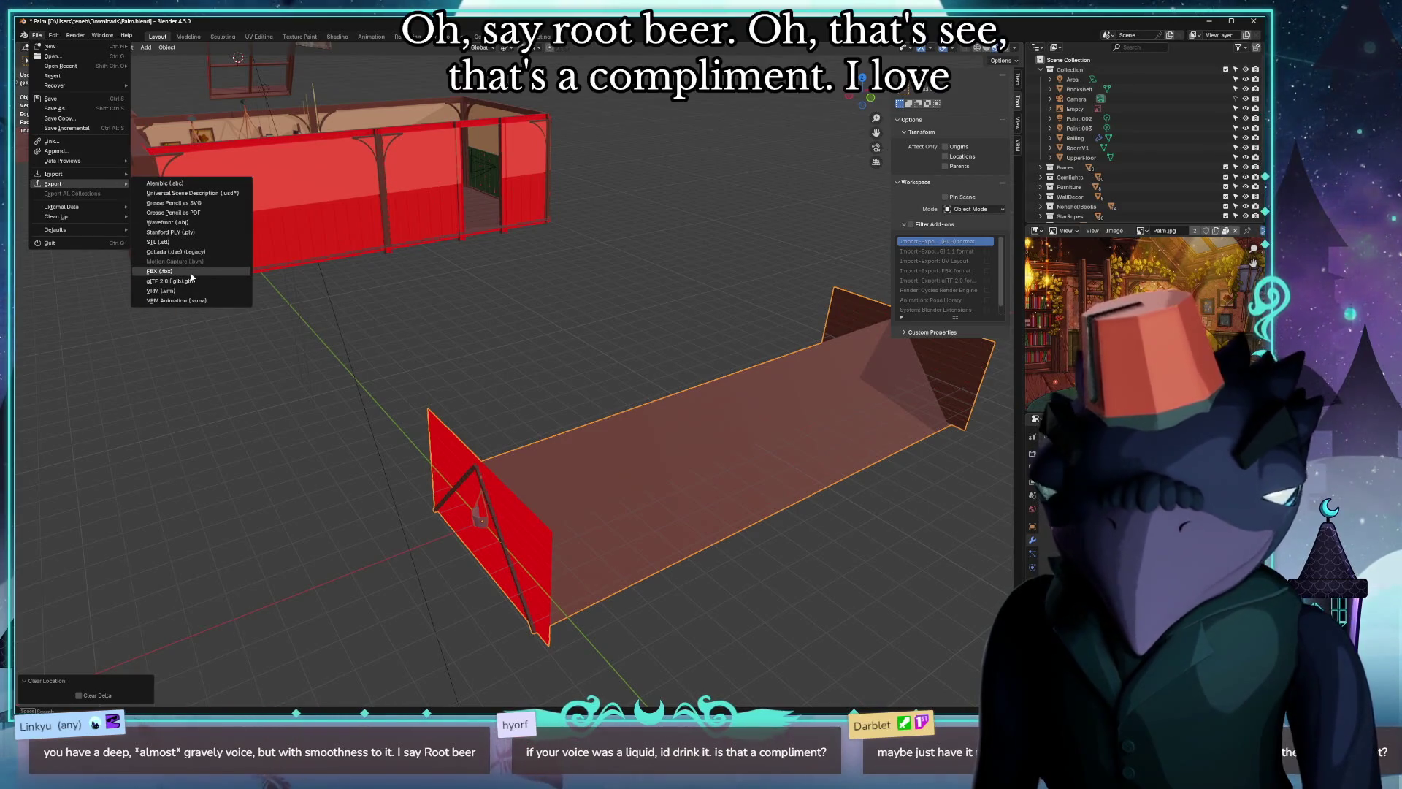
click(176, 281)
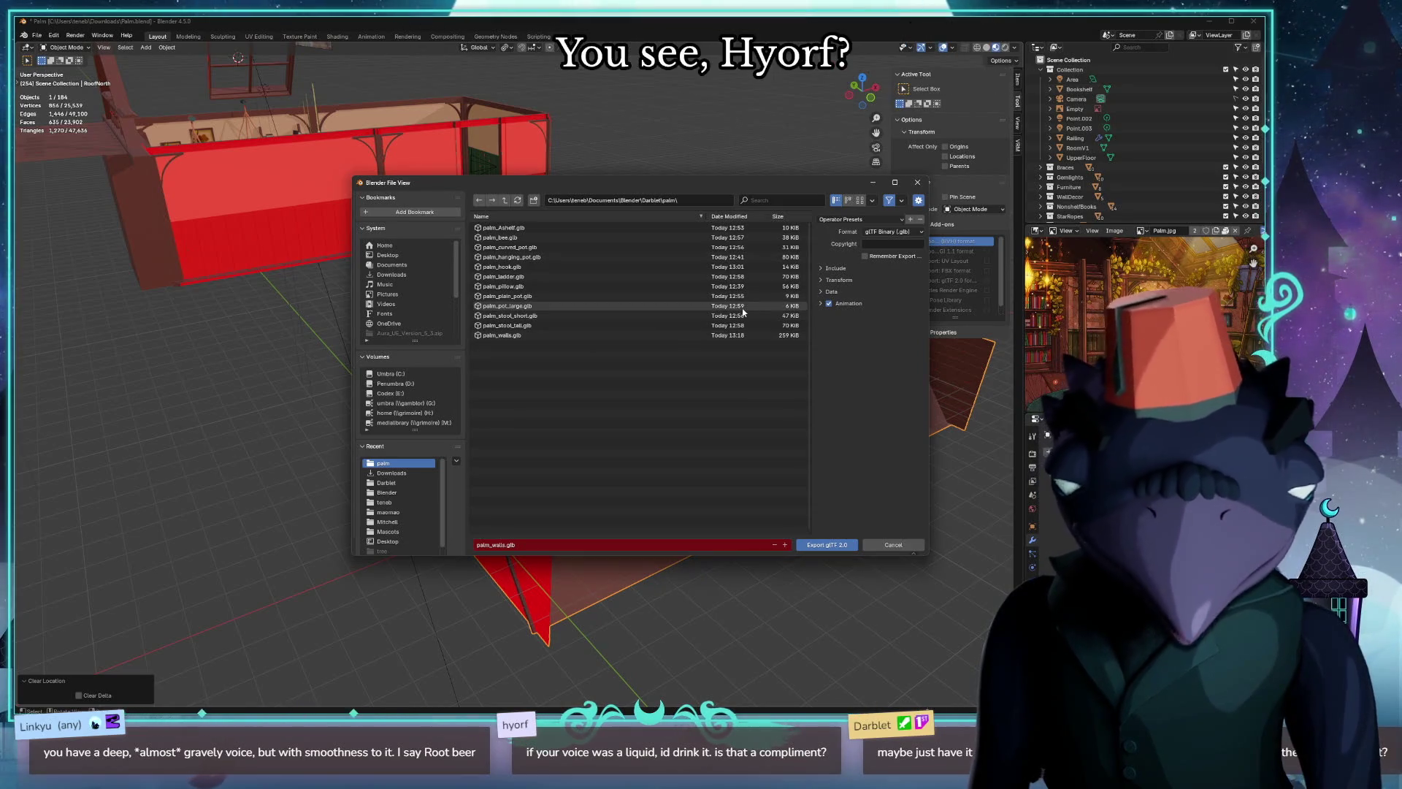
click(493, 544)
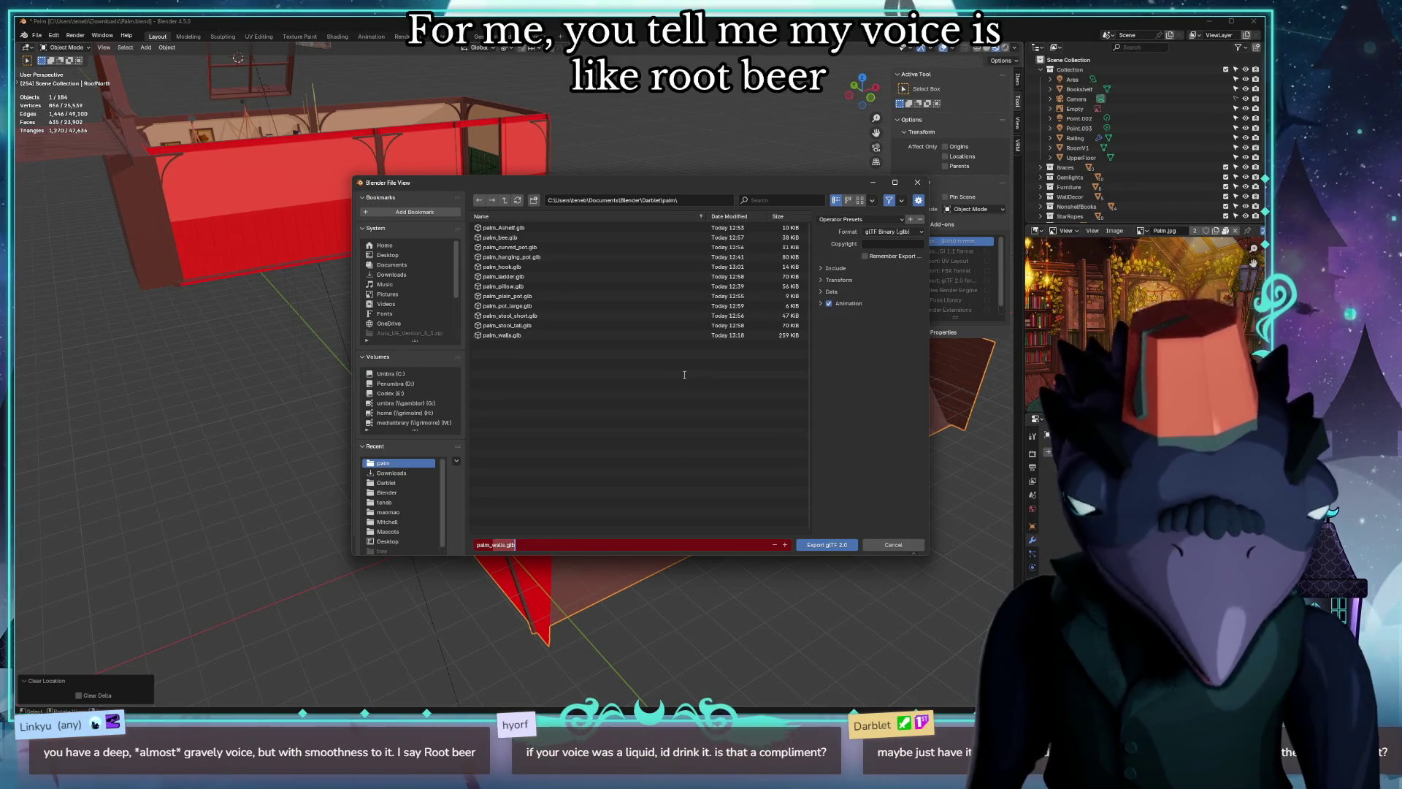
text(roof)
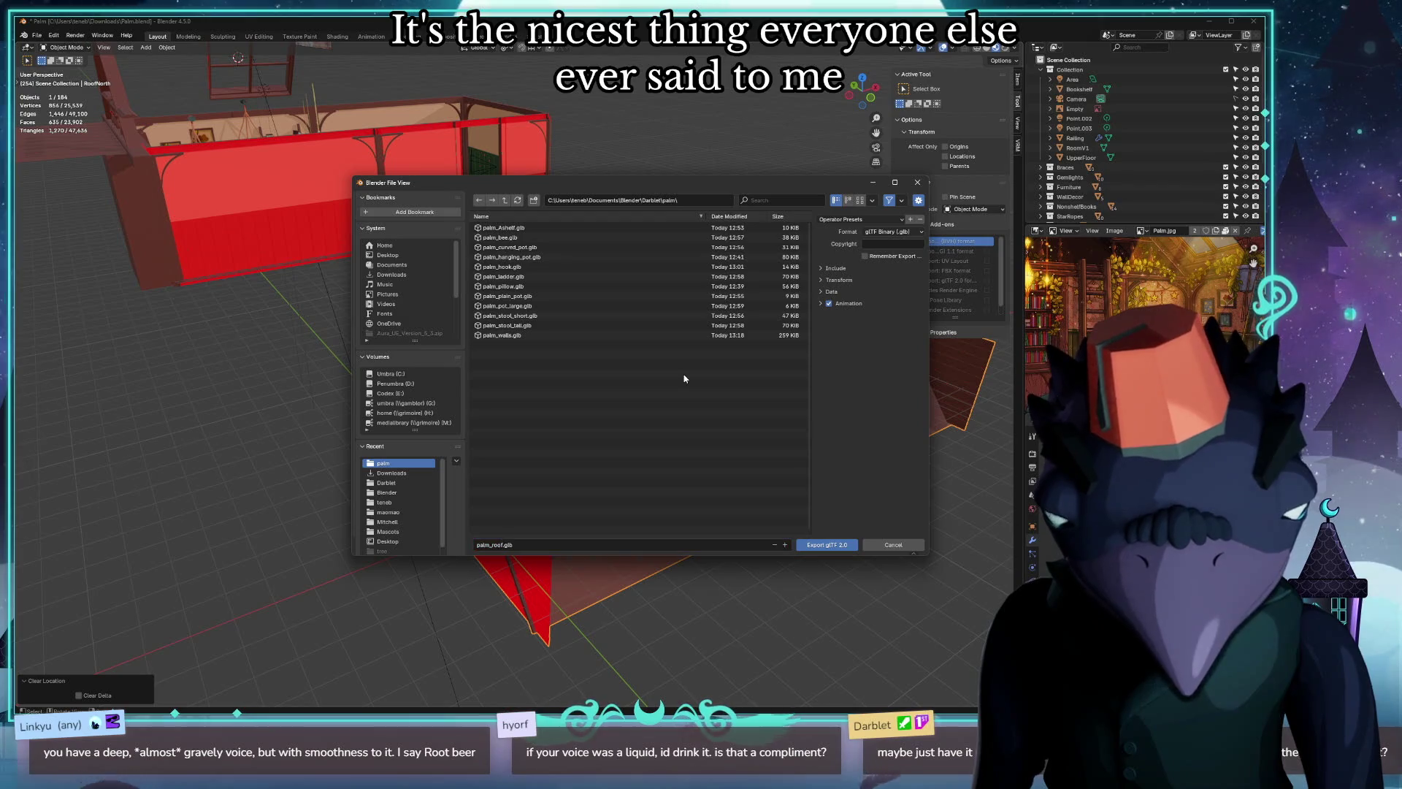
key(Return)
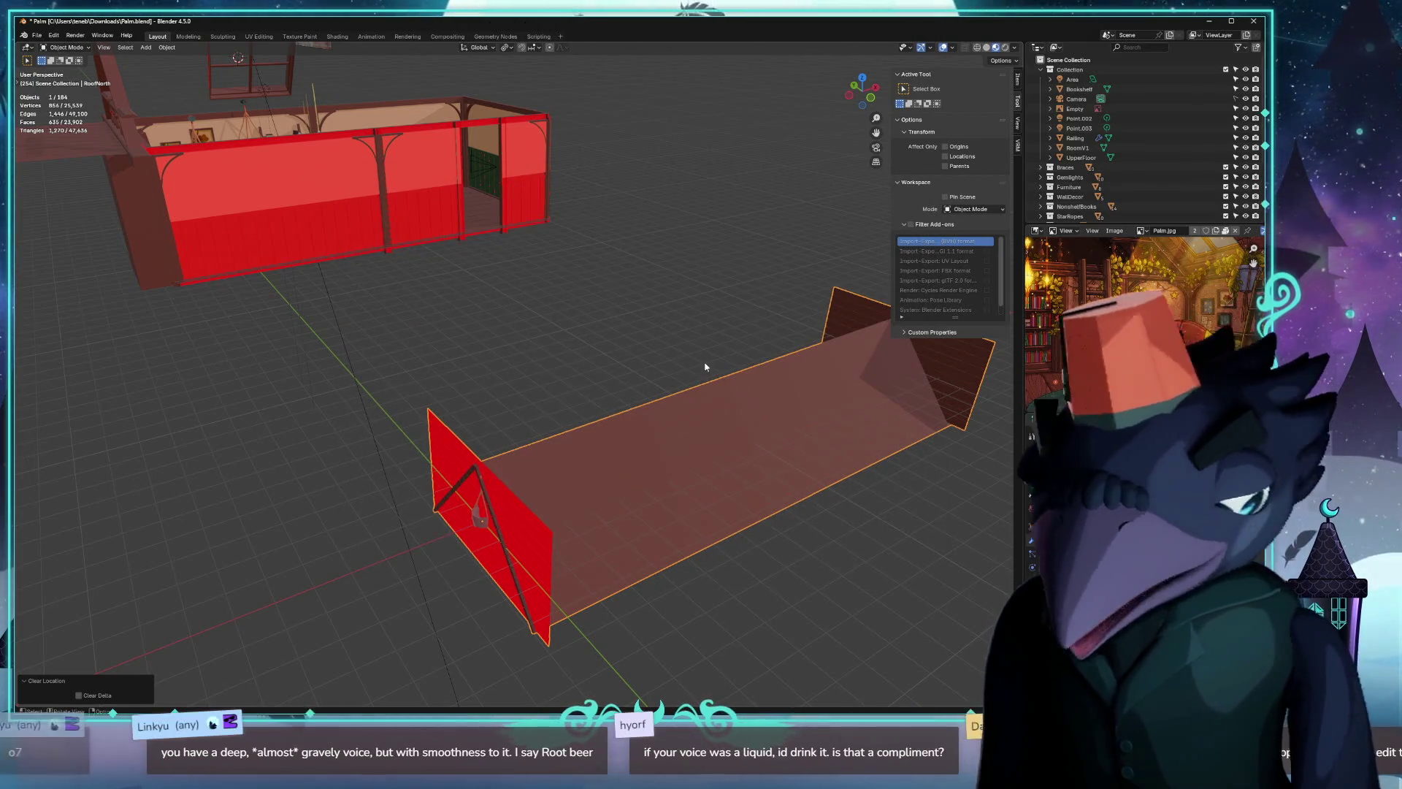
mouse_move(679, 352)
middle_down()
mouse_move(269, 285)
mouse_move(479, 348)
middle_up()
Undo the location clear so the roof sits back on the red house, then deselect everything.
key(Delete)
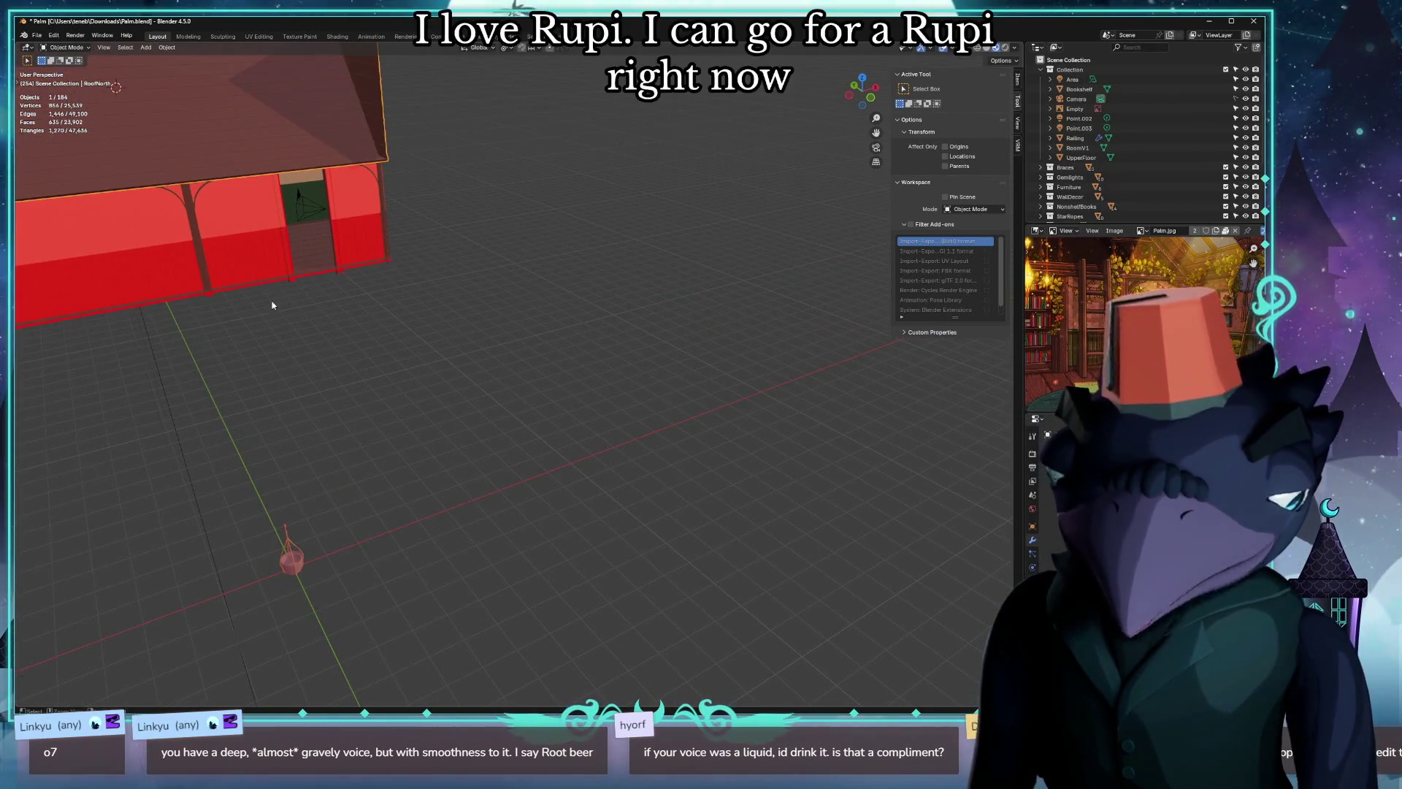
mouse_move(188, 400)
middle_down()
mouse_move(548, 515)
mouse_move(437, 528)
middle_up()
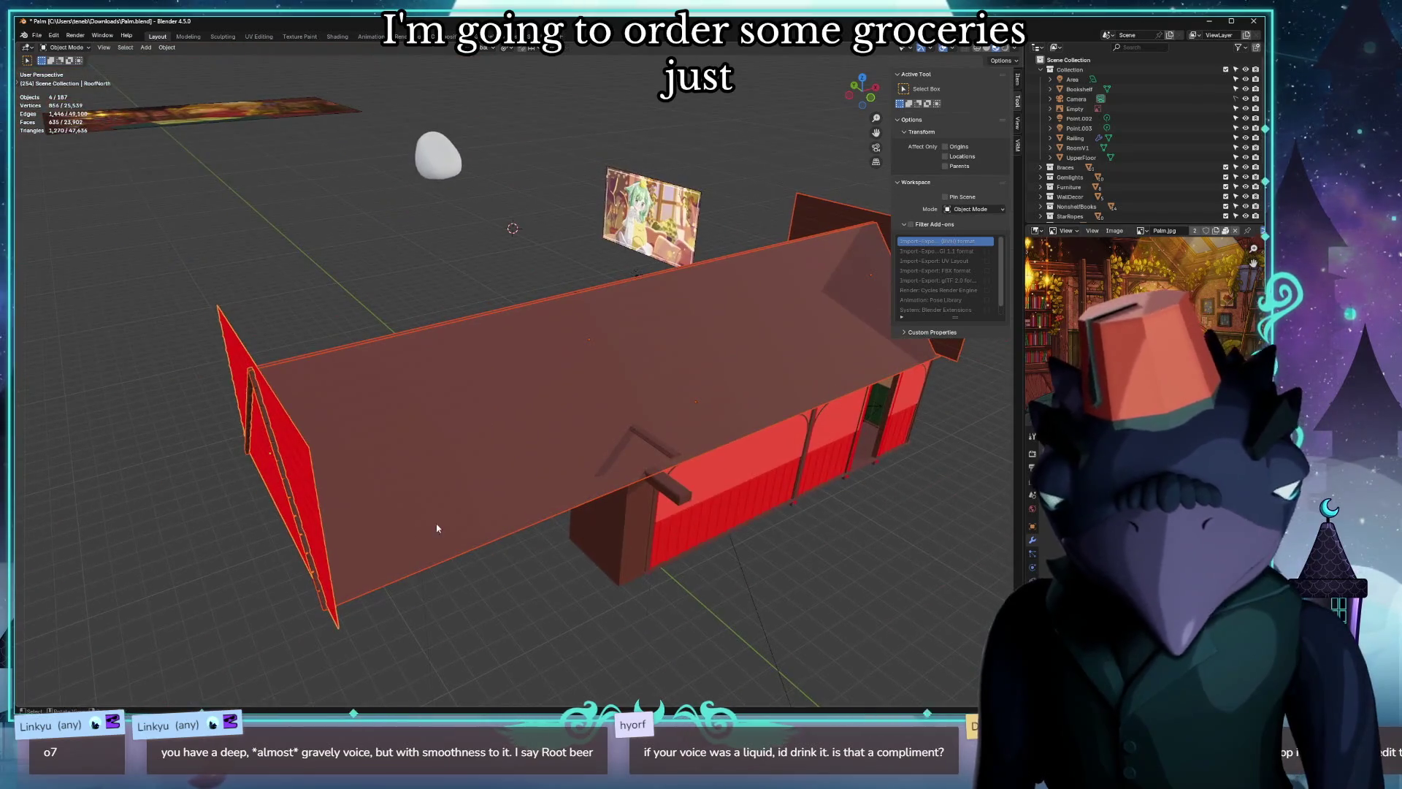
middle_drag(112, 480, 141, 483)
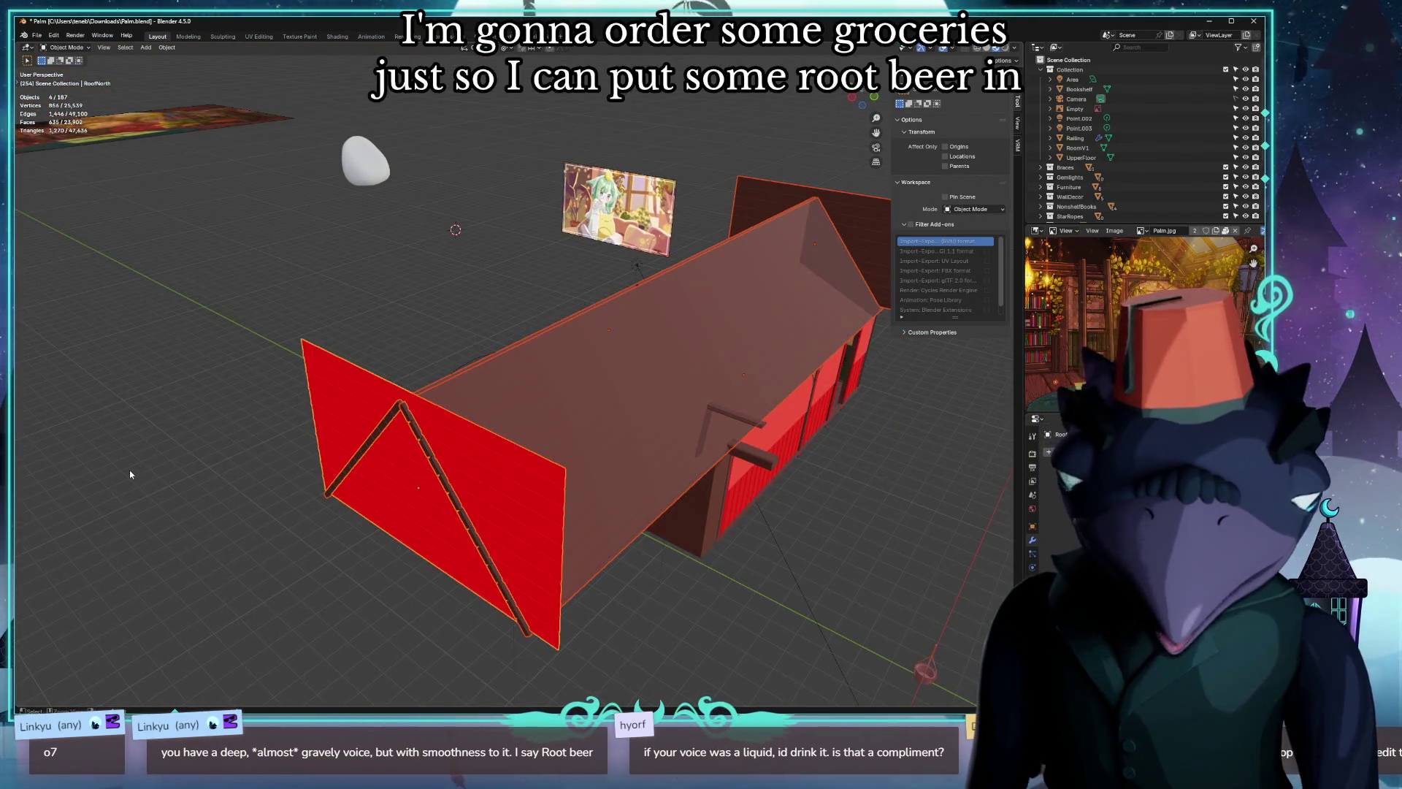
click(159, 156)
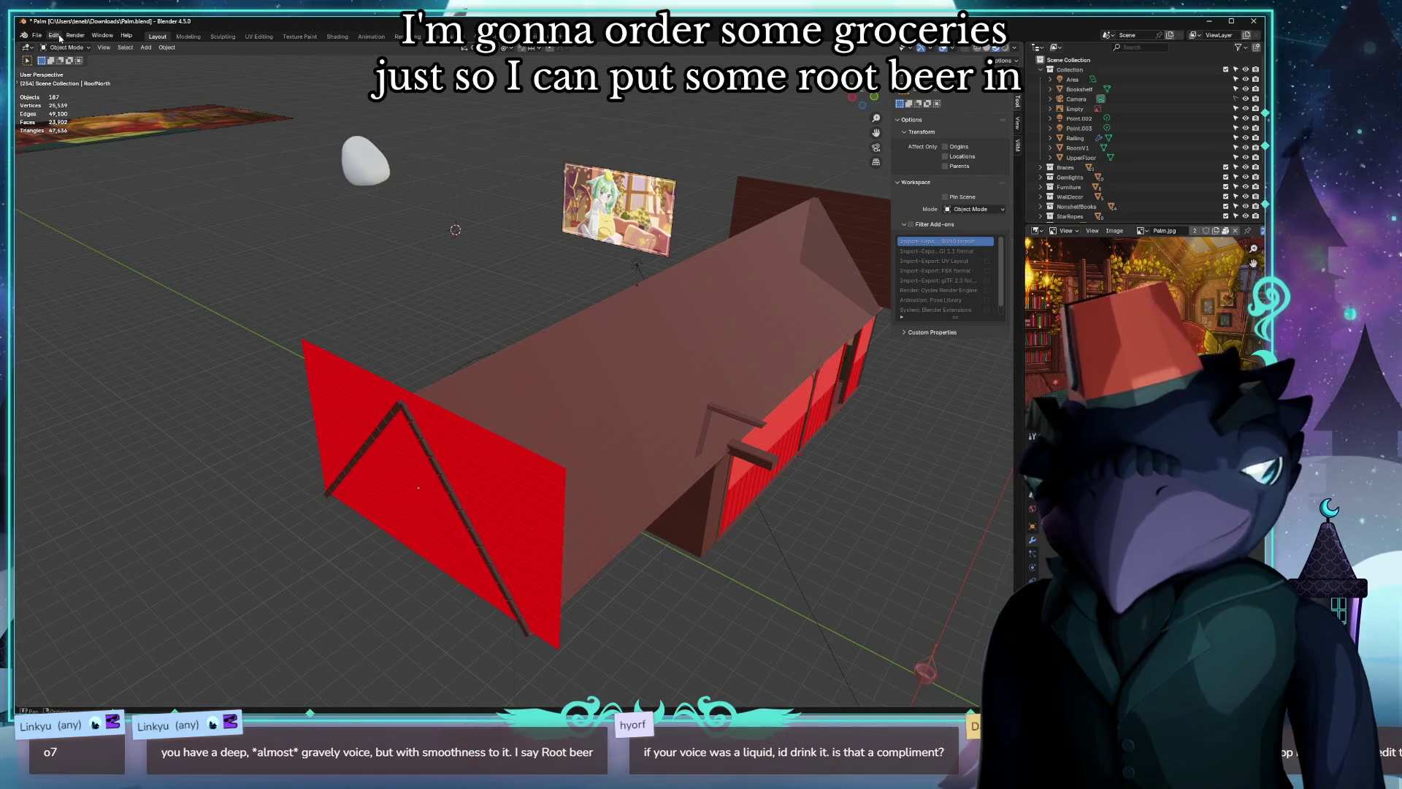
Switch to Unreal Editor, cancel the Import dialog and start sliding palm_roof along X over the walls.
key(alt+Tab)
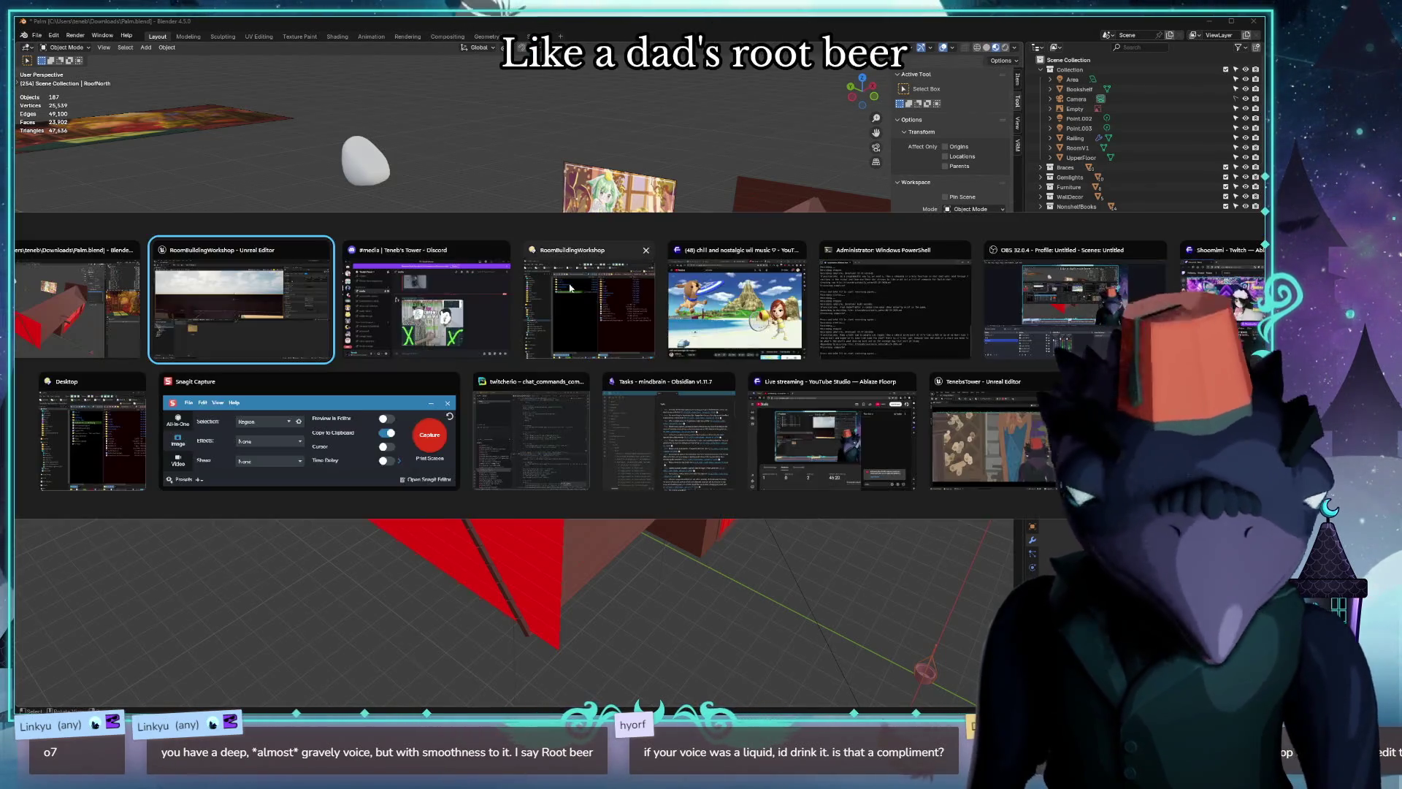
mouse_move(427, 302)
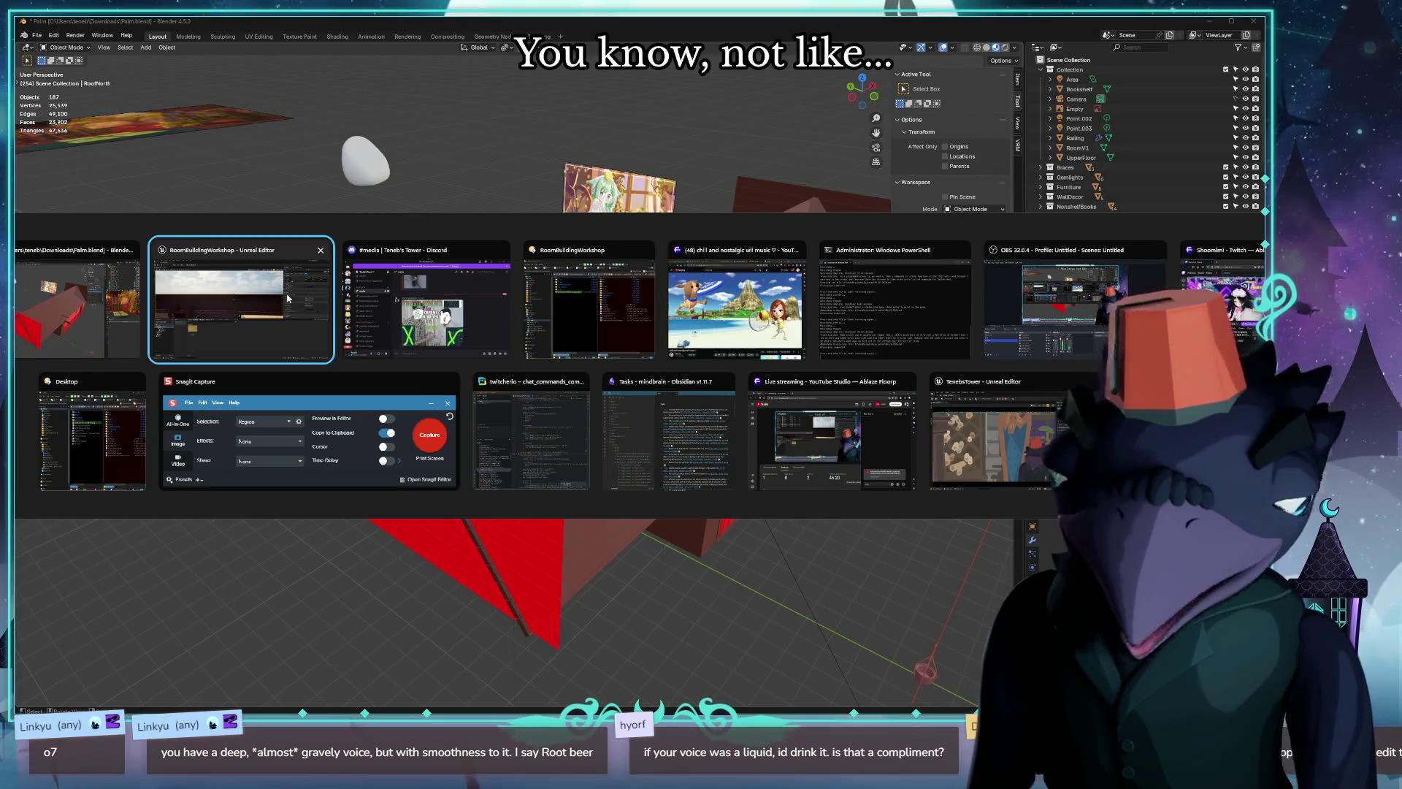
click(288, 298)
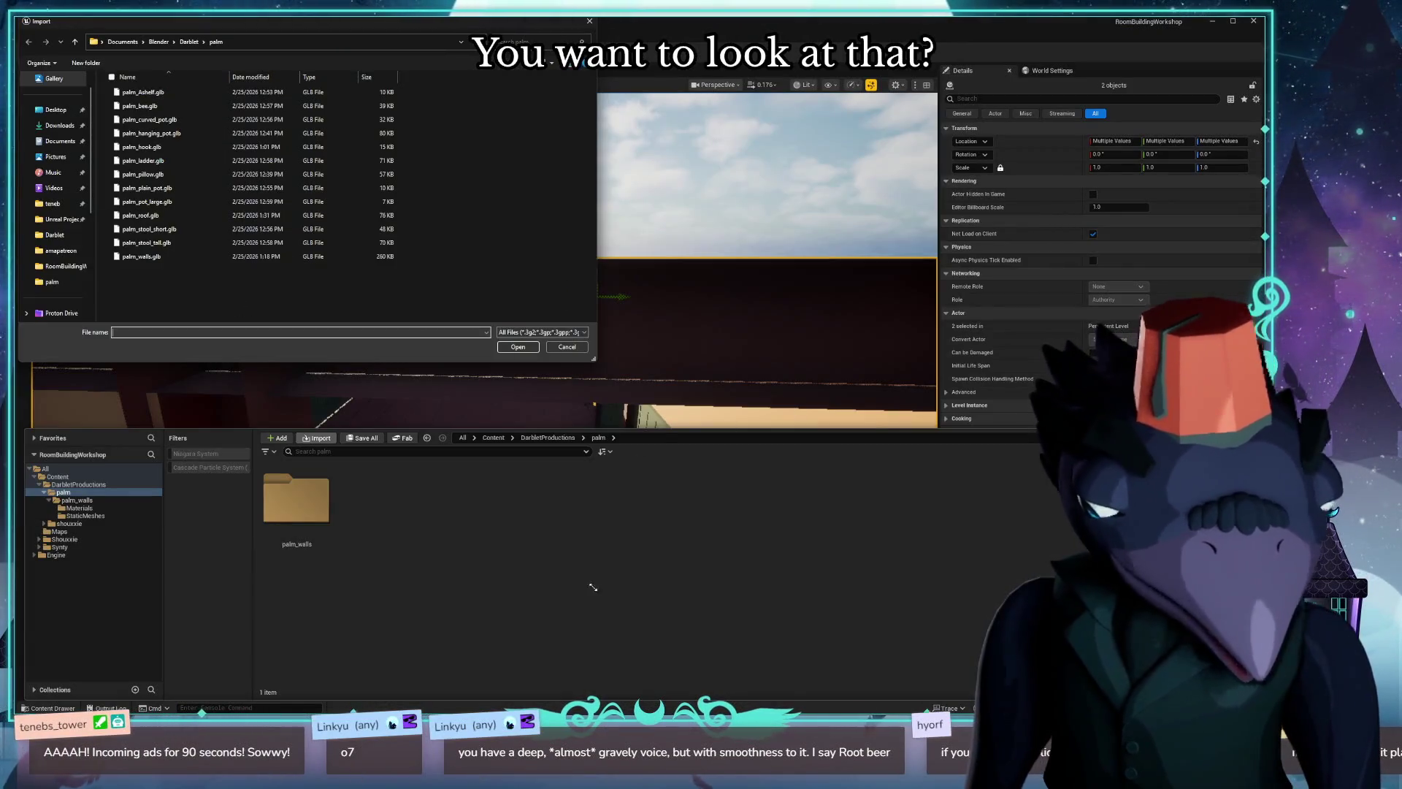
click(559, 347)
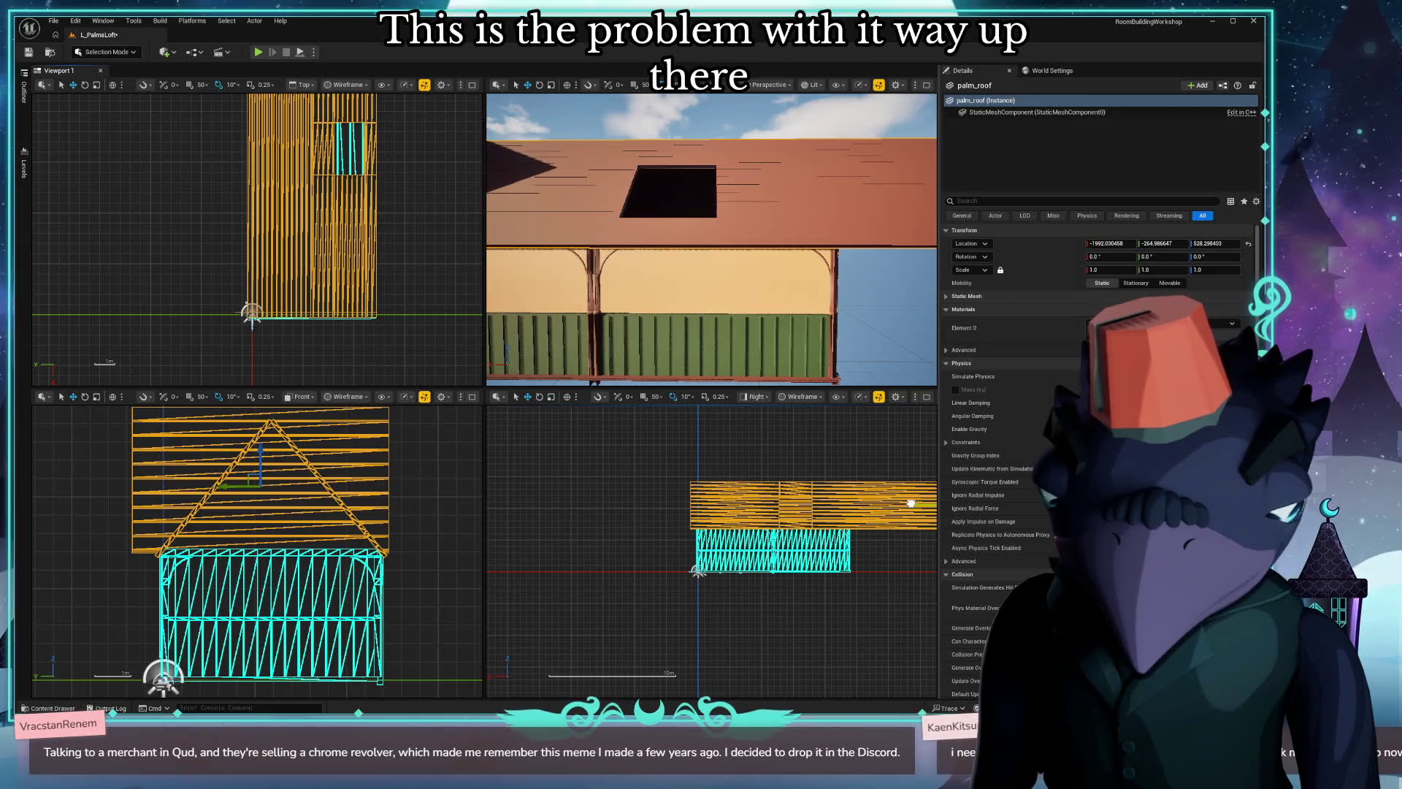
drag(916, 506, 918, 505)
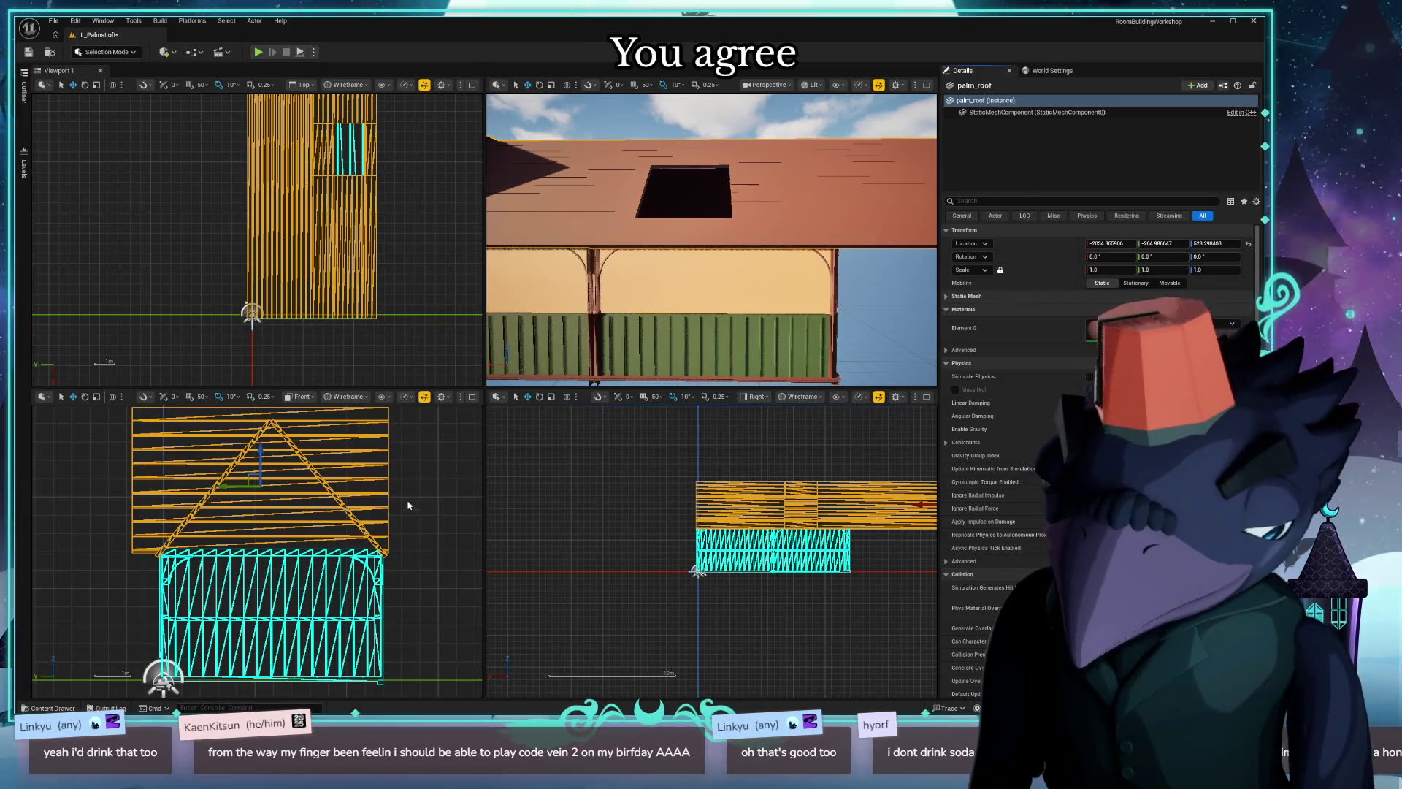
Inspect the roof gable end and skylight opening up close, then clear the roof selection.
right_drag(622, 328, 693, 324)
mouse_move(859, 306)
right_down()
mouse_move(838, 311)
mouse_move(917, 307)
right_up()
key(Escape)
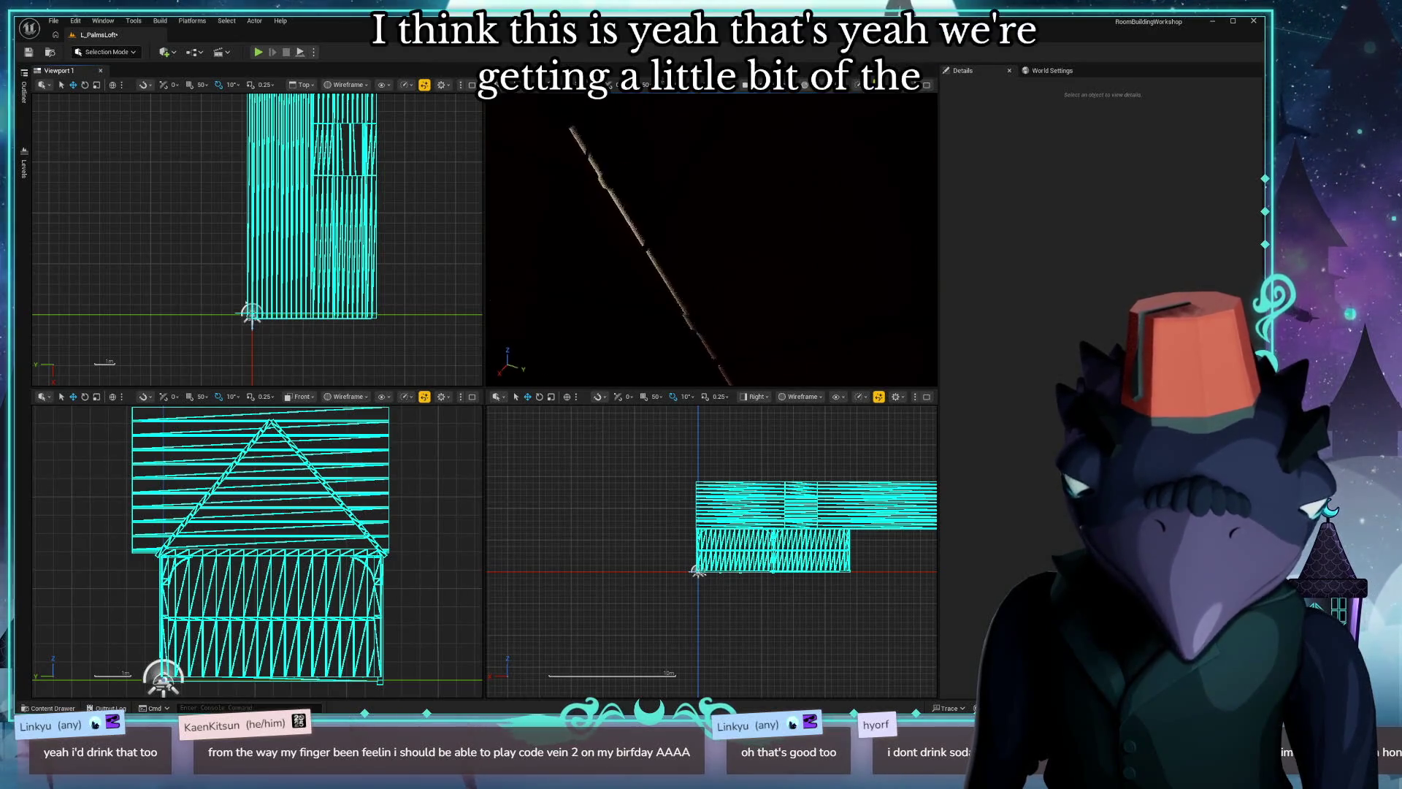
Select palm_roof, slide it slightly along X to close the gap at the wall edge, then deselect it.
right_drag(713, 242, 712, 241)
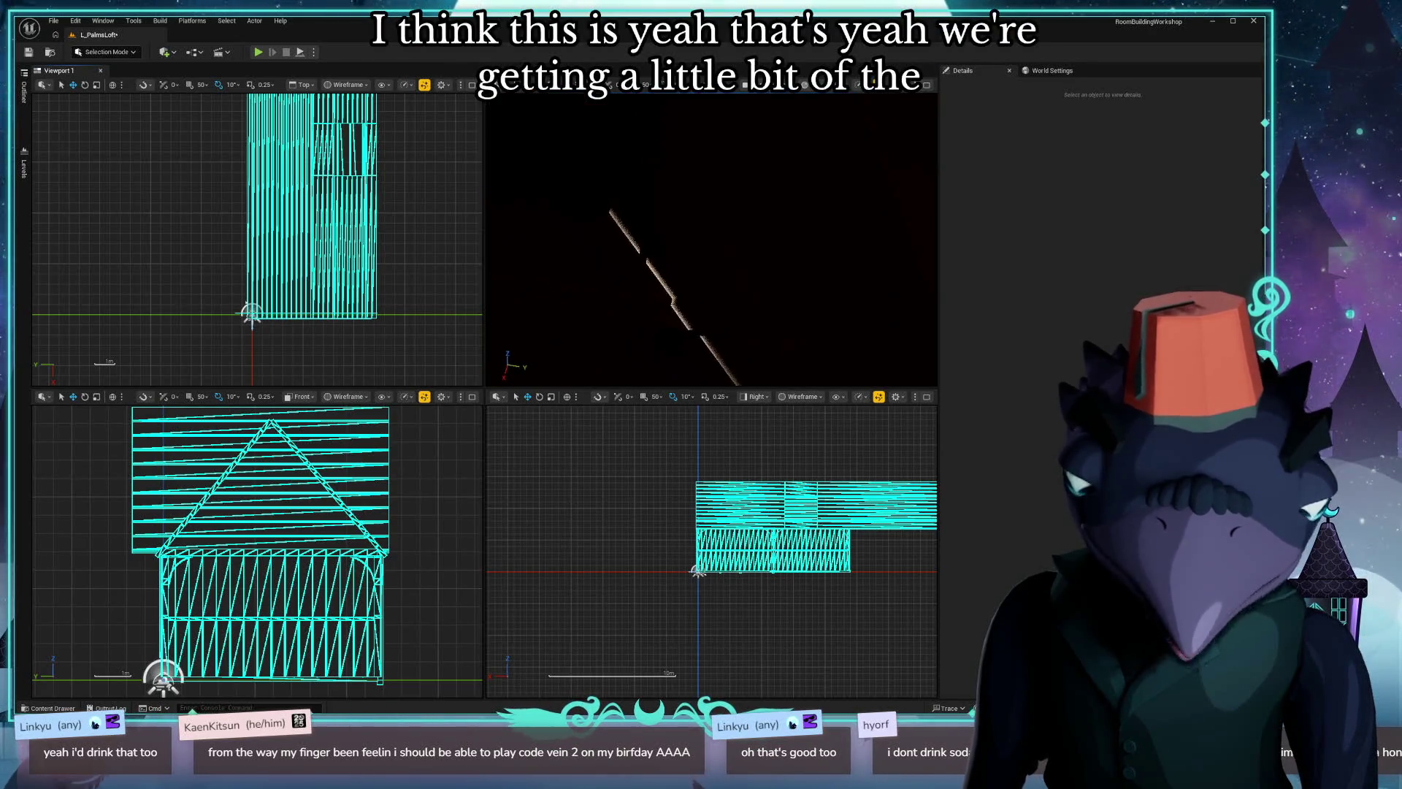
right_drag(639, 276, 641, 275)
right_drag(712, 241, 712, 242)
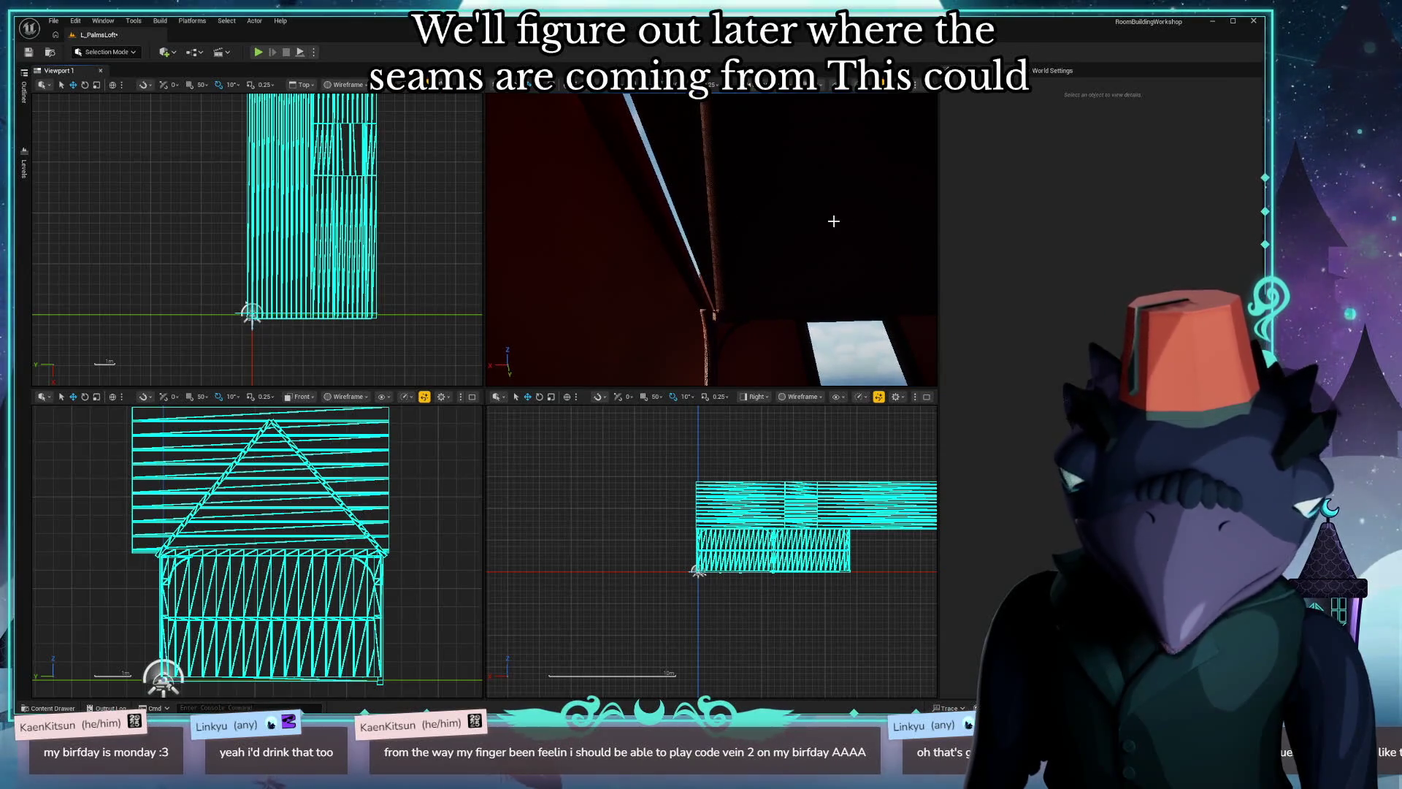
click(834, 222)
right_drag(834, 223, 760, 259)
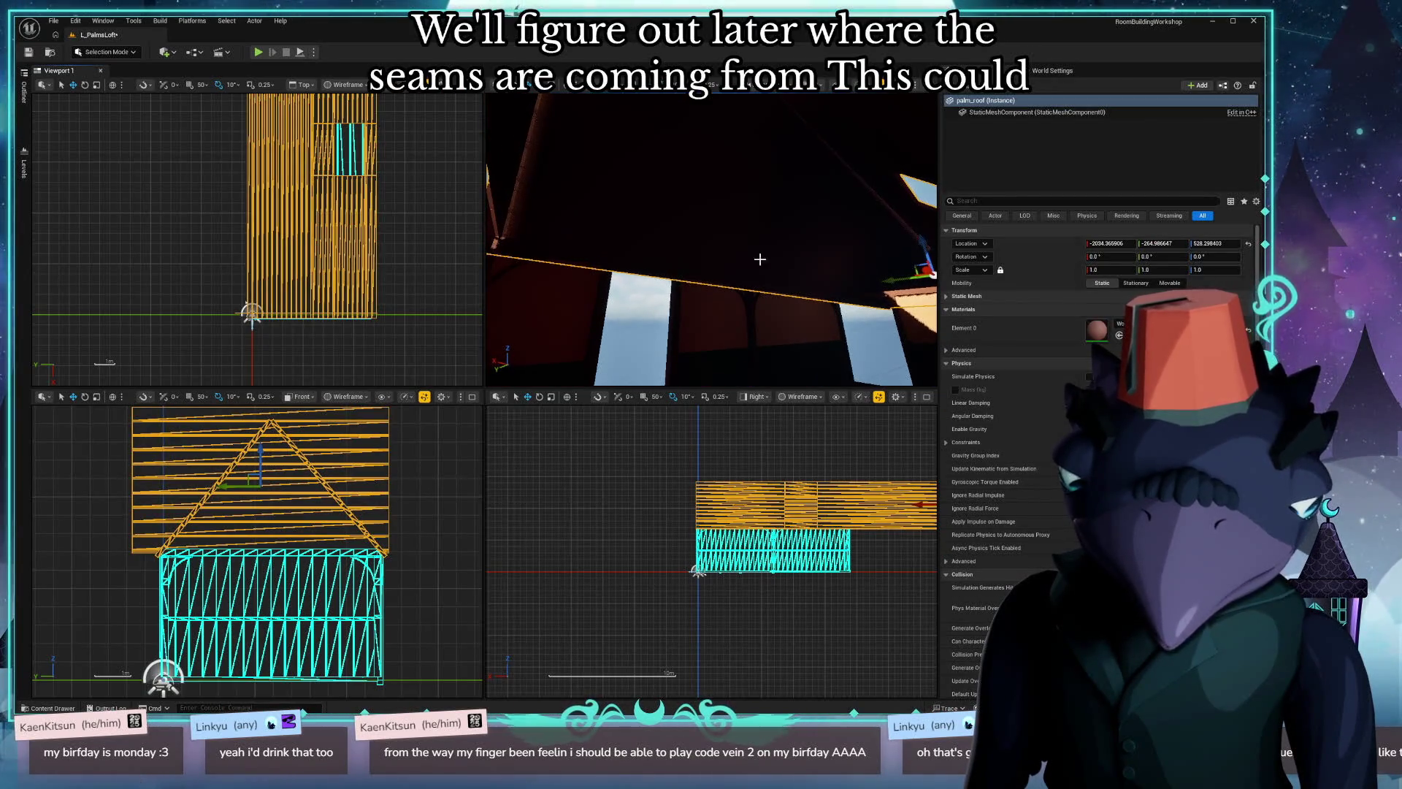
right_drag(842, 451, 716, 435)
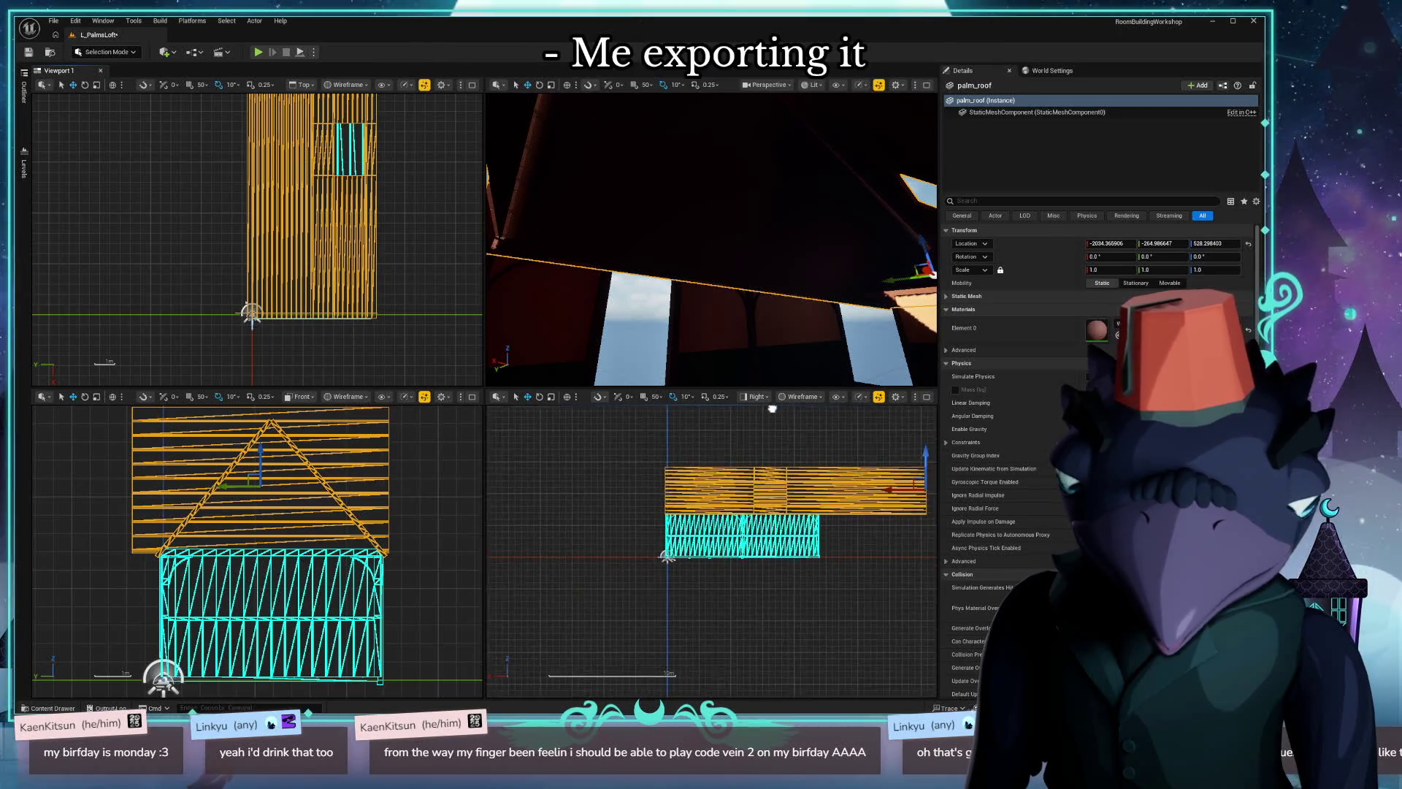
right_drag(713, 241, 701, 253)
right_drag(790, 382, 789, 382)
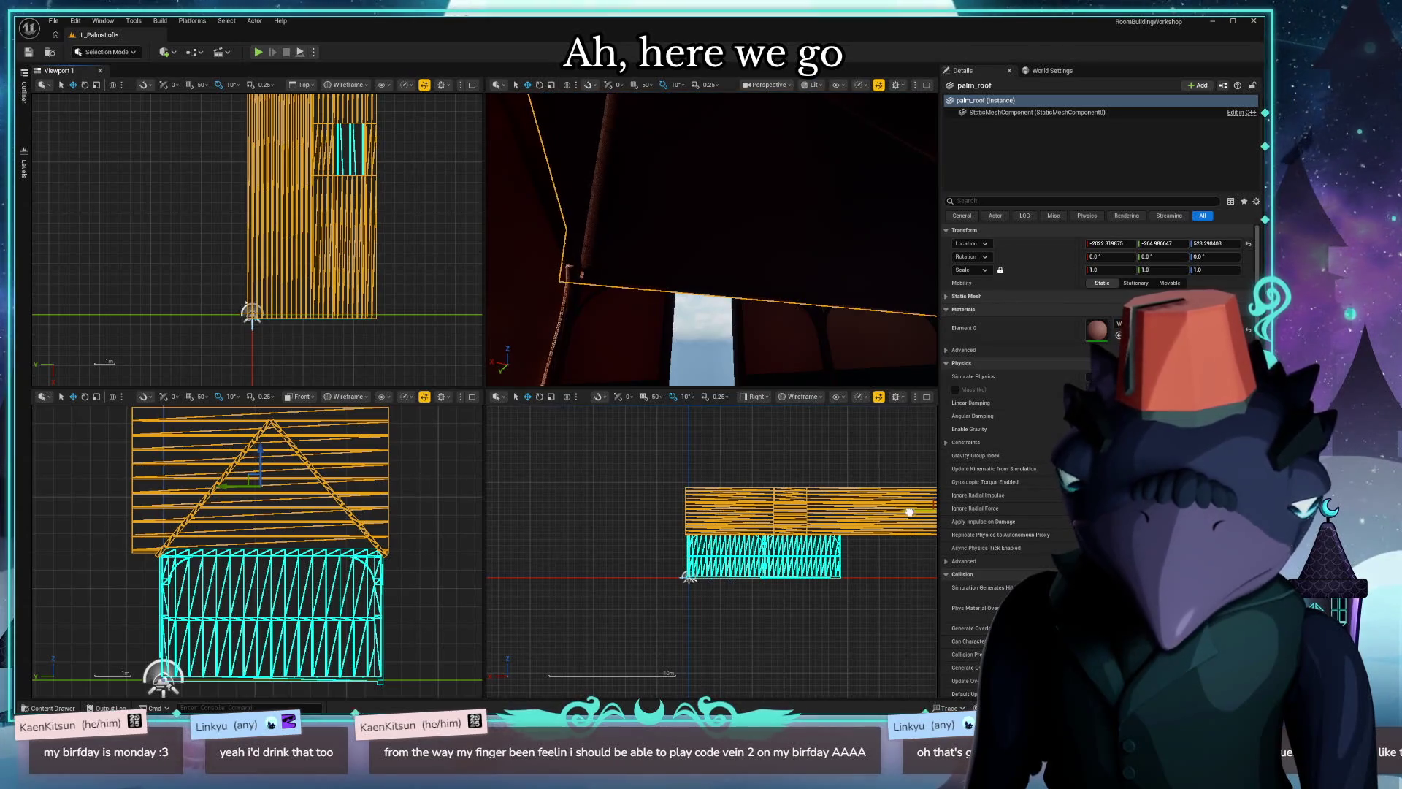
key(Escape)
Fly through the dark loft interior and around the outside to check the roof, then head back to Blender.
right_drag(786, 372, 787, 372)
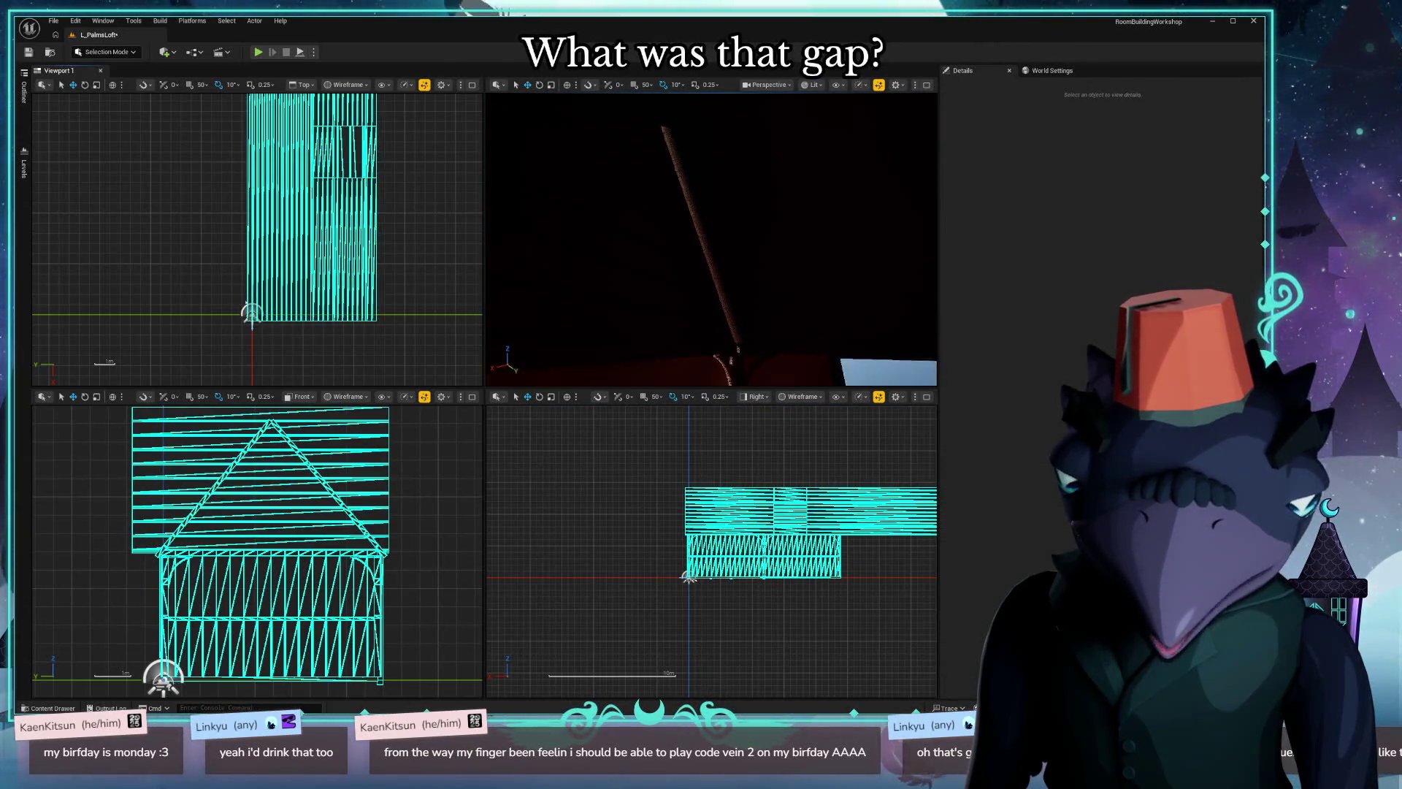
right_drag(712, 241, 712, 239)
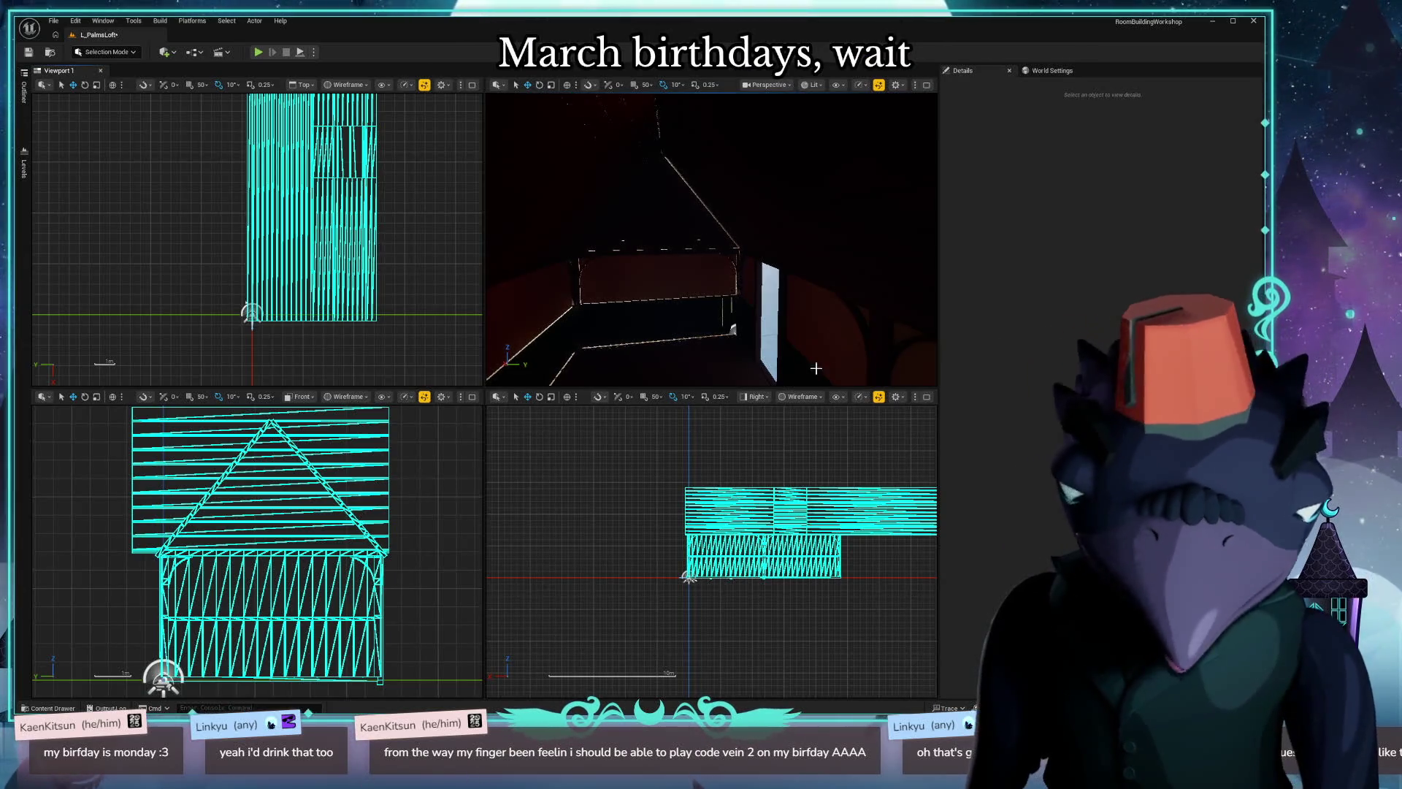
mouse_move(814, 366)
right_down()
mouse_move(712, 274)
mouse_move(810, 274)
right_up()
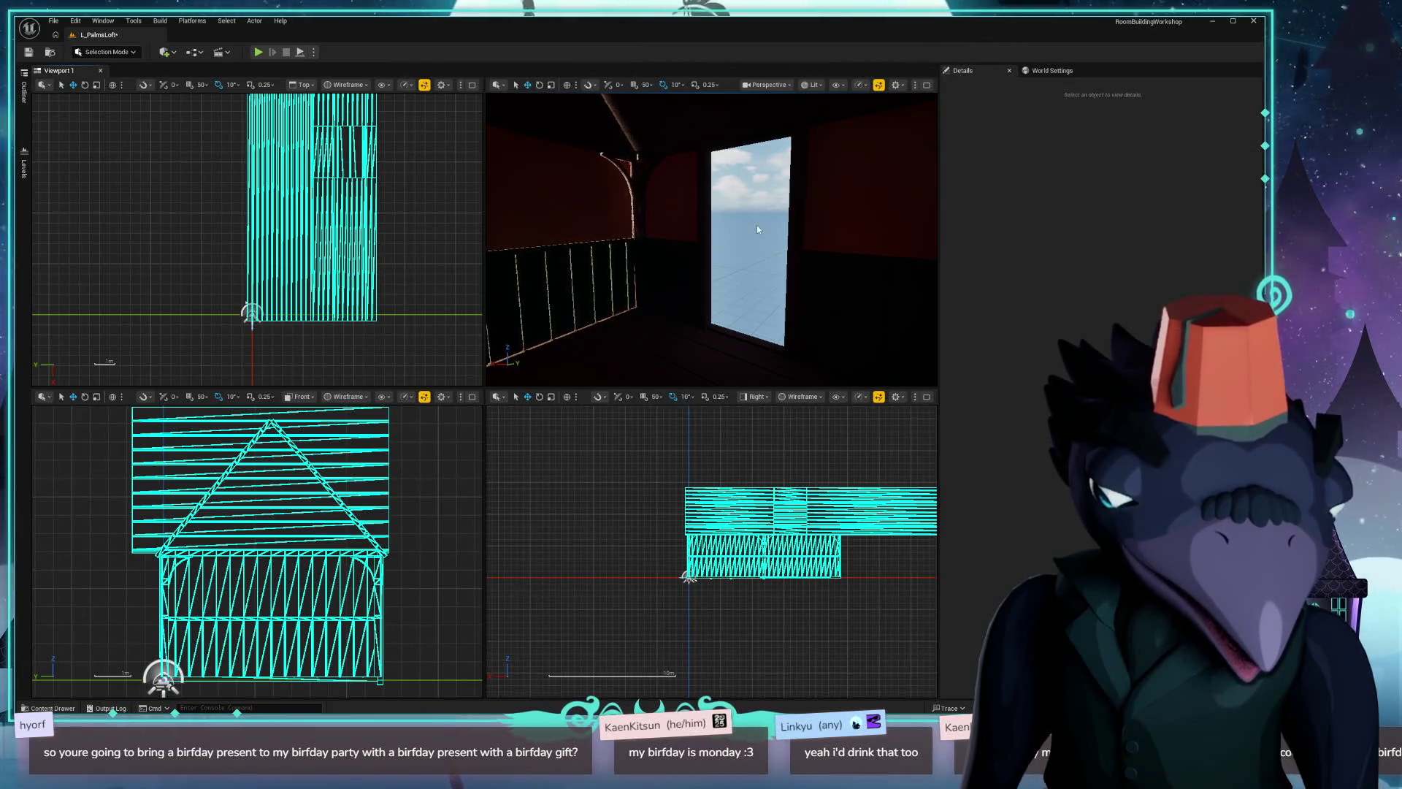
right_drag(734, 226, 734, 226)
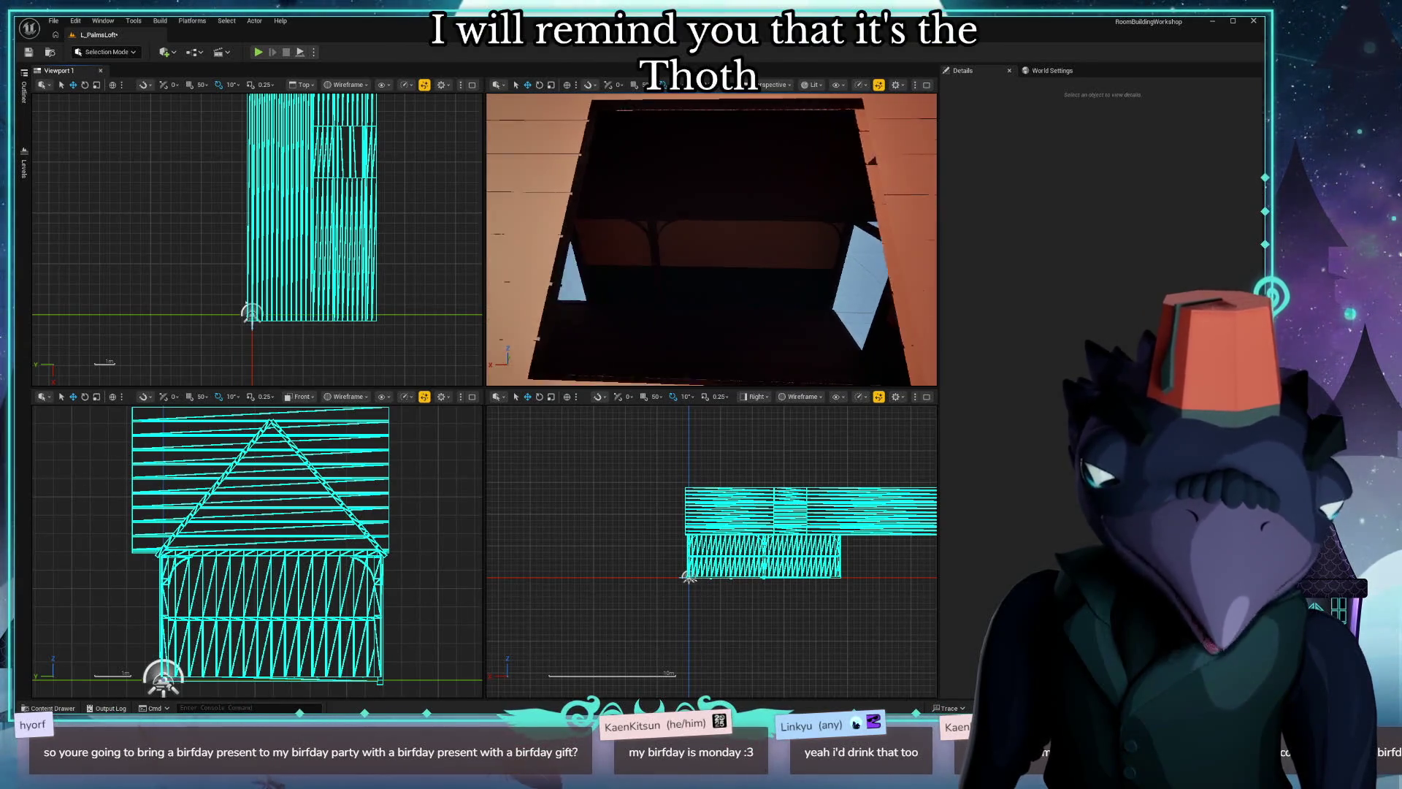
right_drag(733, 226, 734, 227)
key(alt+Tab)
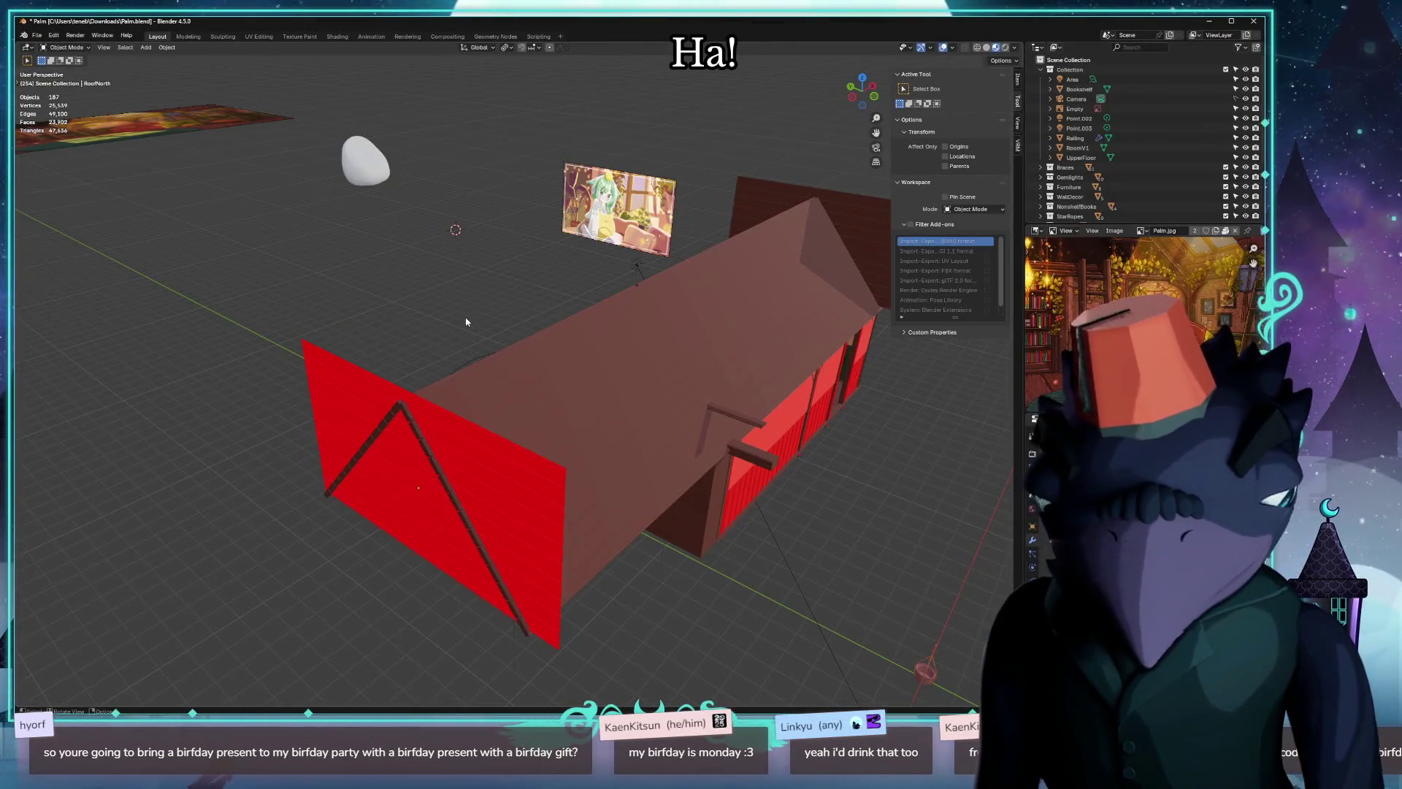
Select the skylight window frame in Blender, briefly comparing against the Unreal room interior.
mouse_move(438, 328)
middle_down()
mouse_move(547, 224)
mouse_move(626, 305)
mouse_move(497, 451)
middle_up()
click(547, 225)
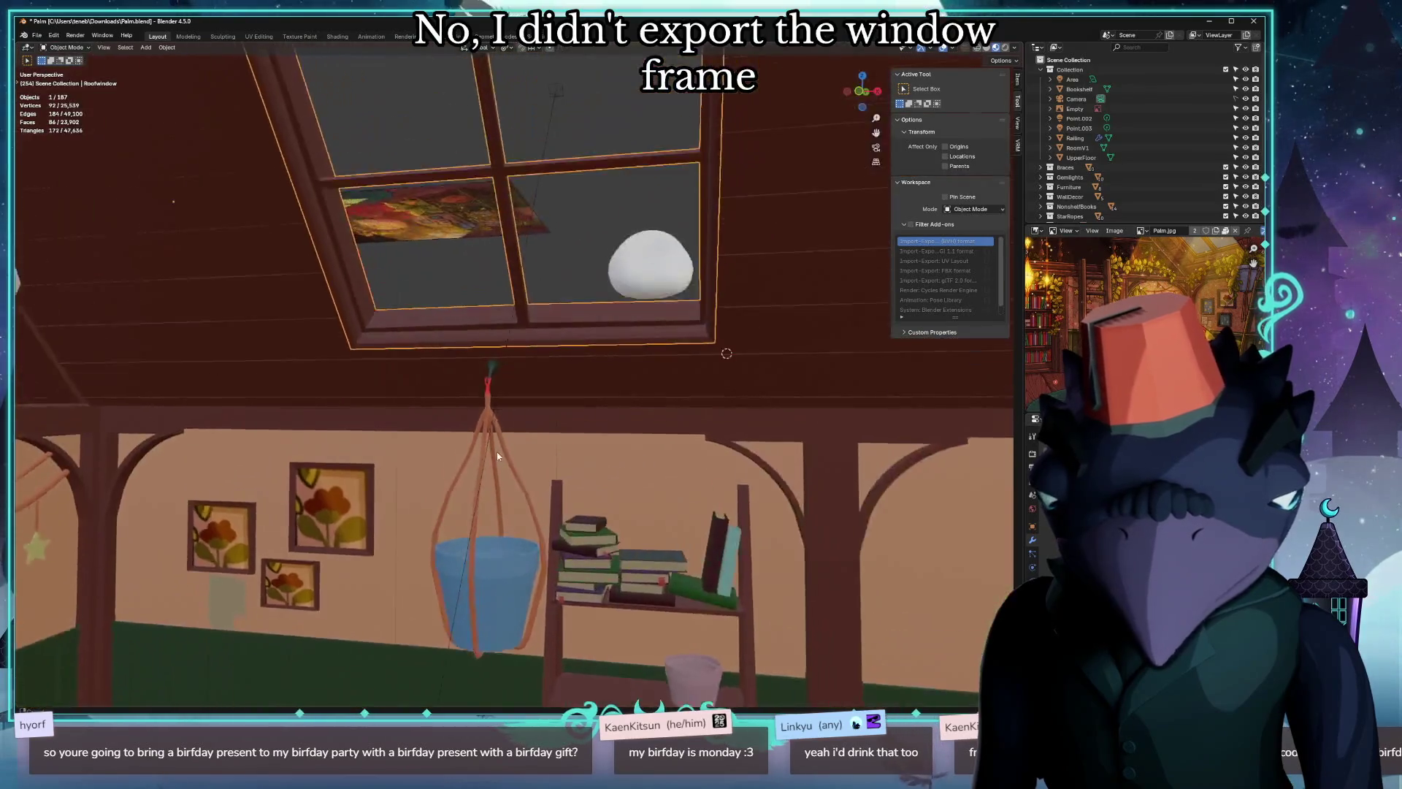
mouse_move(683, 387)
middle_down()
mouse_move(388, 505)
mouse_move(411, 513)
middle_up()
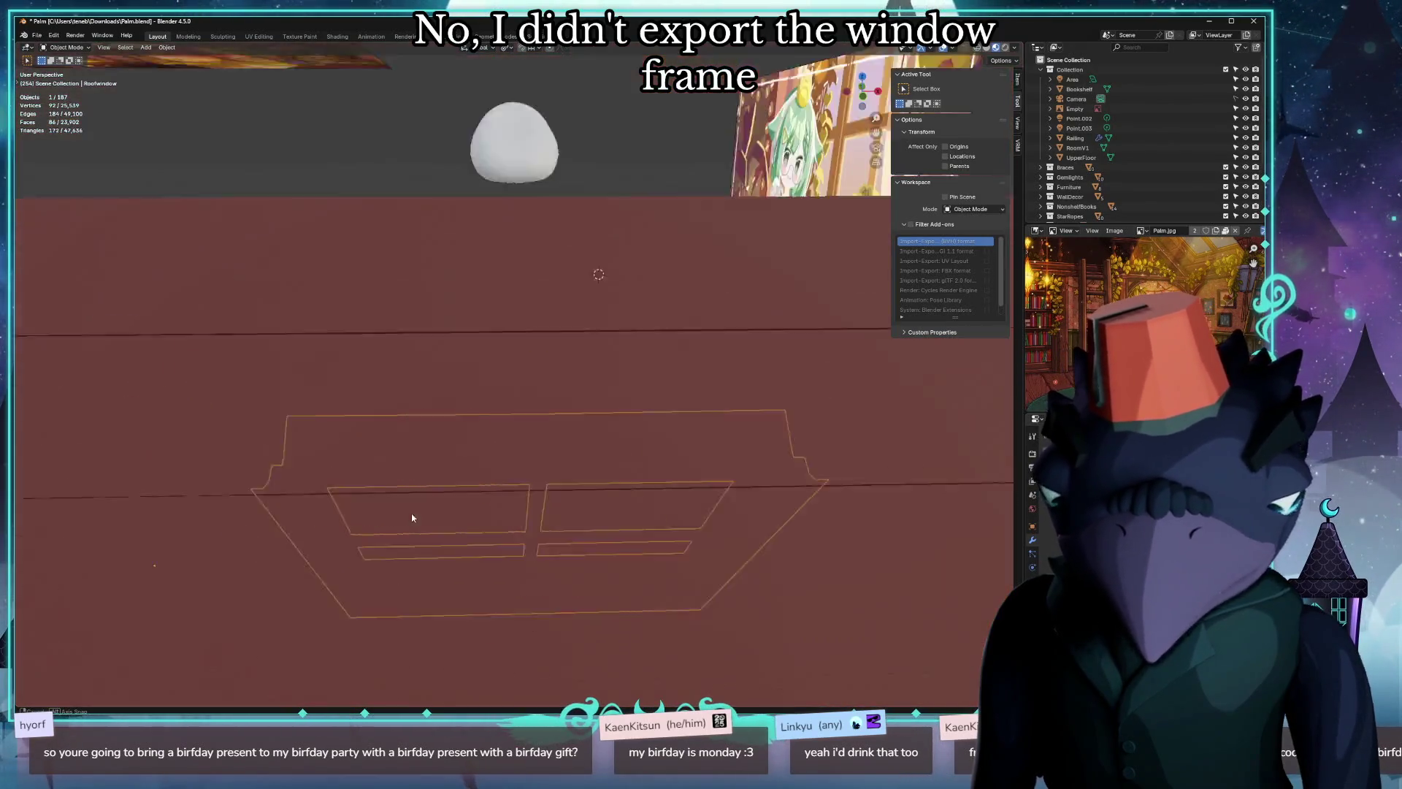
key(alt+Tab)
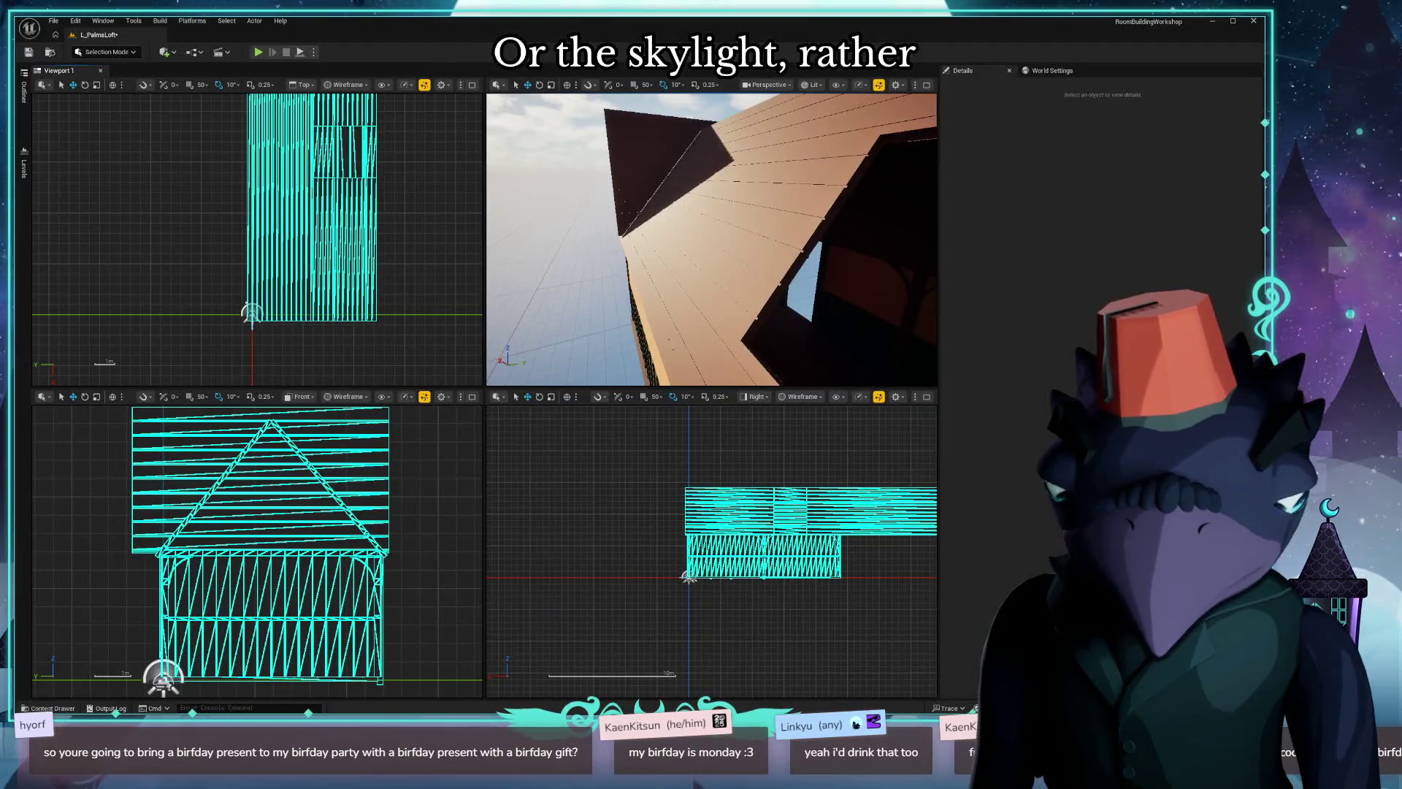
right_drag(560, 244, 559, 243)
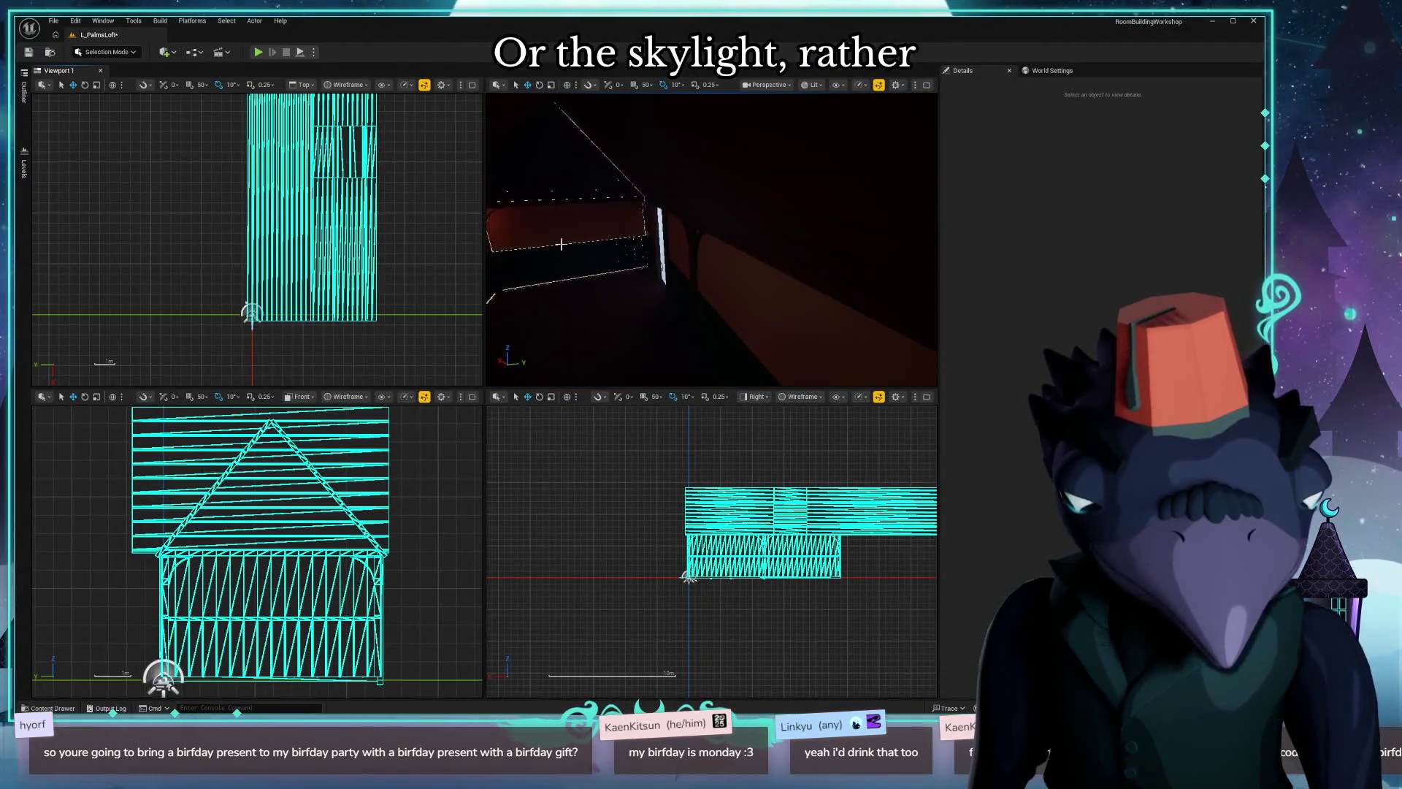
key(alt+Tab)
mouse_move(449, 229)
middle_down()
mouse_move(480, 217)
mouse_move(463, 186)
mouse_move(297, 113)
middle_up()
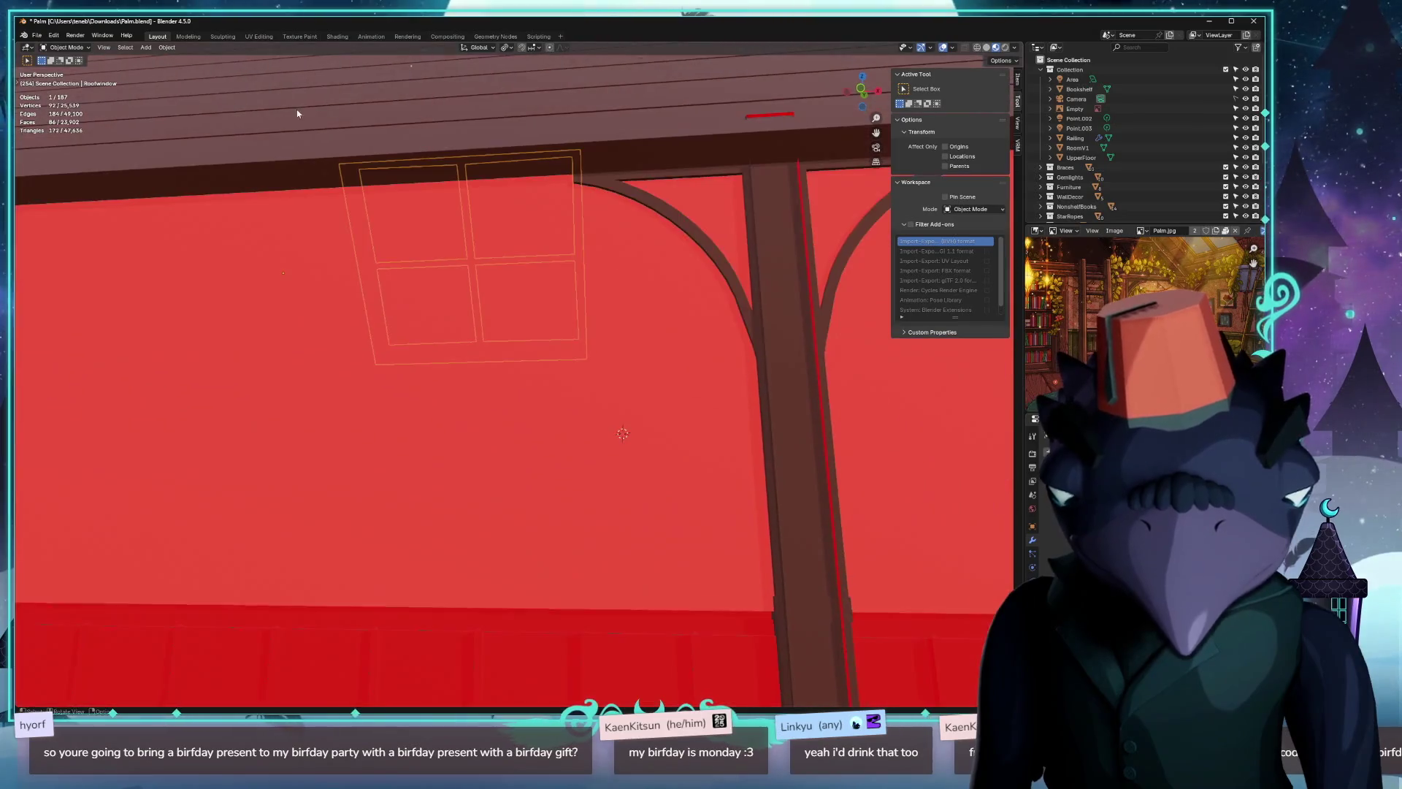
Clear the window frame's location to the world origin (Alt+G) and frame the view on it.
click(36, 35)
middle_drag(253, 166, 406, 143)
key(alt+g)
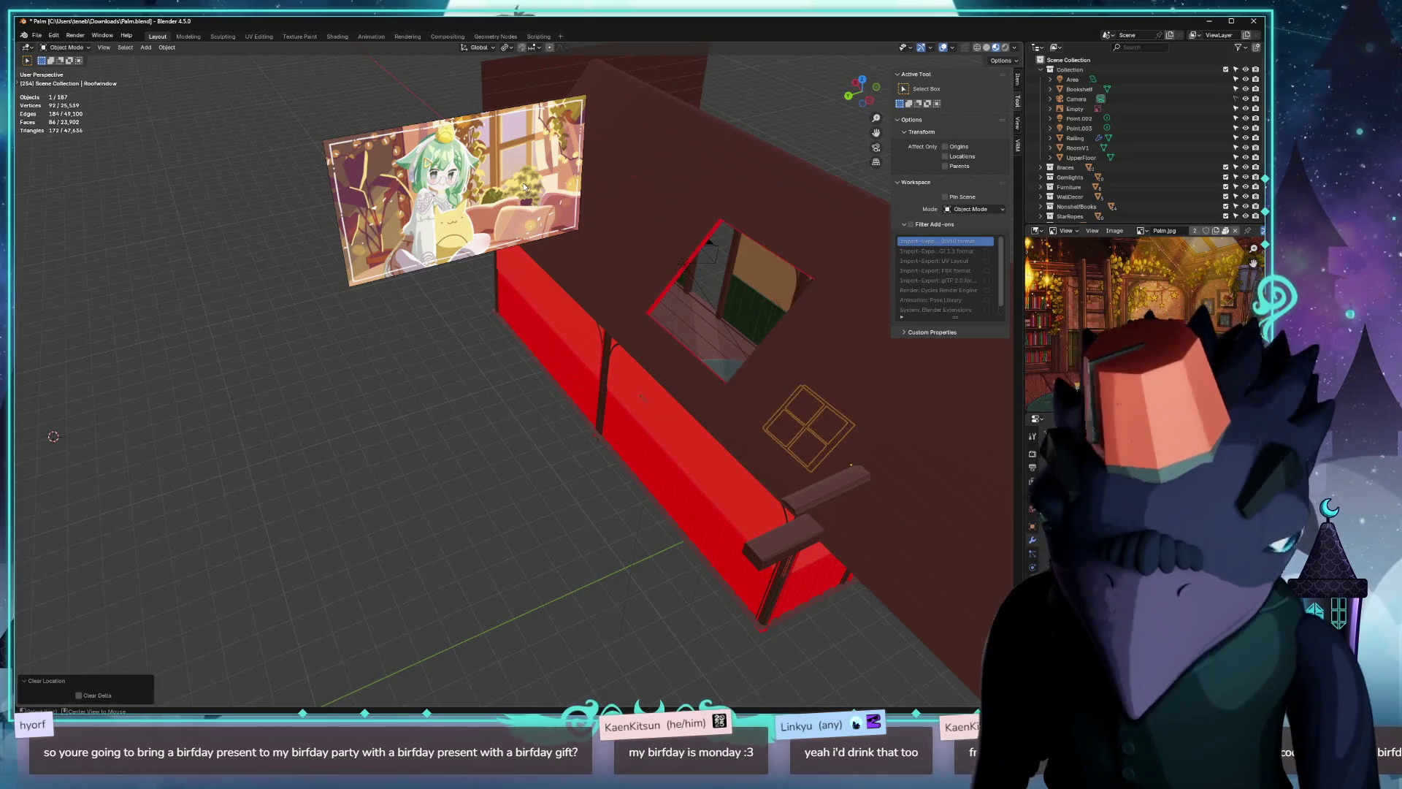
mouse_move(493, 219)
middle_down()
mouse_move(542, 205)
mouse_move(695, 401)
mouse_move(667, 360)
mouse_move(837, 378)
mouse_move(355, 376)
middle_up()
key(KP_Decimal)
scroll(542, 204, down, 5)
scroll(650, 364, up, 3)
scroll(354, 375, down, 3)
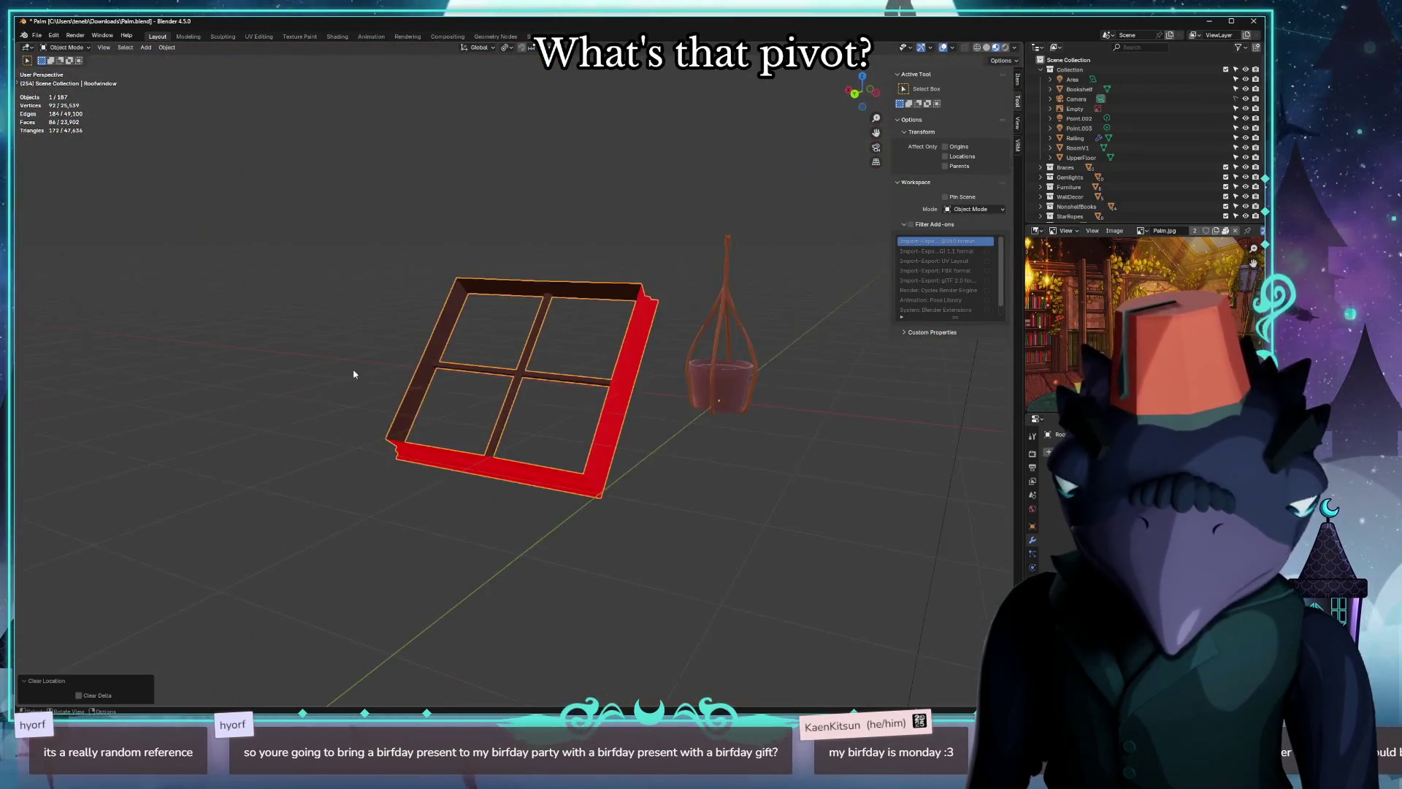
scroll(354, 375, down, 4)
With Affect Only Origins enabled, move the window frame's origin along X and confirm it.
mouse_move(477, 348)
middle_down()
mouse_move(572, 339)
mouse_move(625, 291)
middle_up()
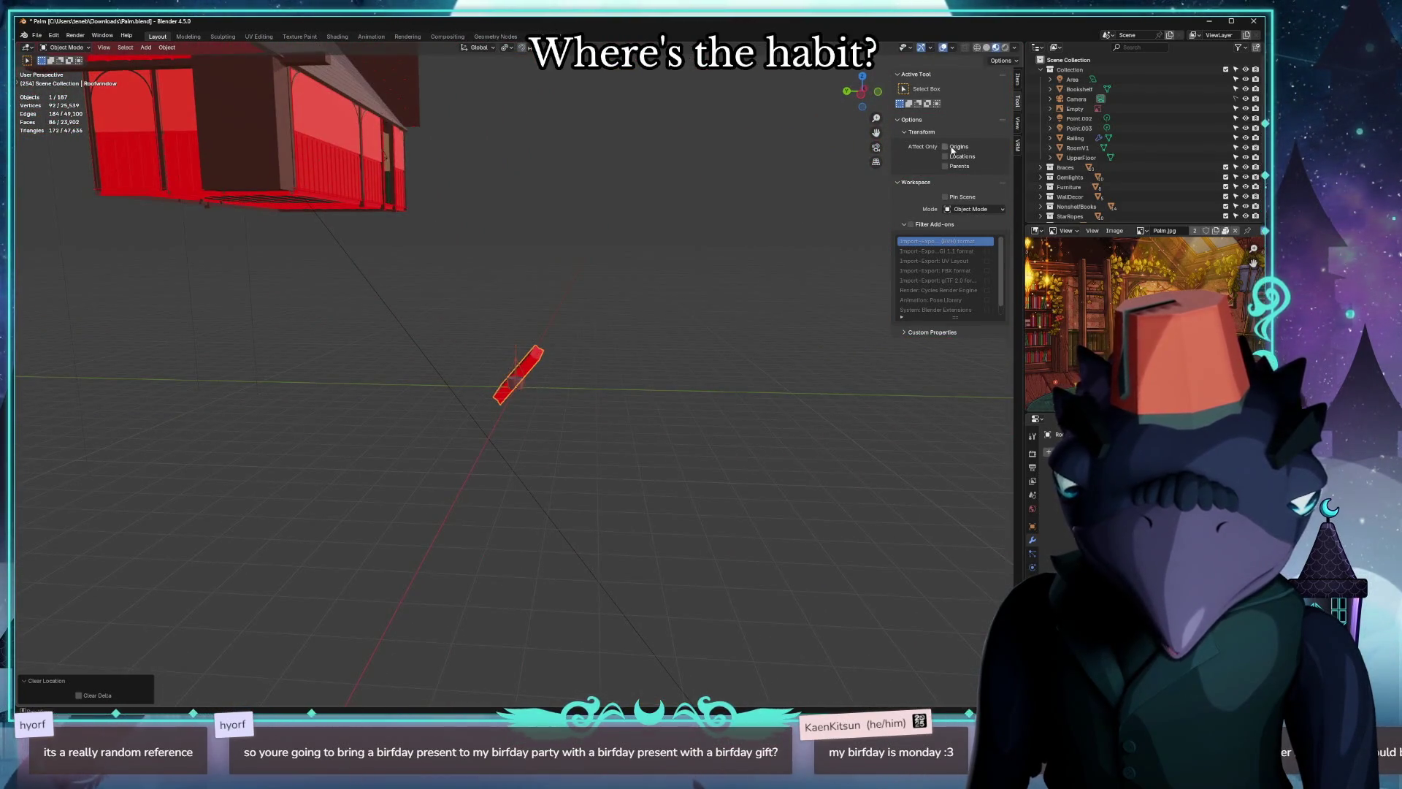
scroll(634, 322, up, 5)
mouse_move(600, 398)
middle_down()
mouse_move(669, 420)
mouse_move(815, 390)
mouse_move(783, 439)
mouse_move(752, 391)
mouse_move(897, 374)
mouse_move(737, 369)
middle_up()
scroll(752, 391, up, 3)
scroll(789, 379, up, 2)
scroll(821, 366, down, 3)
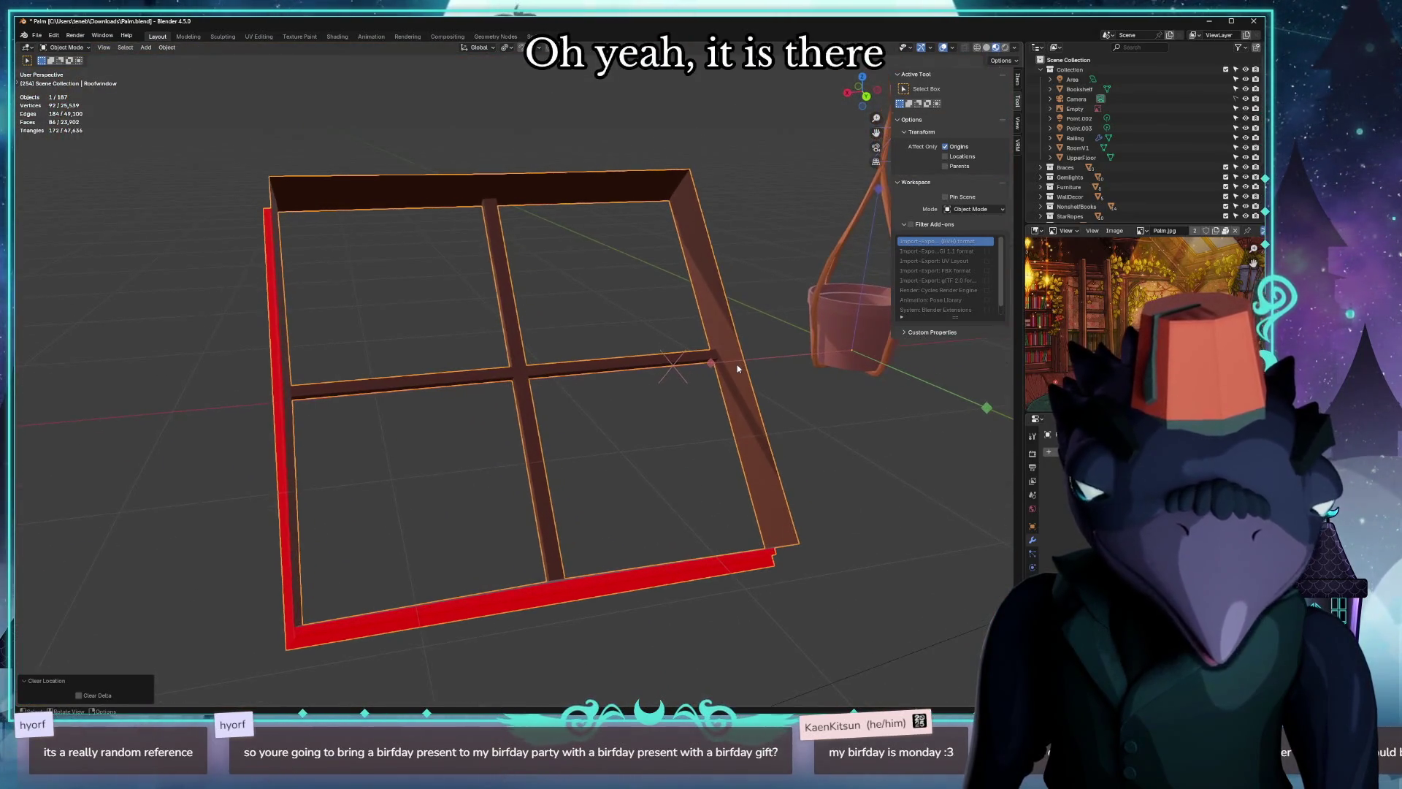
key(g)
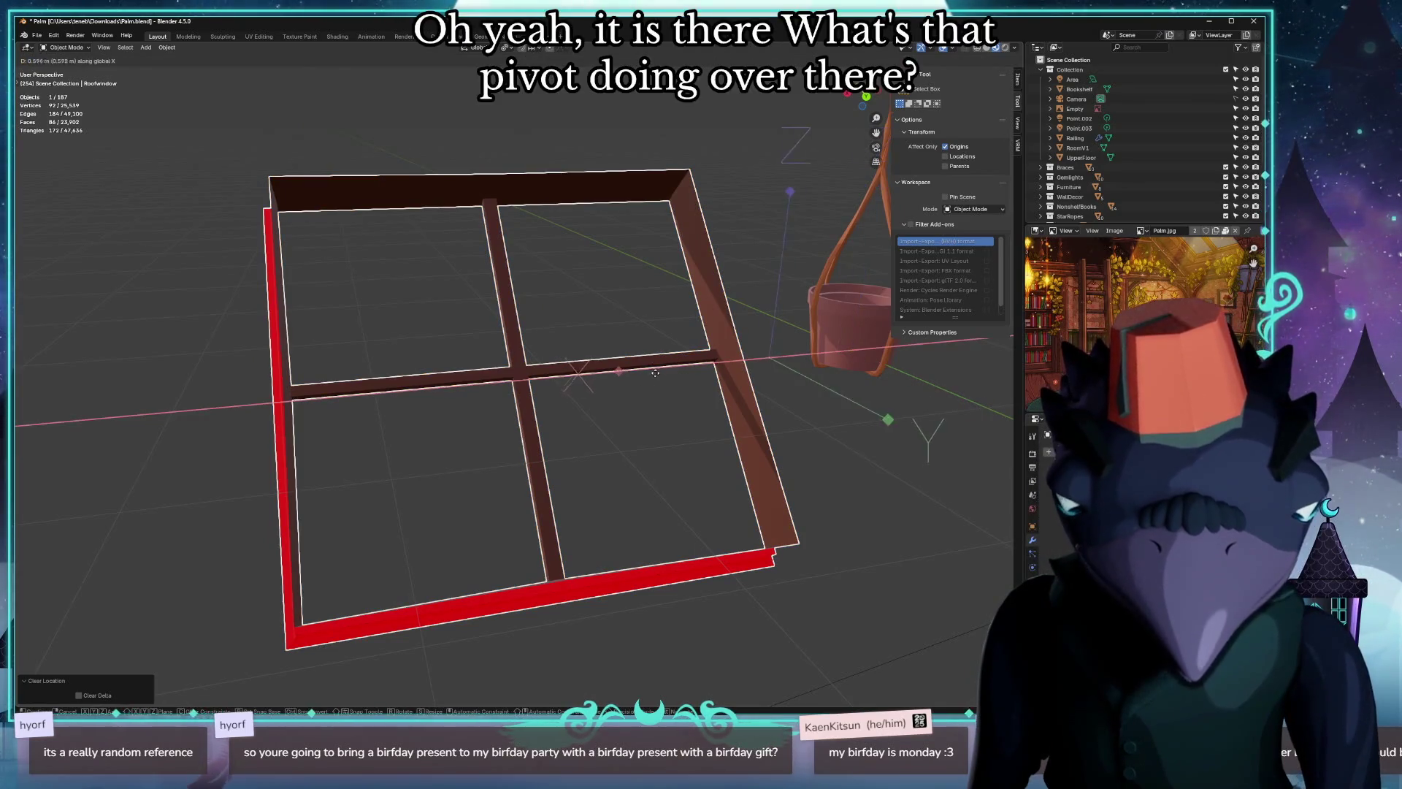
click(403, 382)
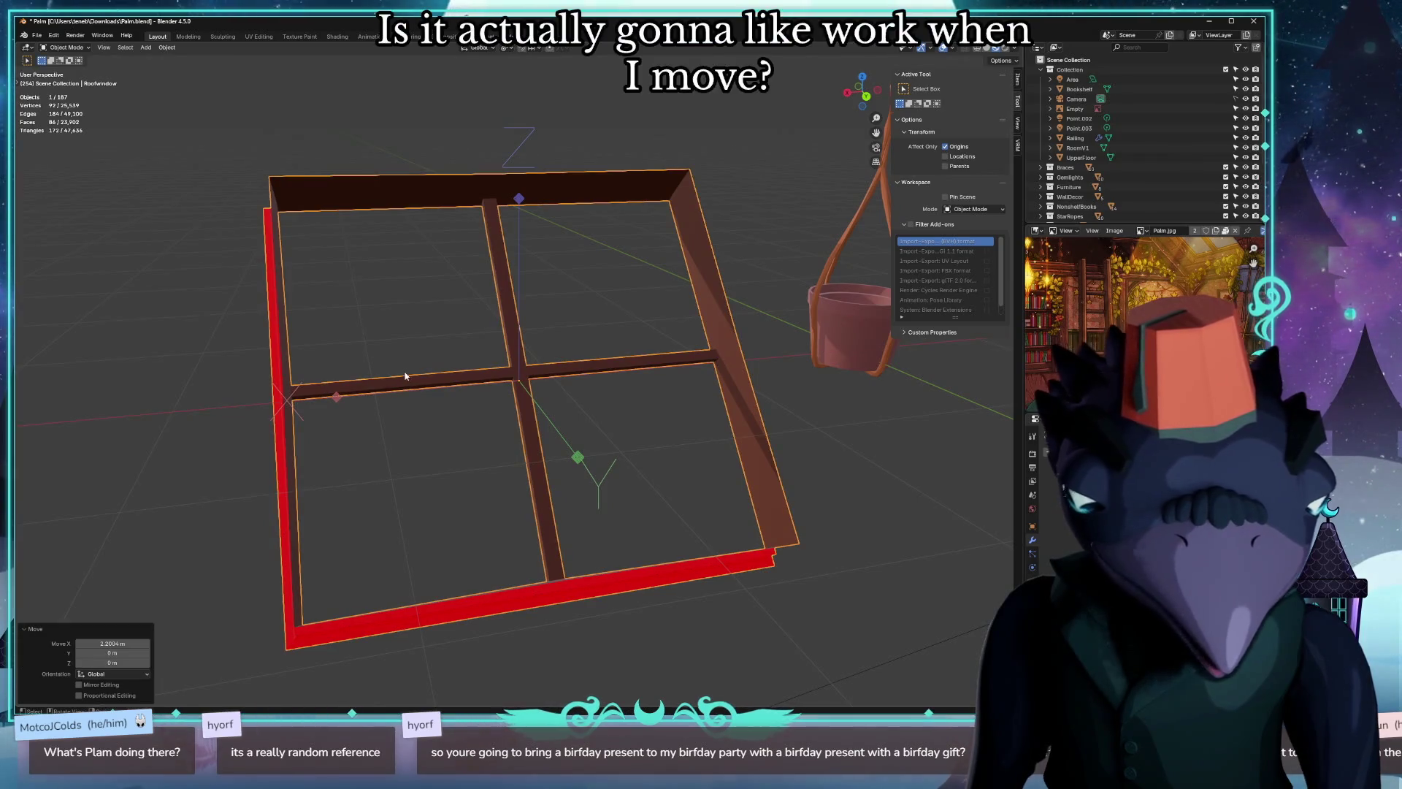
Turn off origin-only transforms so whole objects move again and centre the view on the frame.
mouse_move(381, 318)
middle_down()
mouse_move(687, 246)
mouse_move(20, 258)
mouse_move(322, 295)
middle_up()
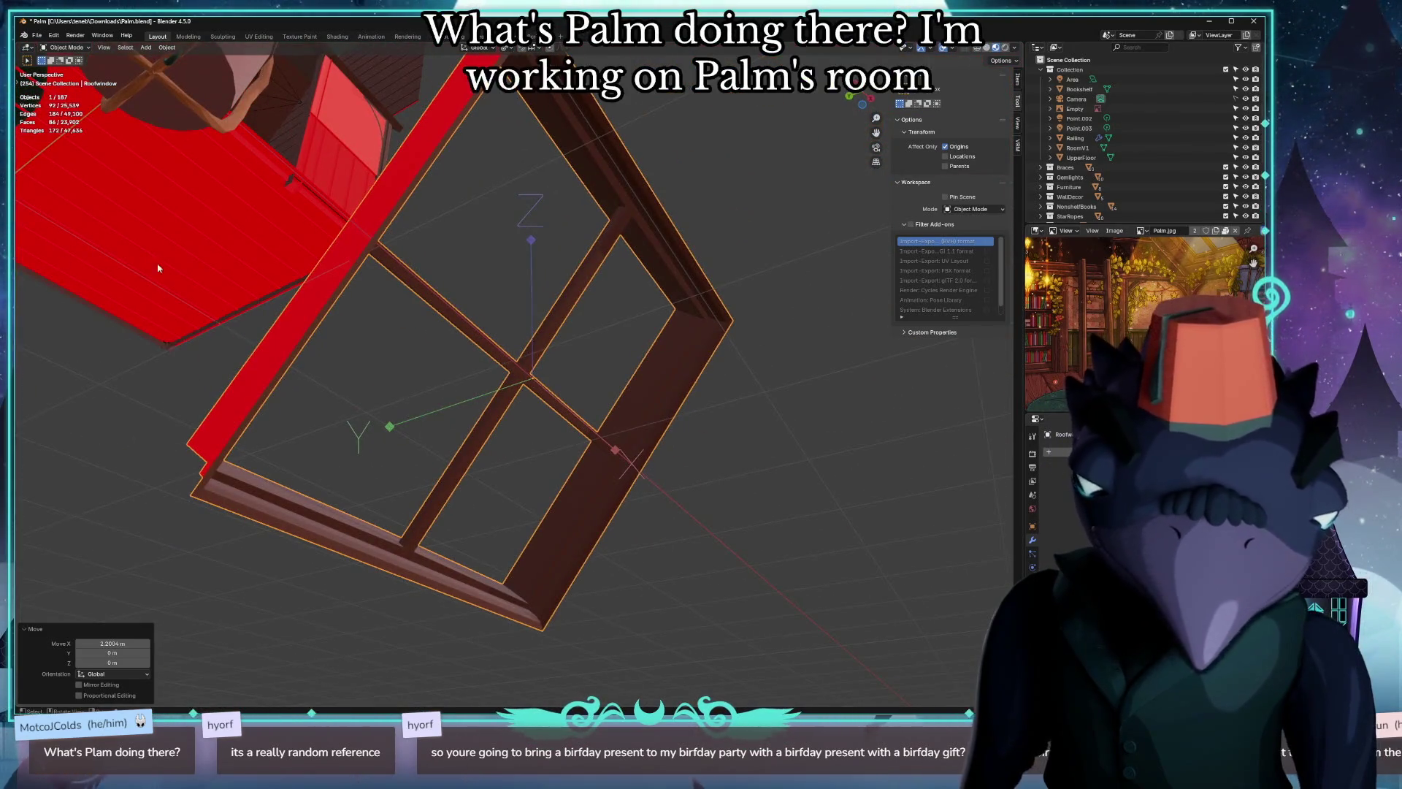
scroll(320, 294, down, 5)
middle_drag(348, 368, 346, 314)
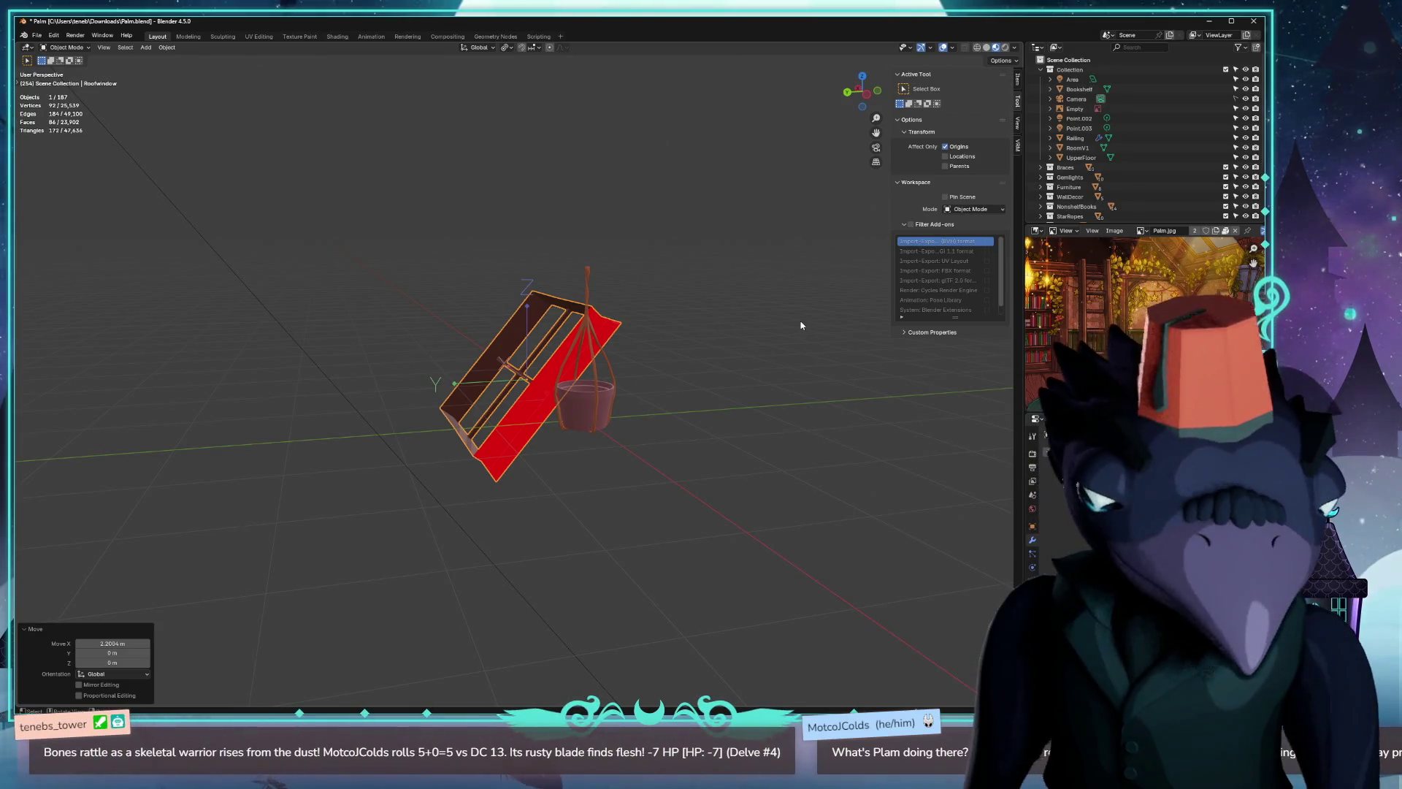
click(946, 146)
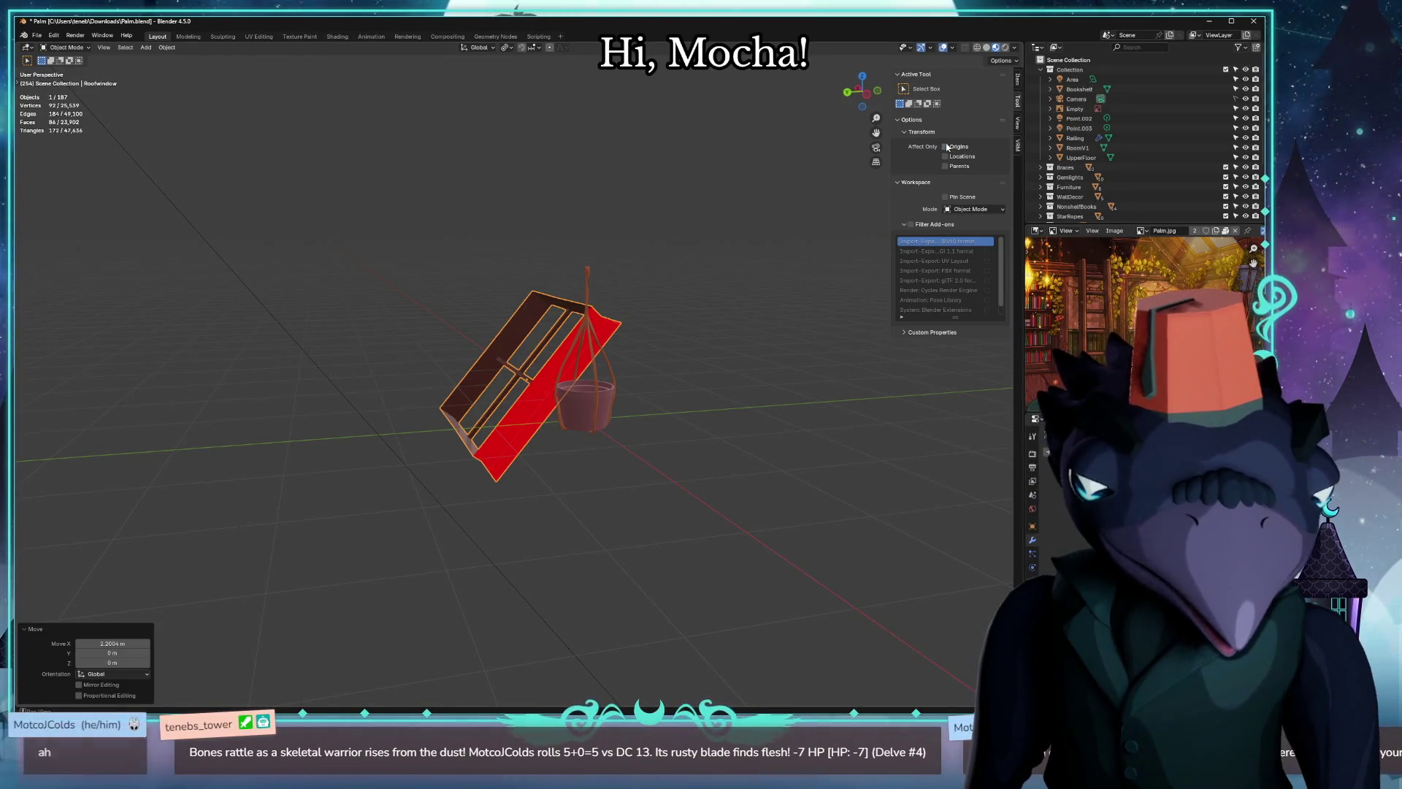
middle_drag(790, 288, 705, 282)
key(KP_Decimal)
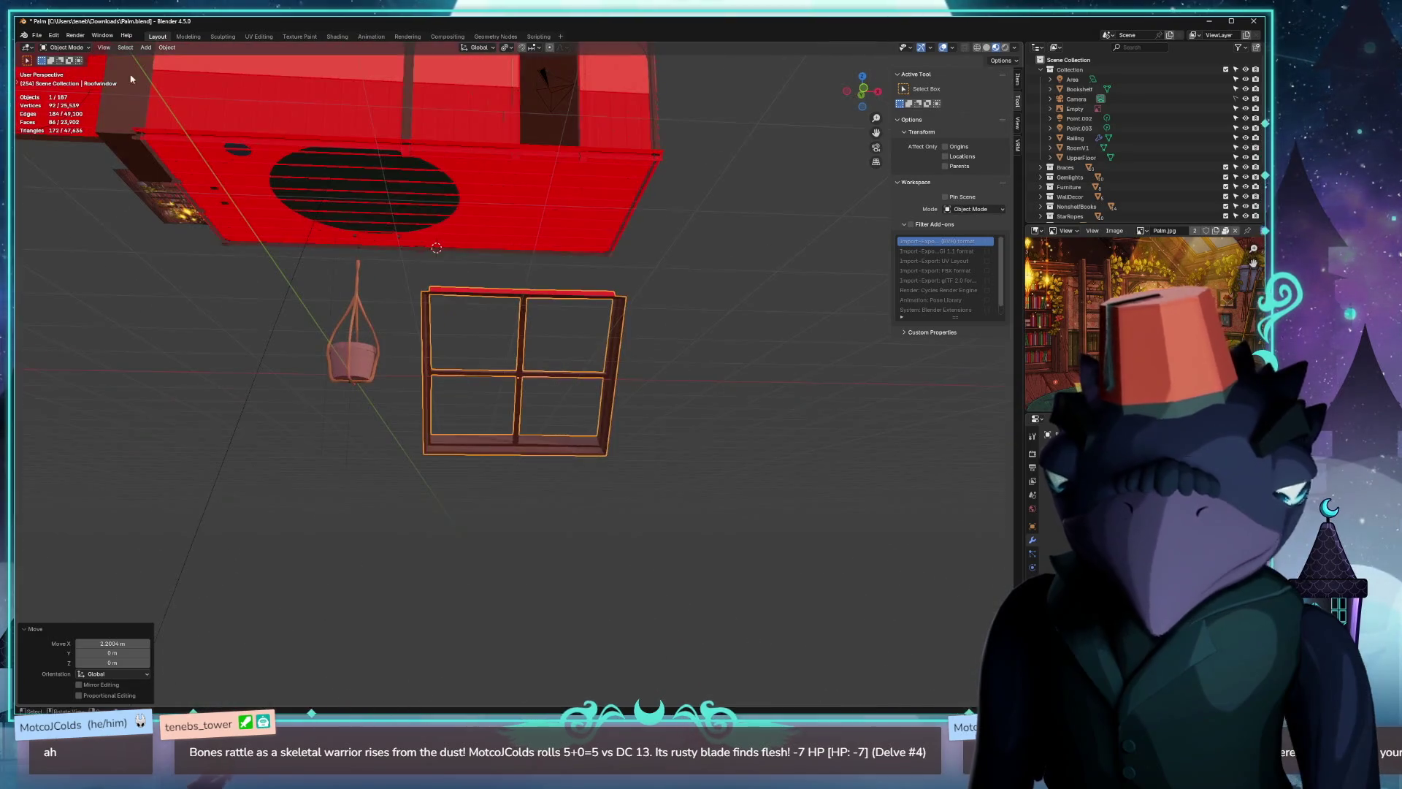
click(37, 35)
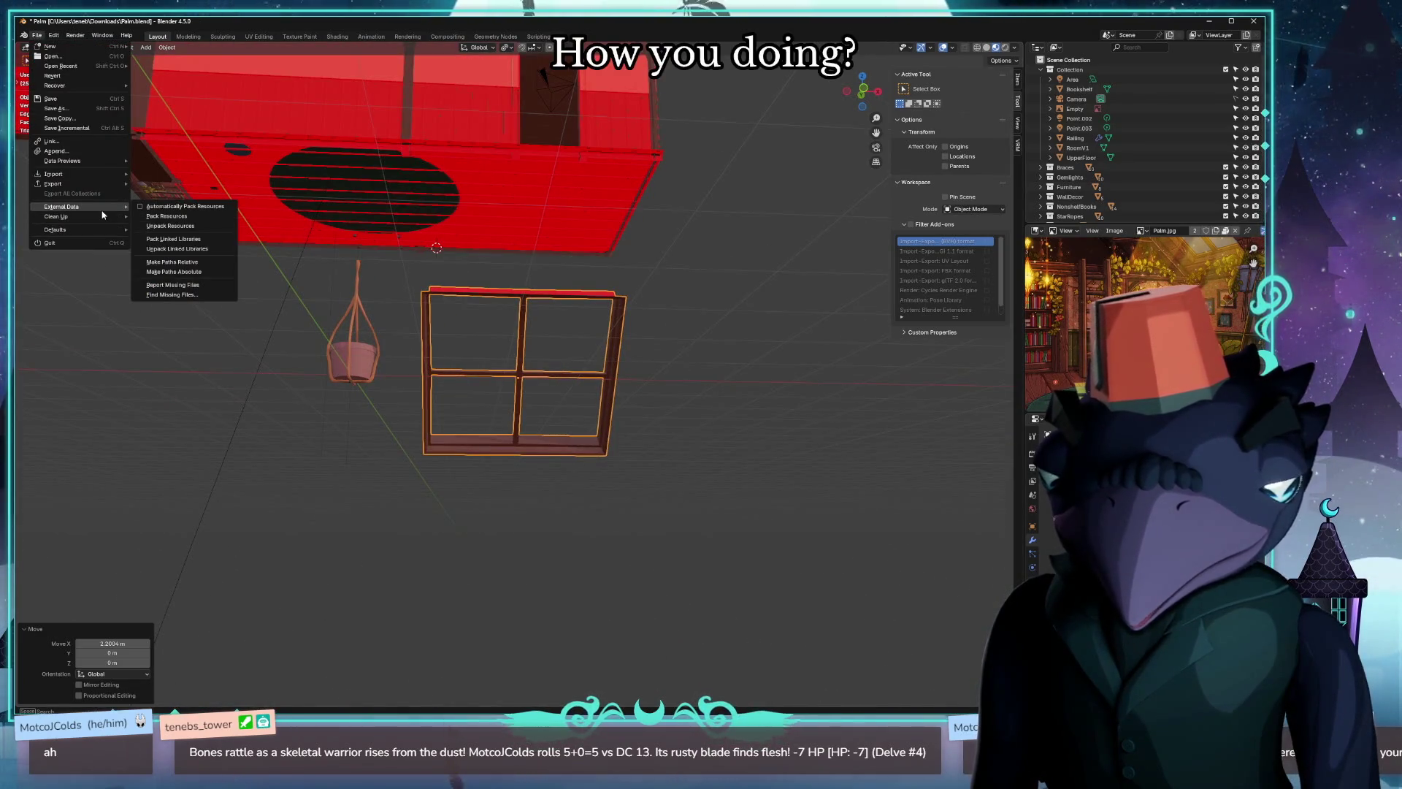
mouse_move(66, 184)
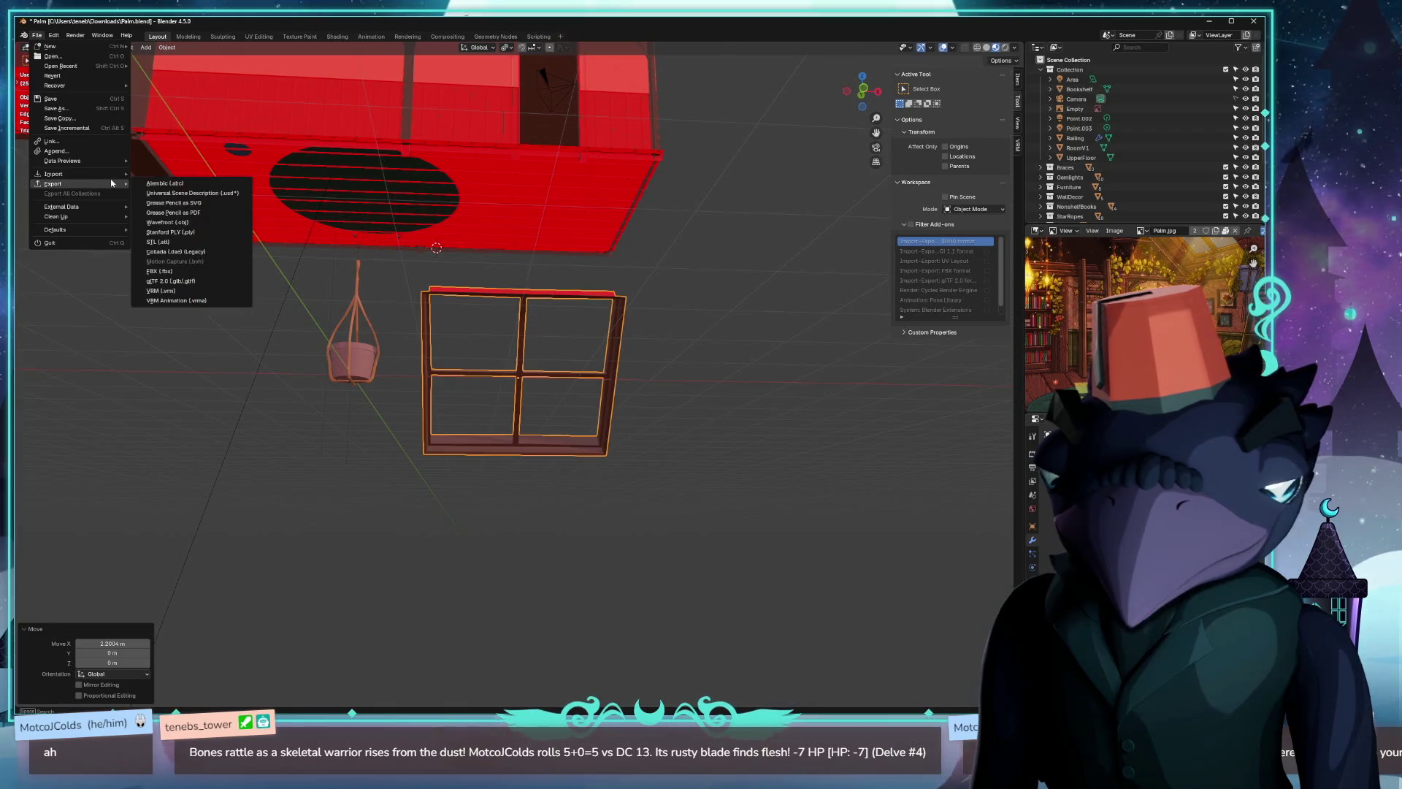
Export the skylight frame as a renamed glTF 2.0 file in the palm folder, undo its last move, and switch to Unreal.
click(174, 282)
click(490, 544)
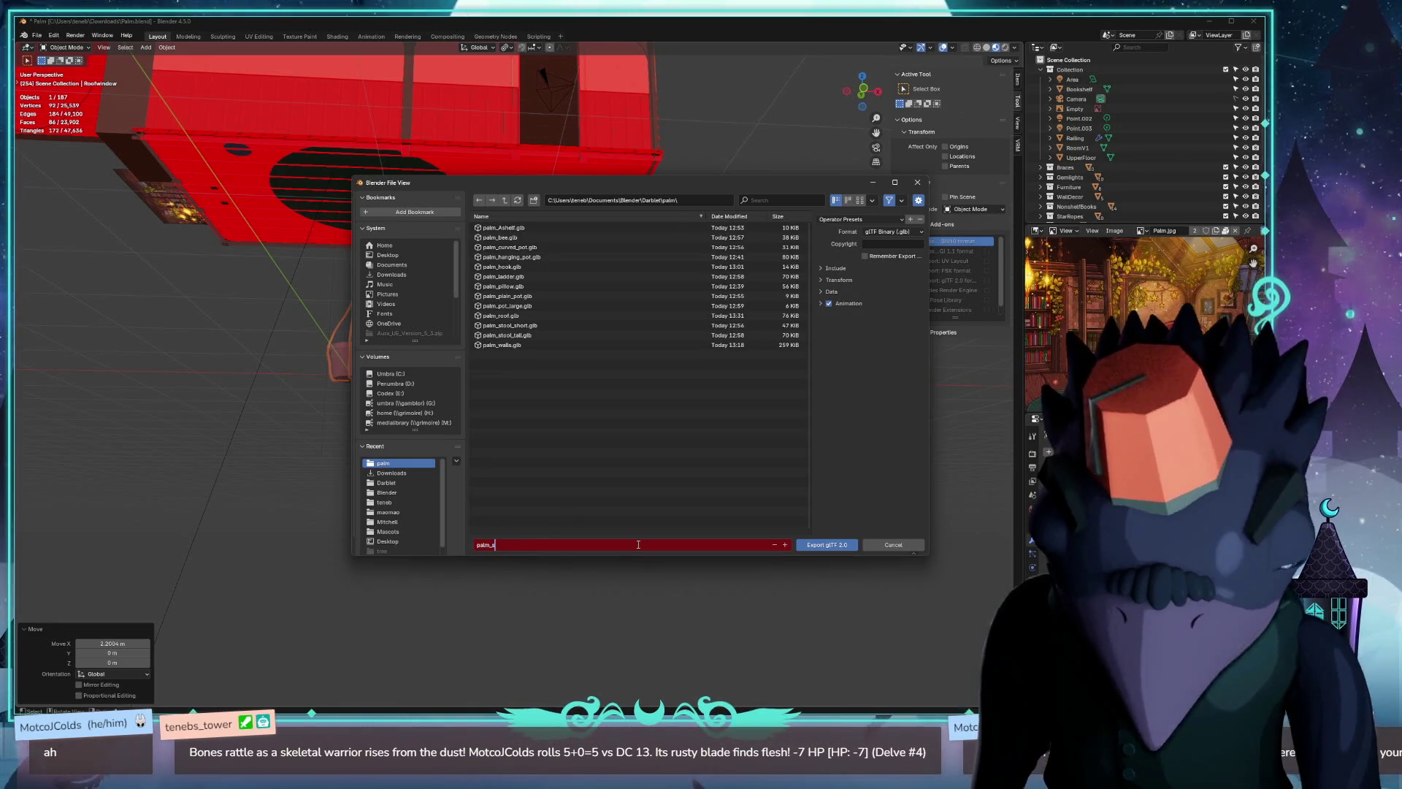
text(window)
key(Return)
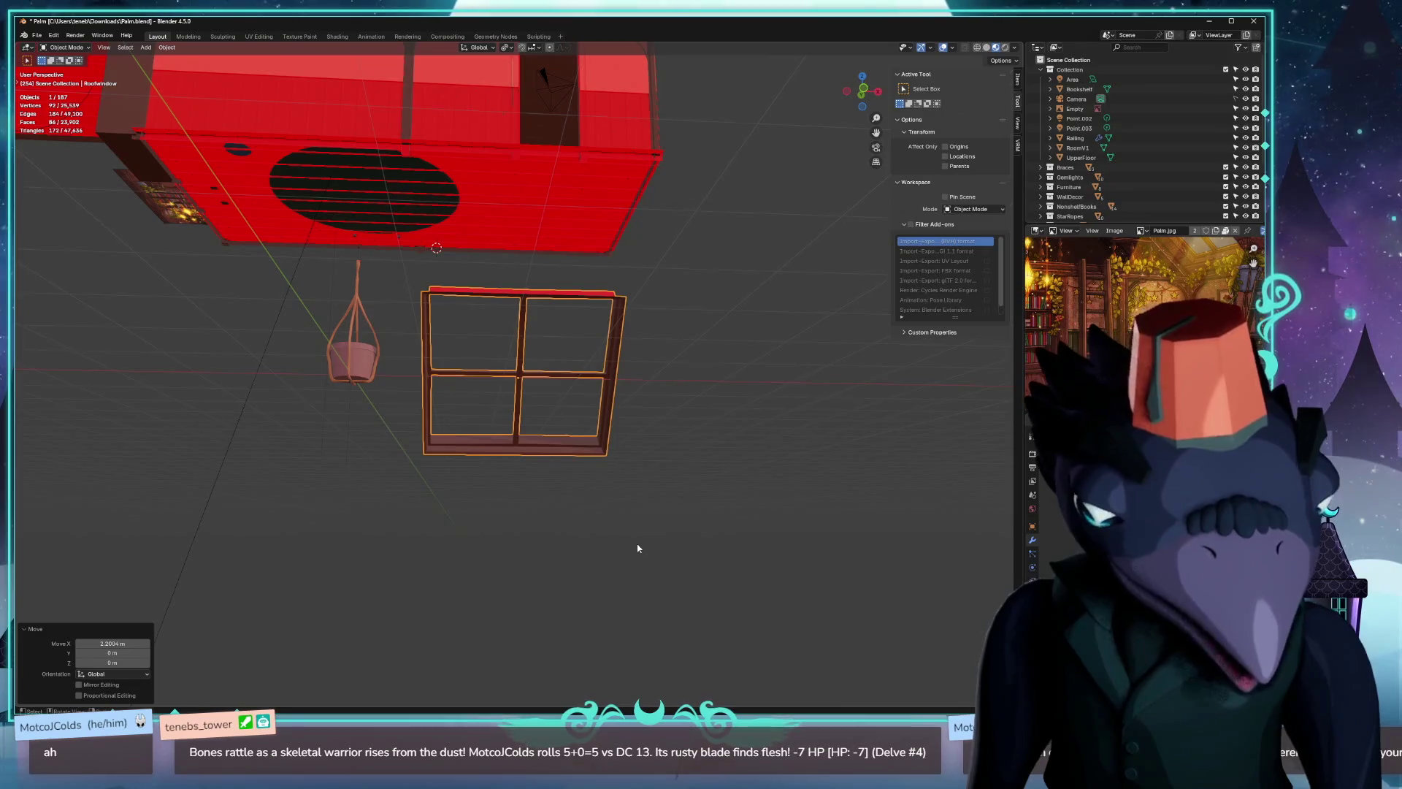
scroll(447, 486, down, 5)
middle_drag(405, 485, 525, 535)
key(ctrl+z)
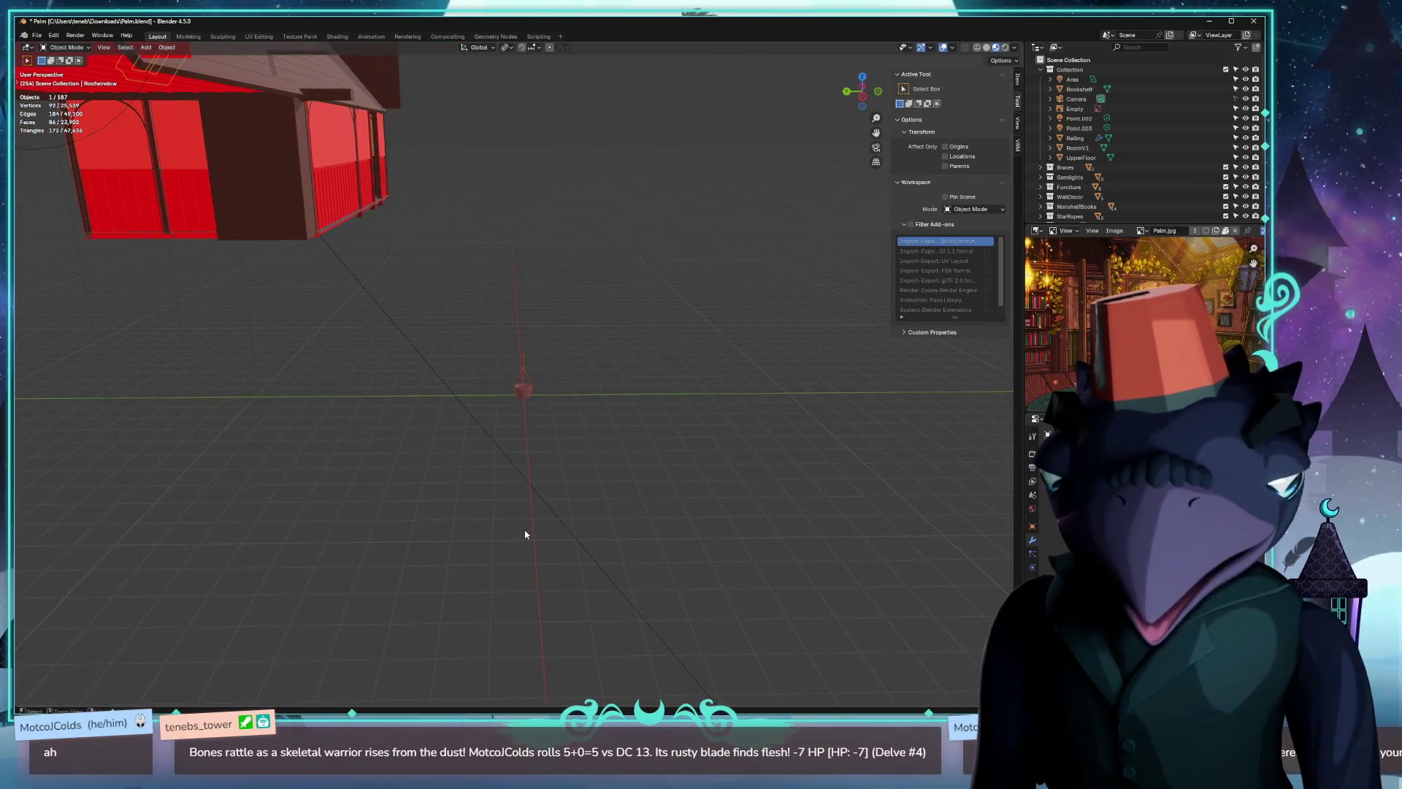
key(alt+Tab)
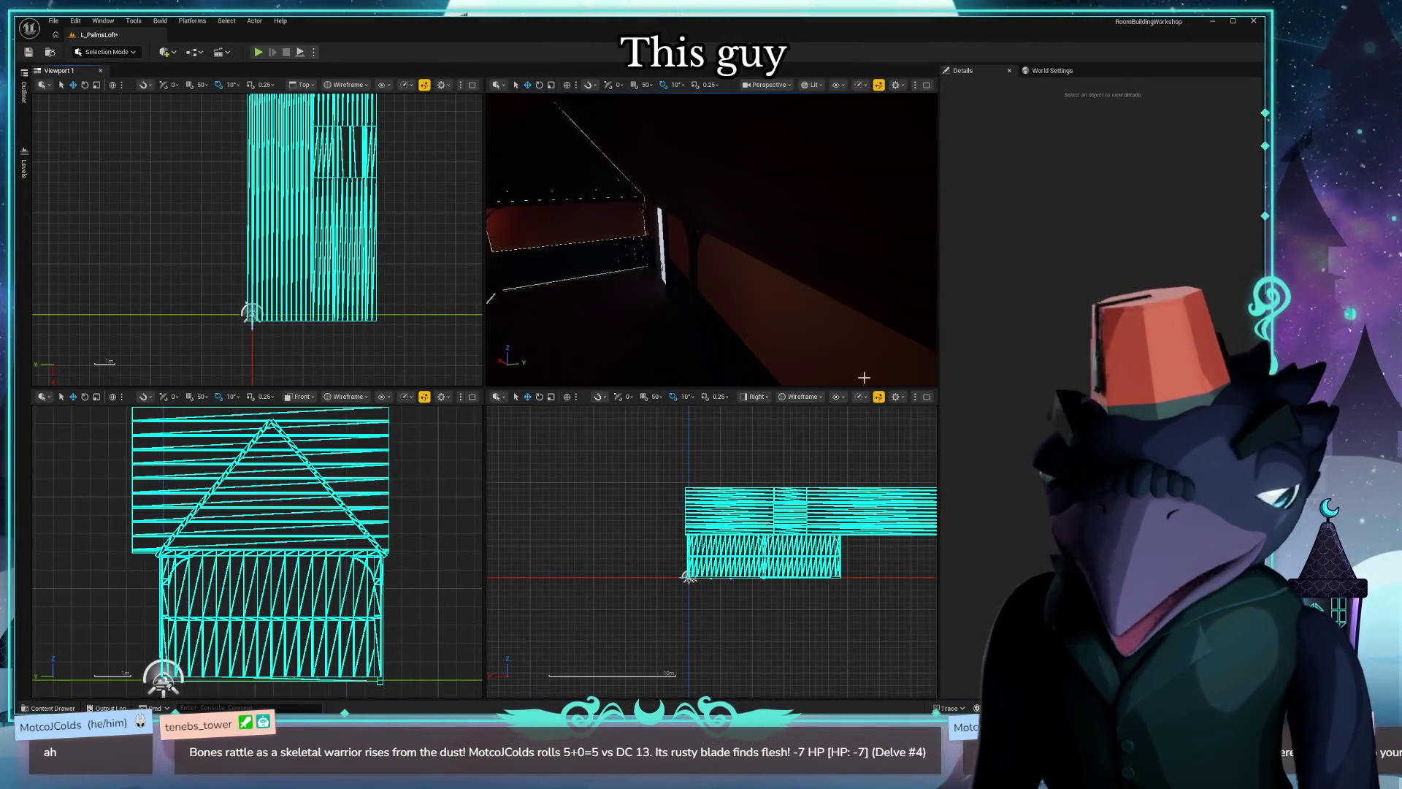
Maximize the perspective viewport, fly outside, switch to unlit shading and bring up the Content Drawer.
click(927, 87)
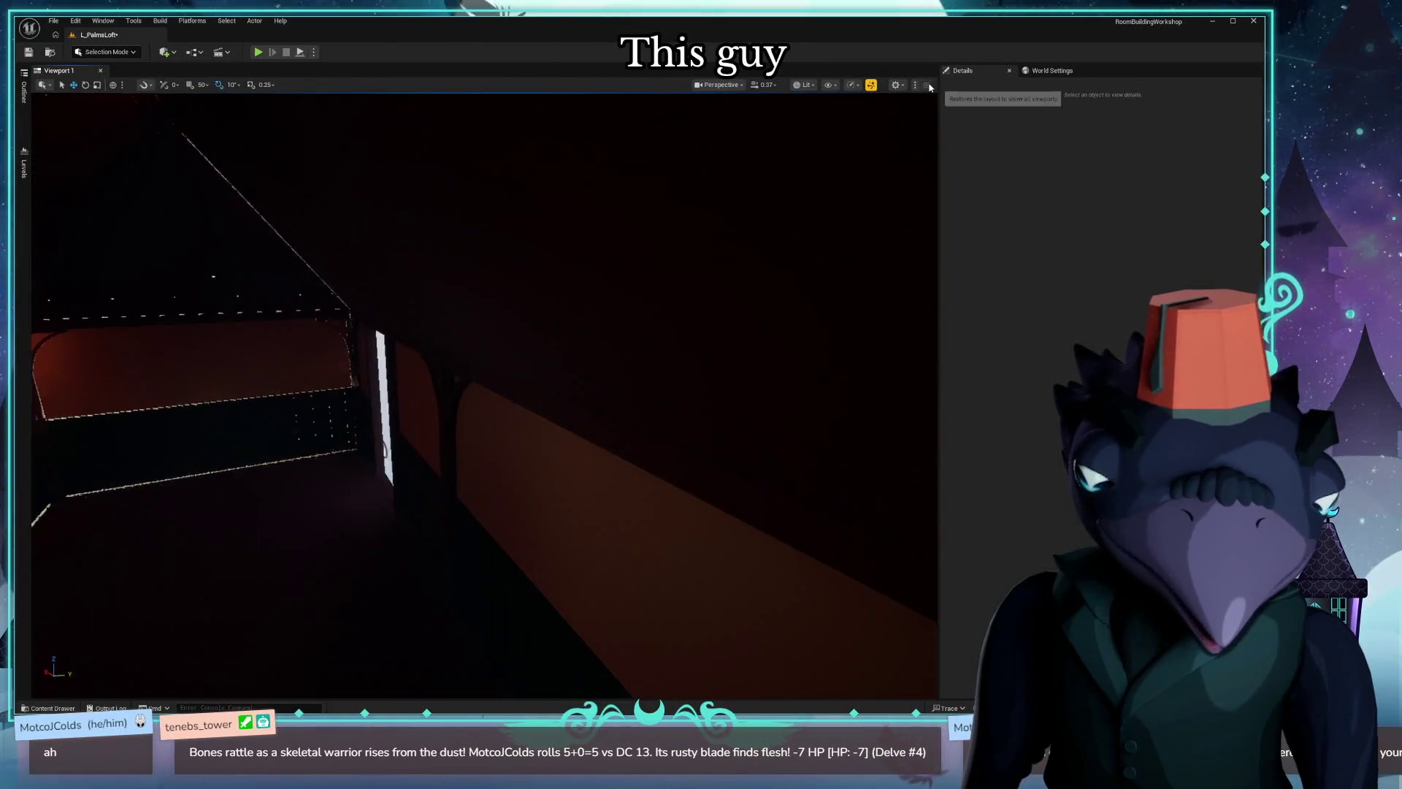
mouse_move(485, 395)
right_down()
mouse_move(484, 329)
mouse_move(533, 375)
mouse_move(398, 382)
right_up()
key(alt+3)
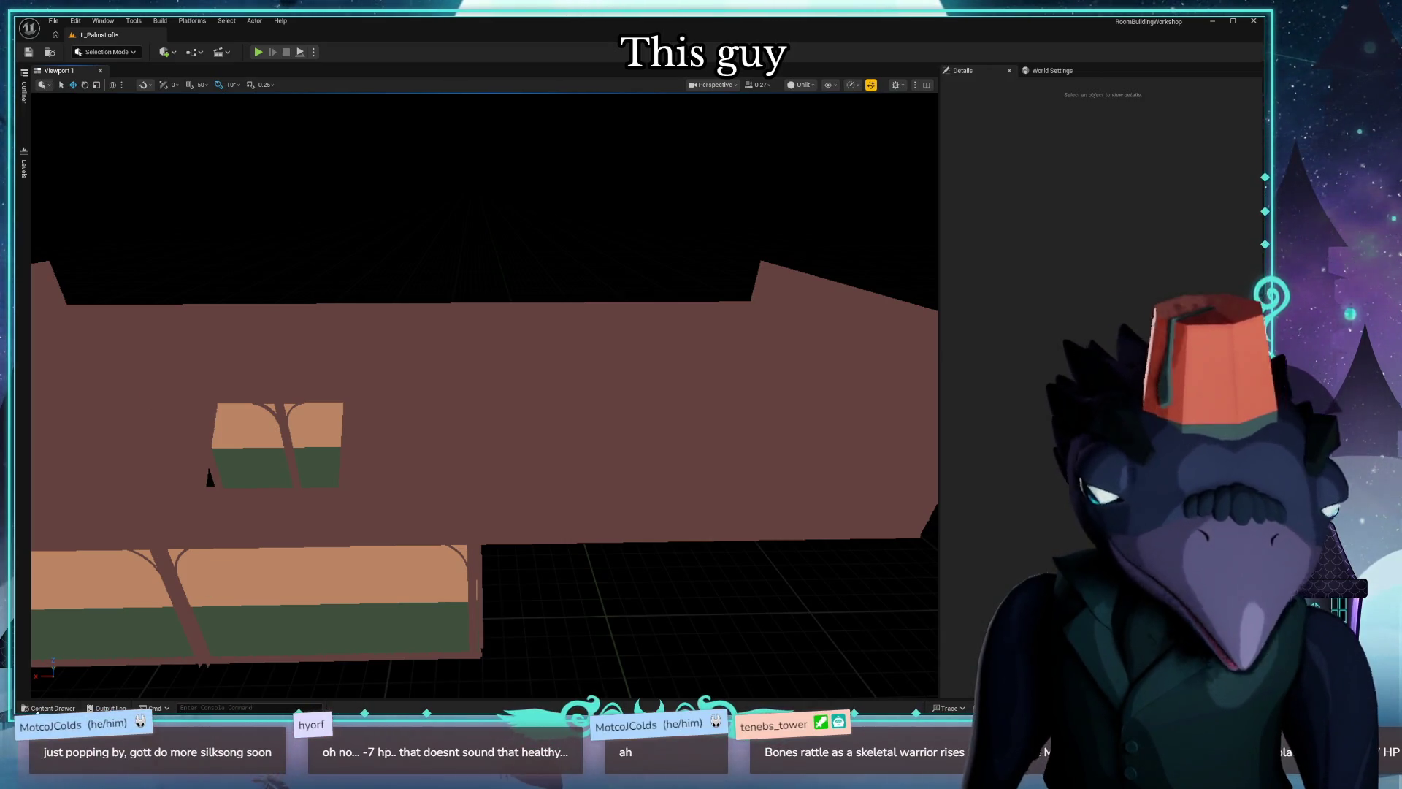
key(ctrl+space)
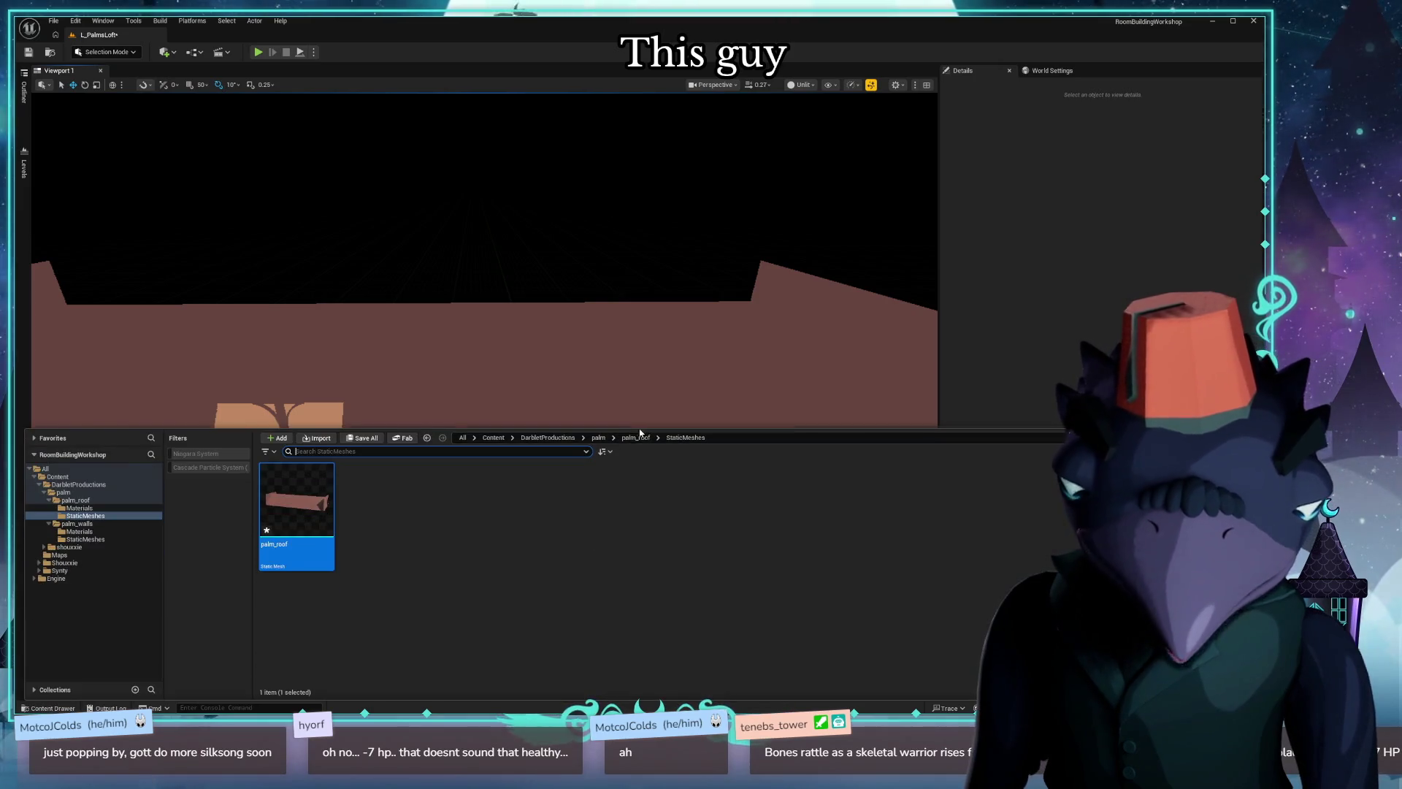
Save all modified assets from the palm folder, skipping the failing asset and acknowledging the warning.
click(597, 436)
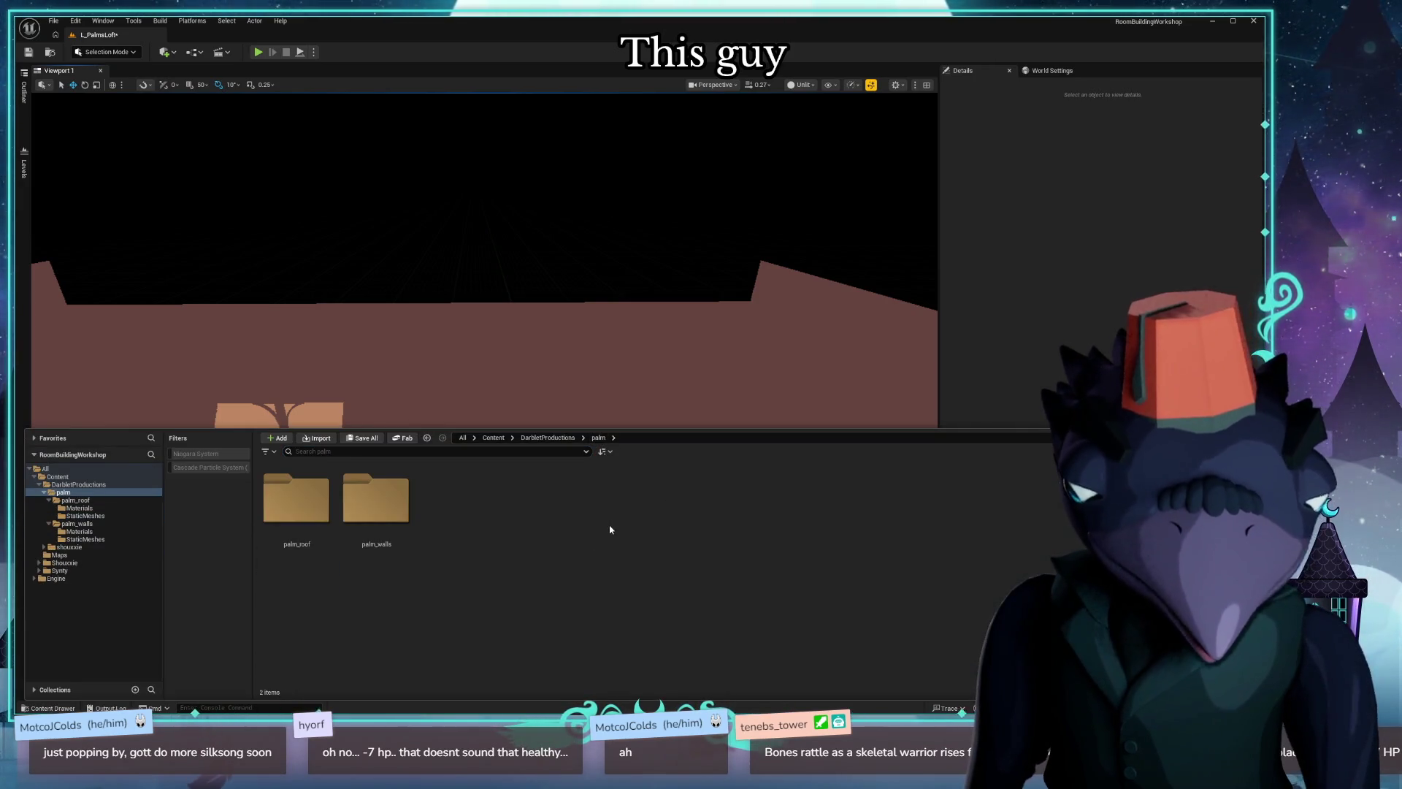
key(ctrl+s)
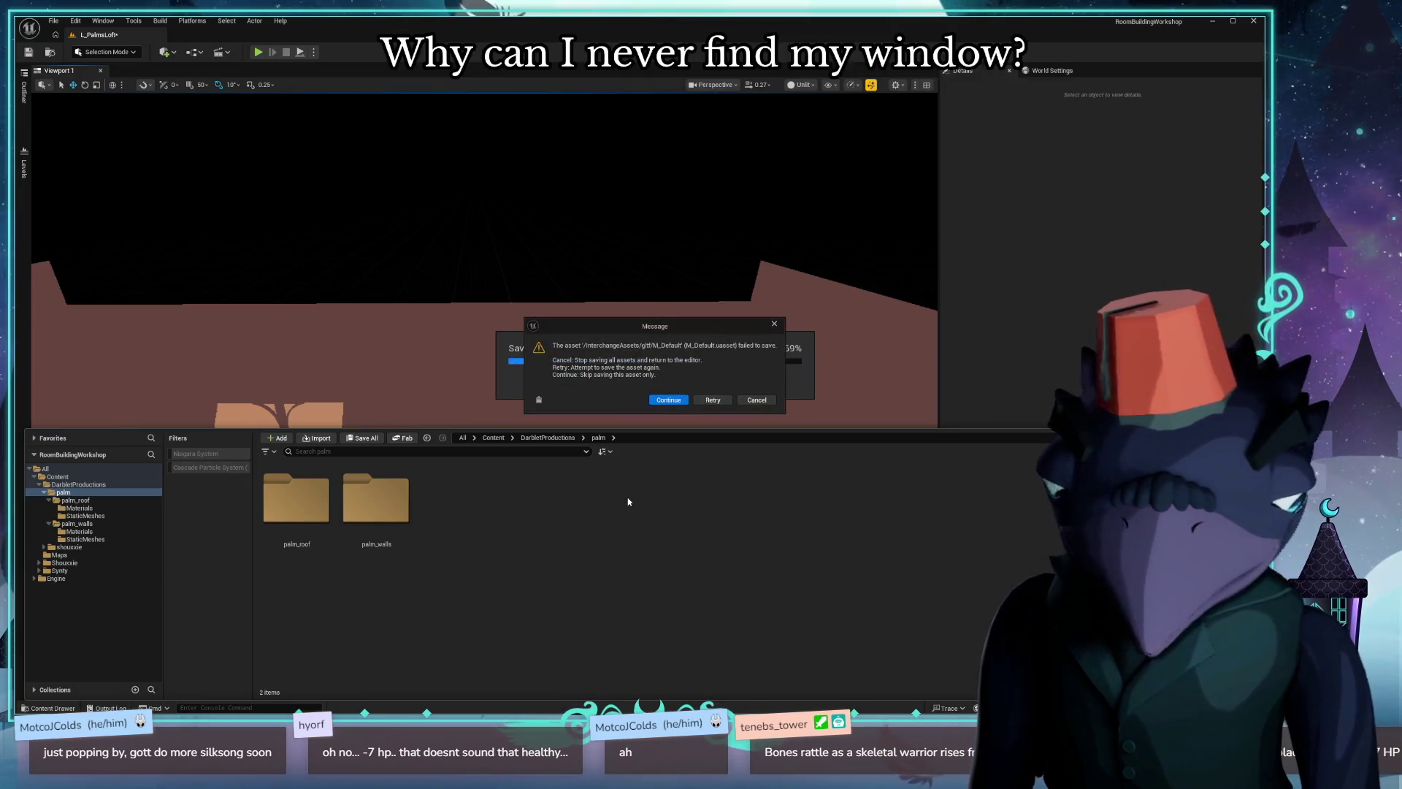
click(671, 401)
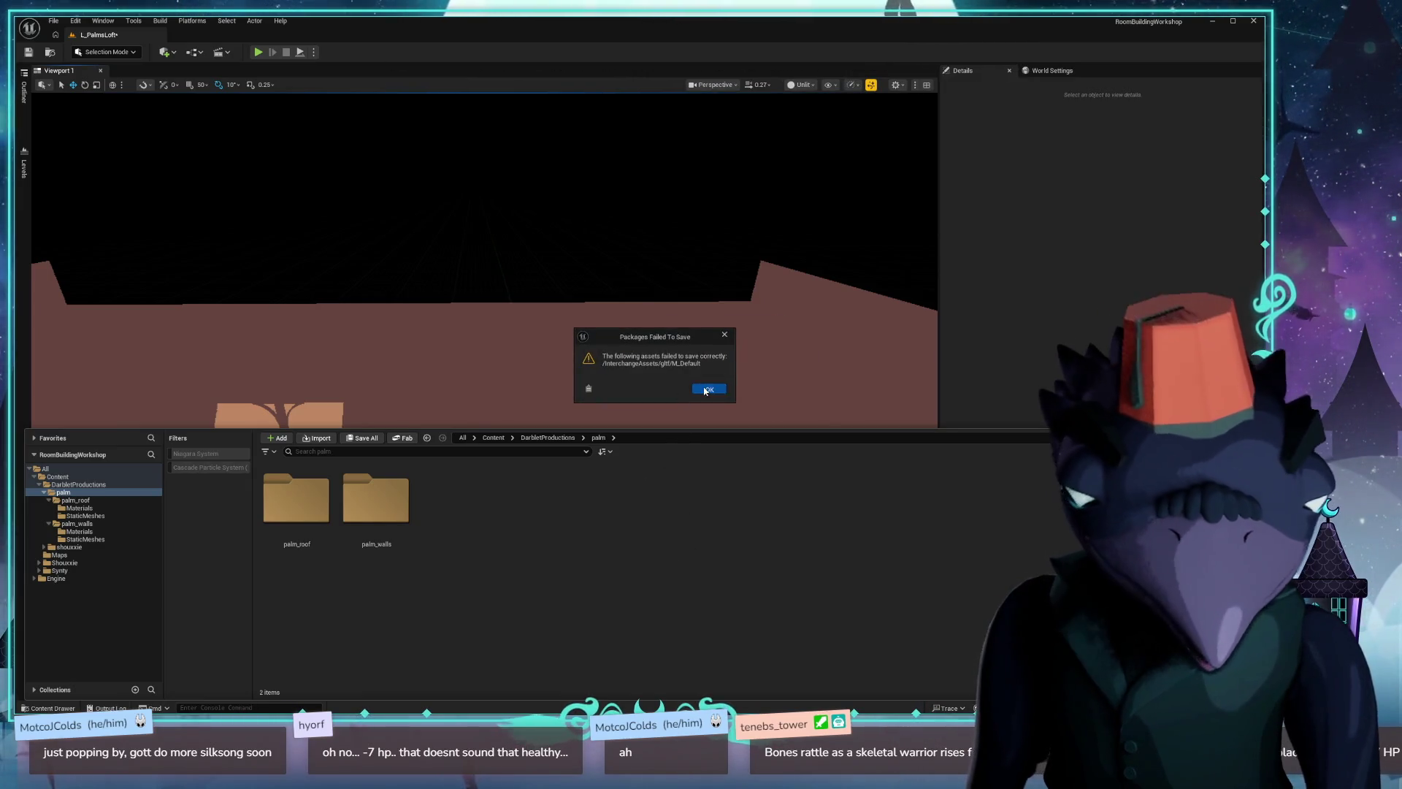
click(708, 389)
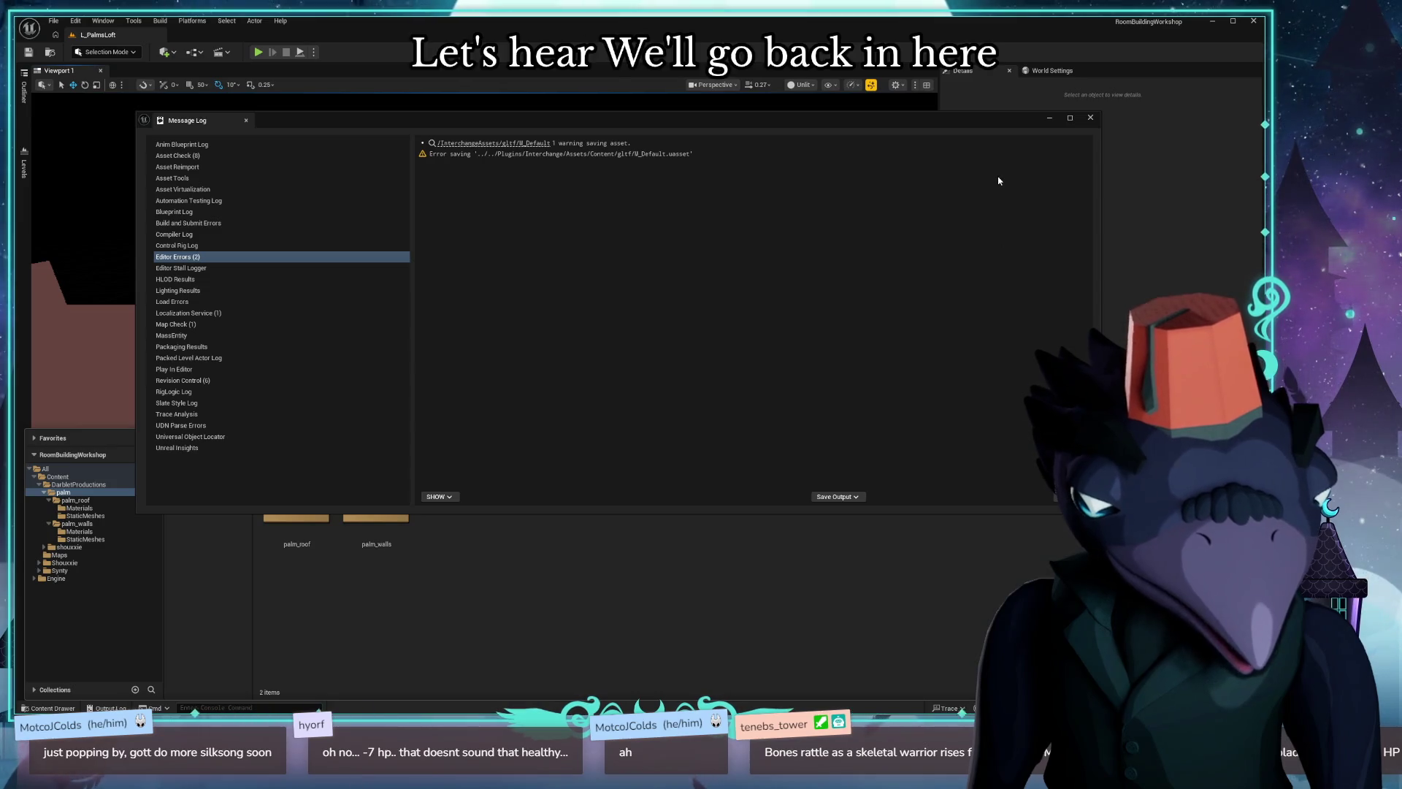
Close the Message Log and start a new asset import from the Content Browser.
click(1092, 118)
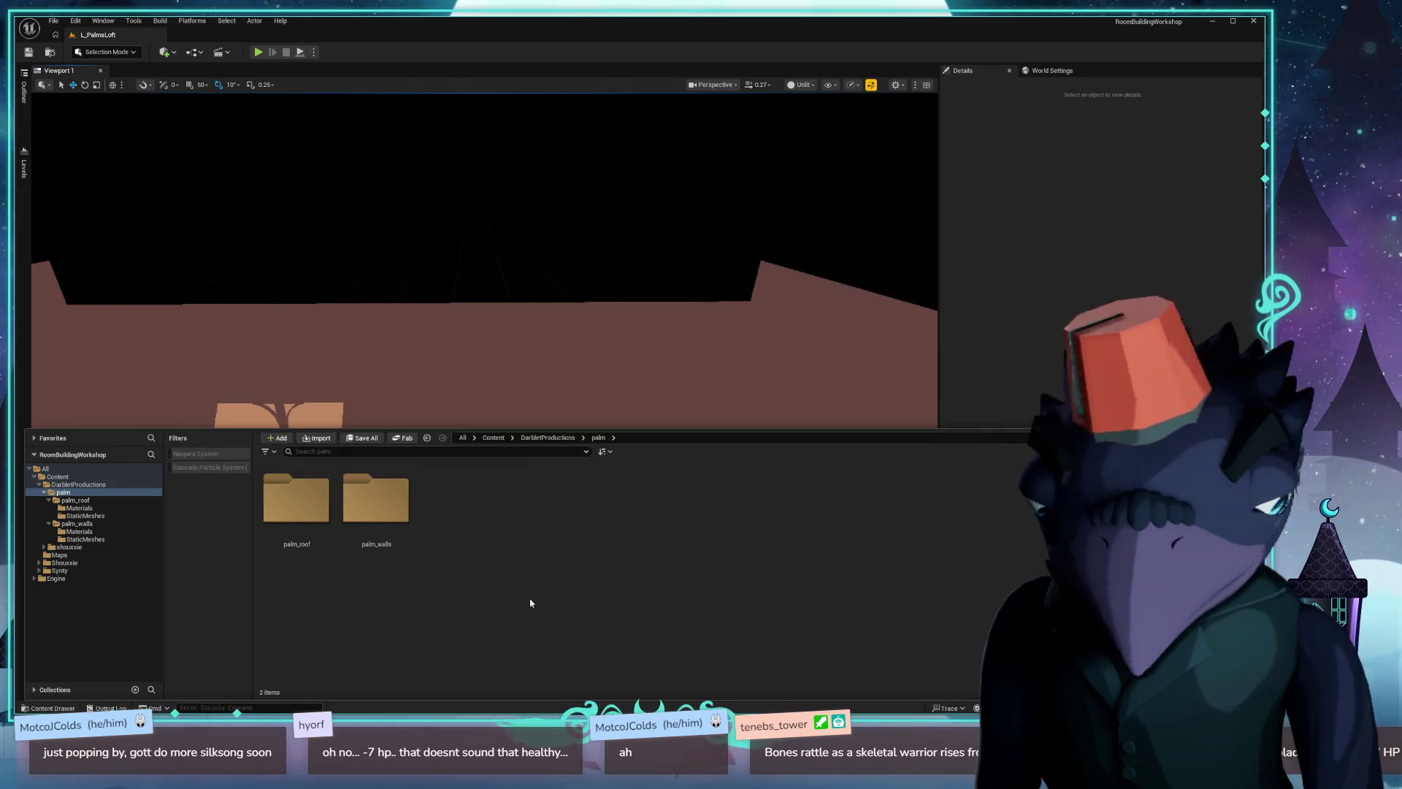
click(318, 437)
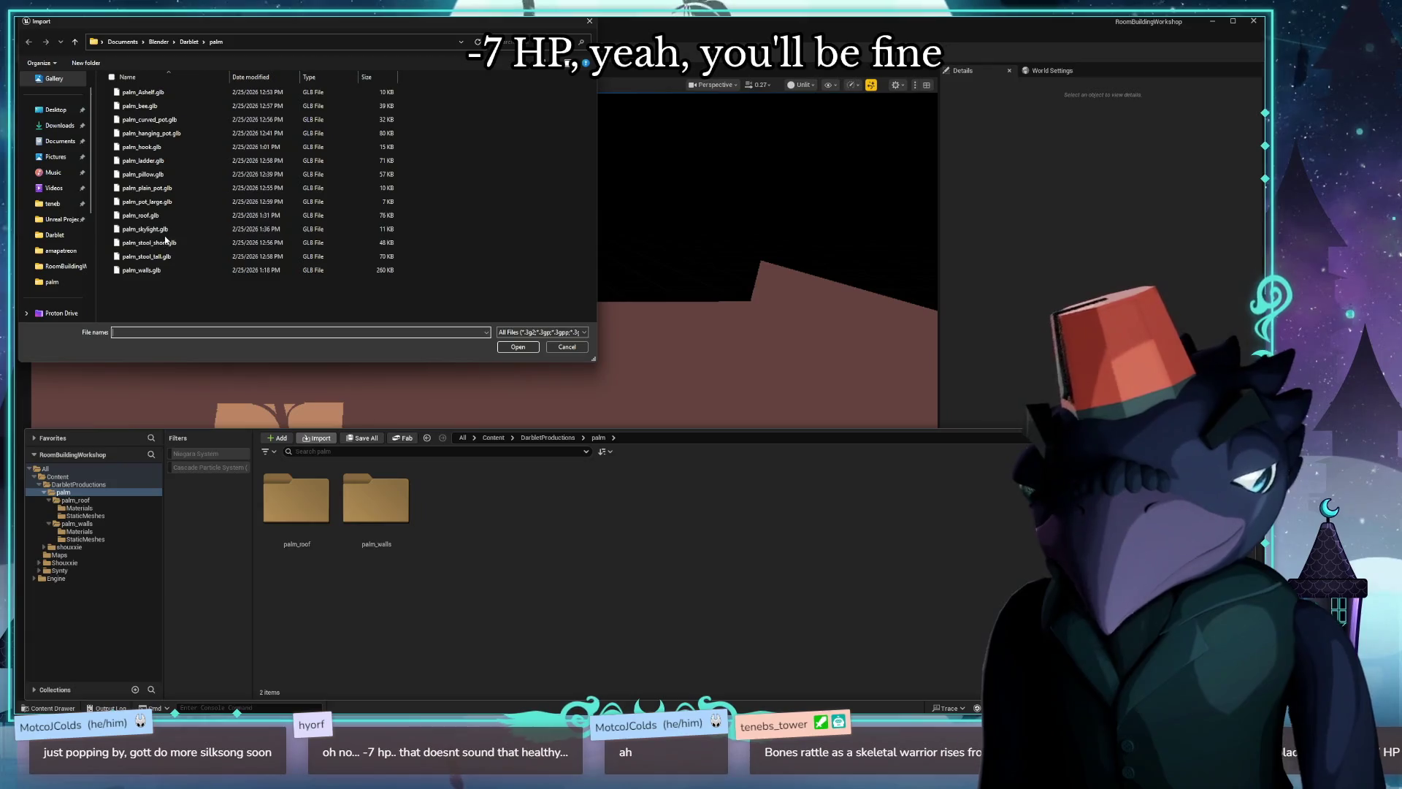
Choose palm_skylight.glb from the palm exports in the import file dialog.
drag(311, 27, 315, 59)
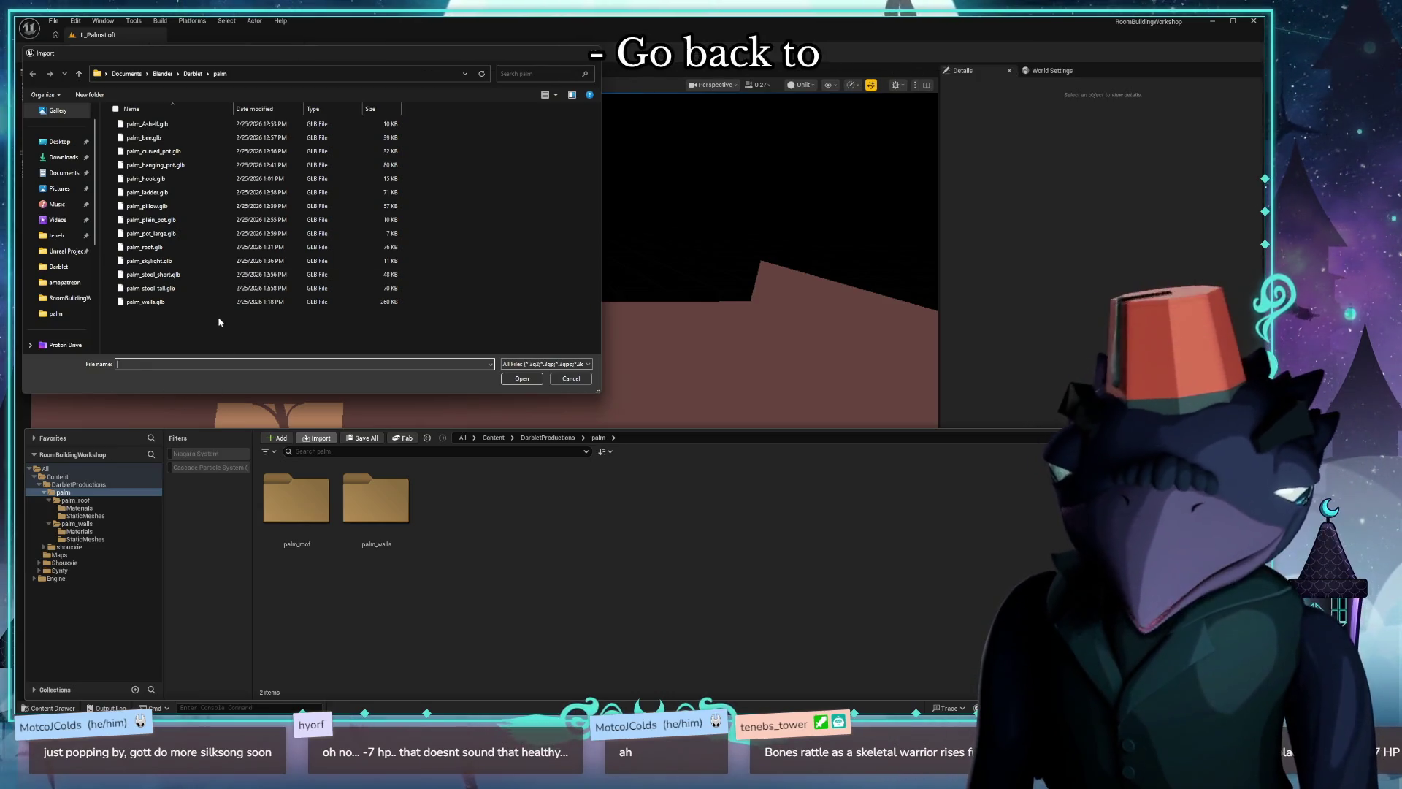
double_click(203, 262)
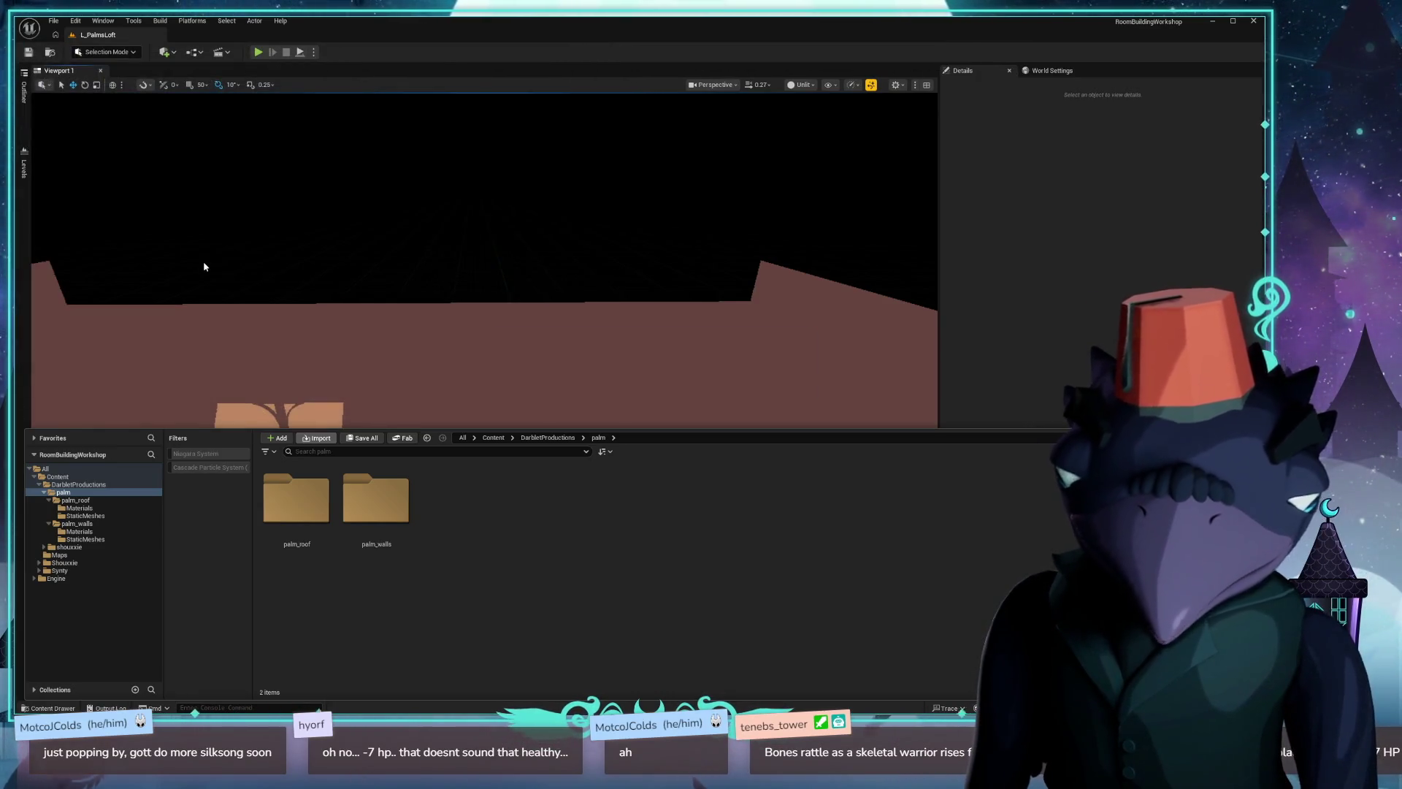
Confirm the palm_skylight import, inspect the roof opening, and bring up the Content Drawer.
click(813, 627)
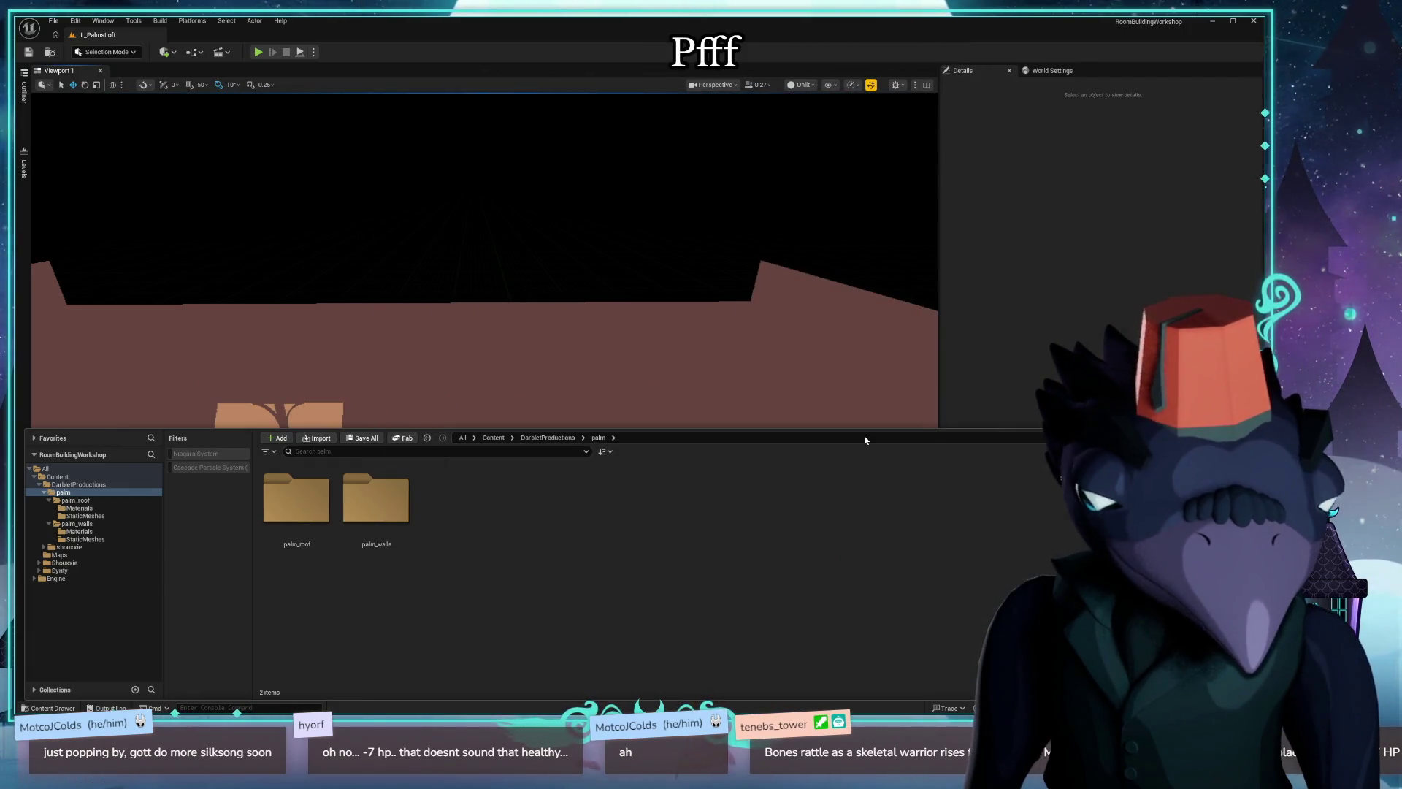
right_drag(727, 352, 658, 395)
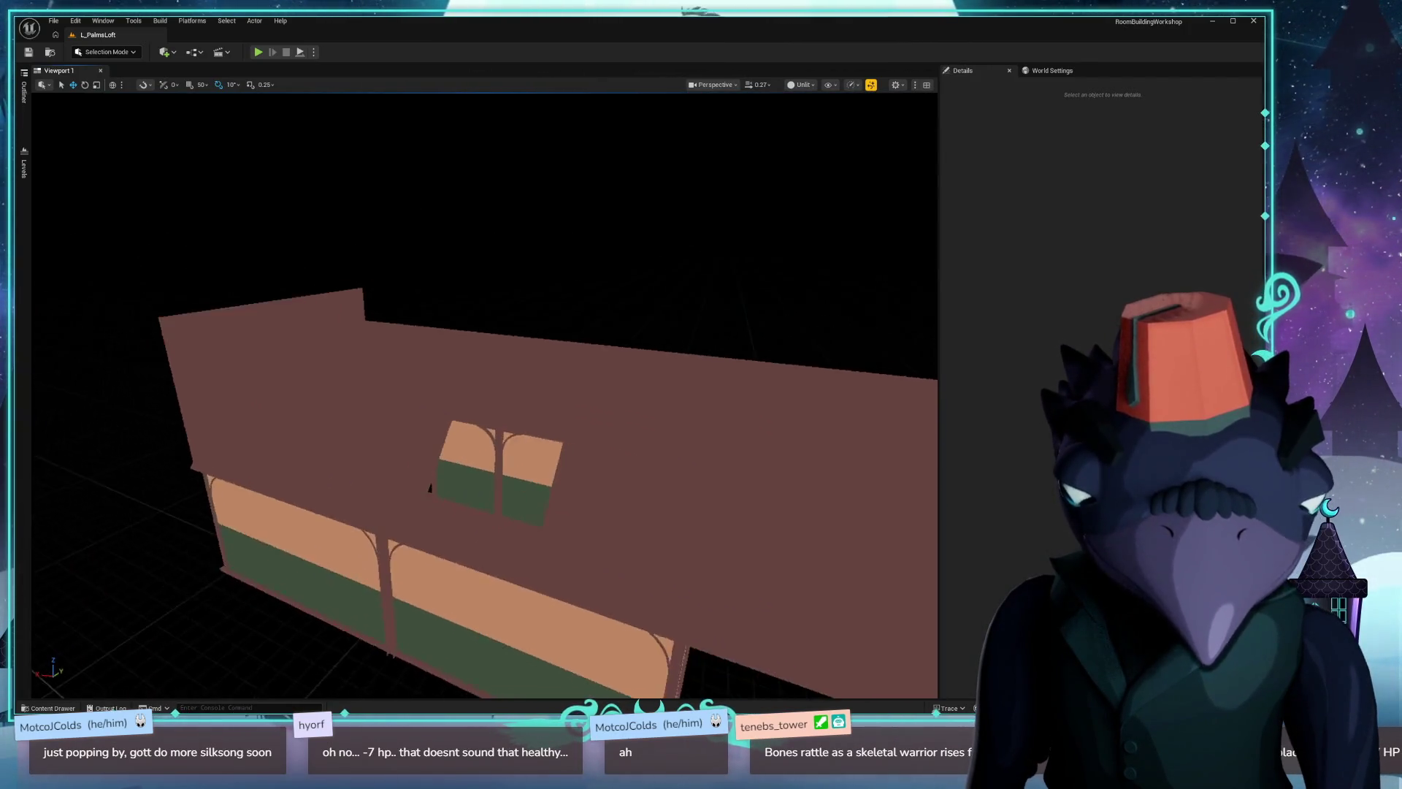
right_drag(482, 395, 482, 395)
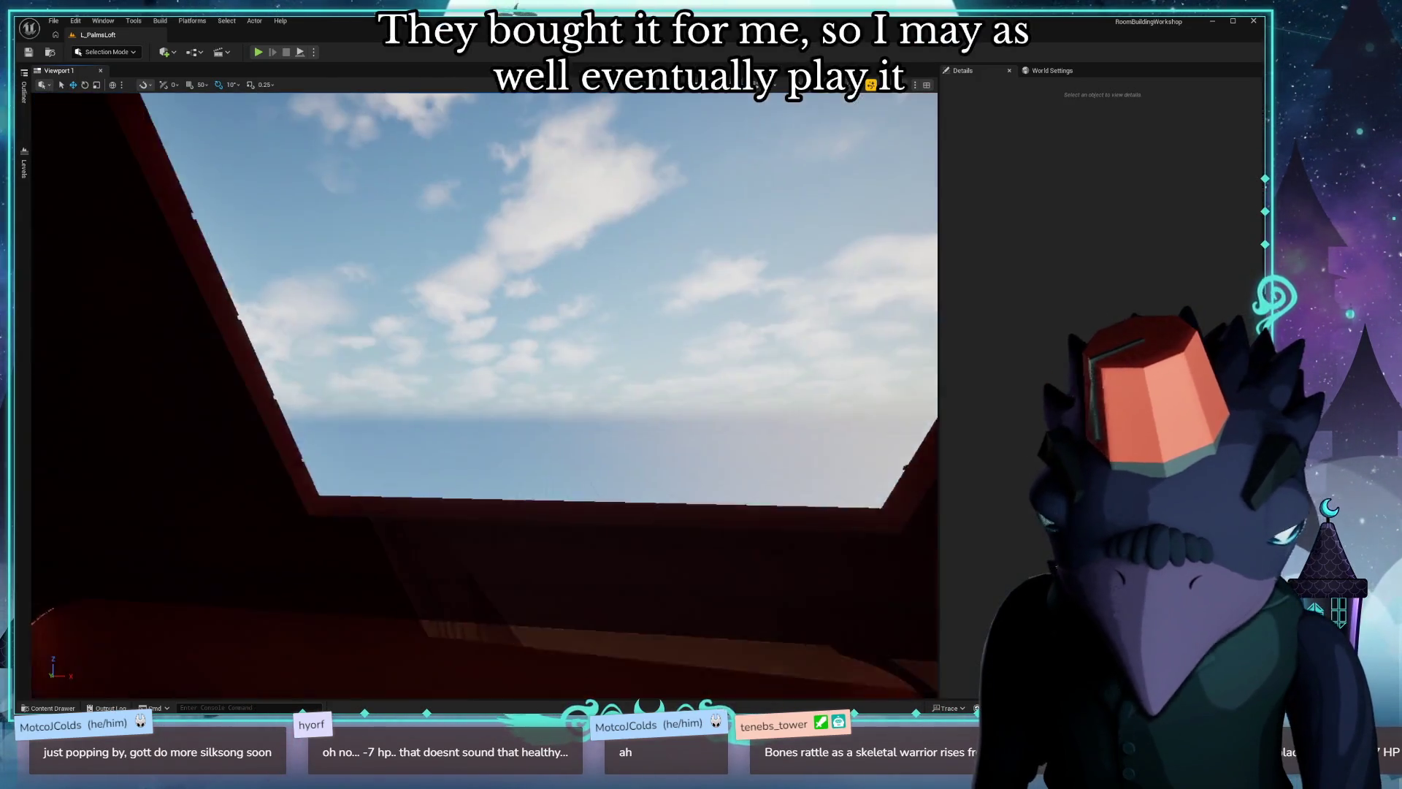
right_drag(482, 395, 482, 394)
key(ctrl+space)
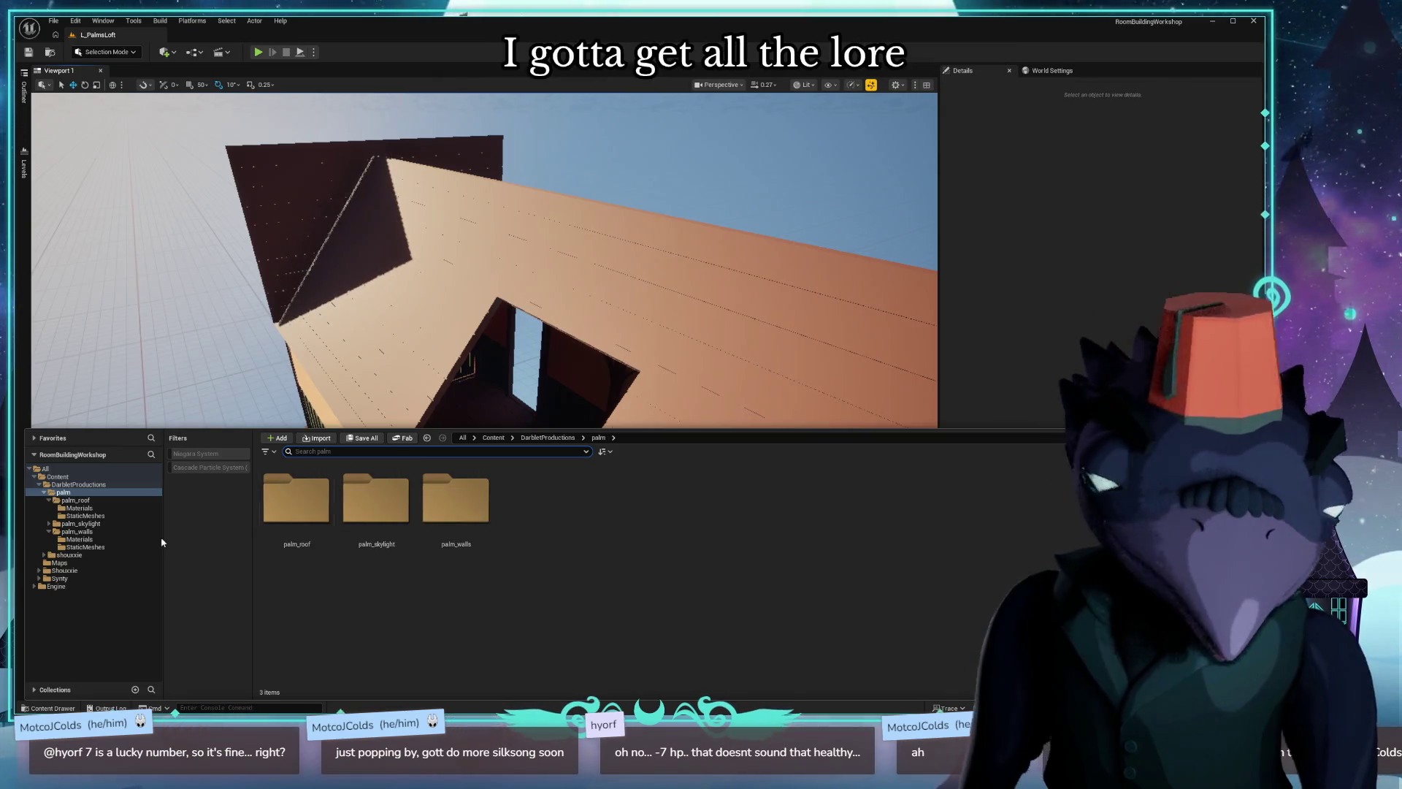
Drop the palm_skylight static mesh into the level over the roof opening and frame it in view.
click(374, 506)
double_click(376, 503)
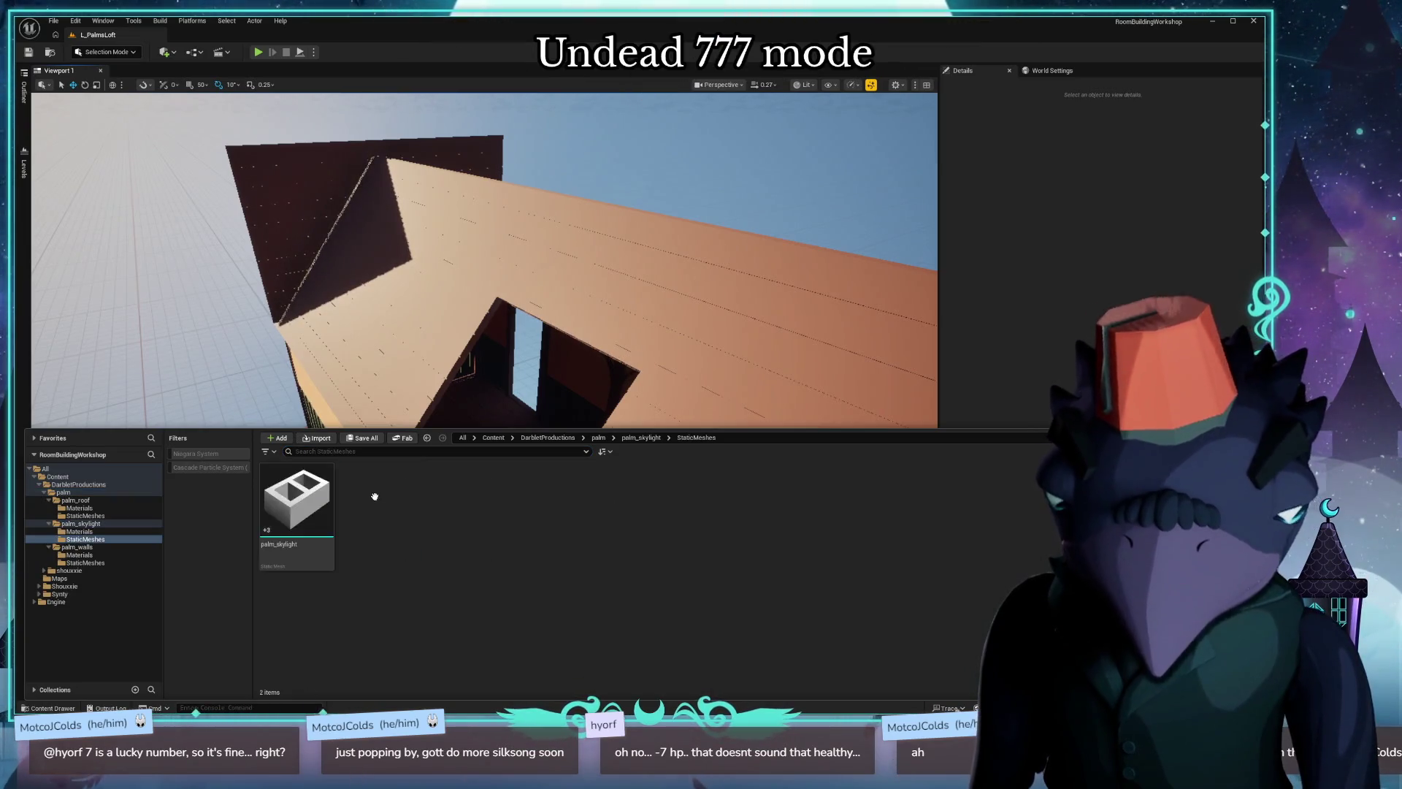
drag(334, 474, 631, 496)
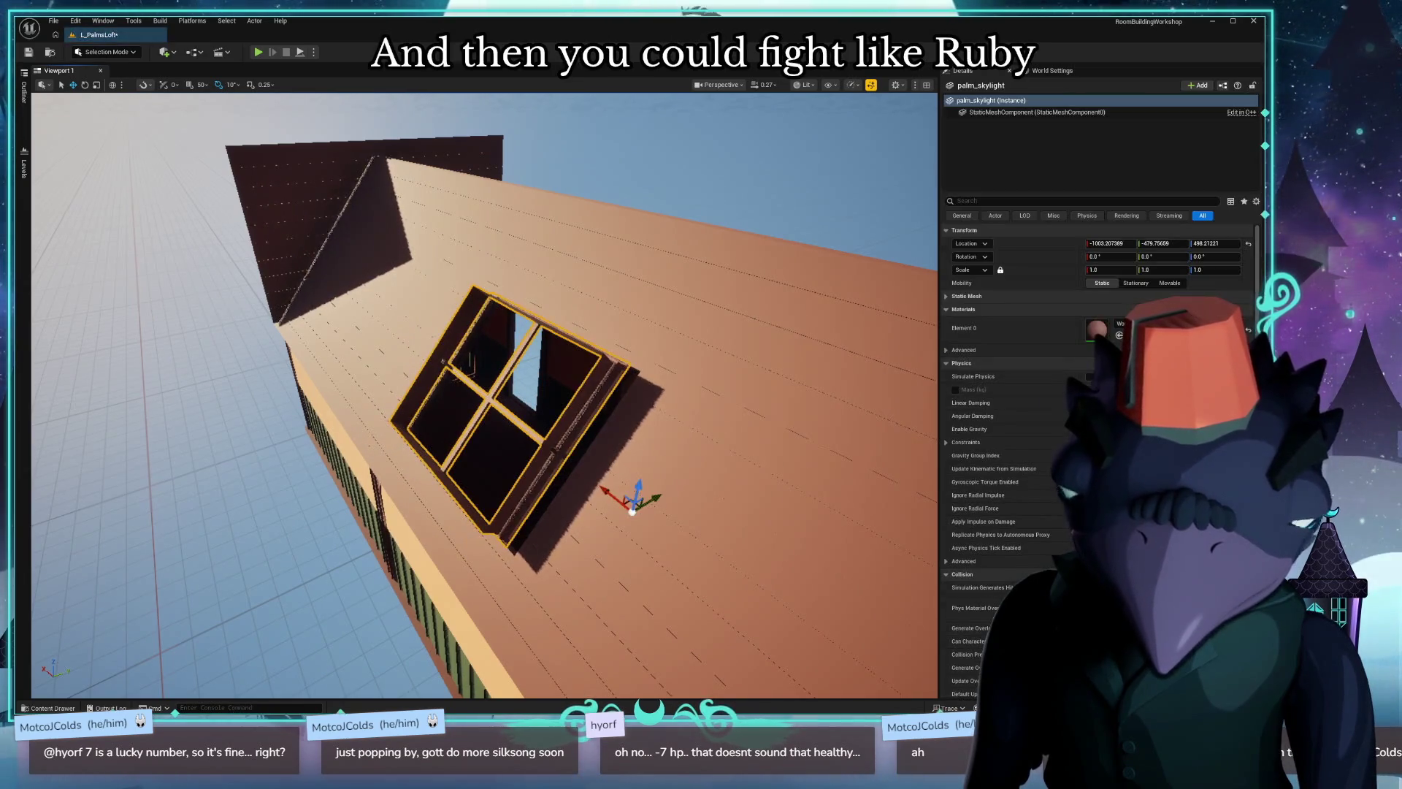
scroll(633, 496, up, 3)
right_drag(632, 496, 613, 461)
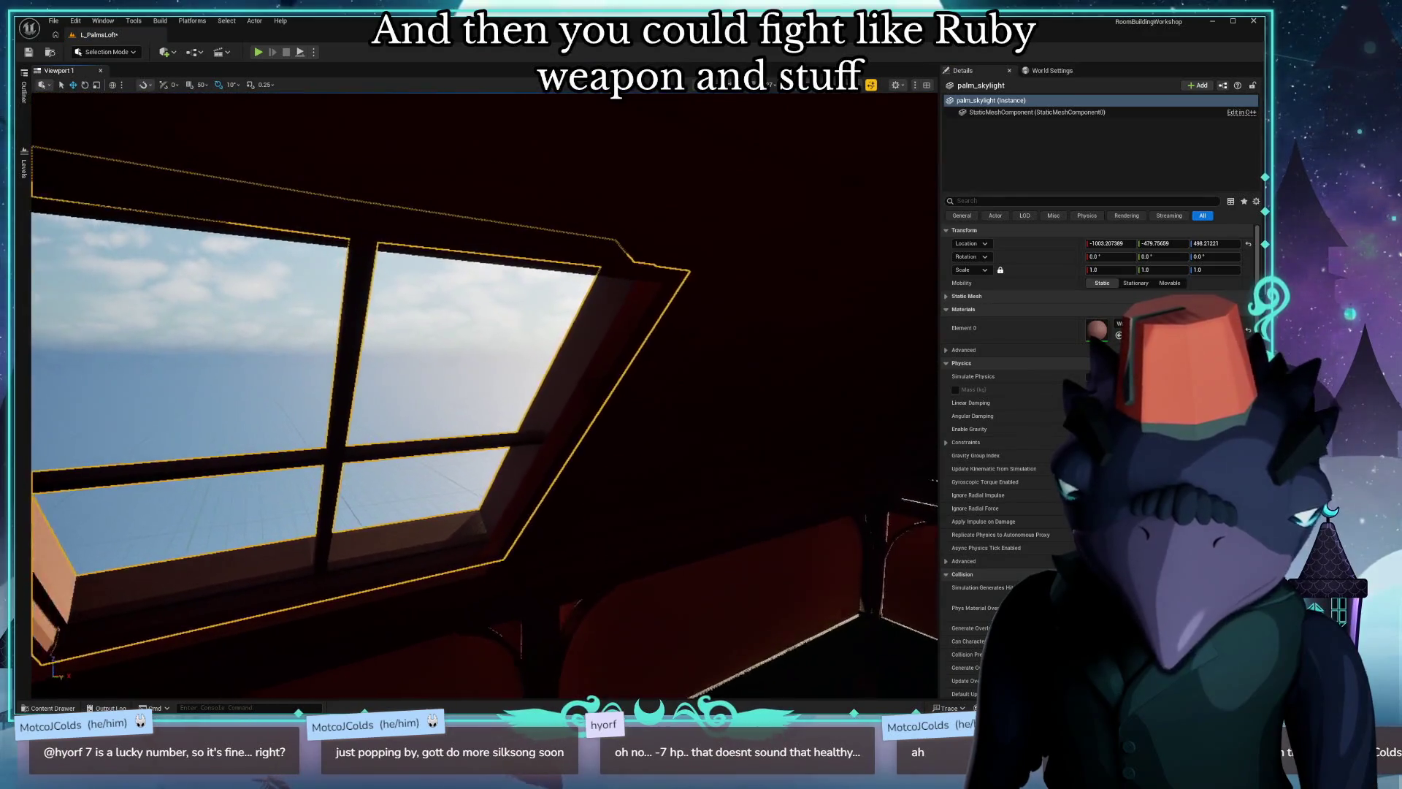
key(f)
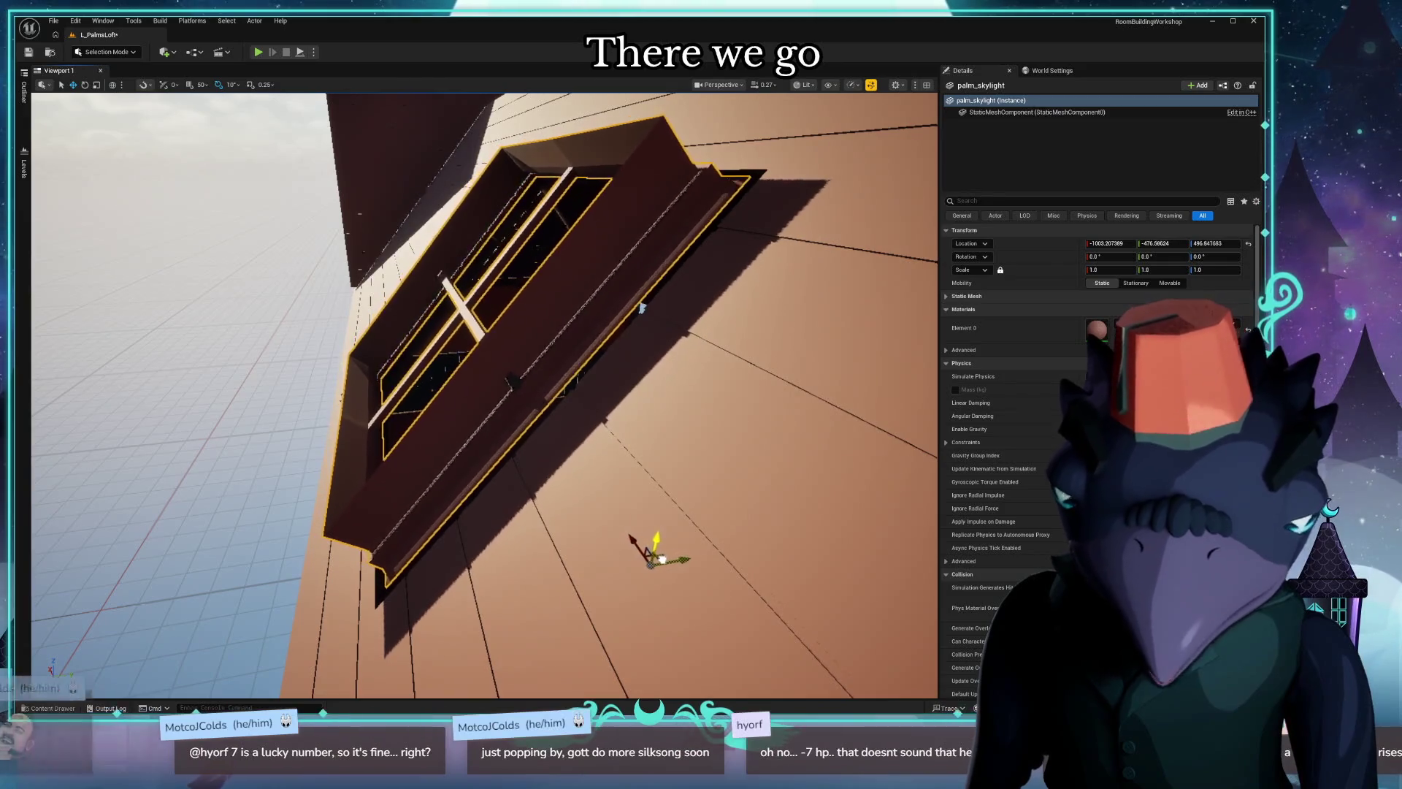
Shift the skylight frame down and along X toward the roof opening, checking in unlit and wireframe.
drag(649, 555, 596, 539)
mouse_move(598, 536)
right_down()
mouse_move(482, 438)
mouse_move(431, 444)
mouse_move(470, 416)
mouse_move(464, 351)
mouse_move(438, 369)
mouse_move(388, 369)
right_up()
mouse_move(398, 375)
mouse_down()
mouse_move(447, 391)
mouse_move(577, 514)
mouse_up()
mouse_move(630, 424)
right_down()
mouse_move(559, 482)
mouse_move(537, 472)
right_up()
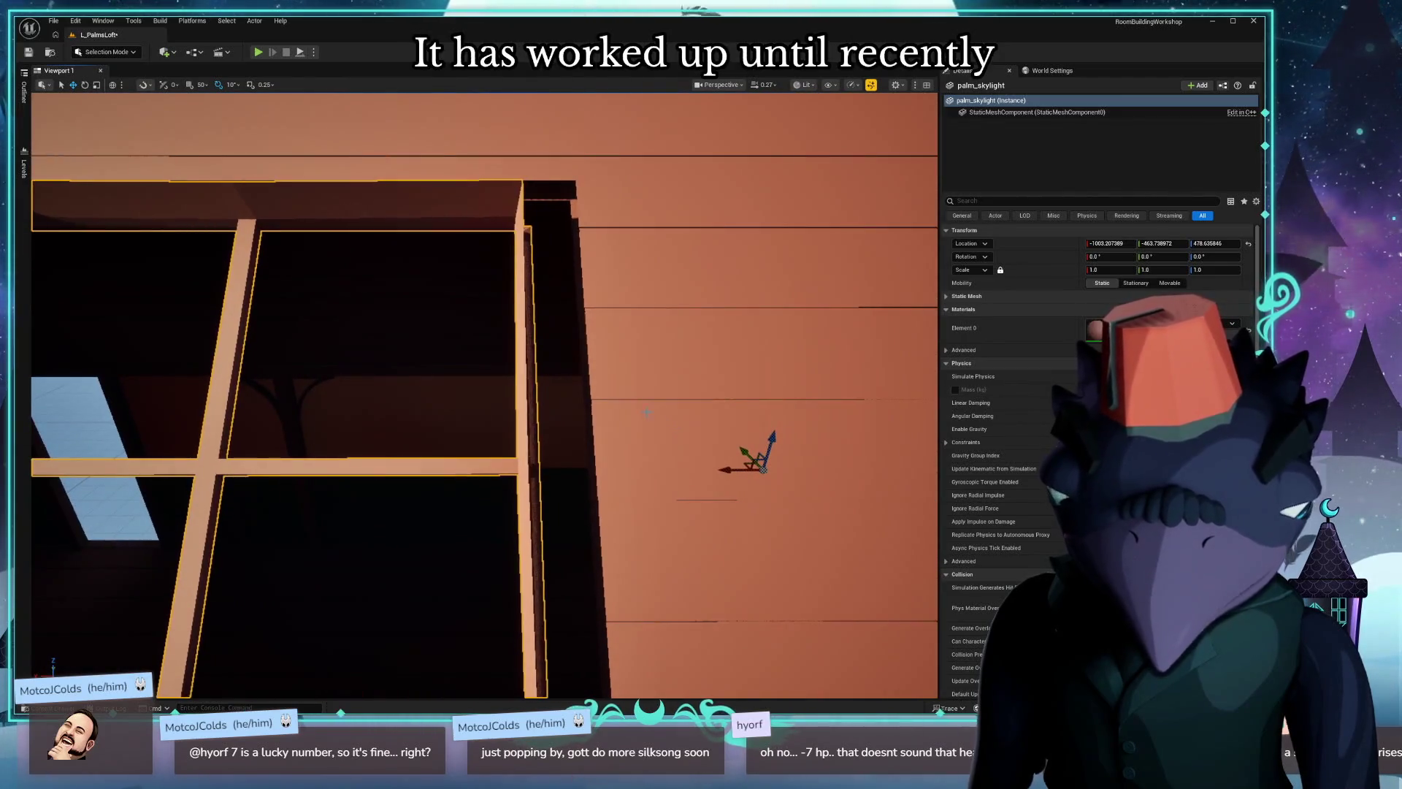
drag(729, 468, 785, 468)
mouse_move(786, 468)
right_down()
mouse_move(767, 461)
mouse_move(746, 483)
mouse_move(735, 472)
right_up()
right_drag(578, 430, 595, 430)
key(alt+3)
key(alt+2)
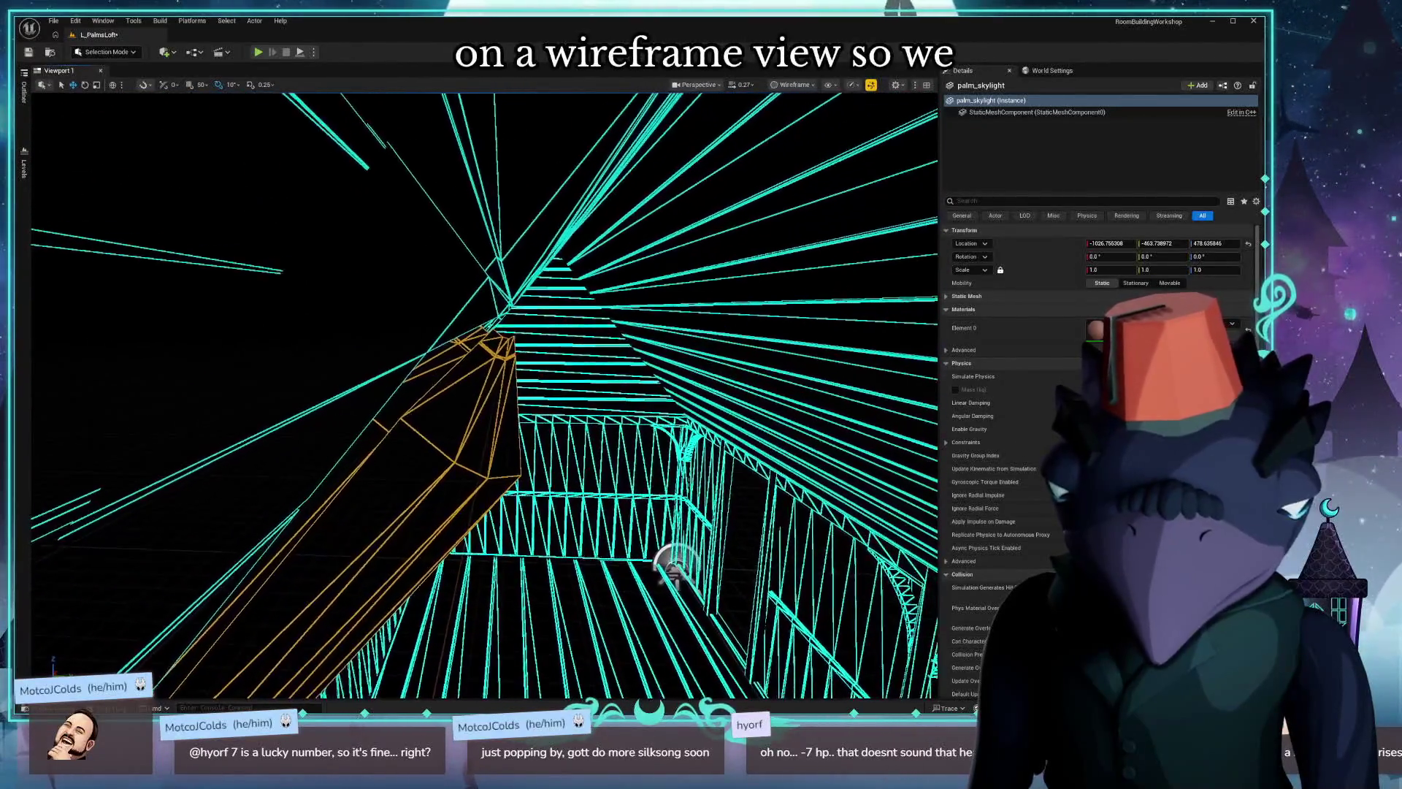
Cycle Lit/Unlit/Wireframe shading and settle a wireframe view looking up at the skylight.
key(alt+3)
key(alt+4)
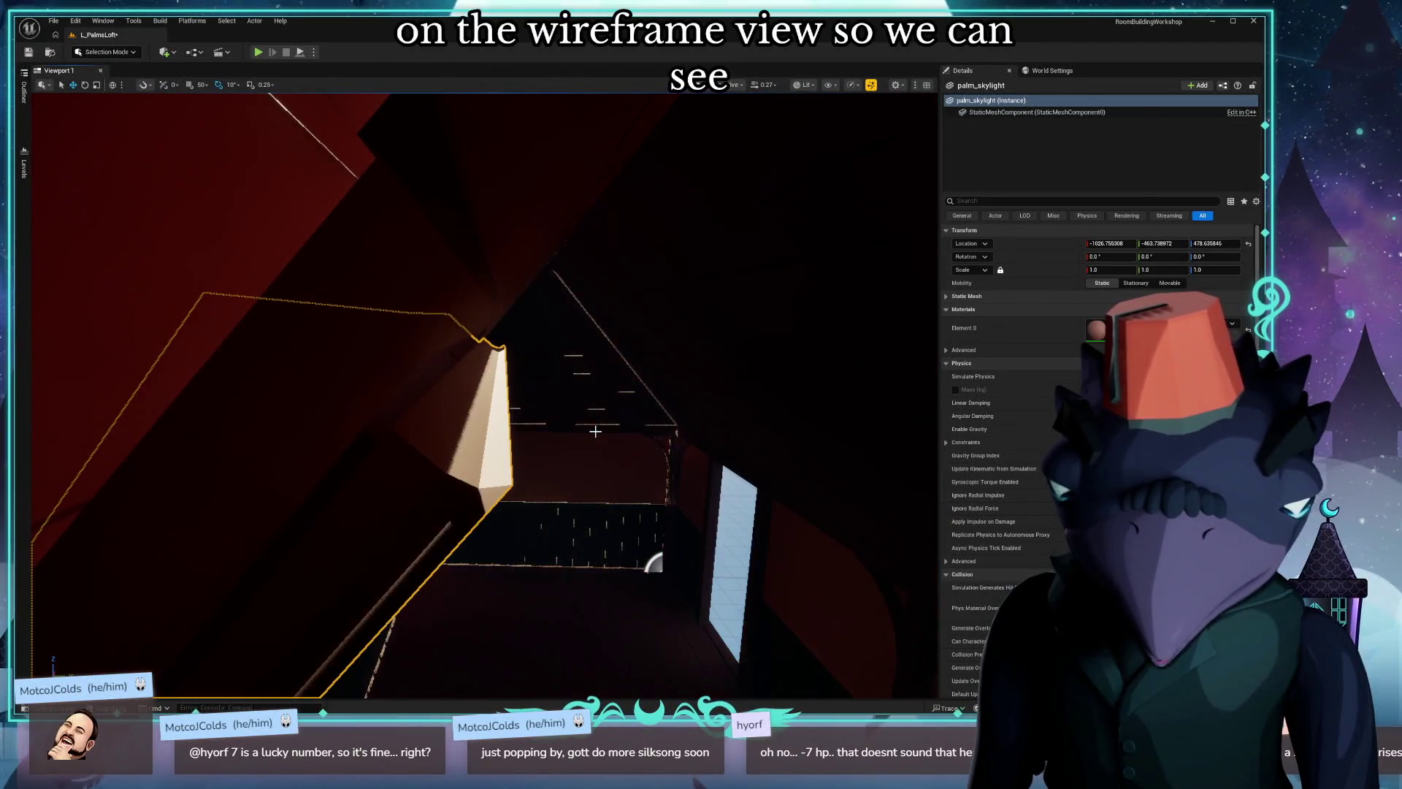
key(alt+3)
key(alt+2)
right_drag(580, 420, 577, 441)
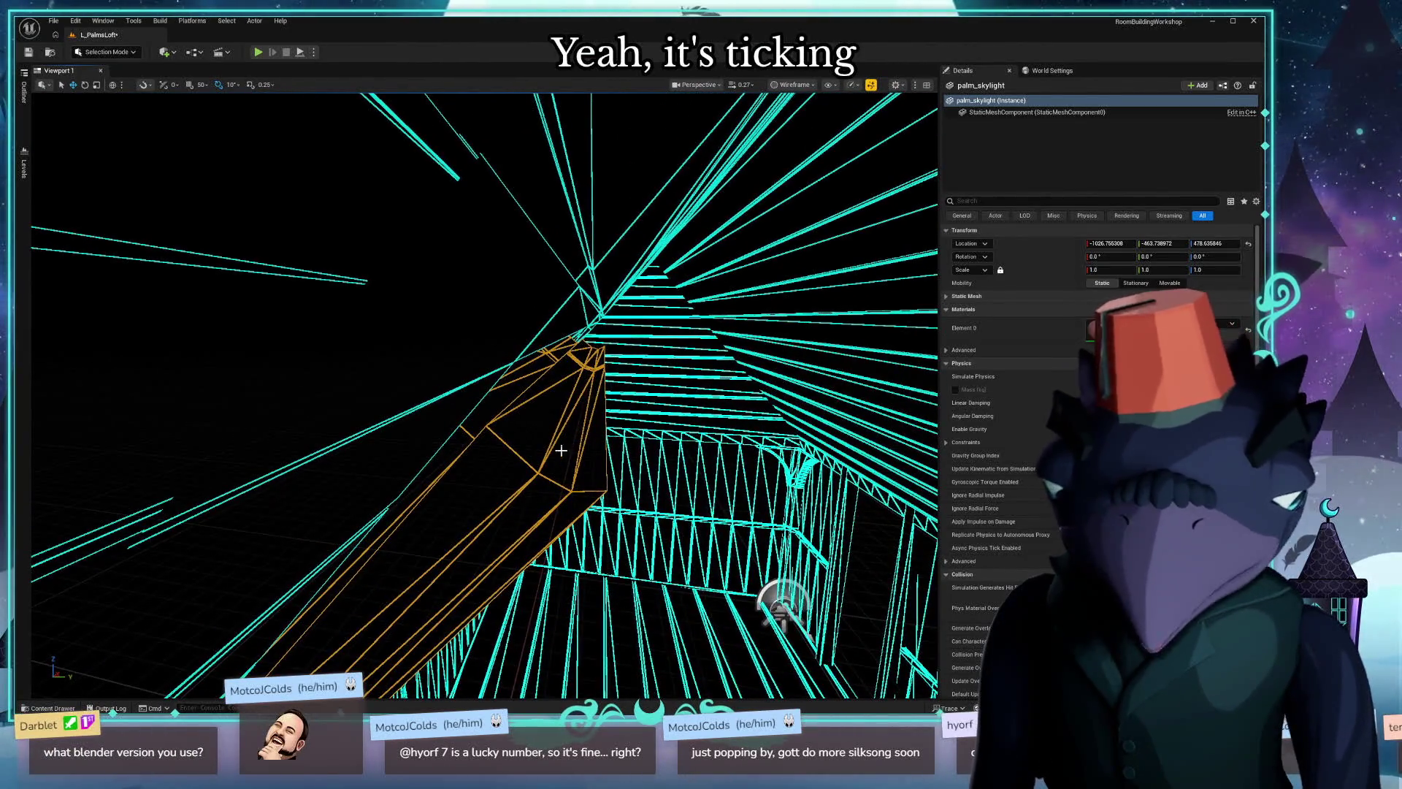
right_drag(647, 460, 647, 458)
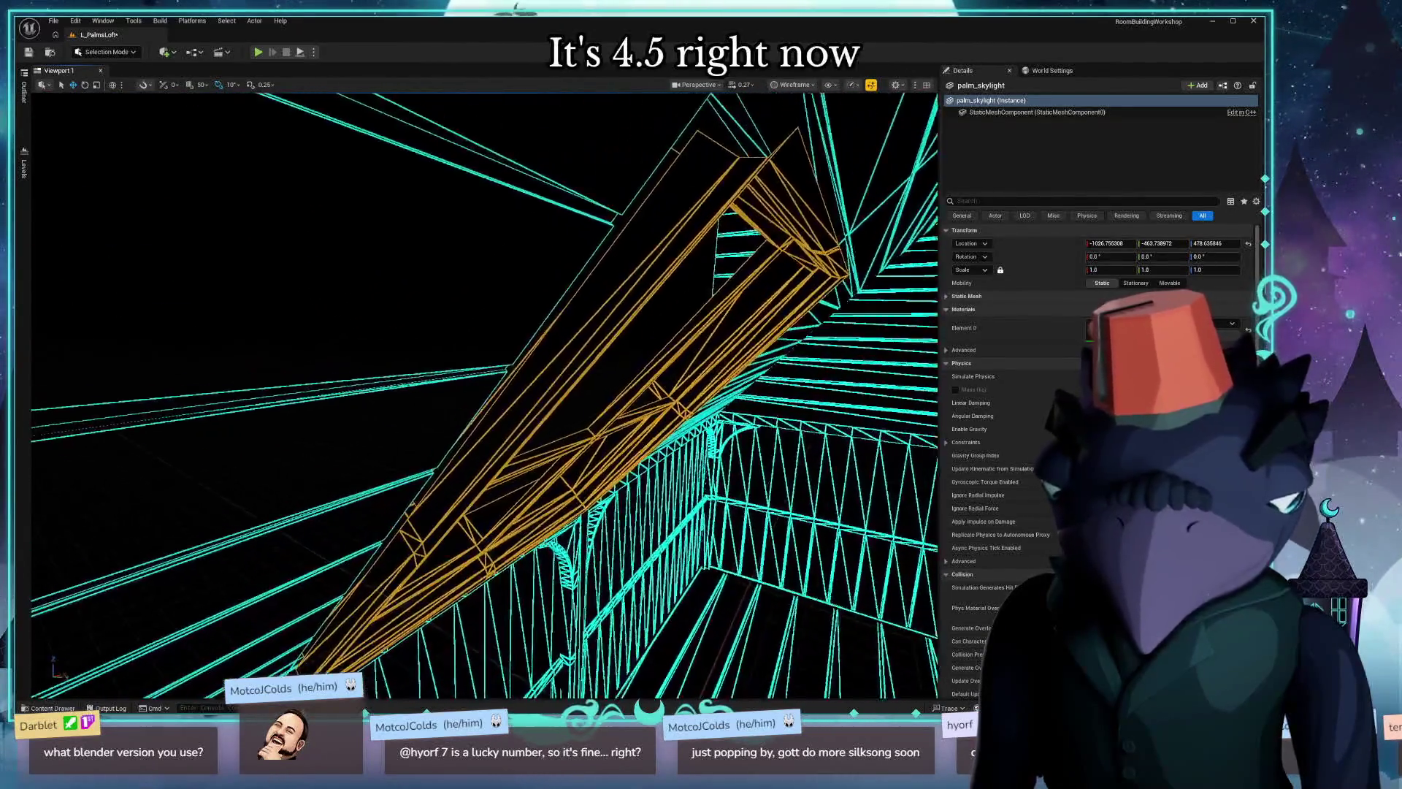
right_drag(437, 531, 437, 530)
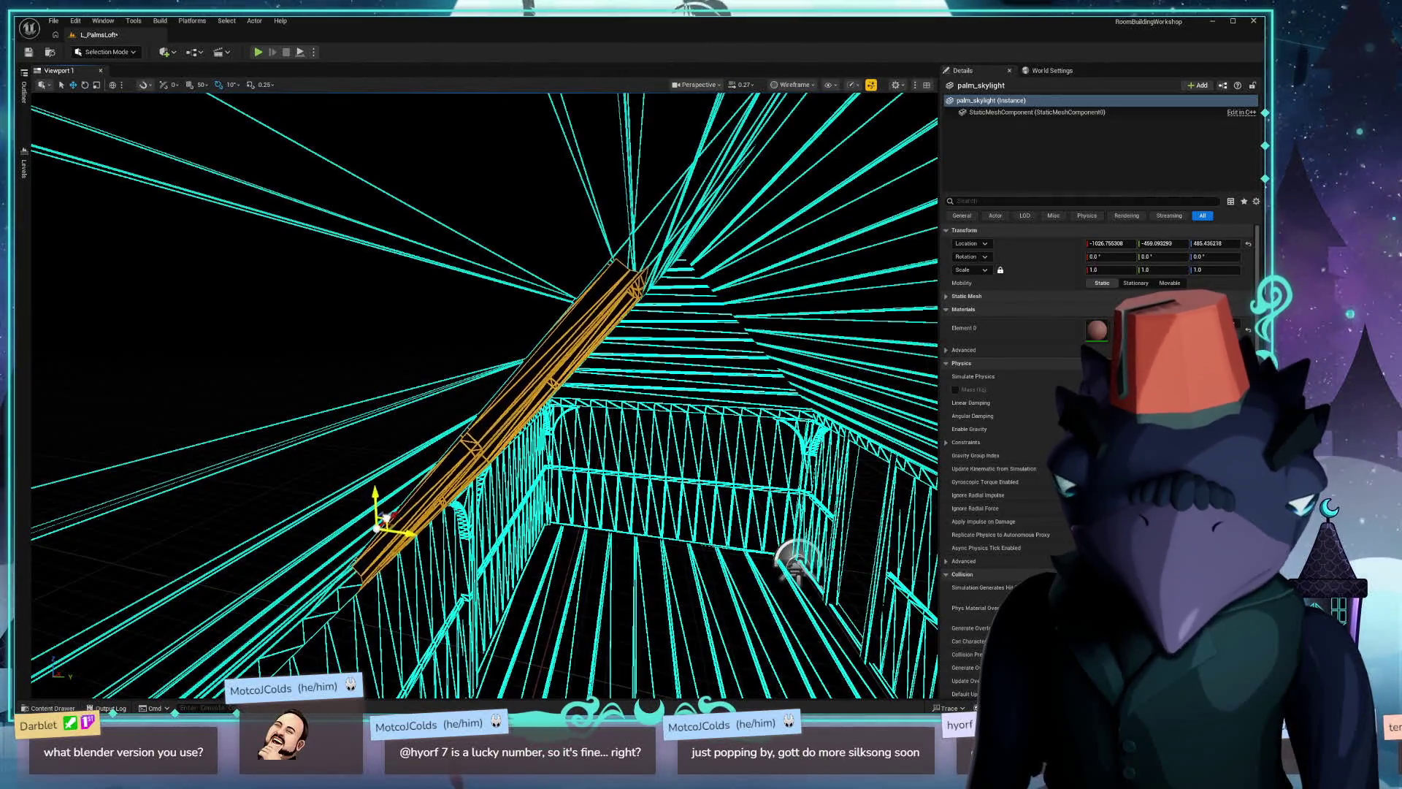
Slide the skylight frame along the roof slope and adjust its Y position, then return to Lit.
drag(384, 524, 367, 493)
right_drag(395, 483, 396, 483)
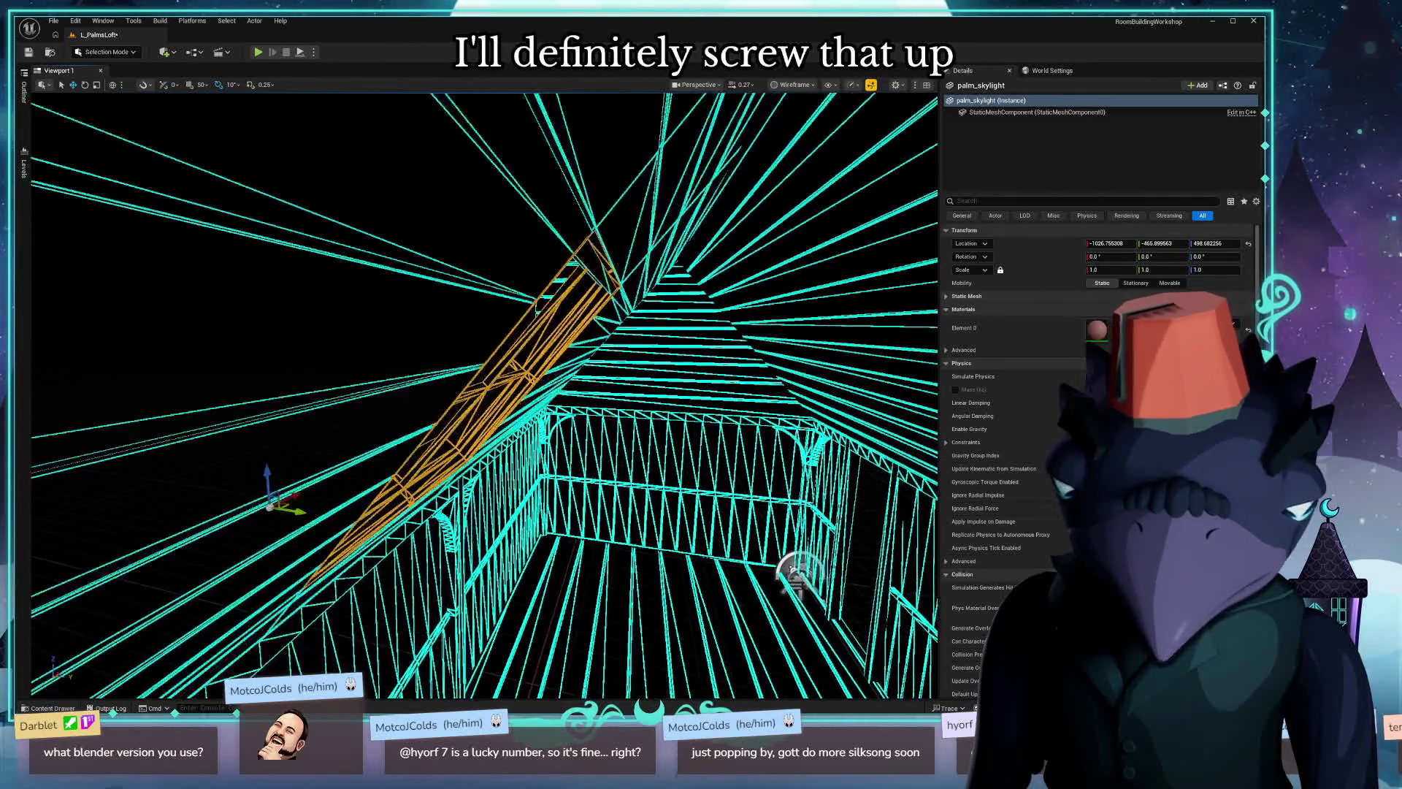
right_drag(308, 472, 349, 480)
drag(376, 509, 379, 512)
key(alt+4)
right_drag(362, 517, 382, 478)
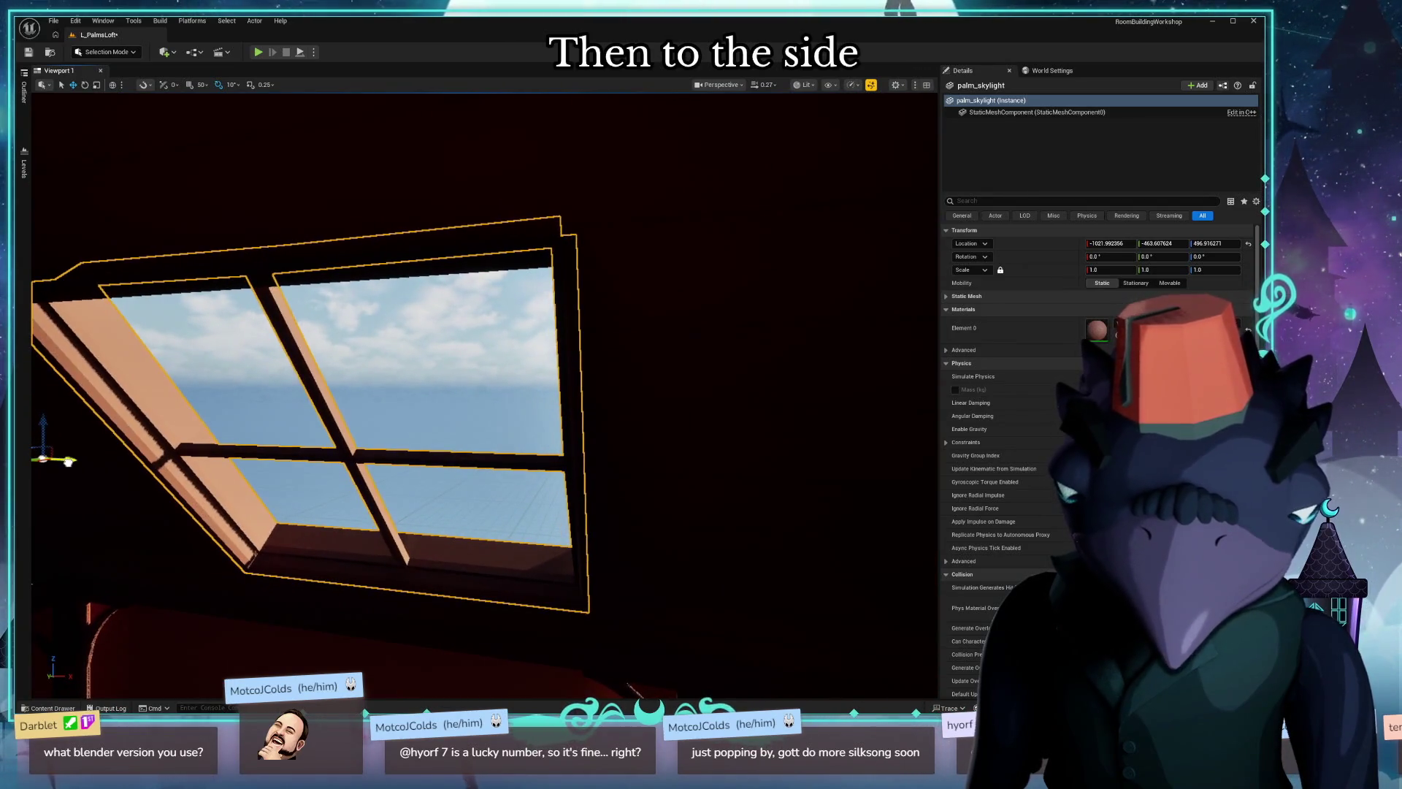
Deselect and reselect the skylight mesh while looking over the room and roof beams.
click(465, 372)
right_drag(466, 373, 466, 373)
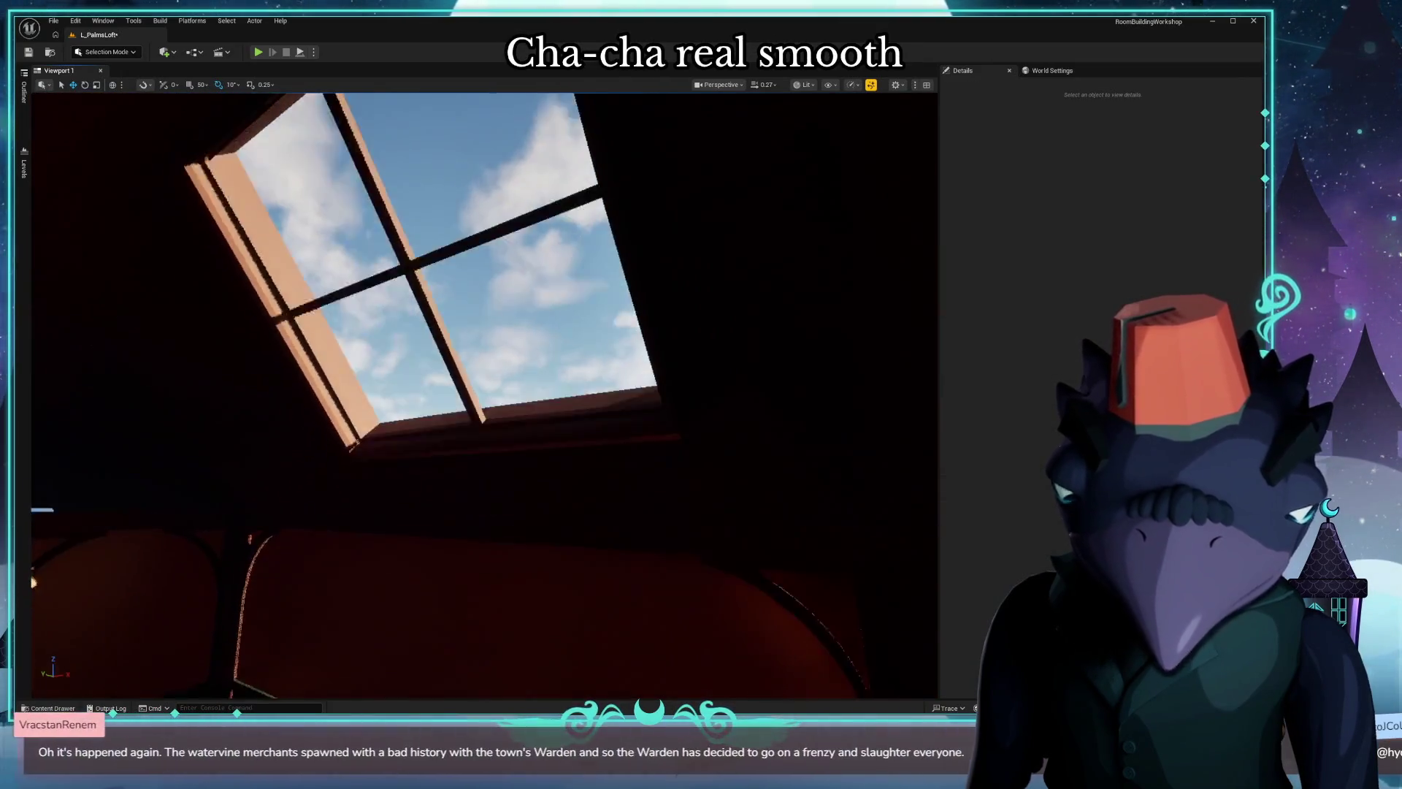
right_drag(496, 423, 474, 412)
click(475, 412)
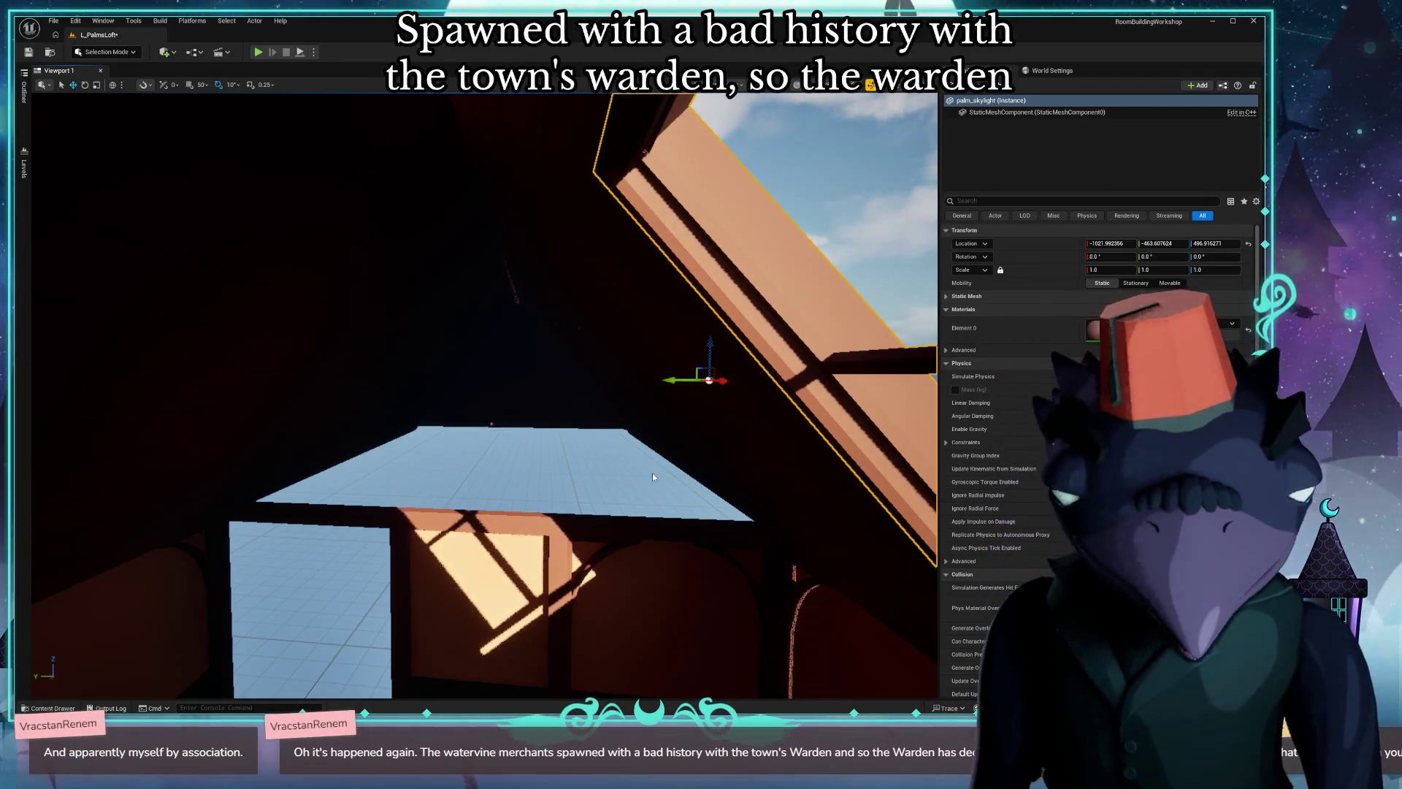
right_drag(654, 477, 653, 477)
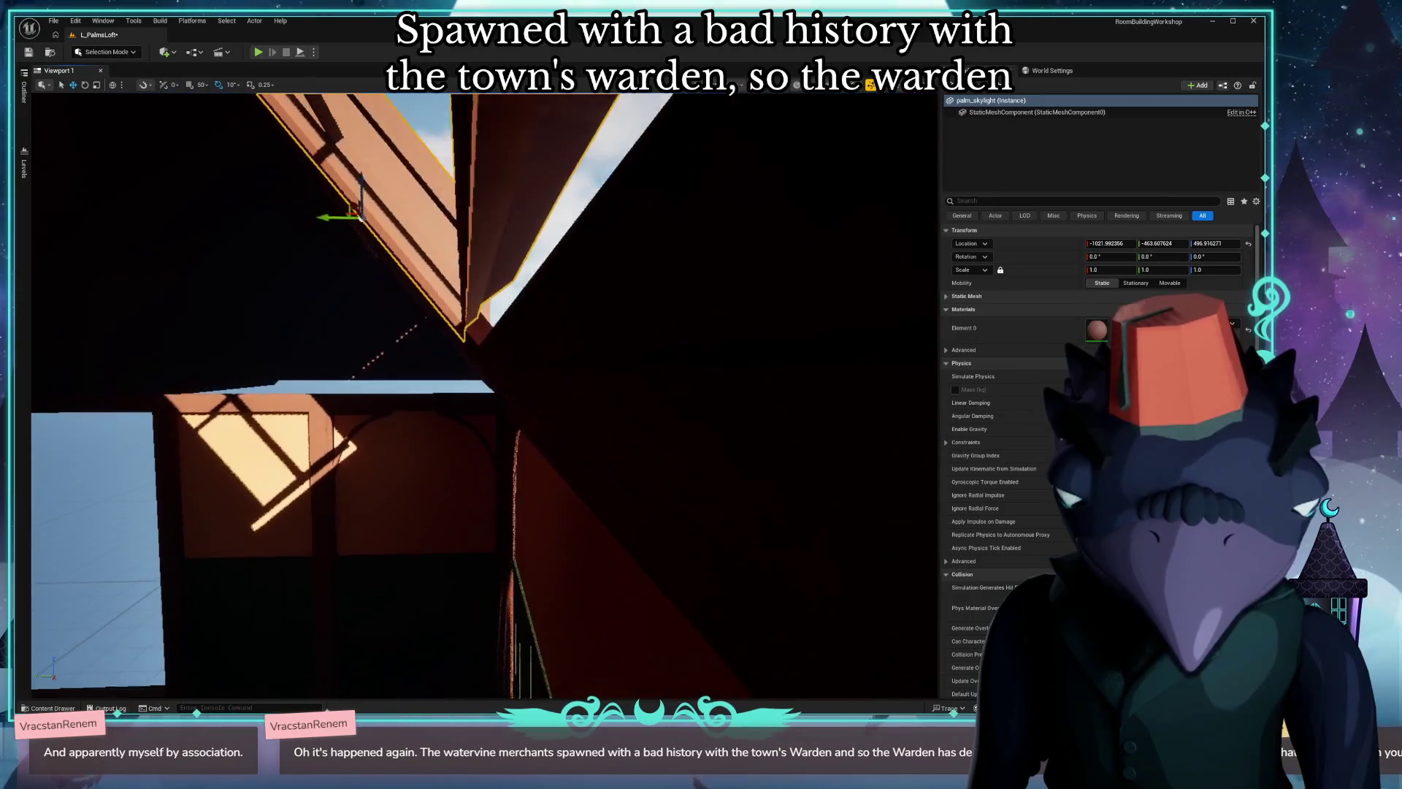
right_drag(535, 351, 535, 352)
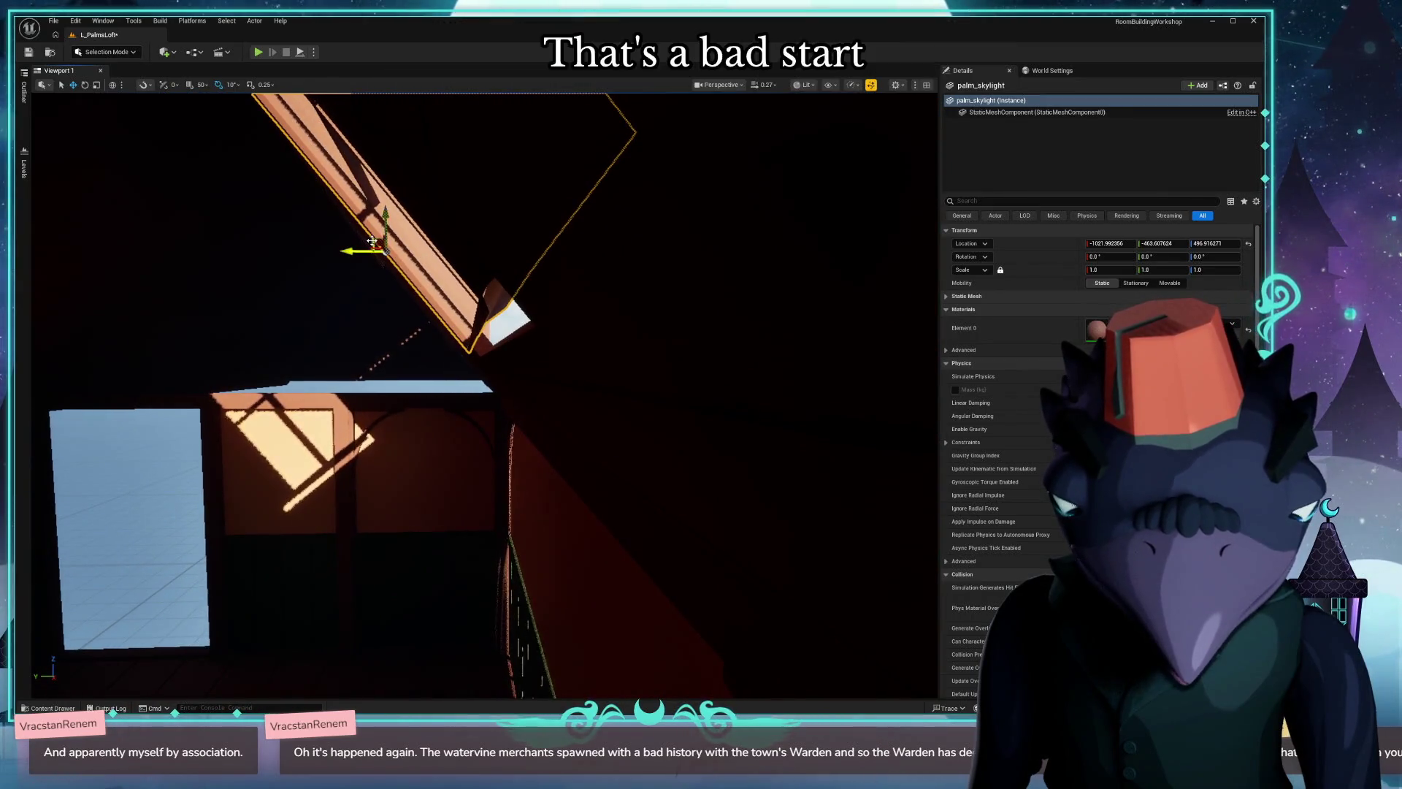
Nudge the skylight along Y and Z into the opening, clear the selection and view the sunlit result.
drag(373, 244, 382, 243)
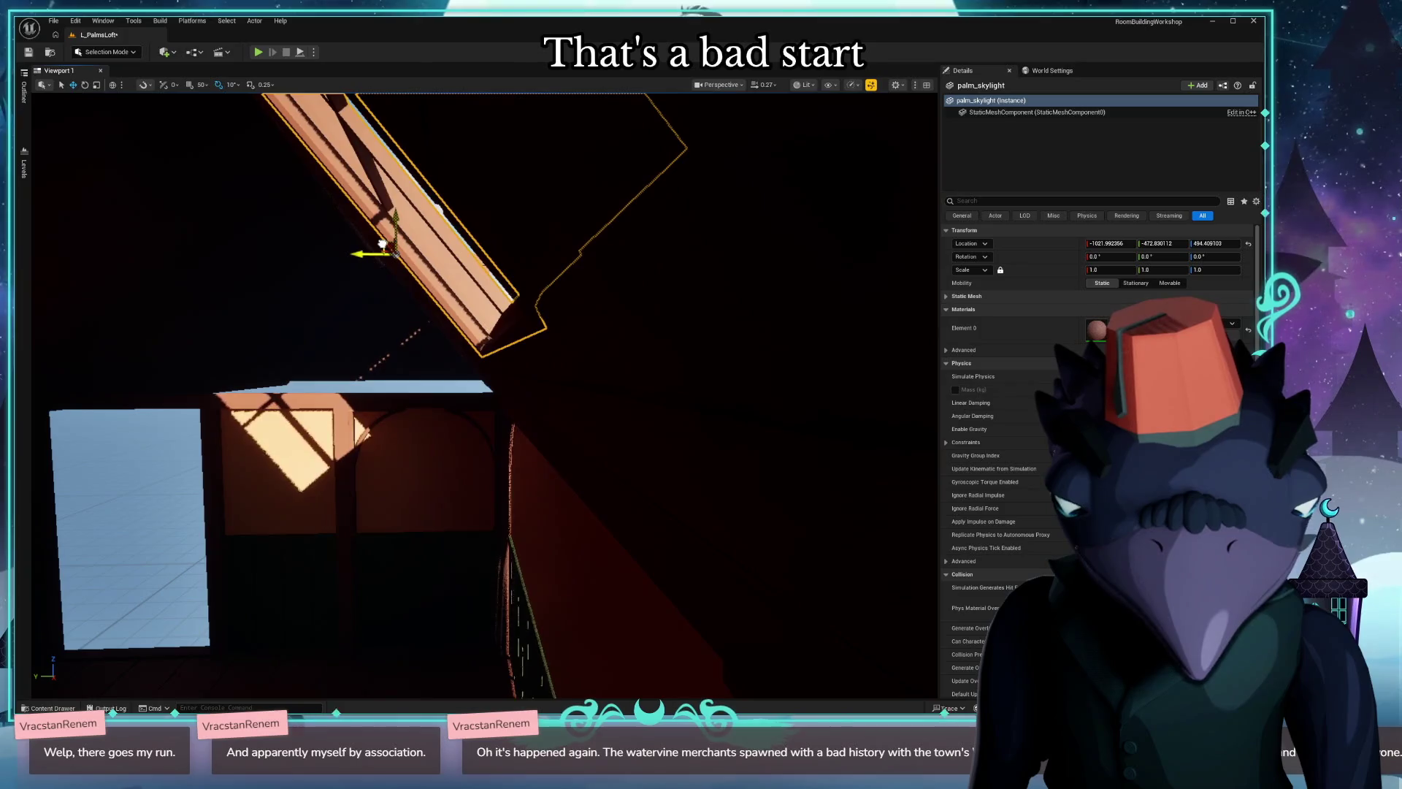
right_drag(368, 338, 369, 337)
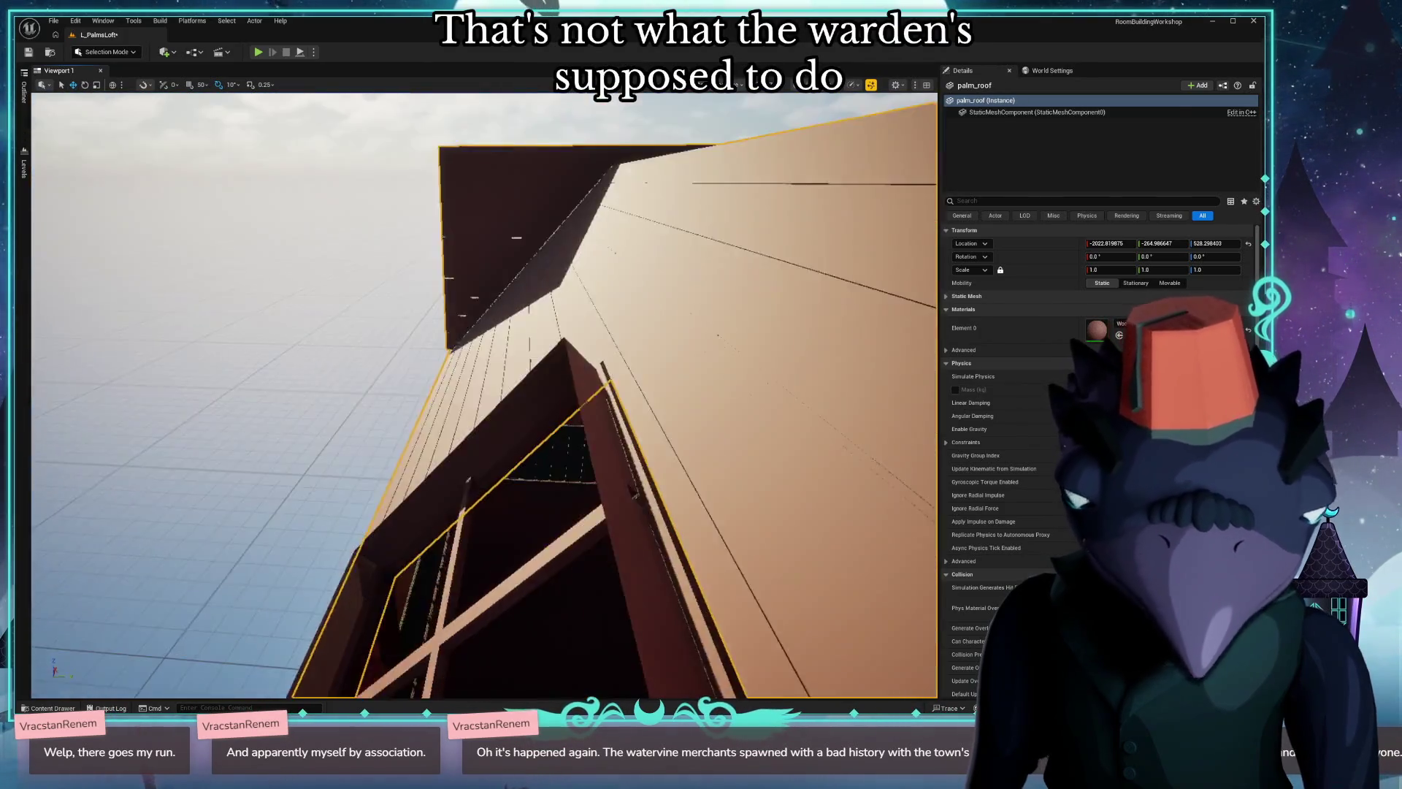
right_drag(233, 407, 234, 407)
click(233, 406)
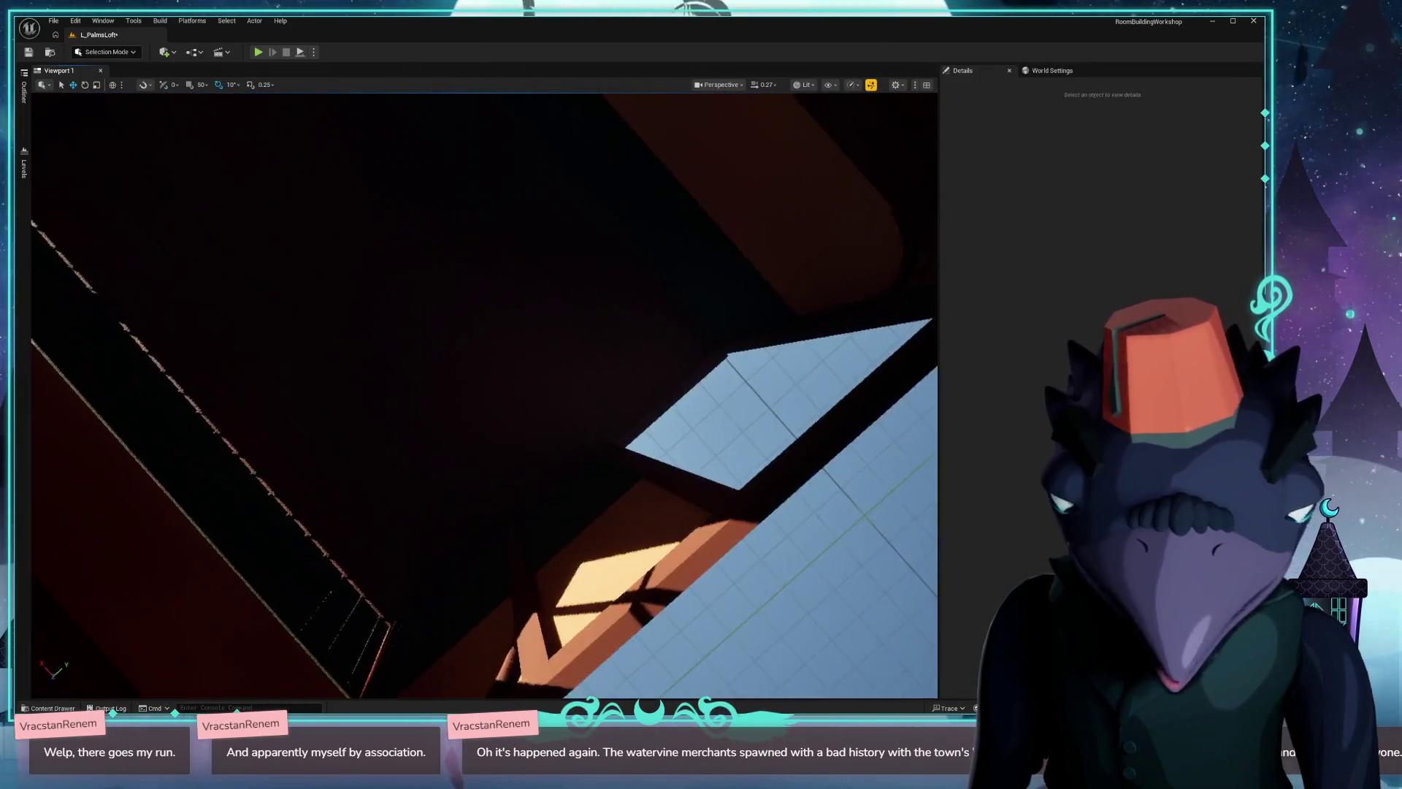
right_drag(155, 426, 154, 426)
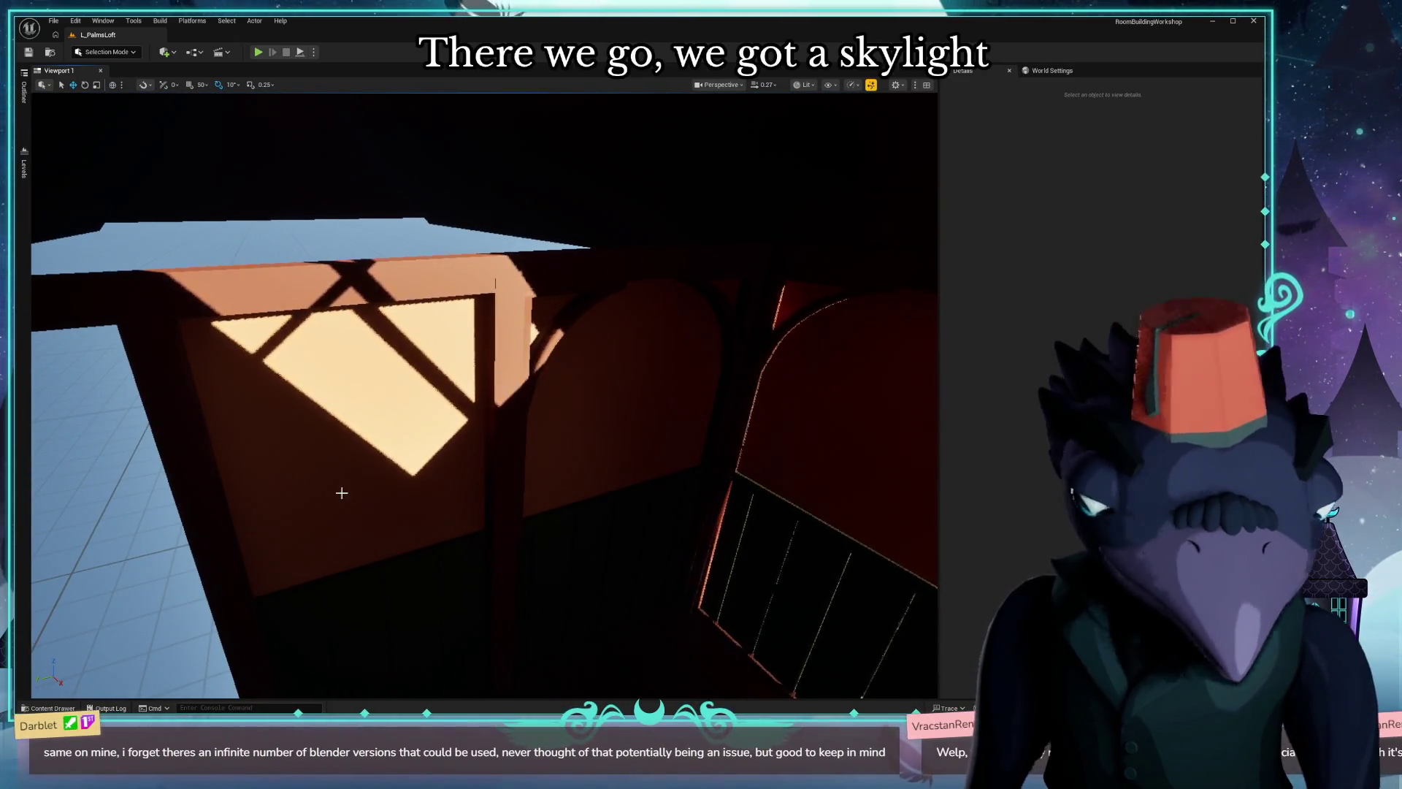
Fly through the loft interior and arches, toggling Unlit and back to Lit shading.
right_drag(339, 491, 339, 492)
right_drag(482, 394, 483, 395)
key(alt+3)
right_drag(420, 575, 419, 575)
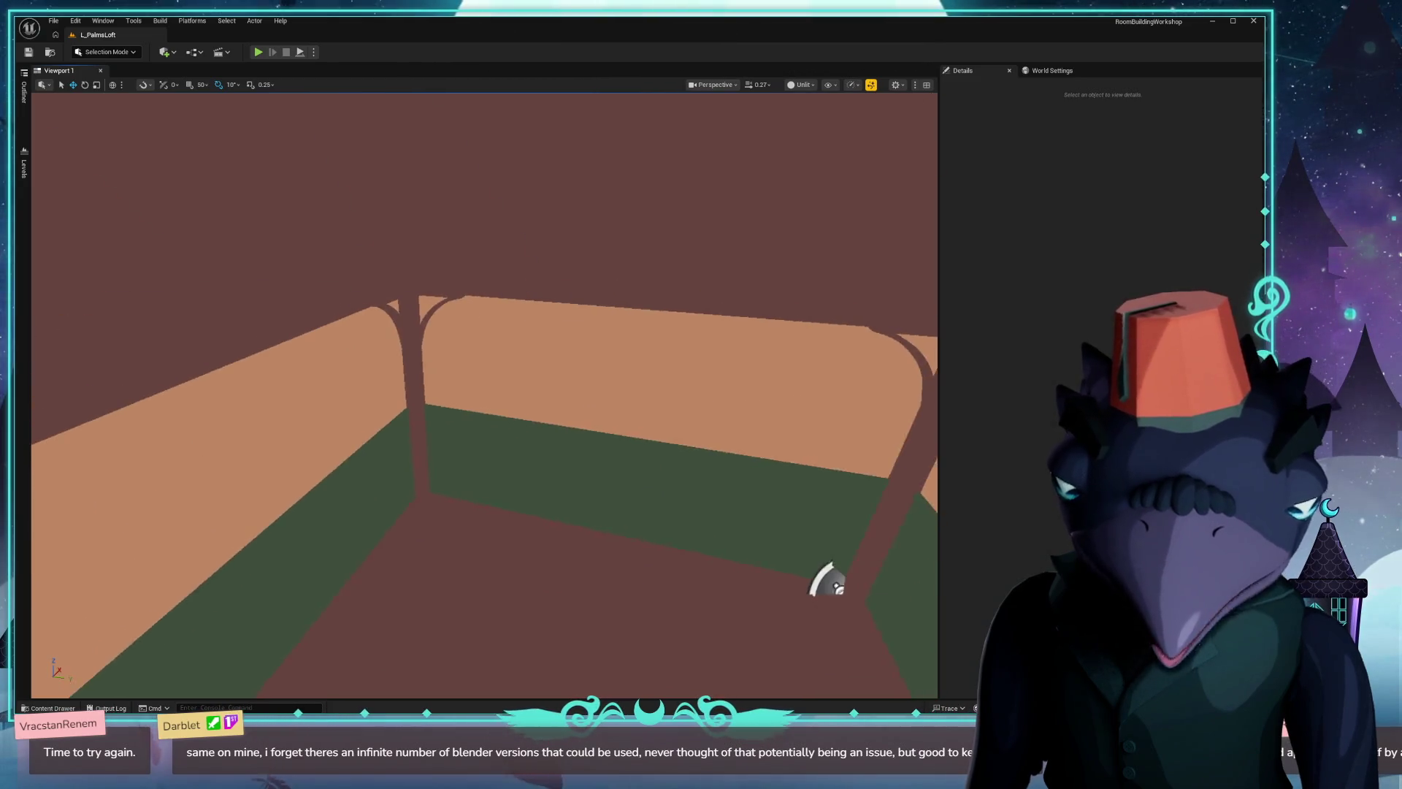
right_drag(707, 526, 904, 593)
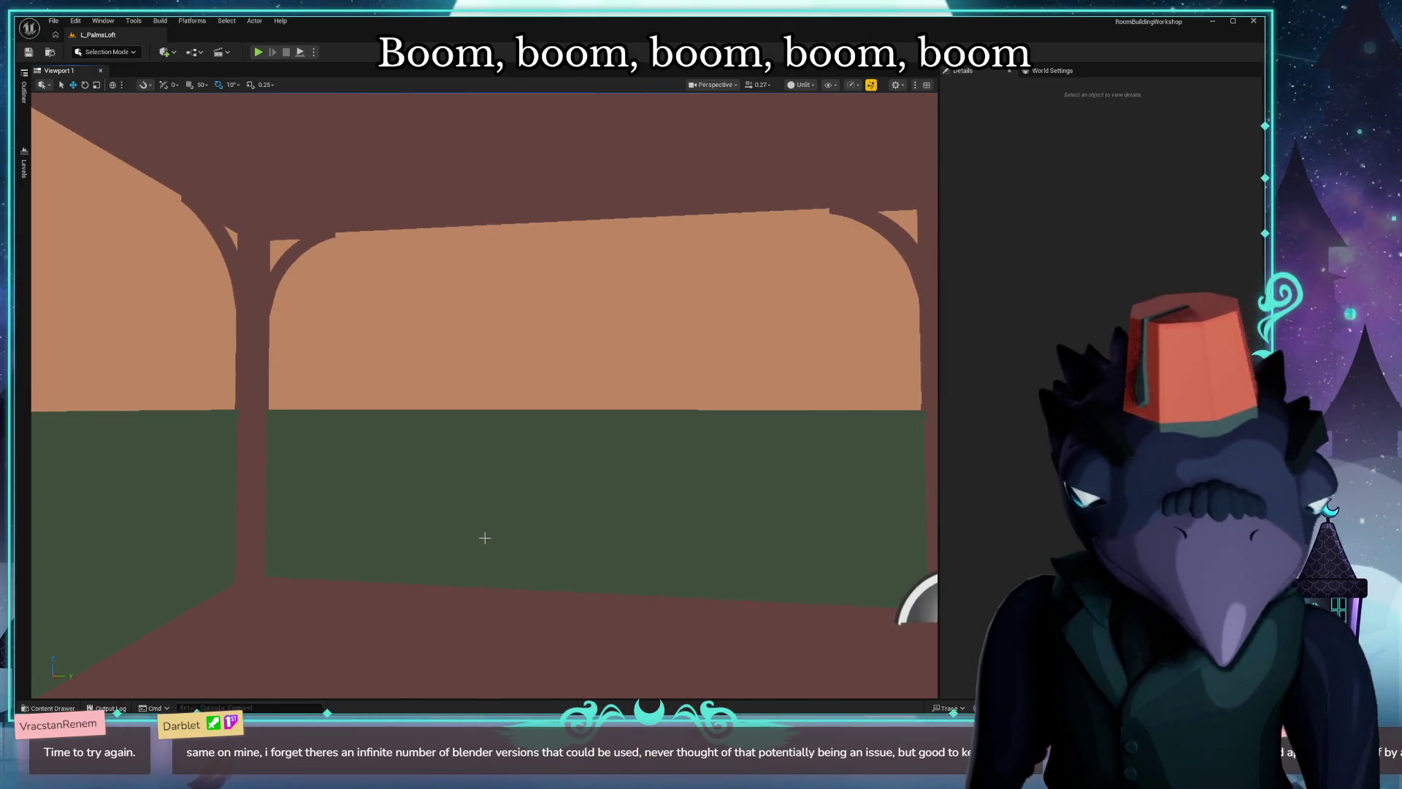
right_drag(904, 591, 903, 592)
right_drag(420, 509, 420, 510)
key(alt+4)
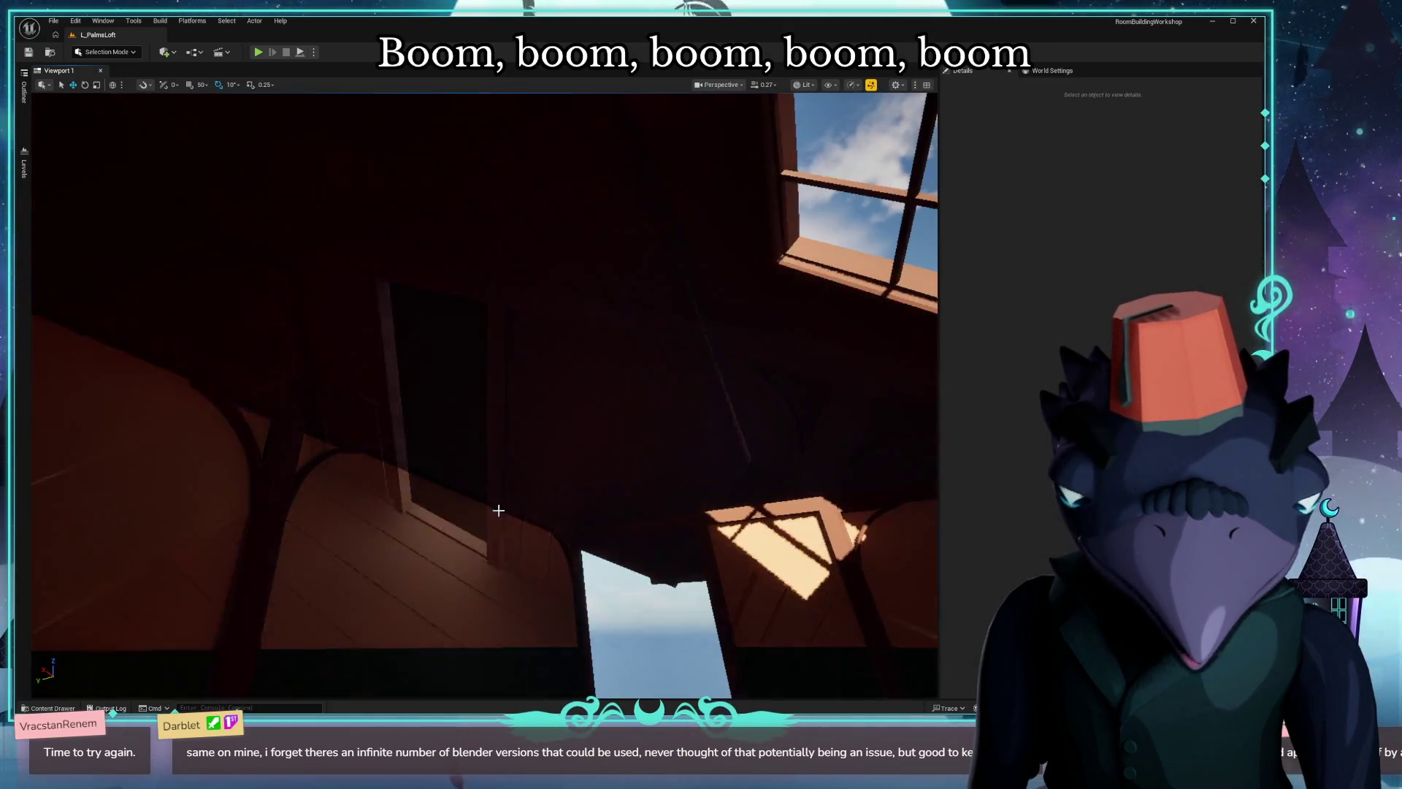
right_drag(525, 496, 525, 497)
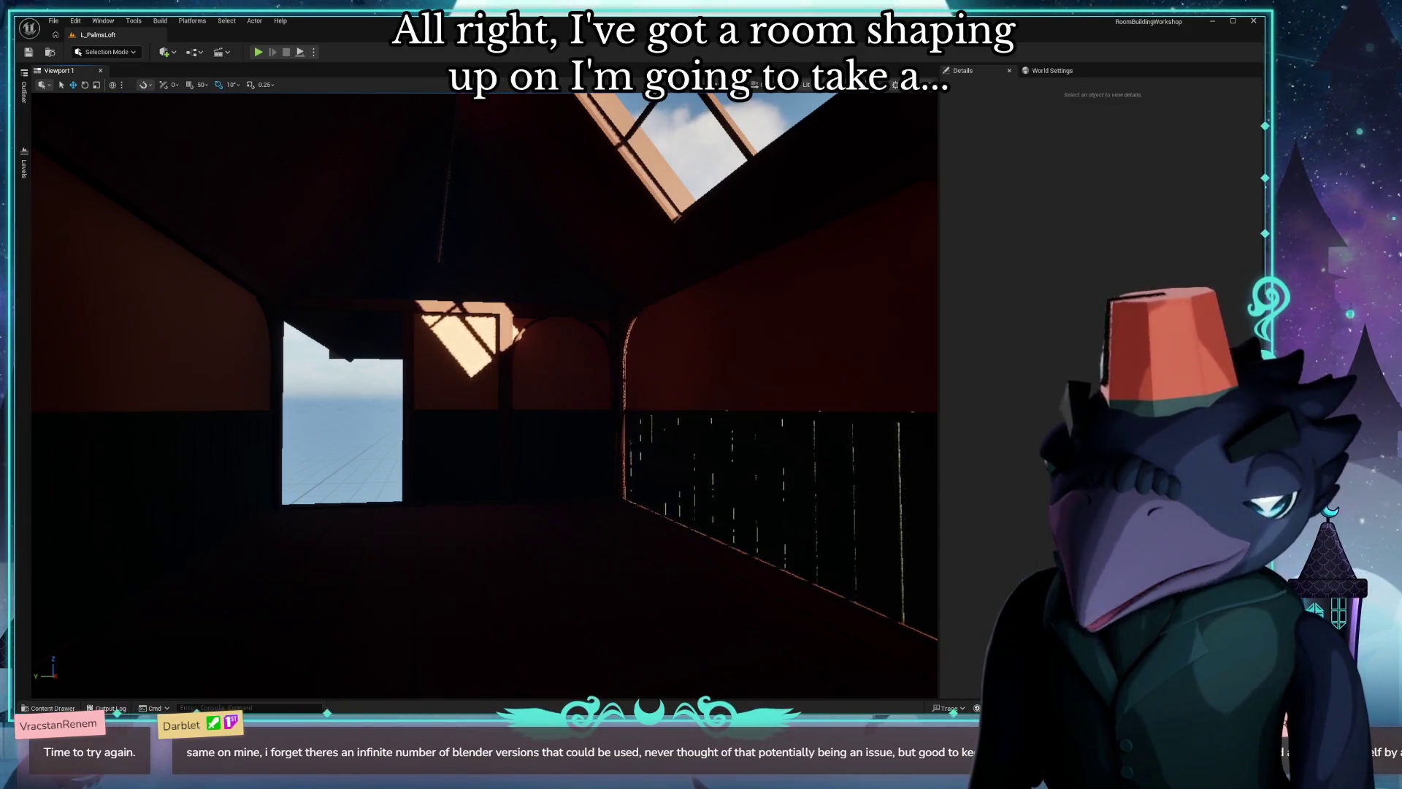
Switch to the second editor window with the L_Study_Optimized level.
key(alt+Tab)
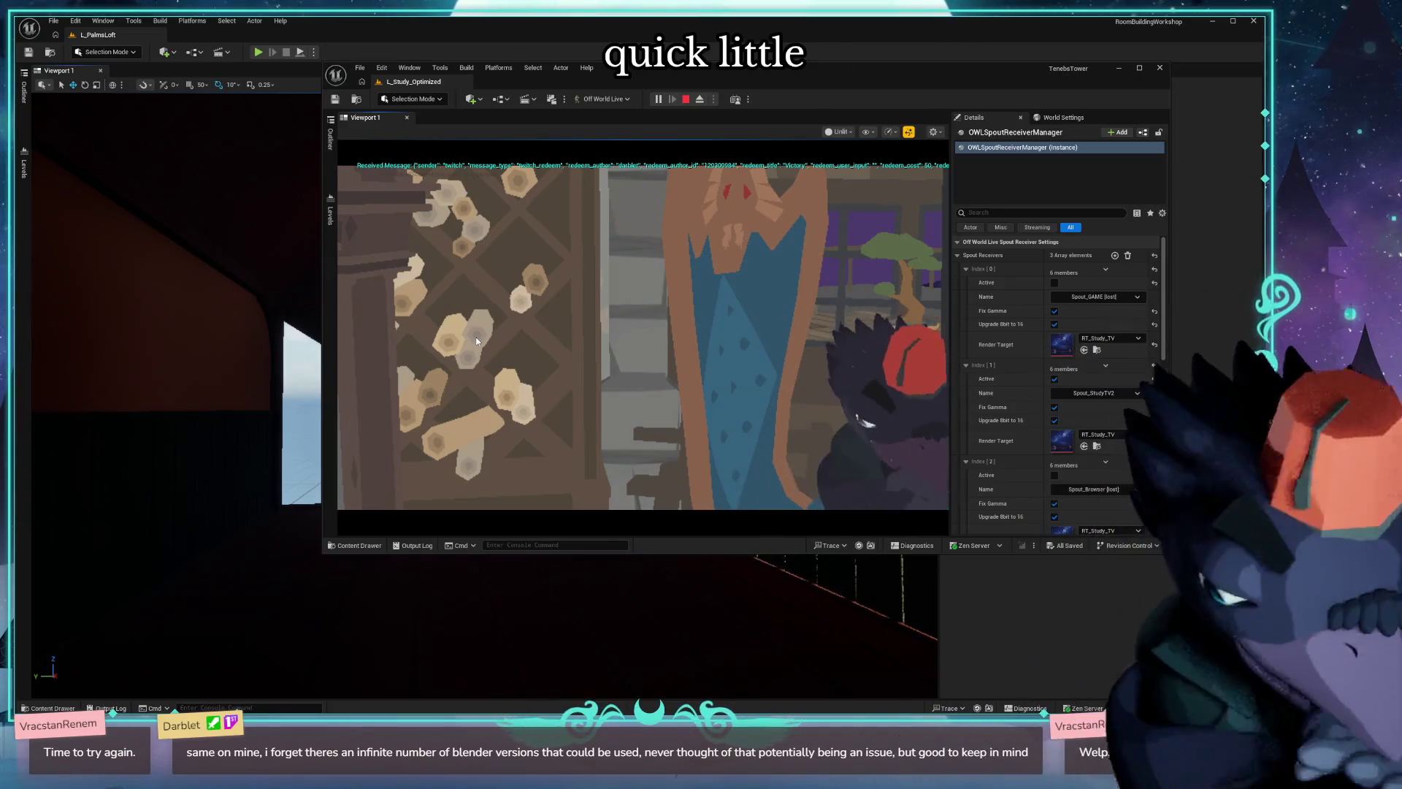
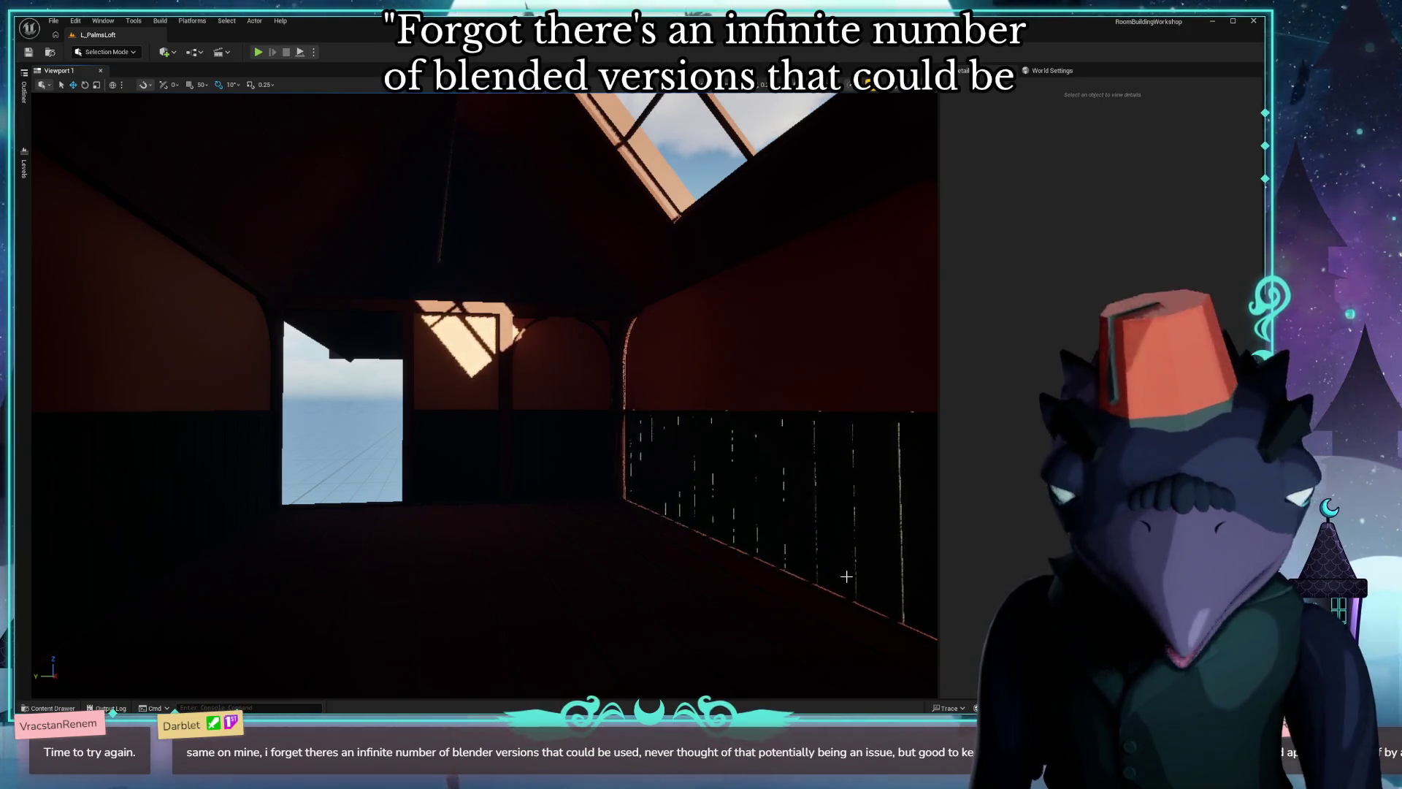
Turn the Unreal camera slightly across the loft, then switch over to the Blender window.
right_drag(539, 447, 455, 447)
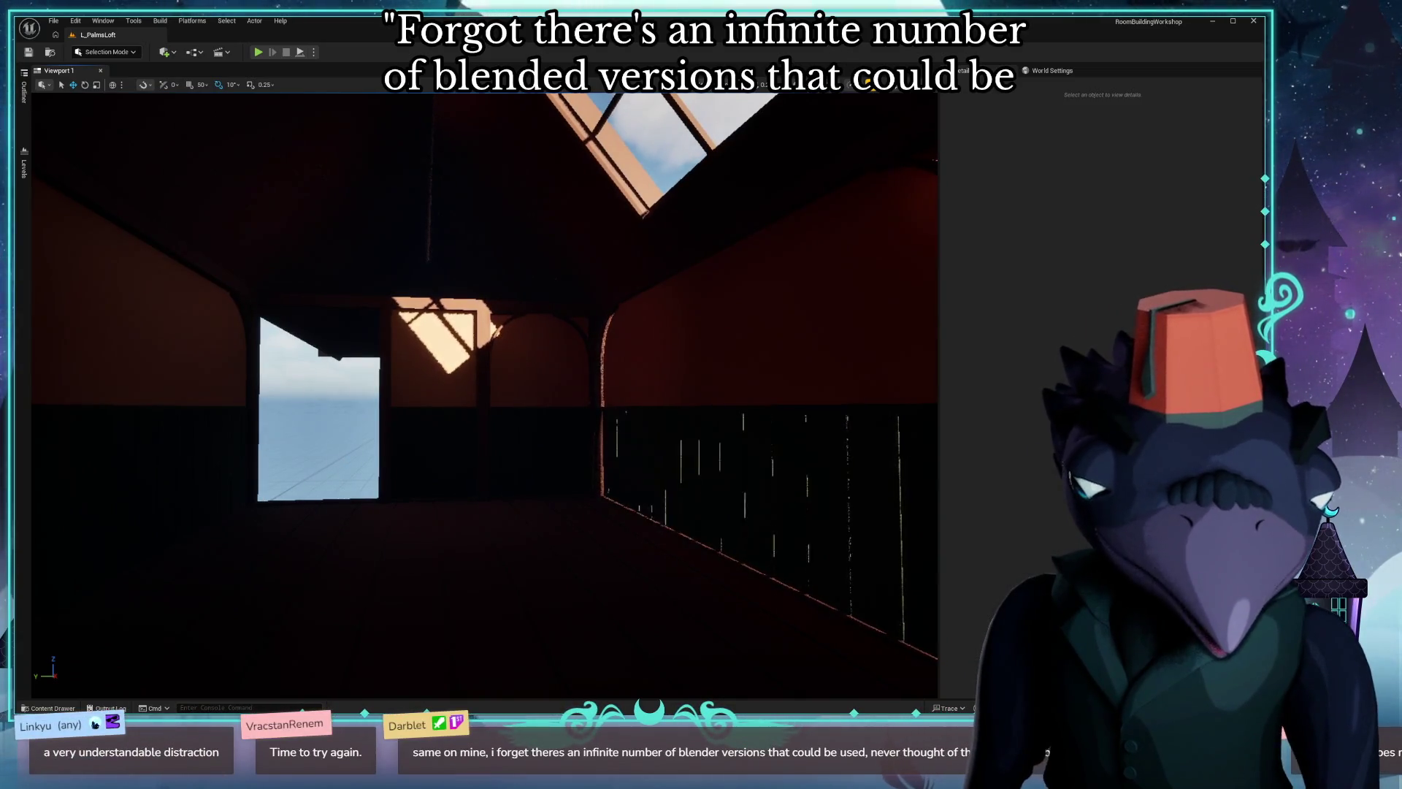
key(alt+Tab)
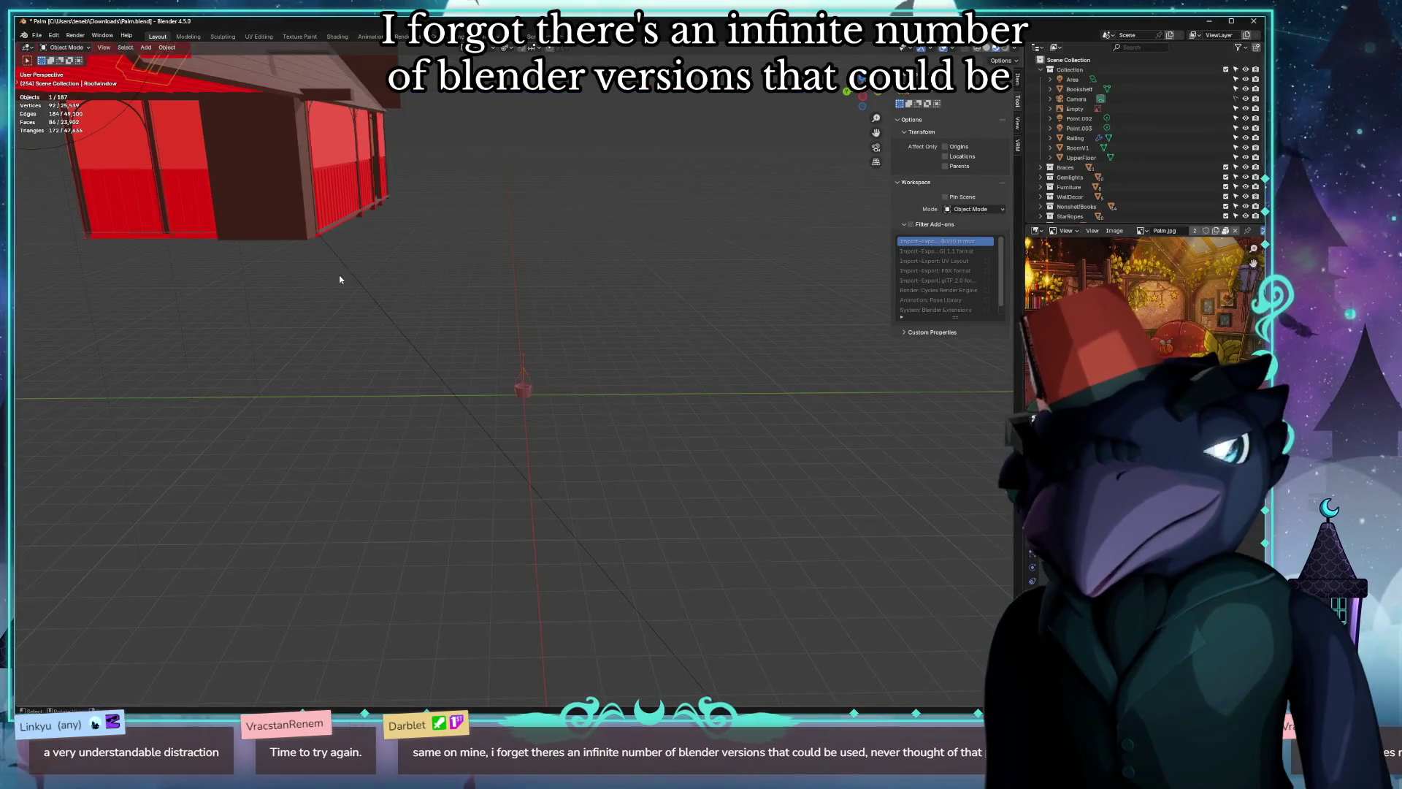
middle_drag(471, 209, 532, 261)
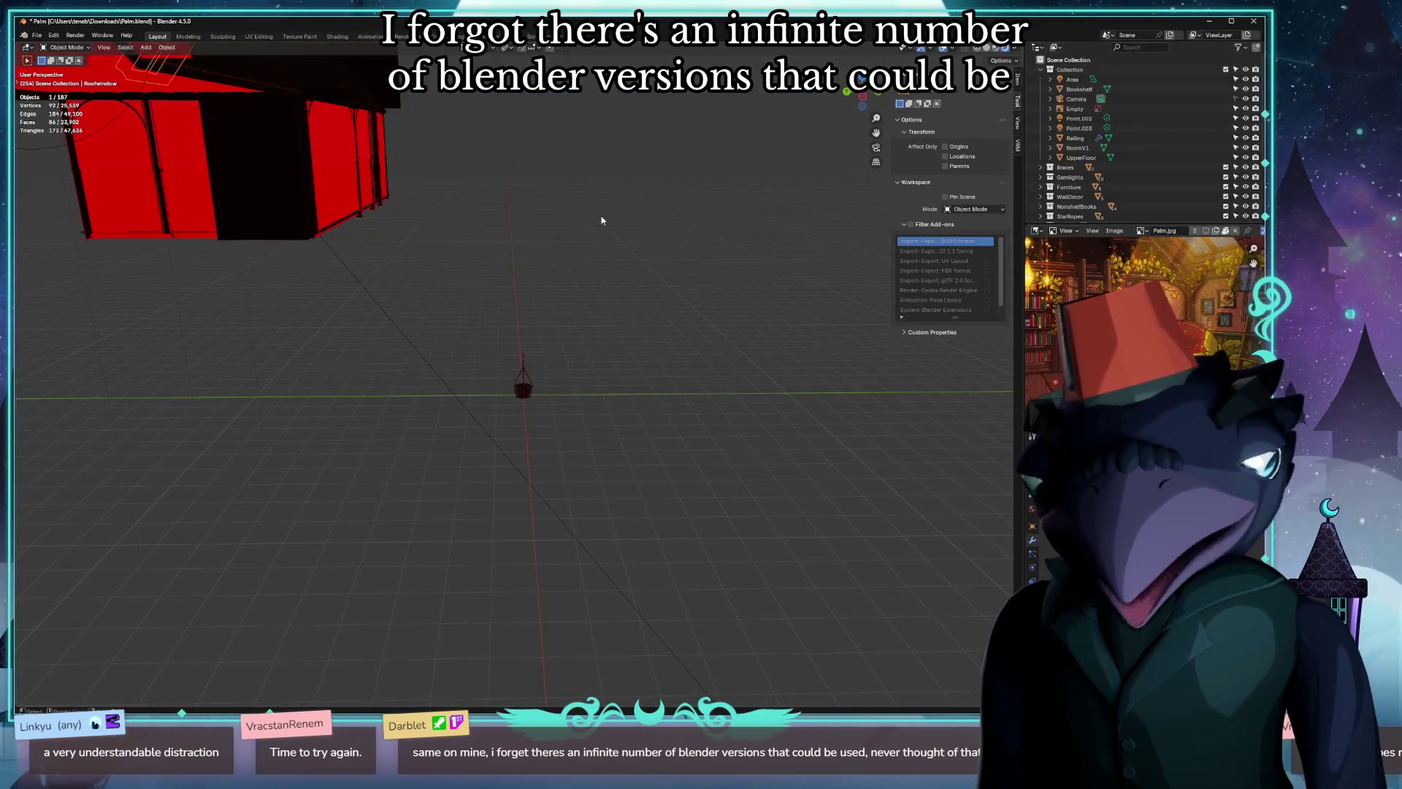
key(KP_Divide)
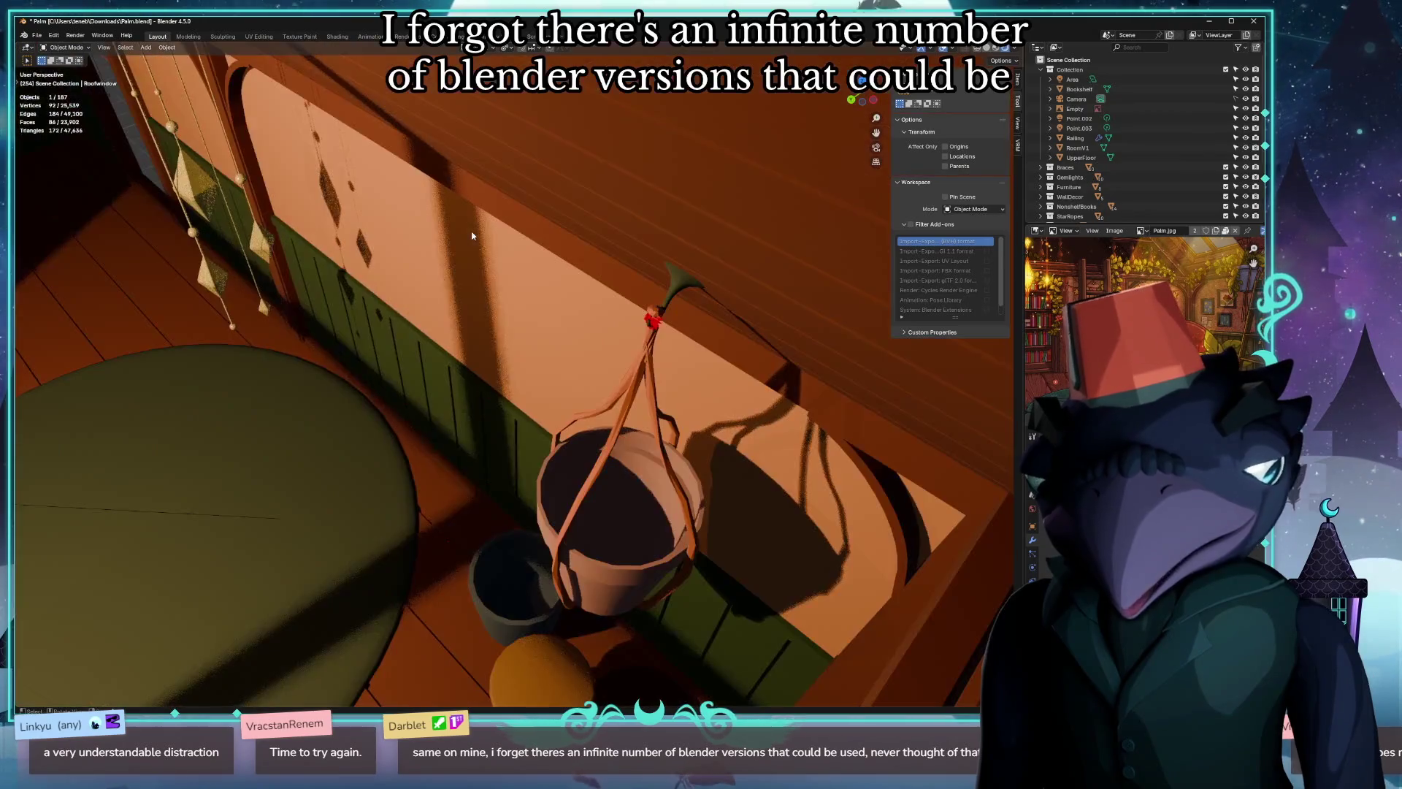
scroll(522, 223, down, 8)
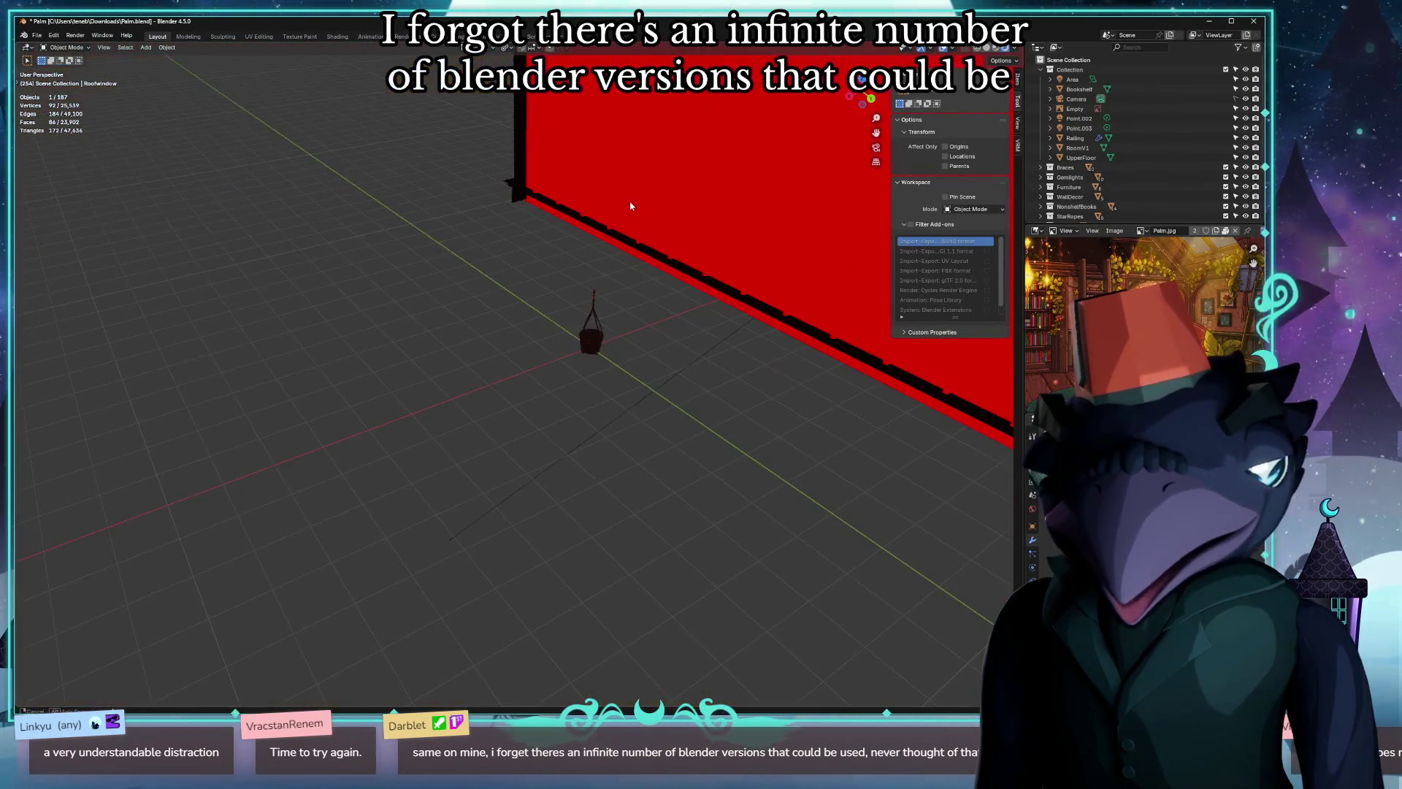
middle_drag(630, 206, 619, 214)
scroll(619, 212, up, 5)
scroll(639, 212, up, 4)
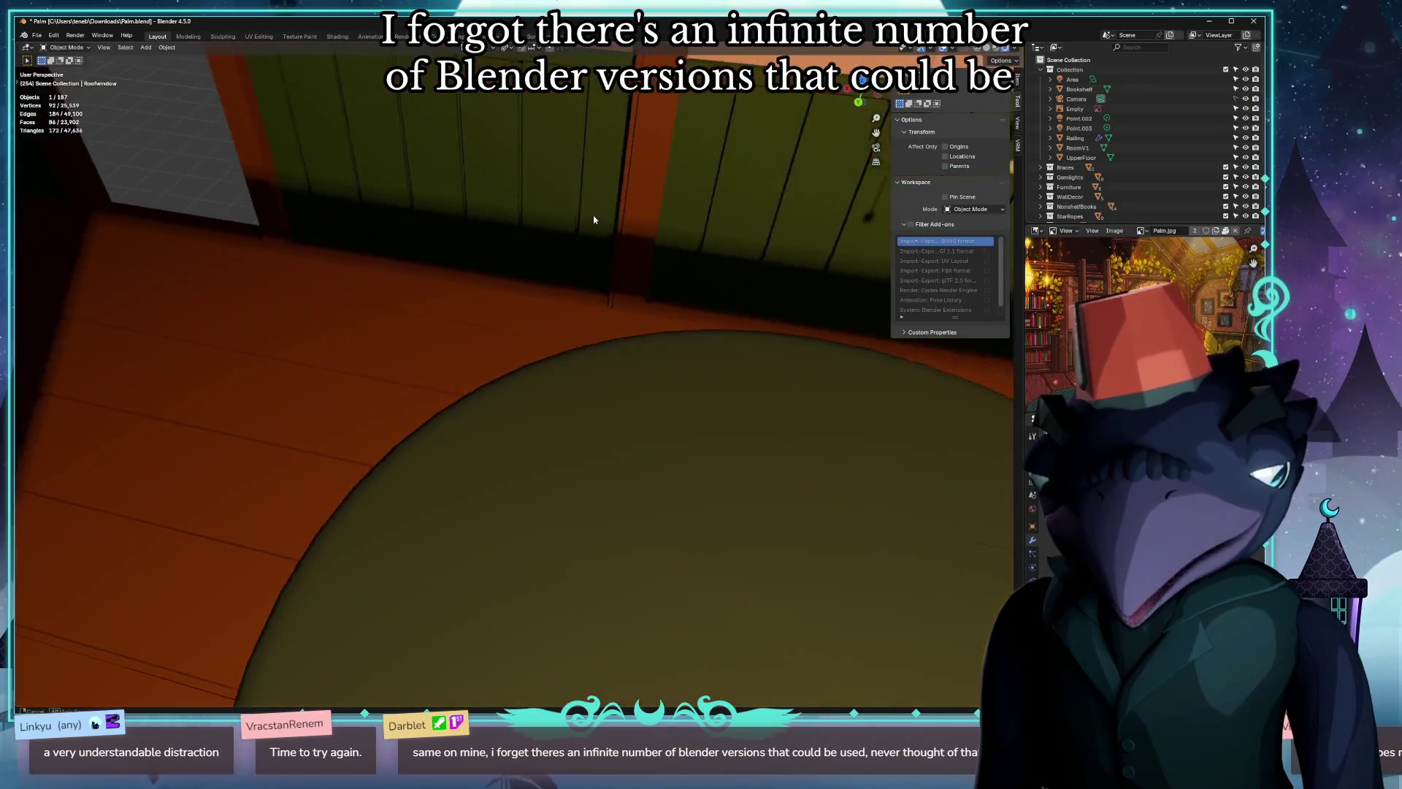
scroll(548, 312, down, 3)
scroll(537, 320, down, 2)
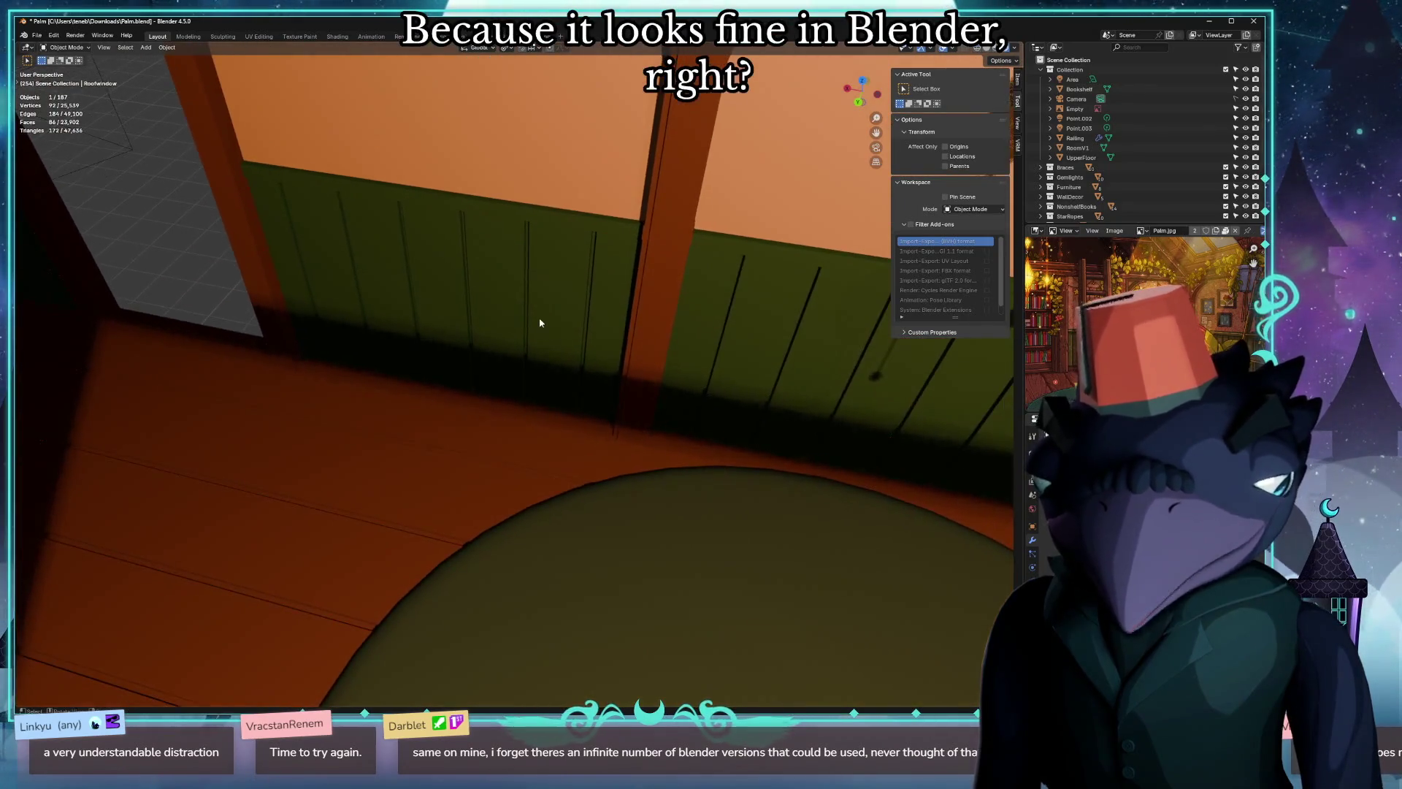
scroll(521, 314, down, 3)
scroll(525, 313, down, 2)
middle_drag(526, 307, 379, 410)
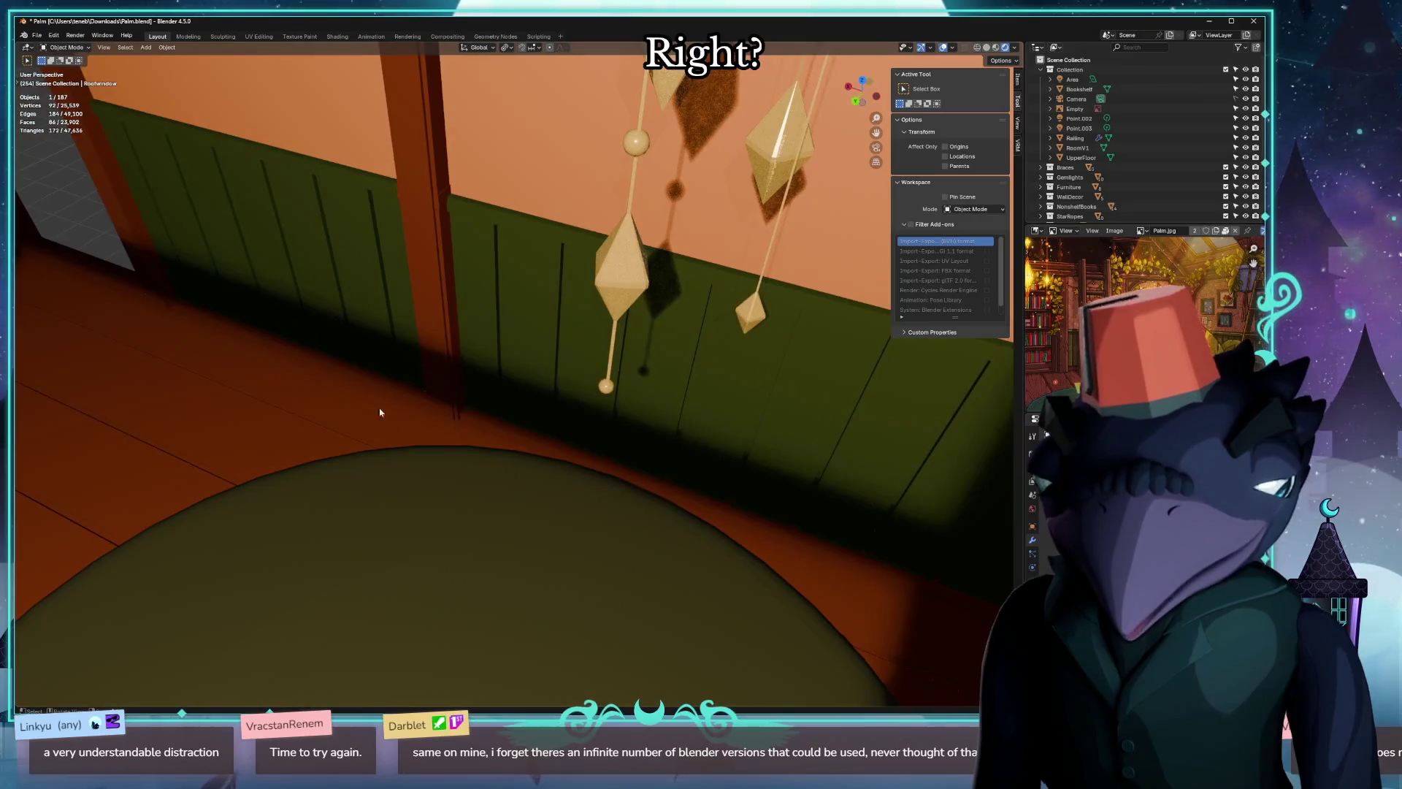
scroll(361, 550, up, 4)
scroll(373, 545, down, 3)
scroll(389, 541, down, 3)
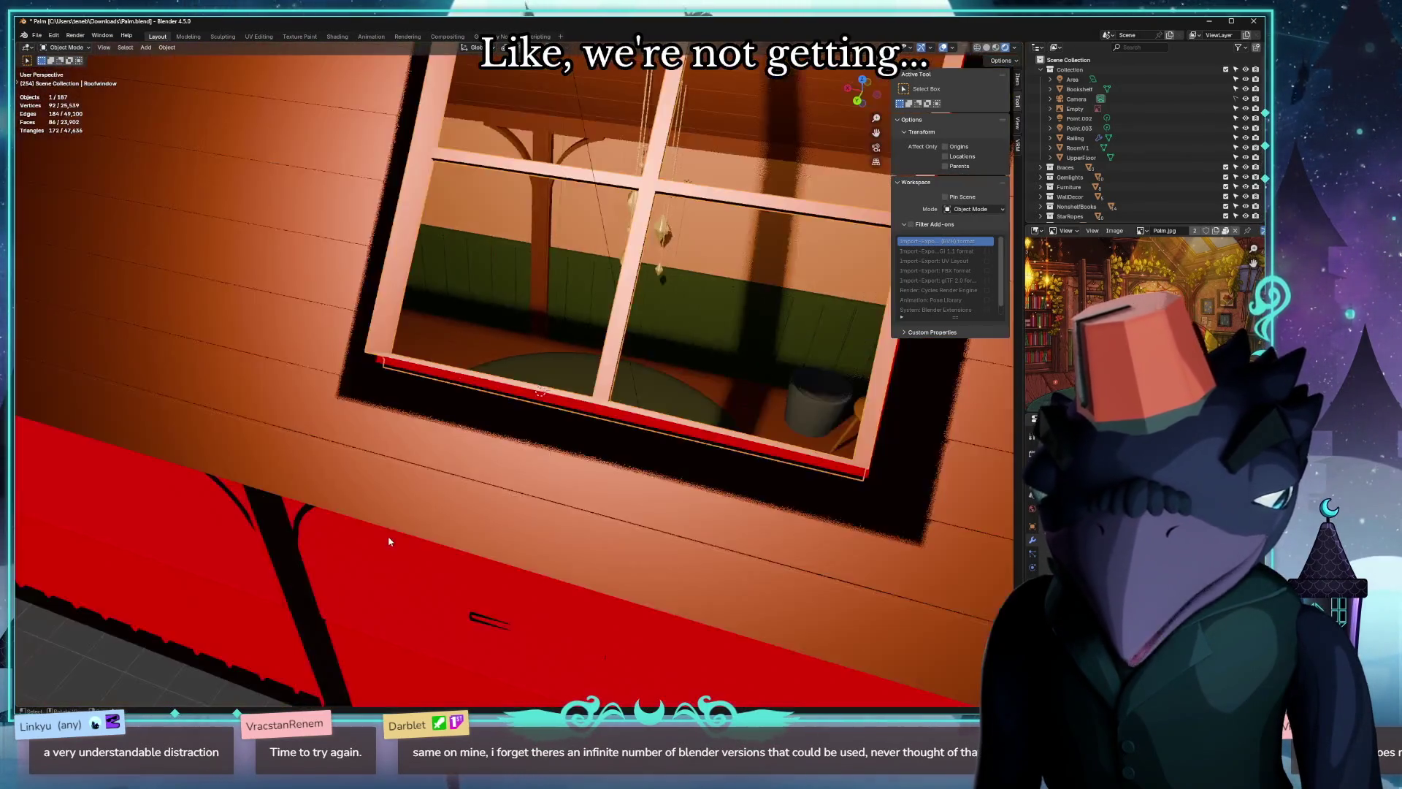
scroll(389, 542, down, 2)
scroll(439, 493, down, 3)
scroll(452, 475, down, 3)
mouse_move(445, 460)
middle_down()
mouse_move(213, 382)
mouse_move(275, 382)
mouse_move(315, 360)
mouse_move(489, 84)
middle_up()
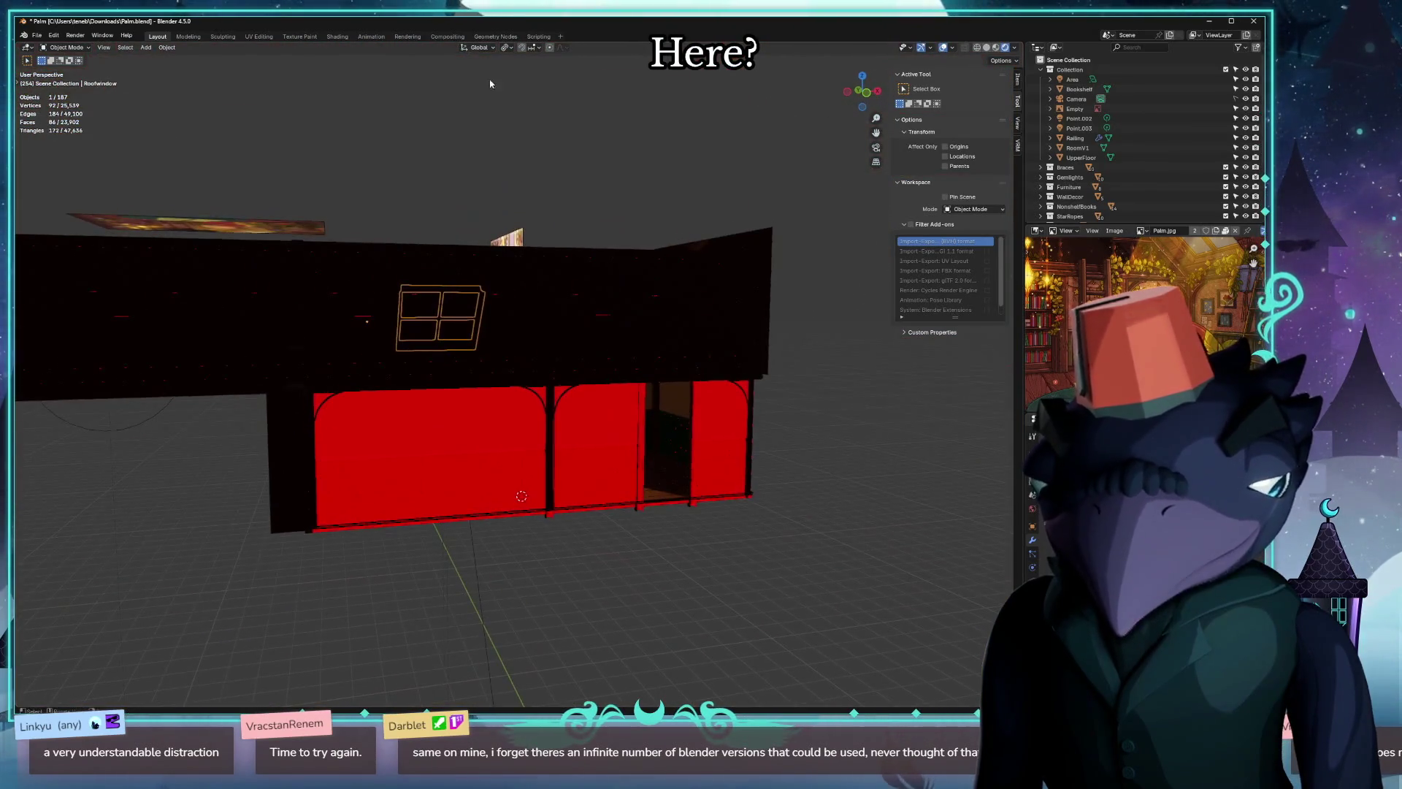
scroll(432, 344, up, 3)
scroll(410, 362, up, 2)
scroll(426, 388, up, 1)
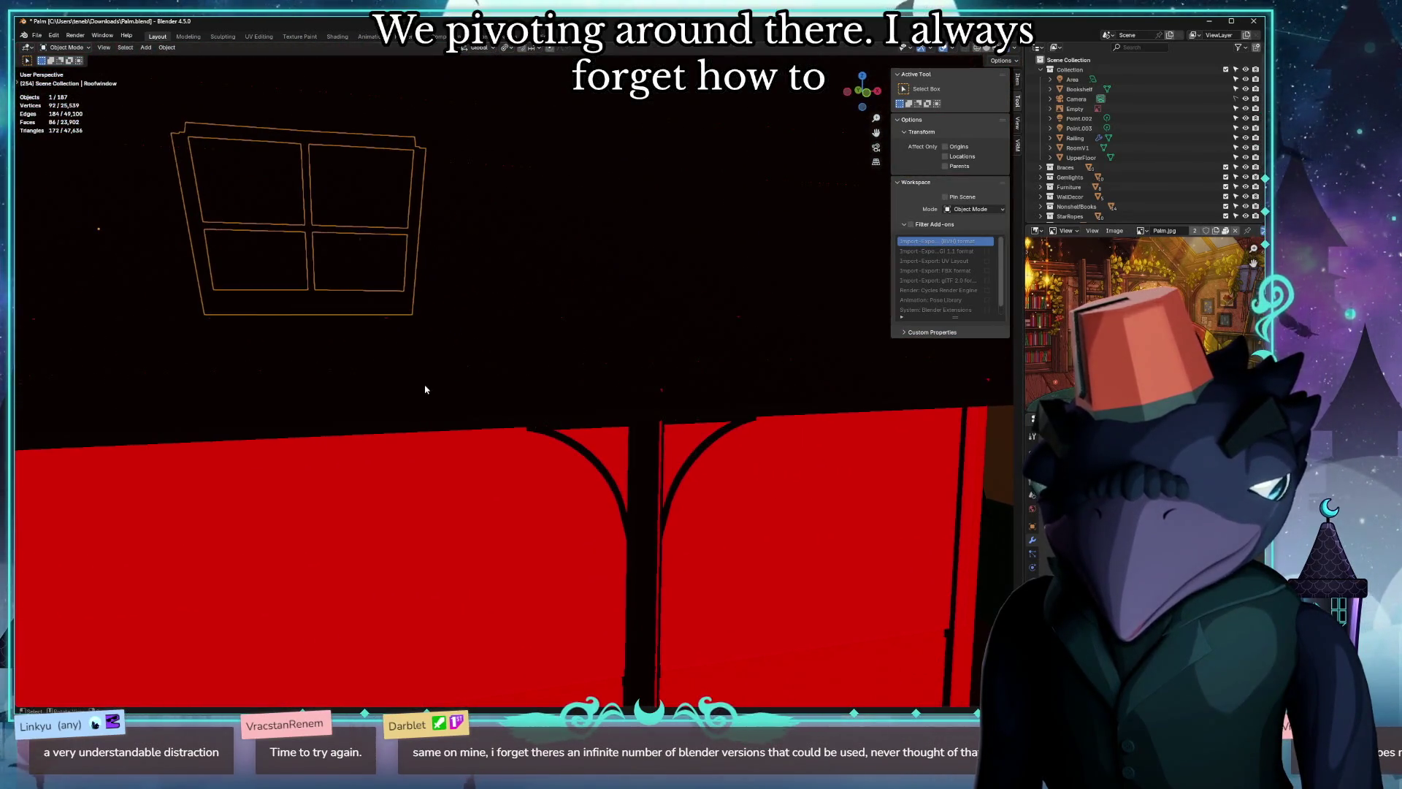
mouse_move(374, 386)
middle_down()
mouse_move(359, 387)
mouse_move(389, 426)
mouse_move(499, 438)
middle_up()
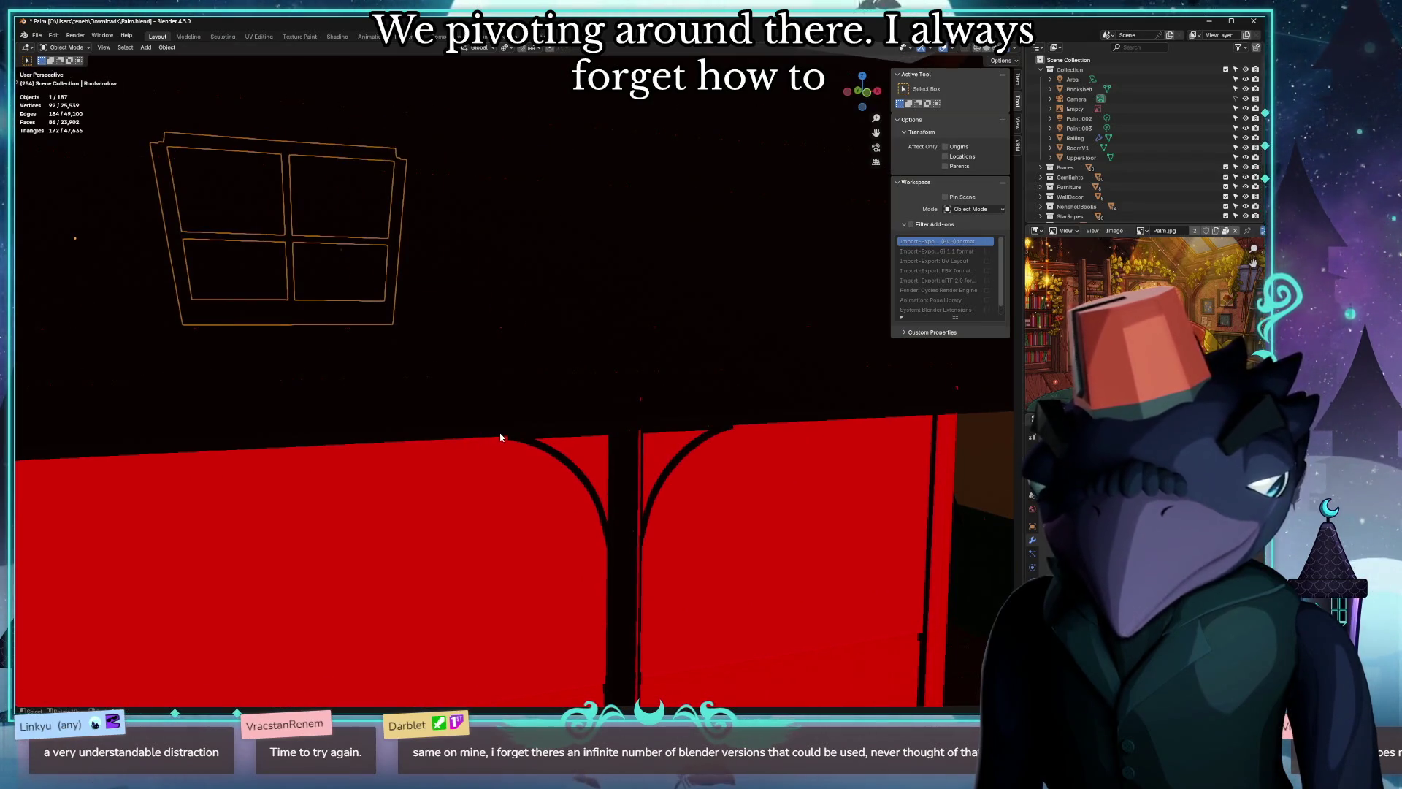
right_click(503, 437)
Invert the selection and select only the roof window, viewing it from overhead.
key(w)
key(ctrl+i)
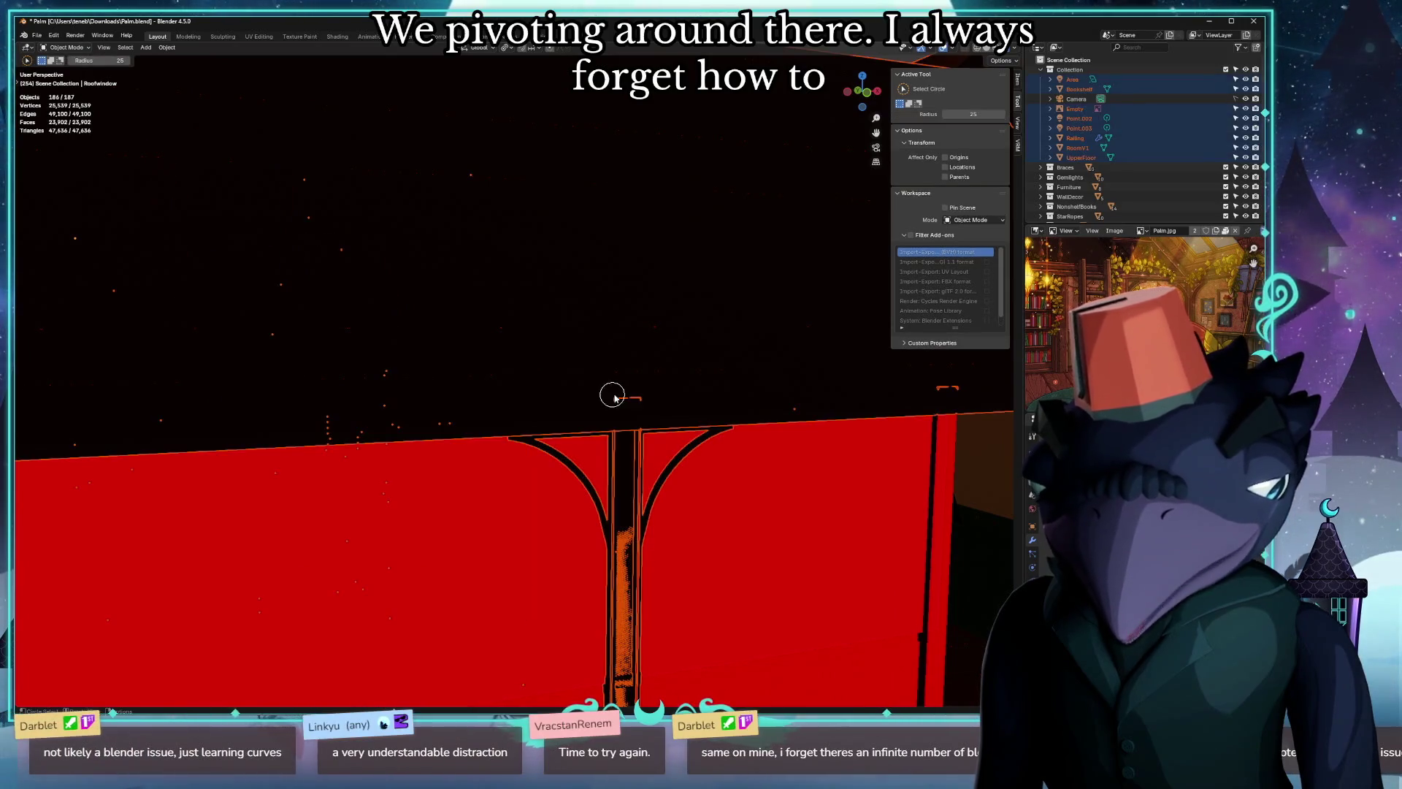
click(583, 381)
scroll(583, 381, down, 3)
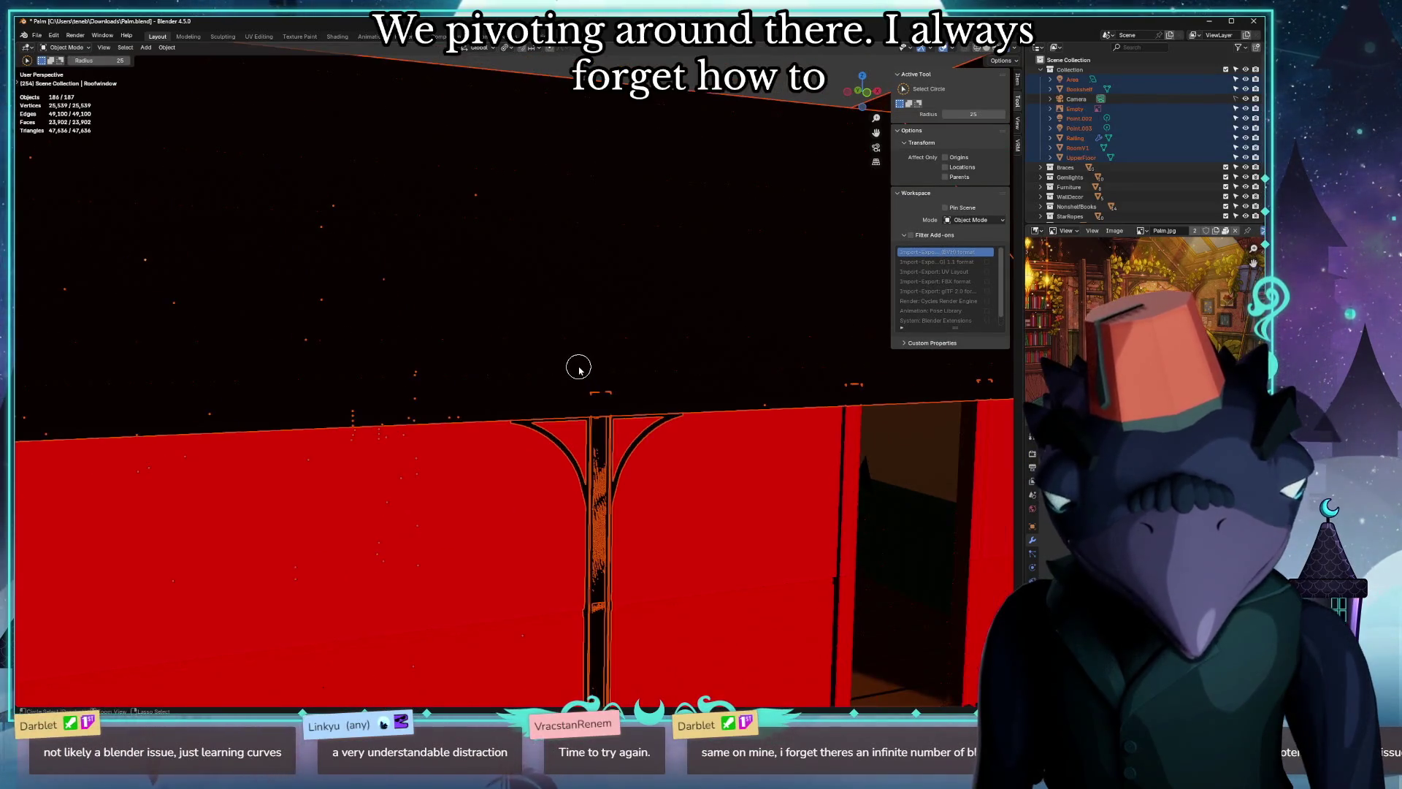
scroll(579, 369, down, 3)
mouse_move(579, 368)
middle_down()
mouse_move(544, 413)
mouse_move(648, 395)
mouse_move(660, 325)
mouse_move(748, 316)
mouse_move(642, 310)
mouse_move(464, 361)
mouse_move(808, 432)
middle_up()
scroll(570, 395, down, 3)
scroll(648, 394, up, 3)
scroll(661, 326, up, 3)
scroll(594, 335, down, 3)
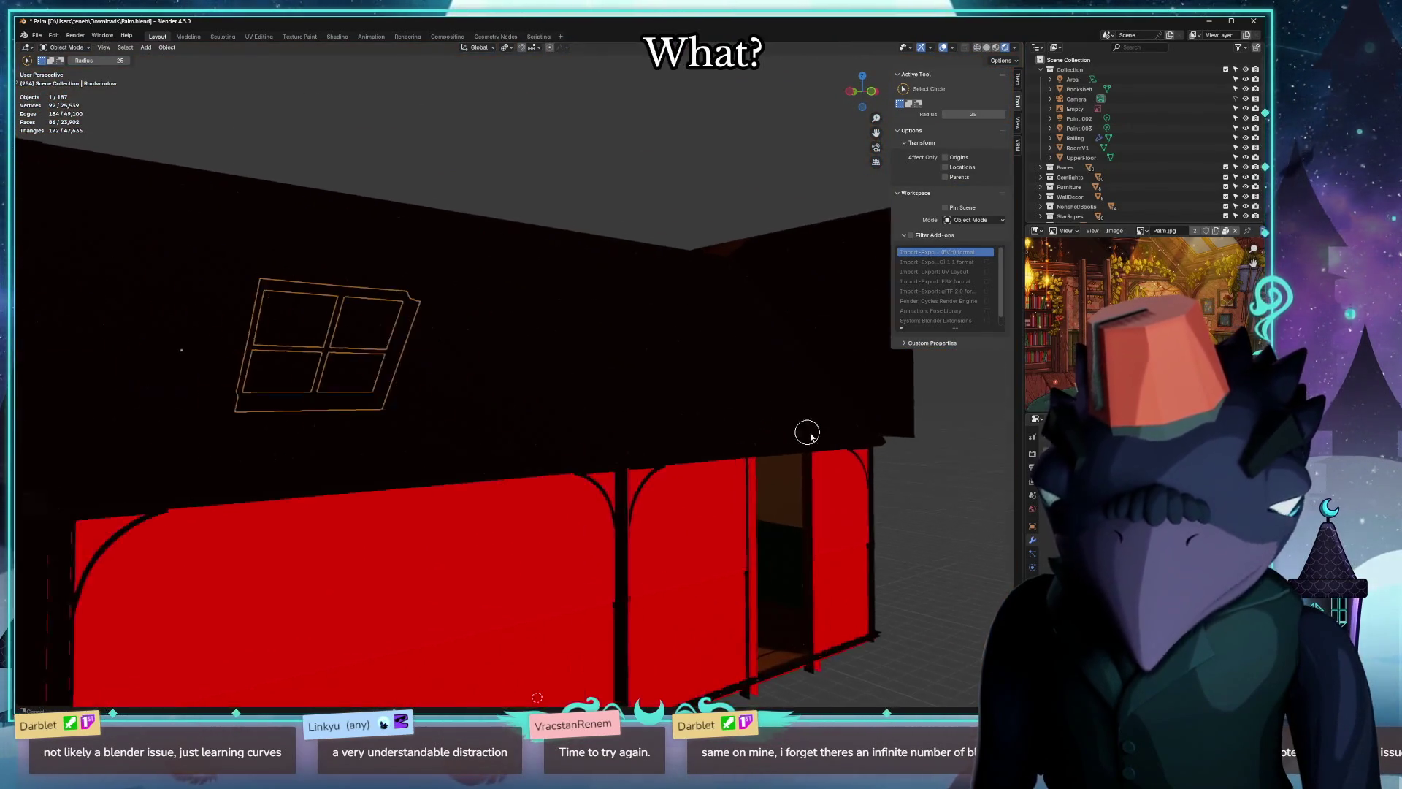
scroll(808, 432, up, 3)
Clear the roof window selection and show only the main Collection's objects.
mouse_move(407, 392)
middle_down()
mouse_move(367, 278)
mouse_move(517, 355)
middle_up()
scroll(534, 363, up, 2)
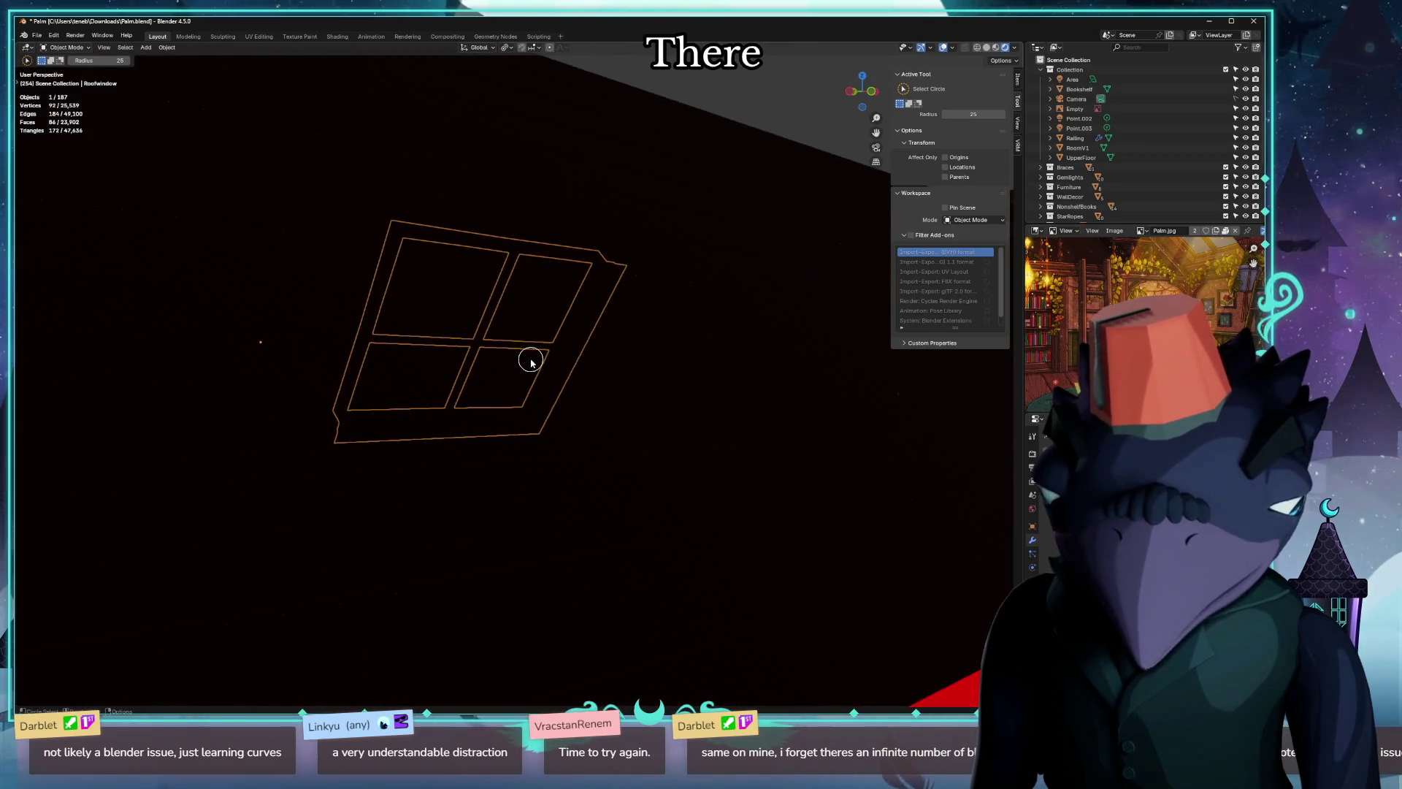
middle_drag(491, 402, 429, 390)
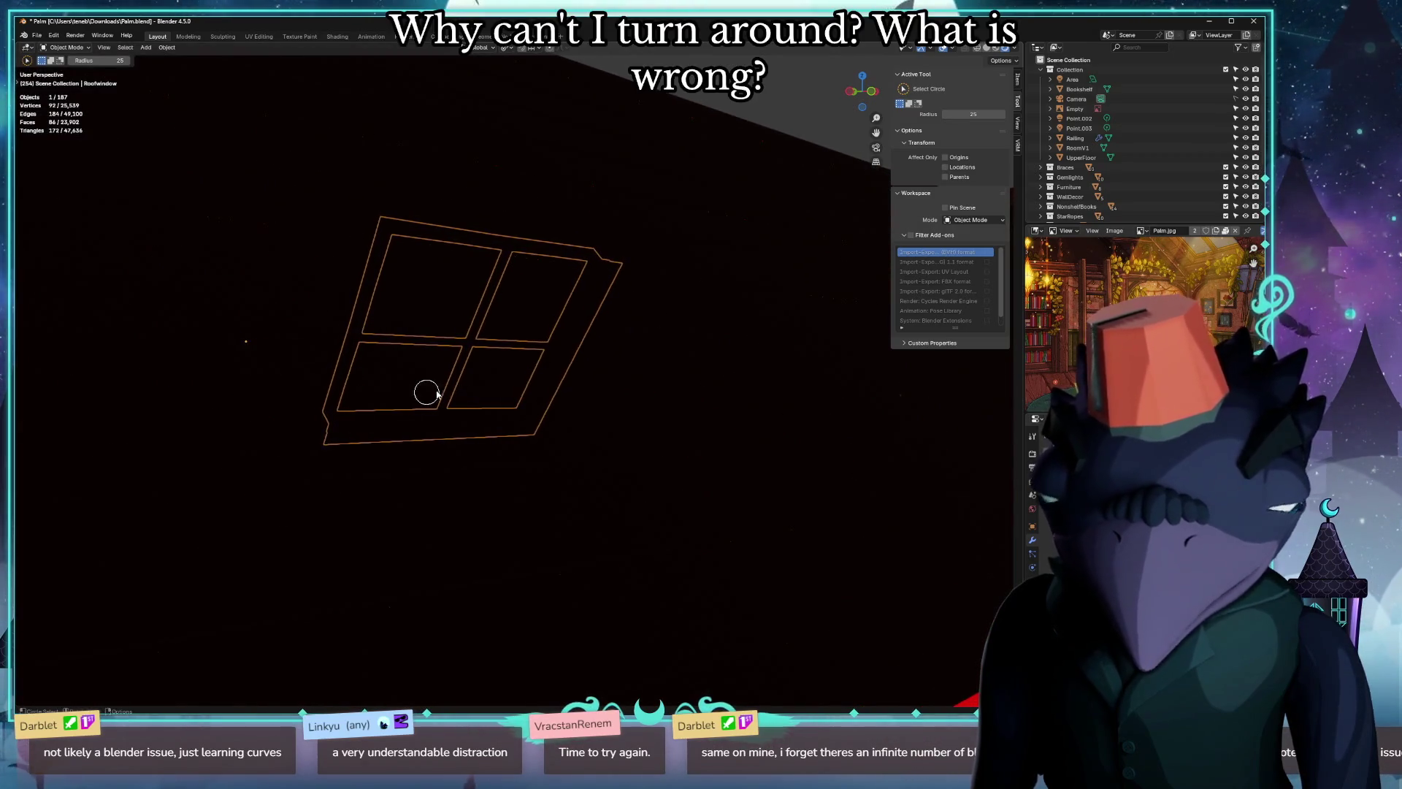
click(710, 548)
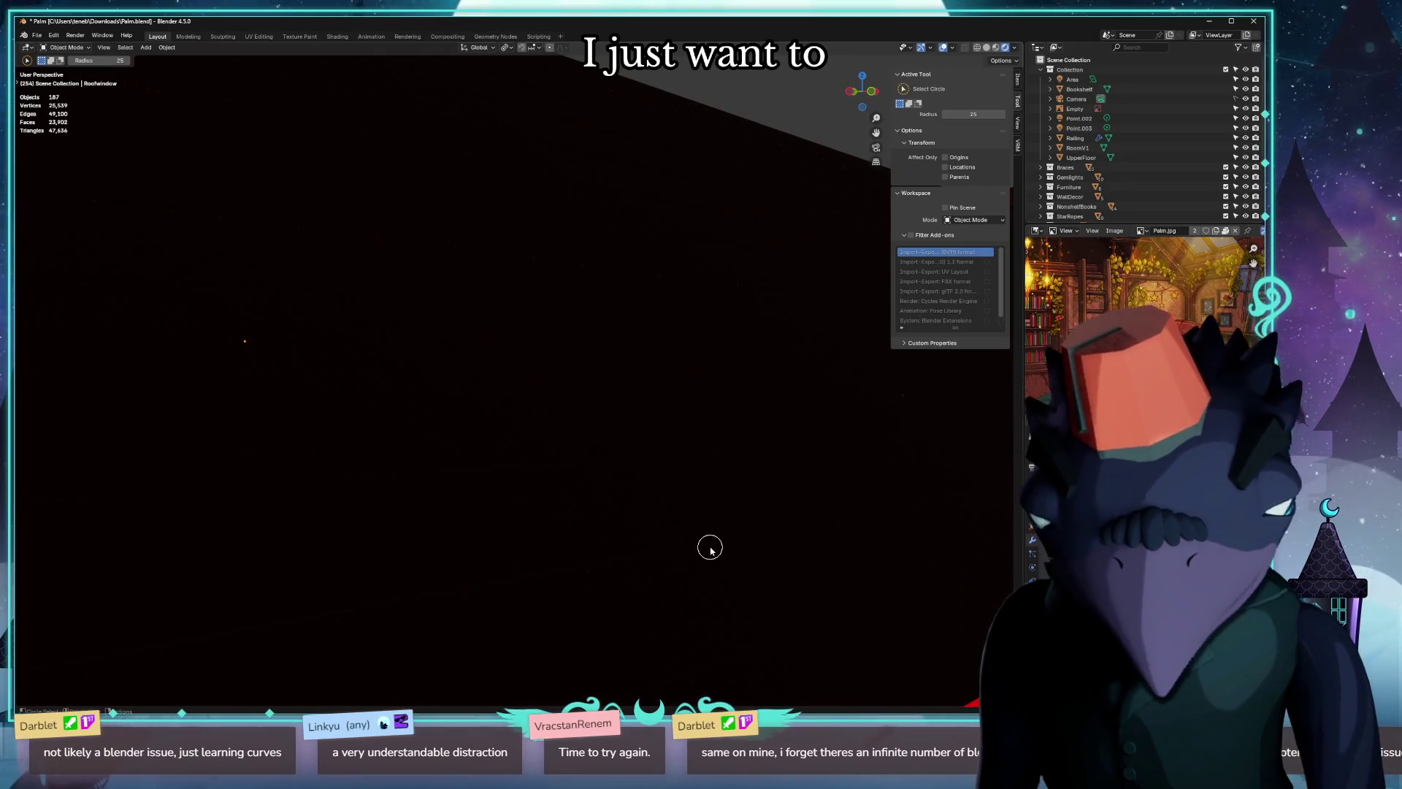
scroll(723, 585, down, 2)
scroll(713, 588, down, 3)
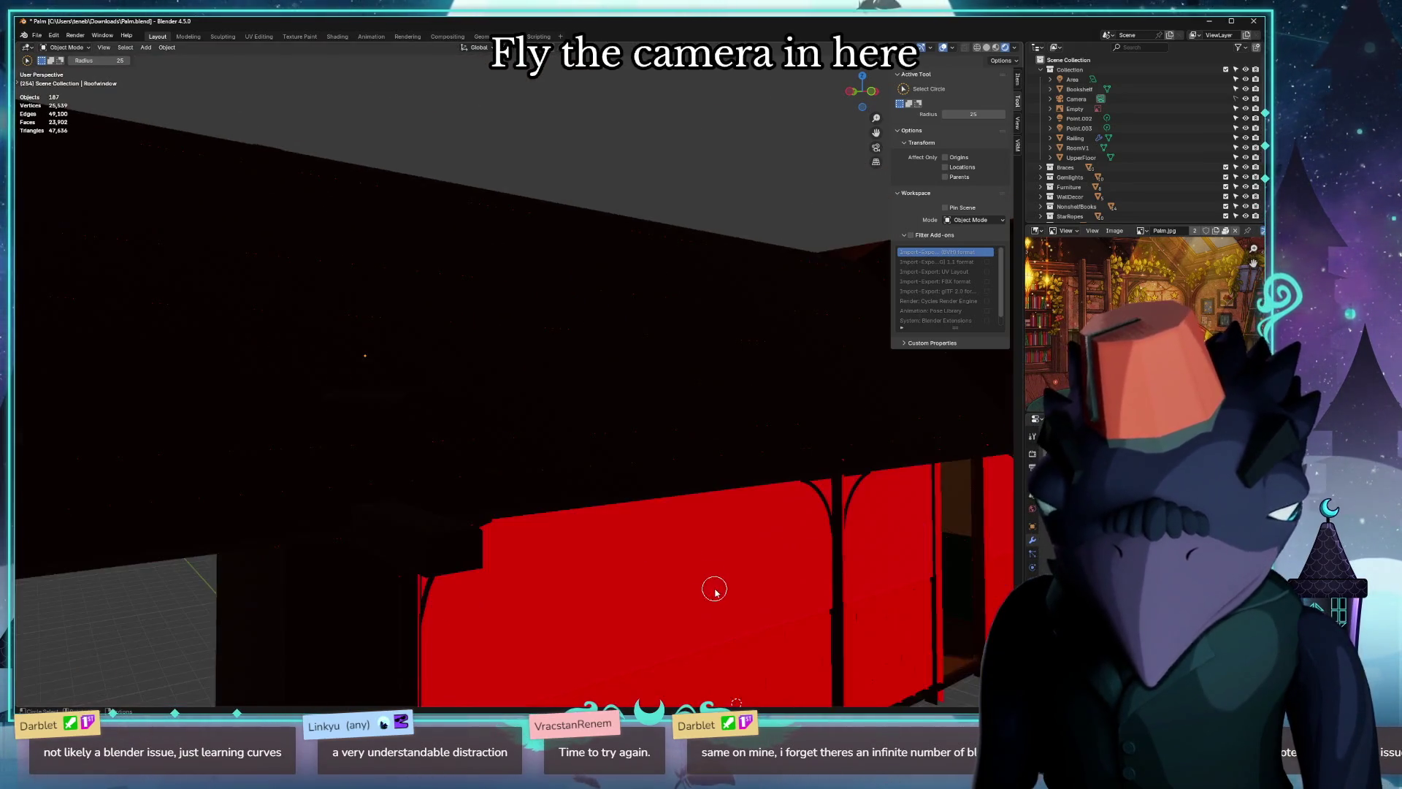
scroll(688, 577, down, 3)
key(1)
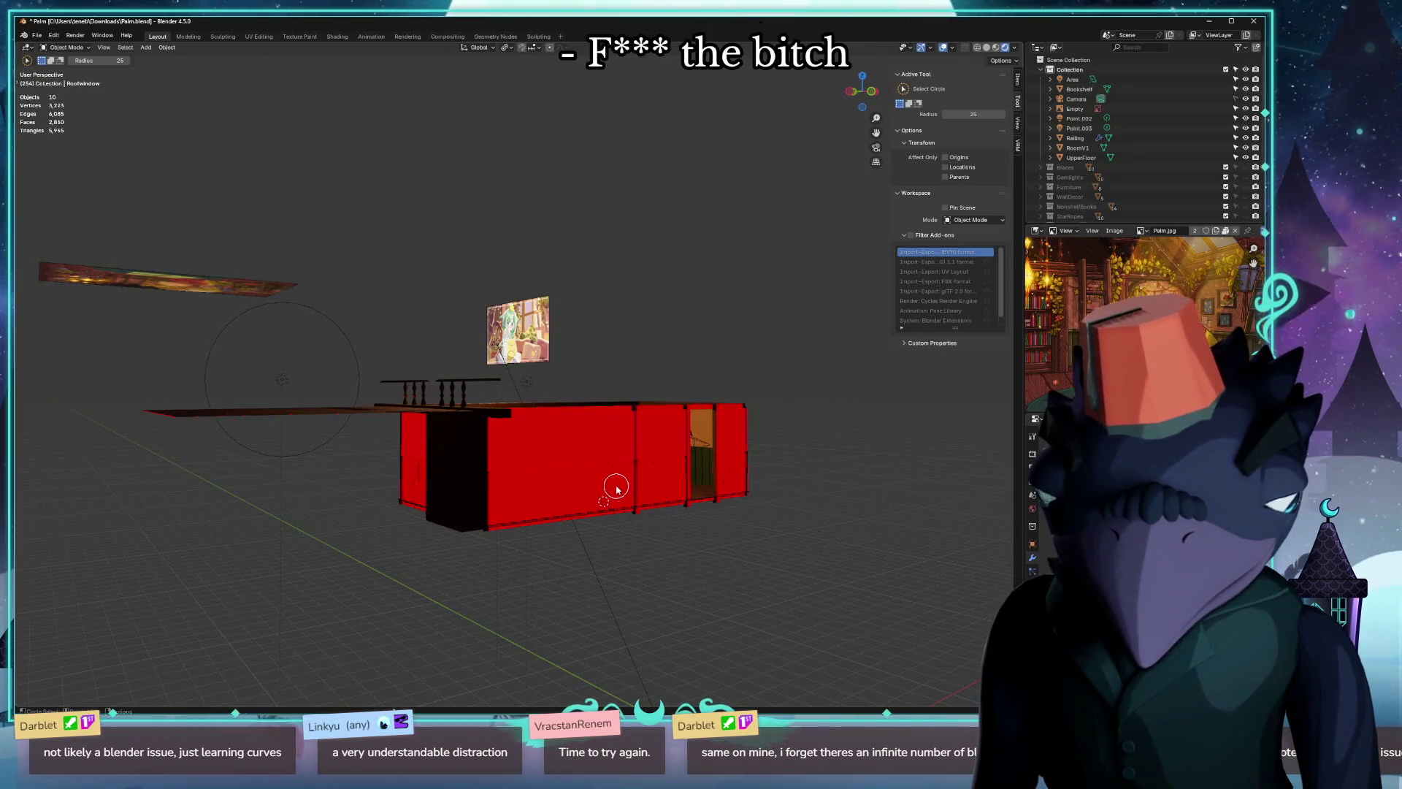
Cycle through collections 2, 3, 4 and 1, ending with only the Gemlights collection shown.
key(2)
key(3)
key(4)
key(1)
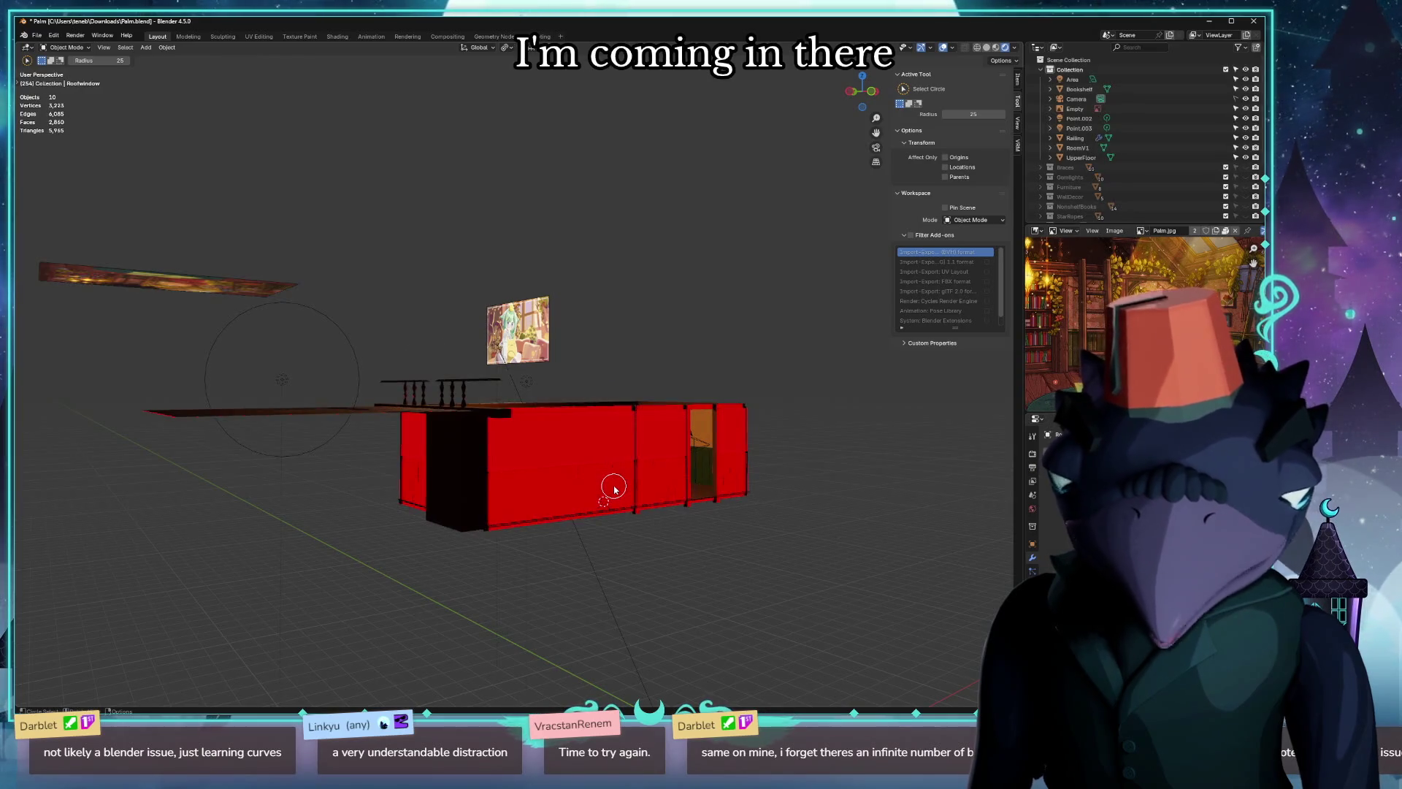
key(3)
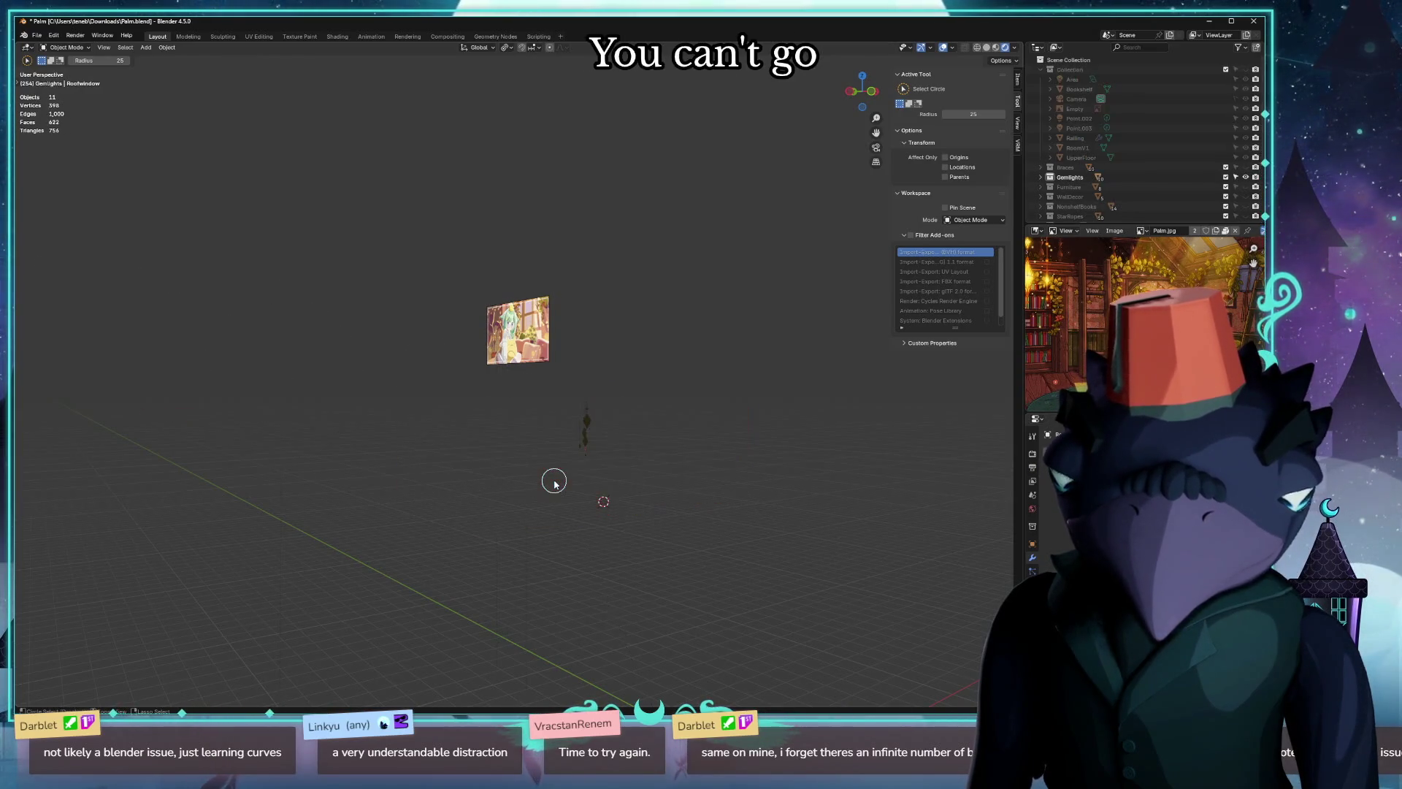
Look straight down from Top view, orbit back to perspective, and close Blender.
key(grave)
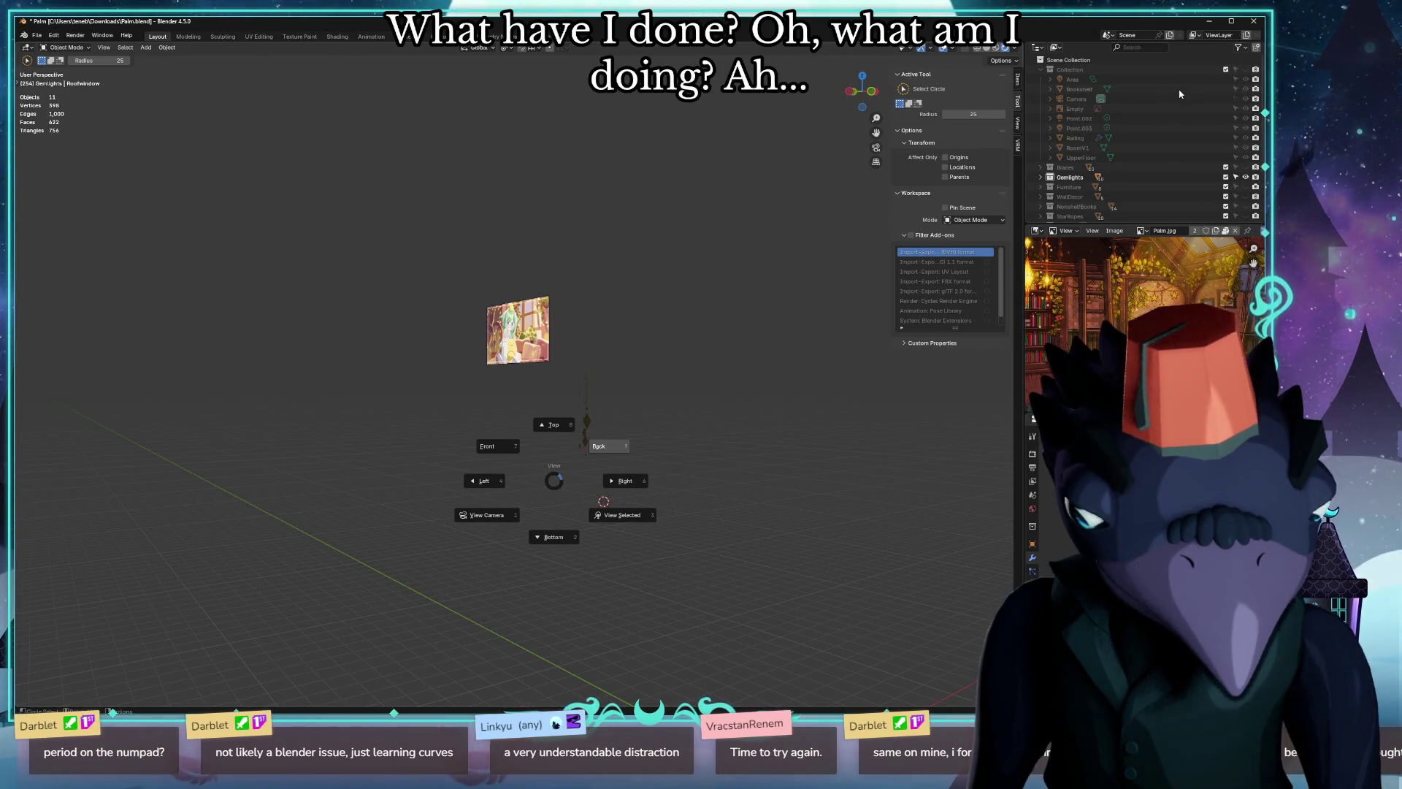
click(648, 244)
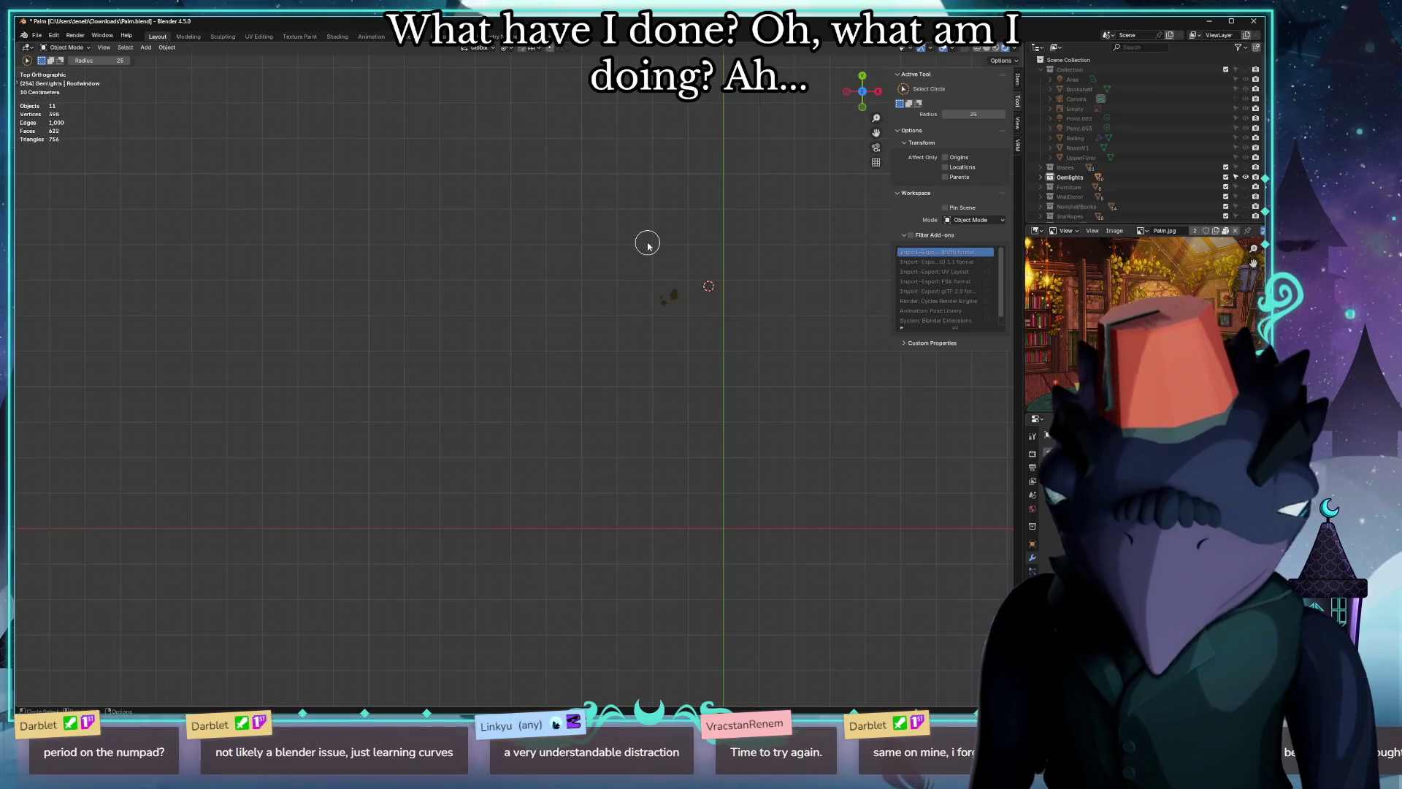
middle_drag(578, 273, 561, 241)
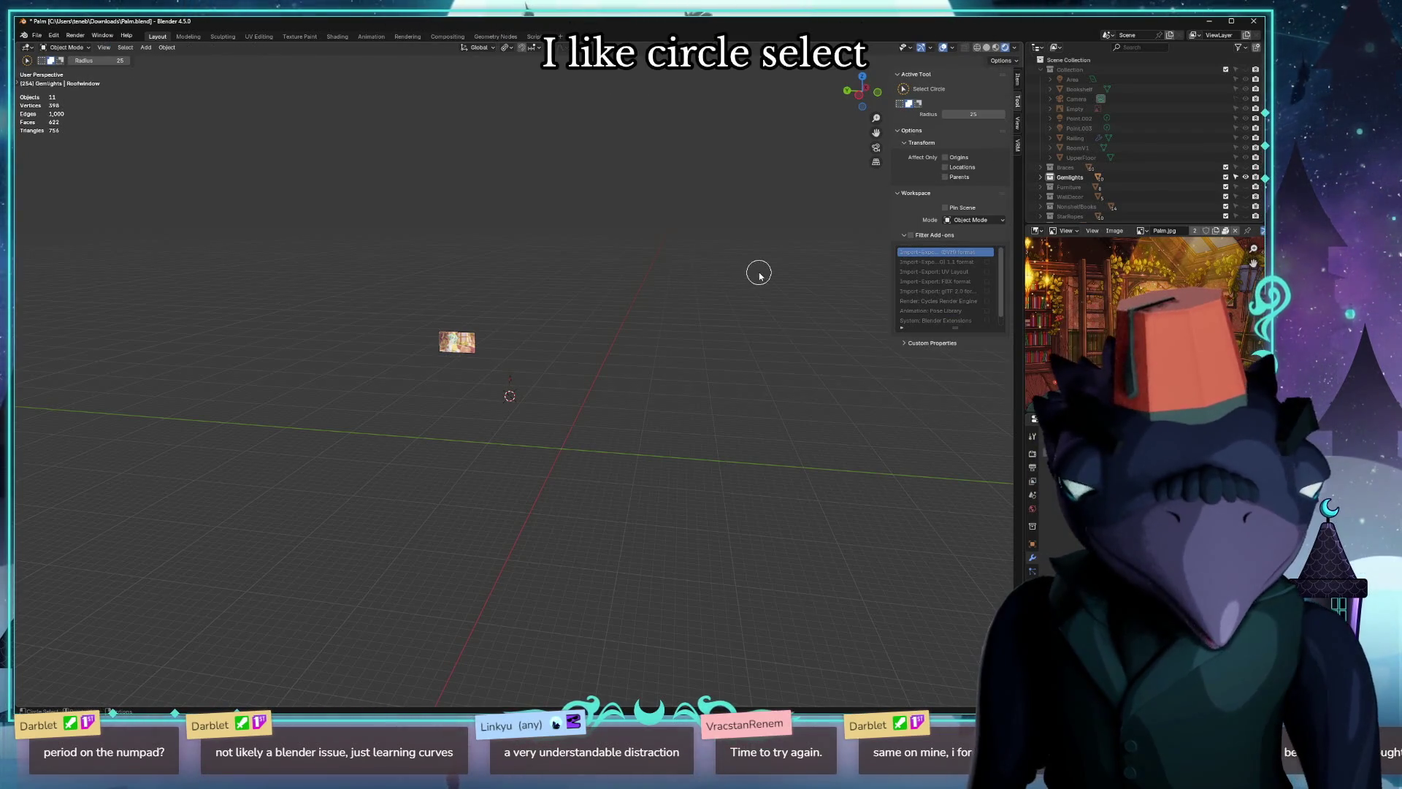
click(1255, 21)
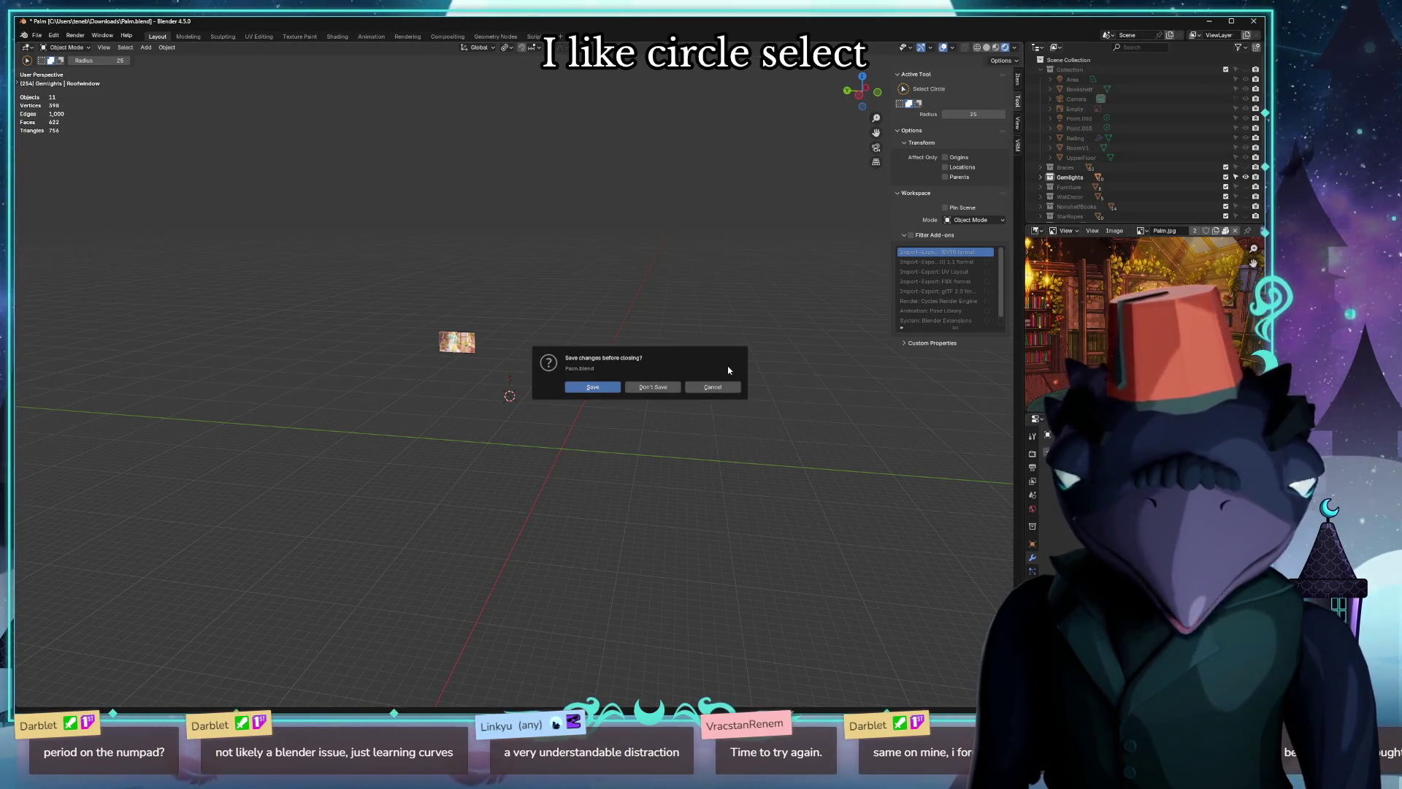
Quit without saving, relaunch Blender 4.5 from the launcher and maximise its window.
click(660, 387)
mouse_move(489, 379)
right_down()
mouse_move(471, 274)
mouse_move(565, 360)
right_up()
key(super)
text(termblender 4.5)
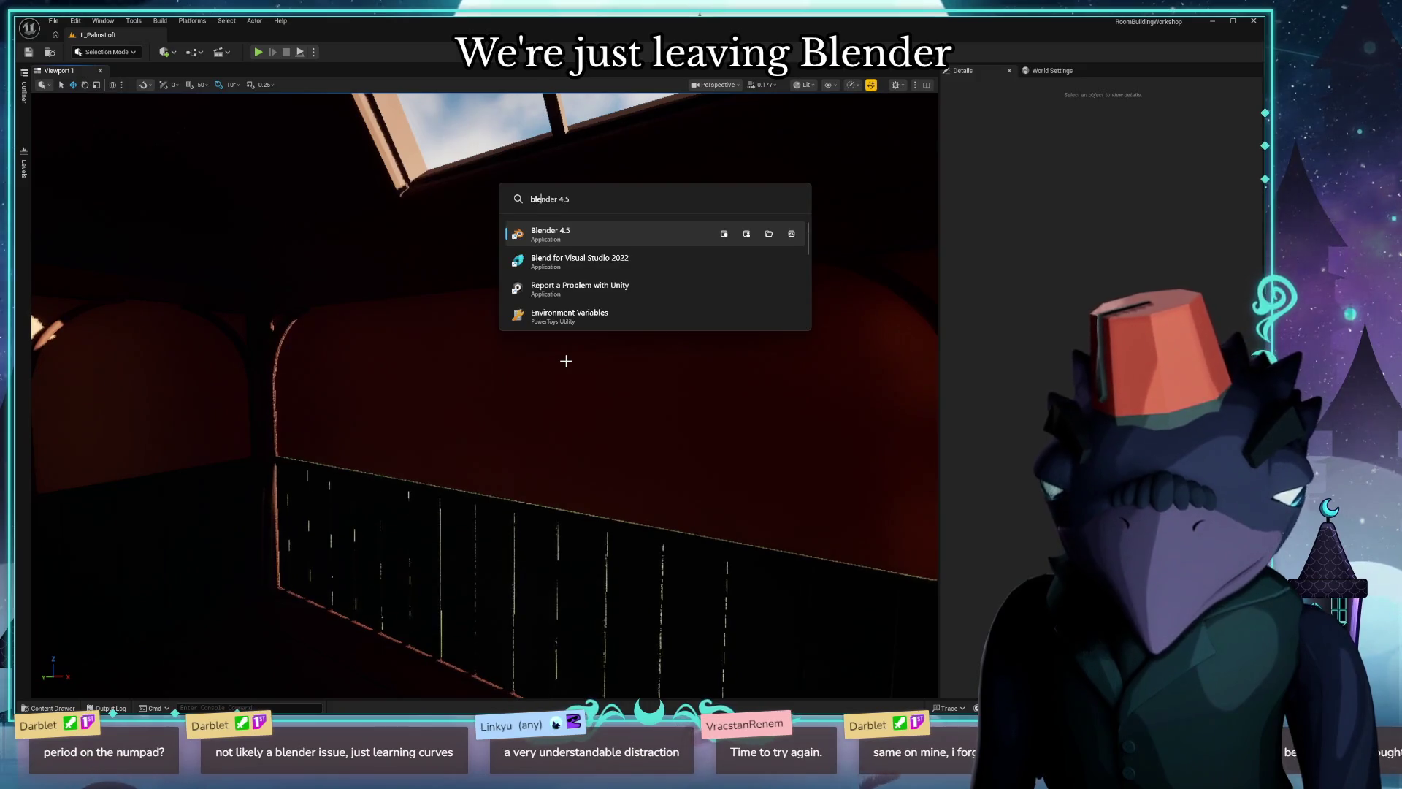
key(Return)
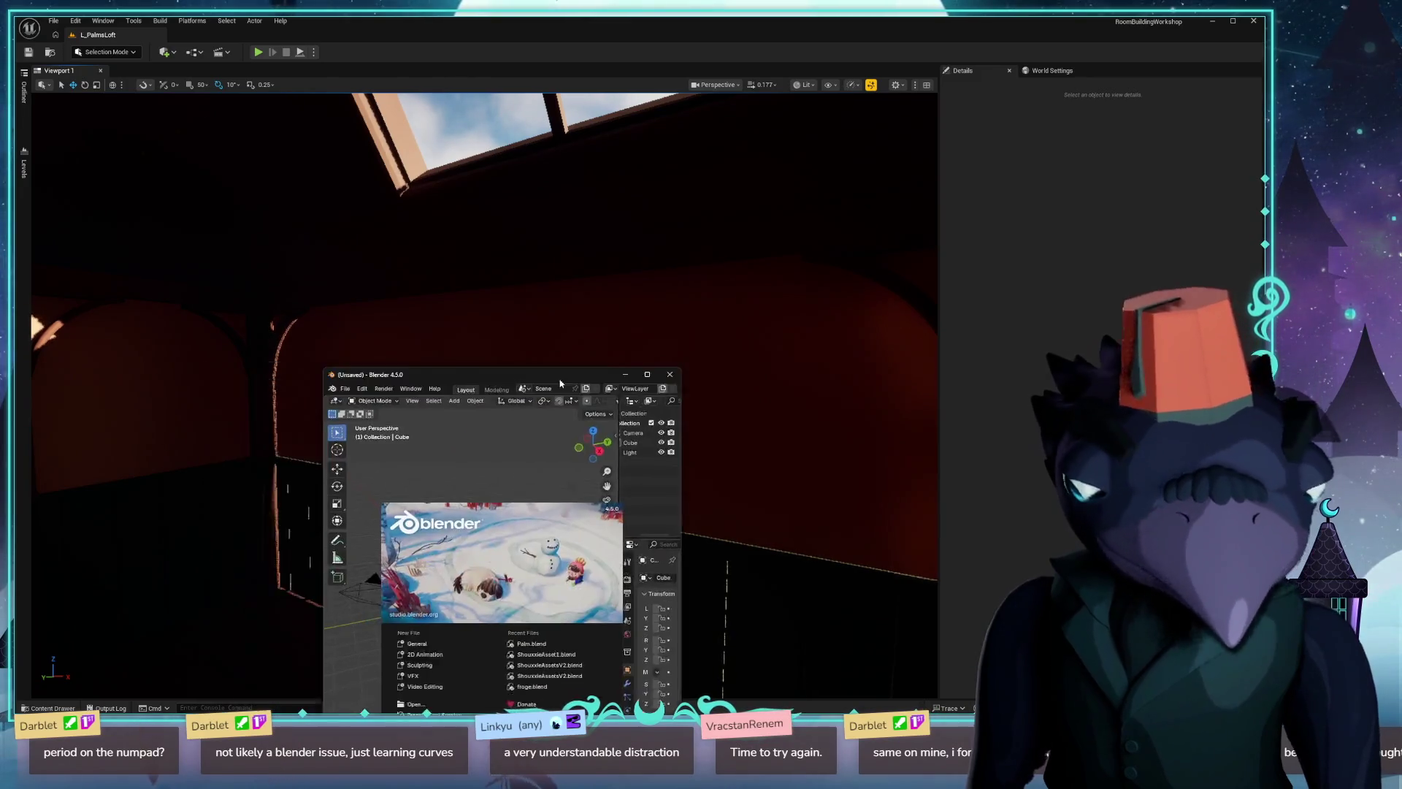
click(633, 162)
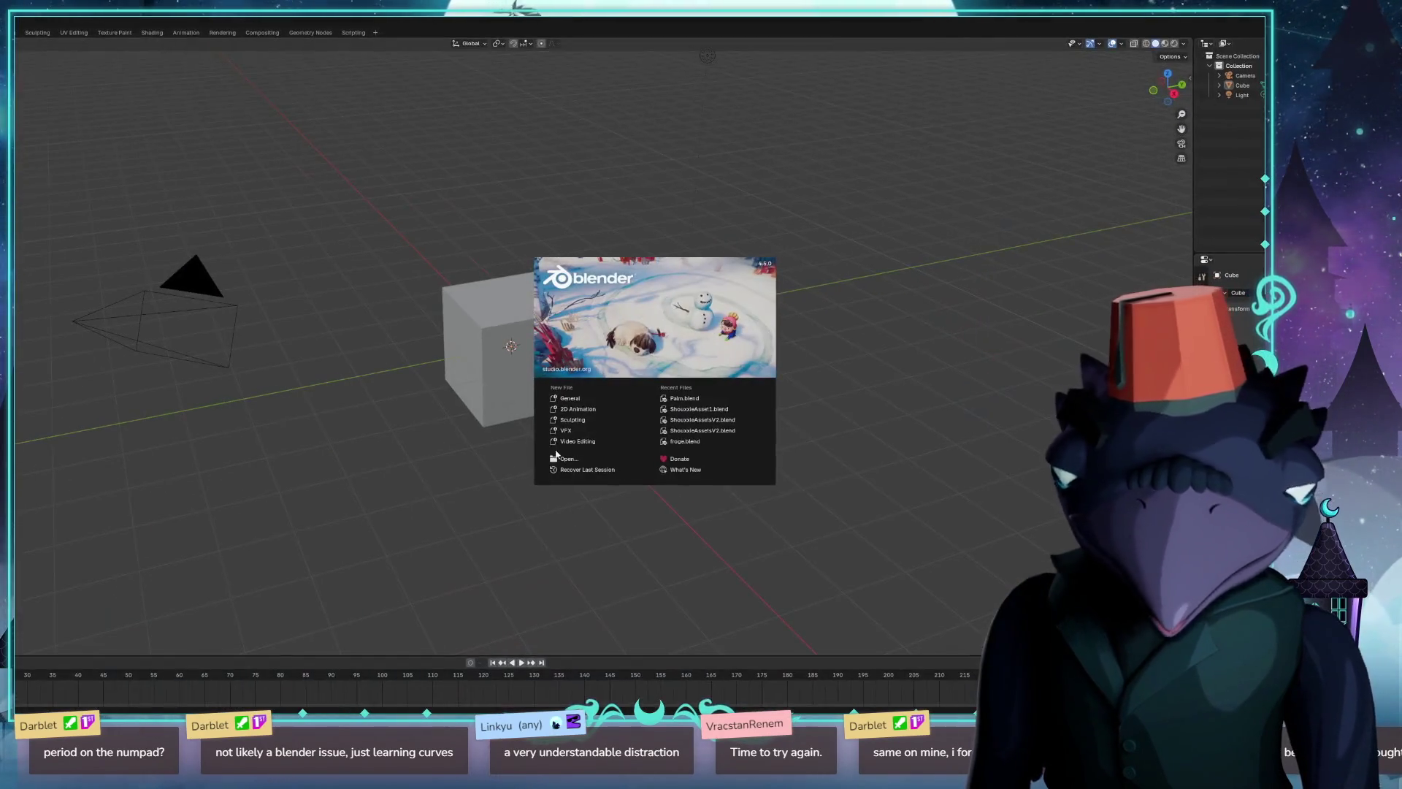
Reopen Palm.blend from recent files and orbit around the room's beams and ceiling.
click(688, 401)
scroll(619, 392, up, 2)
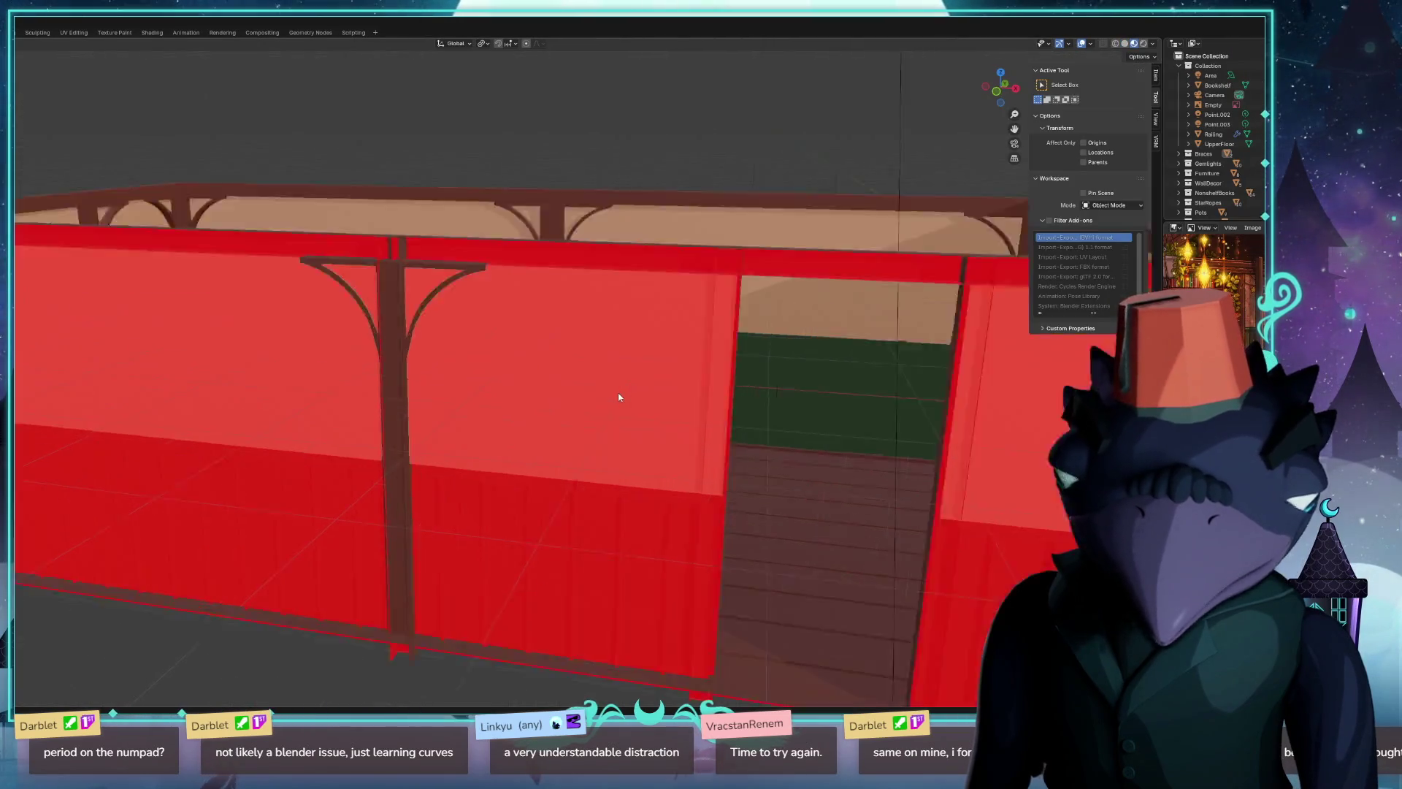
scroll(613, 390, up, 2)
scroll(615, 395, up, 2)
scroll(608, 403, down, 3)
mouse_move(602, 413)
middle_down()
mouse_move(771, 366)
mouse_move(750, 360)
mouse_move(734, 384)
middle_up()
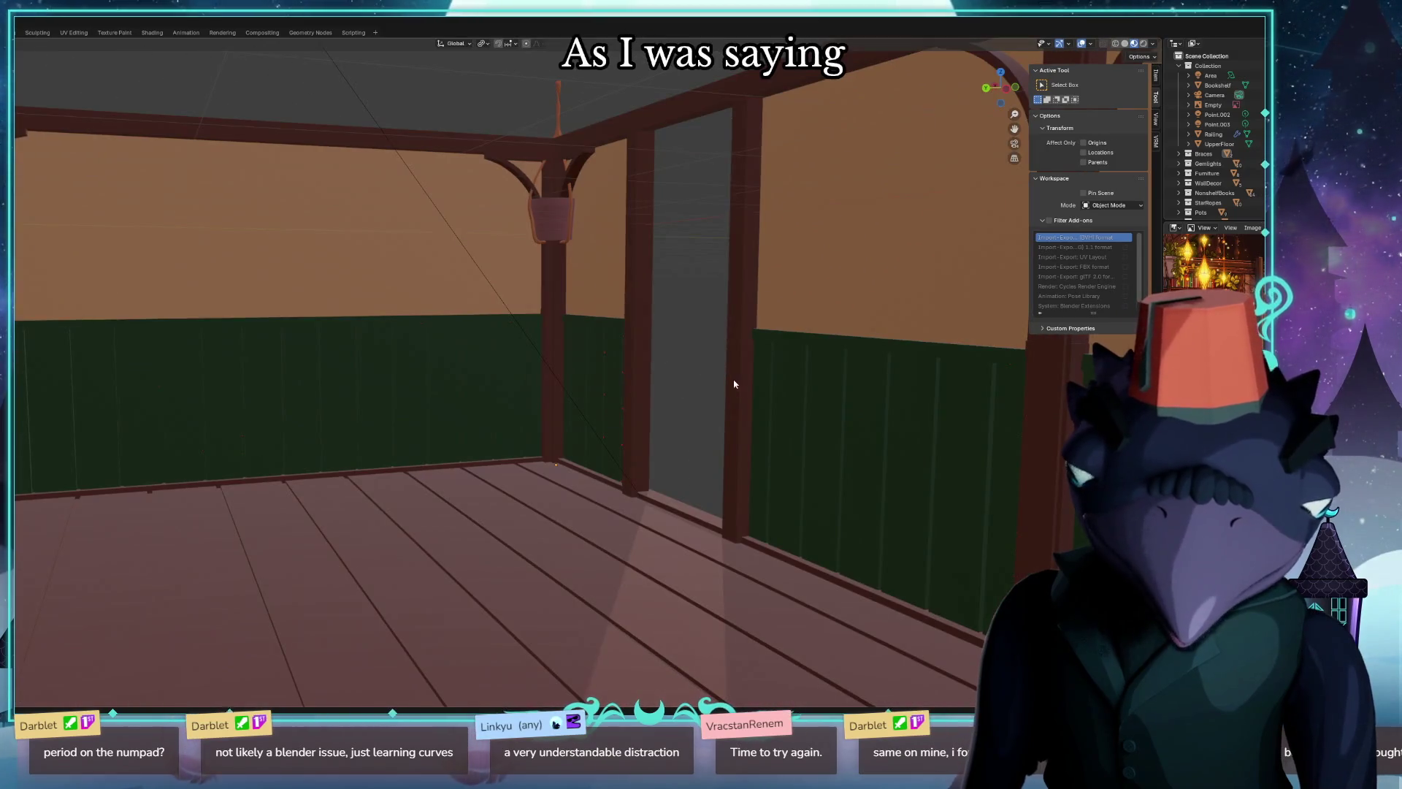
middle_drag(537, 162, 548, 285)
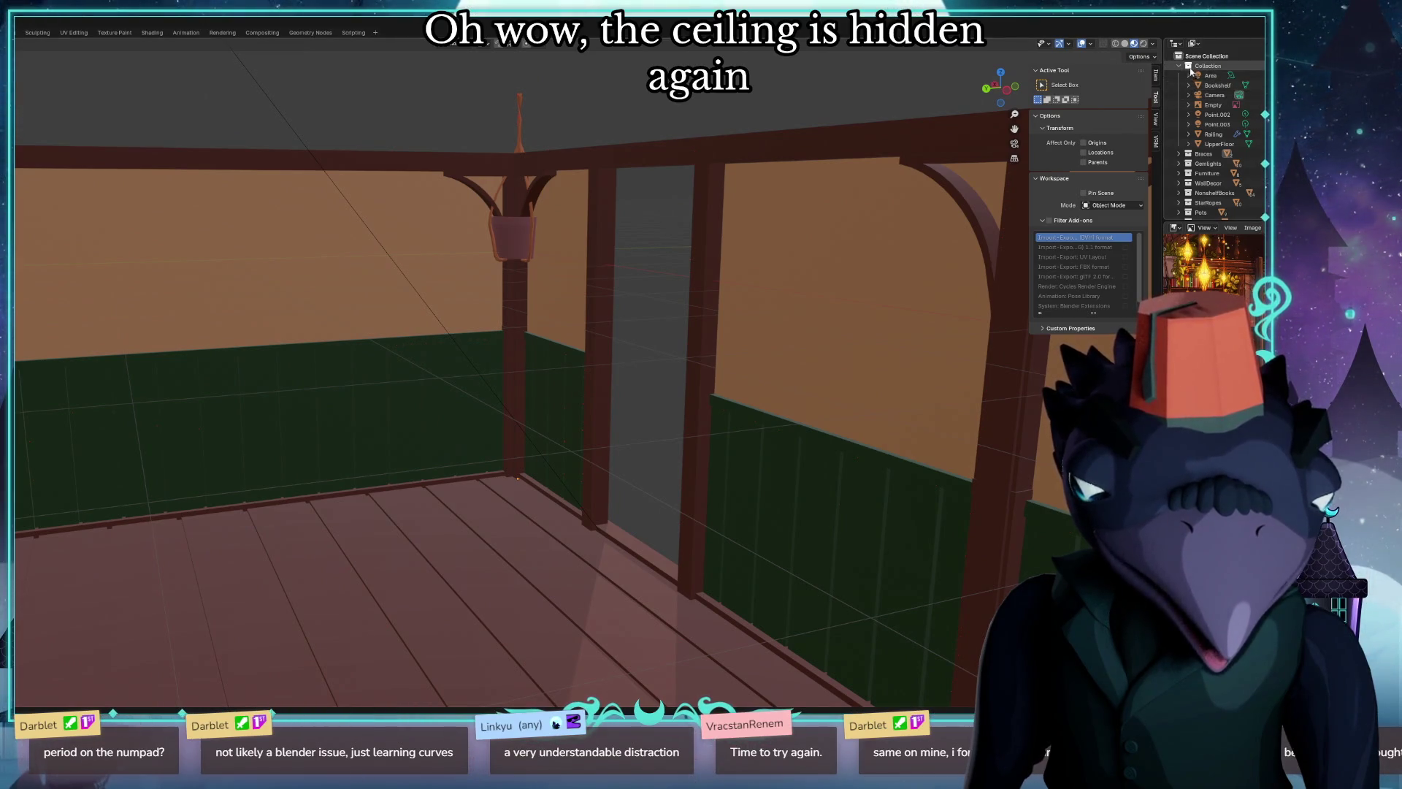
Collapse the main Collection in the Outliner and unhide all hidden objects with Alt+H.
click(1179, 67)
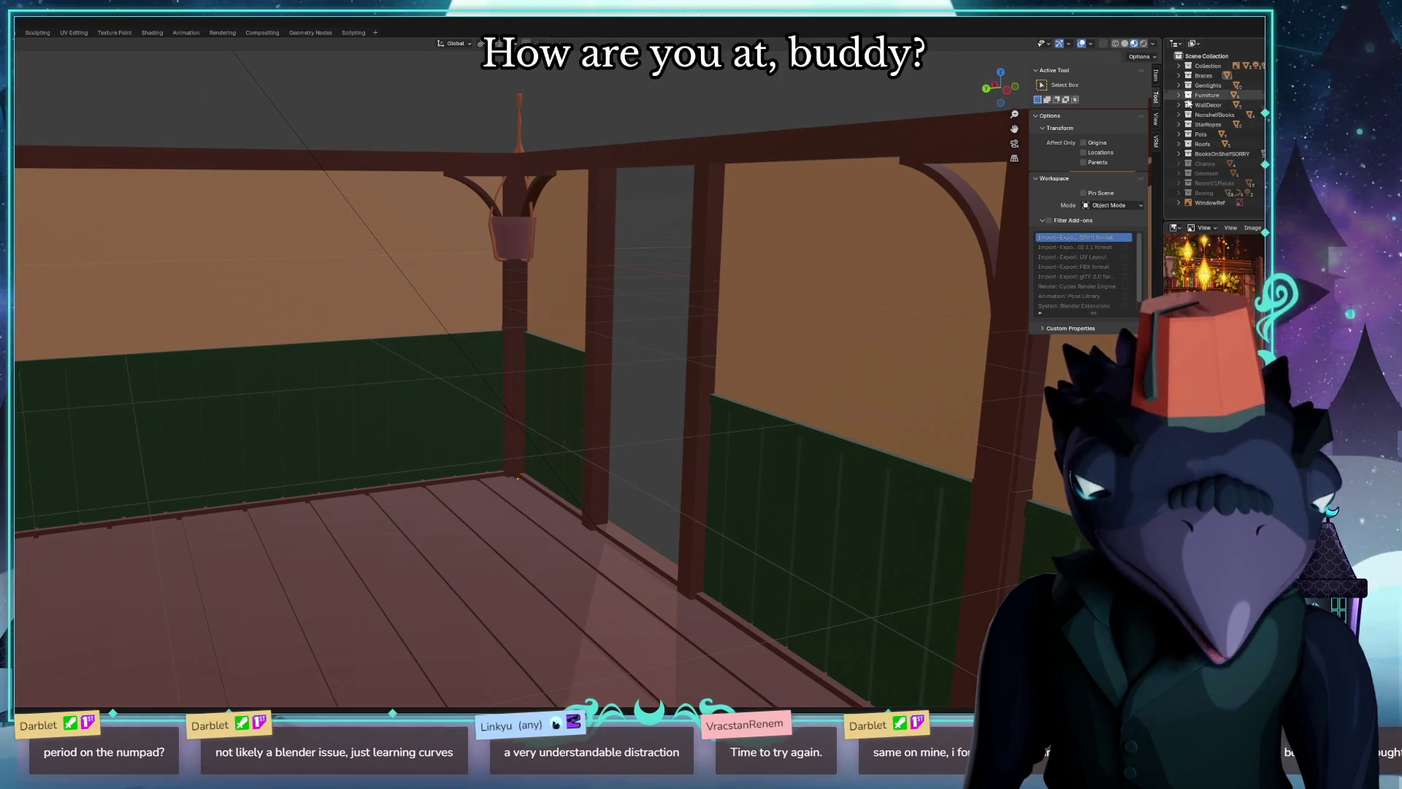
key(KP_0)
key(KP_0)
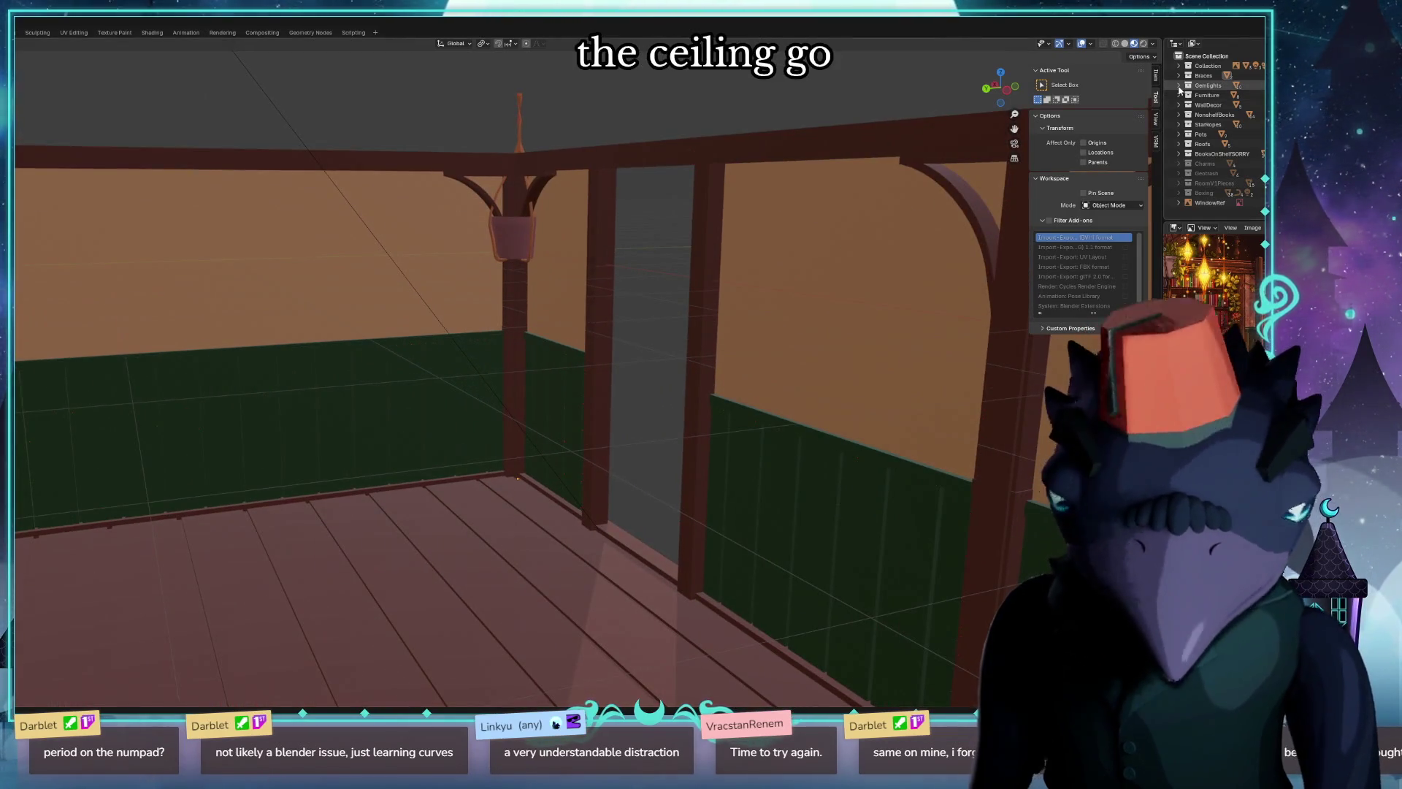
key(alt+h)
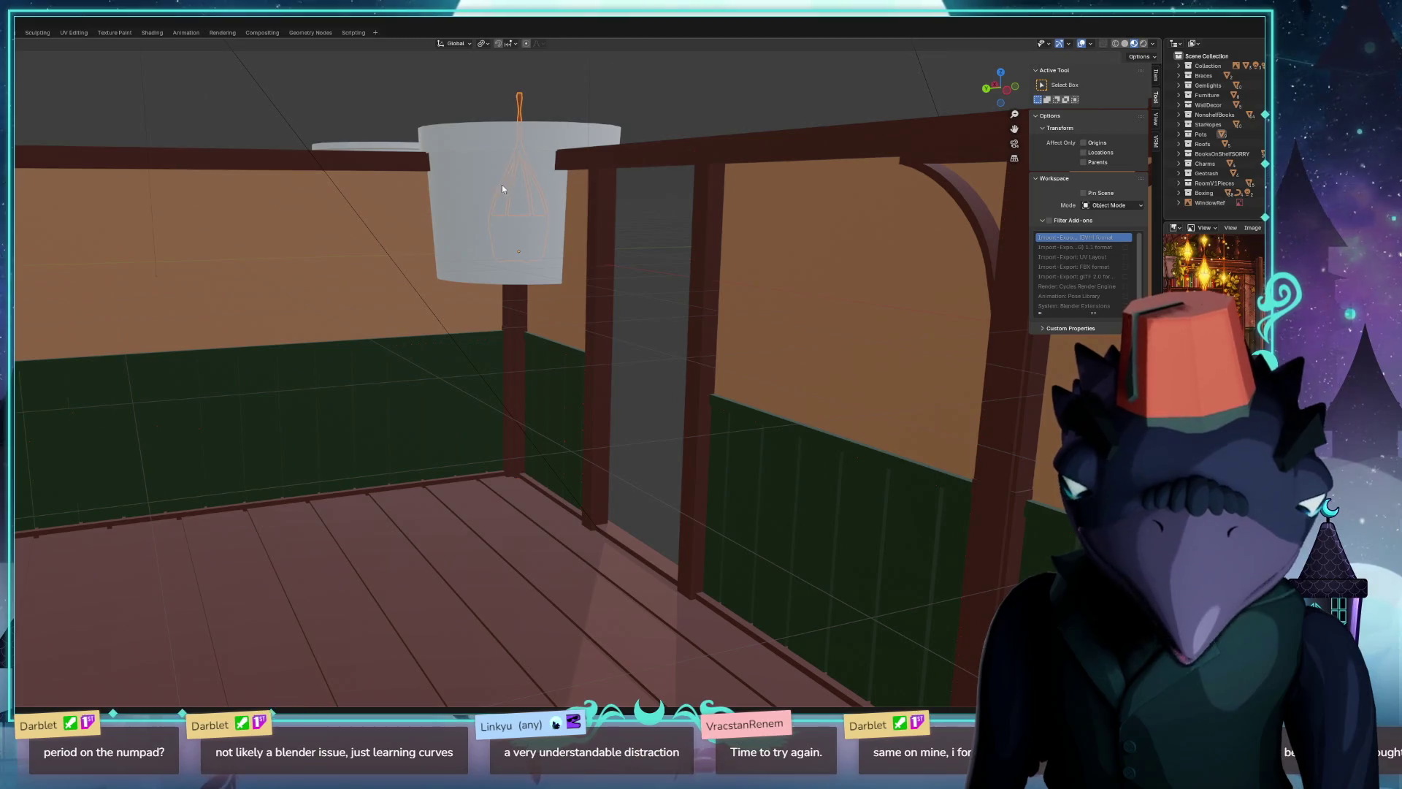
scroll(547, 170, down, 5)
scroll(575, 153, down, 3)
Orbit high above and around the scattered, duplicated room pieces.
middle_drag(576, 159, 575, 122)
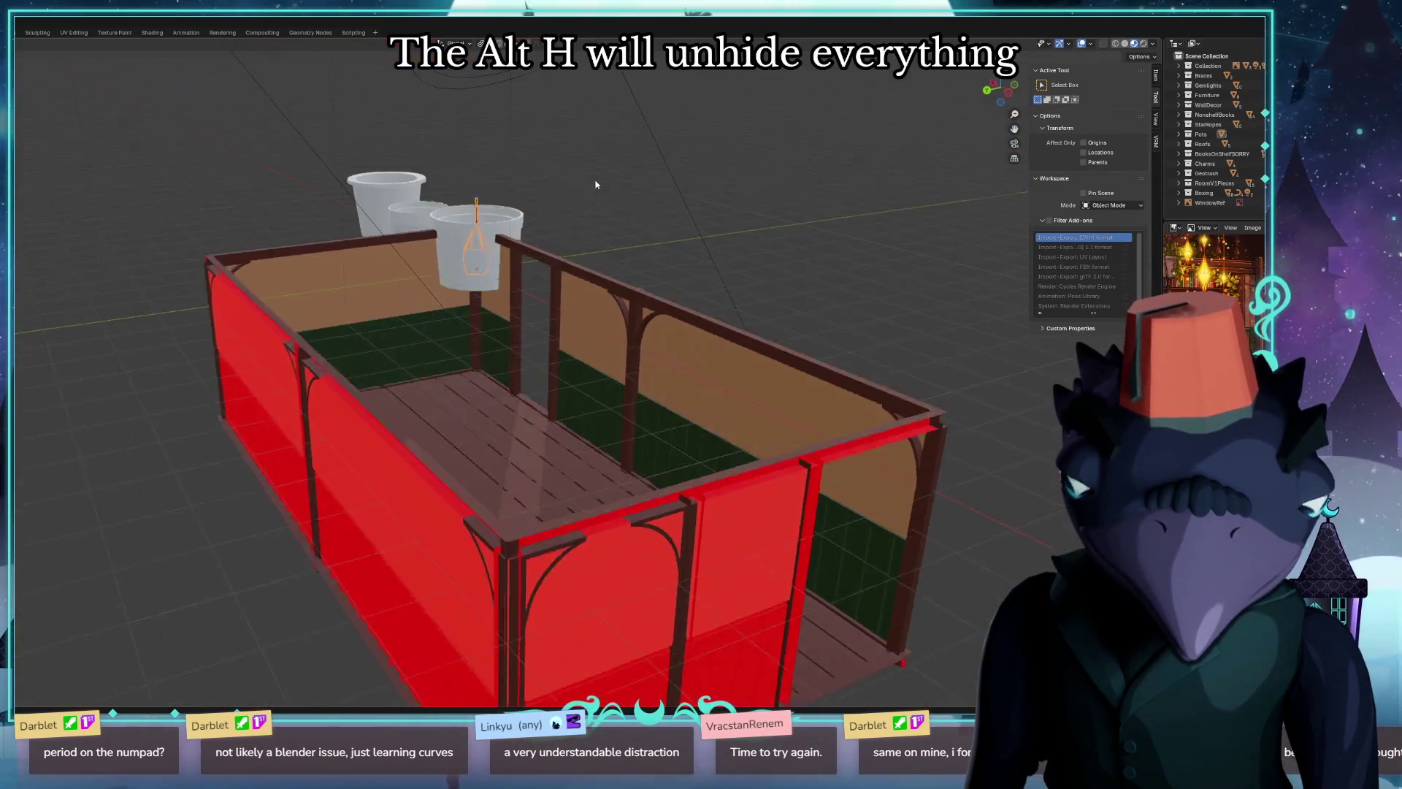
scroll(576, 123, down, 5)
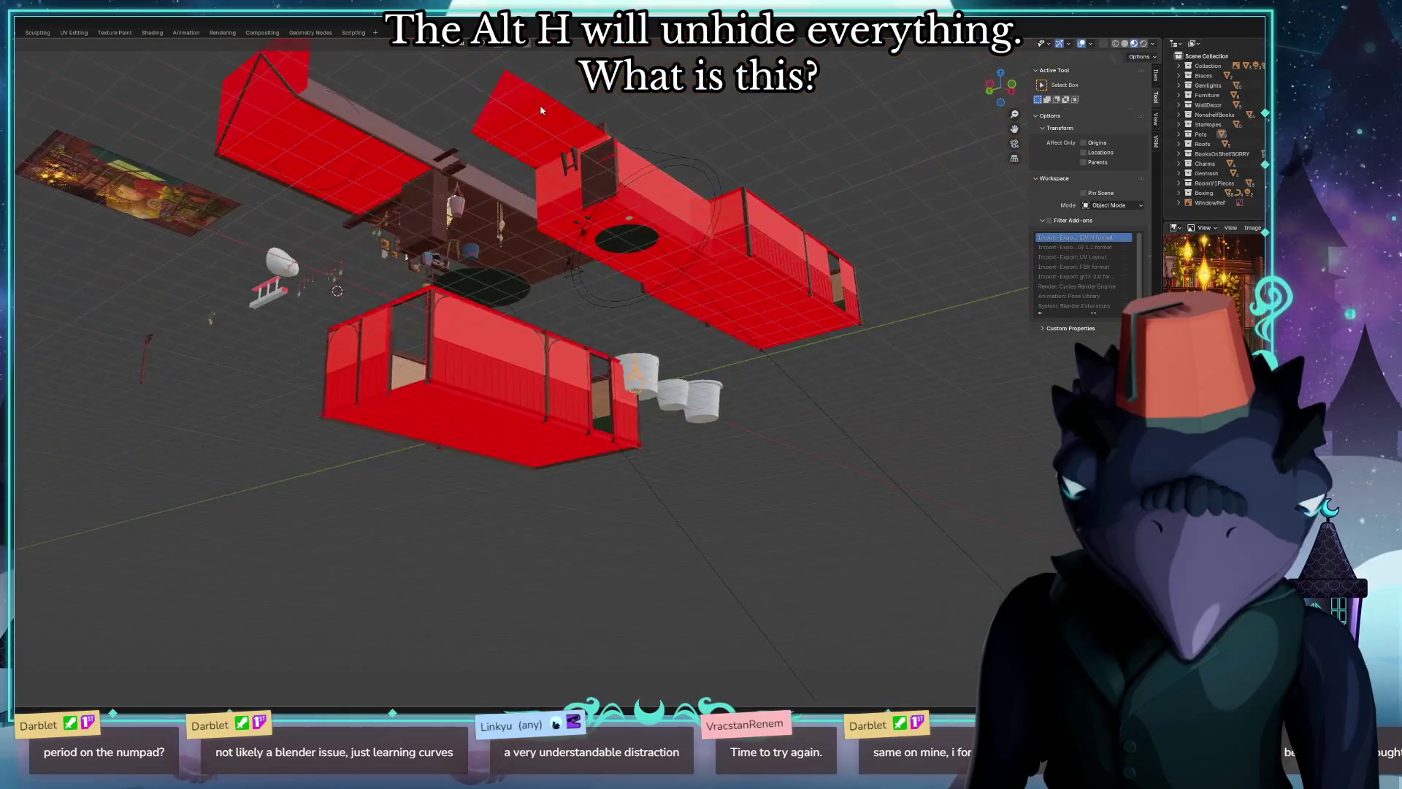
scroll(564, 124, down, 4)
middle_drag(557, 126, 533, 188)
scroll(449, 220, up, 2)
middle_drag(450, 221, 398, 186)
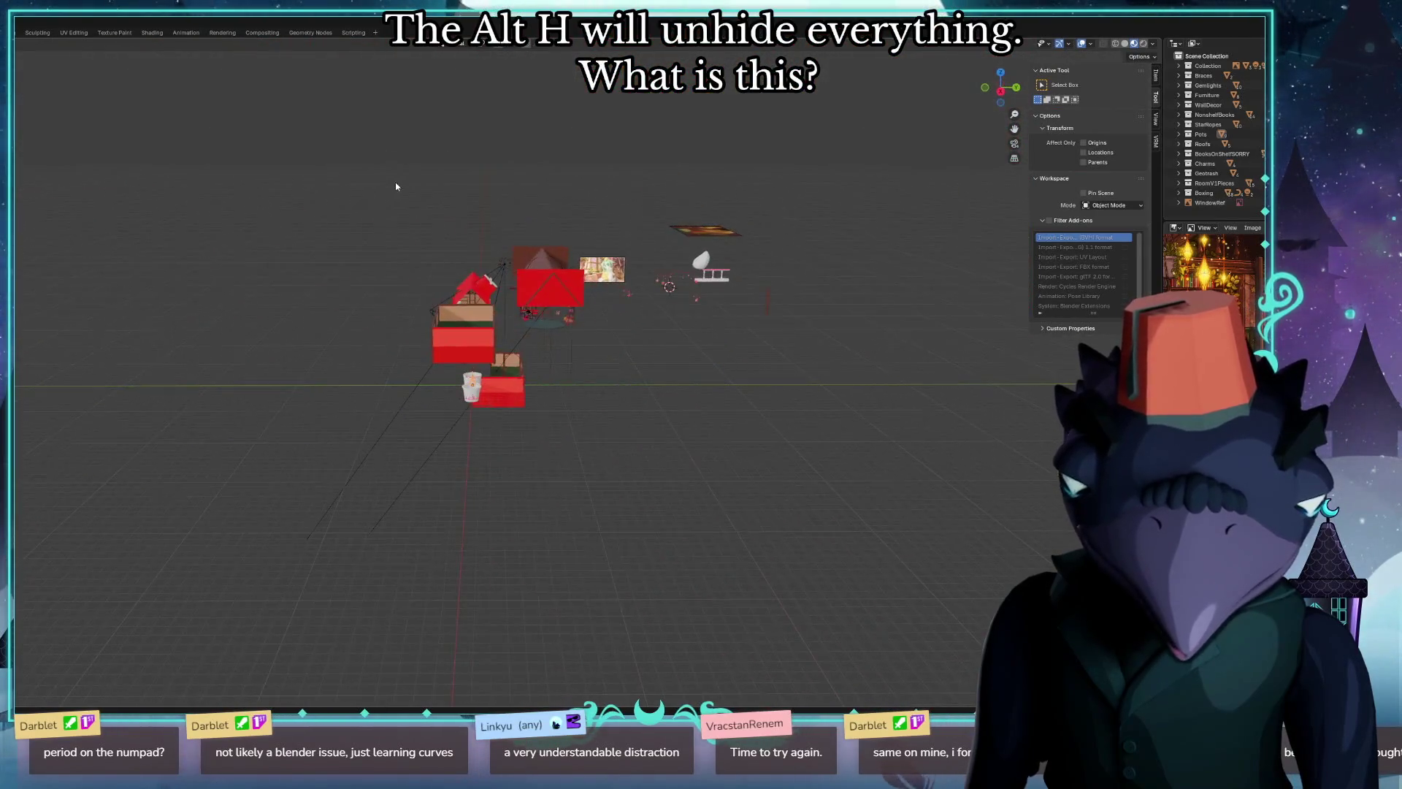
scroll(504, 293, up, 5)
mouse_move(610, 233)
middle_down()
mouse_move(687, 363)
mouse_move(645, 460)
mouse_move(582, 475)
middle_up()
scroll(596, 458, up, 5)
scroll(596, 458, down, 2)
scroll(500, 407, down, 5)
mouse_move(500, 407)
middle_down()
mouse_move(415, 309)
mouse_move(466, 337)
middle_up()
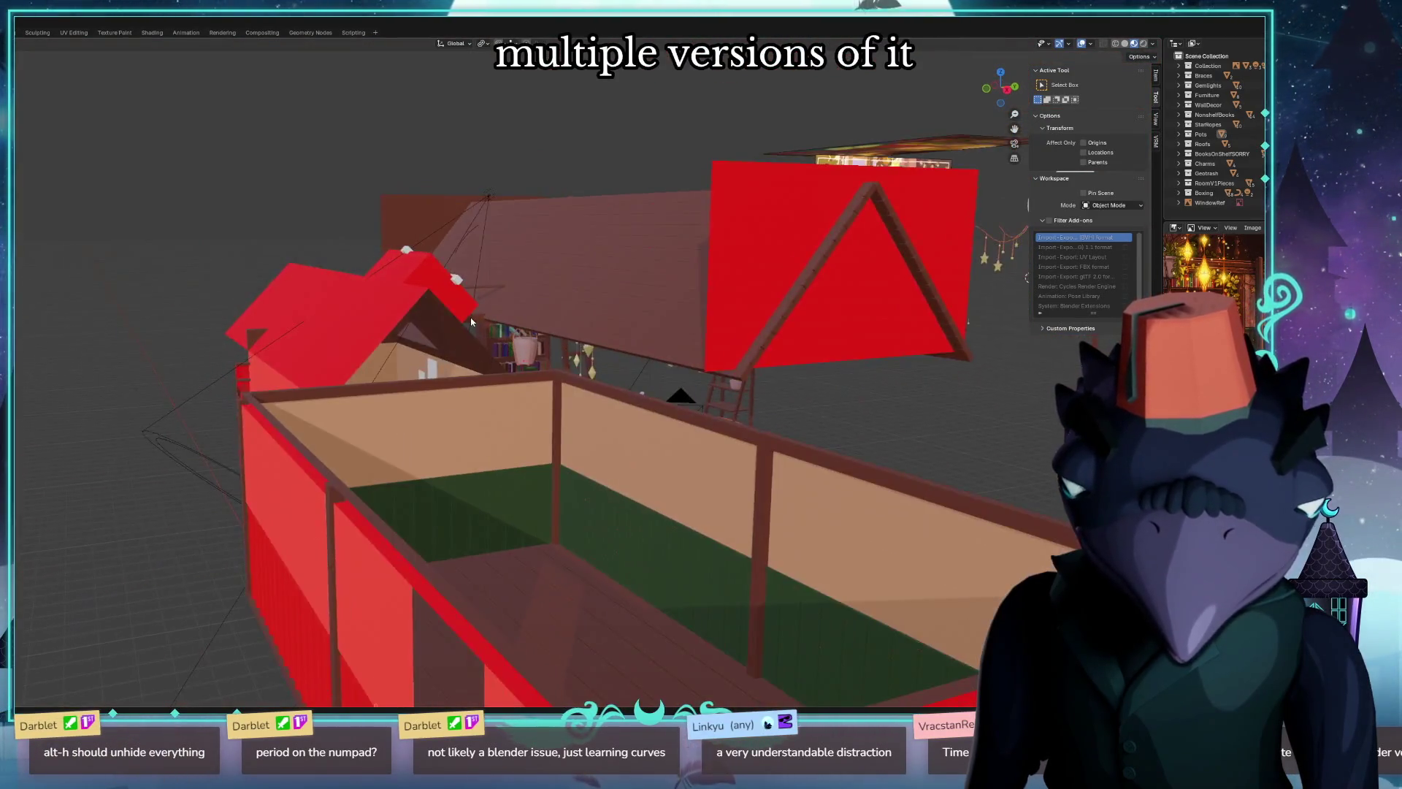
scroll(479, 351, up, 5)
scroll(488, 374, down, 3)
scroll(488, 373, down, 3)
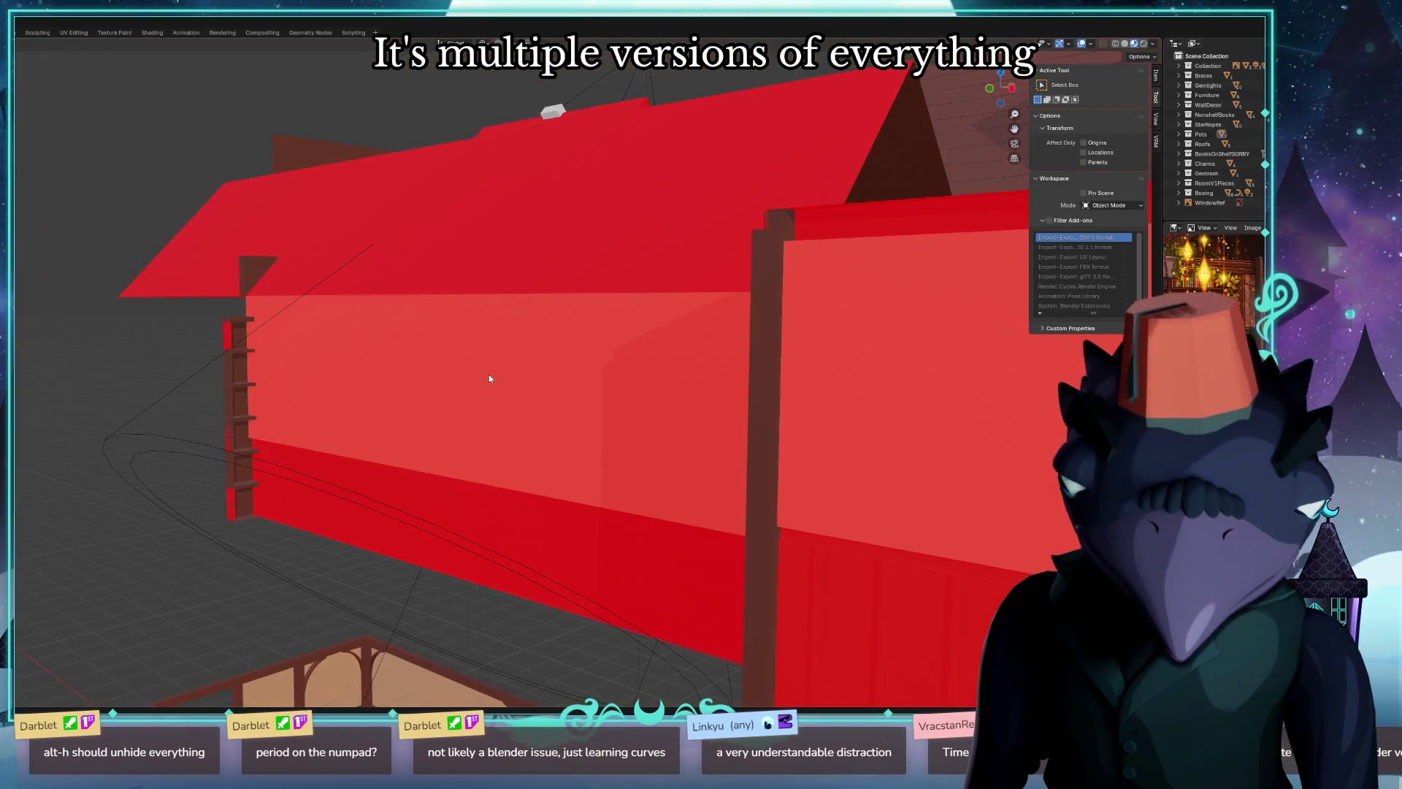
scroll(528, 381, down, 3)
middle_drag(712, 346, 506, 353)
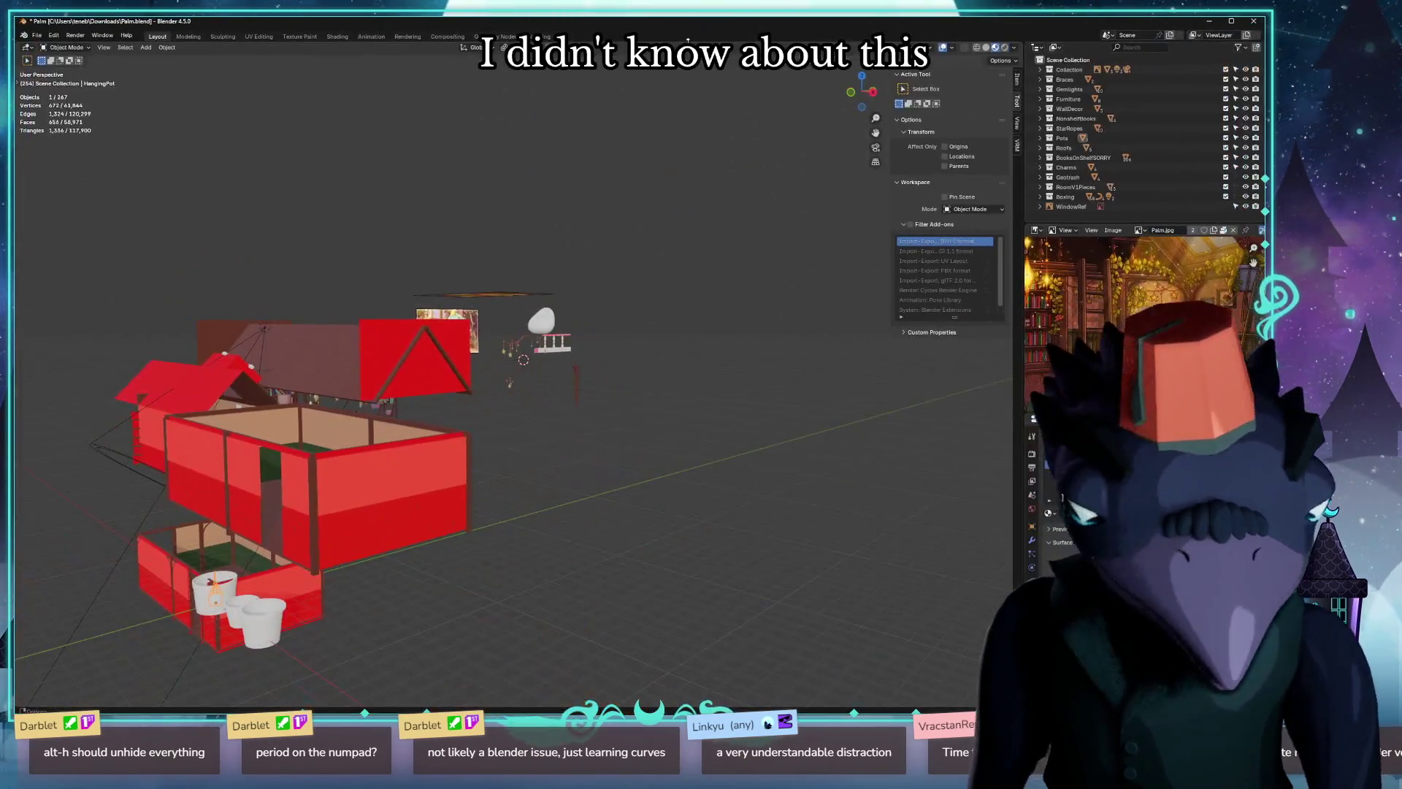
mouse_move(555, 142)
middle_down()
mouse_move(542, 493)
mouse_move(643, 515)
middle_up()
mouse_move(654, 567)
middle_down()
mouse_move(522, 538)
mouse_move(621, 230)
mouse_move(560, 470)
mouse_move(553, 447)
mouse_move(471, 513)
middle_up()
Select the WindowRef image and the Point.003 light while orbiting toward the roof and interior.
click(481, 507)
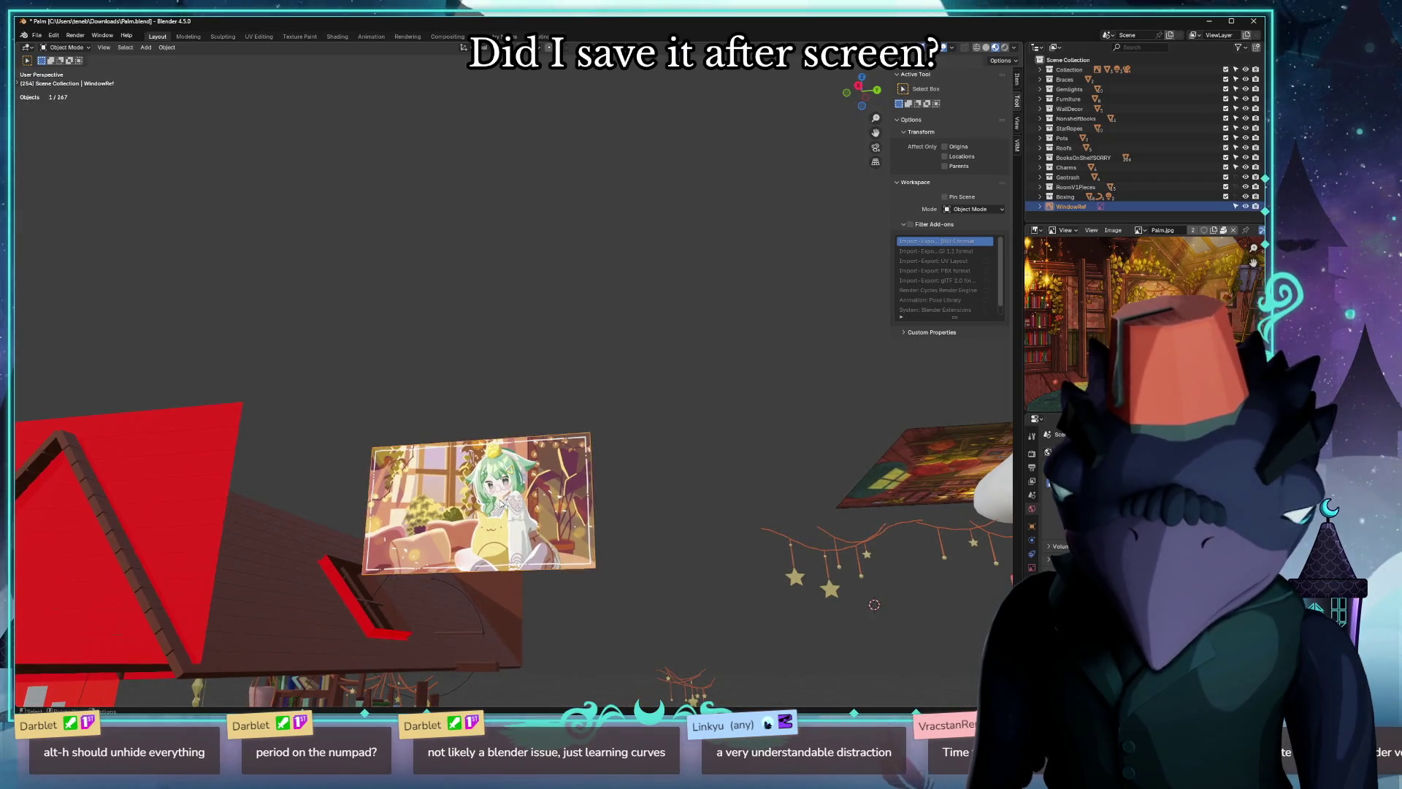
mouse_move(481, 507)
middle_down()
mouse_move(314, 495)
mouse_move(646, 367)
middle_up()
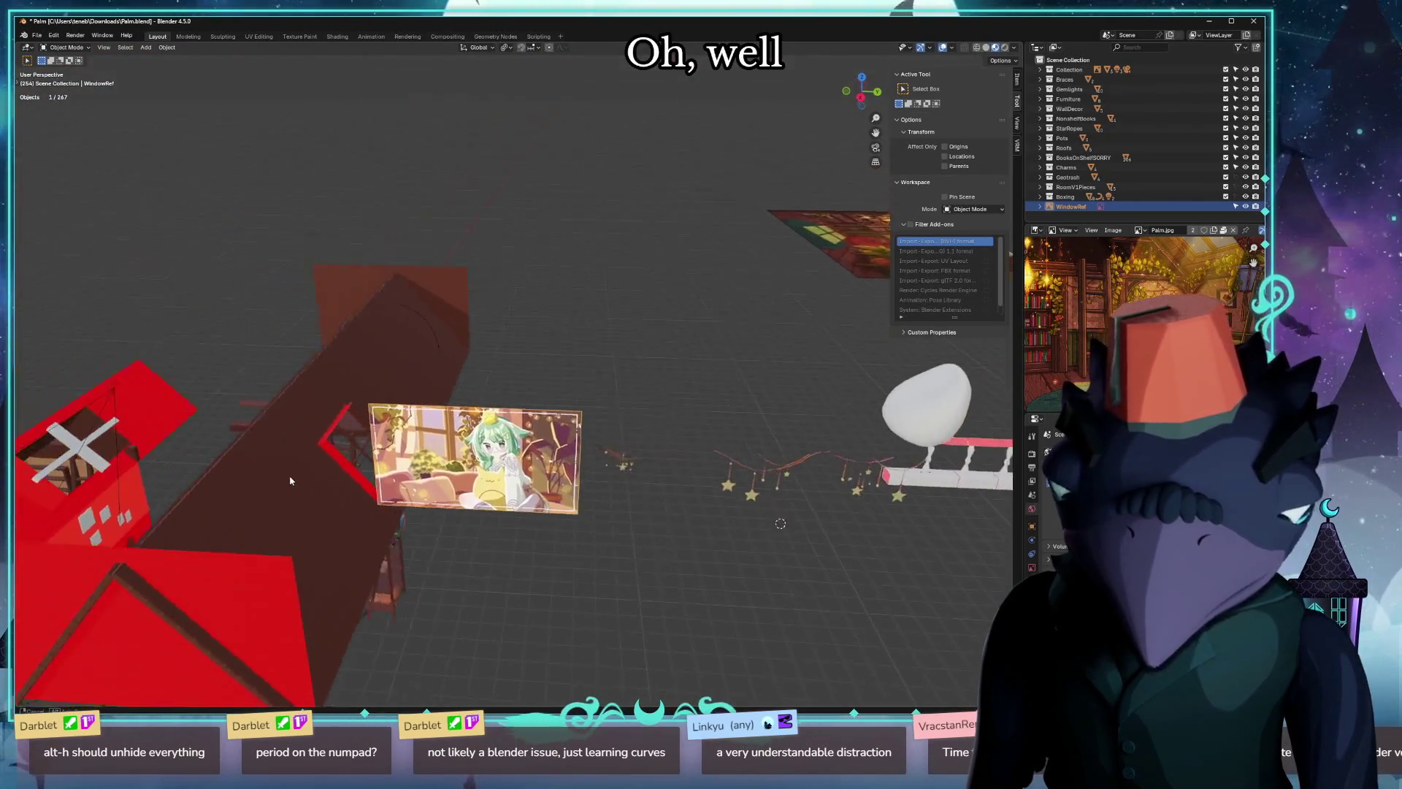
scroll(646, 367, up, 3)
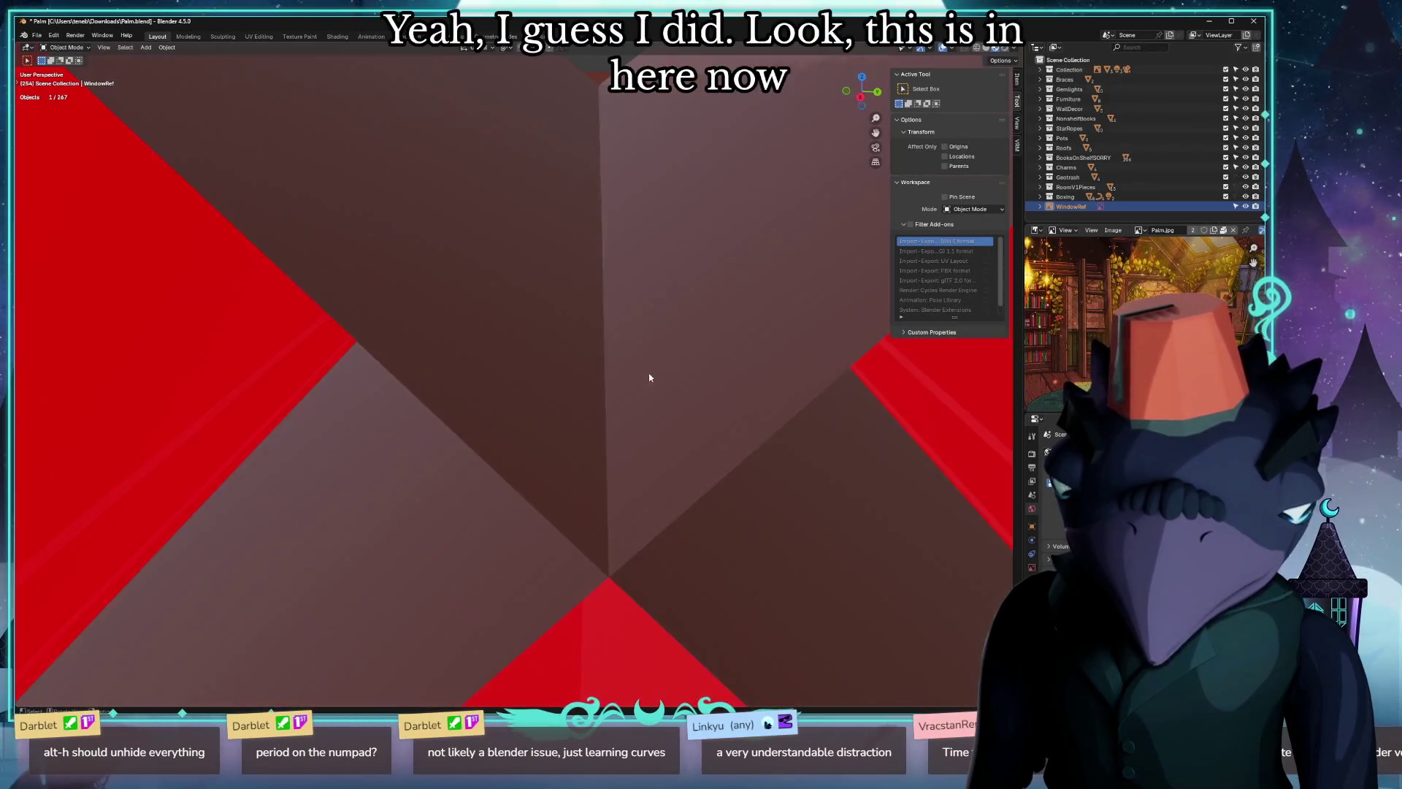
scroll(648, 382, up, 2)
scroll(673, 373, up, 2)
scroll(664, 350, up, 2)
mouse_move(674, 378)
middle_down()
mouse_move(523, 257)
mouse_move(570, 501)
mouse_move(595, 470)
mouse_move(668, 529)
mouse_move(697, 583)
mouse_move(776, 599)
mouse_move(587, 536)
middle_up()
scroll(586, 535, down, 5)
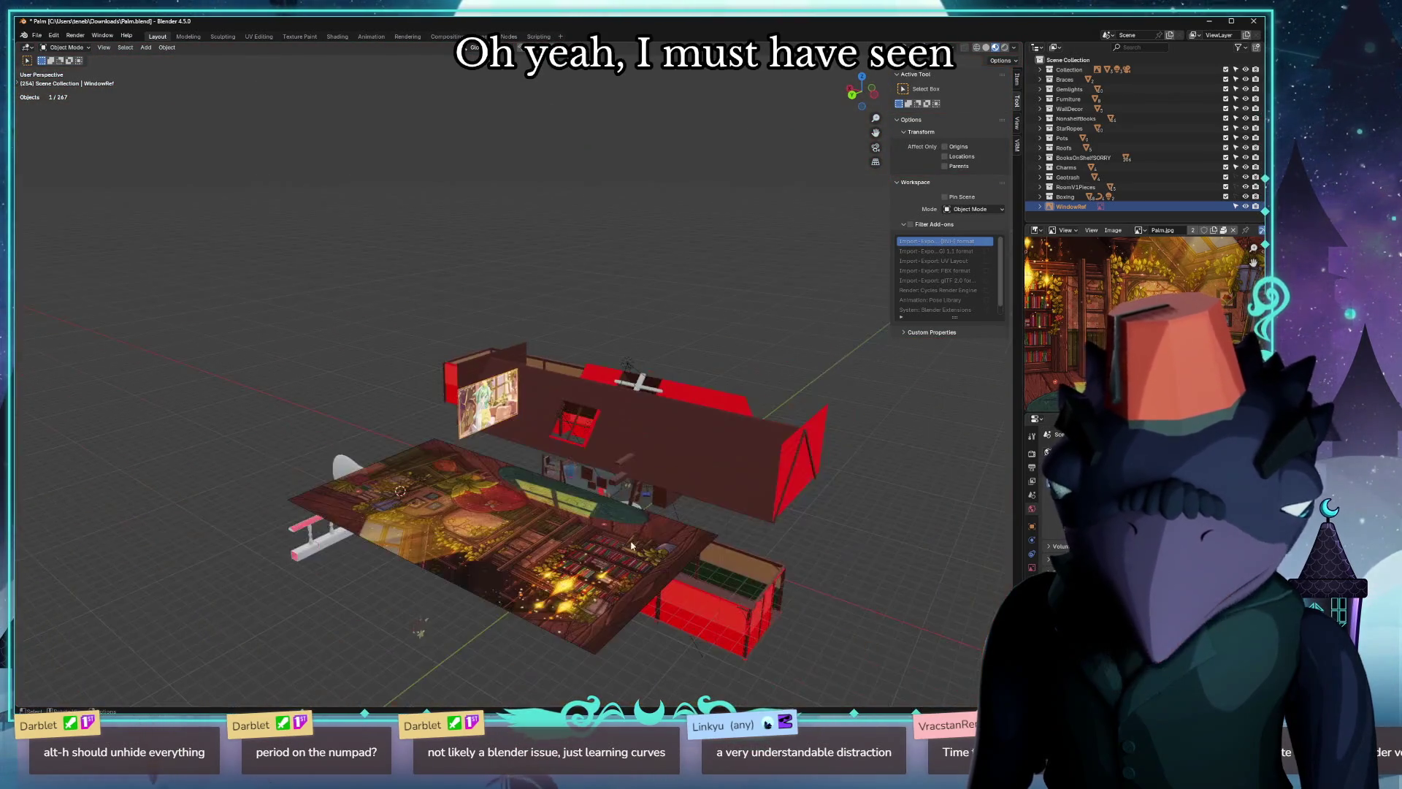
scroll(733, 531, down, 3)
scroll(745, 536, down, 1)
click(629, 509)
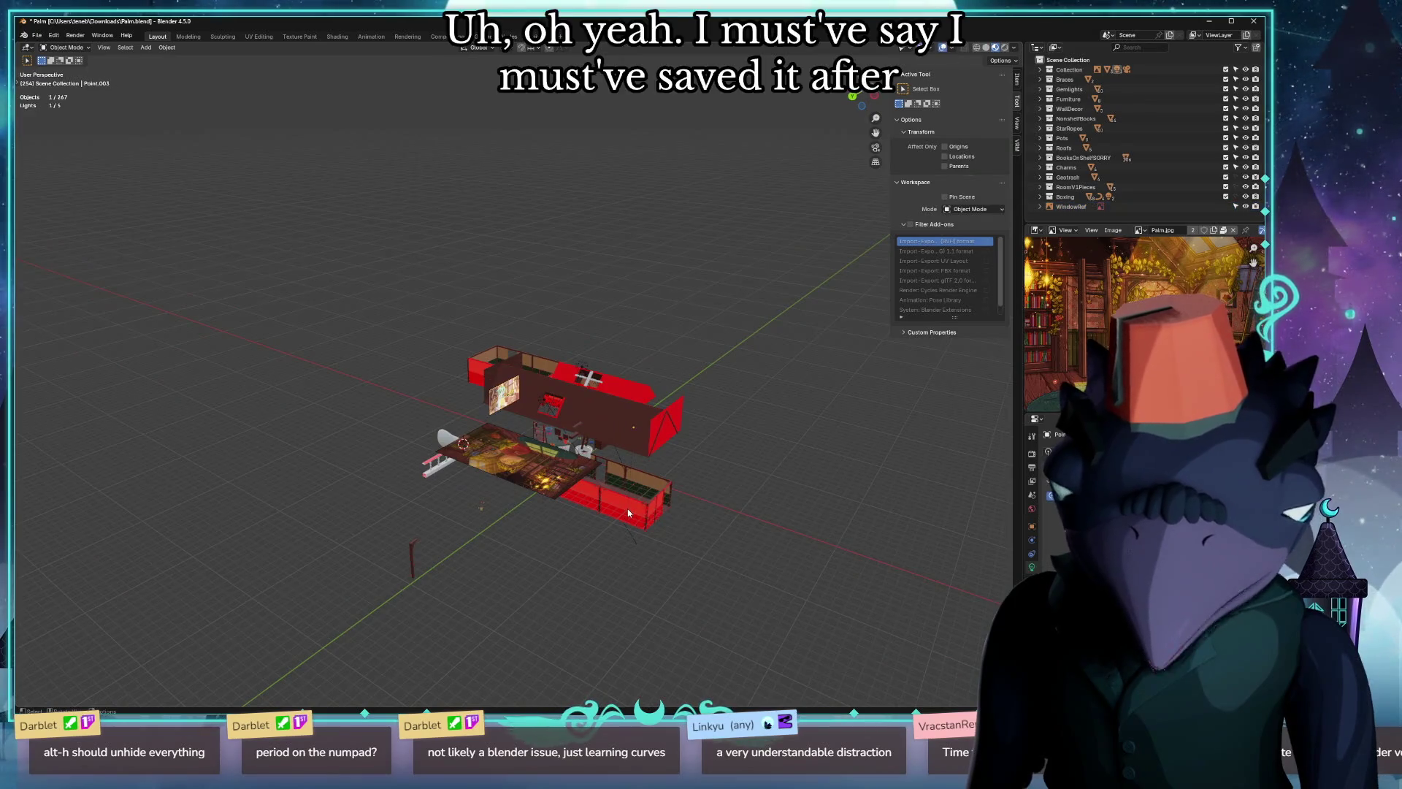
middle_drag(627, 508, 620, 531)
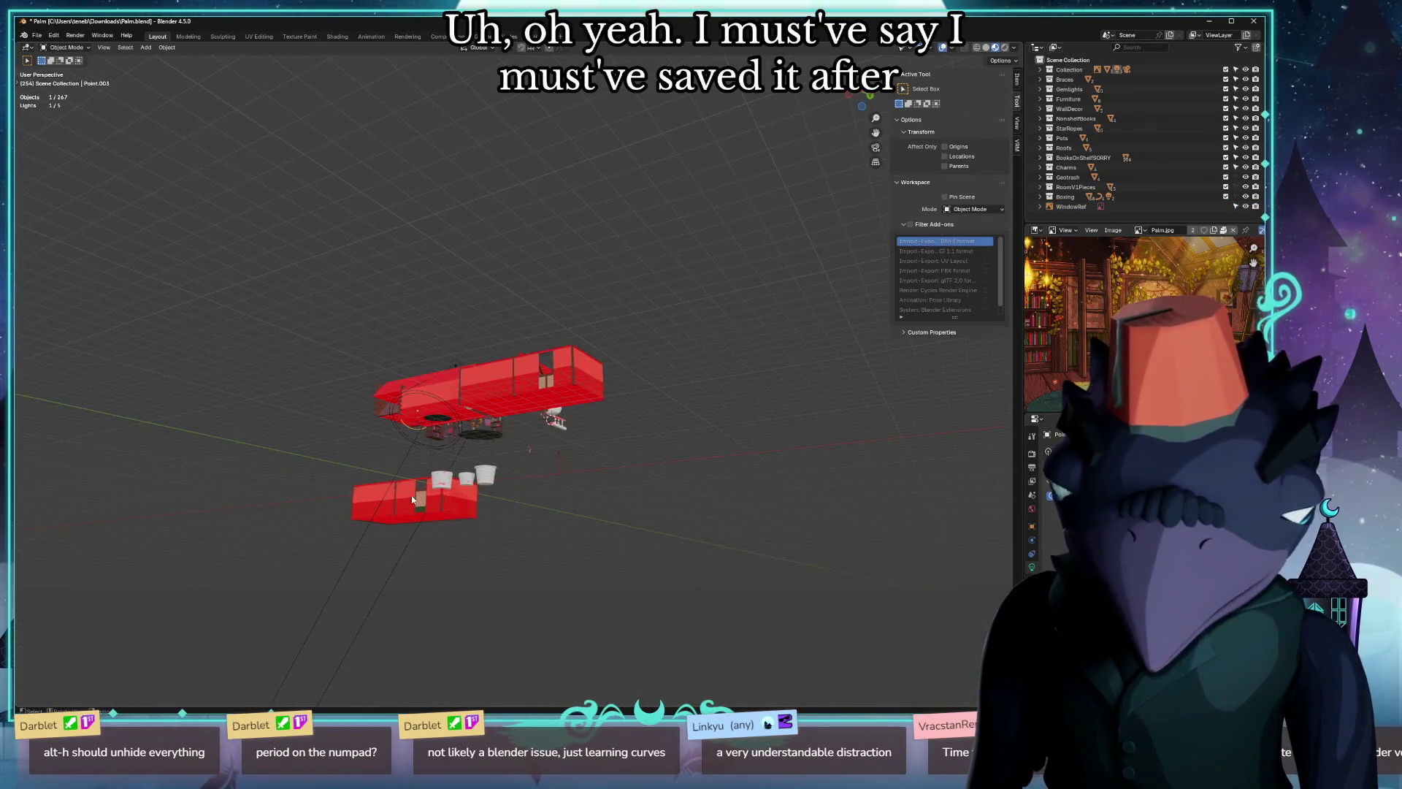
mouse_move(337, 495)
middle_down()
mouse_move(435, 503)
mouse_move(571, 468)
middle_up()
scroll(571, 467, up, 5)
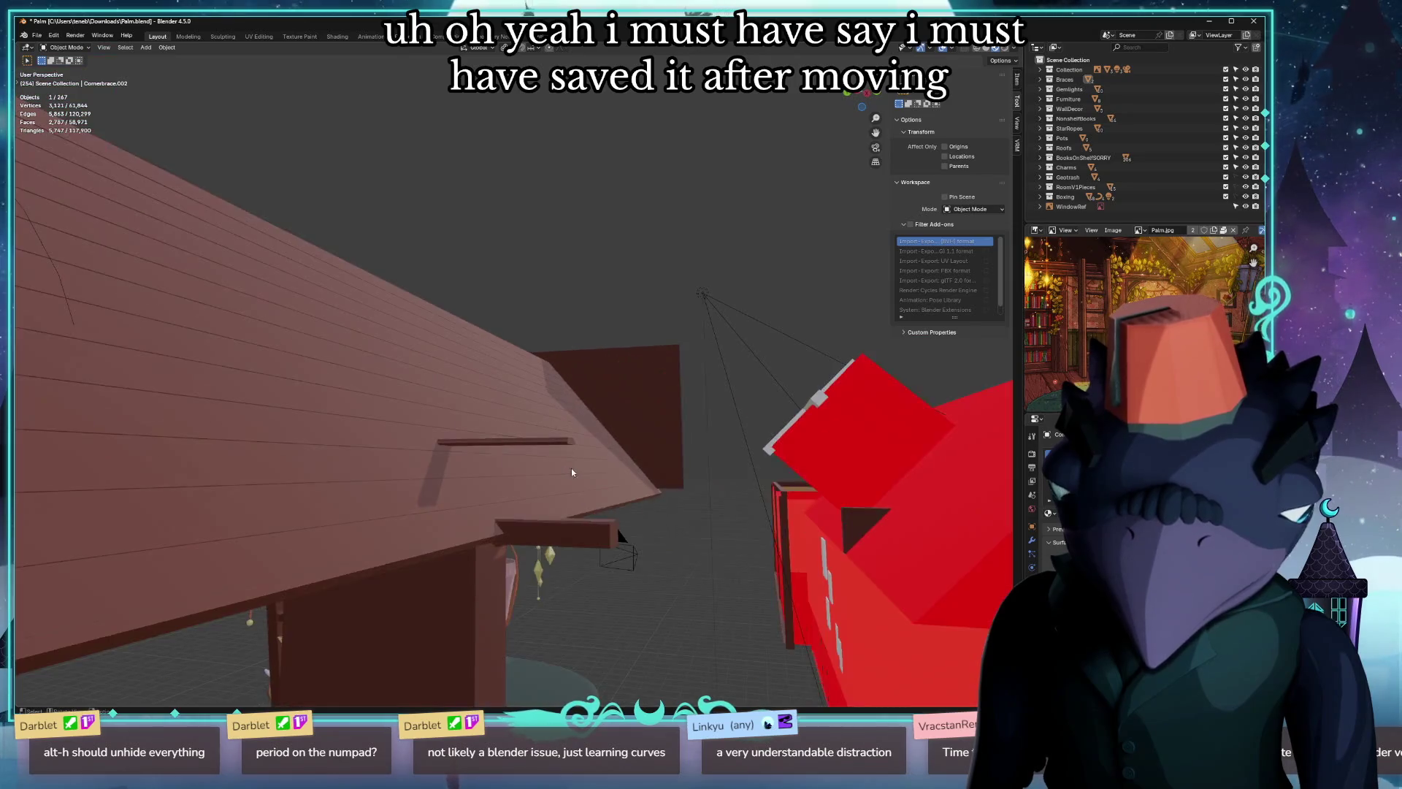
scroll(574, 473, down, 3)
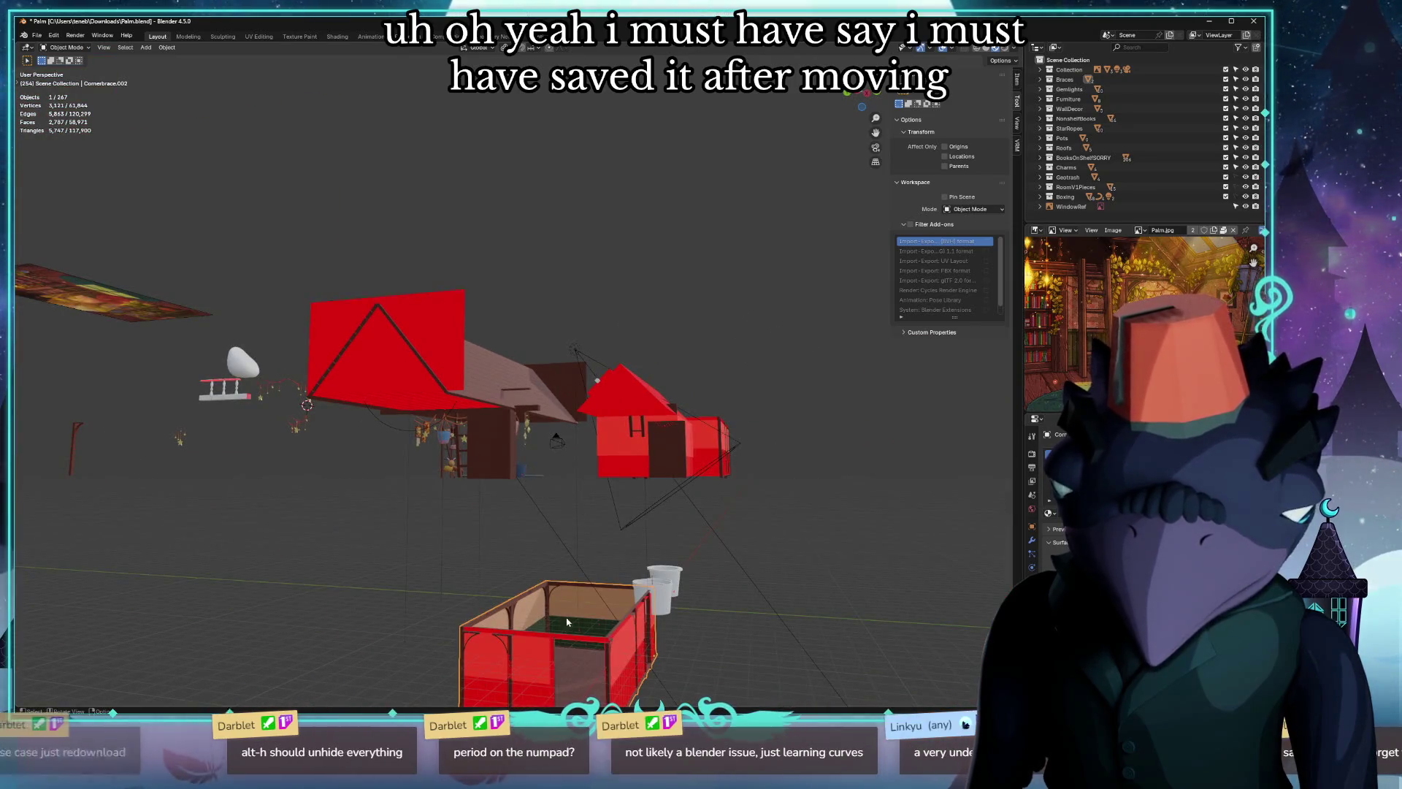
middle_drag(568, 620, 572, 542)
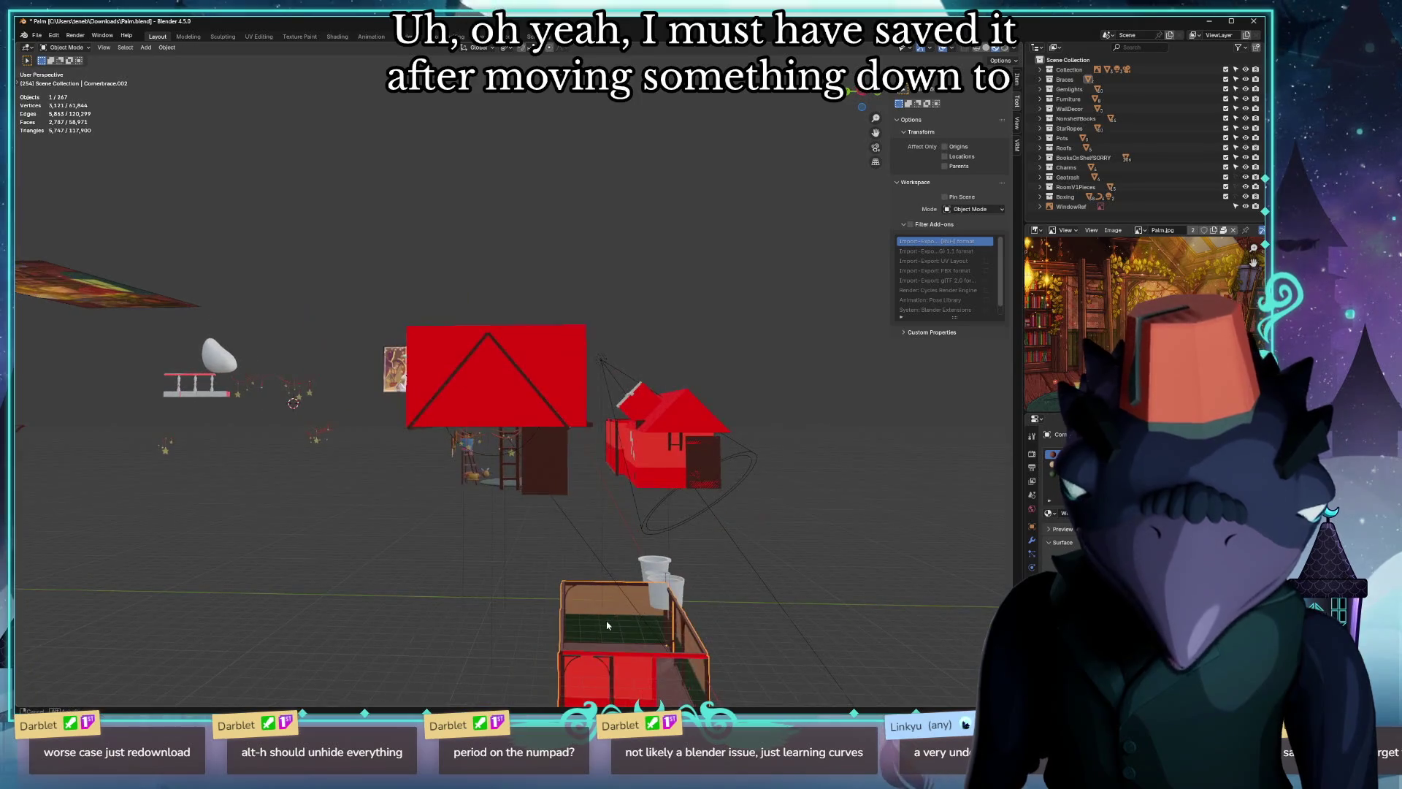
scroll(572, 542, up, 5)
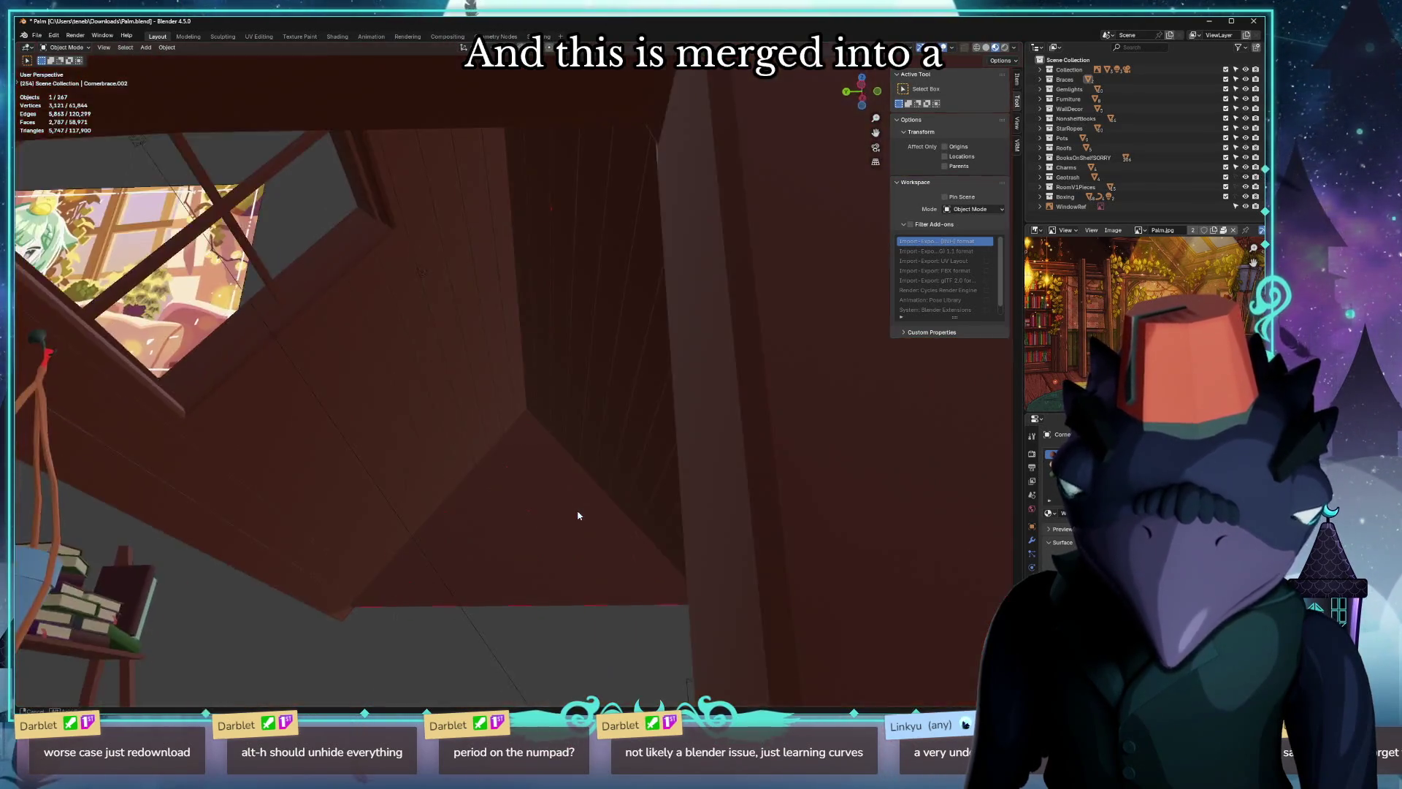
middle_drag(572, 542, 572, 504)
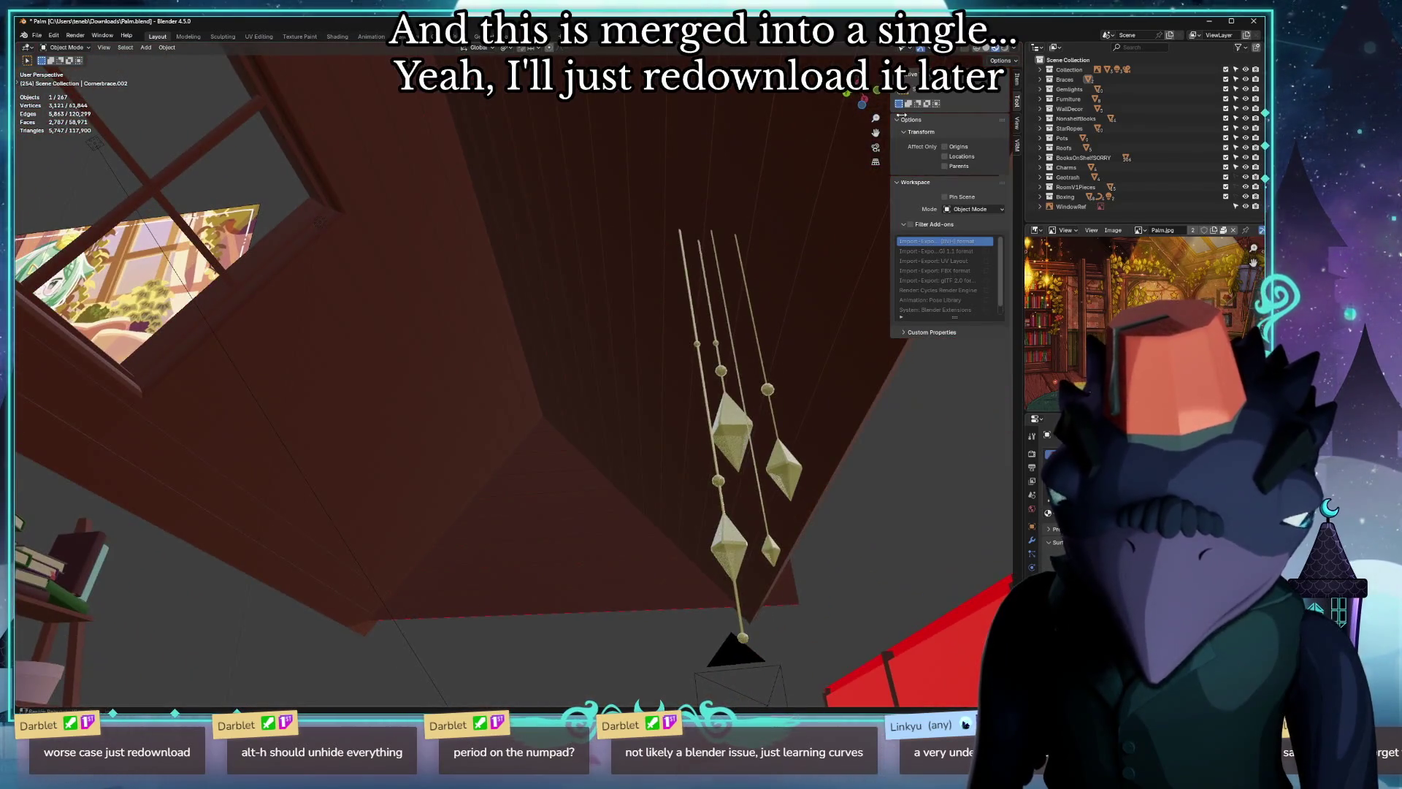
Preview the room from outside with lit, rendered shading, then switch away from Blender.
click(1002, 48)
mouse_move(570, 263)
middle_down()
mouse_move(526, 251)
mouse_move(228, 315)
middle_up()
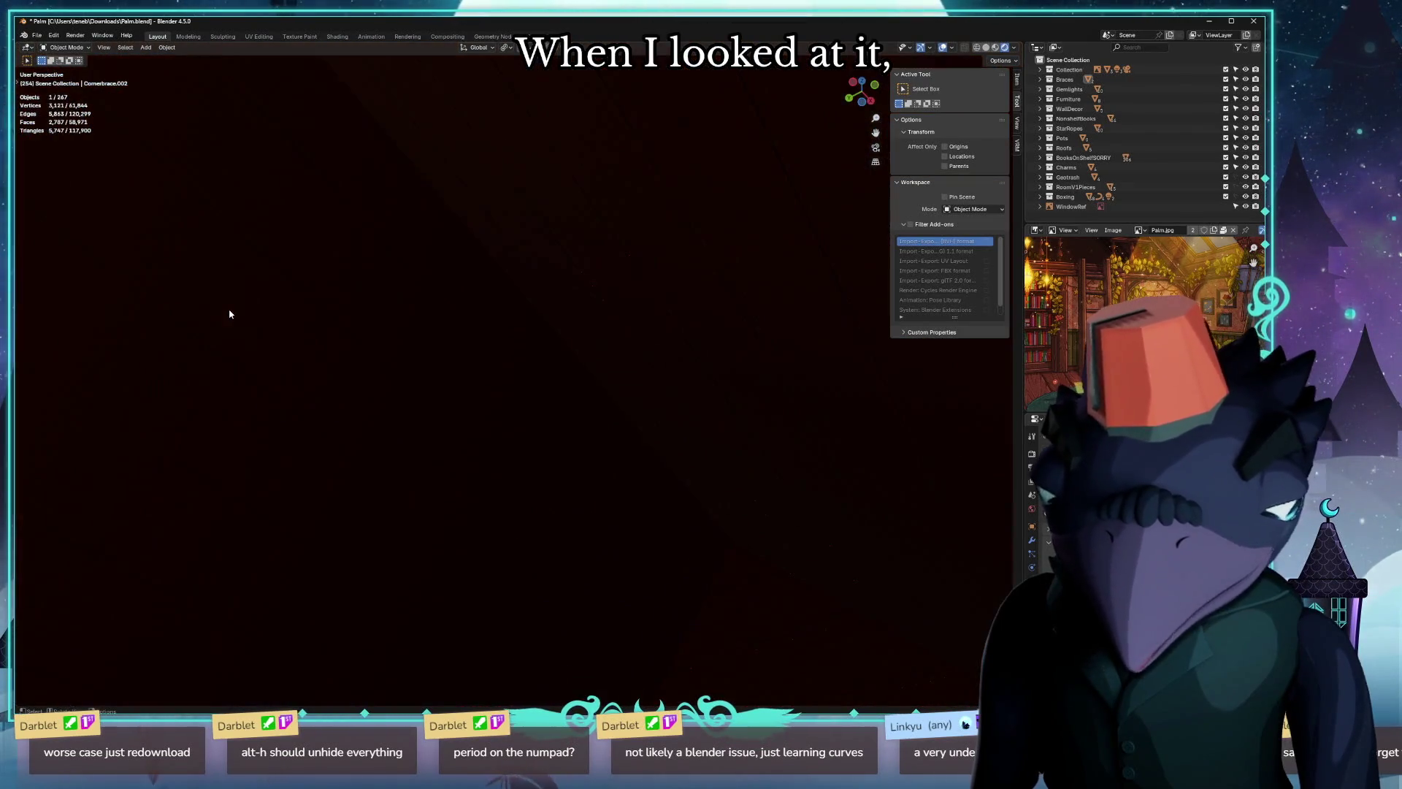
mouse_move(336, 329)
middle_down()
mouse_move(182, 344)
mouse_move(295, 405)
mouse_move(398, 433)
middle_up()
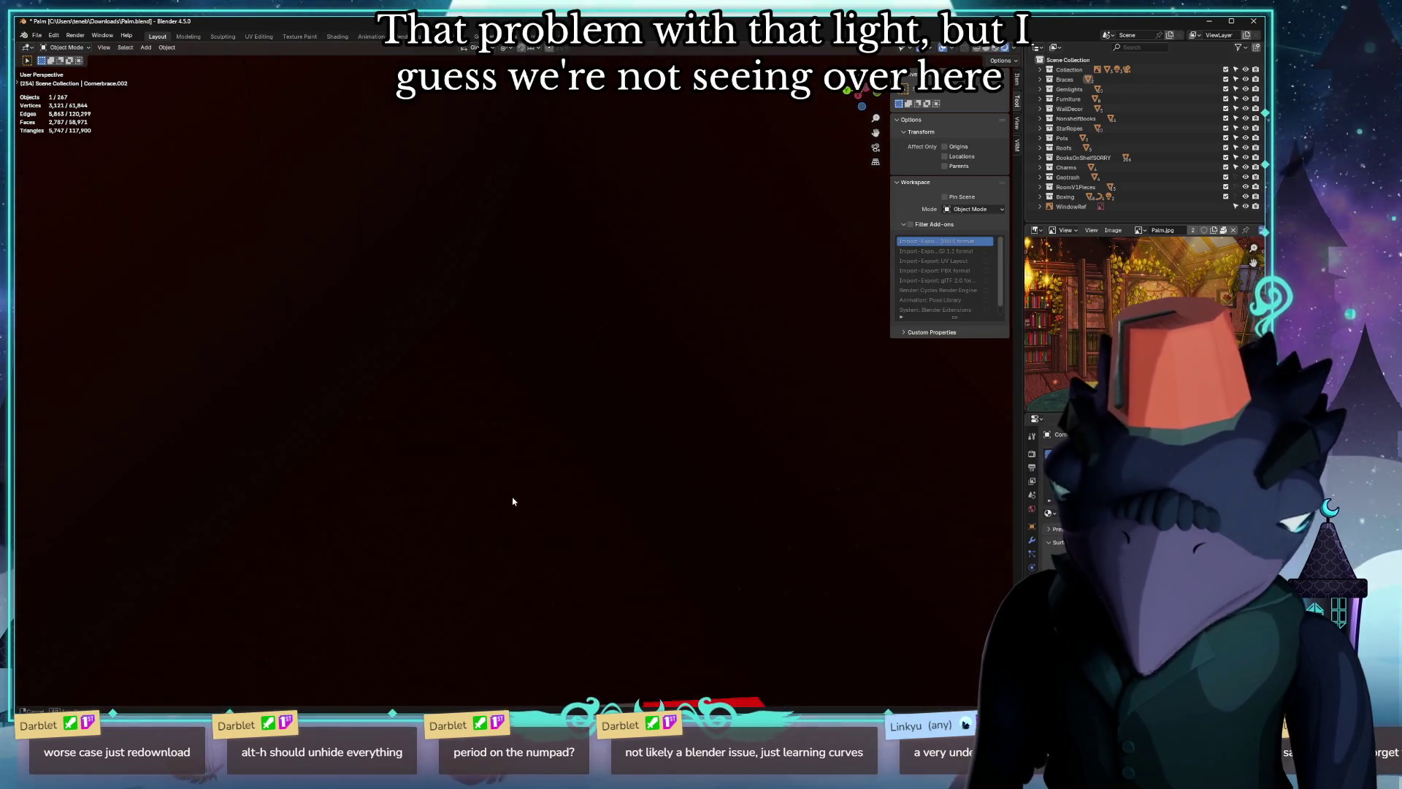
middle_drag(512, 505, 509, 497)
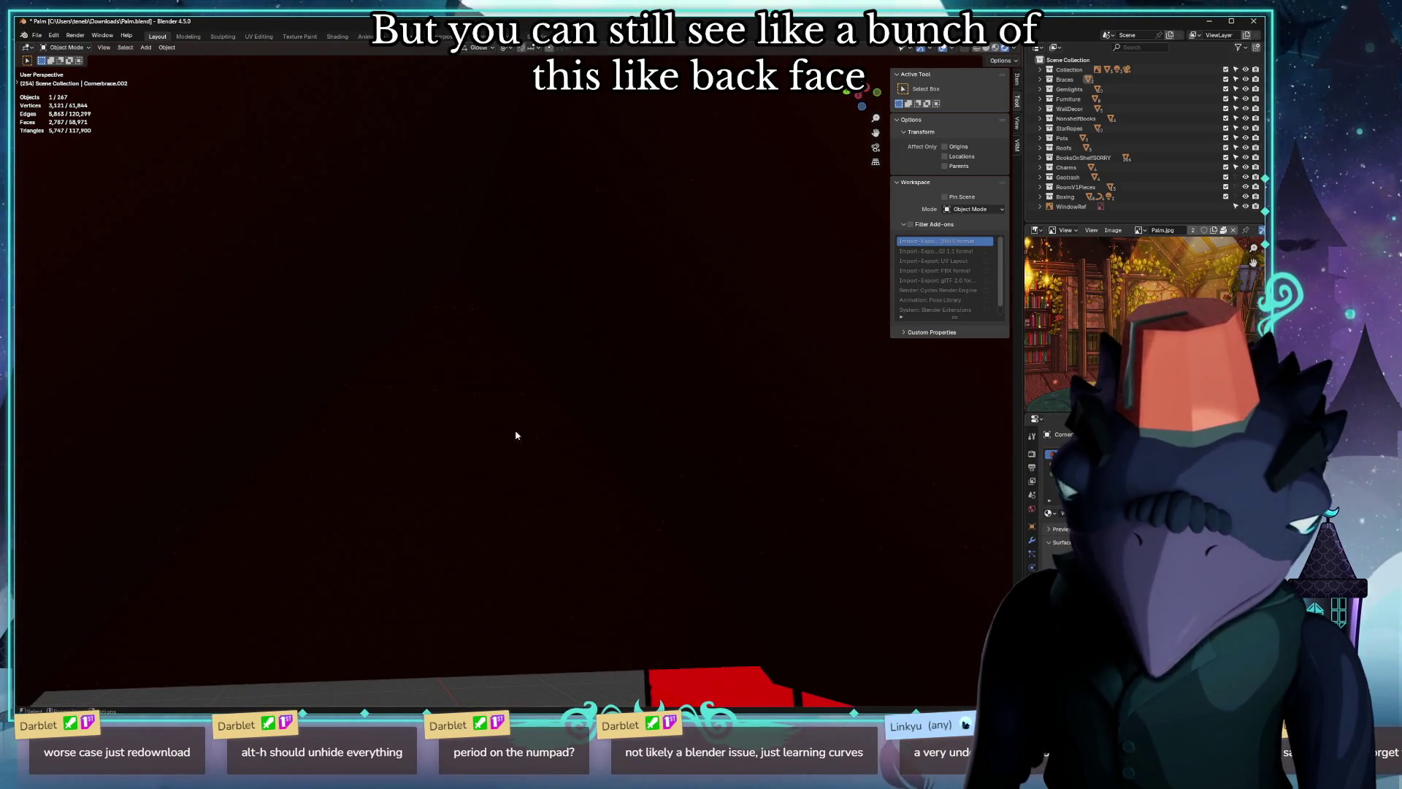
mouse_move(516, 389)
middle_down()
mouse_move(506, 415)
mouse_move(483, 375)
mouse_move(511, 413)
mouse_move(627, 440)
middle_up()
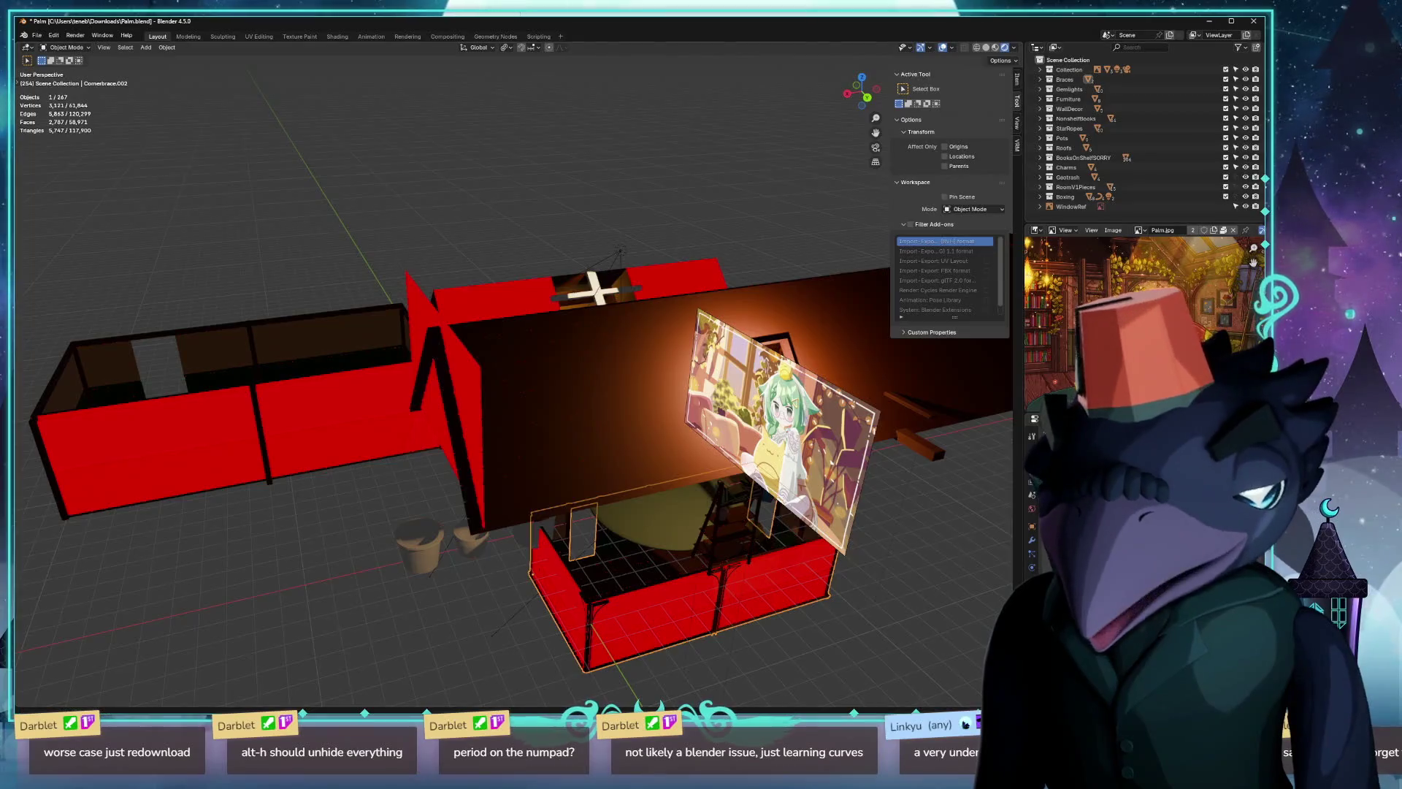
key(alt+Tab)
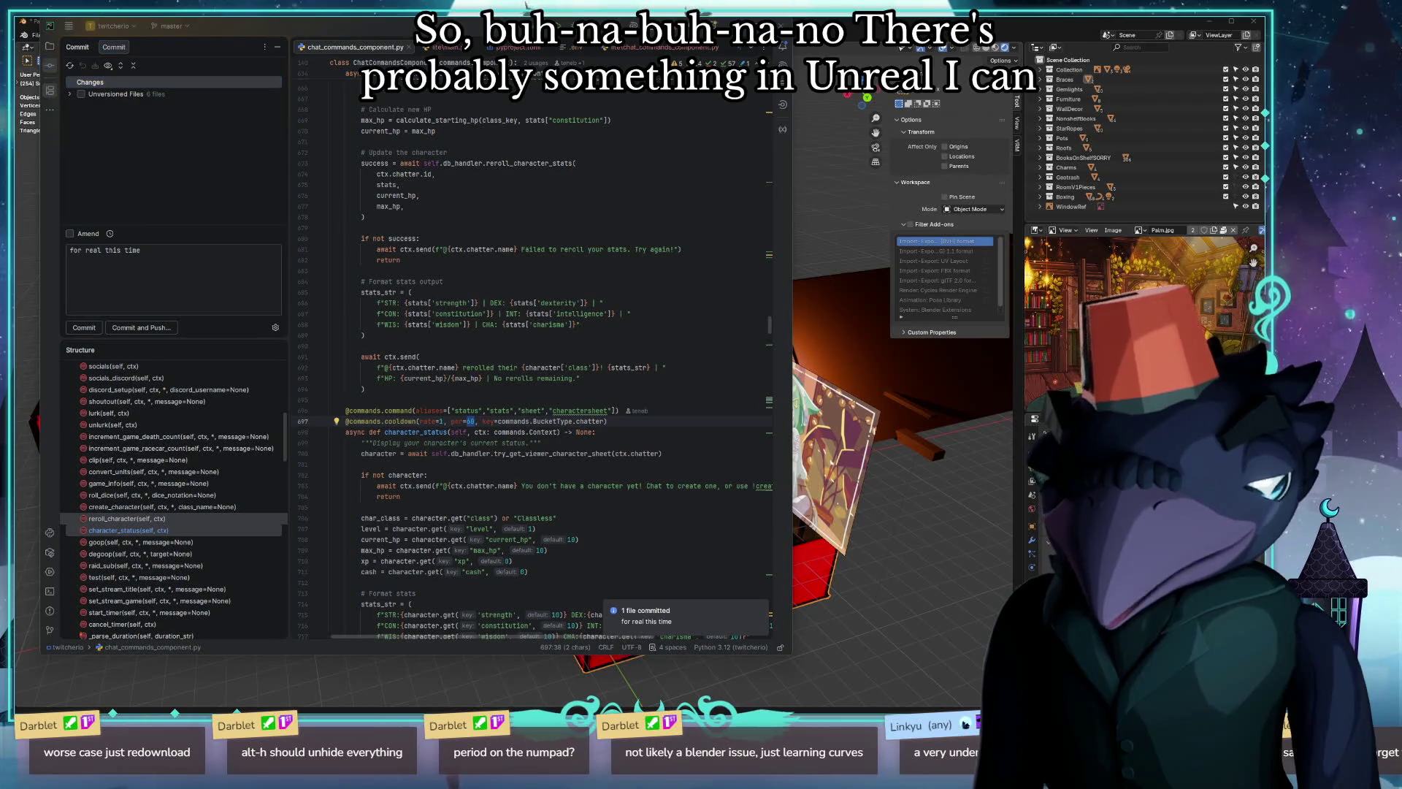
key(alt+Tab)
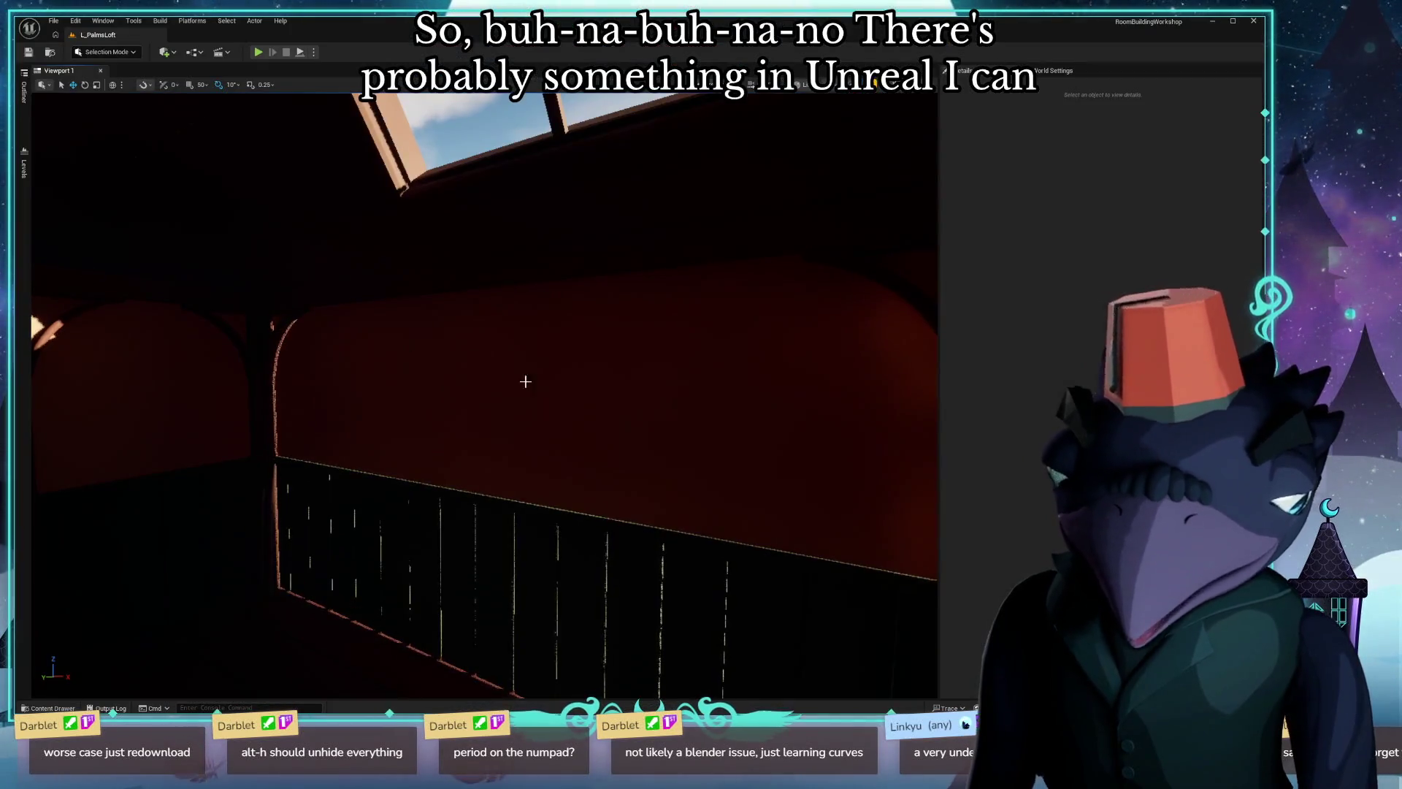
click(559, 430)
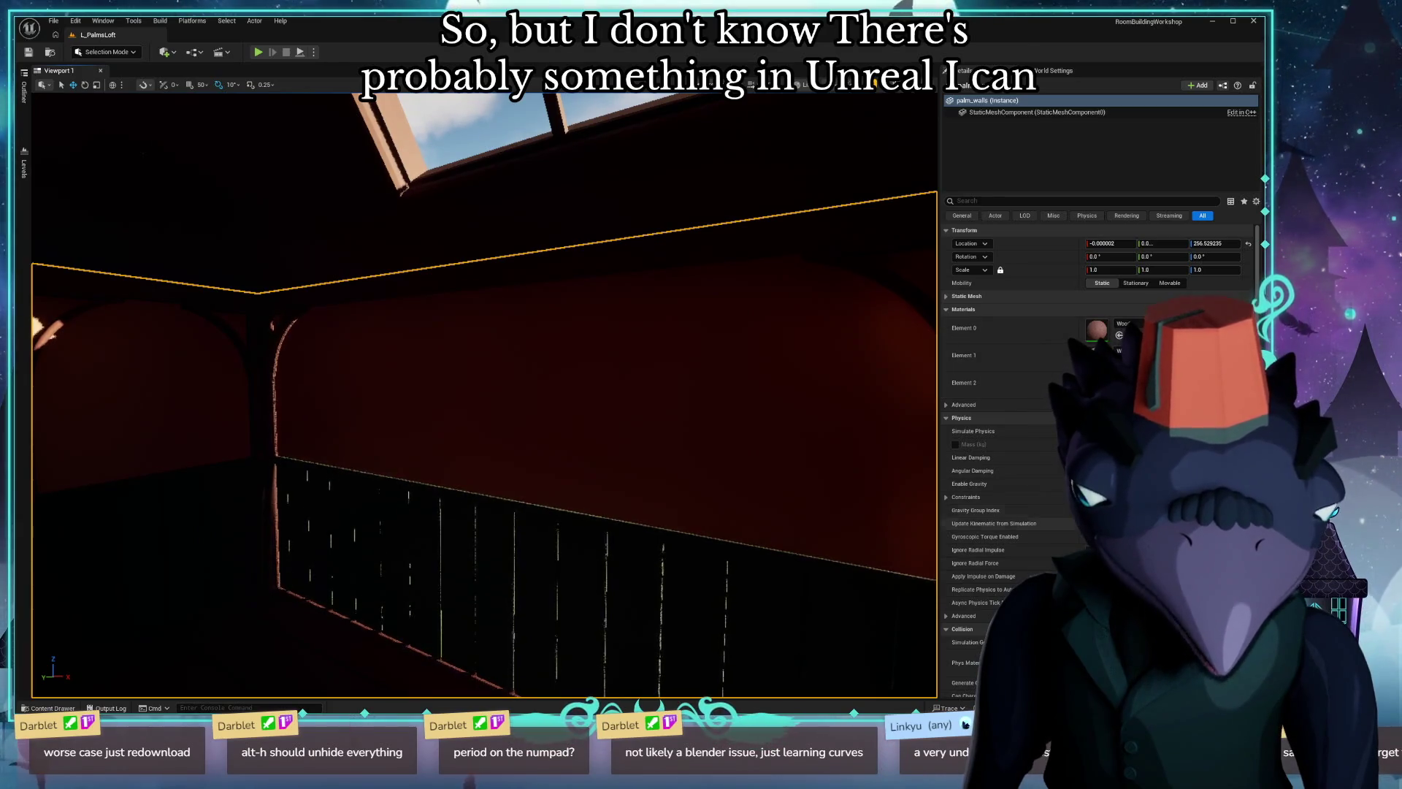
scroll(1118, 335, down, 2)
scroll(1118, 333, down, 2)
scroll(1118, 335, down, 2)
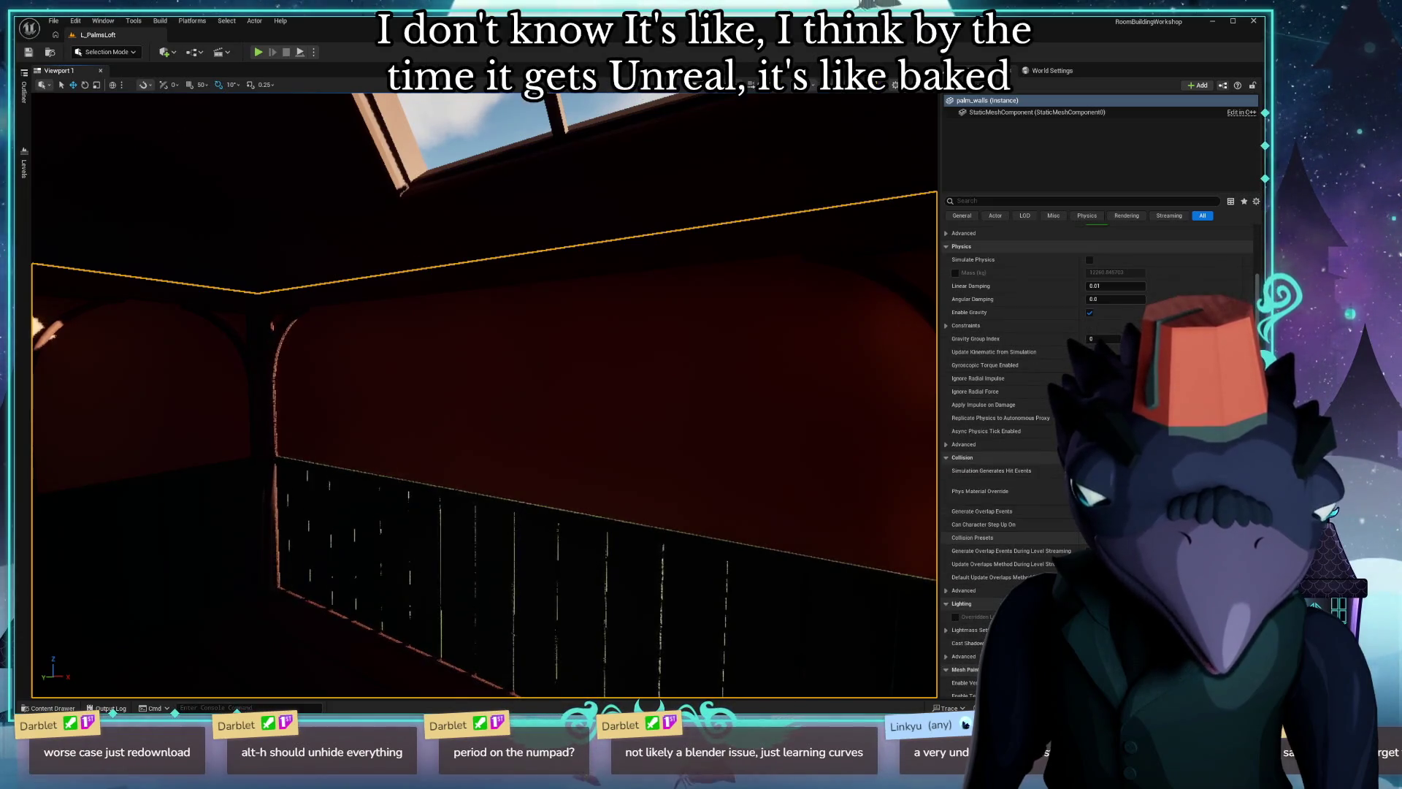
scroll(1038, 493, down, 3)
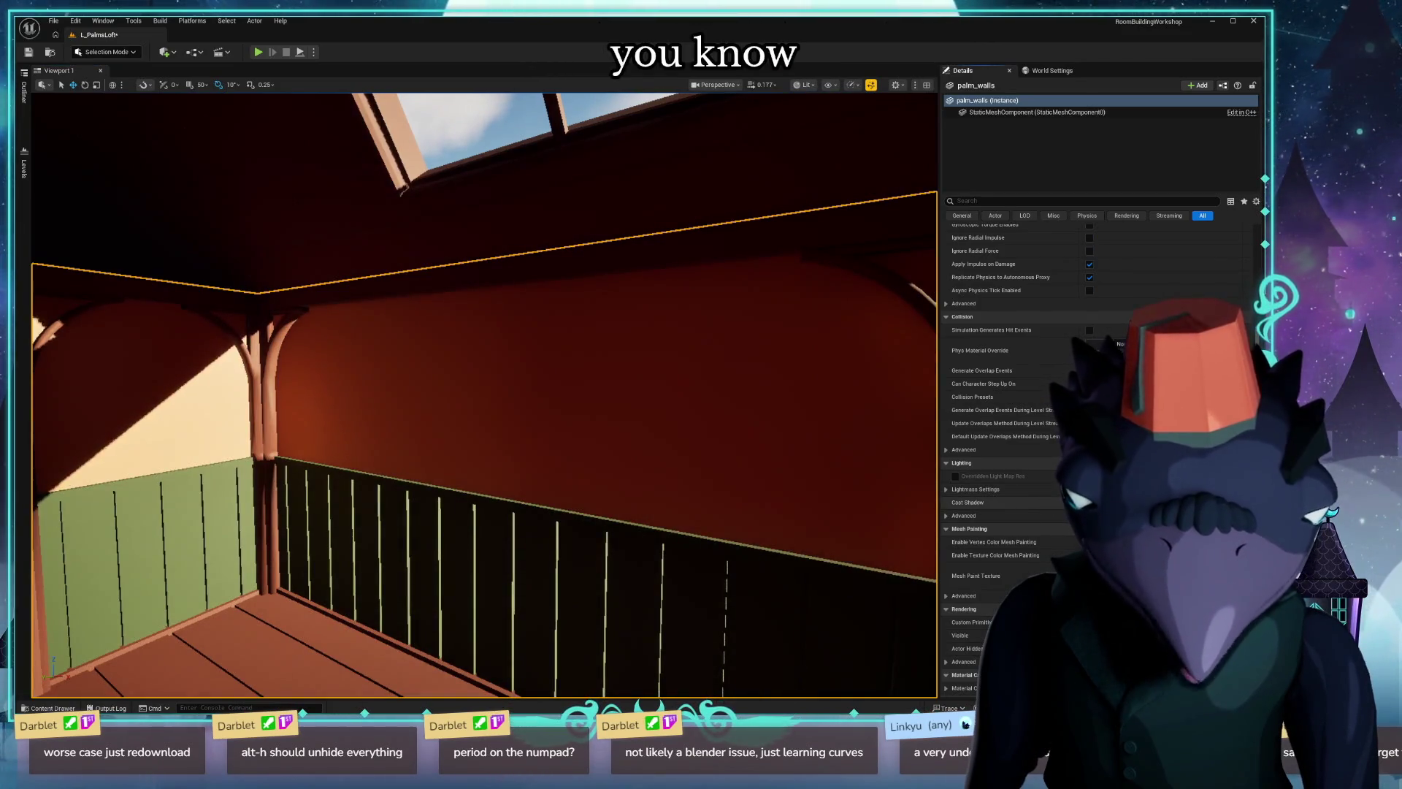
right_drag(482, 395, 329, 416)
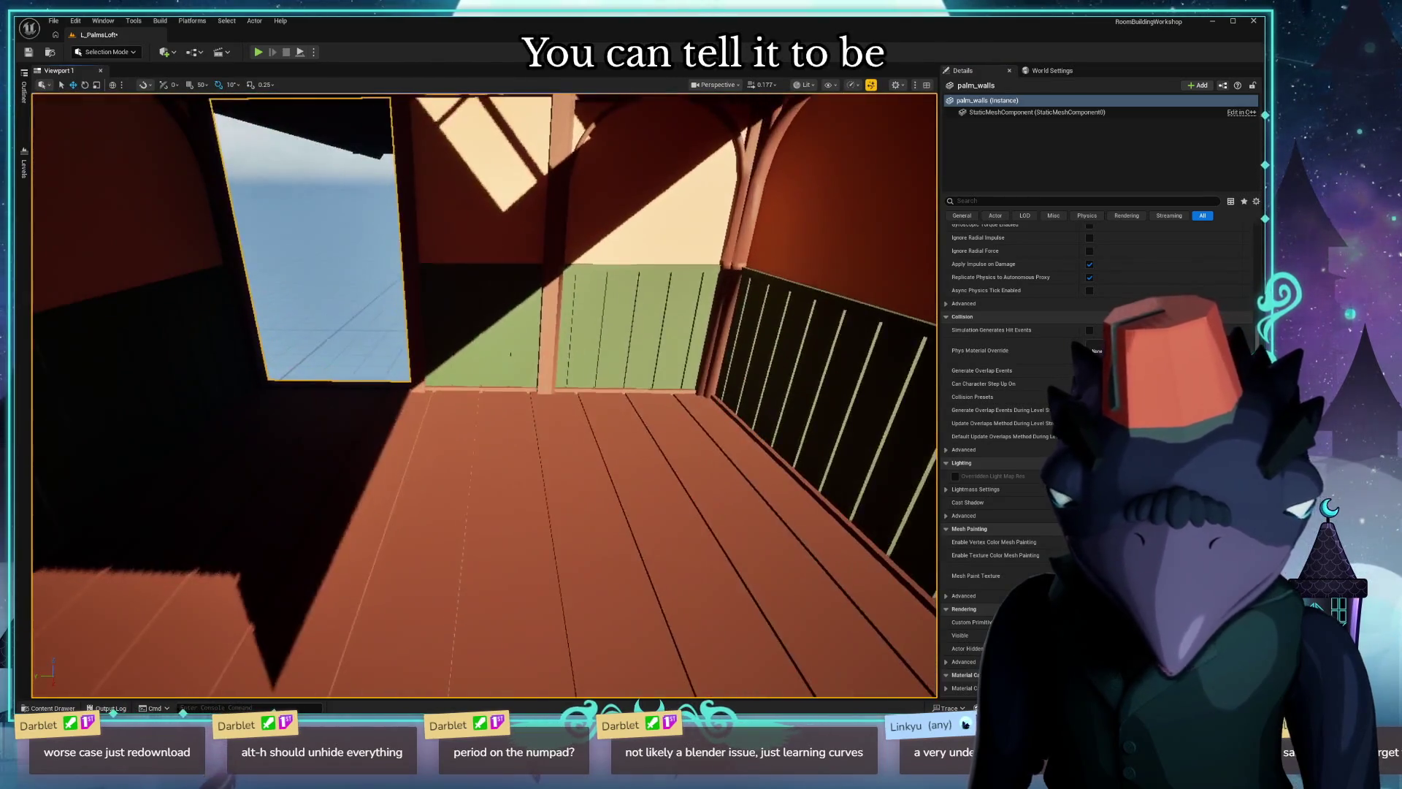
right_drag(483, 394, 329, 394)
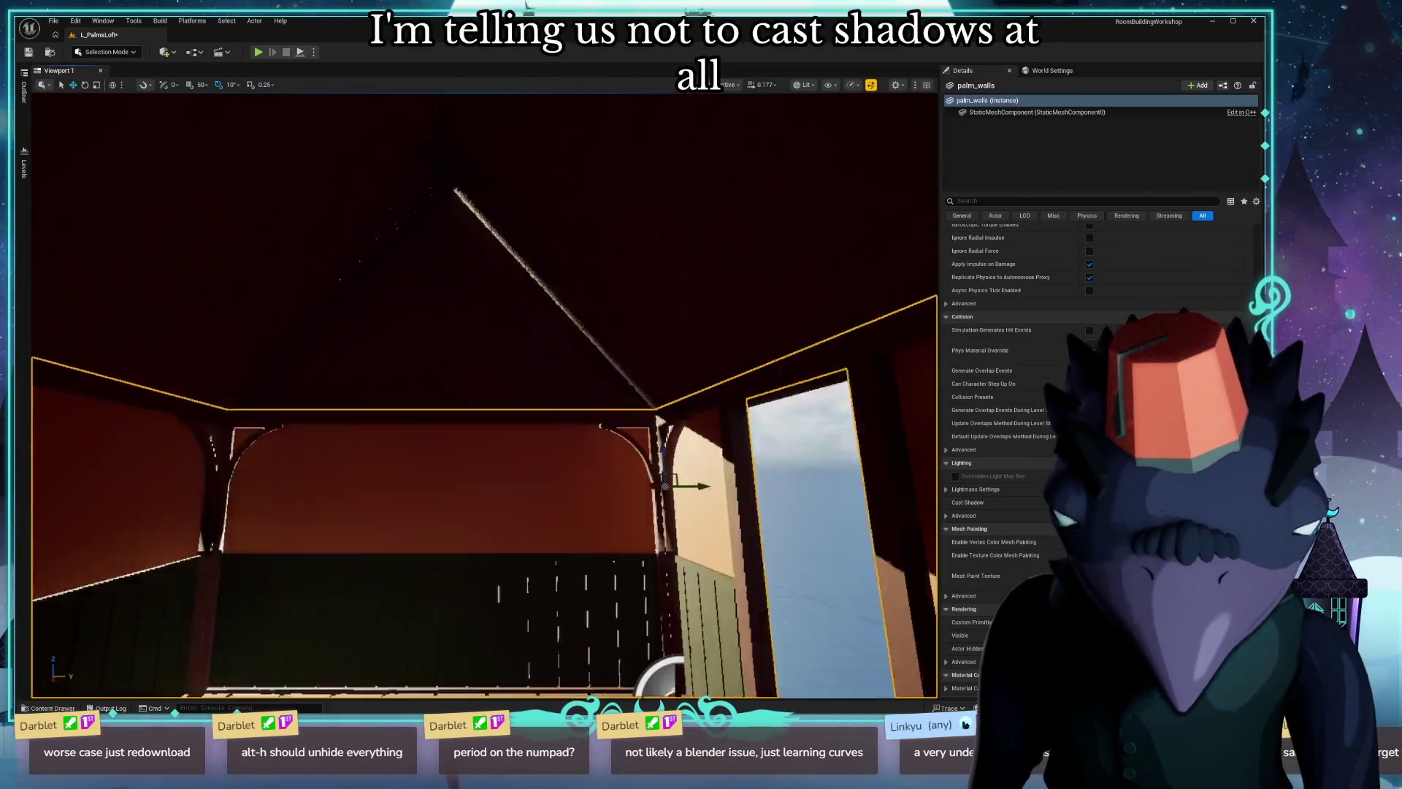
right_drag(702, 439, 796, 467)
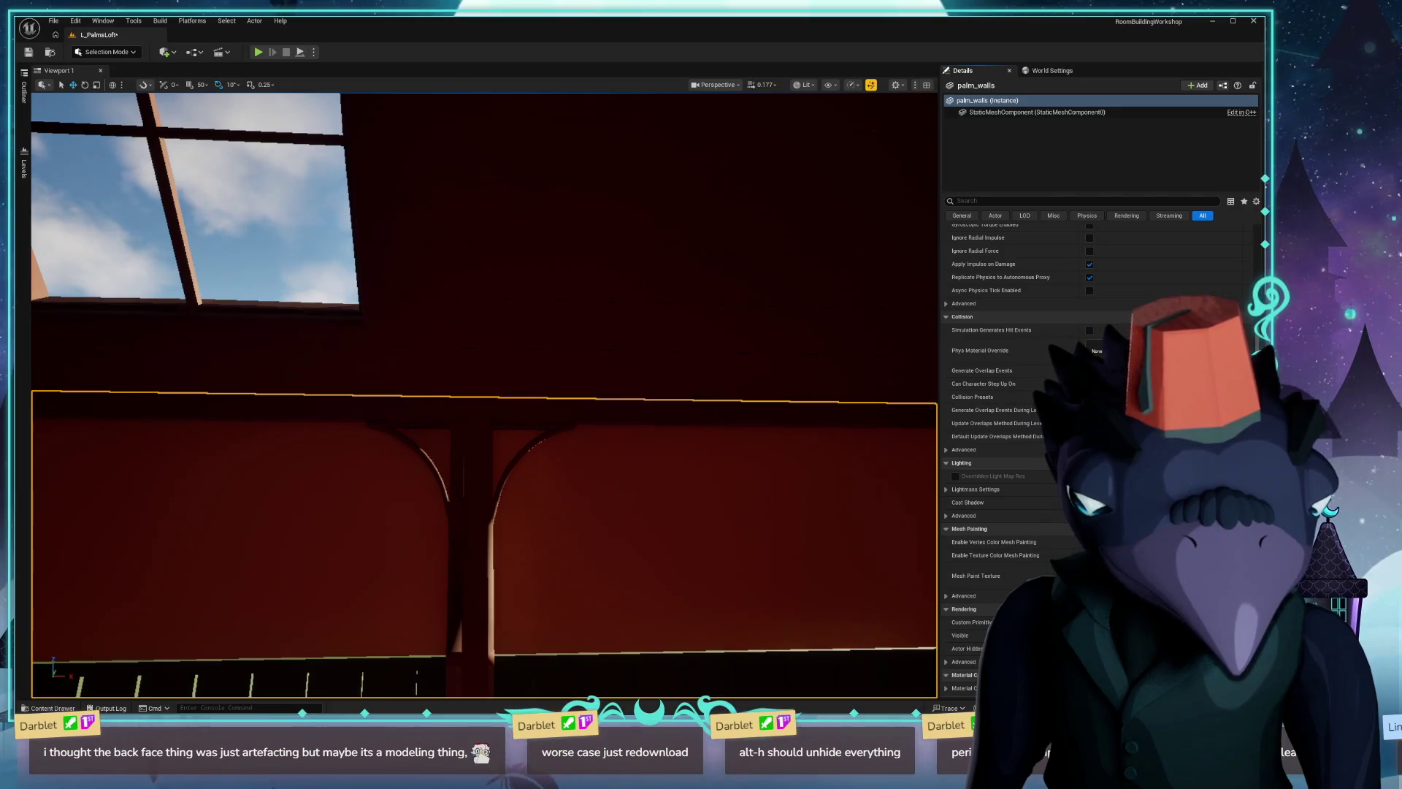
mouse_move(411, 416)
right_down()
mouse_move(617, 485)
mouse_move(472, 486)
right_up()
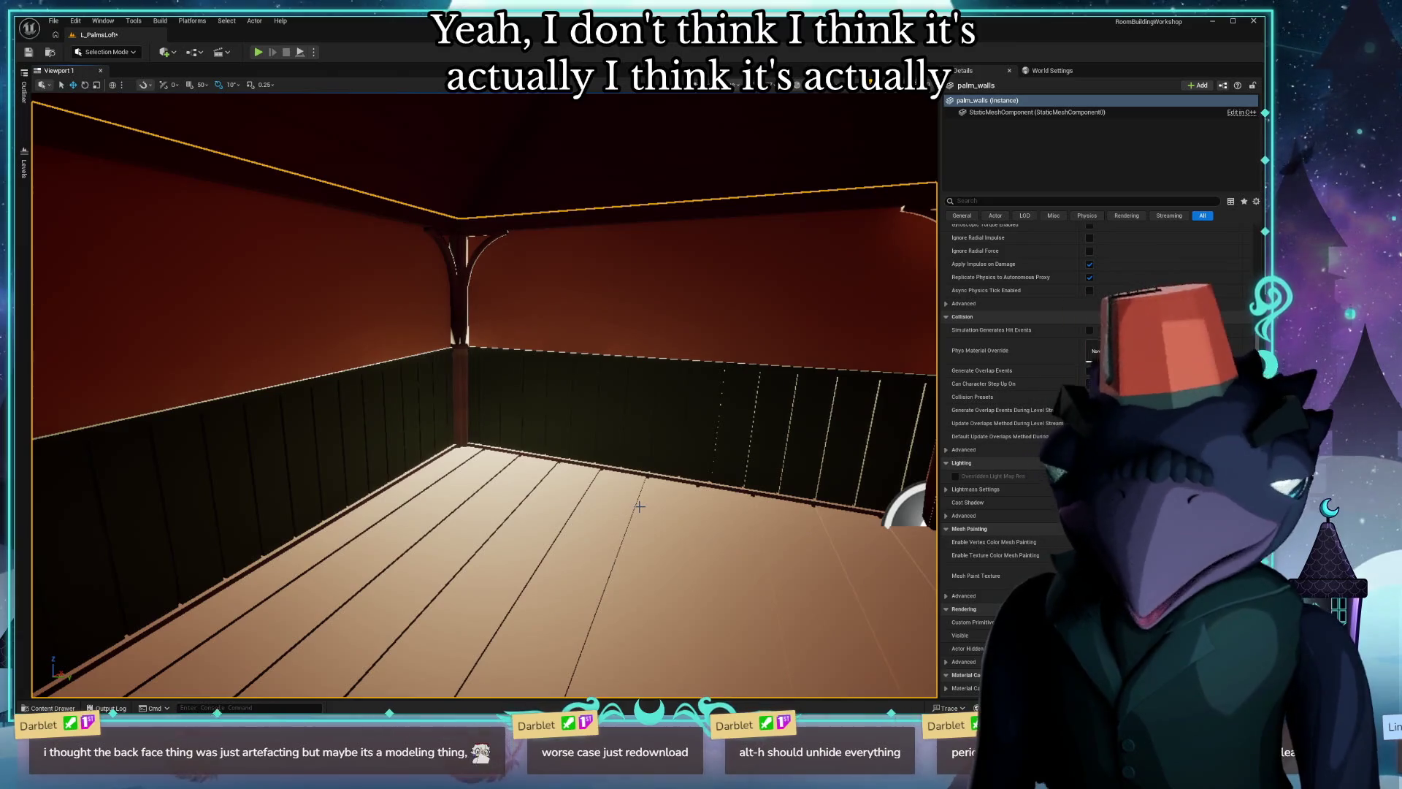
right_drag(640, 506, 811, 506)
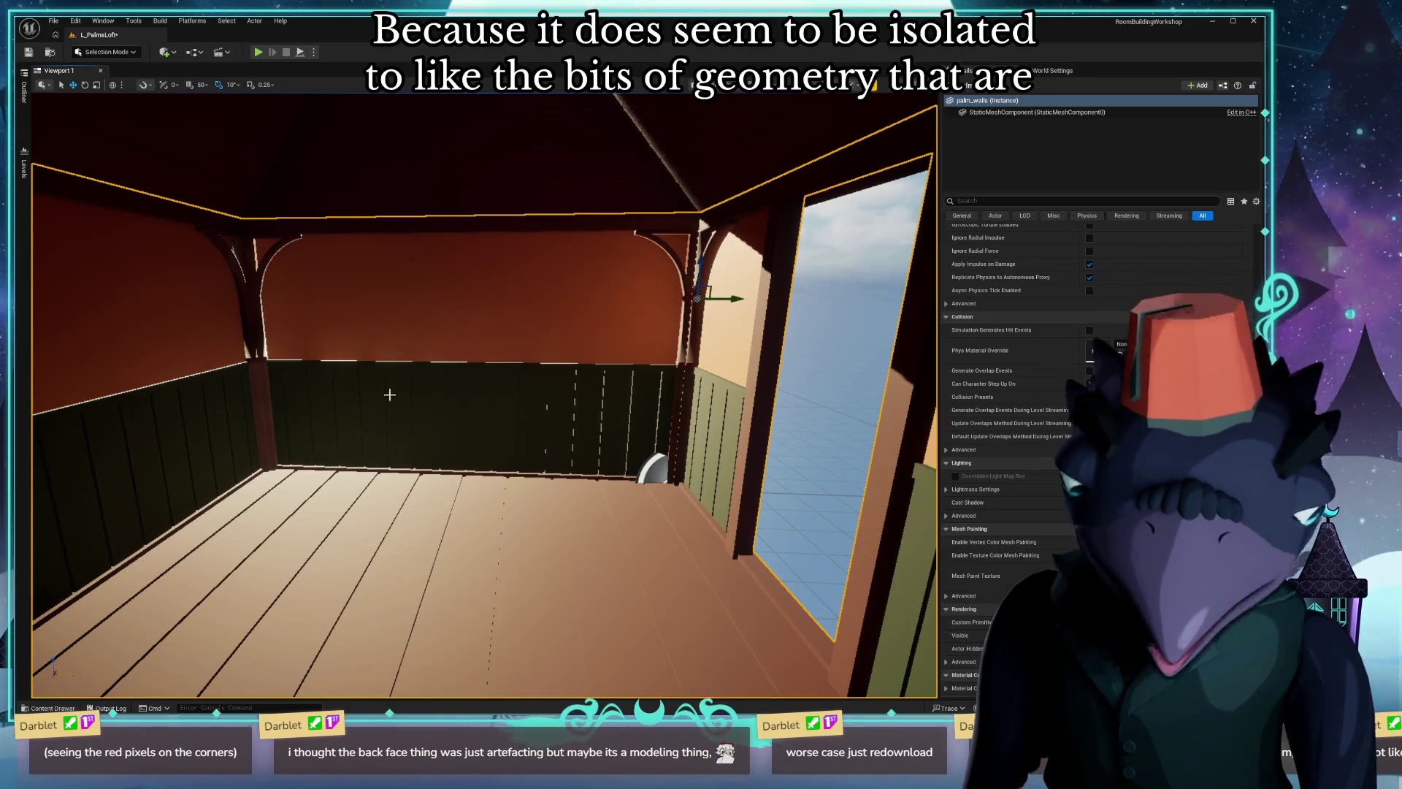
mouse_move(389, 395)
right_down()
mouse_move(407, 318)
mouse_move(471, 296)
right_up()
right_click(643, 329)
key(Escape)
right_drag(344, 476, 341, 468)
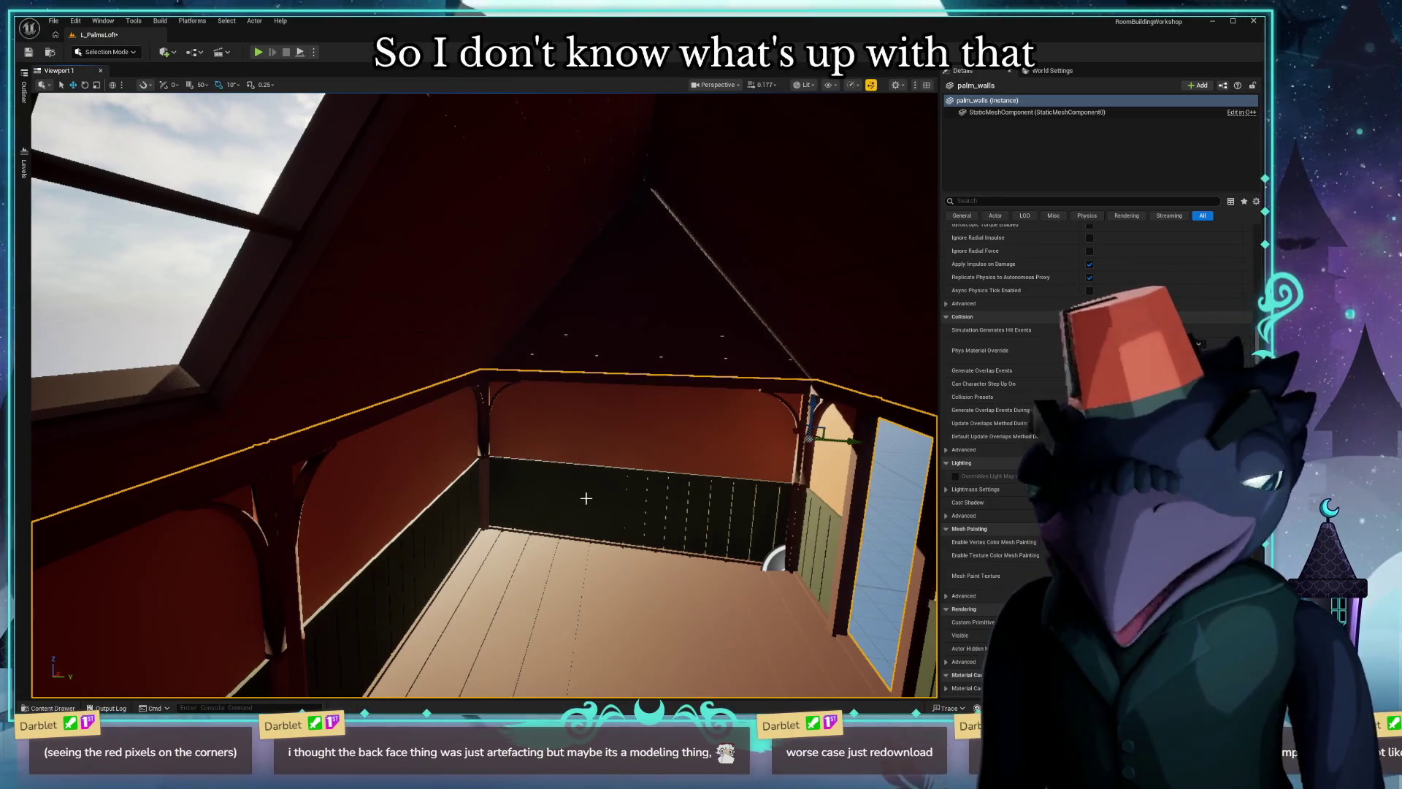
right_drag(609, 515, 604, 511)
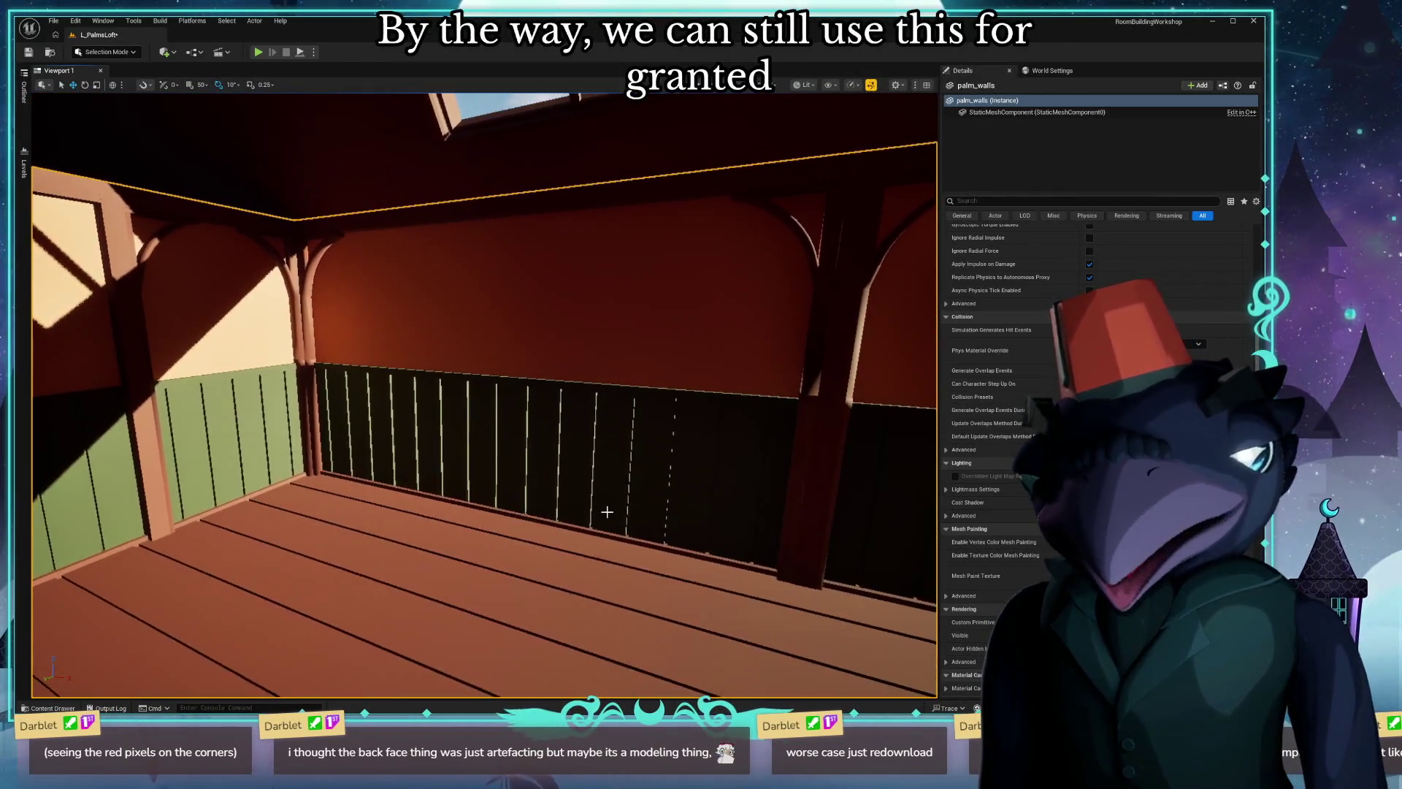
Bring up the Content Drawer and collapse palm_skylight and palm_roof to show the palm folder.
key(ctrl+space)
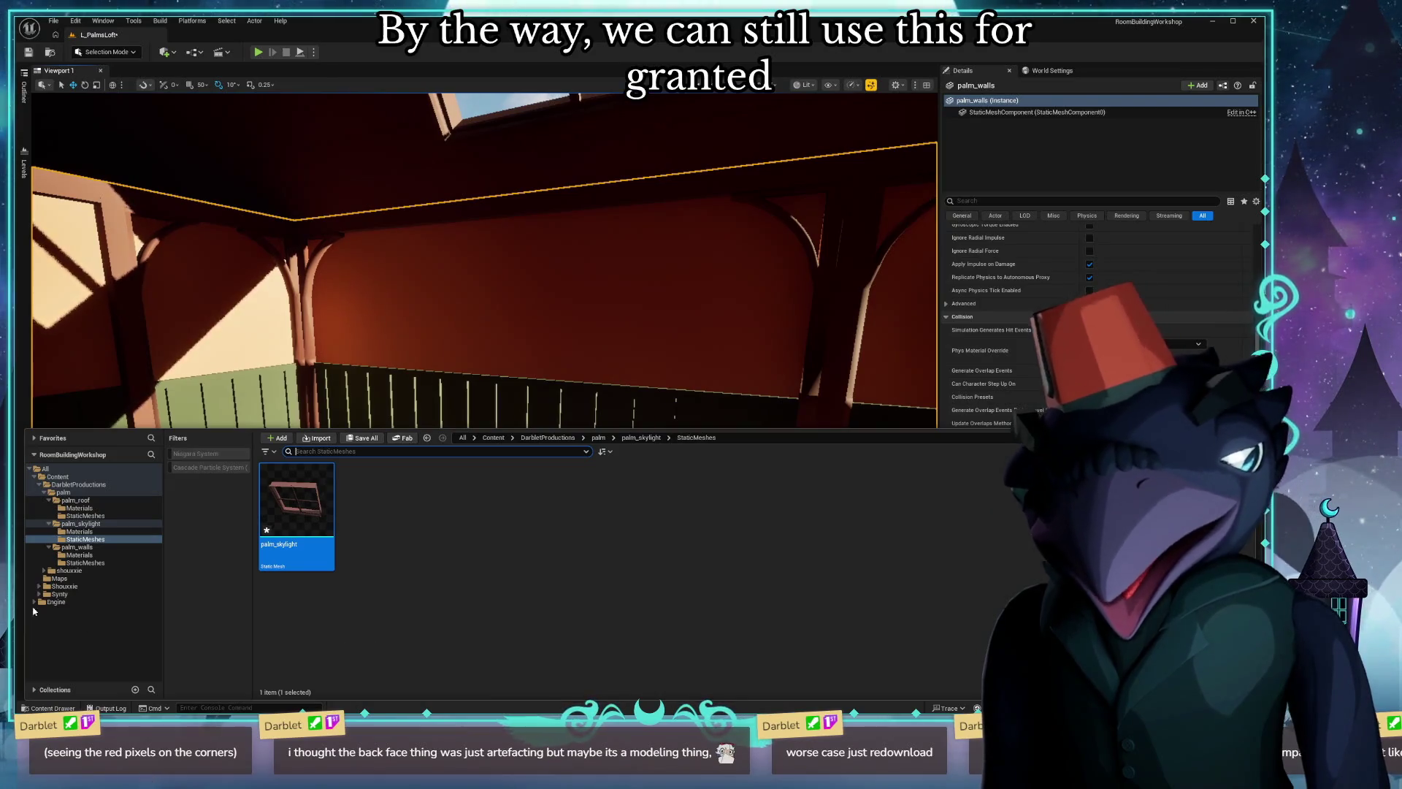
click(51, 523)
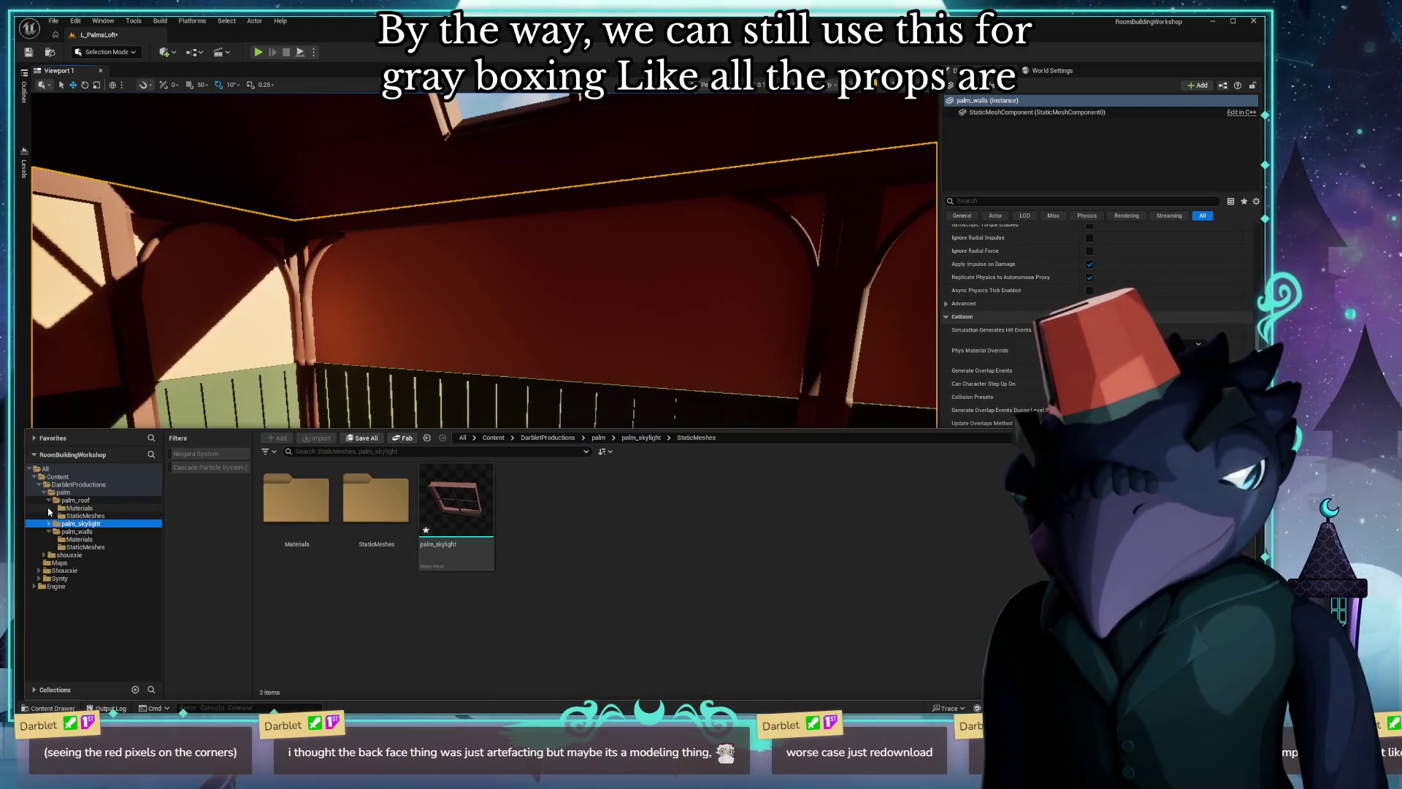
click(46, 501)
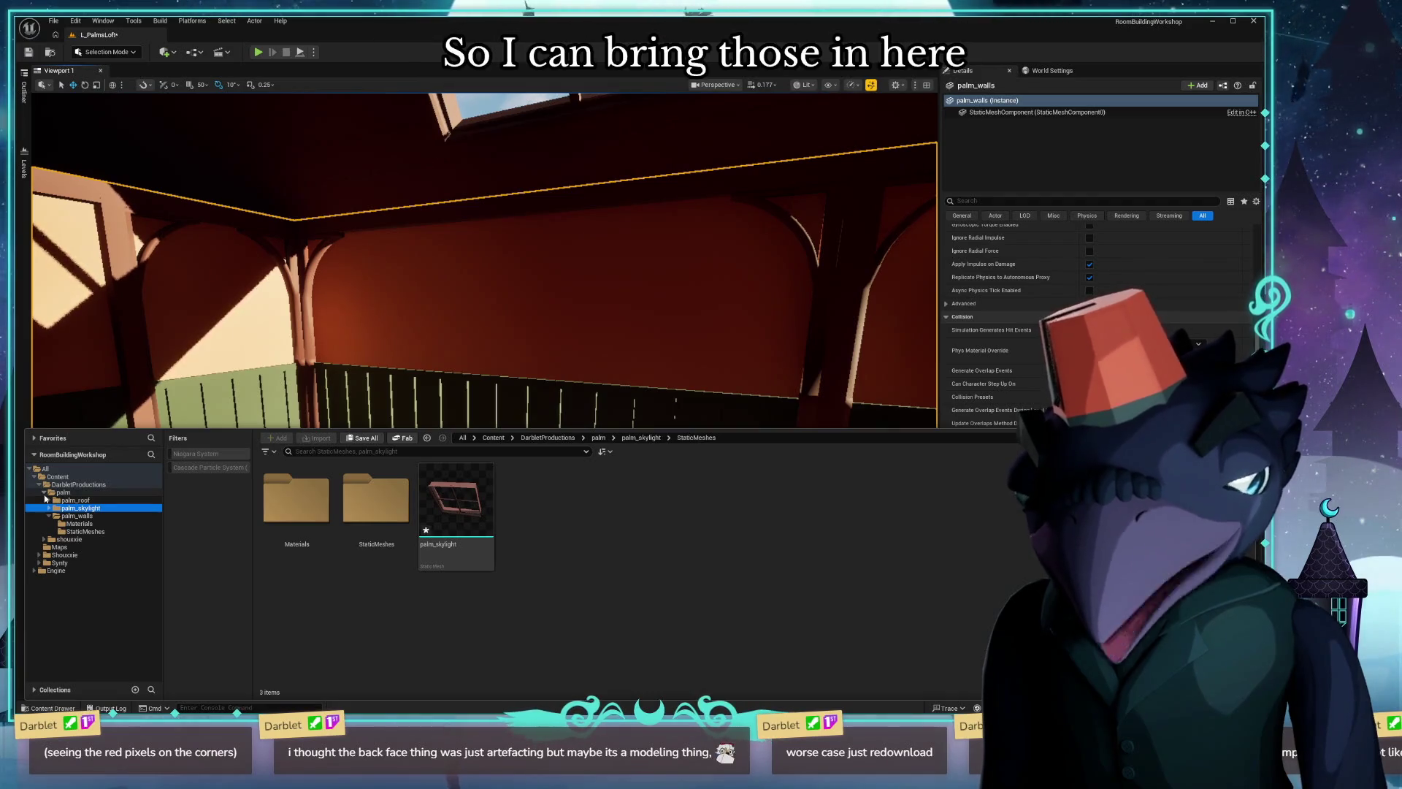
click(47, 493)
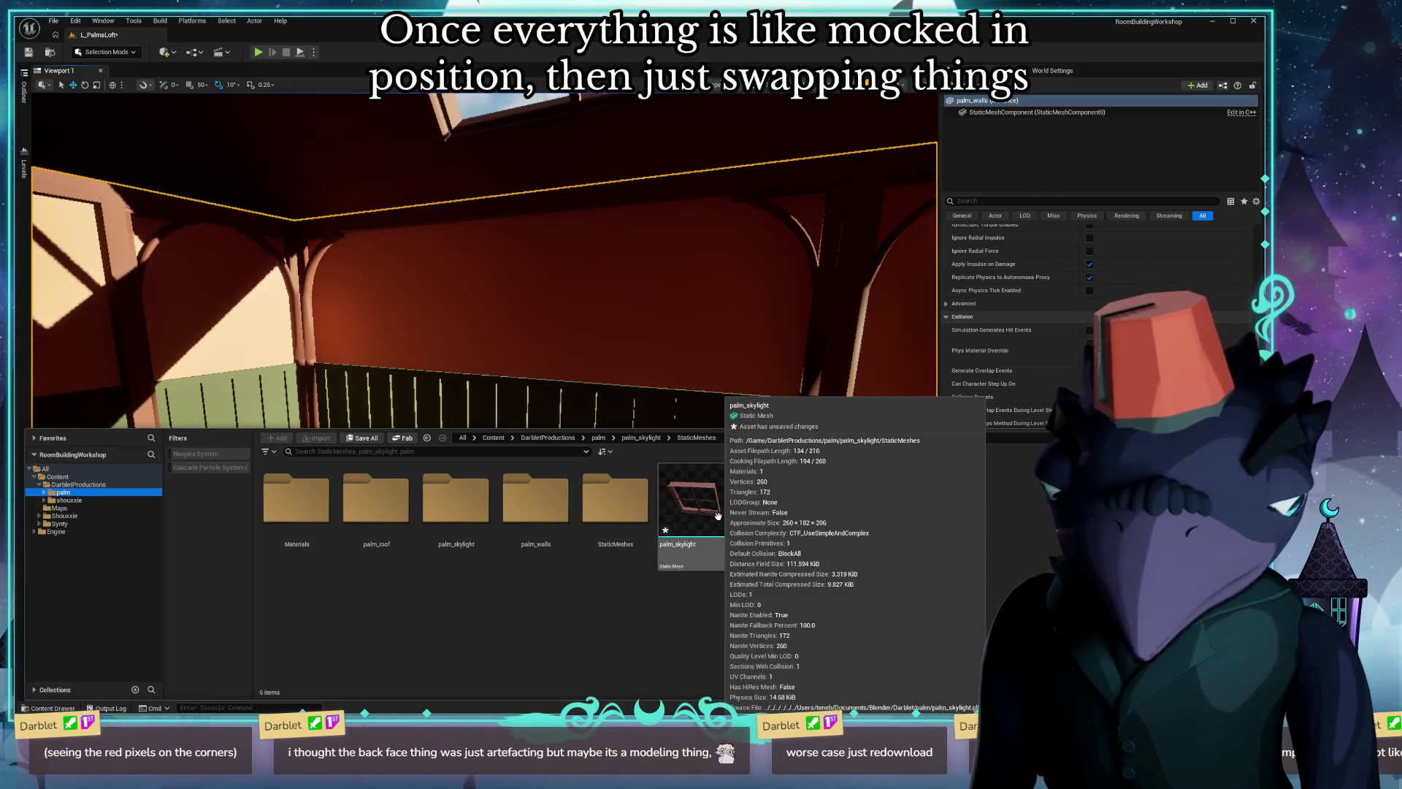
Browse into palm_skylight's StaticMeshes folder and back up to the palm folder.
click(631, 439)
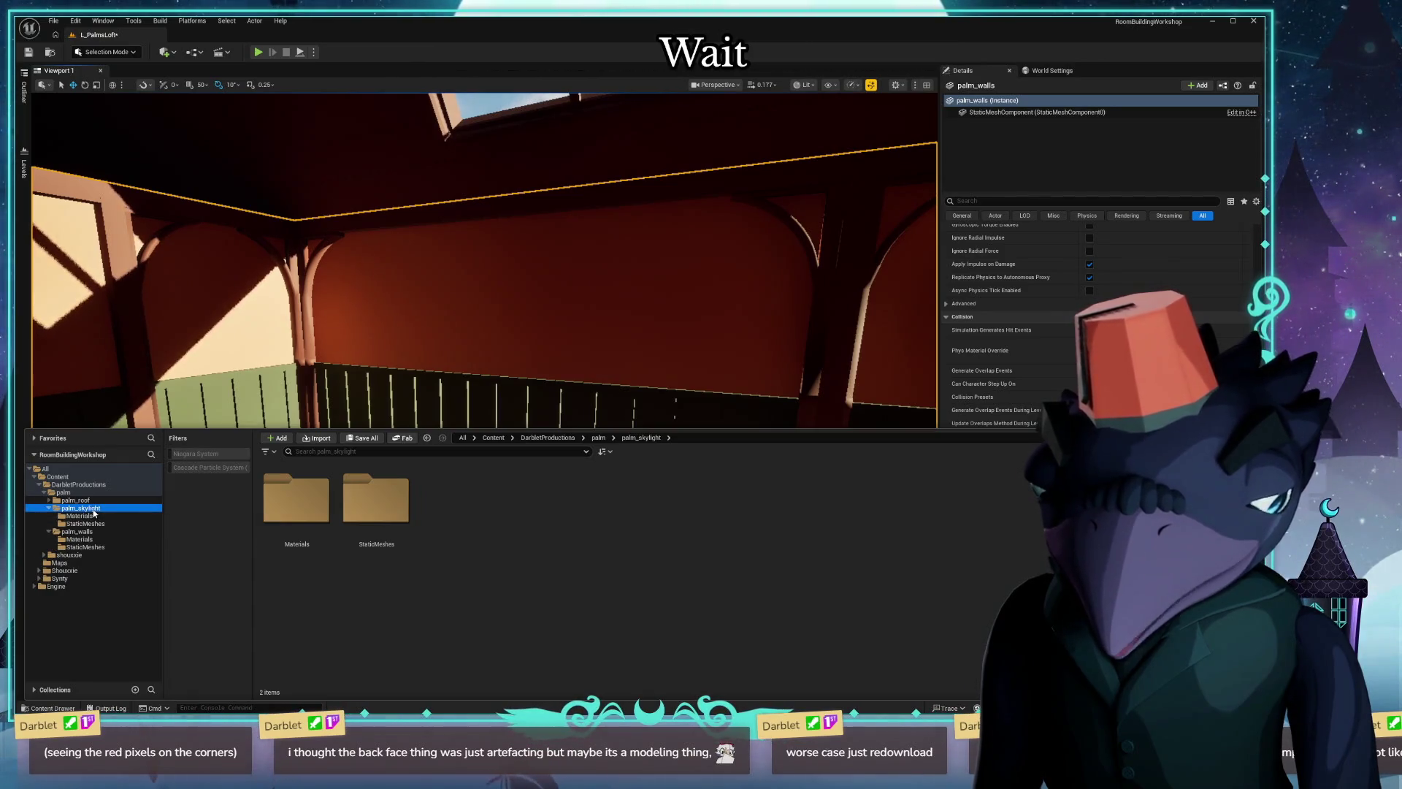
click(81, 515)
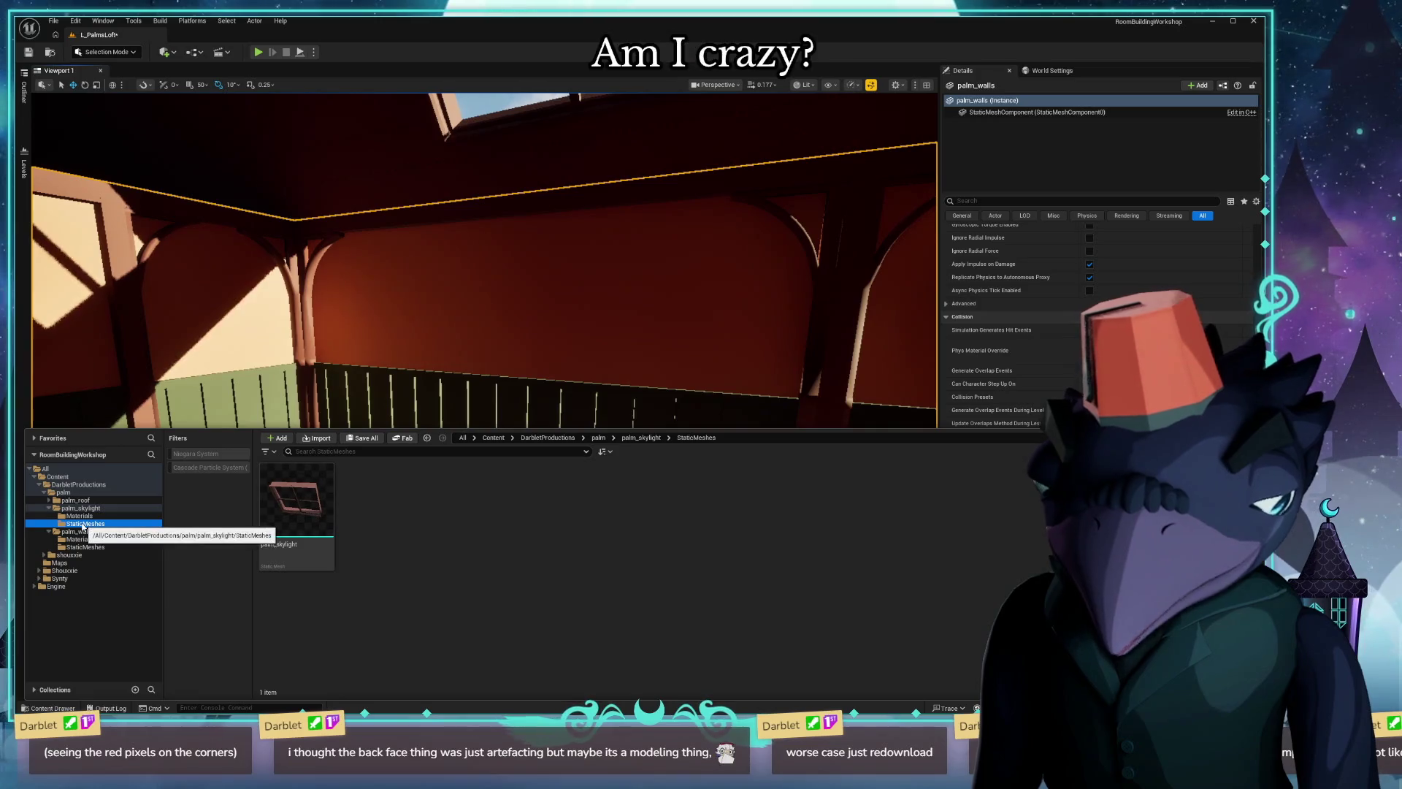
click(65, 509)
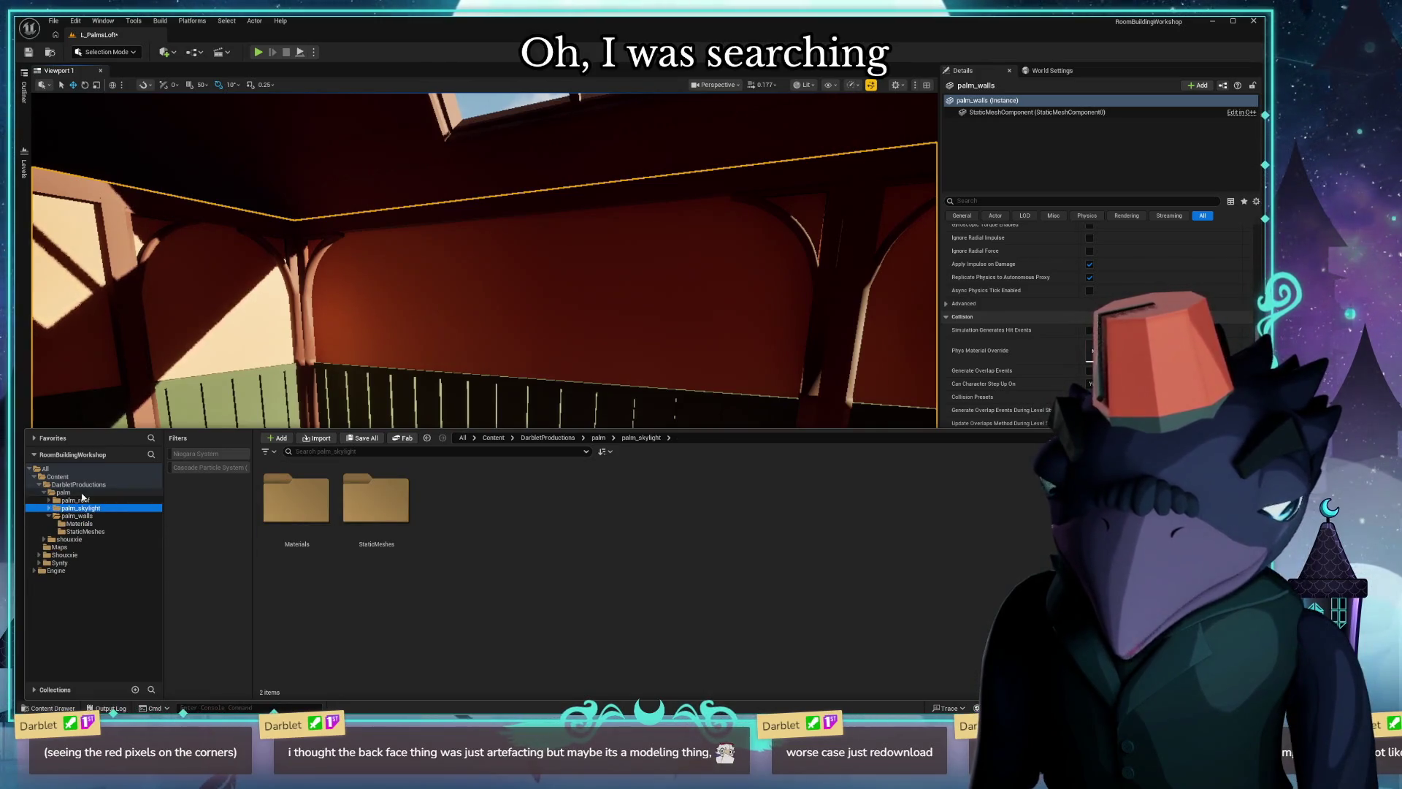
click(82, 493)
Turn the view toward the wall corner, reopen the Content Drawer and start an asset import.
right_drag(590, 329, 526, 340)
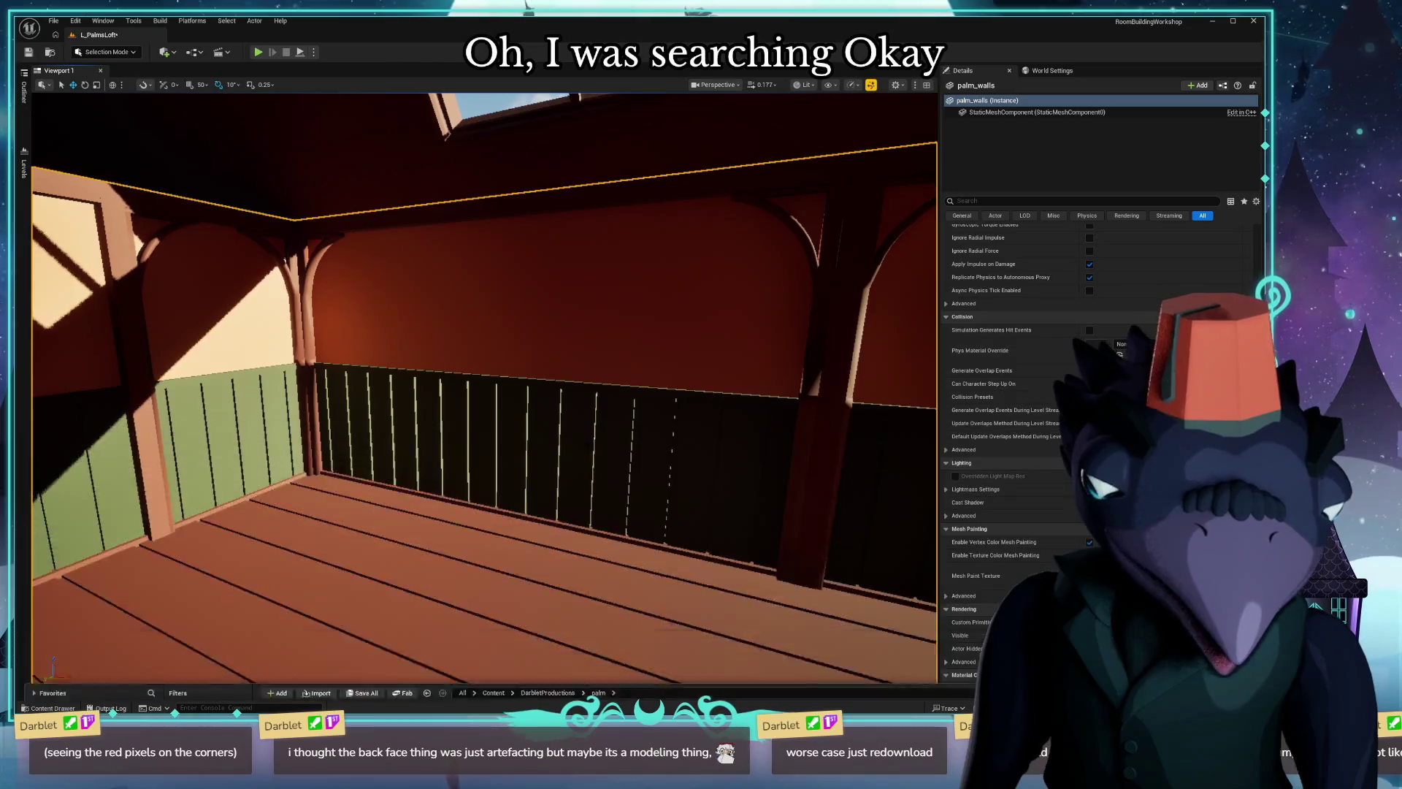
right_drag(511, 403, 505, 373)
key(ctrl+space)
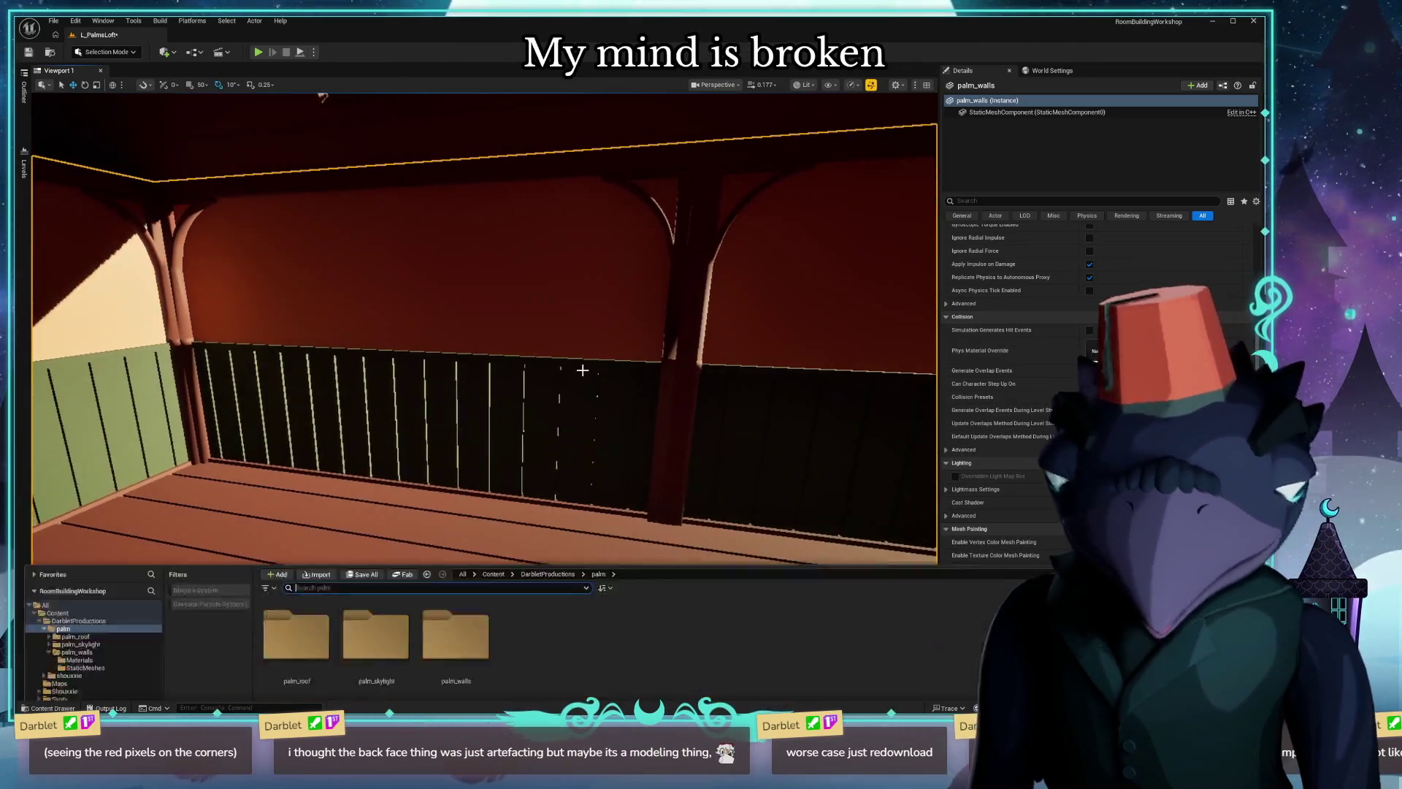
click(317, 438)
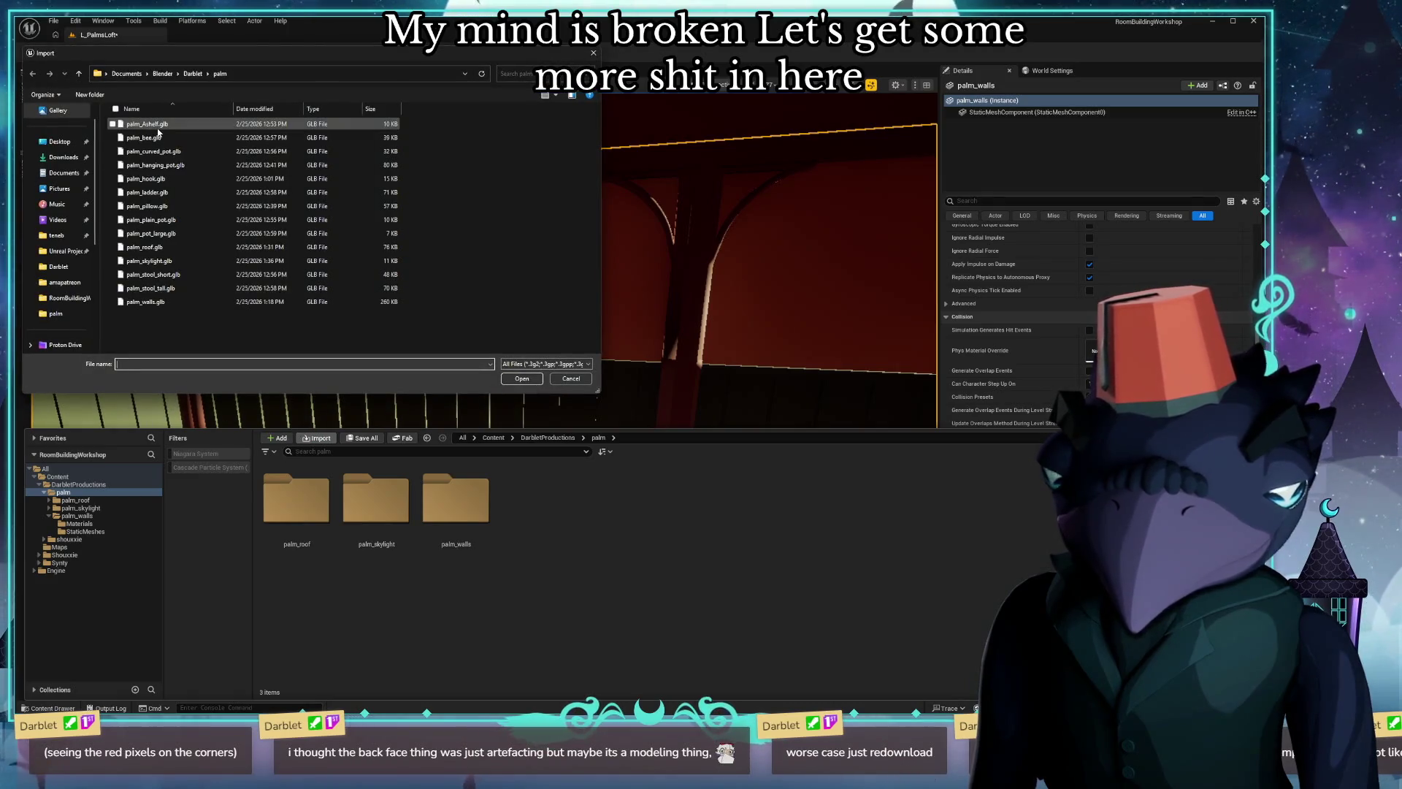
Import palm_Ashelf.glb and browse to its palm_Ashelf > StaticMeshes folder.
double_click(157, 128)
click(820, 631)
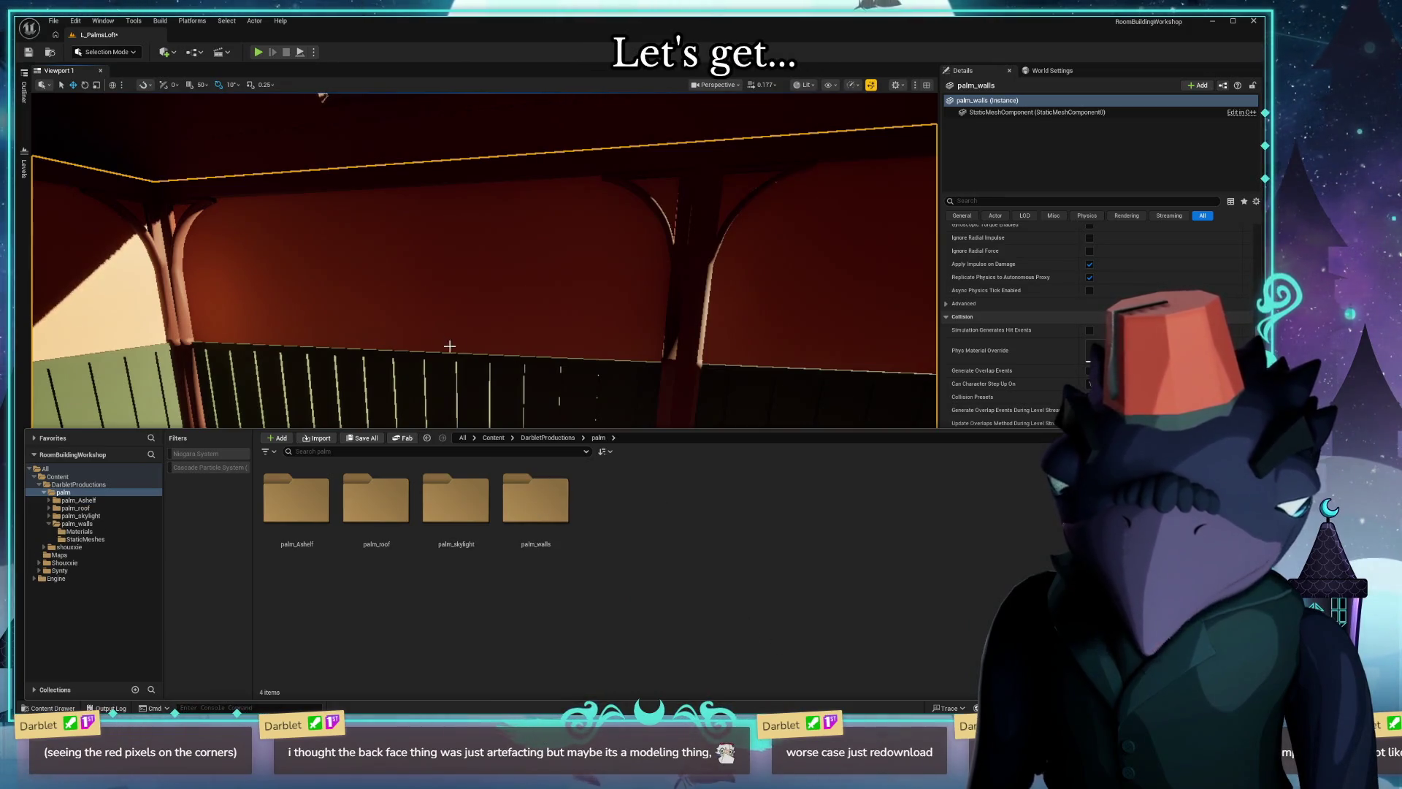
right_drag(449, 347, 471, 329)
key(ctrl+space)
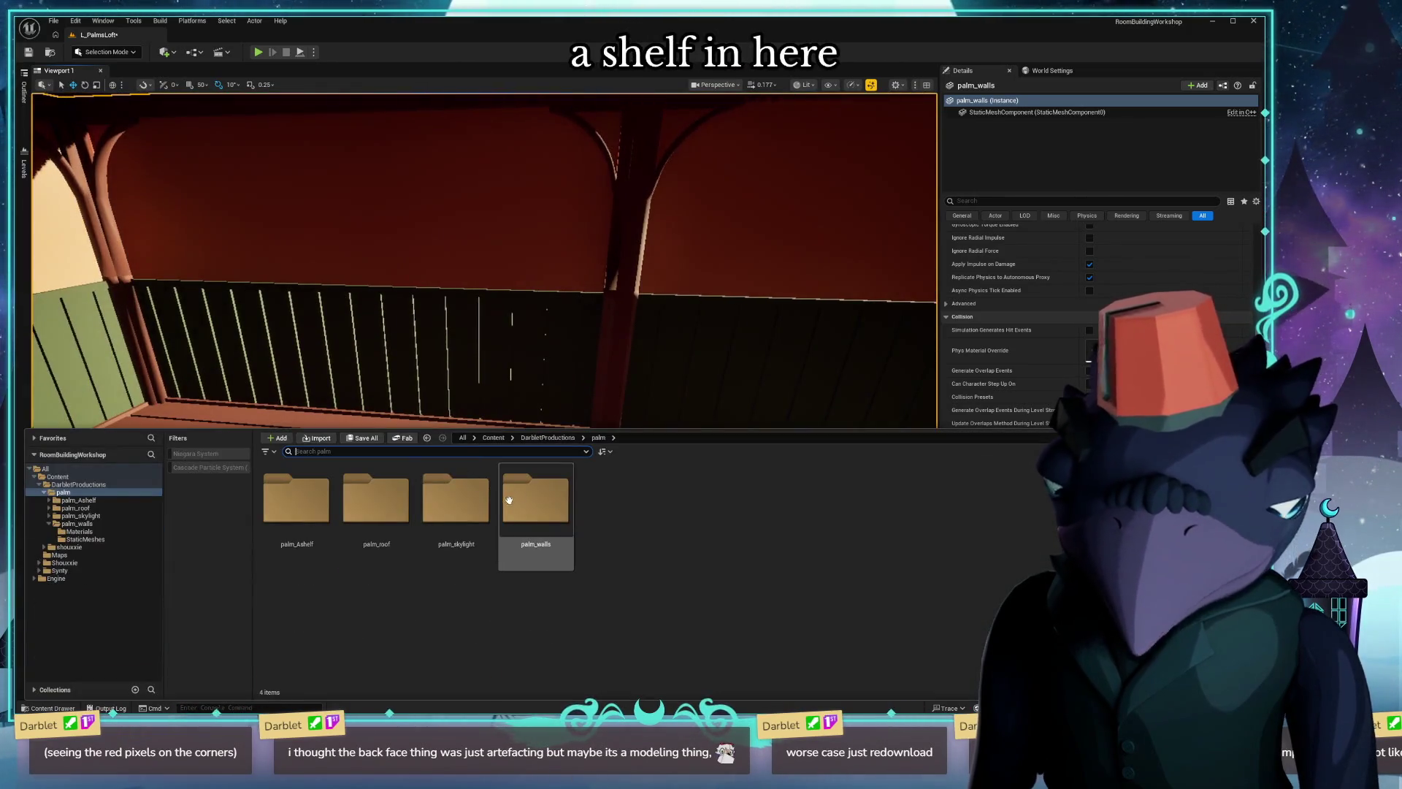
double_click(297, 502)
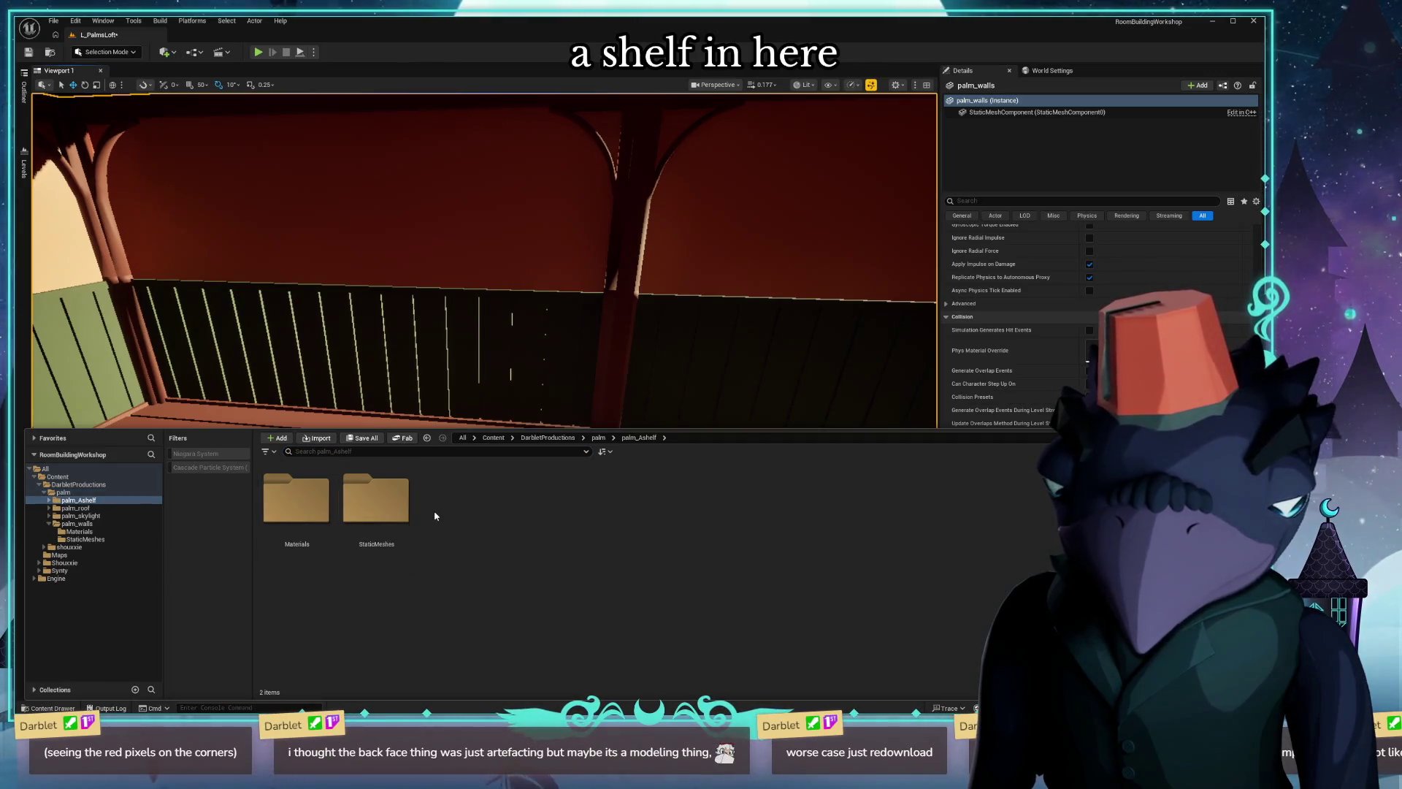
double_click(362, 511)
Drag the shelf into the loft, slide it back against the wall, then select the palm_walls mesh.
mouse_move(297, 500)
mouse_down()
mouse_move(473, 467)
mouse_move(526, 423)
mouse_up()
mouse_move(526, 423)
right_down()
mouse_move(417, 427)
mouse_move(460, 427)
right_up()
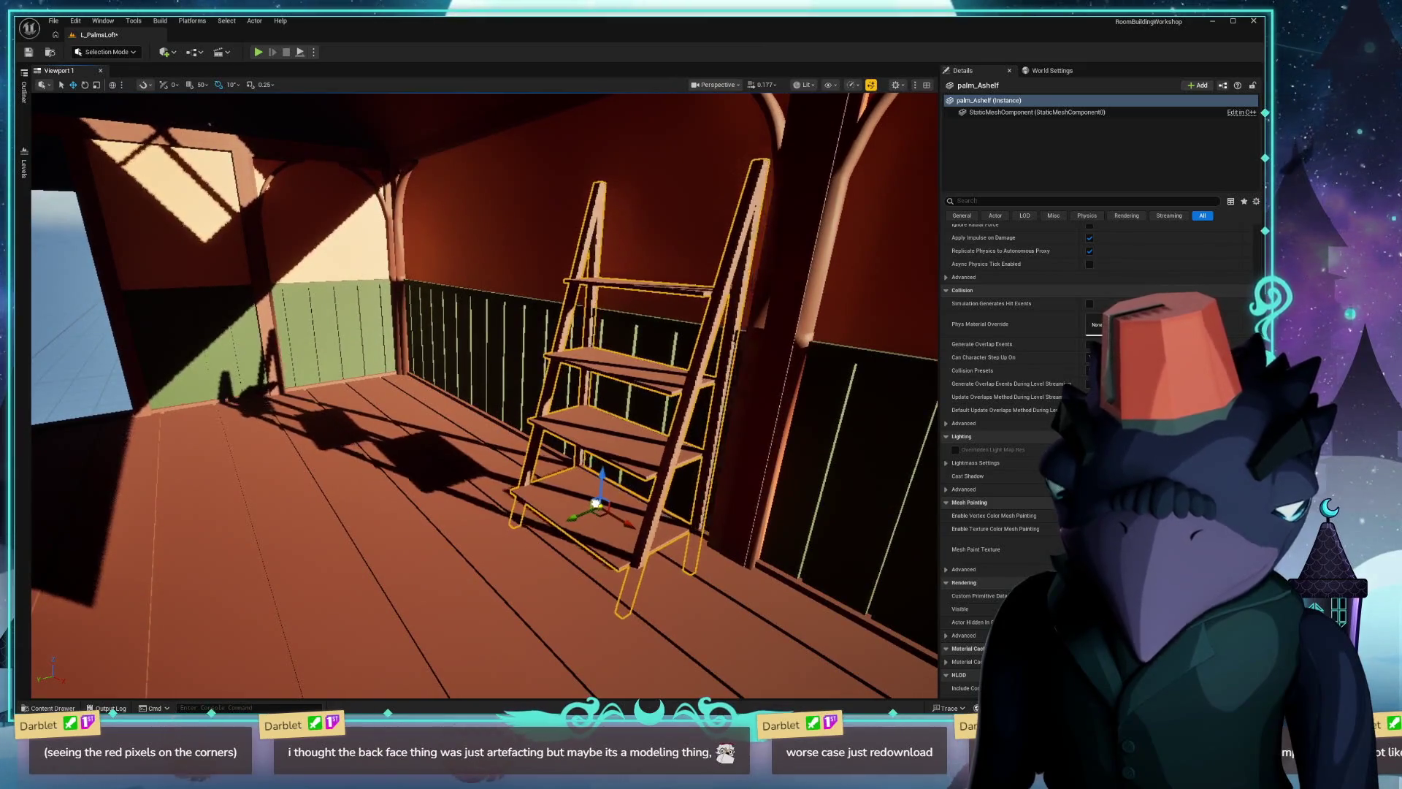
drag(601, 506, 529, 416)
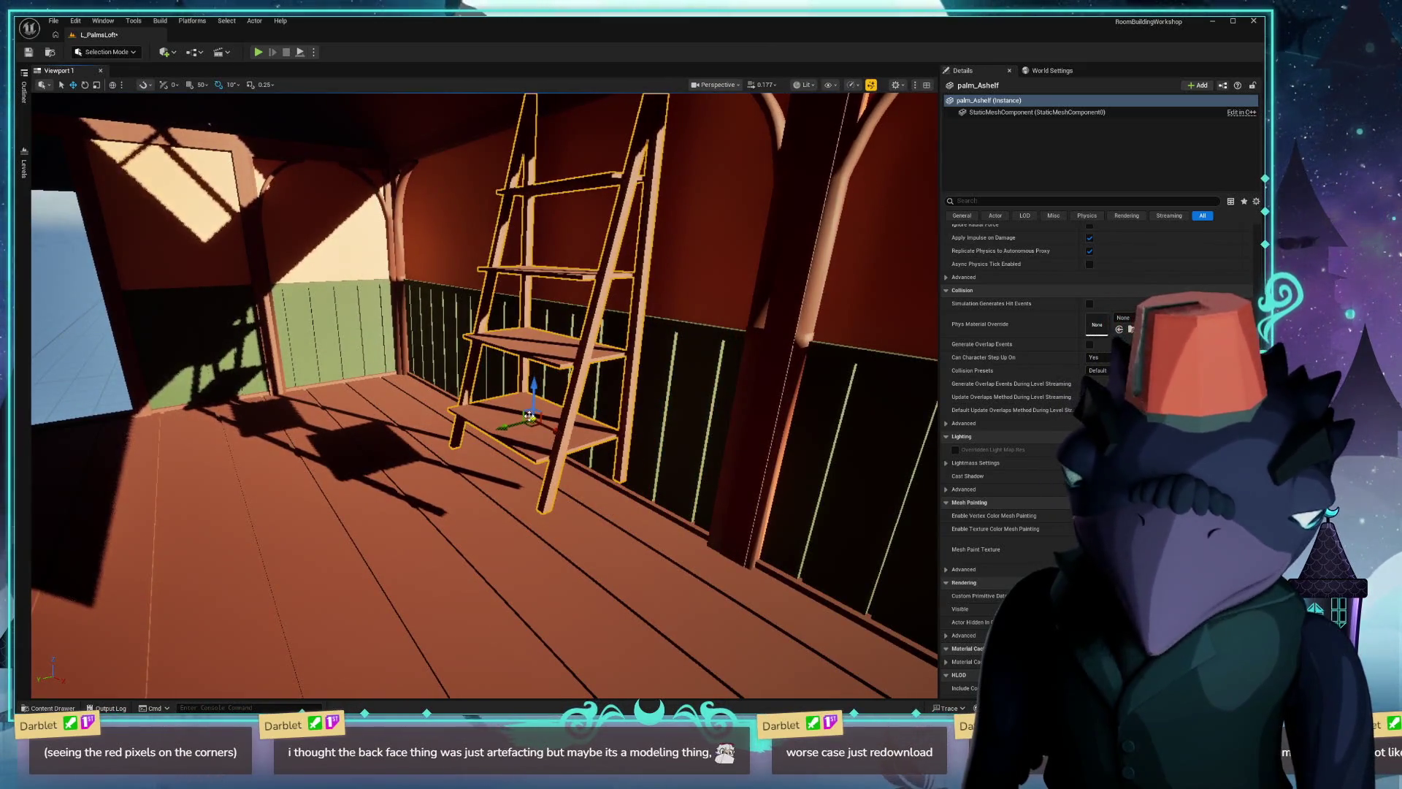
drag(530, 417, 344, 378)
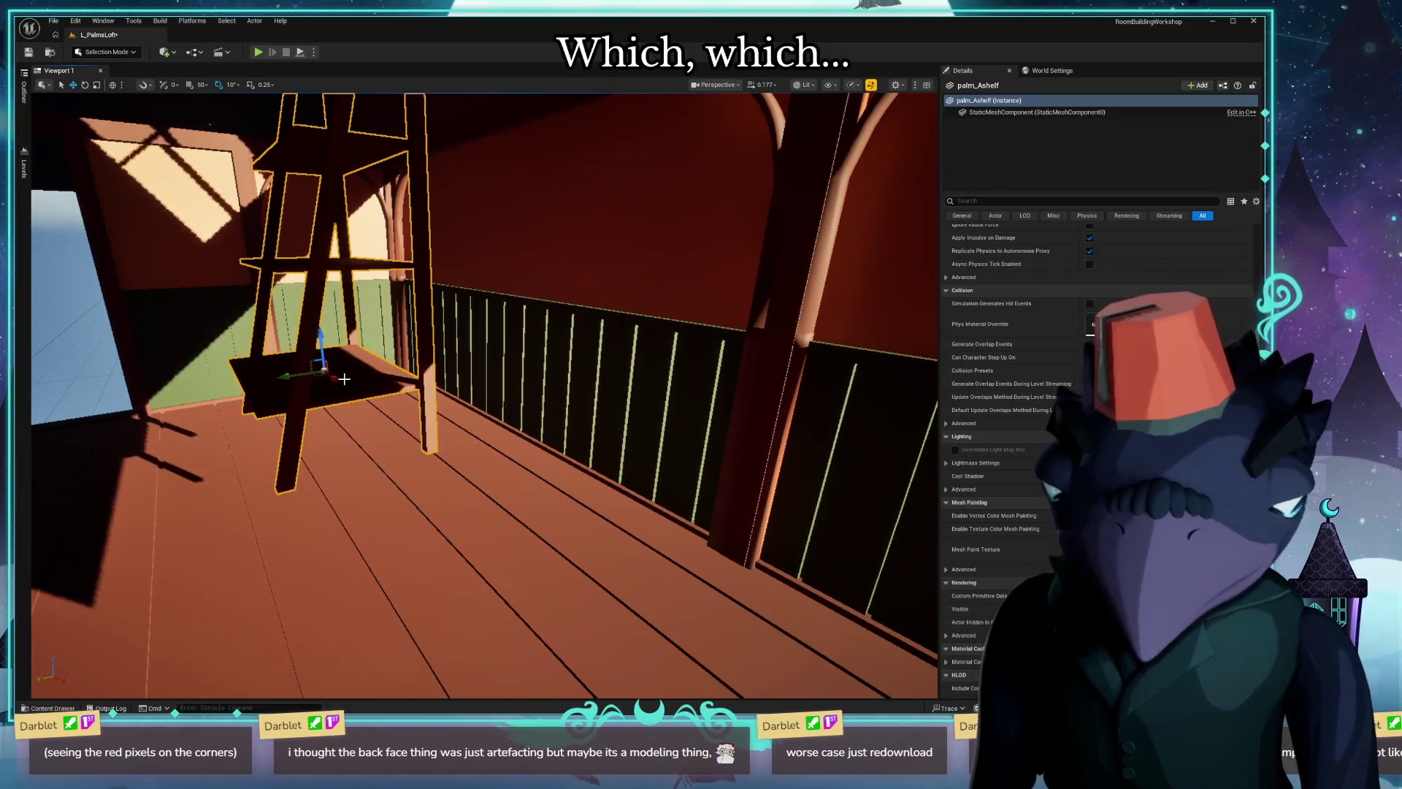
mouse_move(345, 378)
right_down()
mouse_move(672, 473)
mouse_move(529, 488)
mouse_move(248, 74)
right_up()
key(shift+End)
click(528, 488)
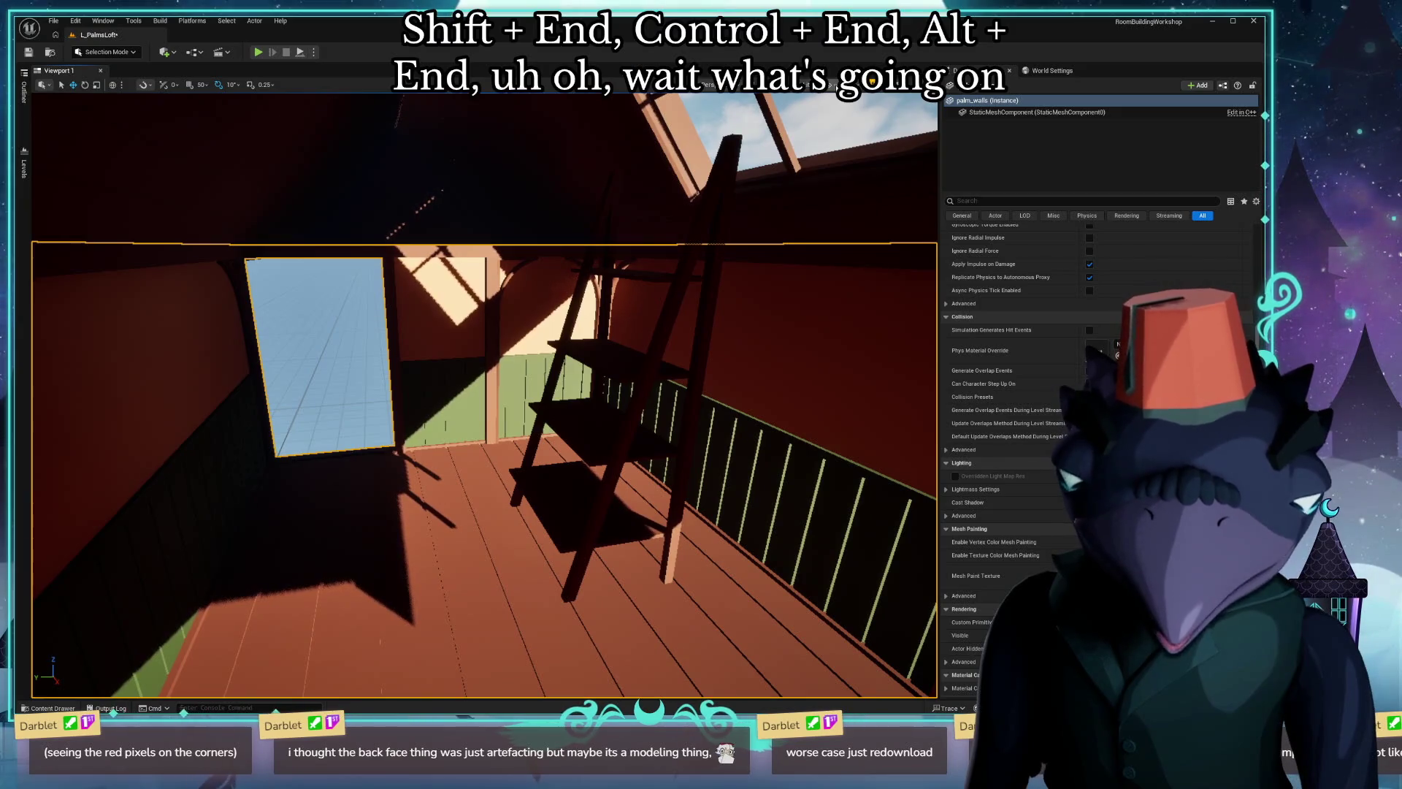
Enable Collision in the viewport Show menu, inspect the walls' collision, and open palm_walls for editing.
click(844, 84)
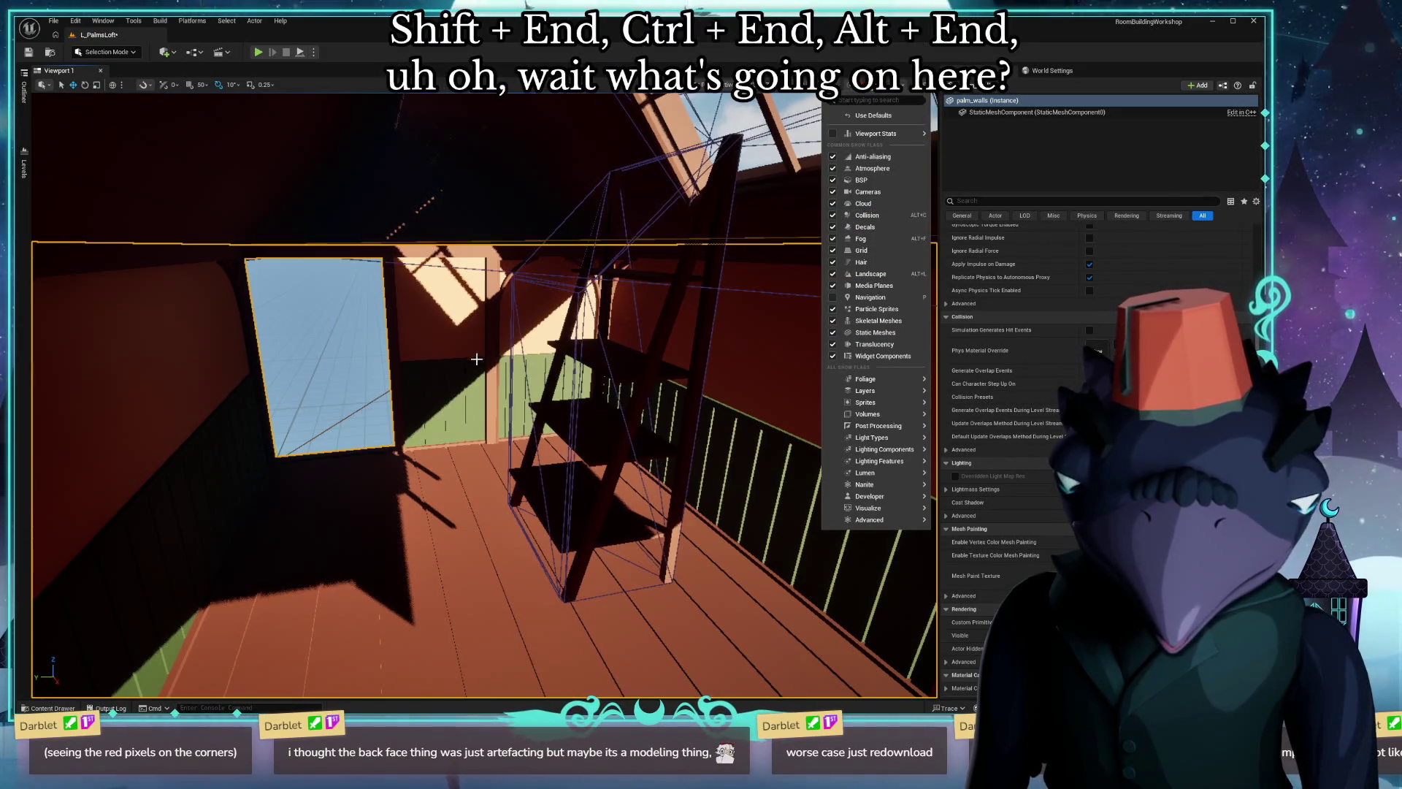
right_drag(767, 329, 657, 351)
right_drag(482, 395, 482, 394)
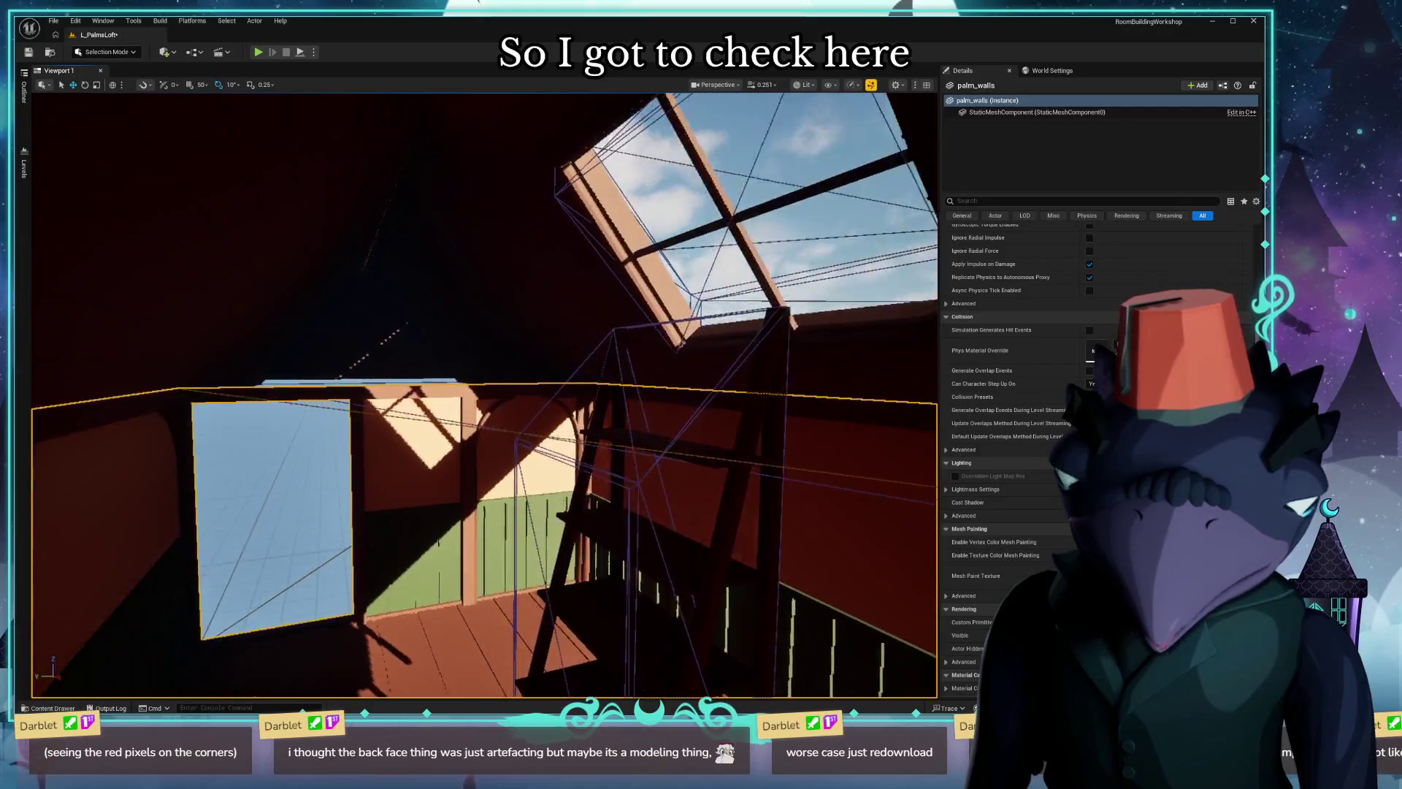
right_drag(482, 394, 482, 395)
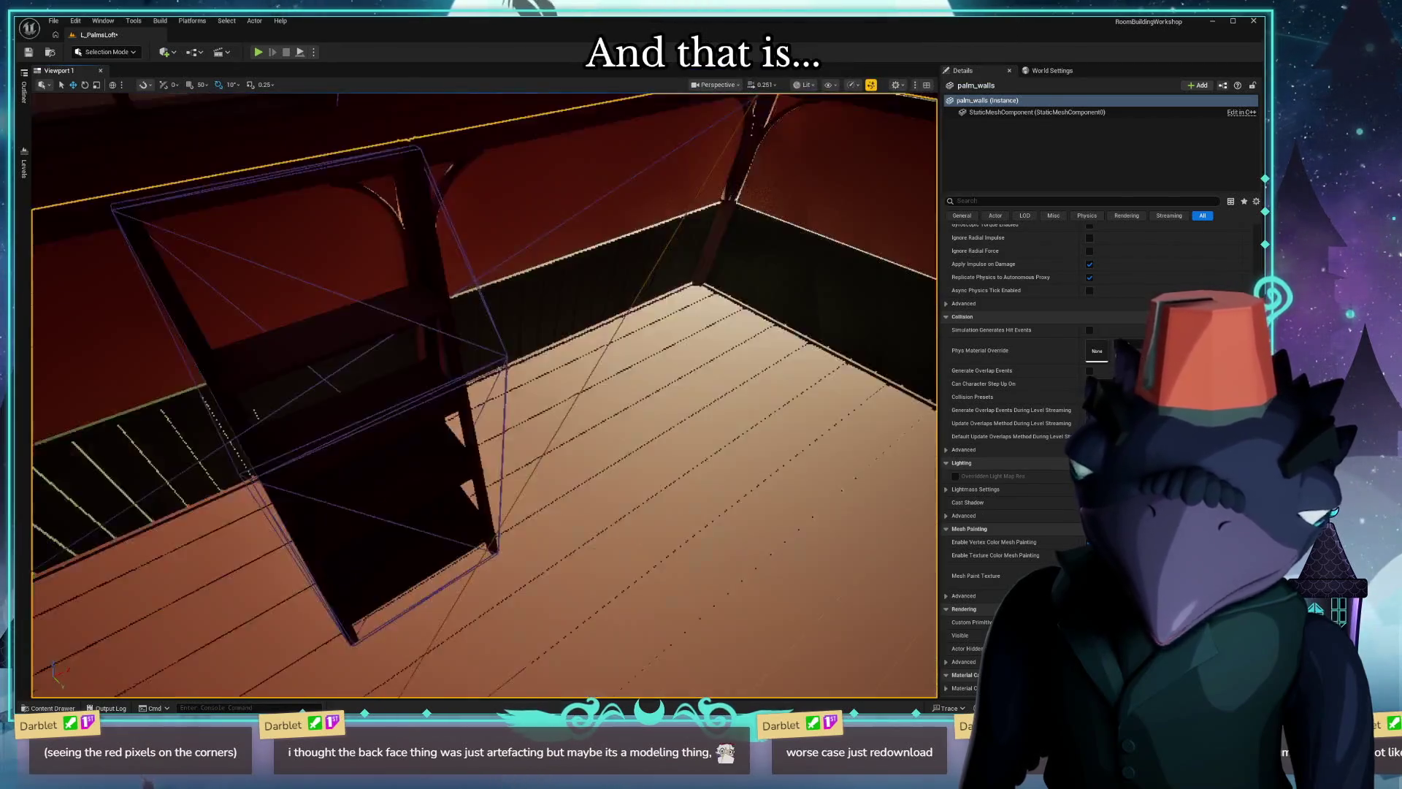
right_drag(640, 442, 640, 442)
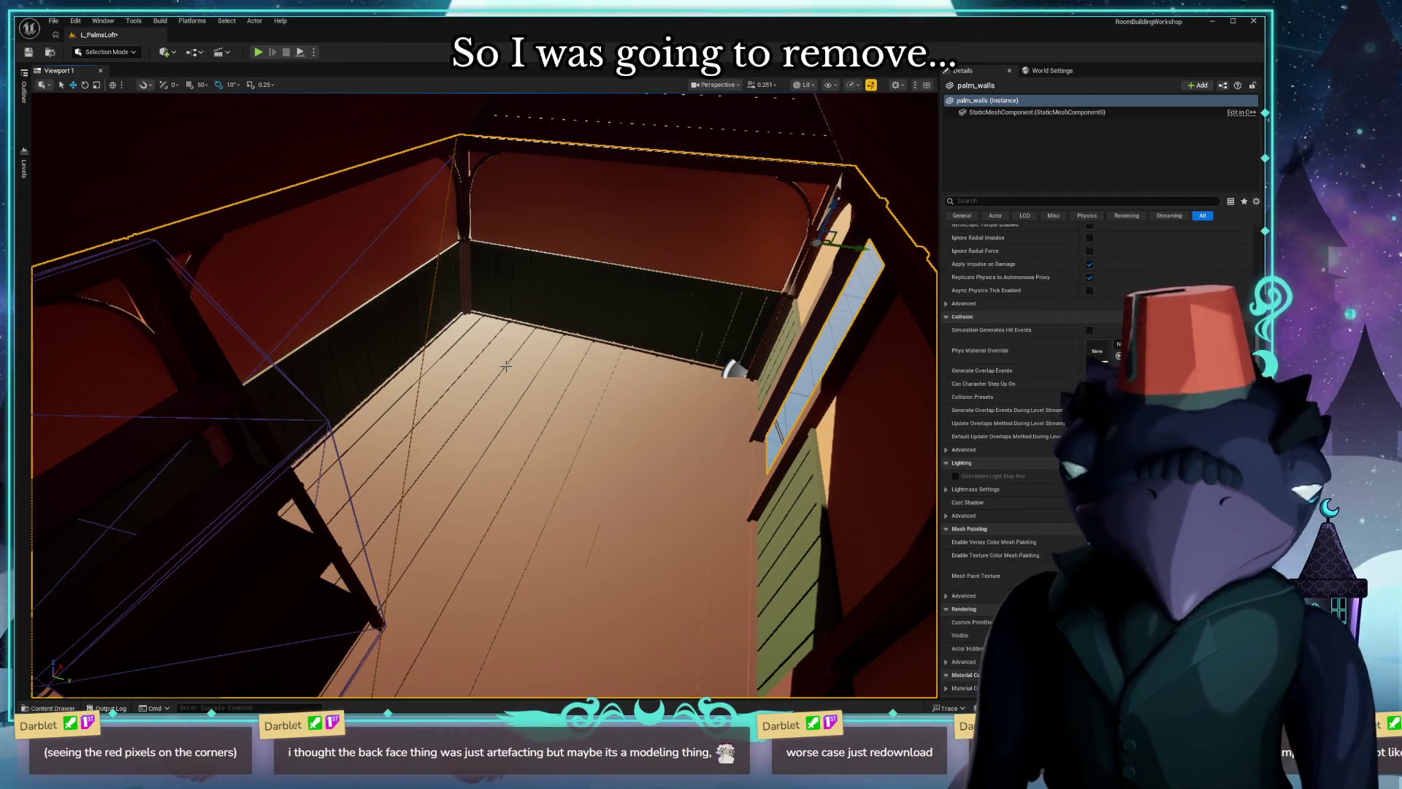
key(ctrl+e)
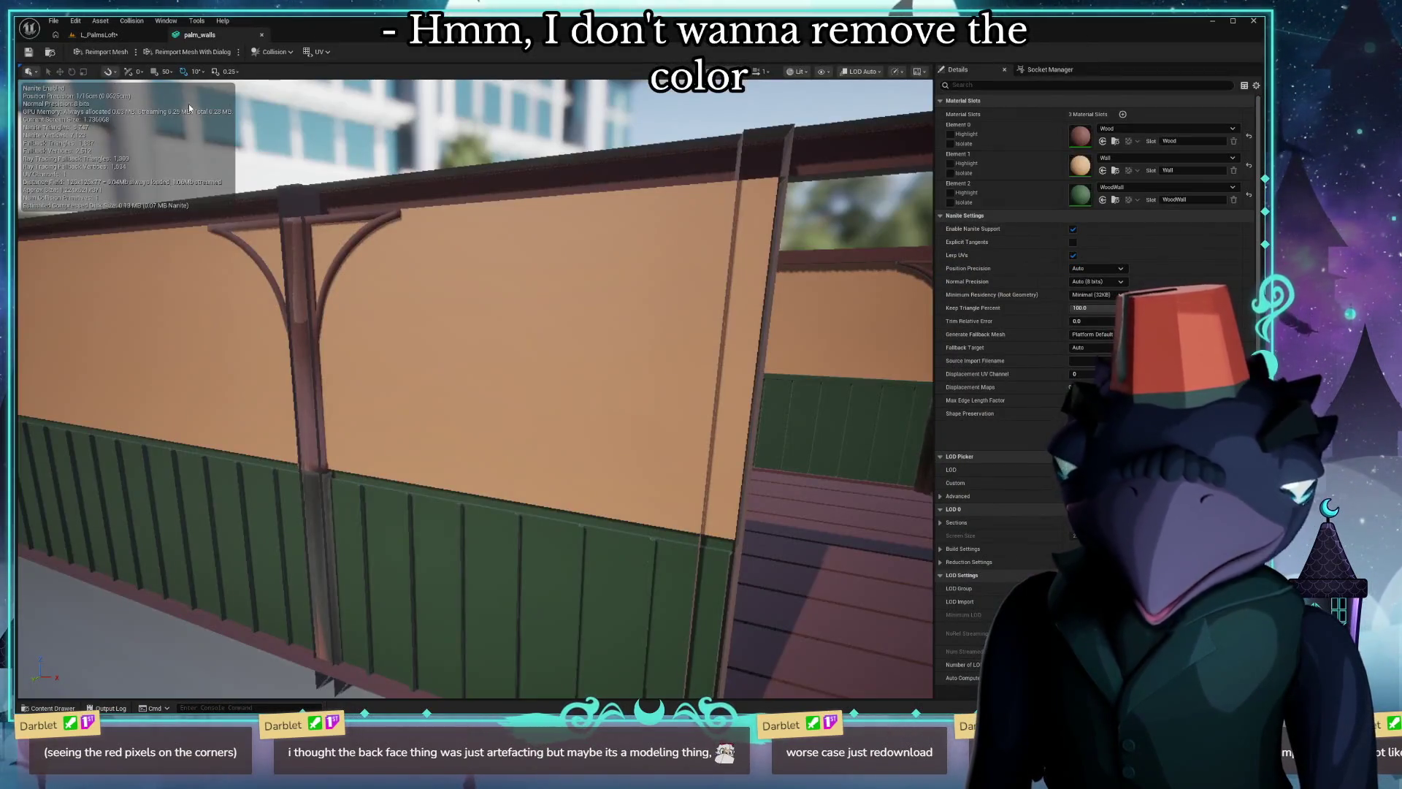
Remove the walls' existing collision and add a Box Simplified Collision instead.
click(274, 52)
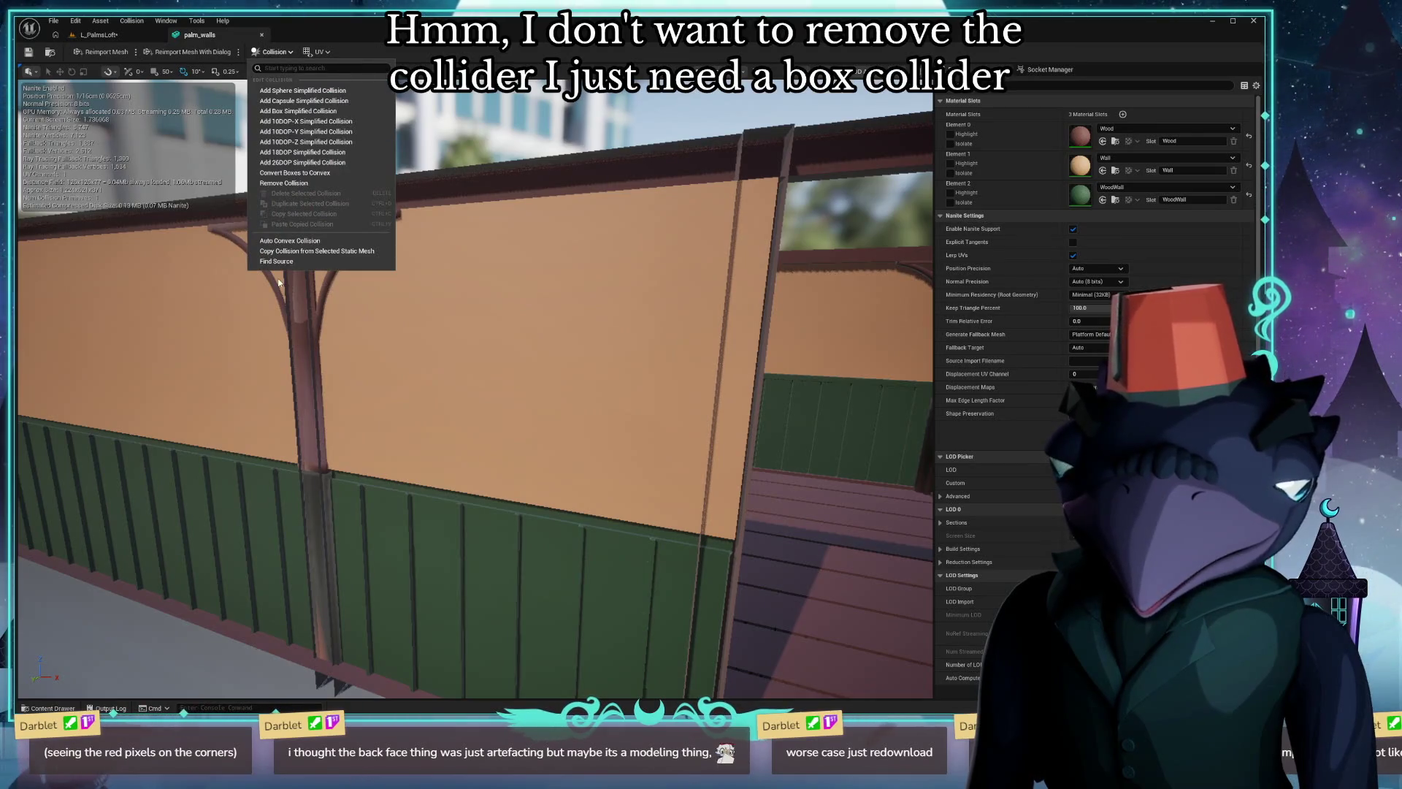
click(303, 183)
right_drag(475, 390, 477, 389)
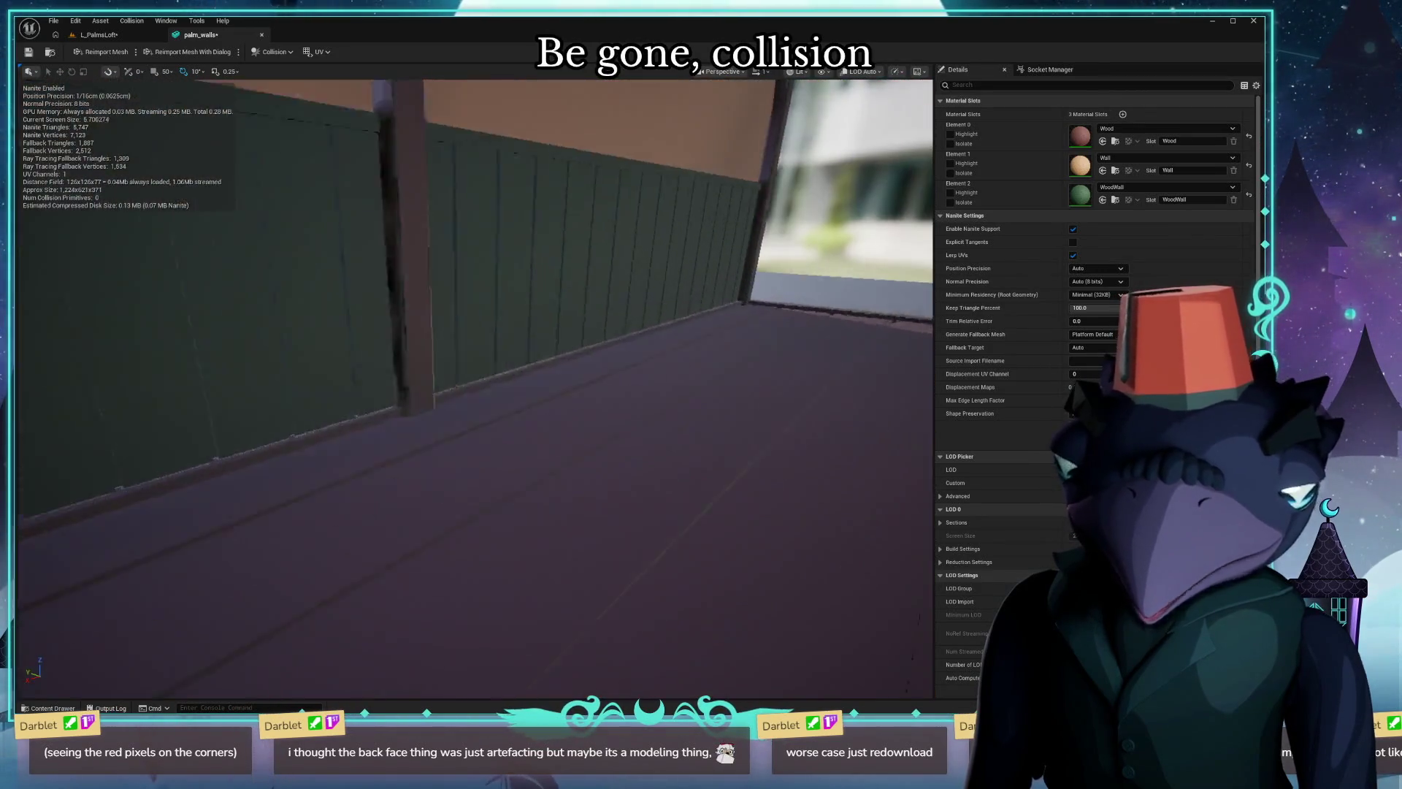
click(273, 52)
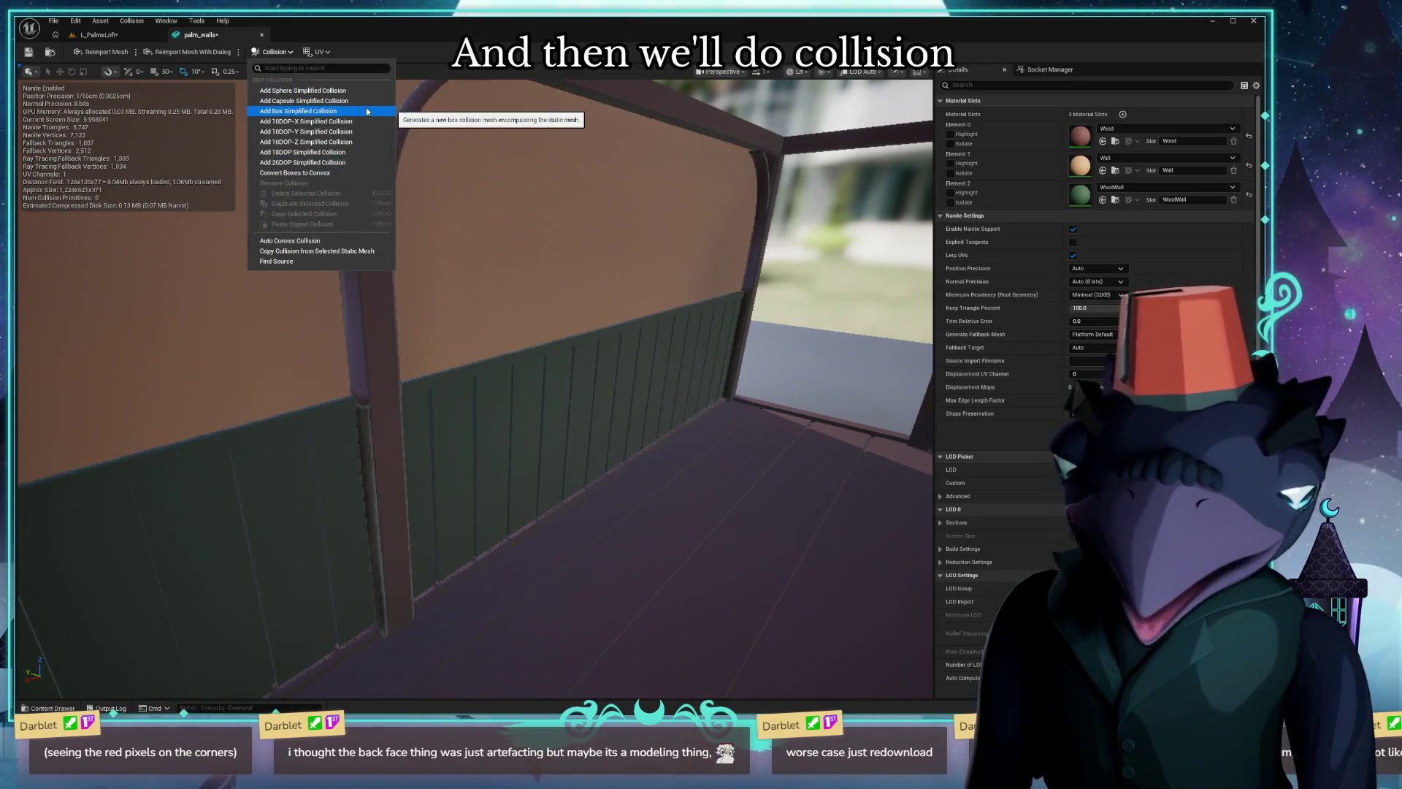
click(322, 113)
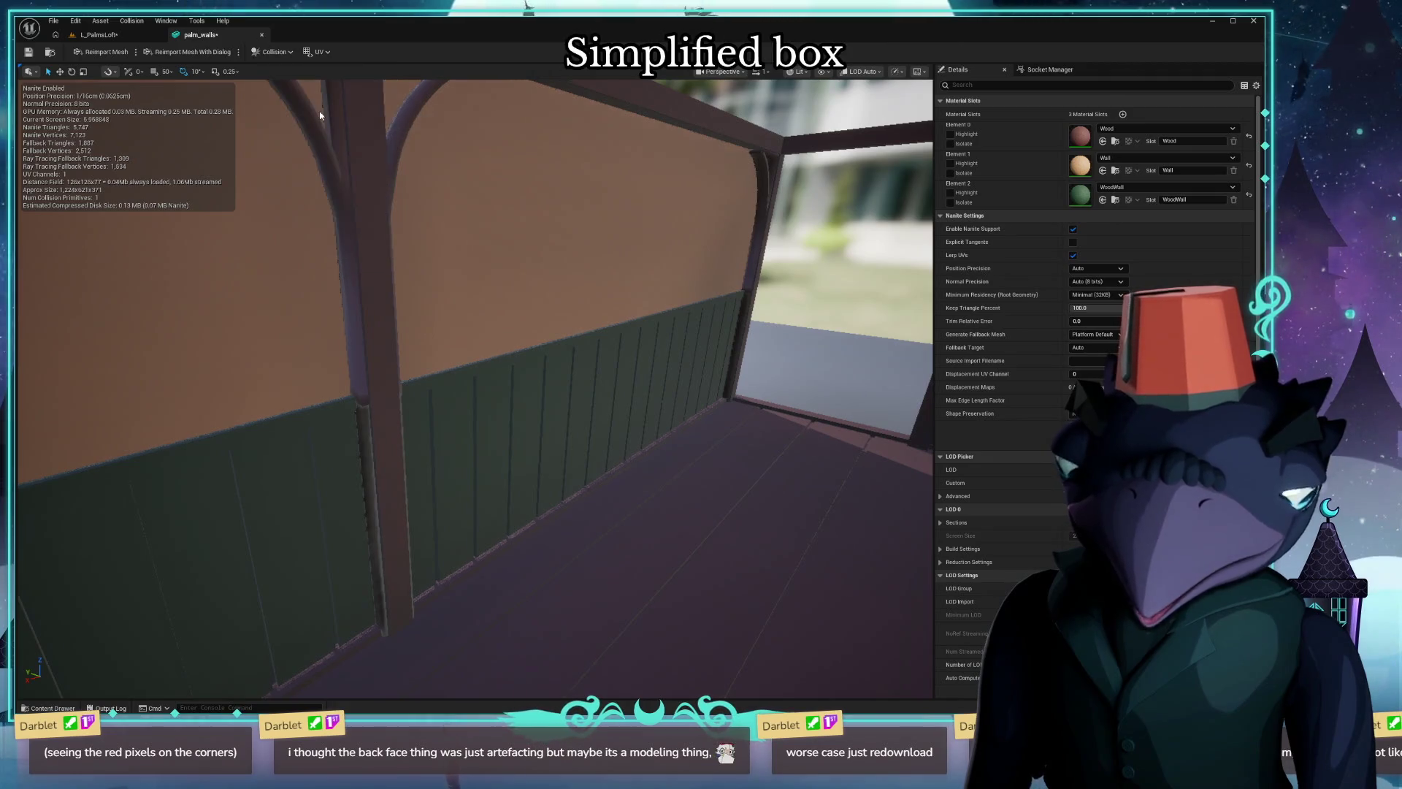
drag(321, 113, 472, 120)
drag(471, 384, 516, 329)
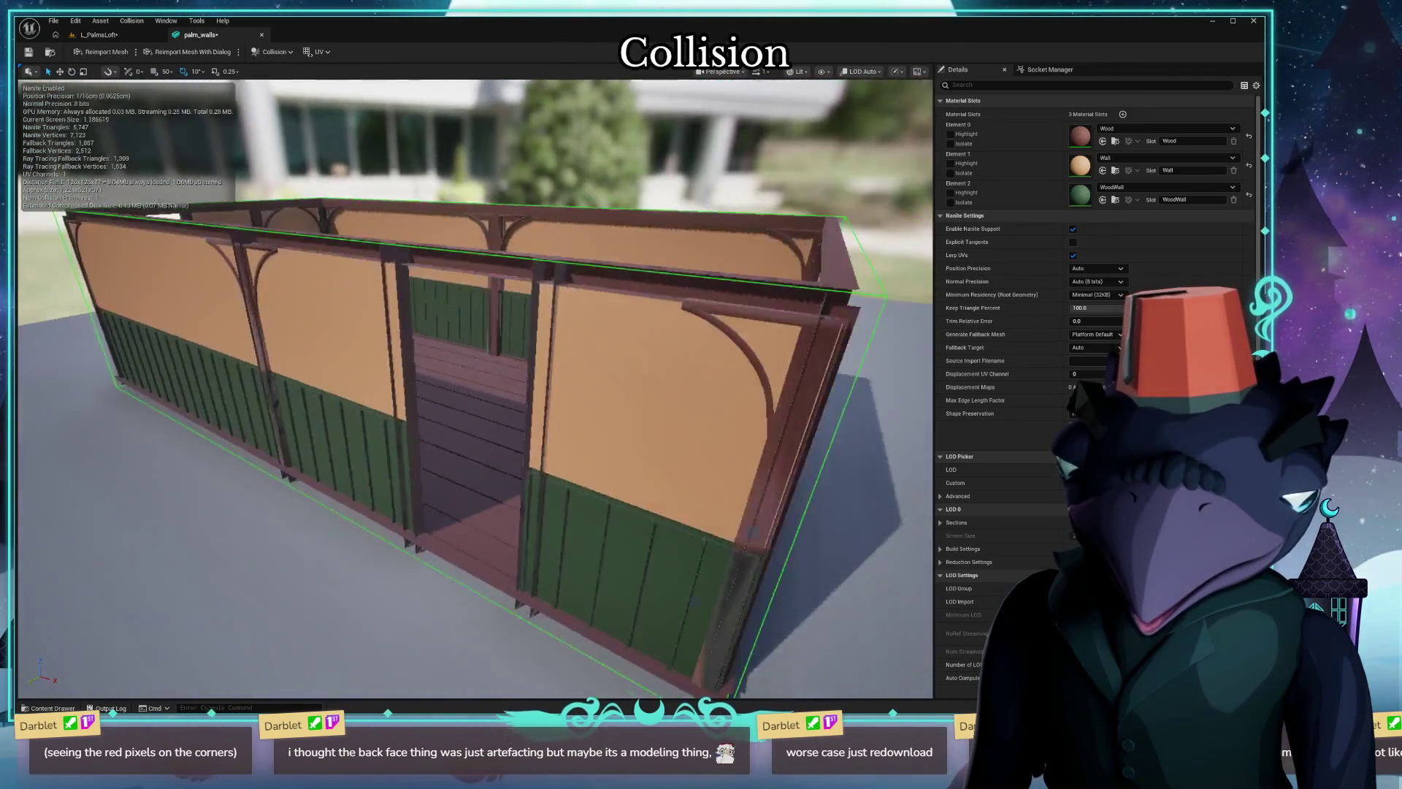
Save the assets, continue past the failed glTF material, close the Message Log and return to L_PalmsLoft.
key(ctrl+s)
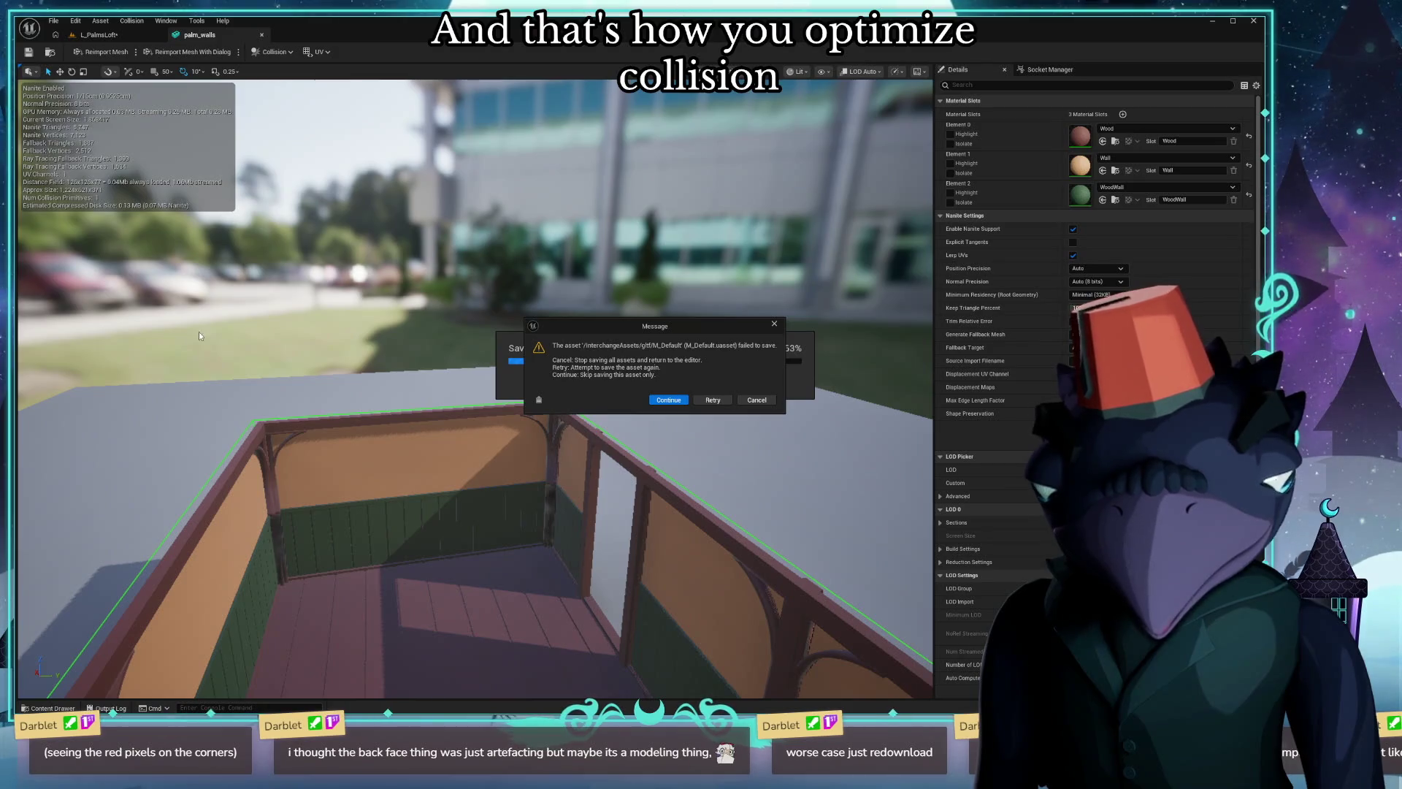
click(669, 400)
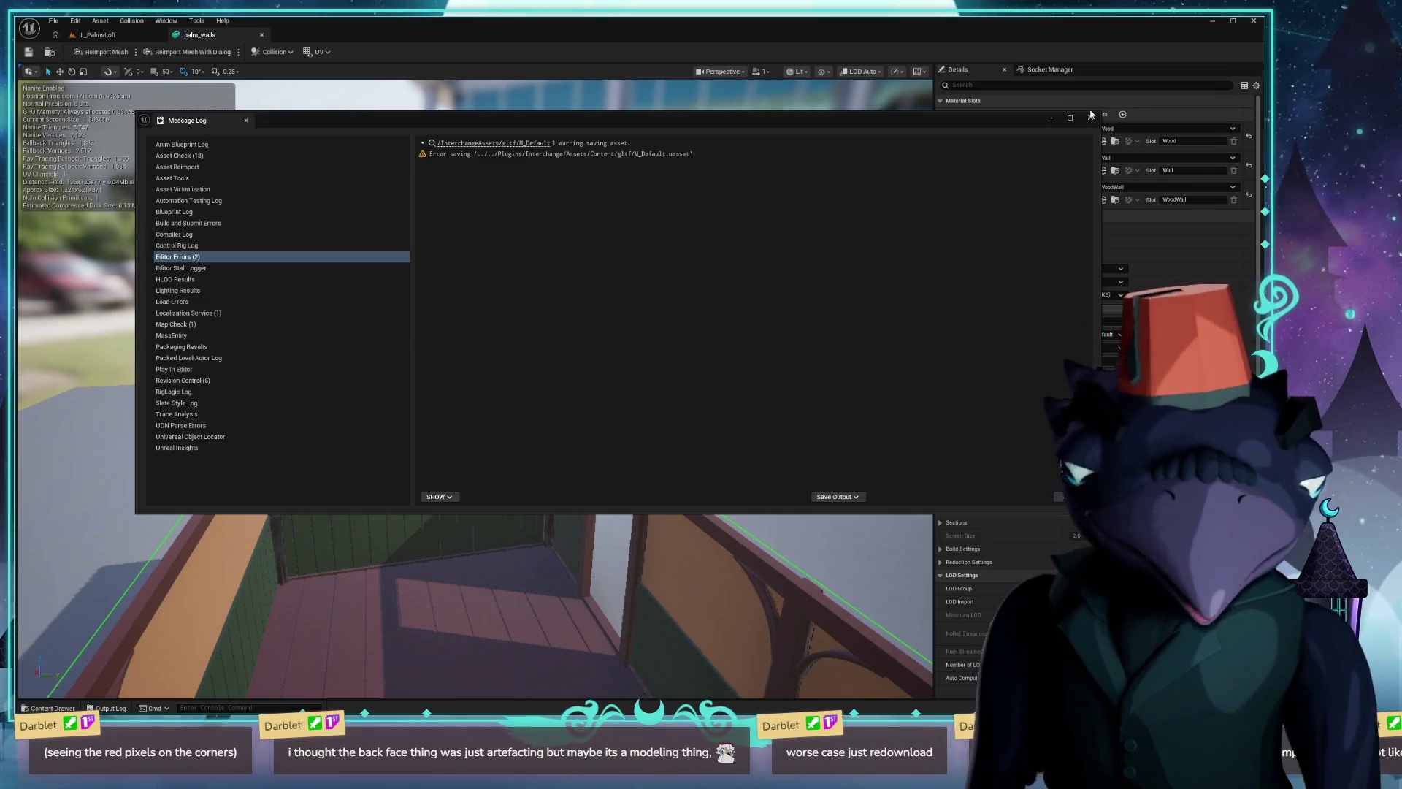
click(1090, 118)
click(99, 34)
mouse_move(344, 198)
right_down()
mouse_move(472, 328)
mouse_move(515, 351)
right_up()
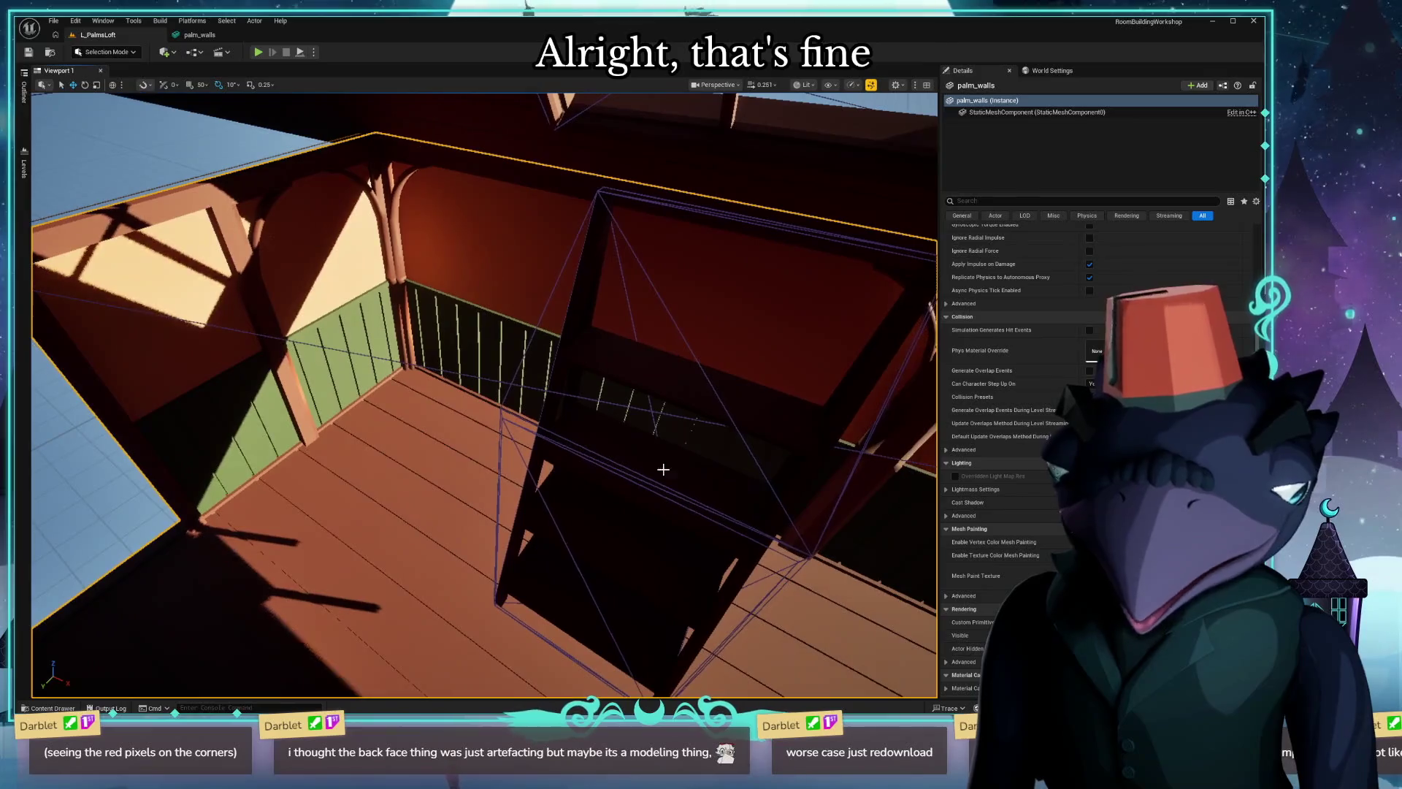
Select and frame the palm_Ashelf bookshelf, rotating it slightly while viewing it from the side.
click(595, 376)
key(f)
scroll(480, 609, up, 3)
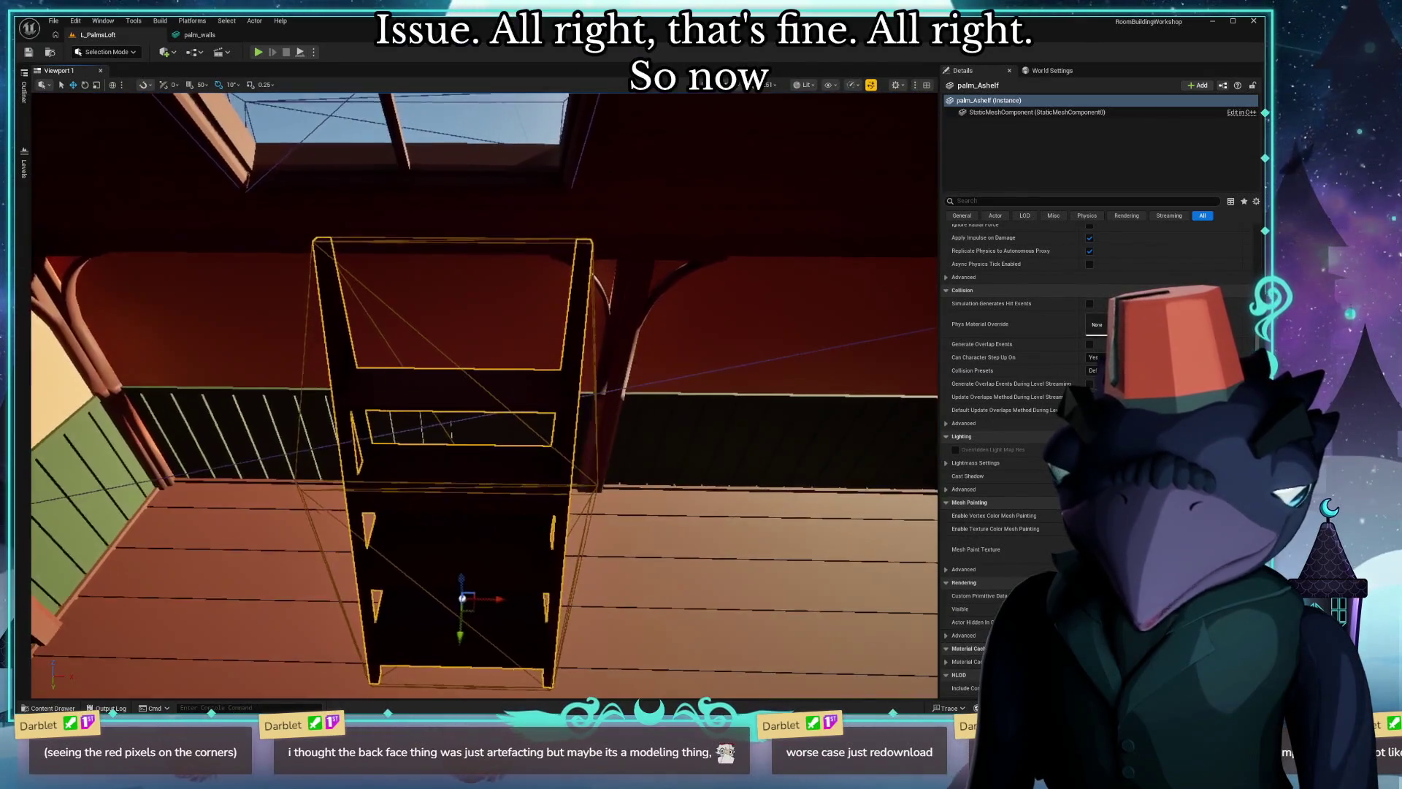
right_drag(468, 606, 212, 494)
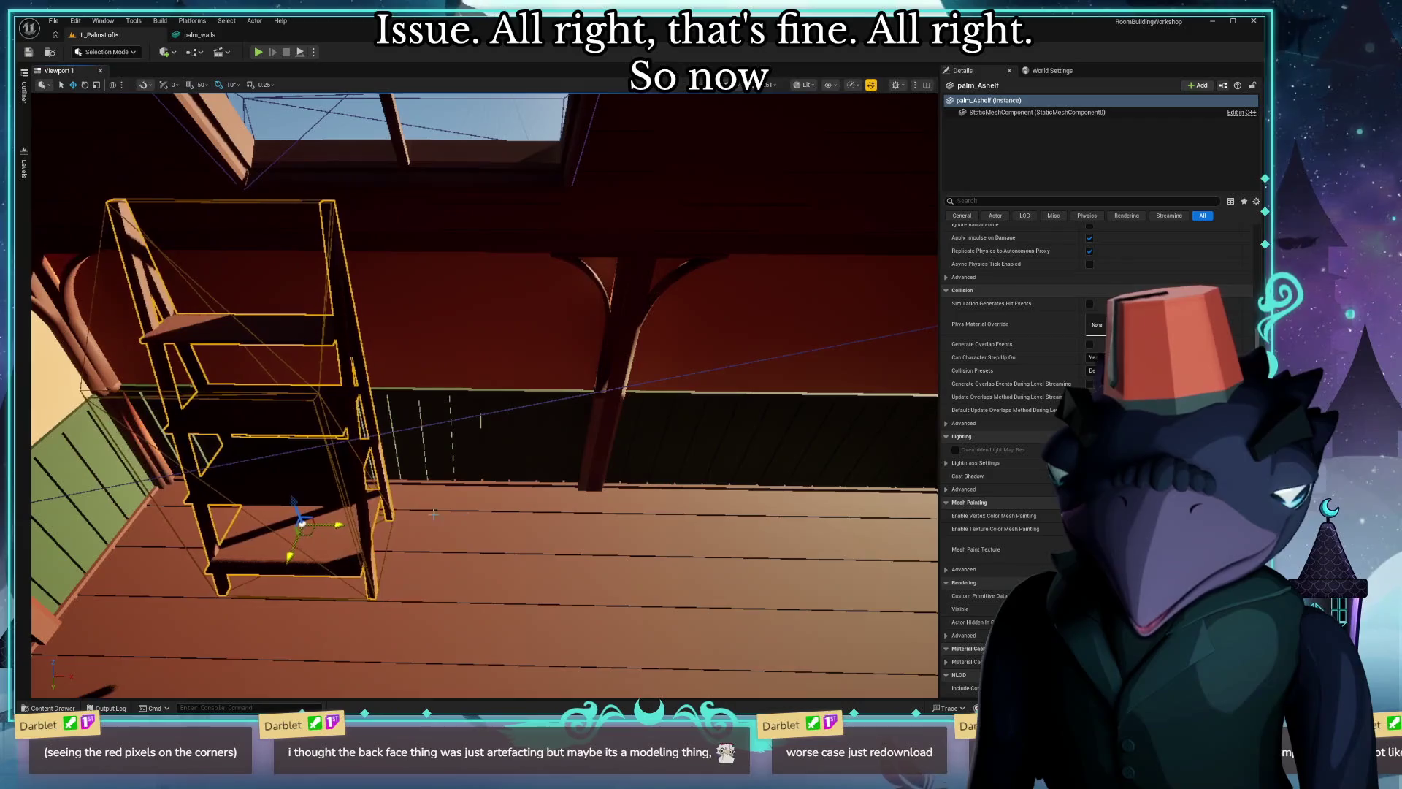
key(ctrl+z)
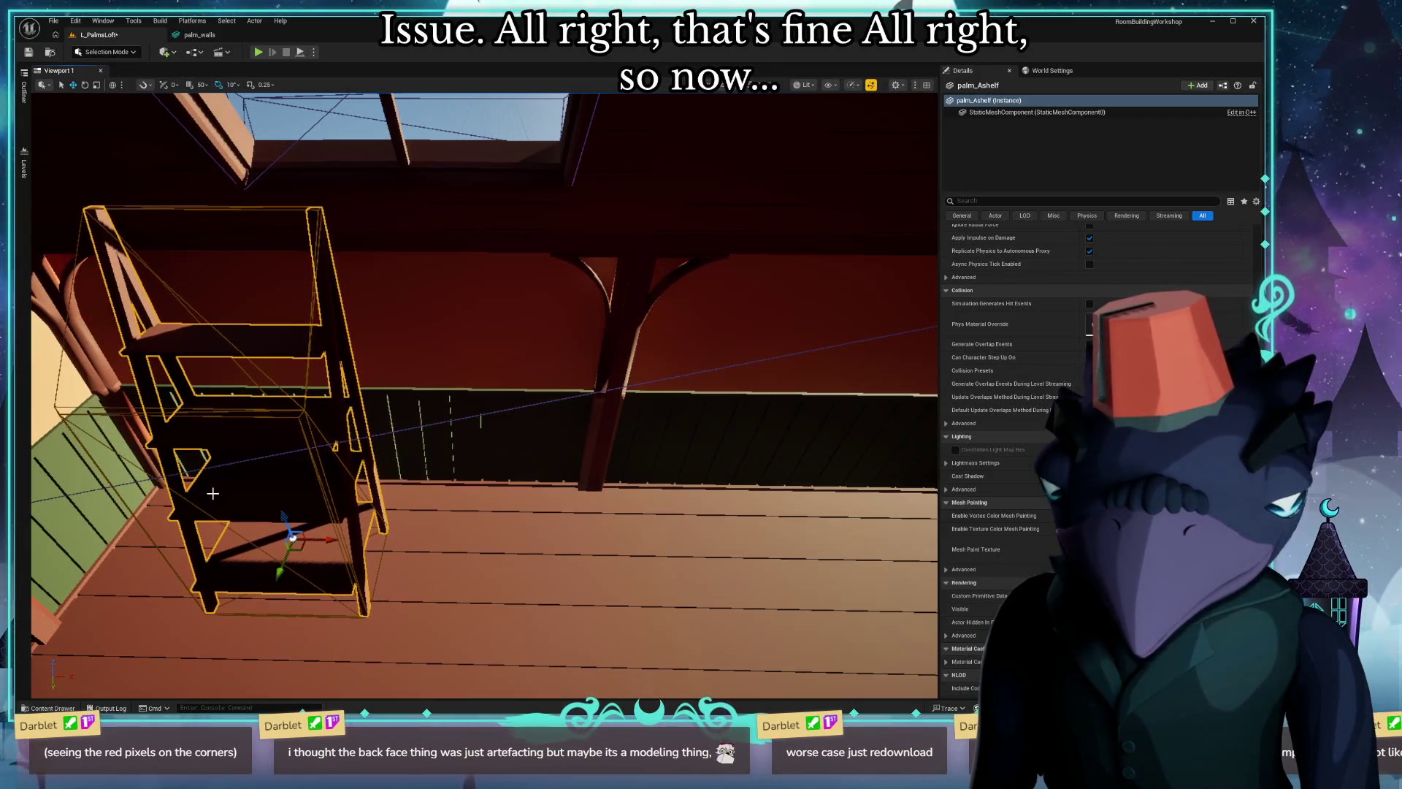
key(h)
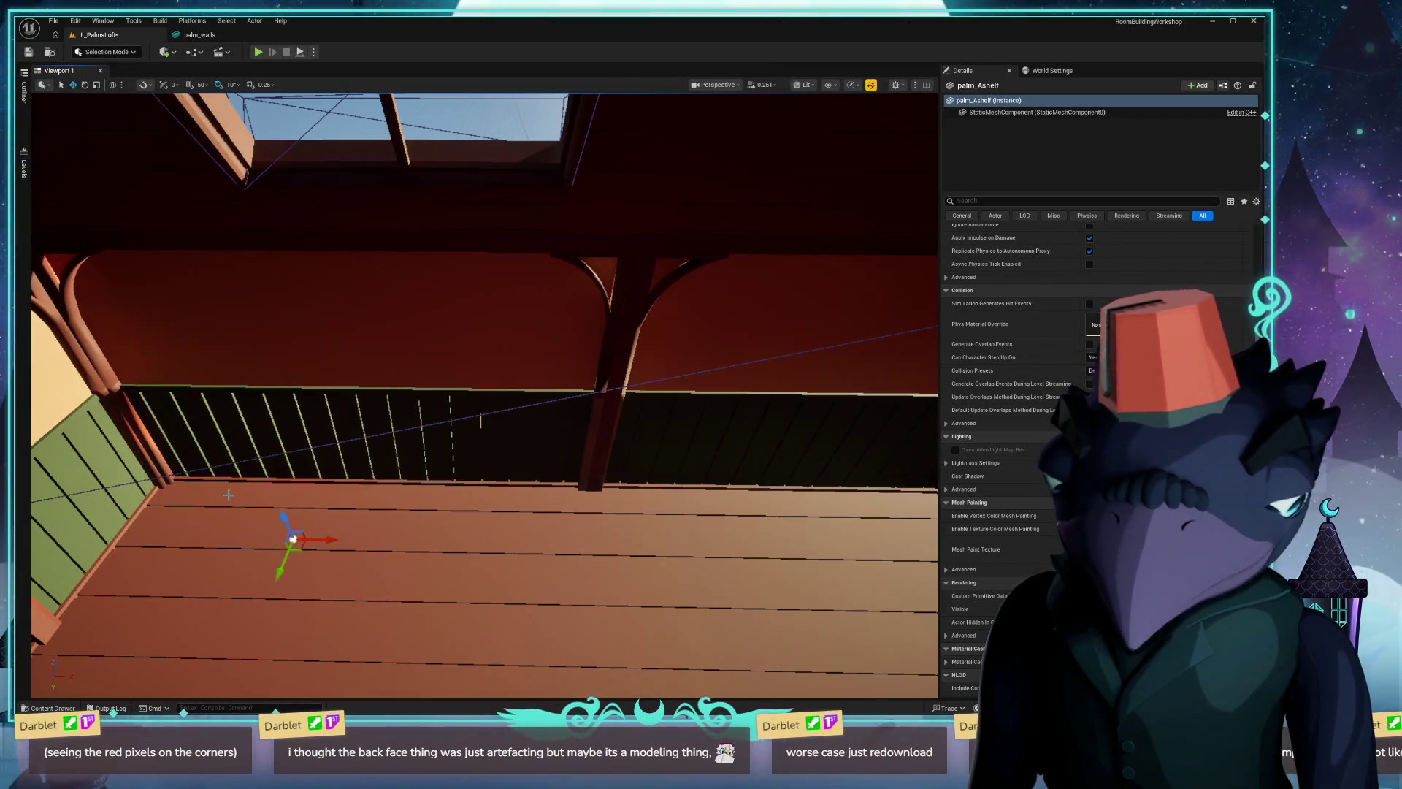
right_drag(425, 490, 489, 479)
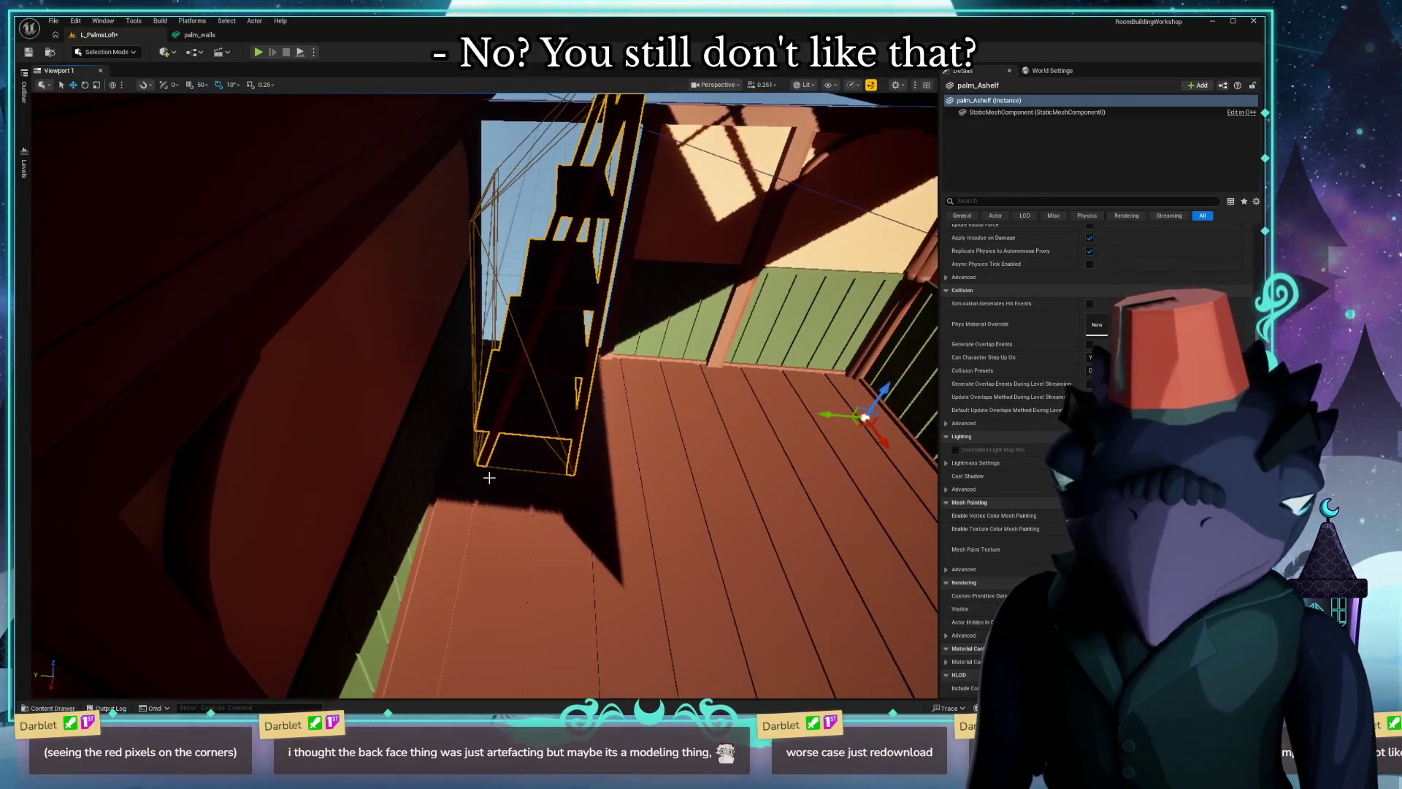
key(Page_Down)
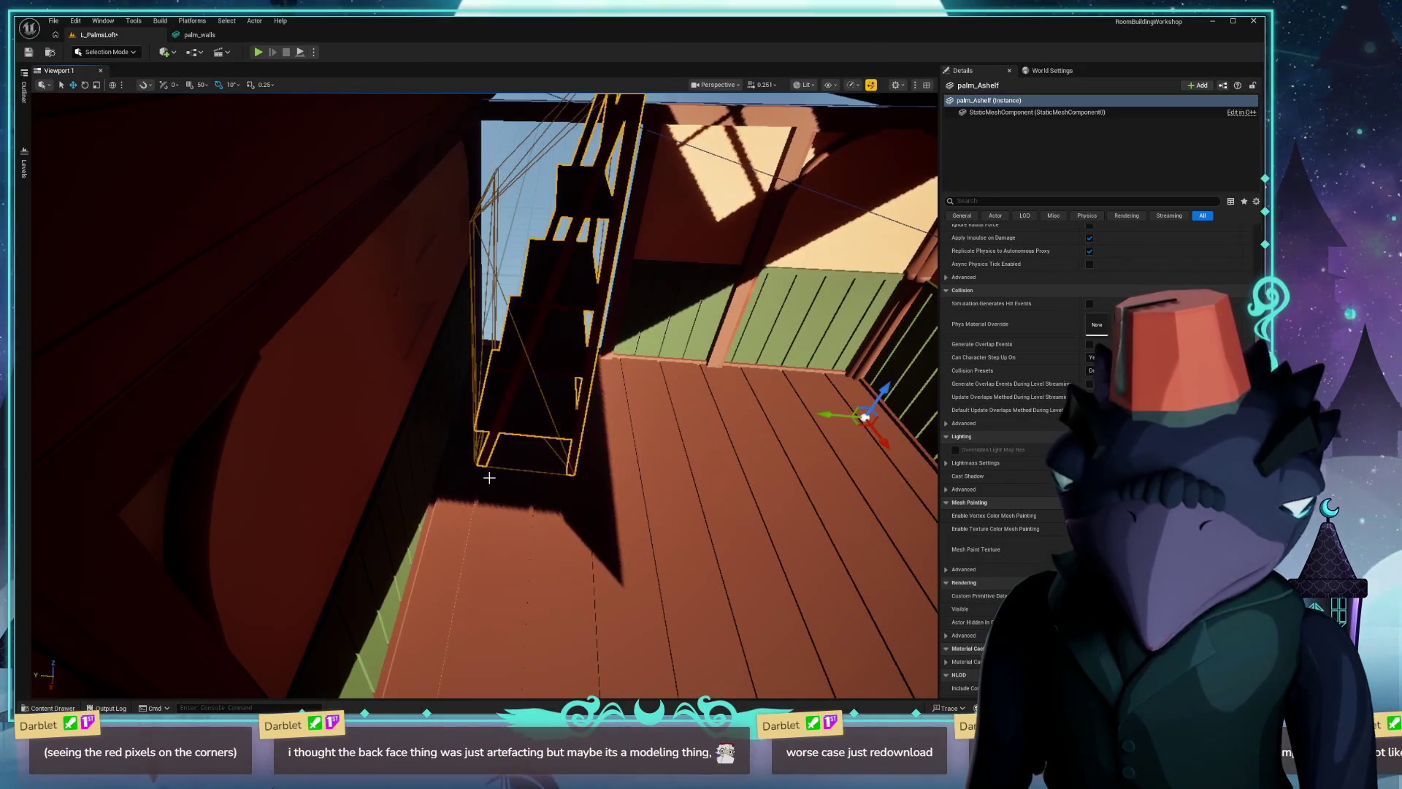
key(Page_Down)
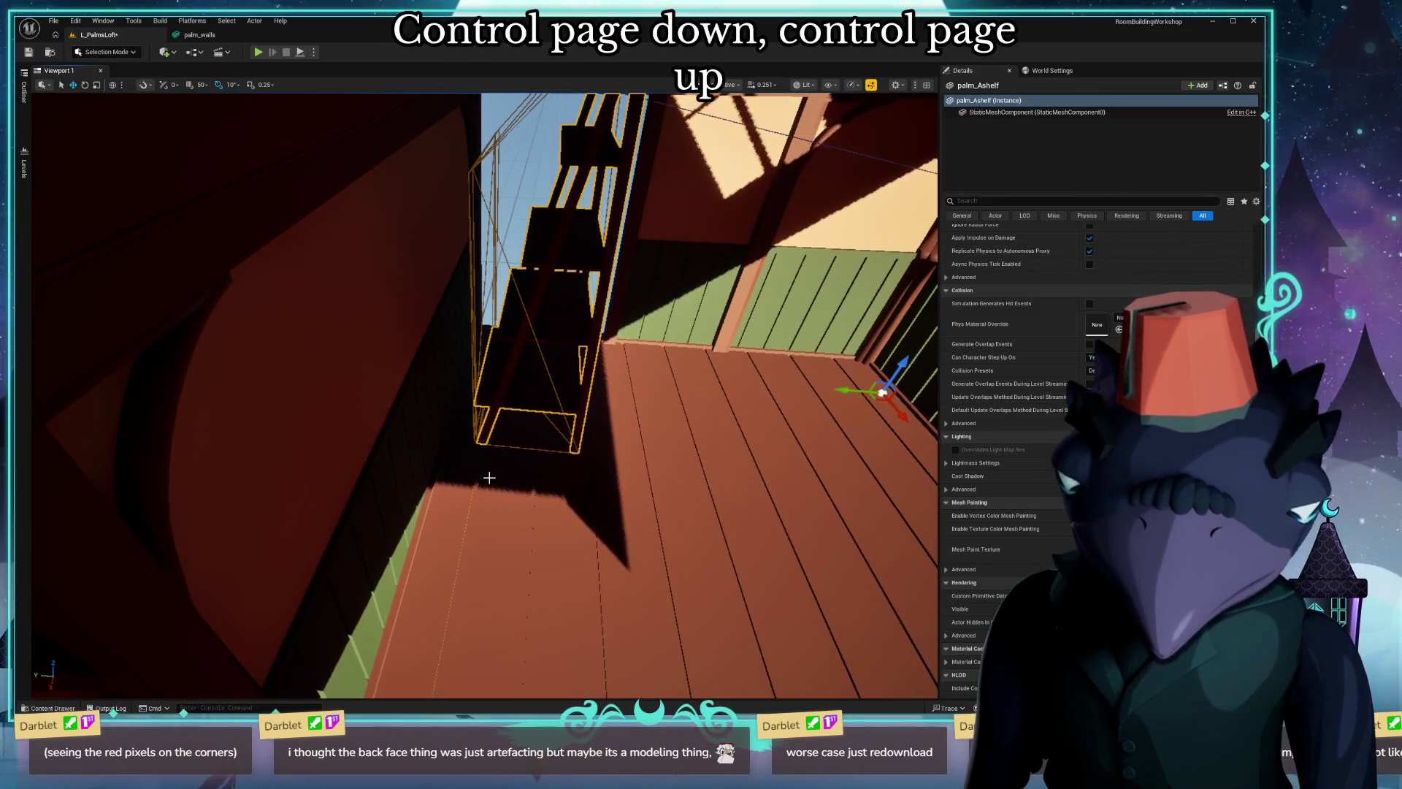
Move the bookshelf toward the room's centre and slide it down onto the floor by the railing.
right_drag(490, 478, 465, 389)
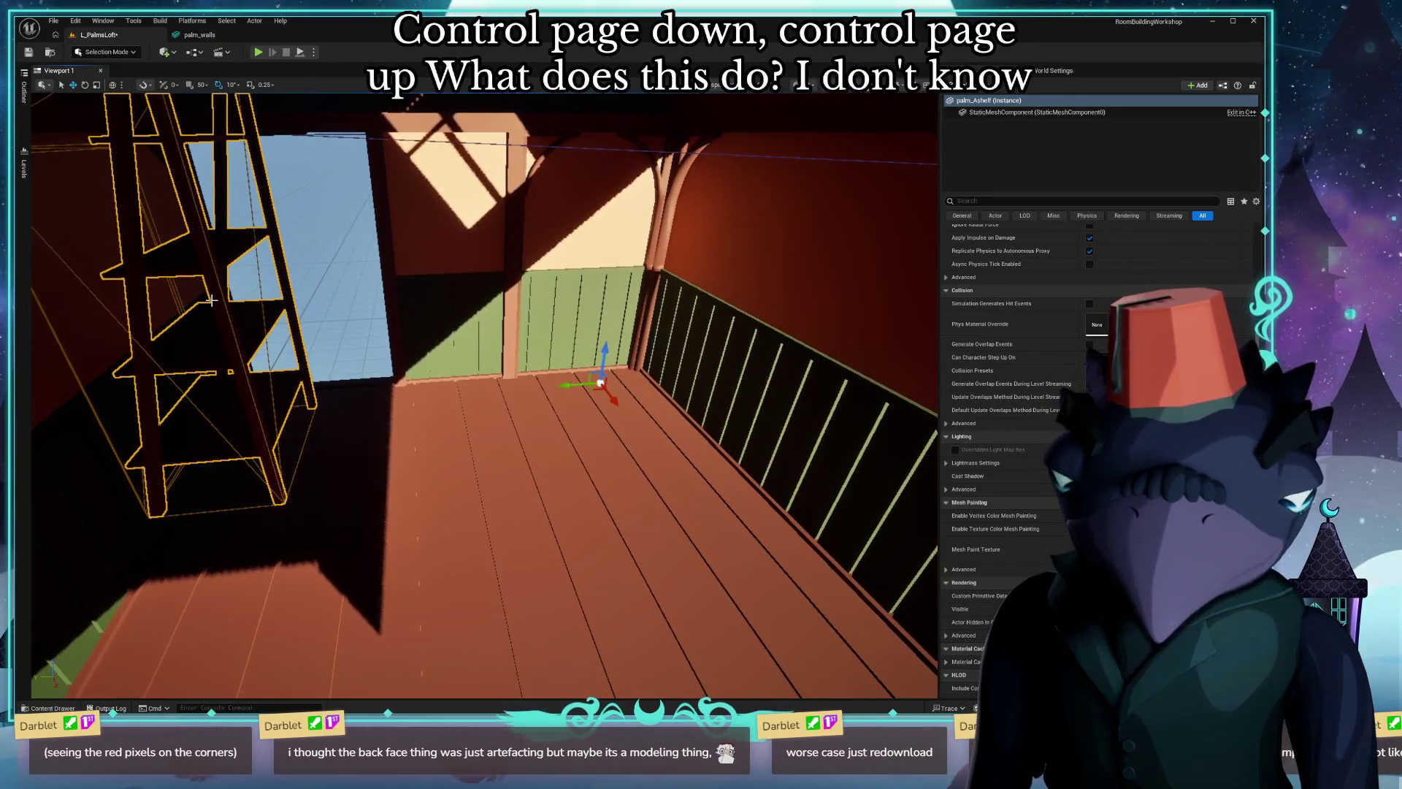
drag(199, 414, 555, 419)
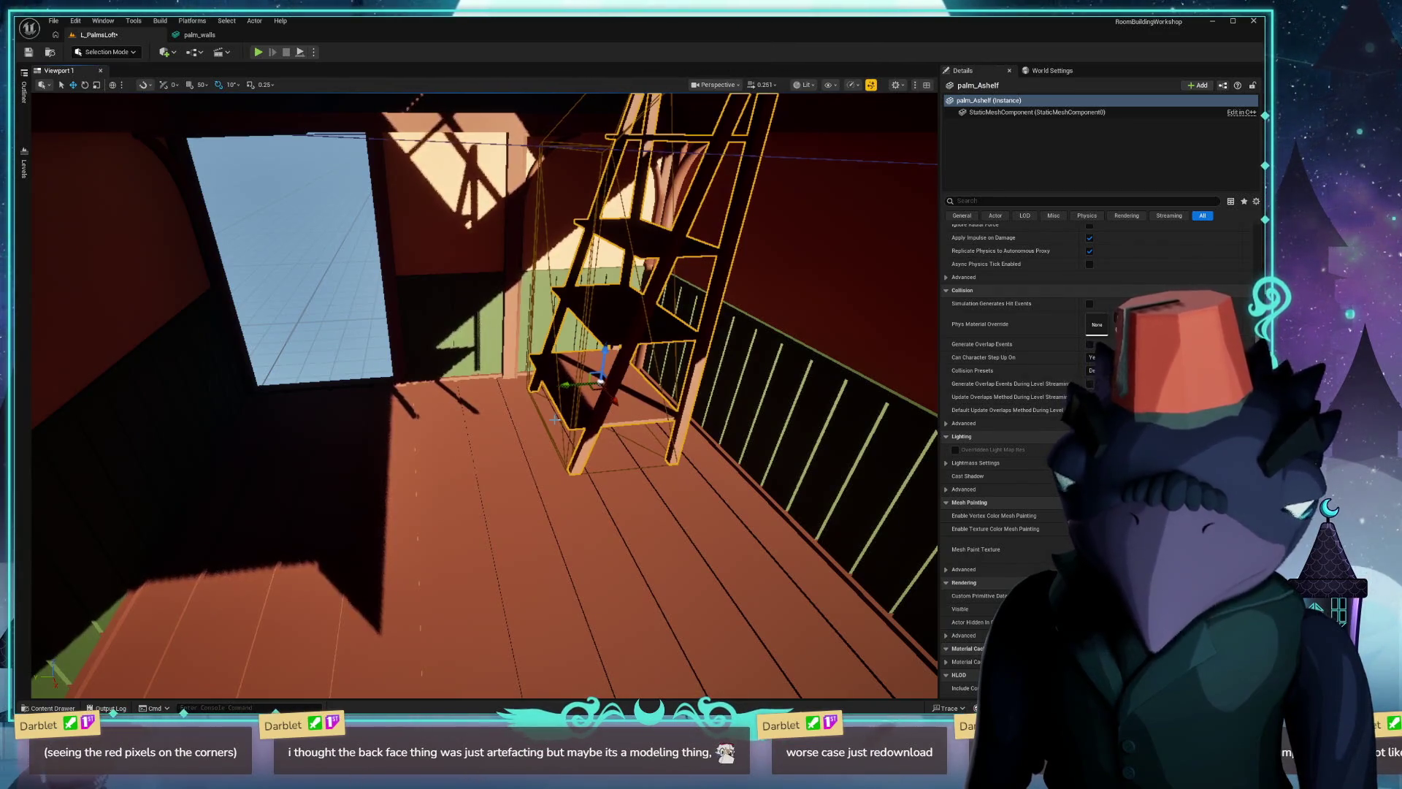
right_drag(555, 420, 504, 438)
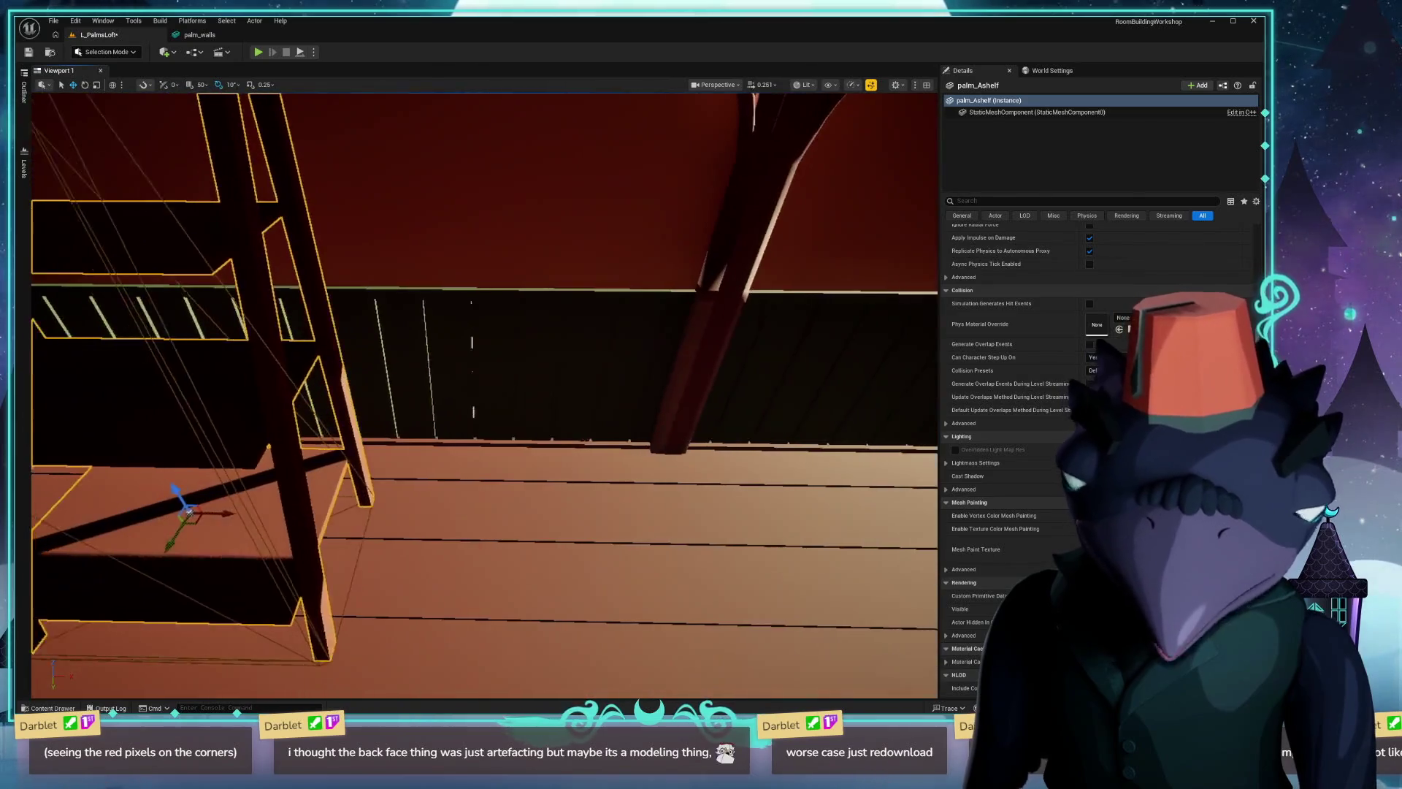
right_drag(191, 556, 191, 556)
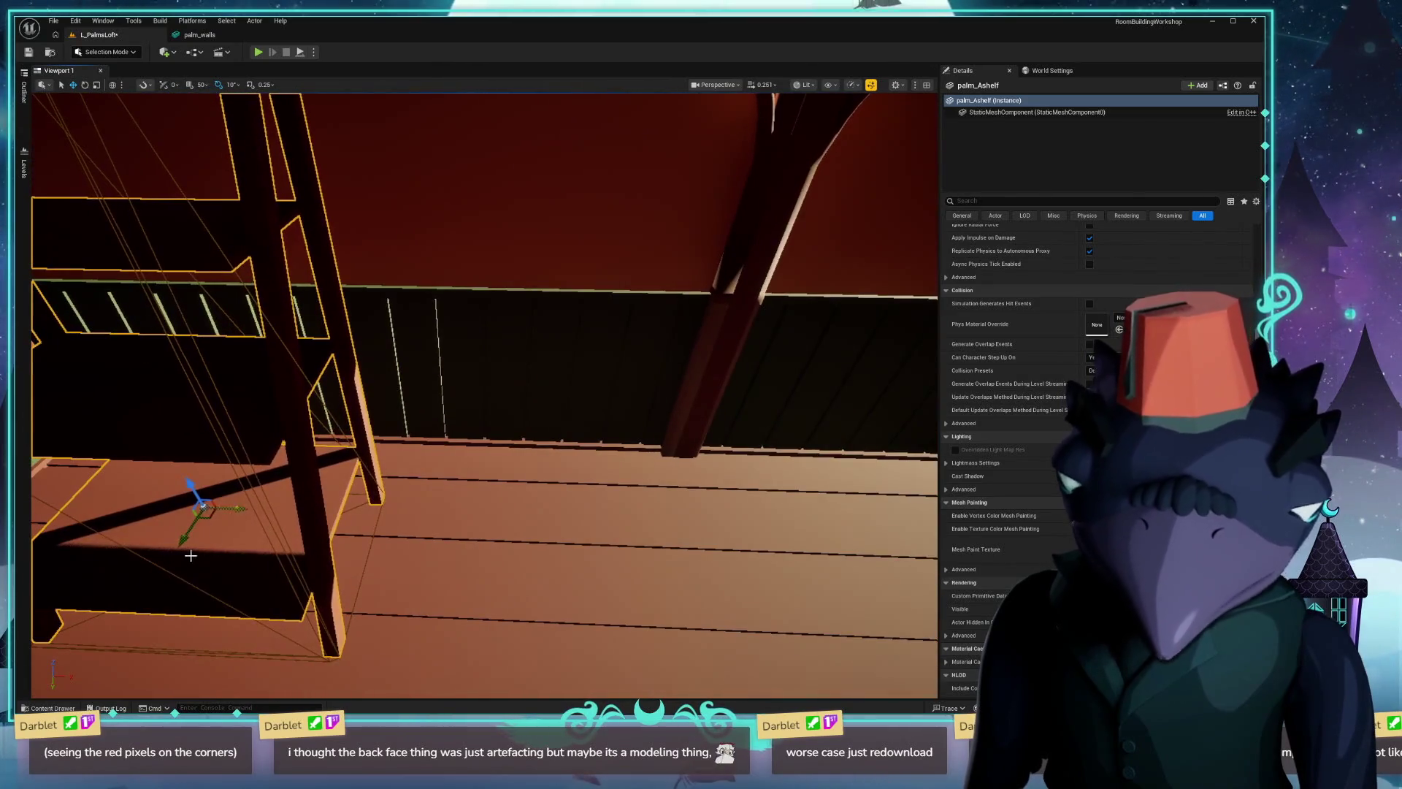
drag(192, 490, 241, 601)
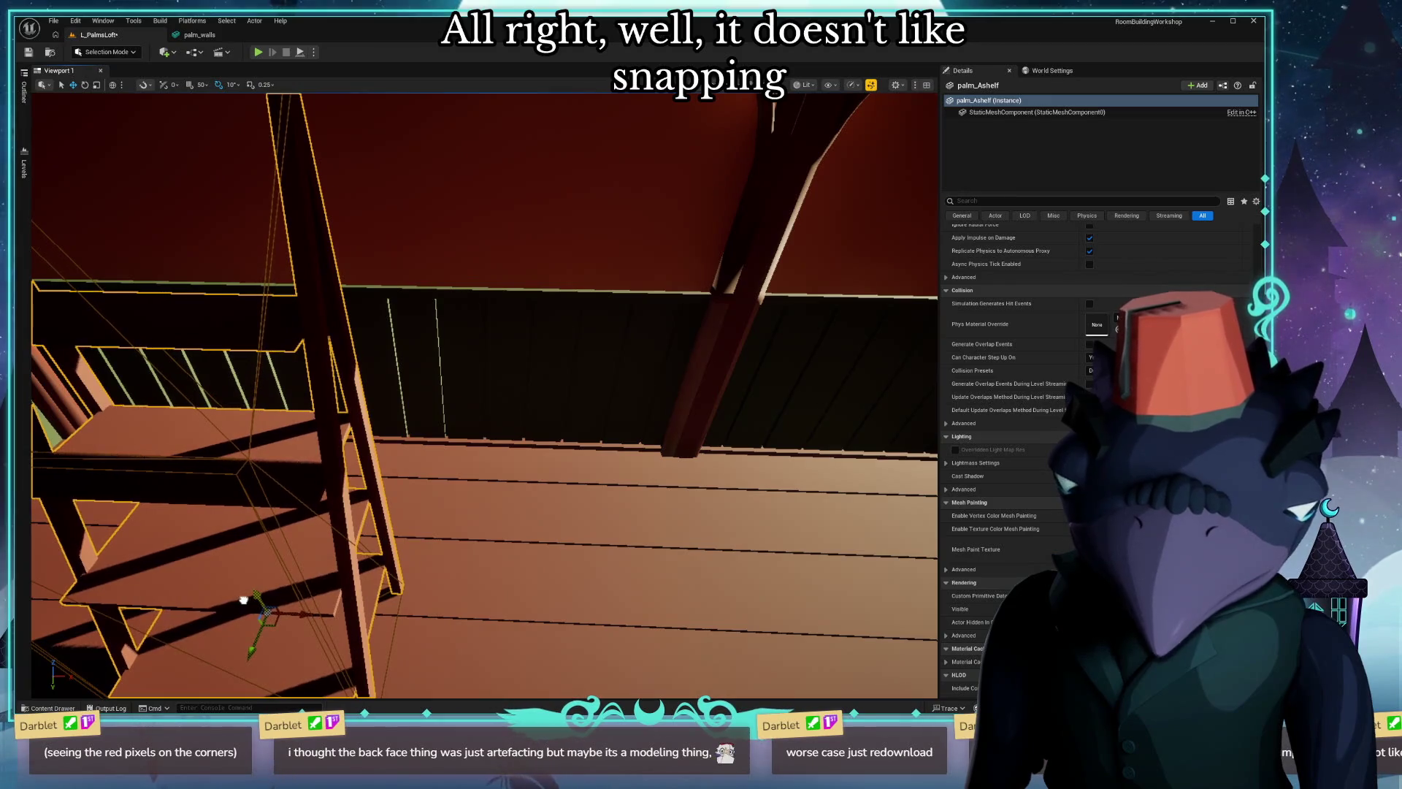
mouse_move(243, 600)
right_down()
mouse_move(274, 604)
mouse_move(496, 422)
mouse_move(614, 460)
mouse_move(523, 498)
right_up()
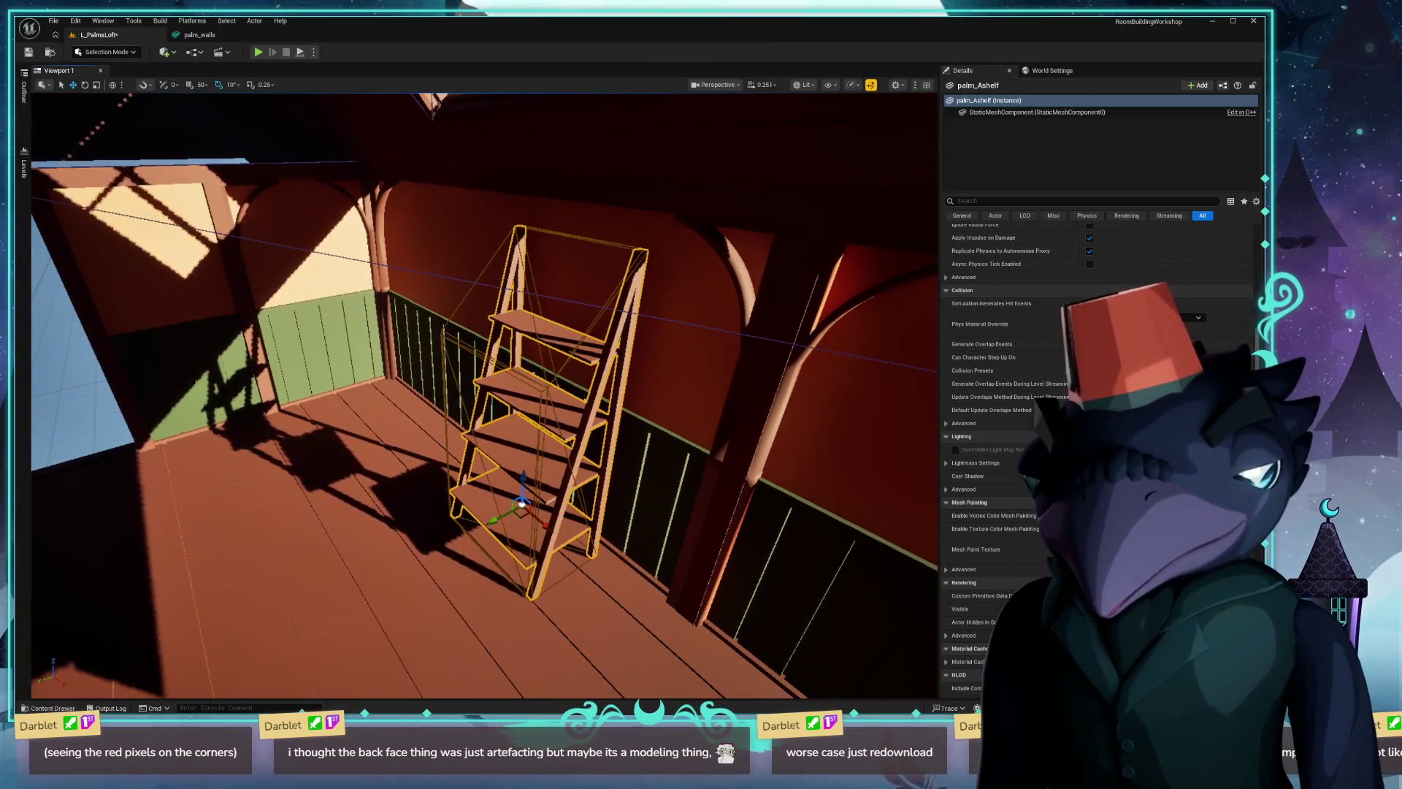
Switch to Blender, orbit to a top-down angle and deselect everything.
key(alt+Tab)
mouse_move(523, 415)
middle_down()
mouse_move(661, 472)
mouse_move(849, 356)
mouse_move(851, 440)
mouse_move(851, 414)
middle_up()
key(alt+a)
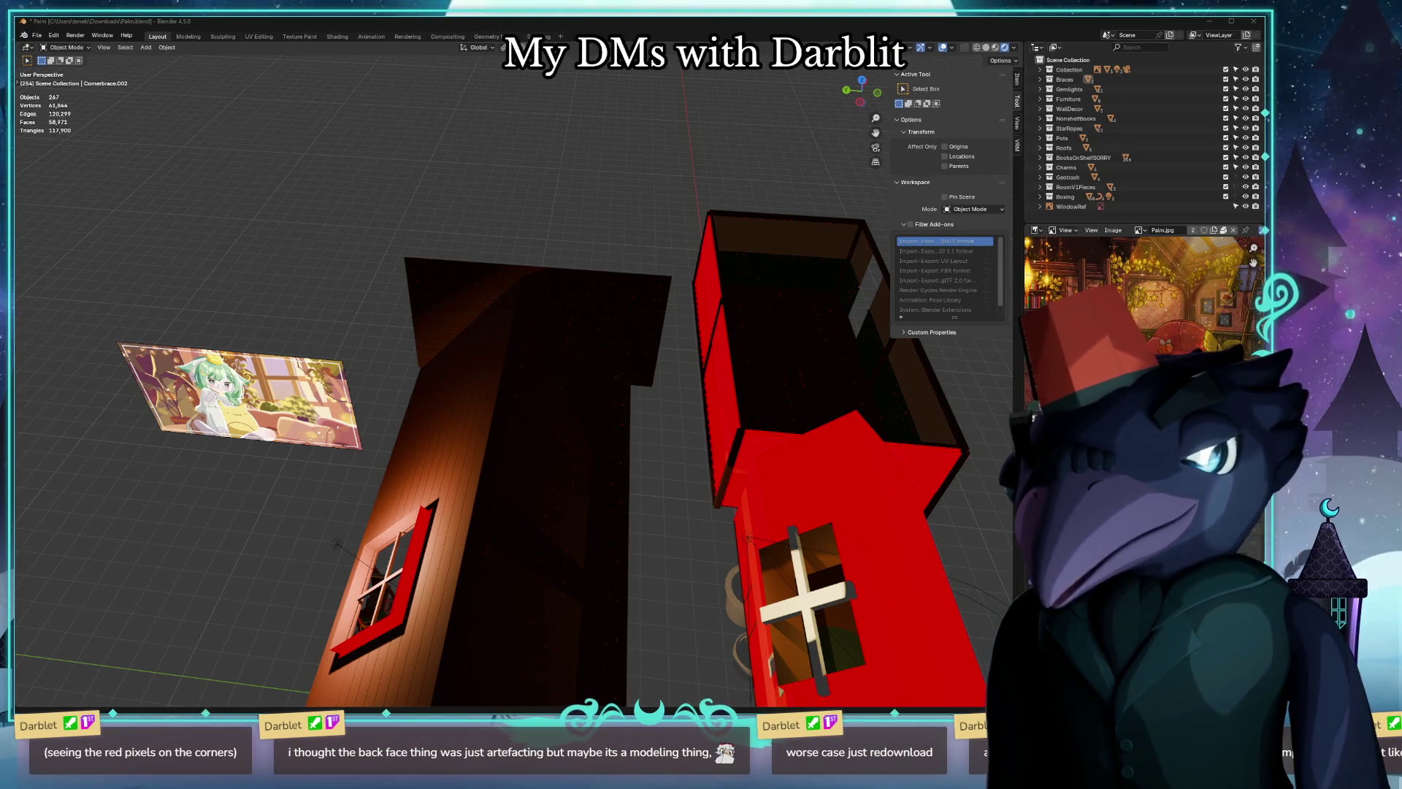
Open Palm(1).blend from Downloads without saving the current file, orbit out of camera view, return to Unreal.
click(36, 34)
click(61, 57)
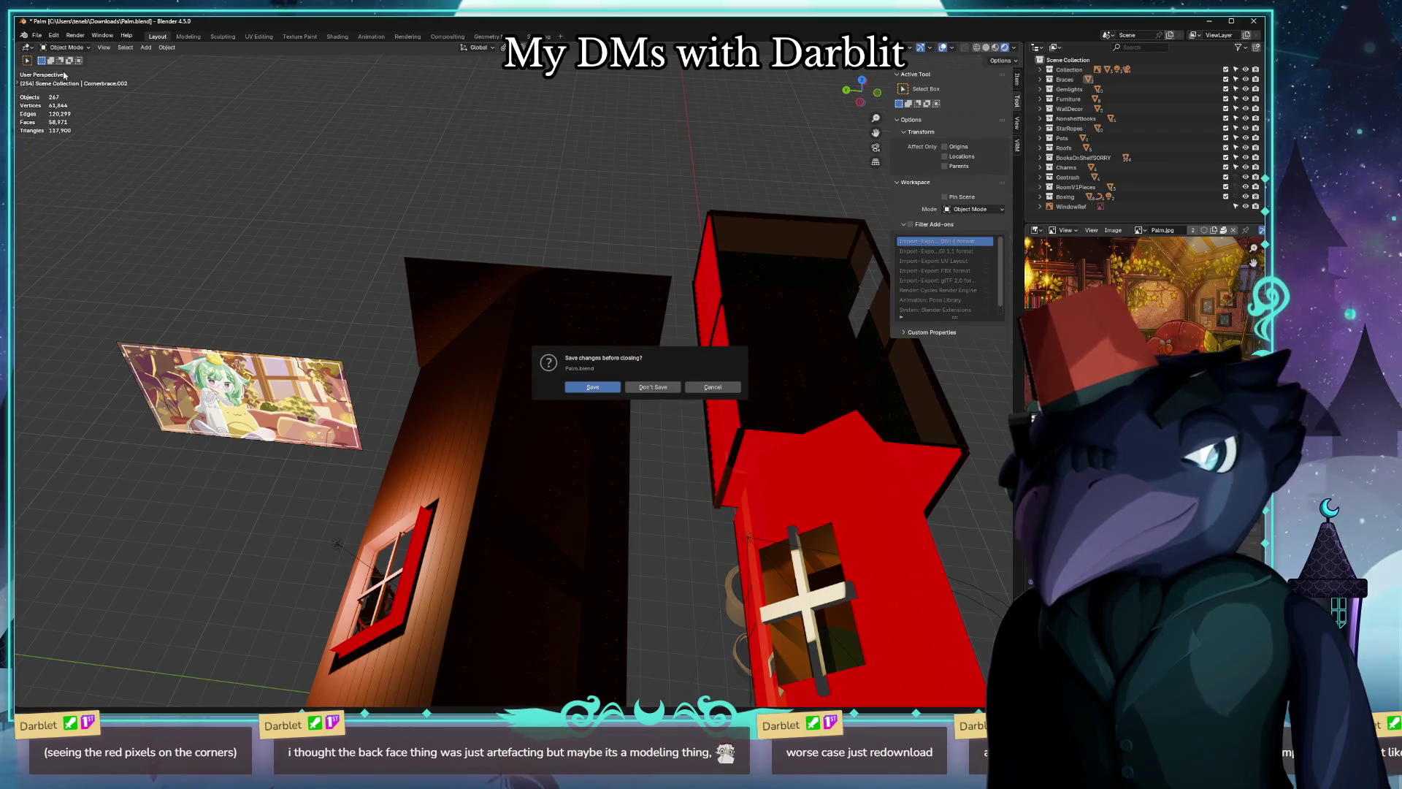
click(652, 386)
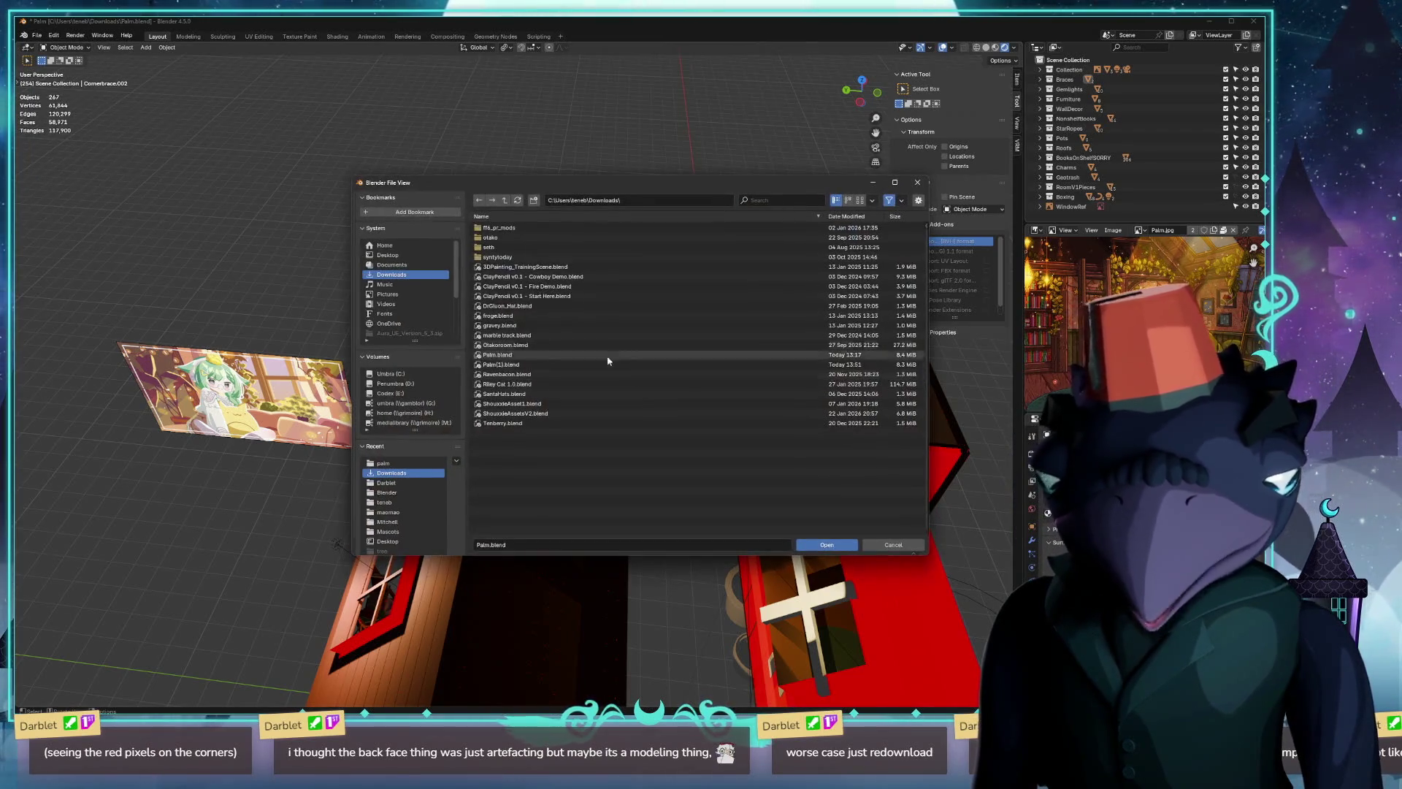
click(417, 256)
click(392, 275)
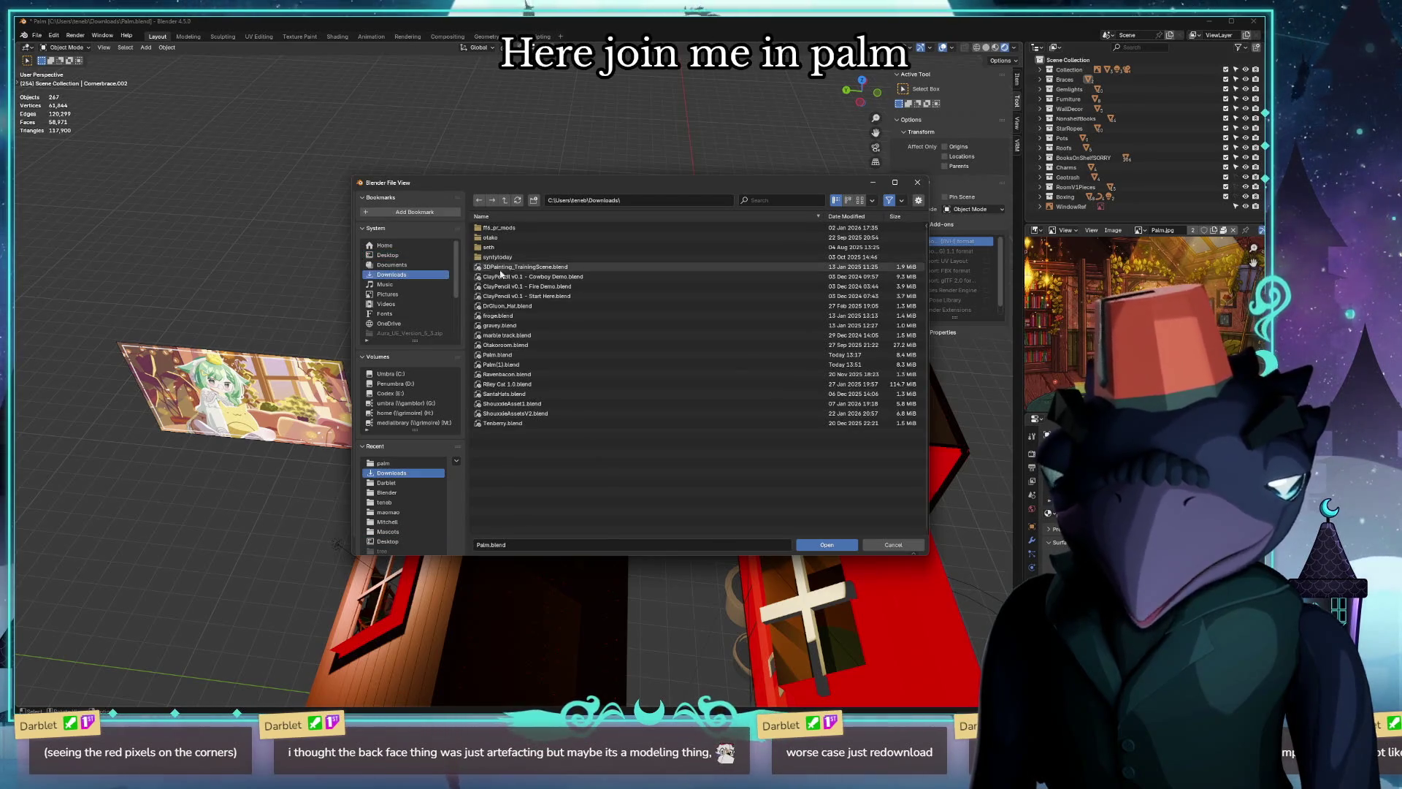
double_click(512, 363)
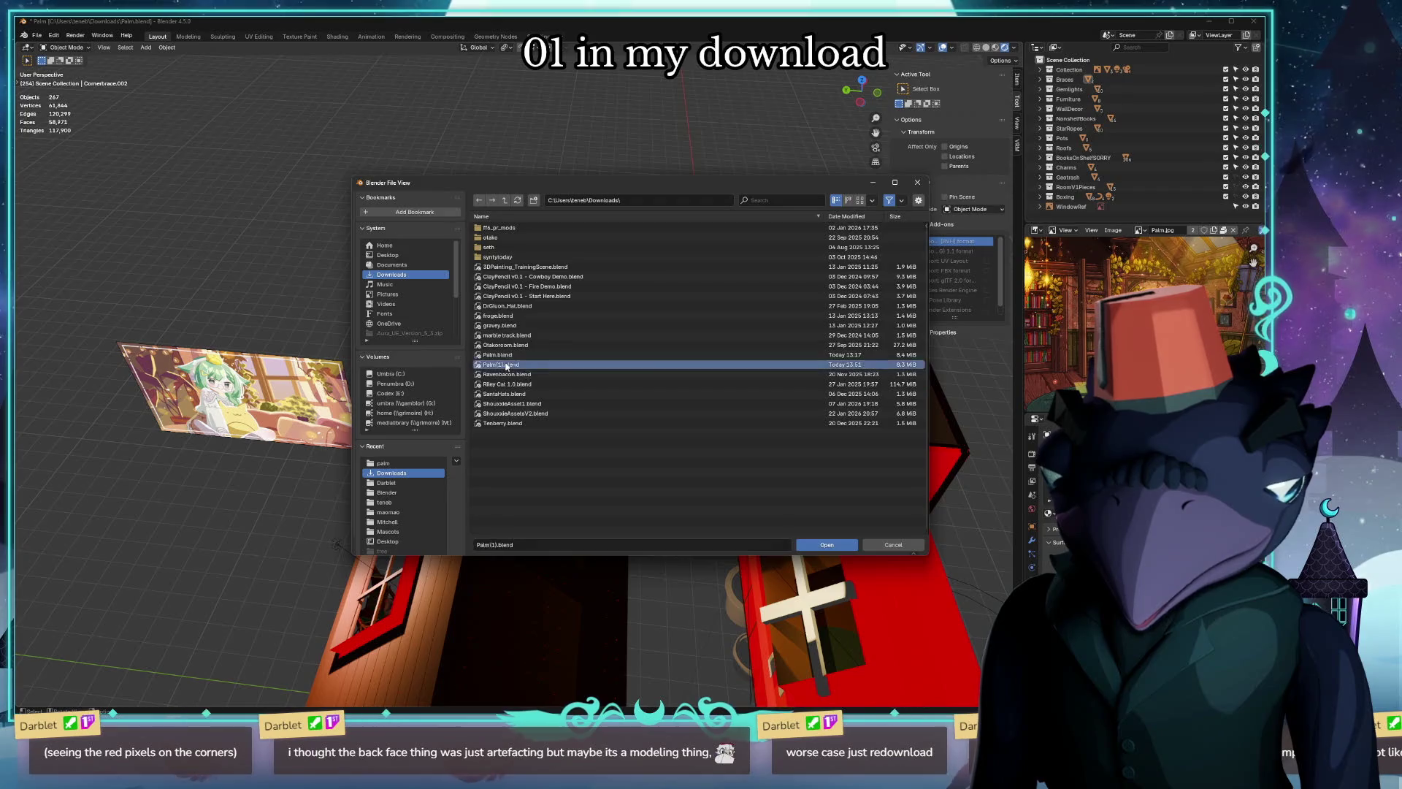
mouse_move(478, 333)
middle_down()
mouse_move(477, 350)
mouse_move(667, 239)
middle_up()
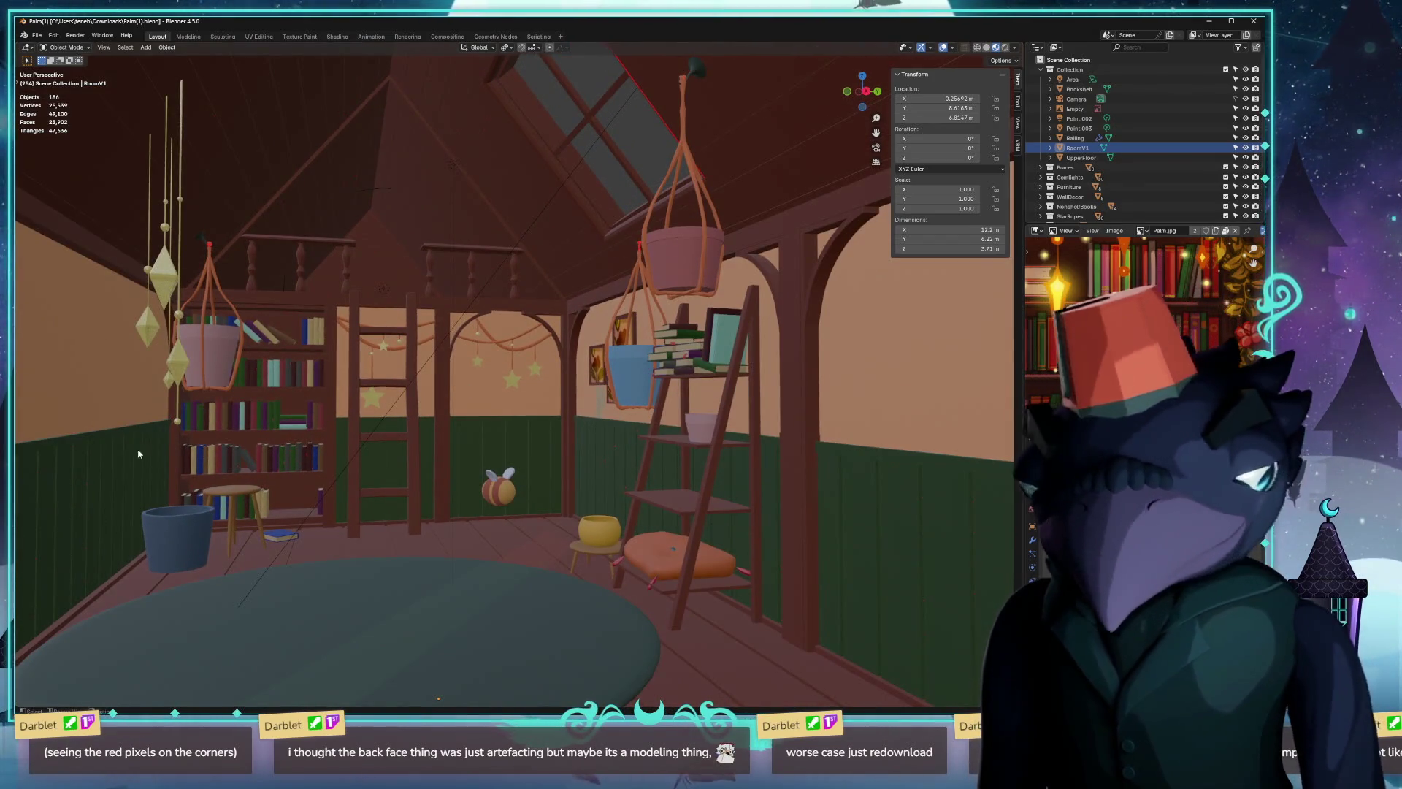
key(alt+Tab)
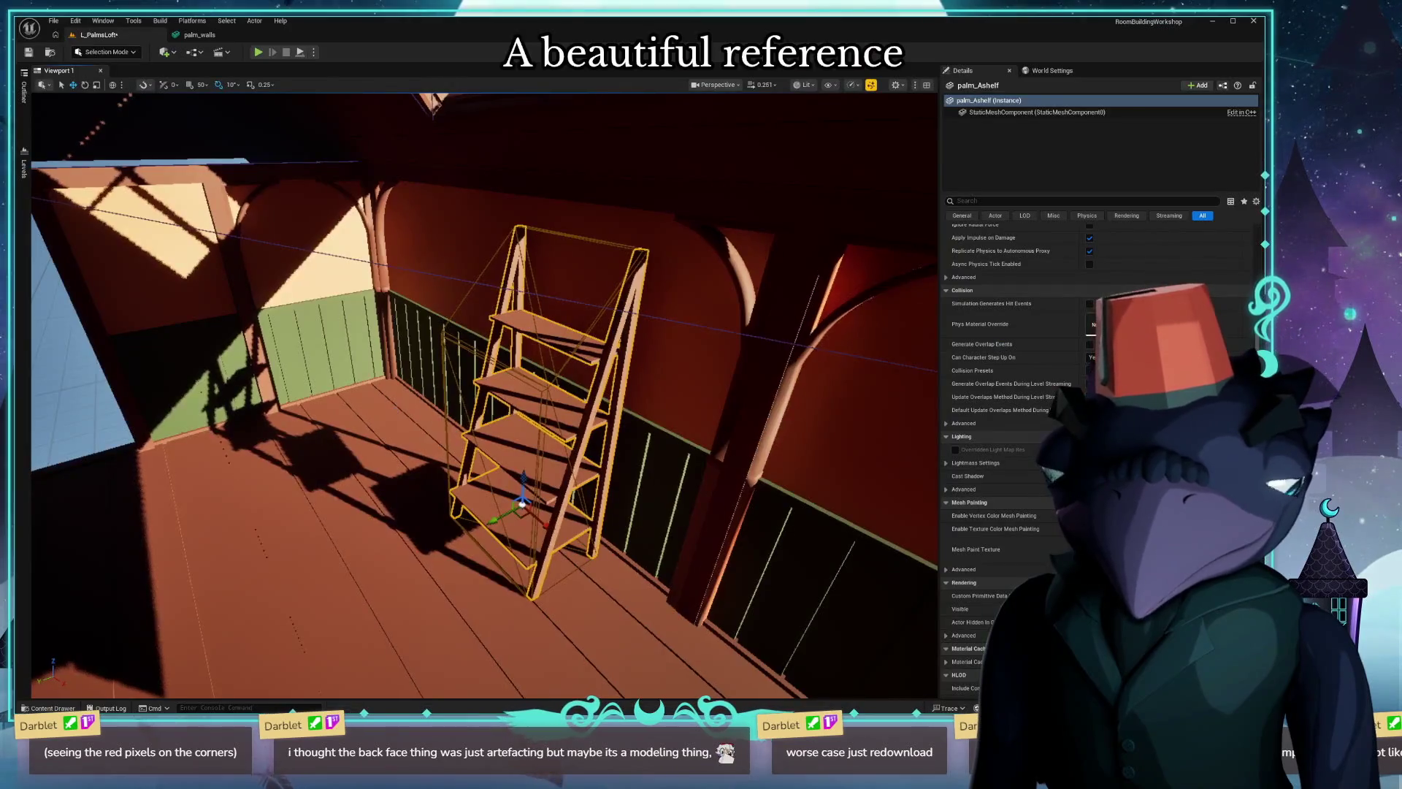
Untick Collision in the viewport Show menu and bring up the Content Drawer with the palm_Ashelf meshes.
right_drag(533, 317, 504, 320)
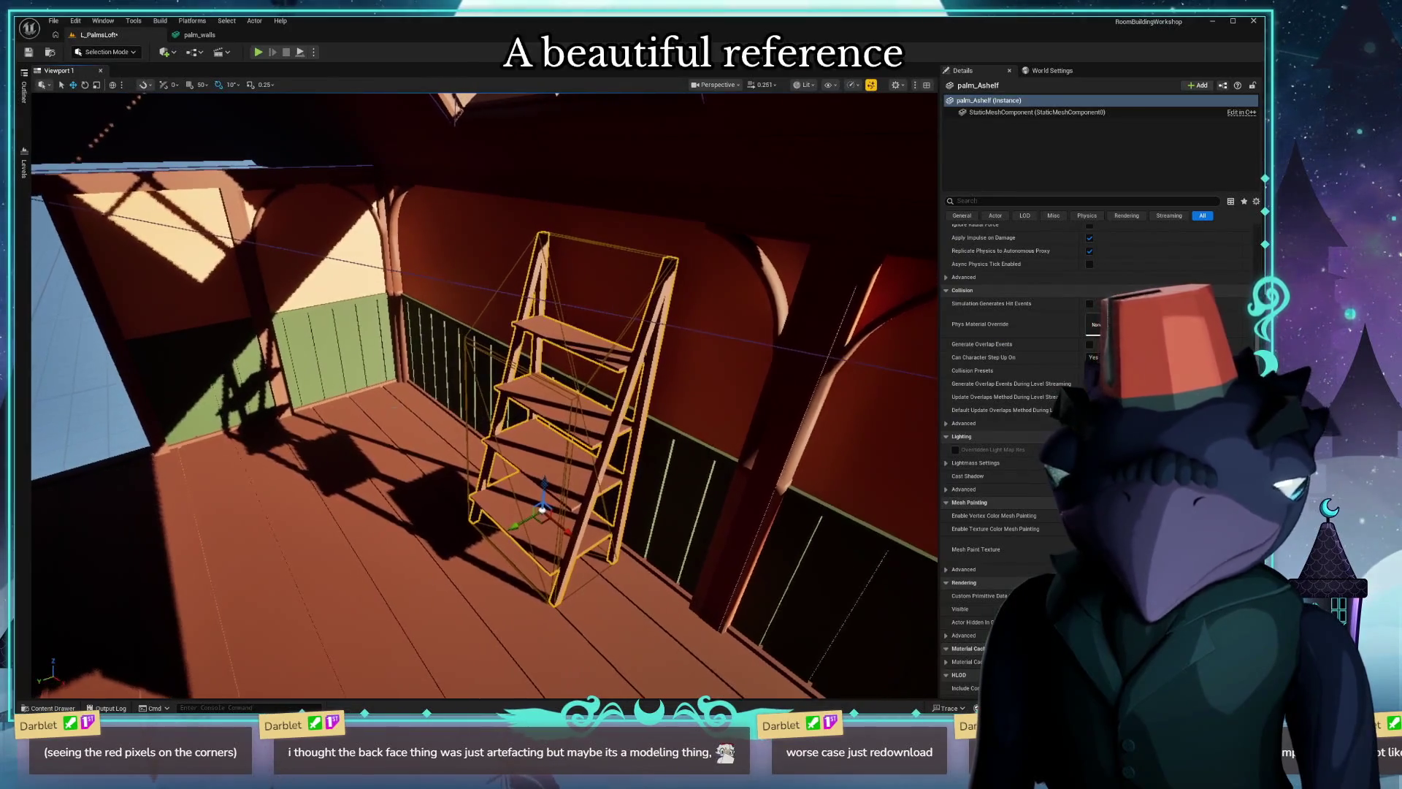
click(831, 86)
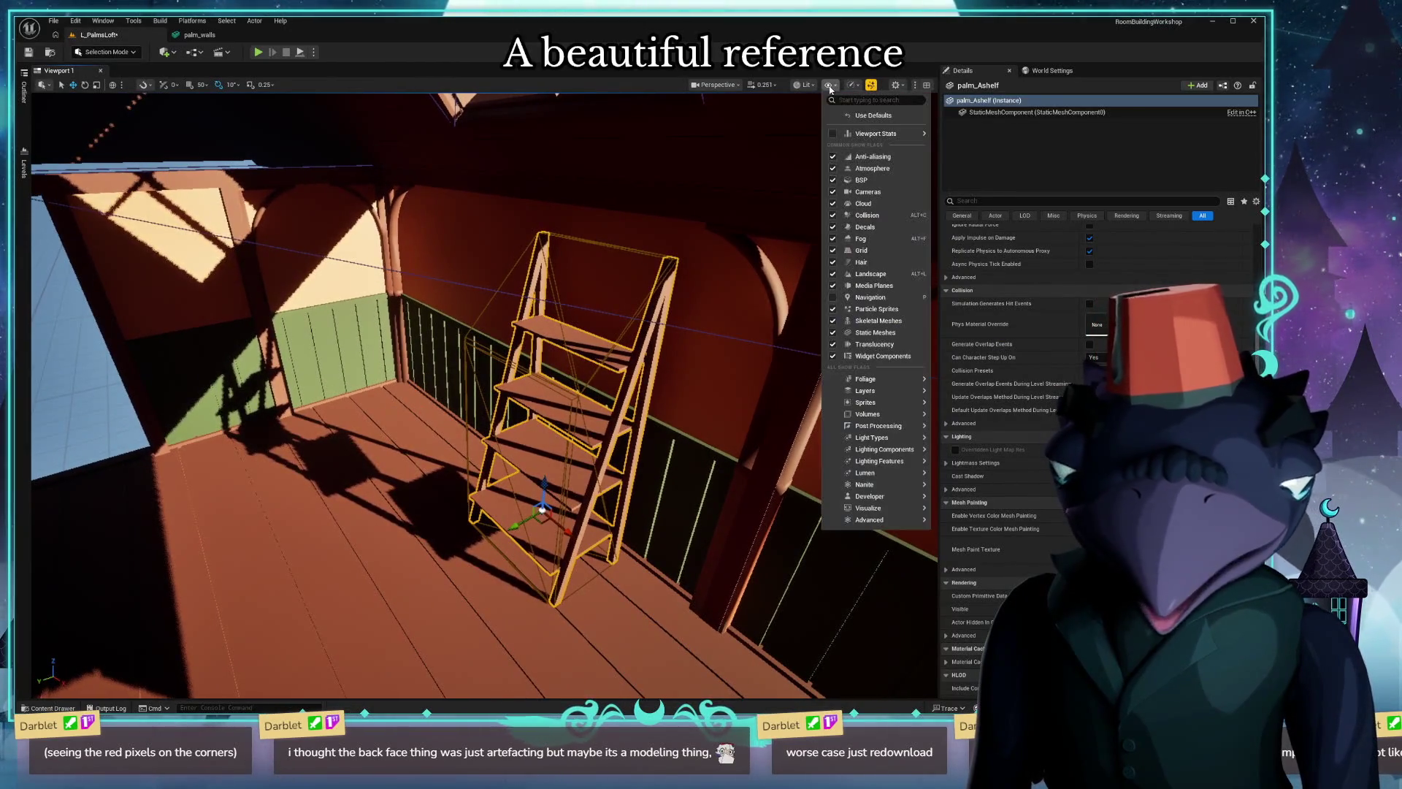
click(867, 216)
mouse_move(549, 330)
right_down()
mouse_move(504, 329)
mouse_move(483, 307)
mouse_move(504, 319)
right_up()
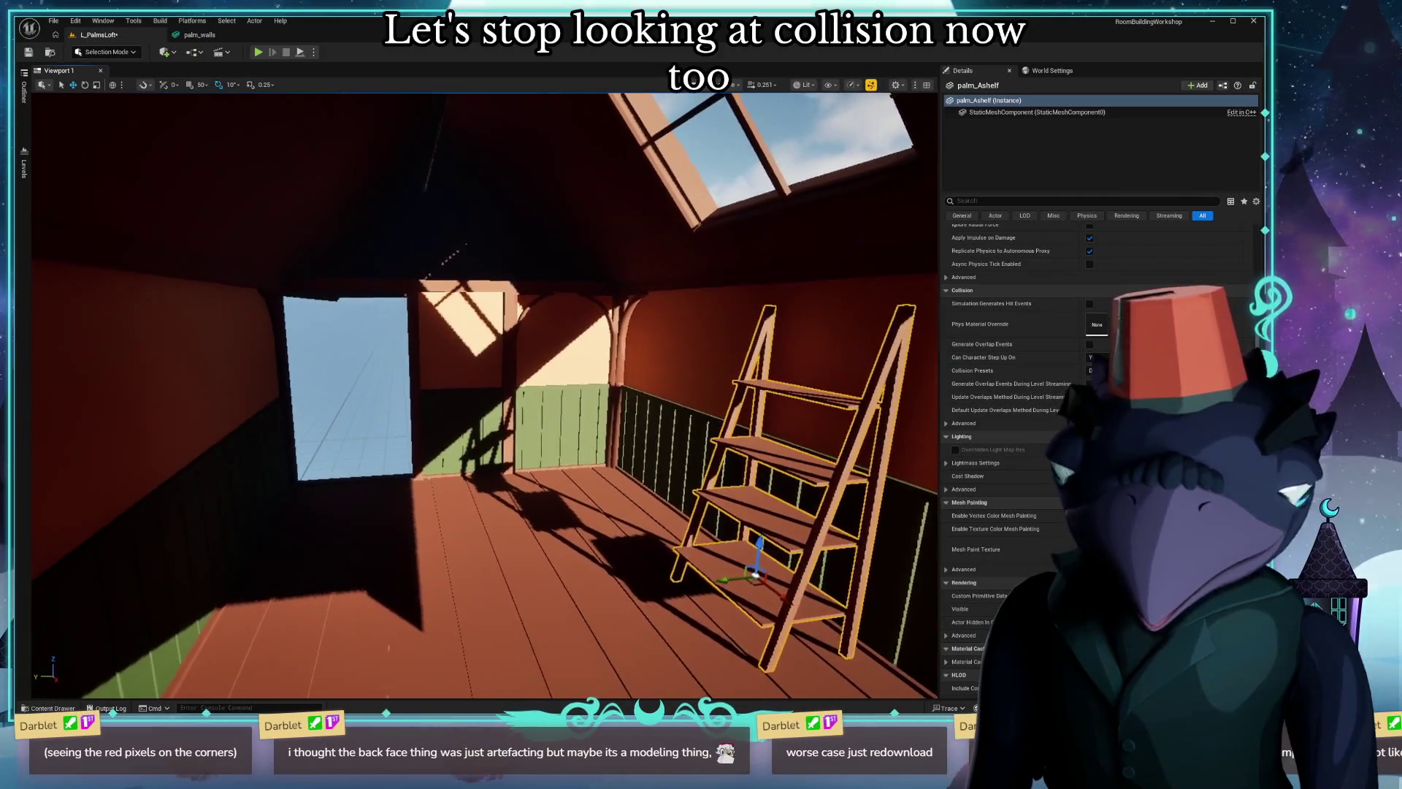
key(ctrl+space)
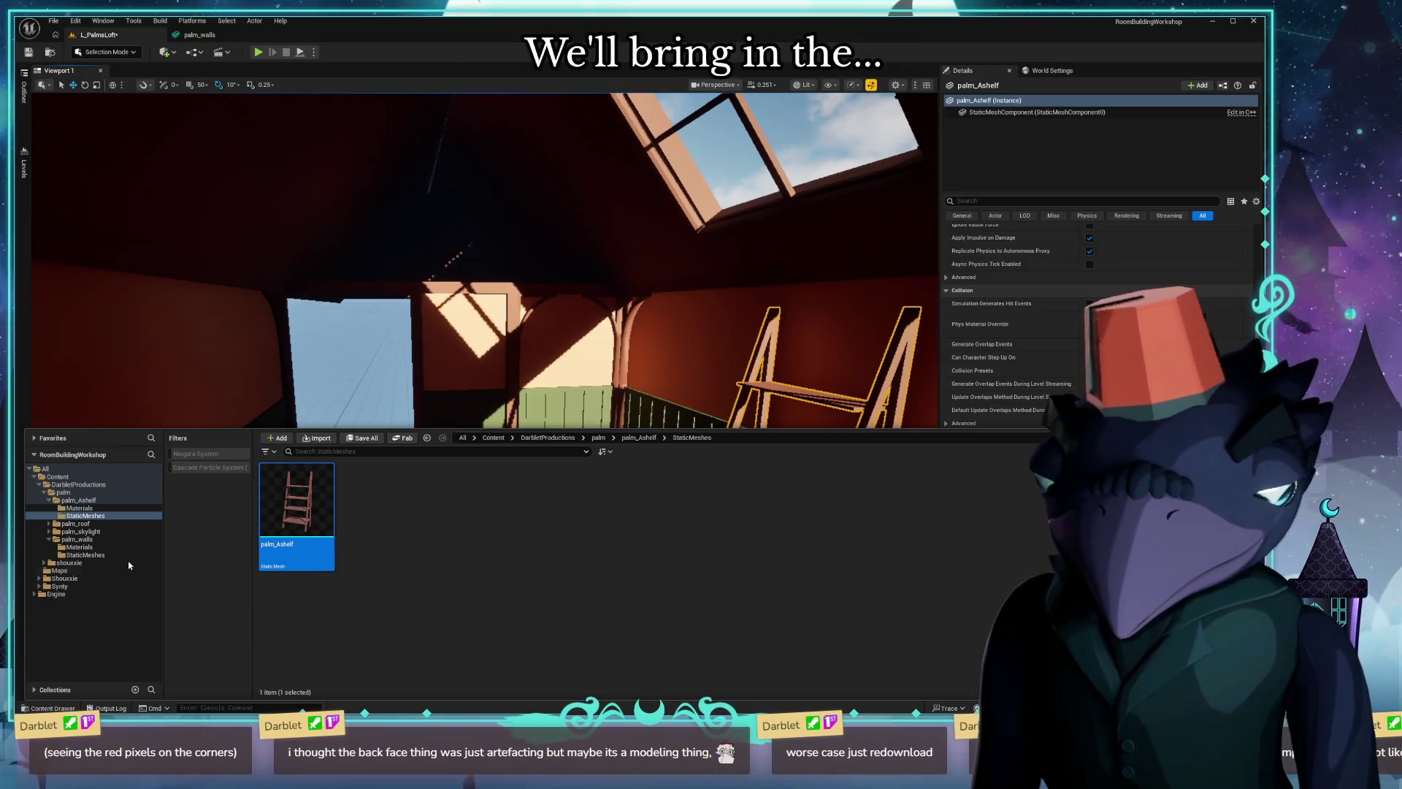
Import palm_ladder.glb into the palm content folder with default settings.
click(63, 493)
click(315, 437)
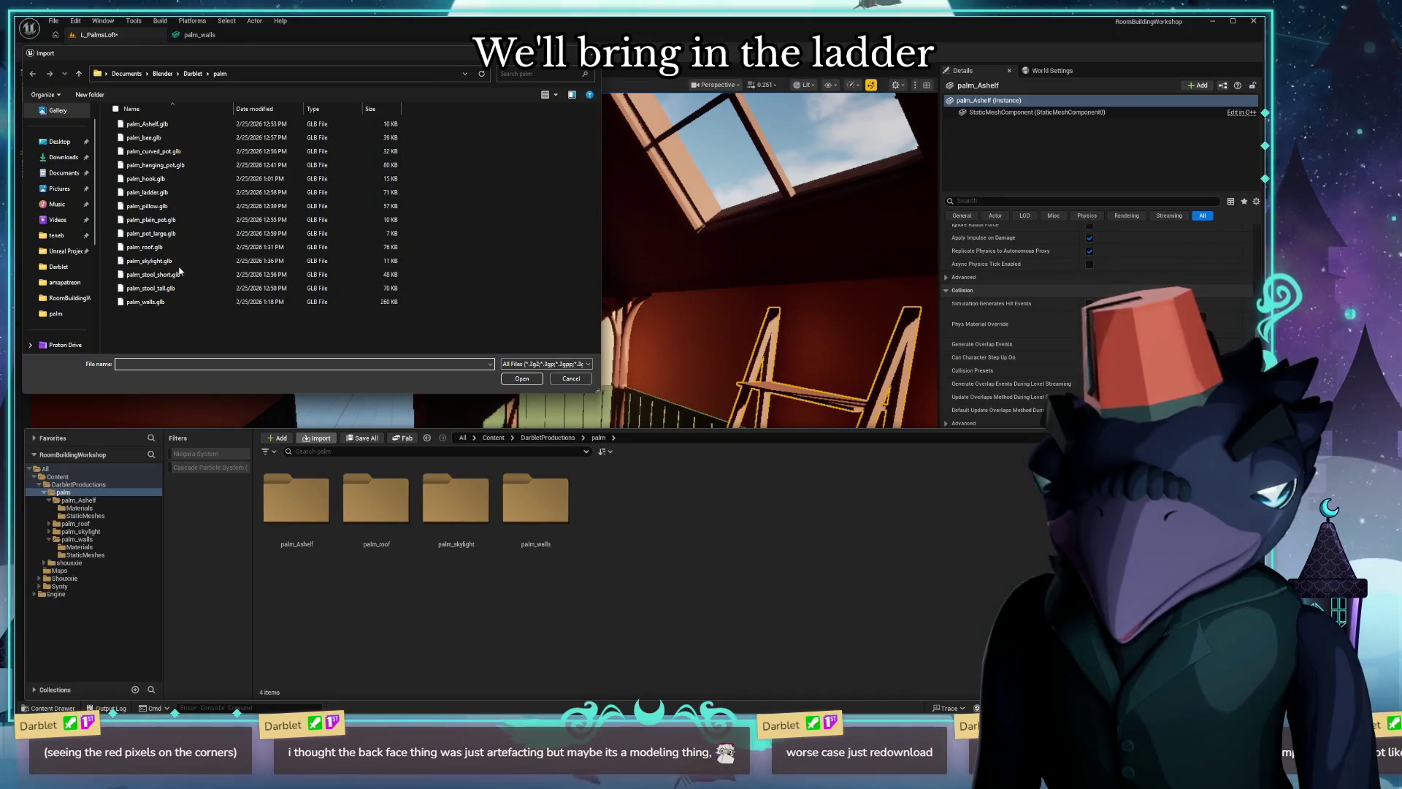
double_click(178, 192)
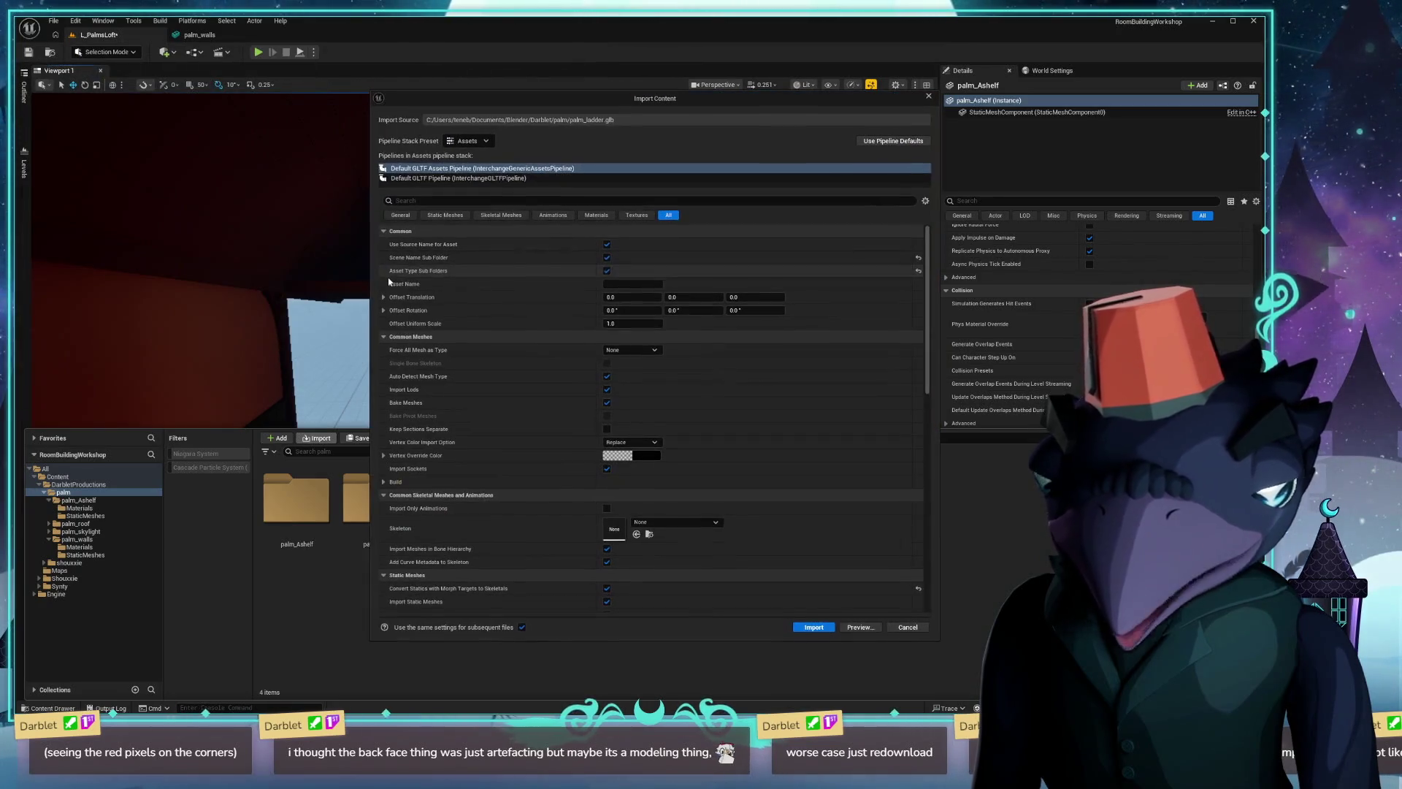
click(807, 629)
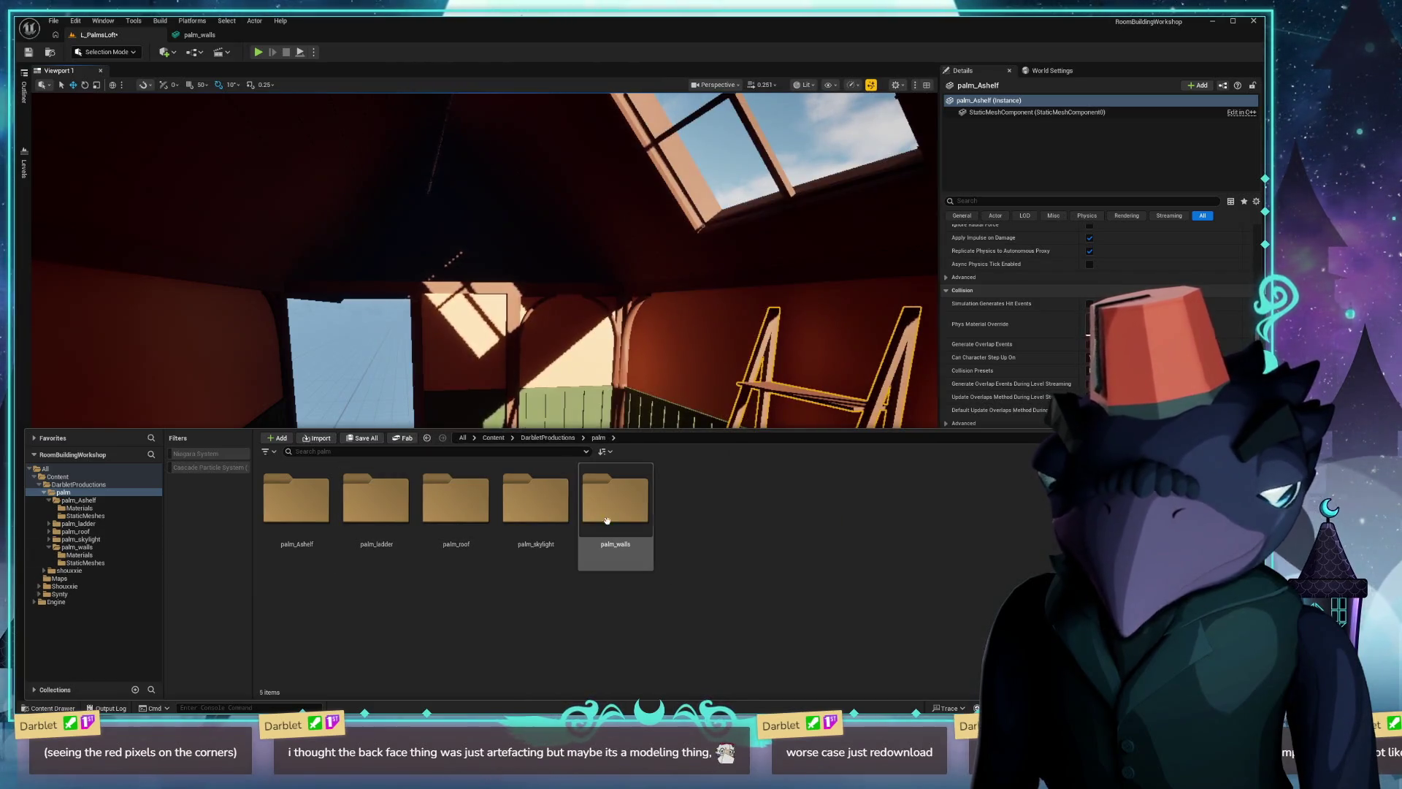
Inspect the palm_ladder static mesh in its StaticMeshes folder, then return to the L_PalmsLoft level.
click(386, 504)
double_click(385, 504)
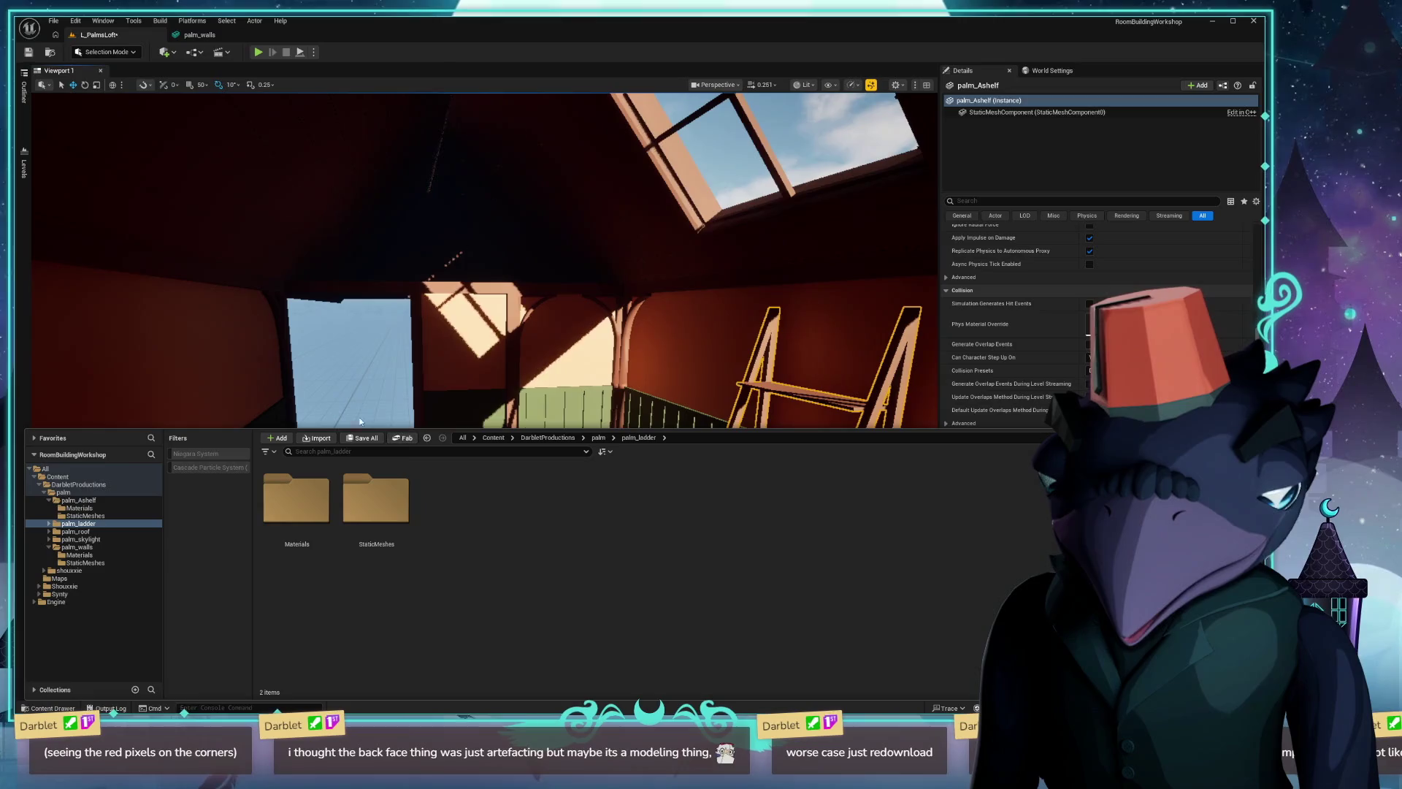
double_click(376, 502)
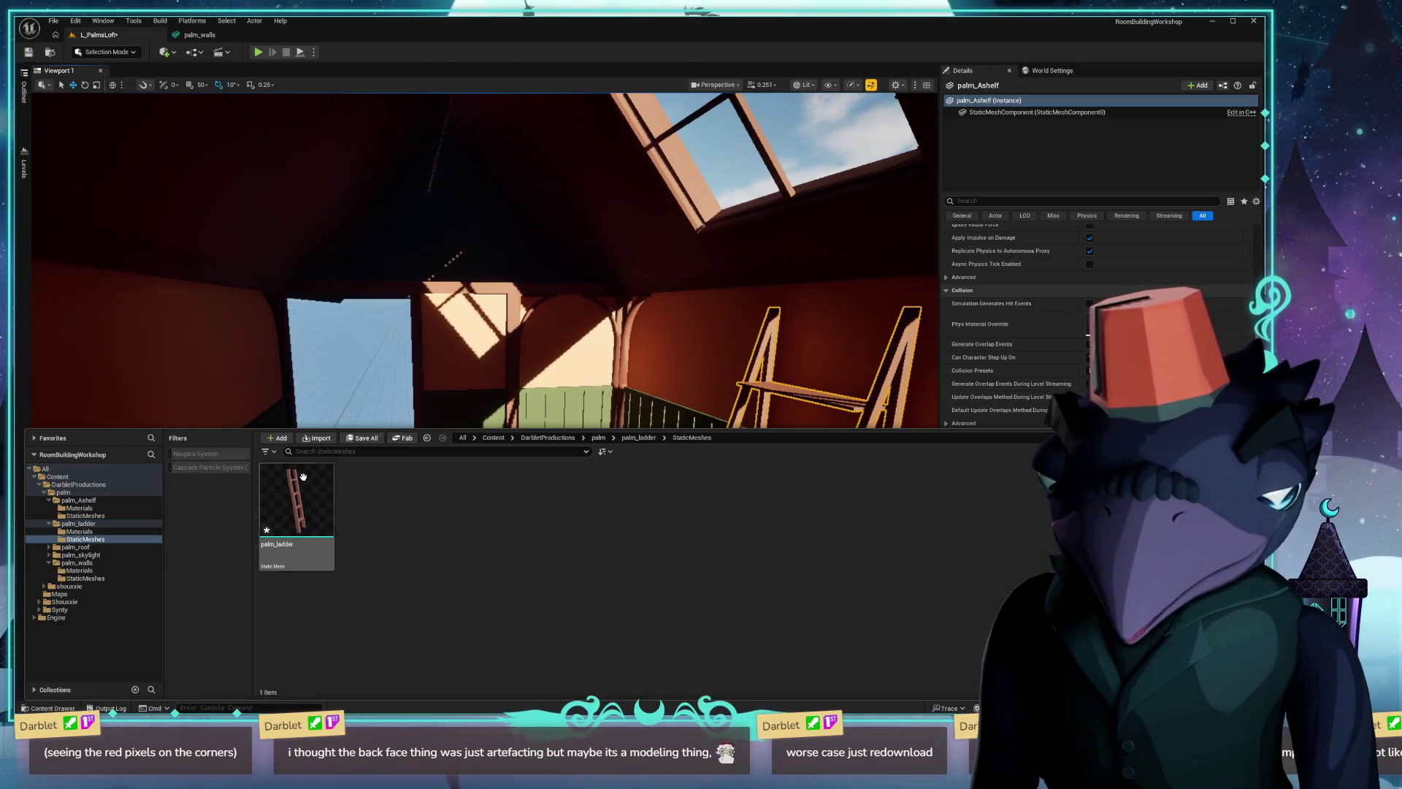
double_click(305, 479)
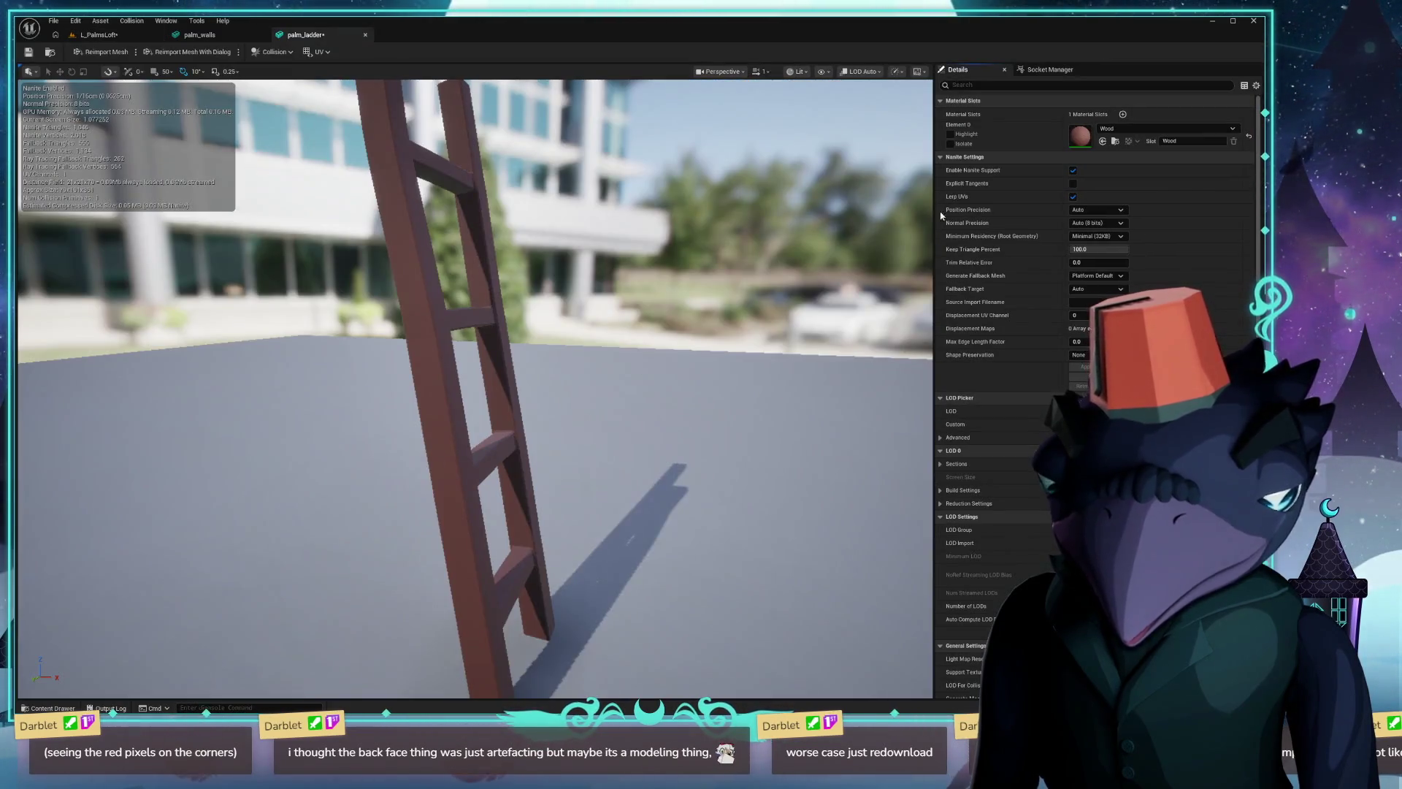
click(365, 34)
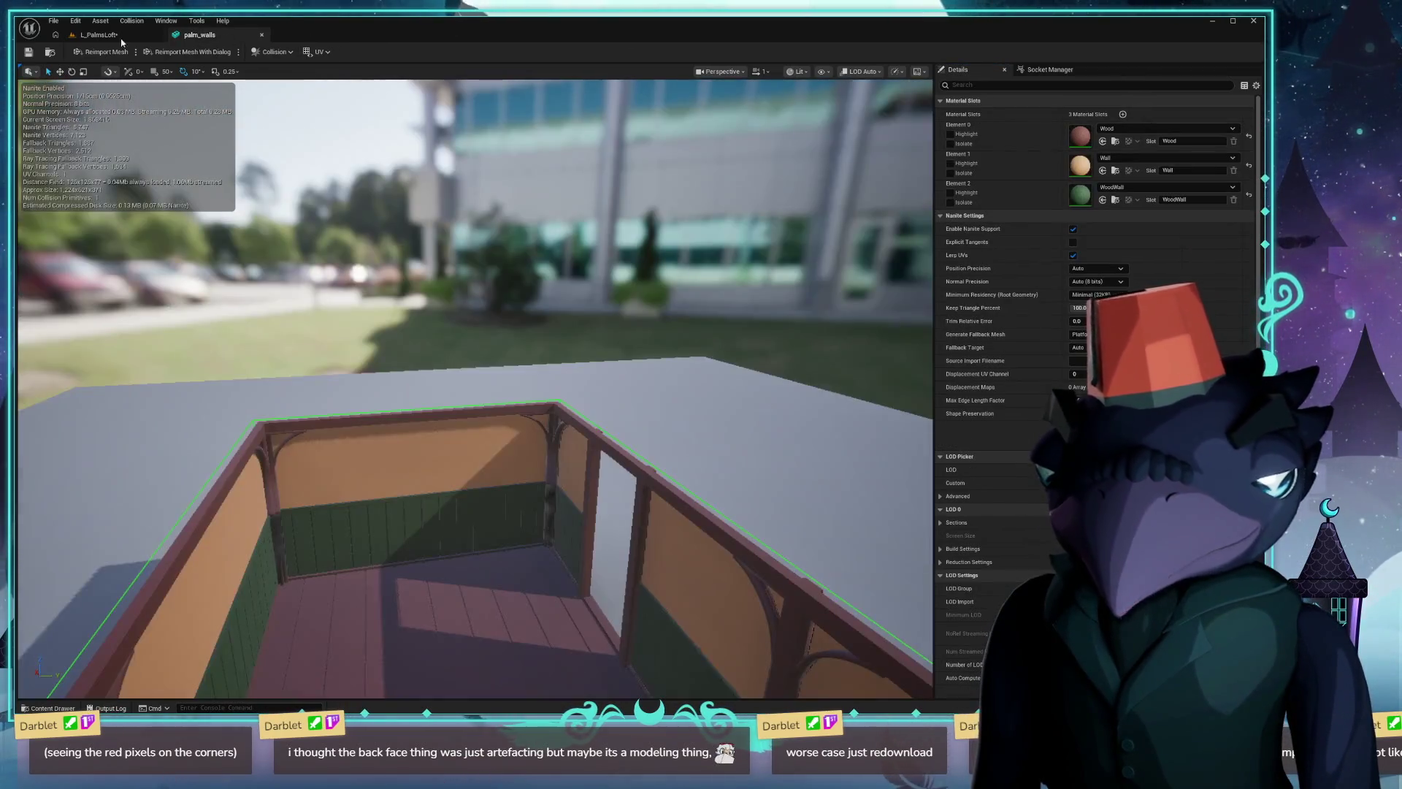
click(105, 38)
Save all assets, skipping the one that fails, and drag palm_ladder into the loft viewport.
key(ctrl+s)
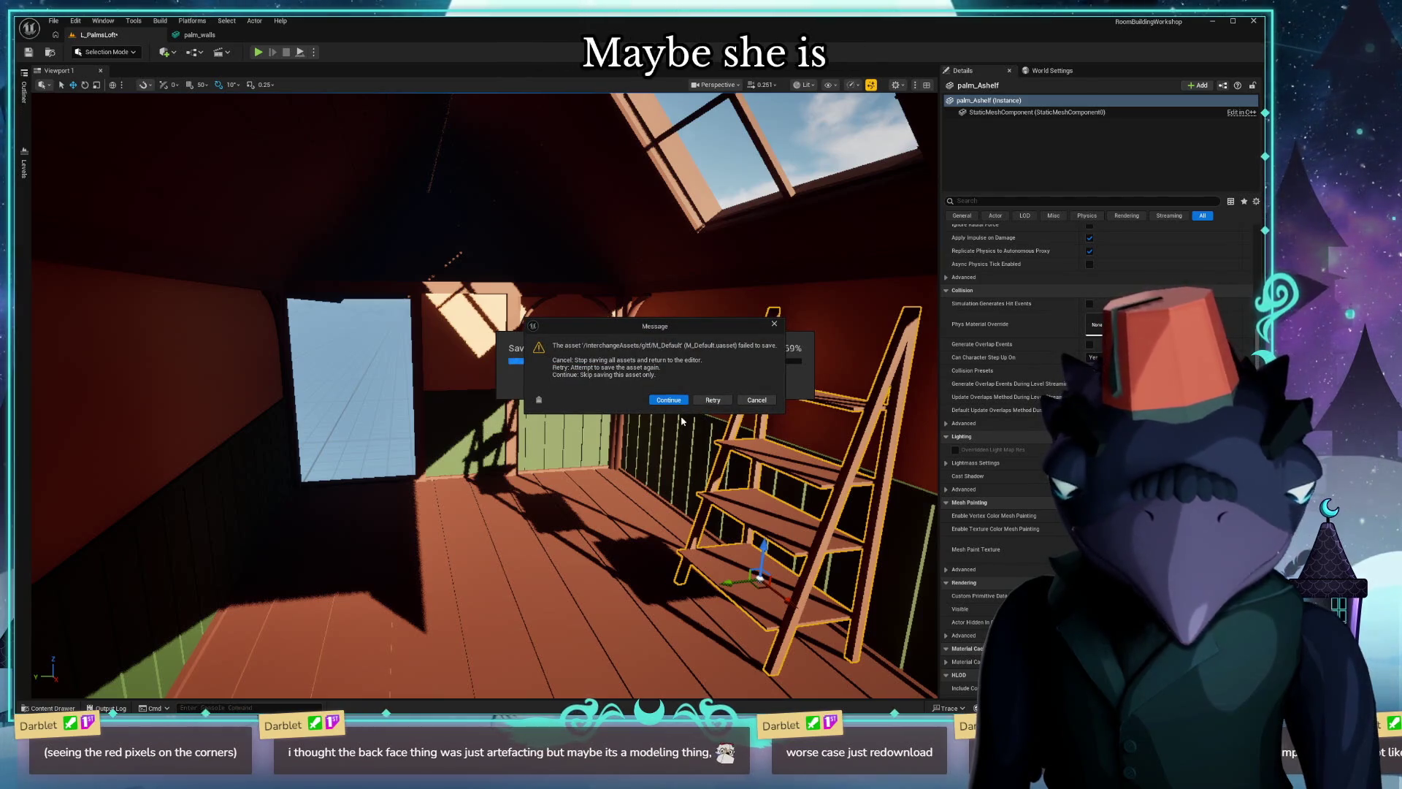
click(664, 400)
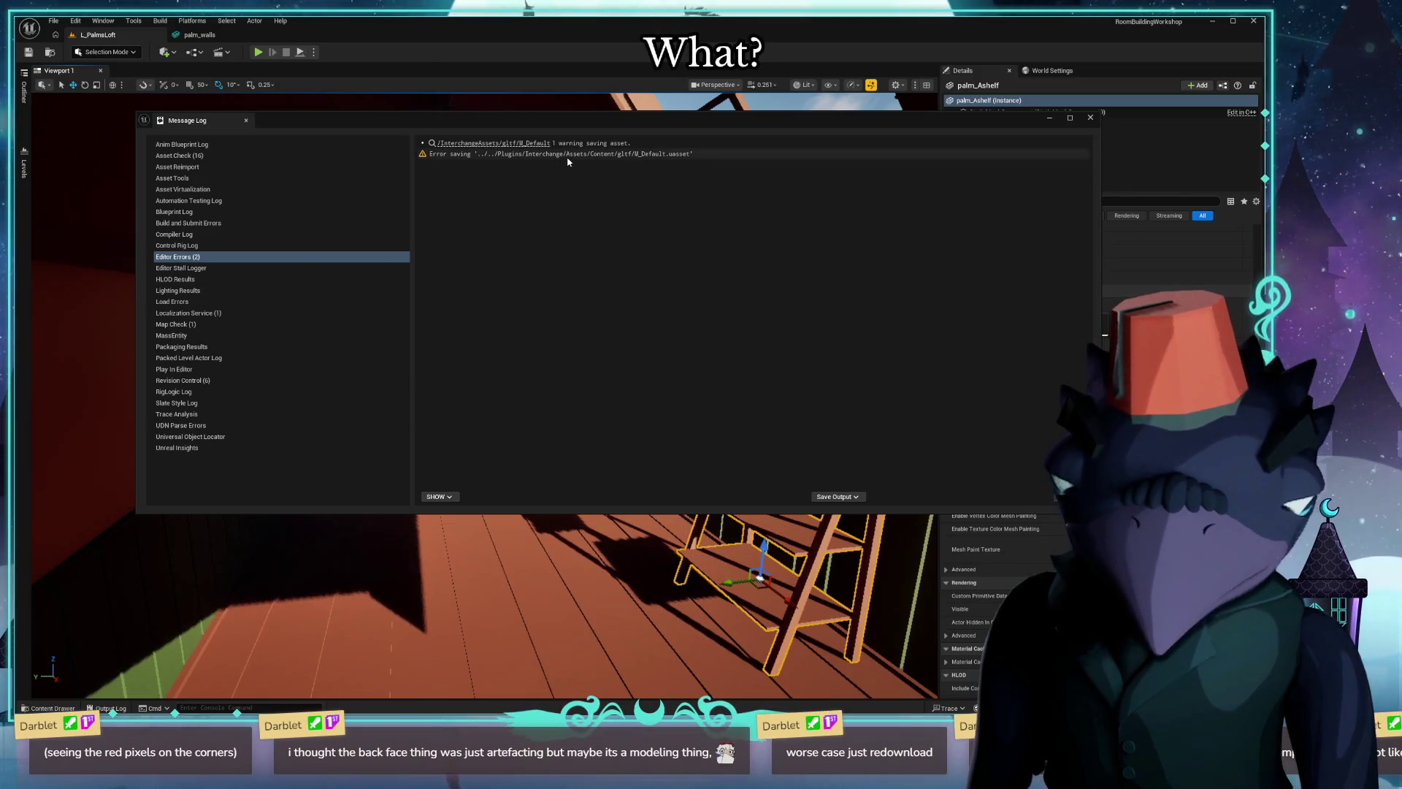
click(1094, 118)
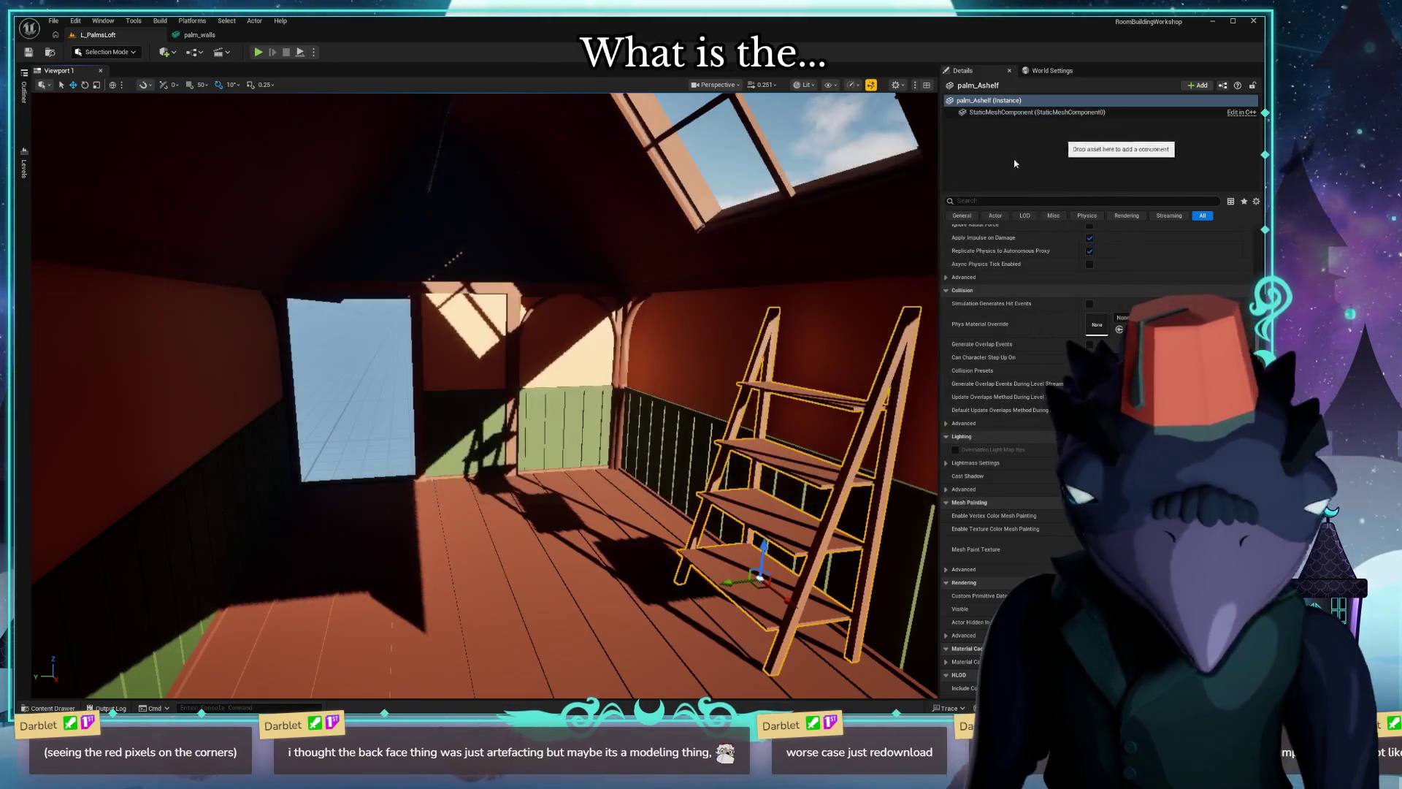
key(ctrl+space)
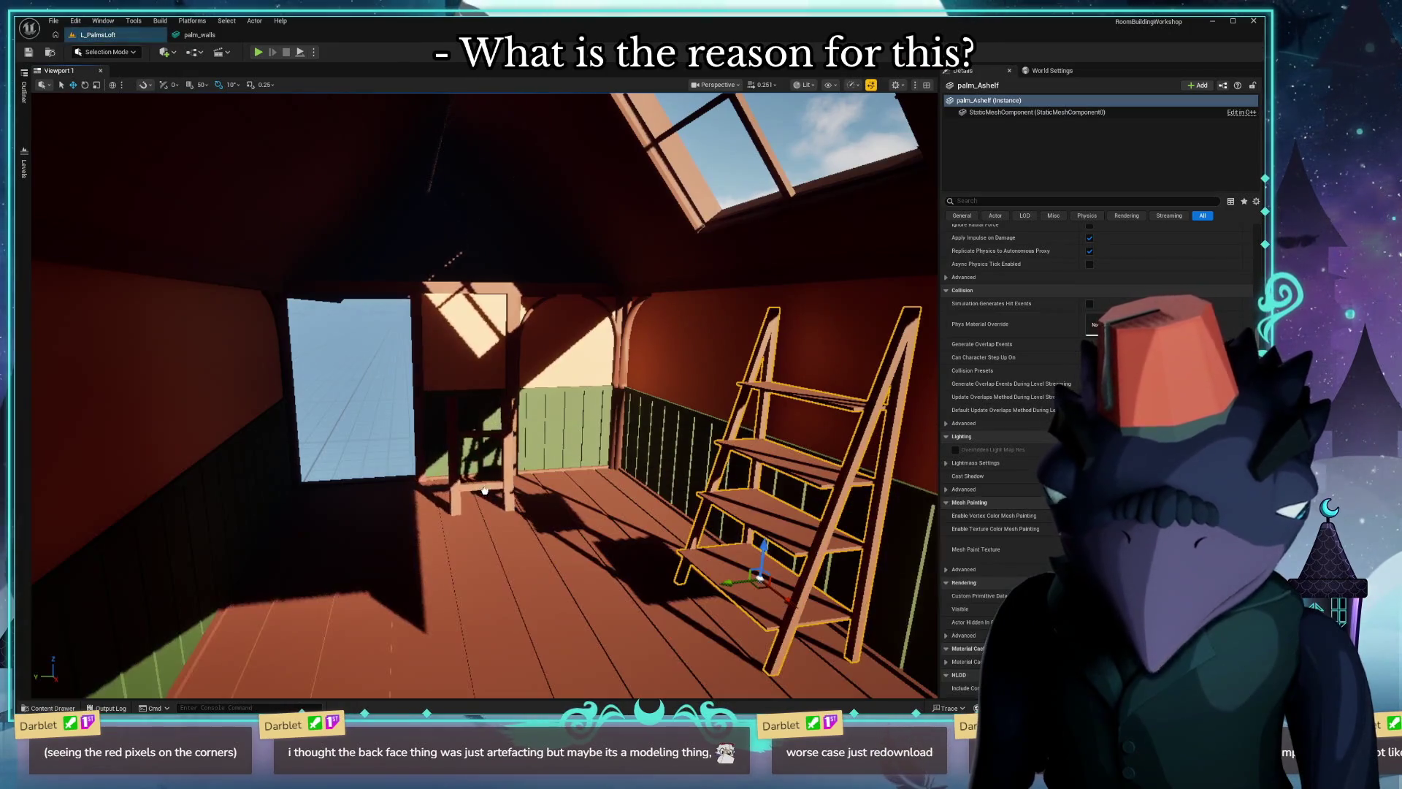
mouse_move(445, 345)
mouse_down()
mouse_move(486, 490)
mouse_move(471, 254)
mouse_up()
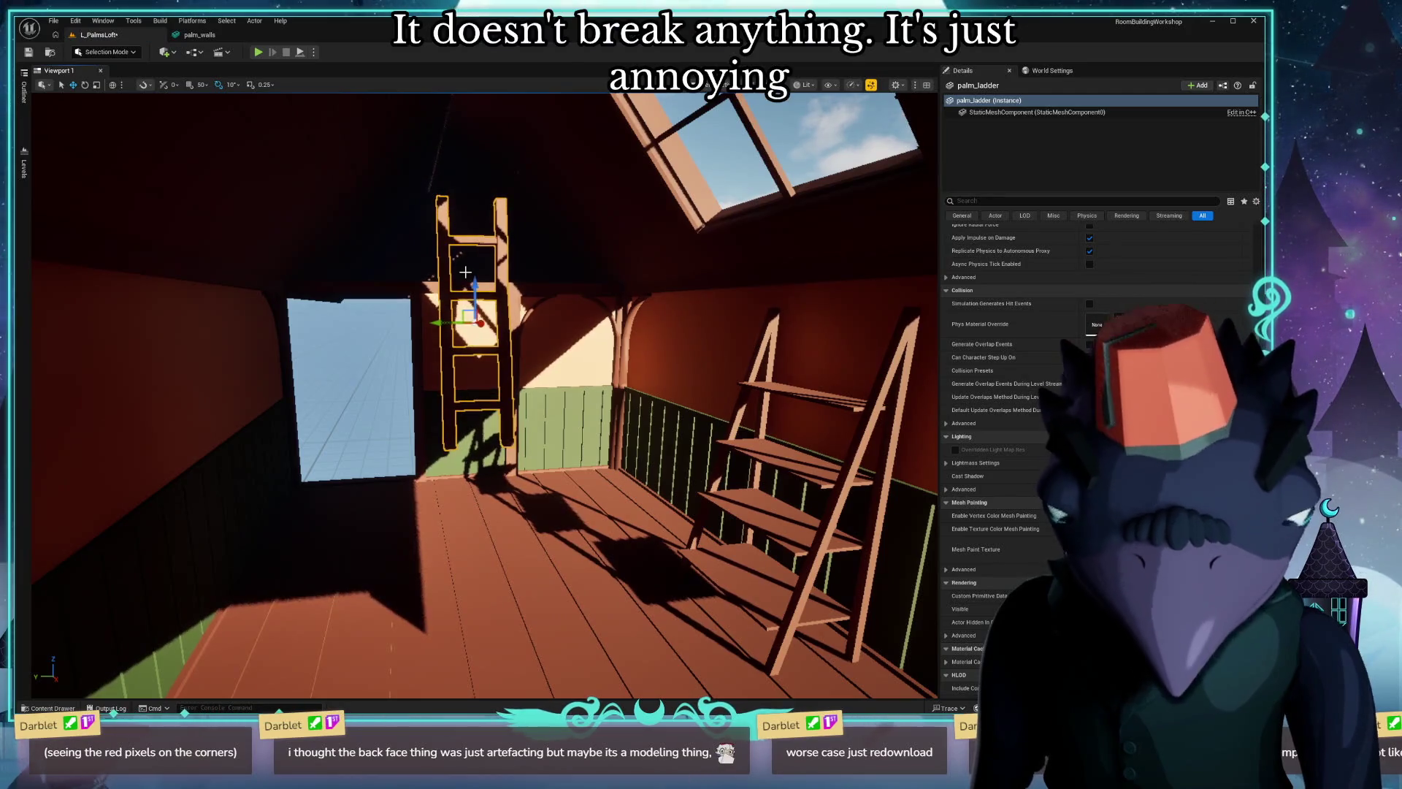
Focus on the ladder, rotate it upright and slide it toward the doorway wall.
key(ctrl+z)
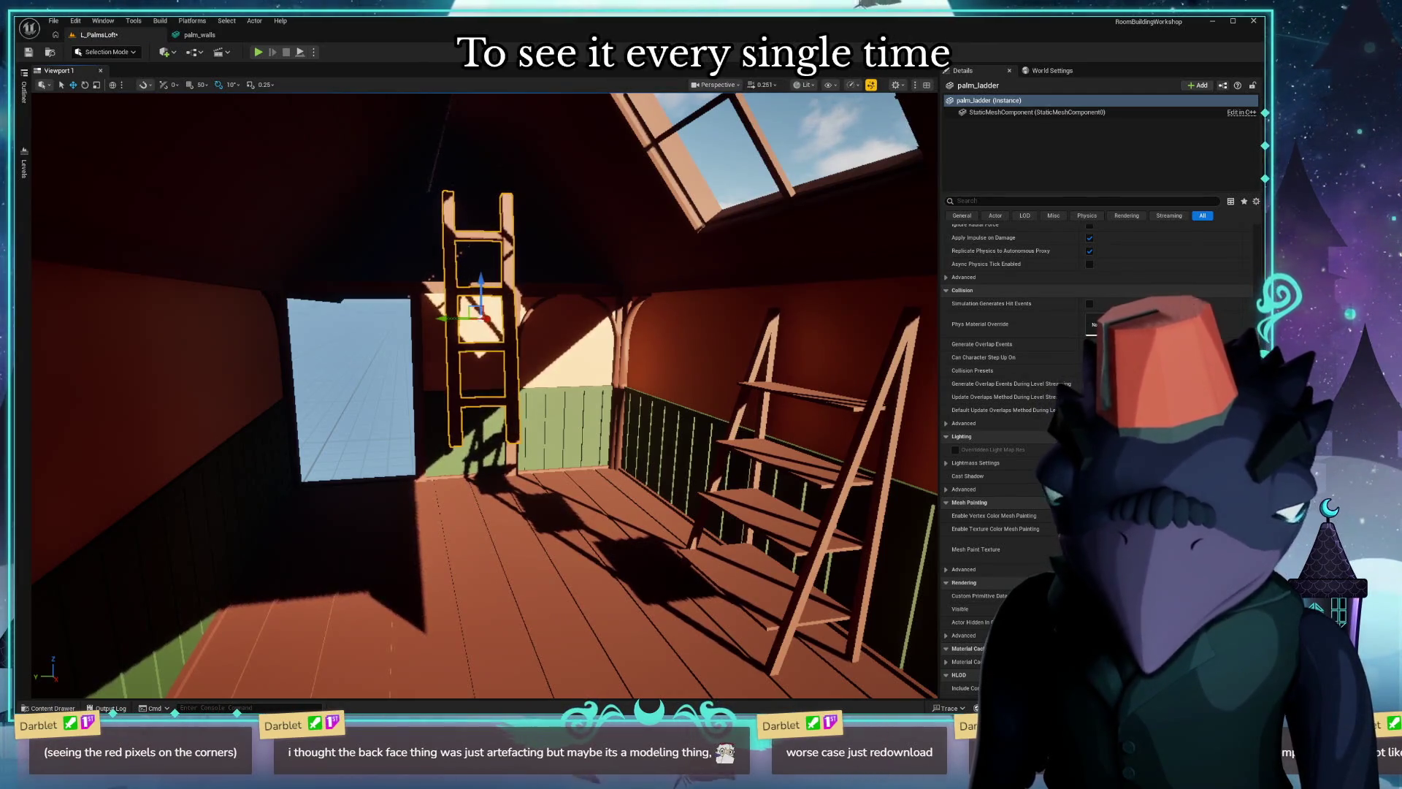
key(f)
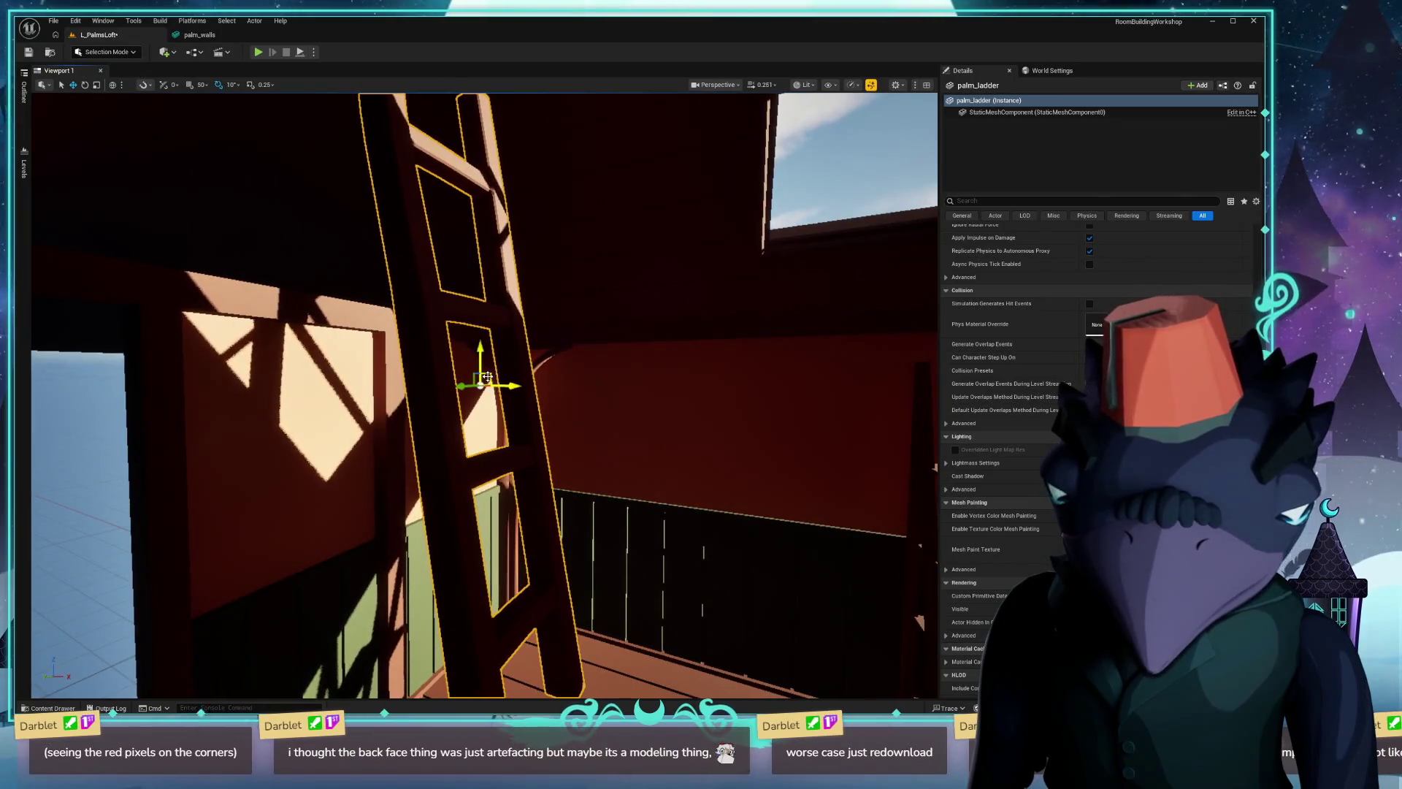
right_drag(486, 377, 487, 377)
drag(378, 382, 376, 368)
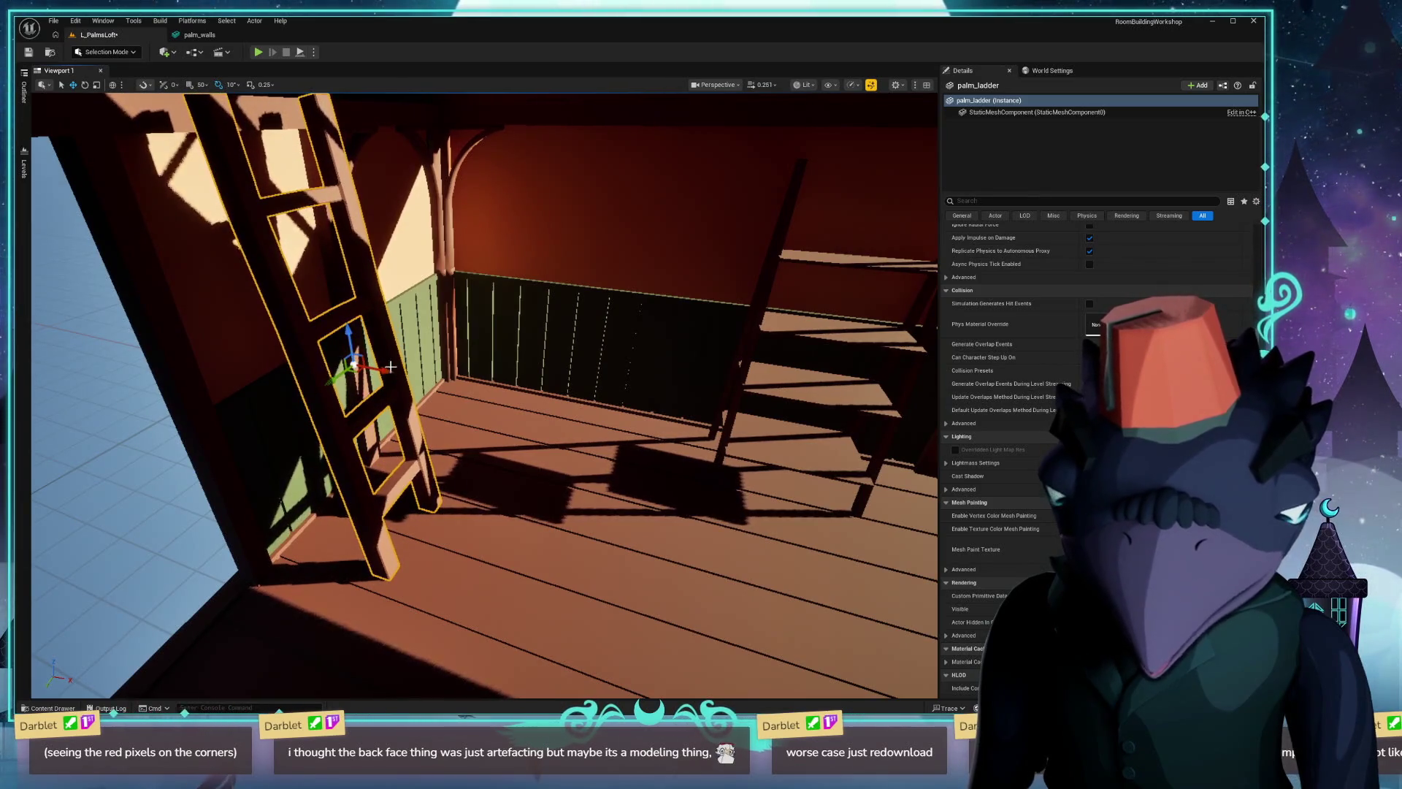
right_drag(389, 367, 398, 502)
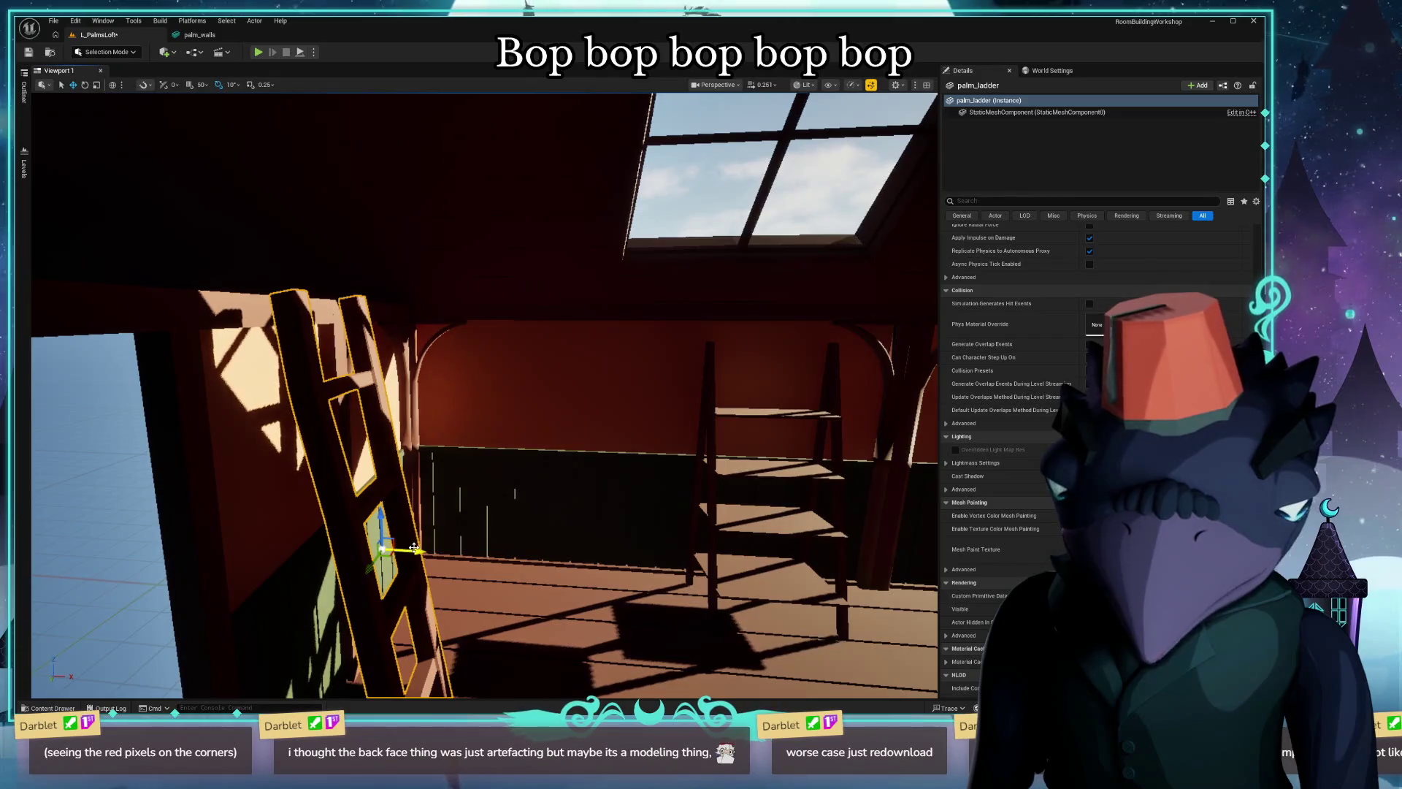
drag(413, 548, 380, 548)
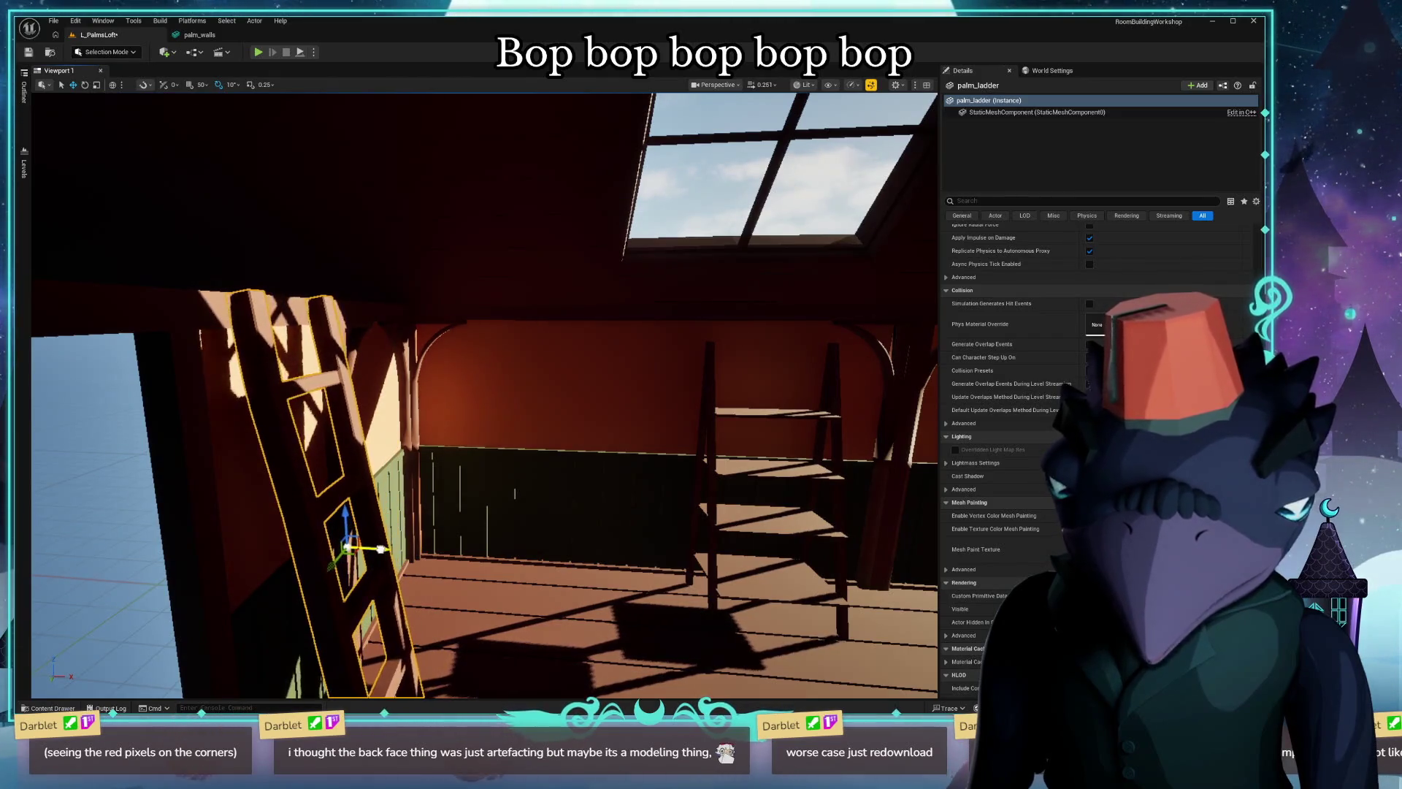
mouse_move(379, 548)
right_down()
mouse_move(383, 635)
mouse_move(384, 570)
right_up()
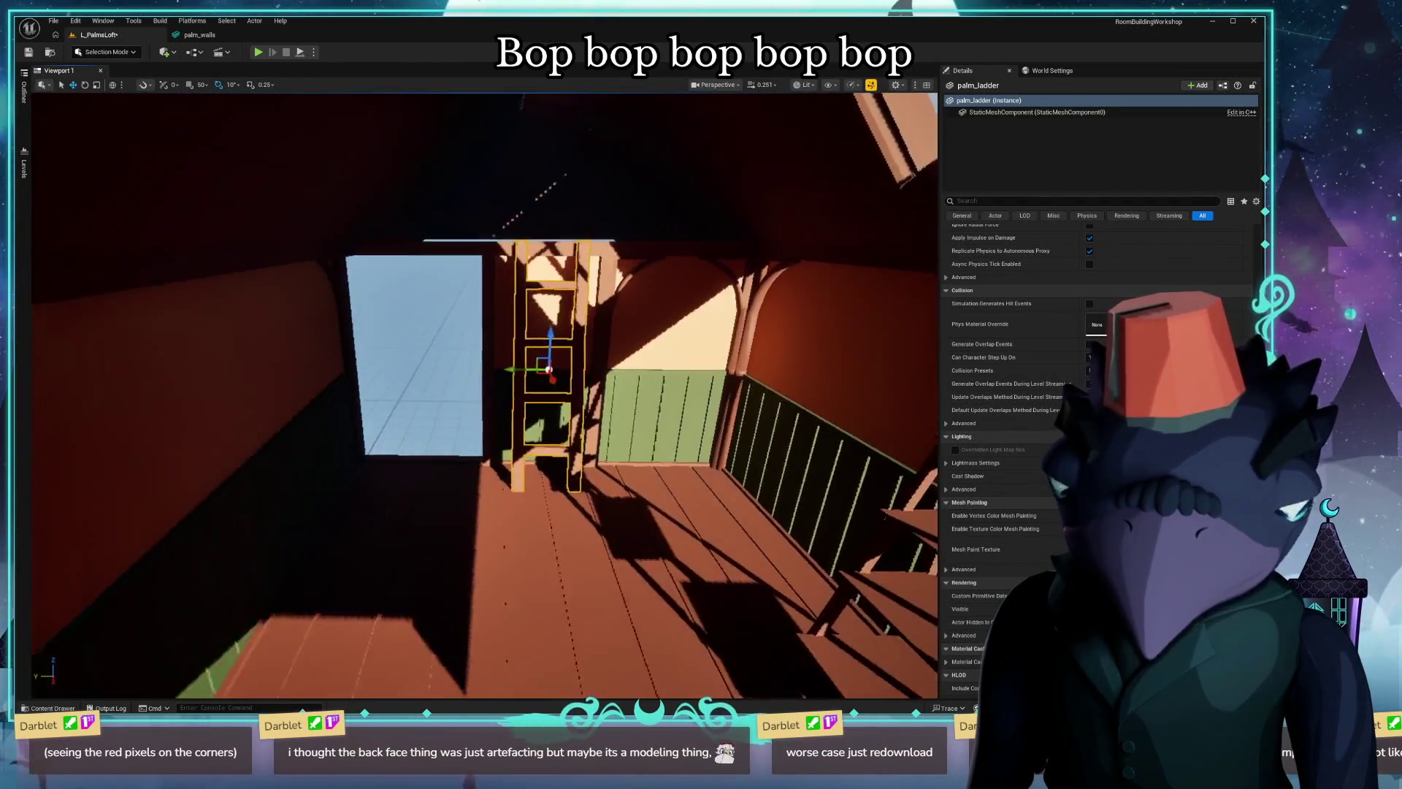
Compare against the Blender reference and check the ladder in Unlit and Lit views.
key(alt+Tab)
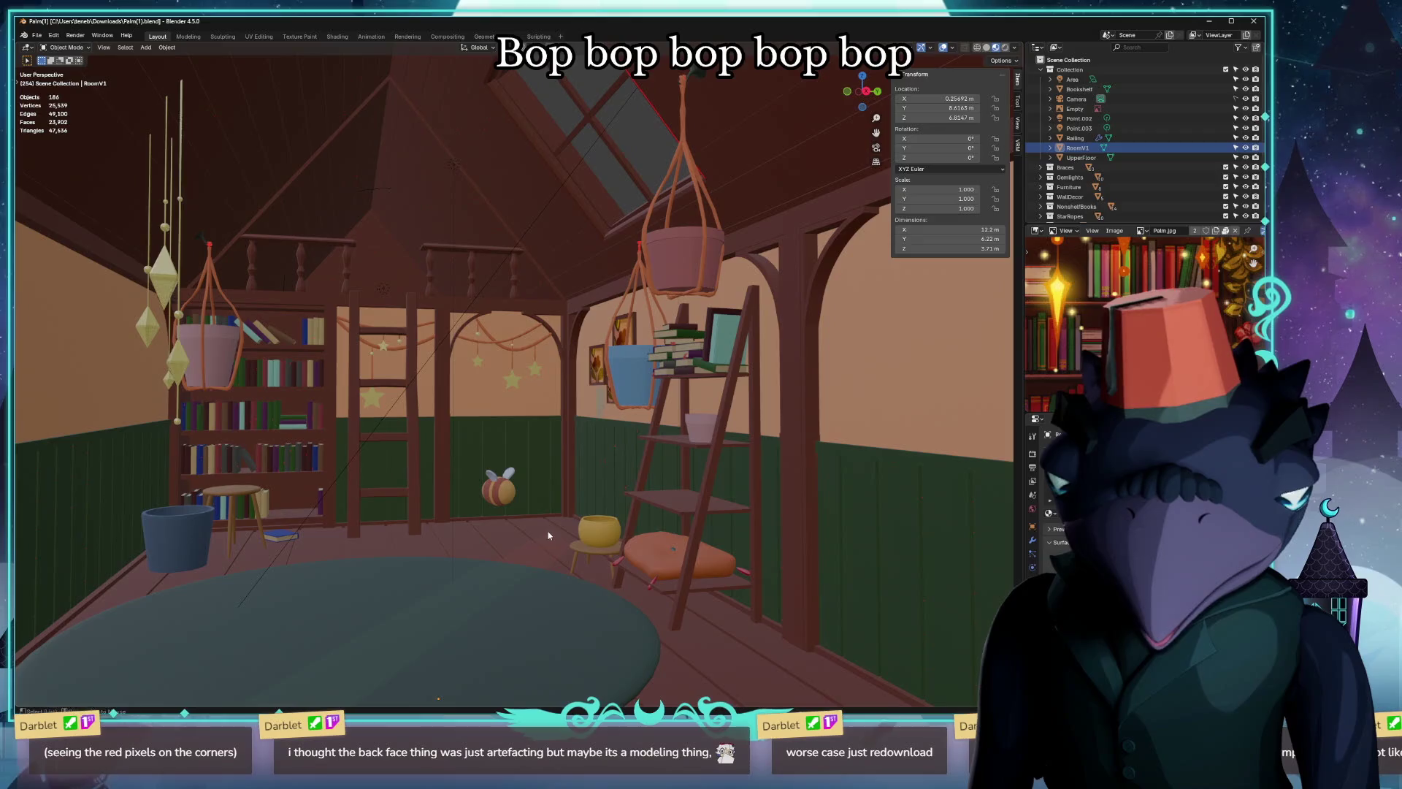
key(alt+Tab)
right_drag(548, 535, 626, 534)
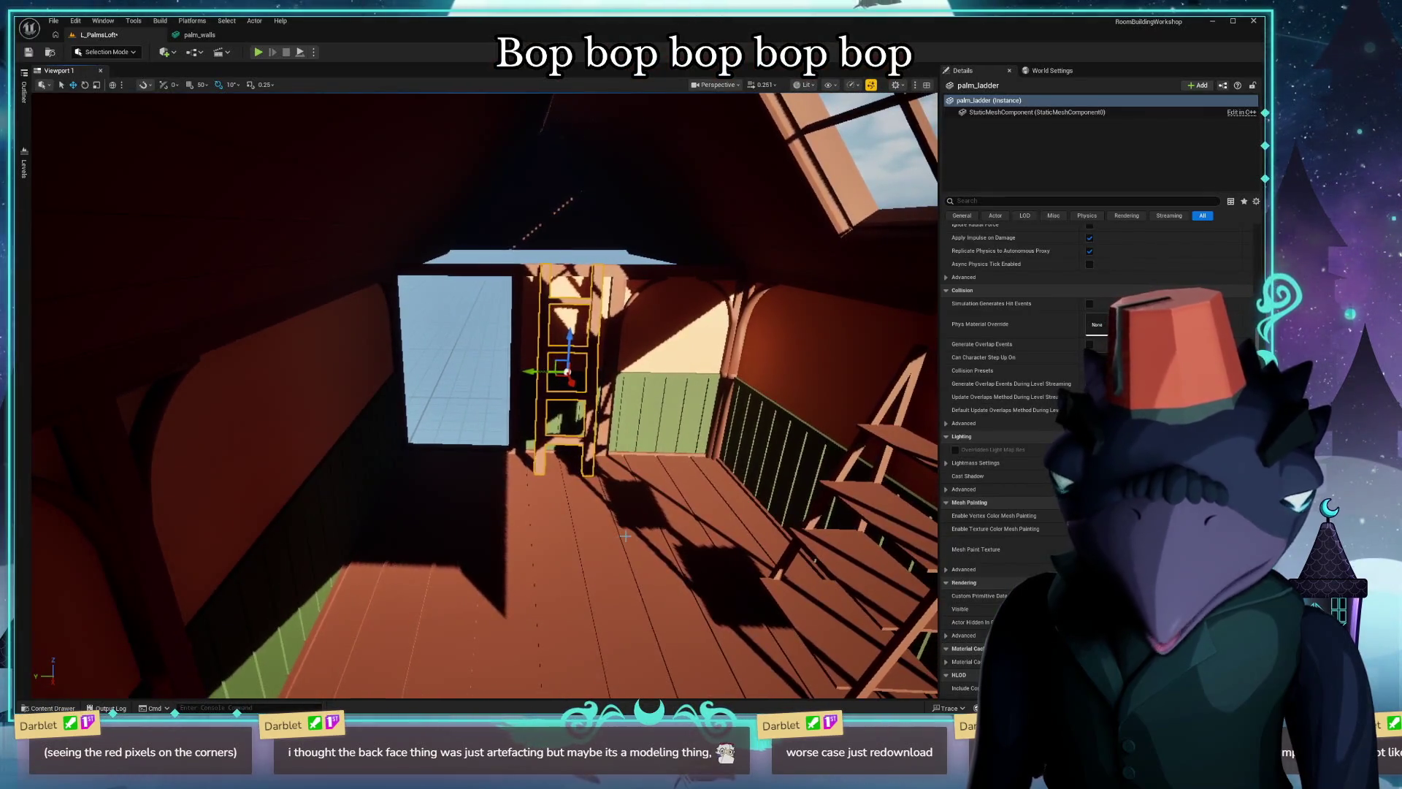
key(alt+3)
key(alt+4)
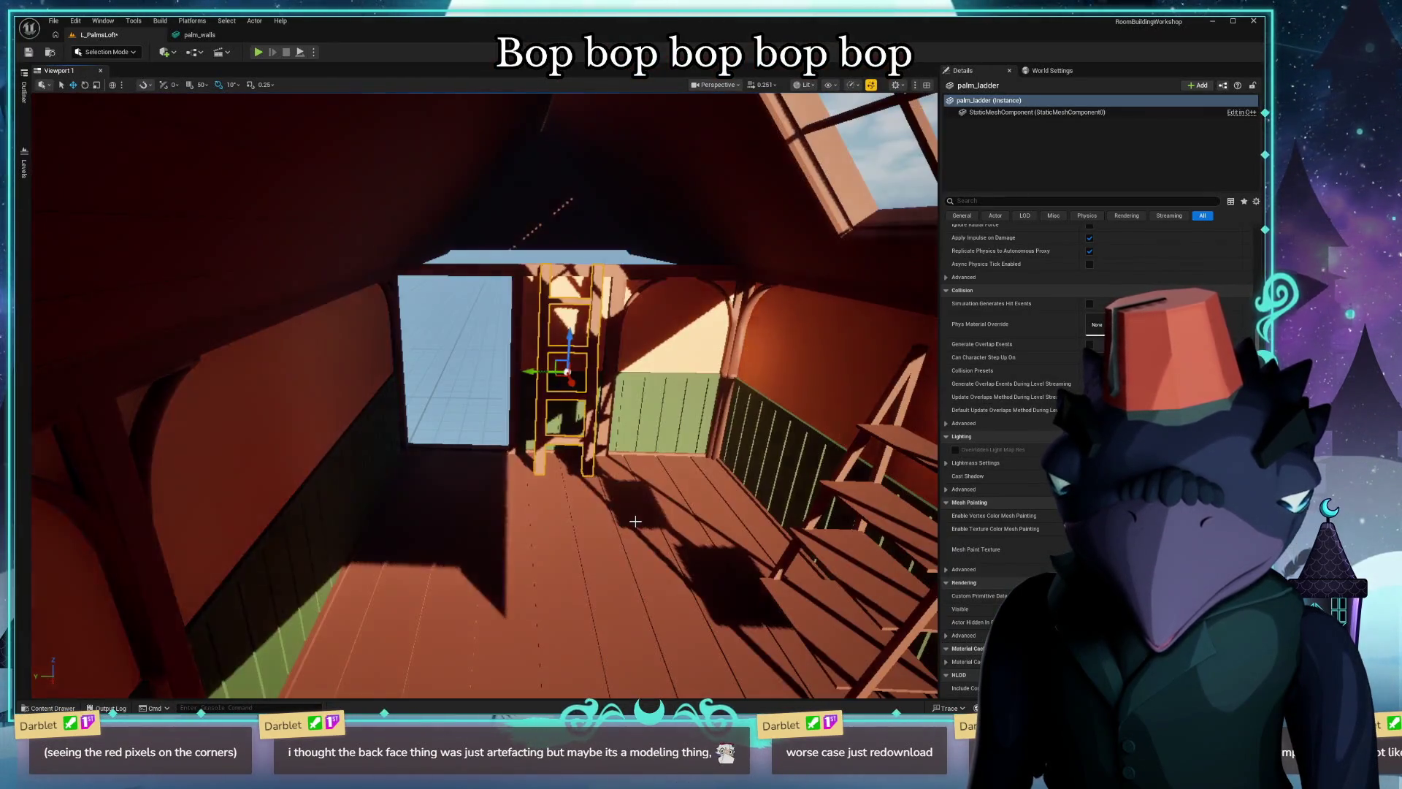
right_drag(634, 520, 634, 520)
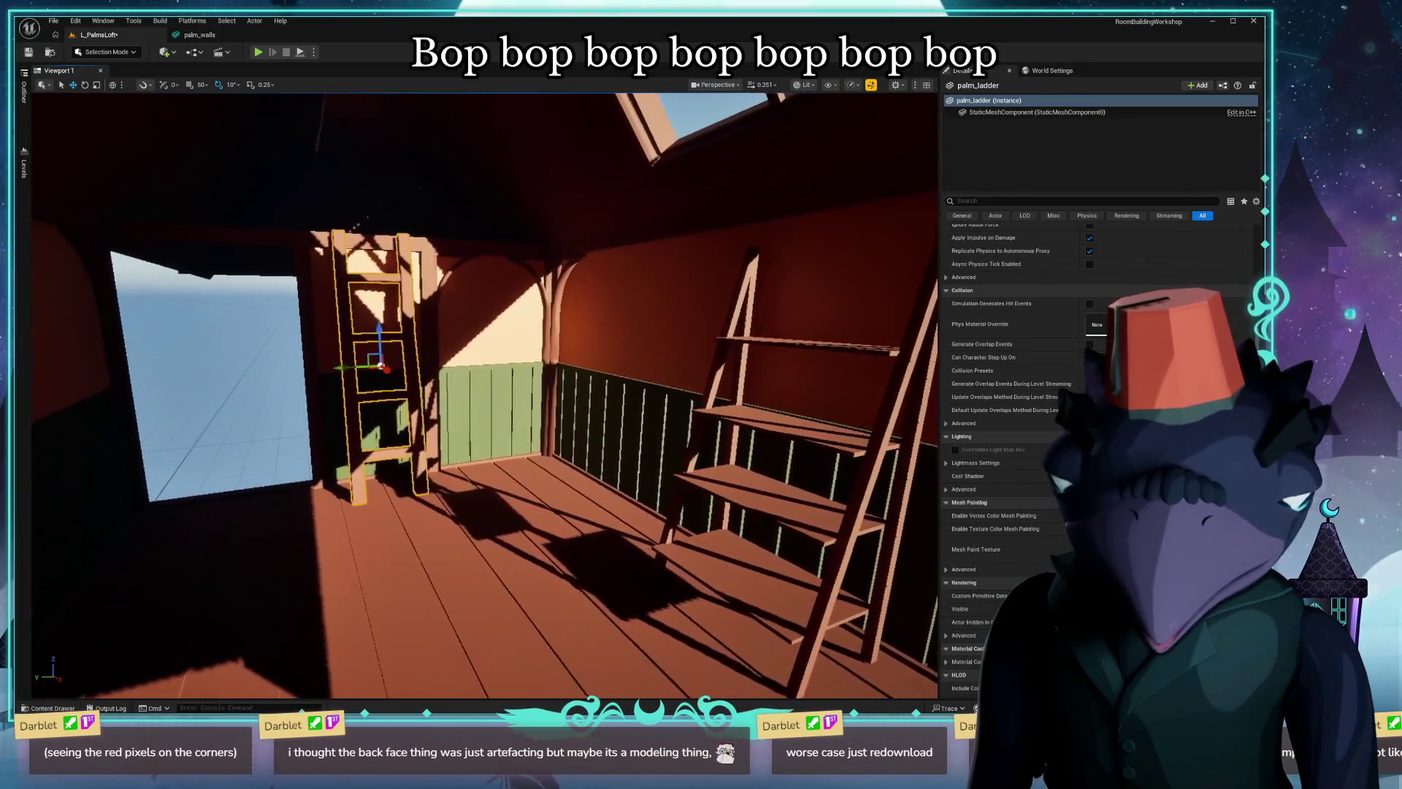
Collapse the palm_ladder, palm_Ashelf and palm_walls folders, show palm_walls materials, switch to Blender.
key(ctrl+b)
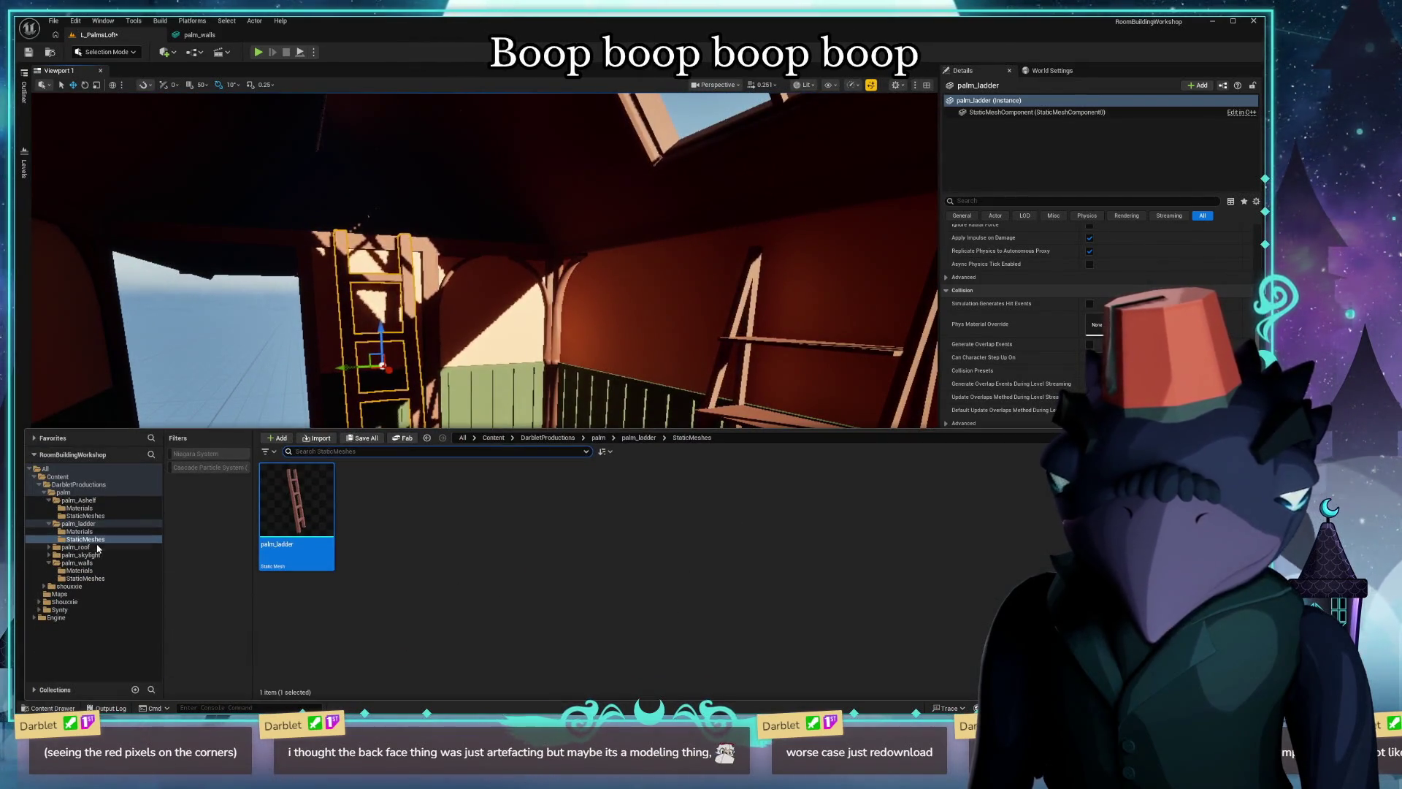
click(49, 523)
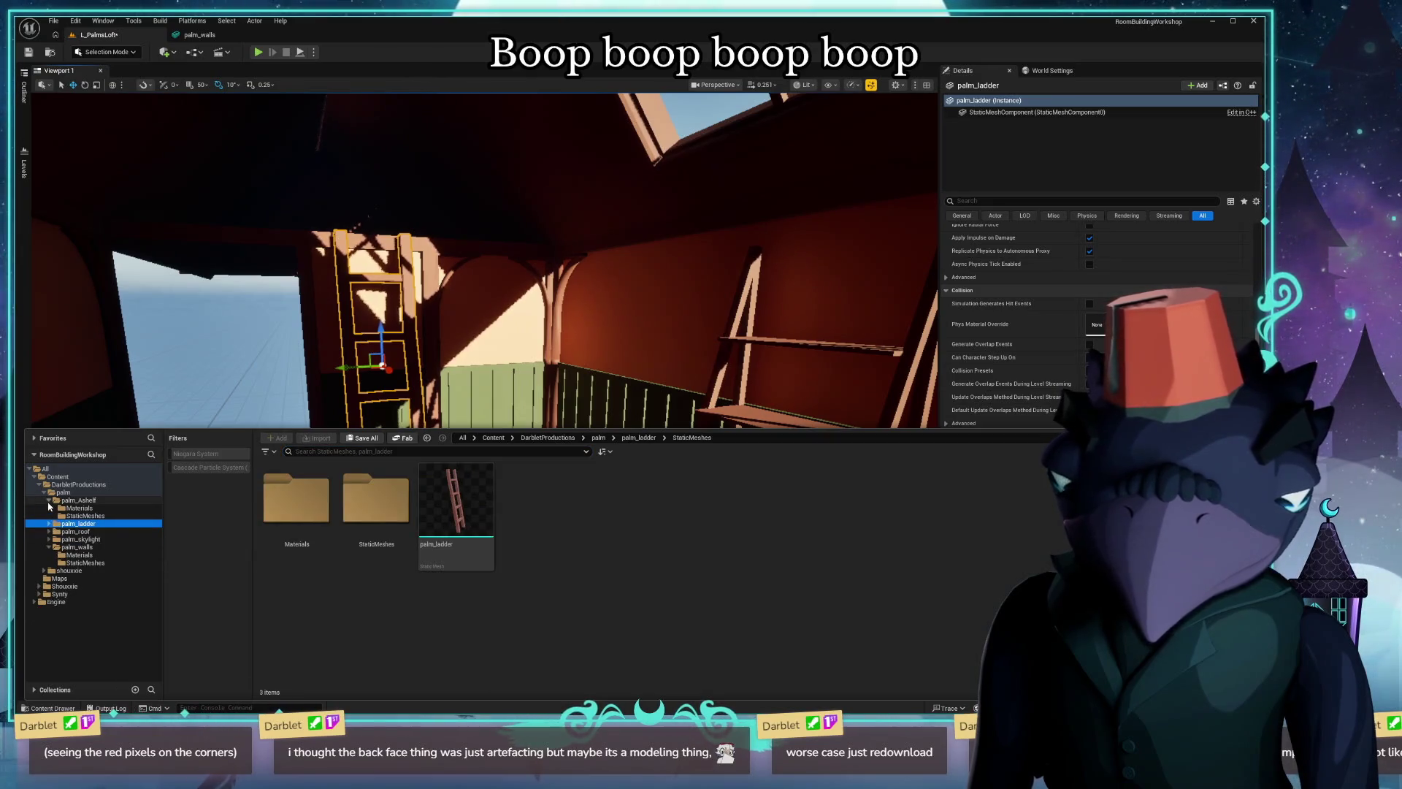
click(49, 500)
click(49, 532)
click(375, 504)
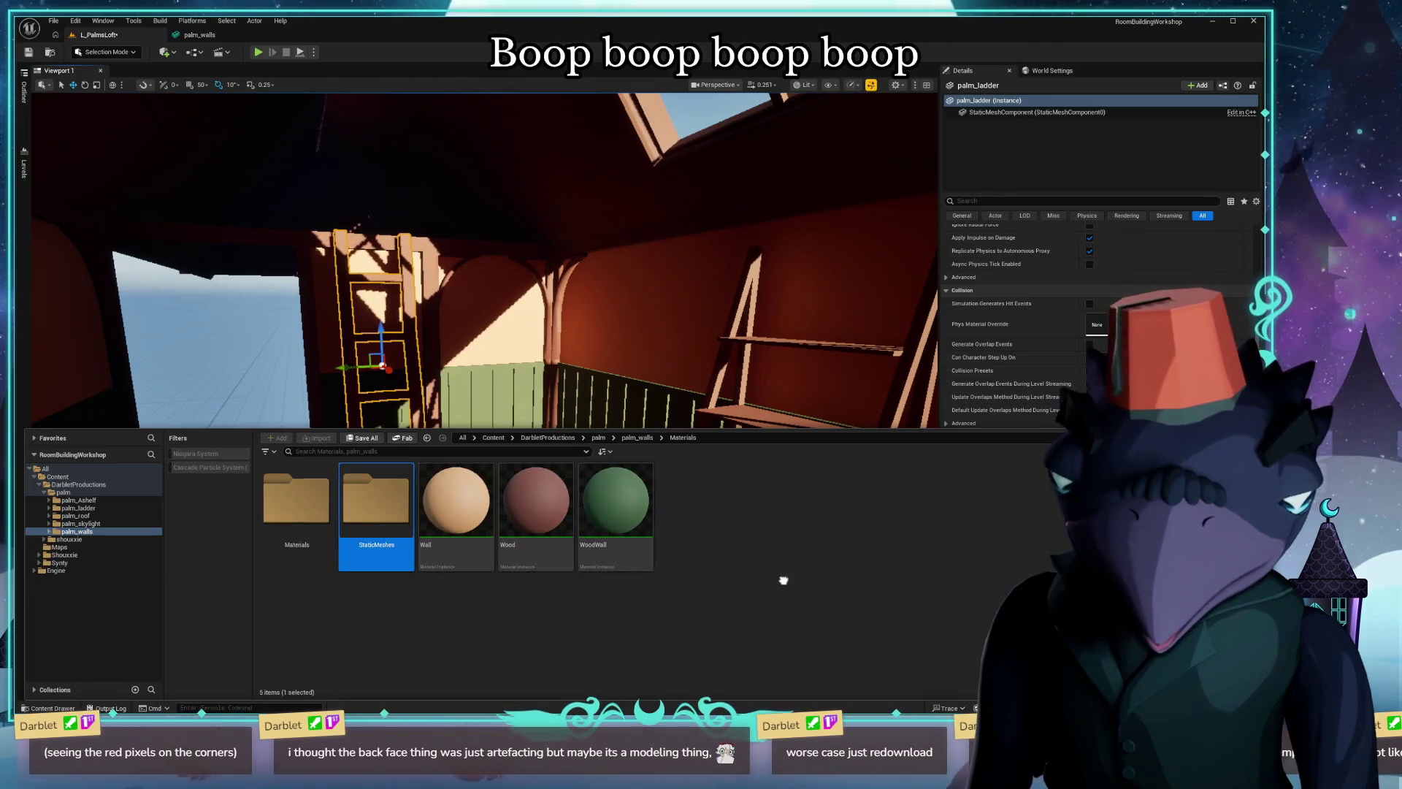
key(alt+Tab)
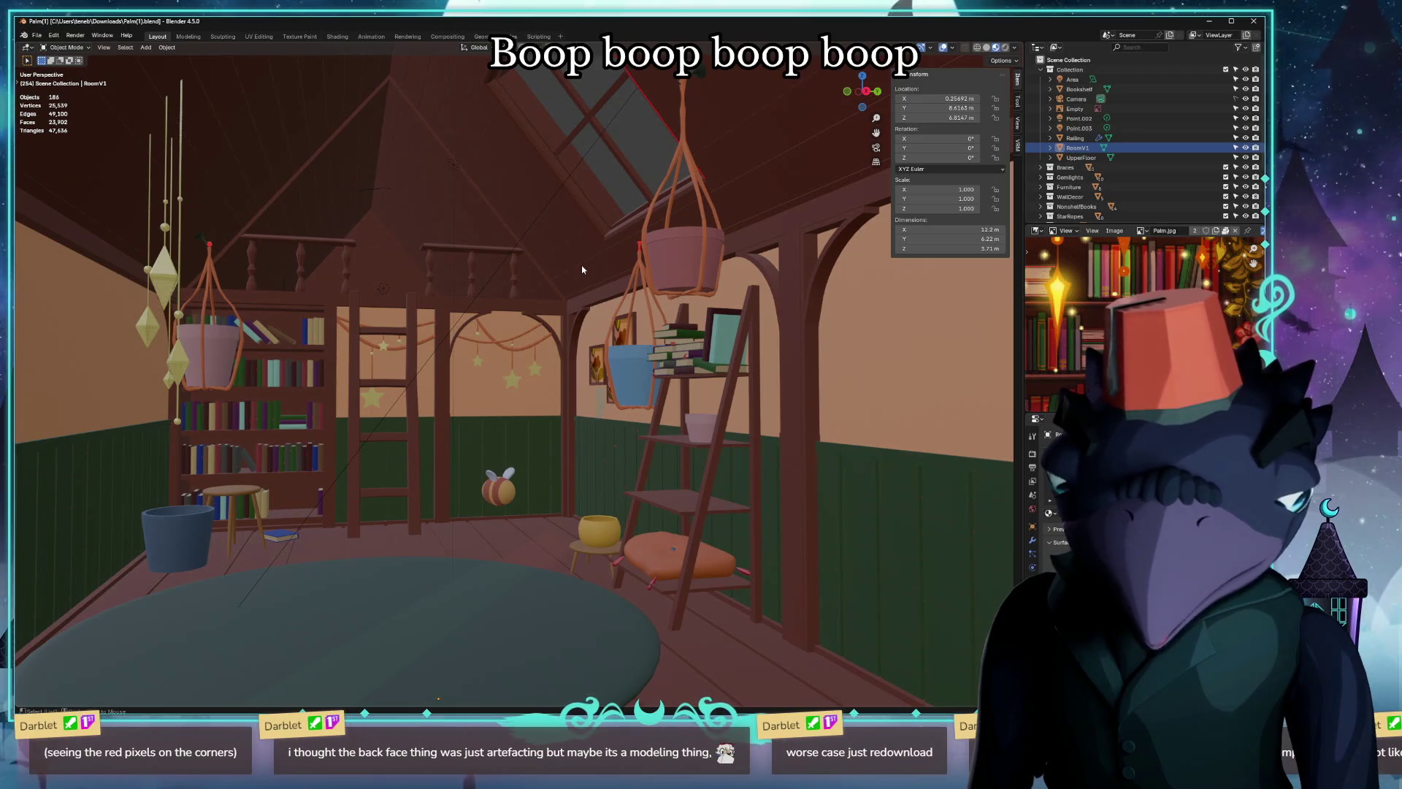
scroll(1144, 329, down, 2)
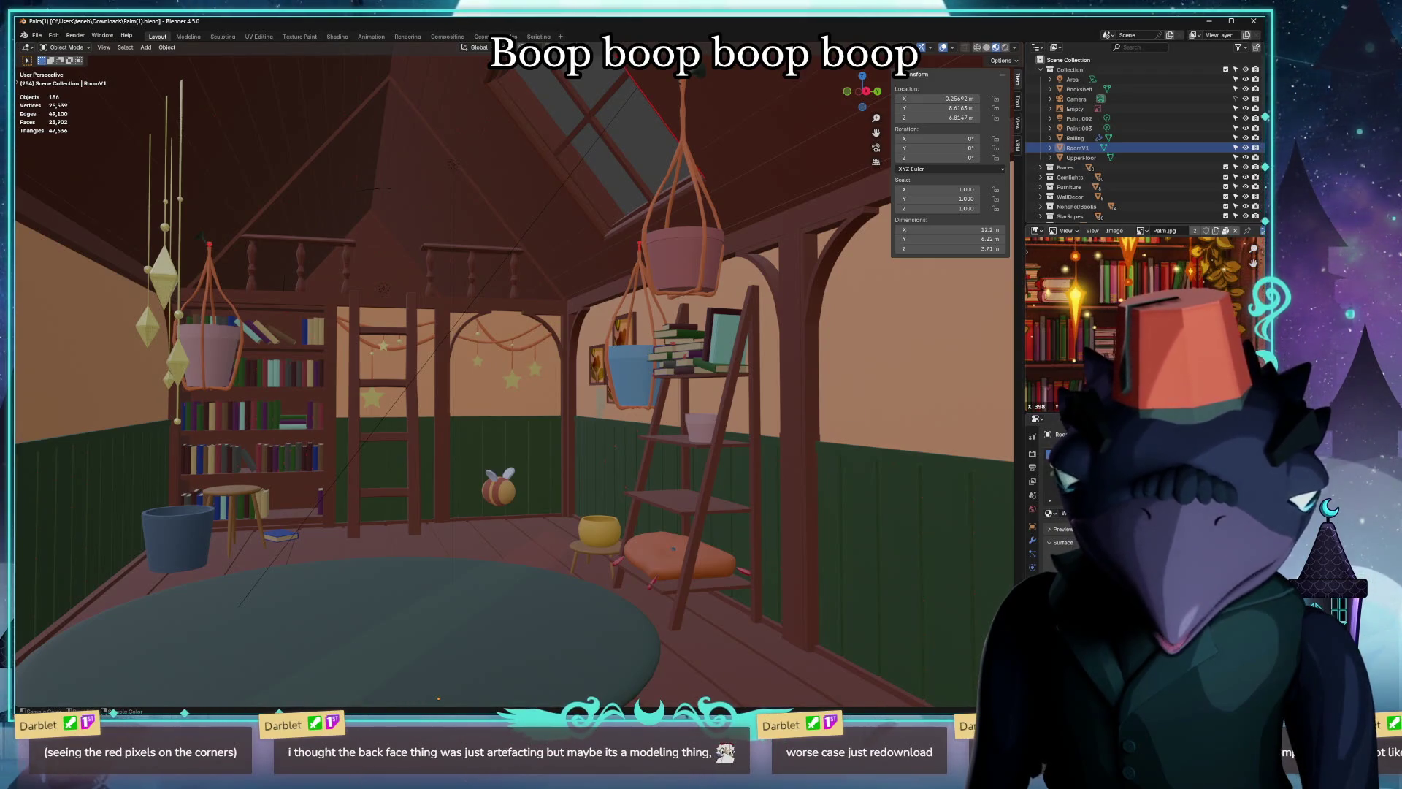
scroll(1144, 329, down, 2)
scroll(1146, 329, down, 1)
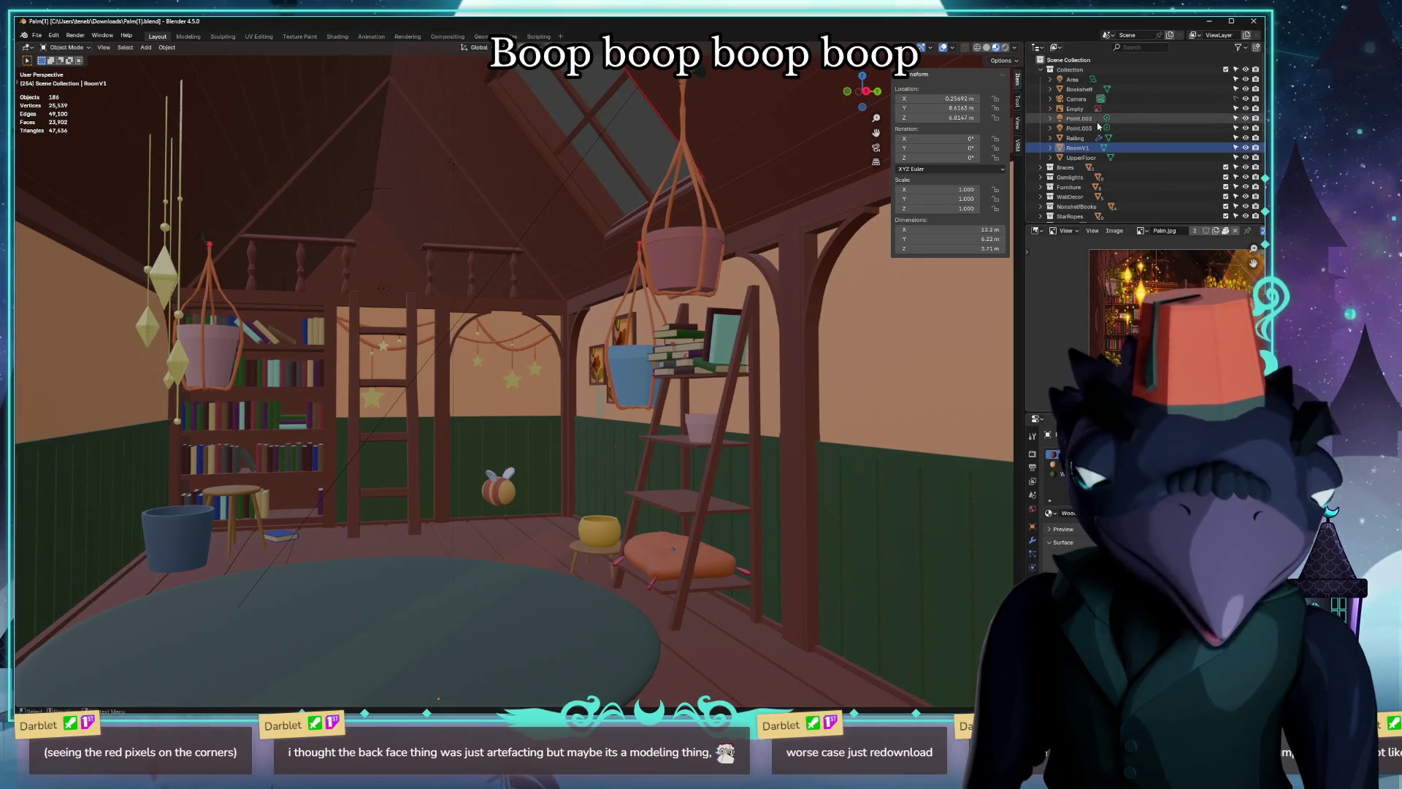
Select the Railing then Bookshelf objects in the Outliner and bring Unreal Editor back to the front.
click(1108, 137)
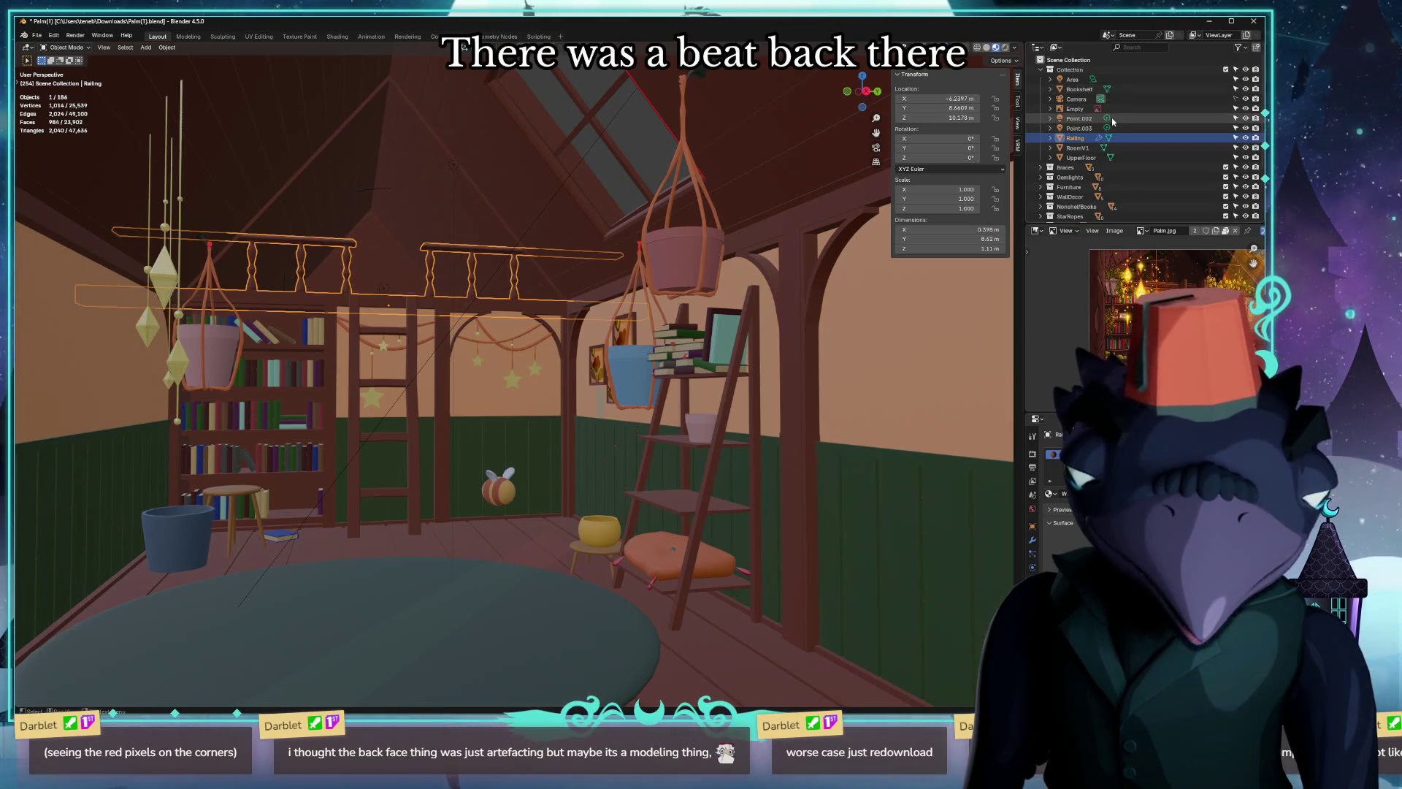
click(1086, 91)
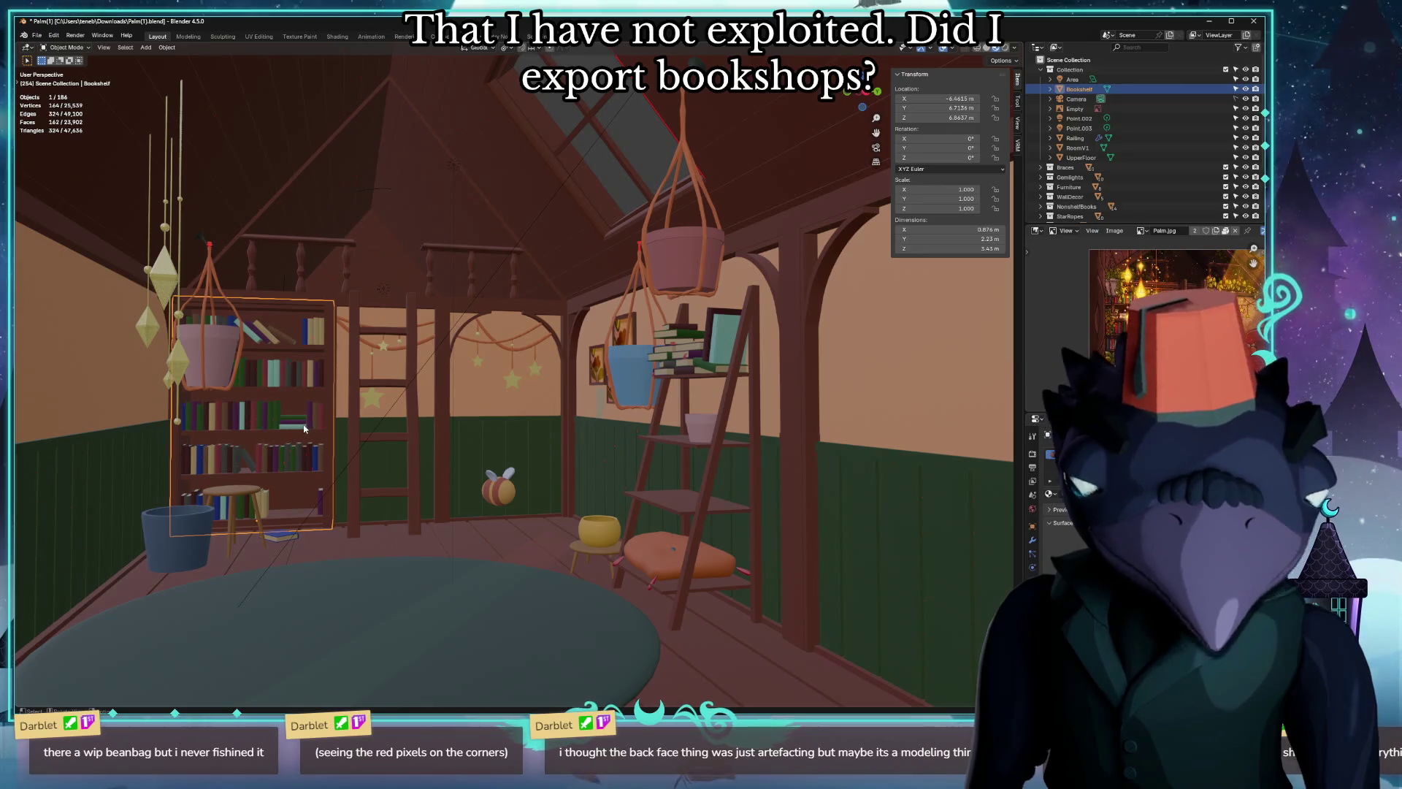
key(alt+Tab)
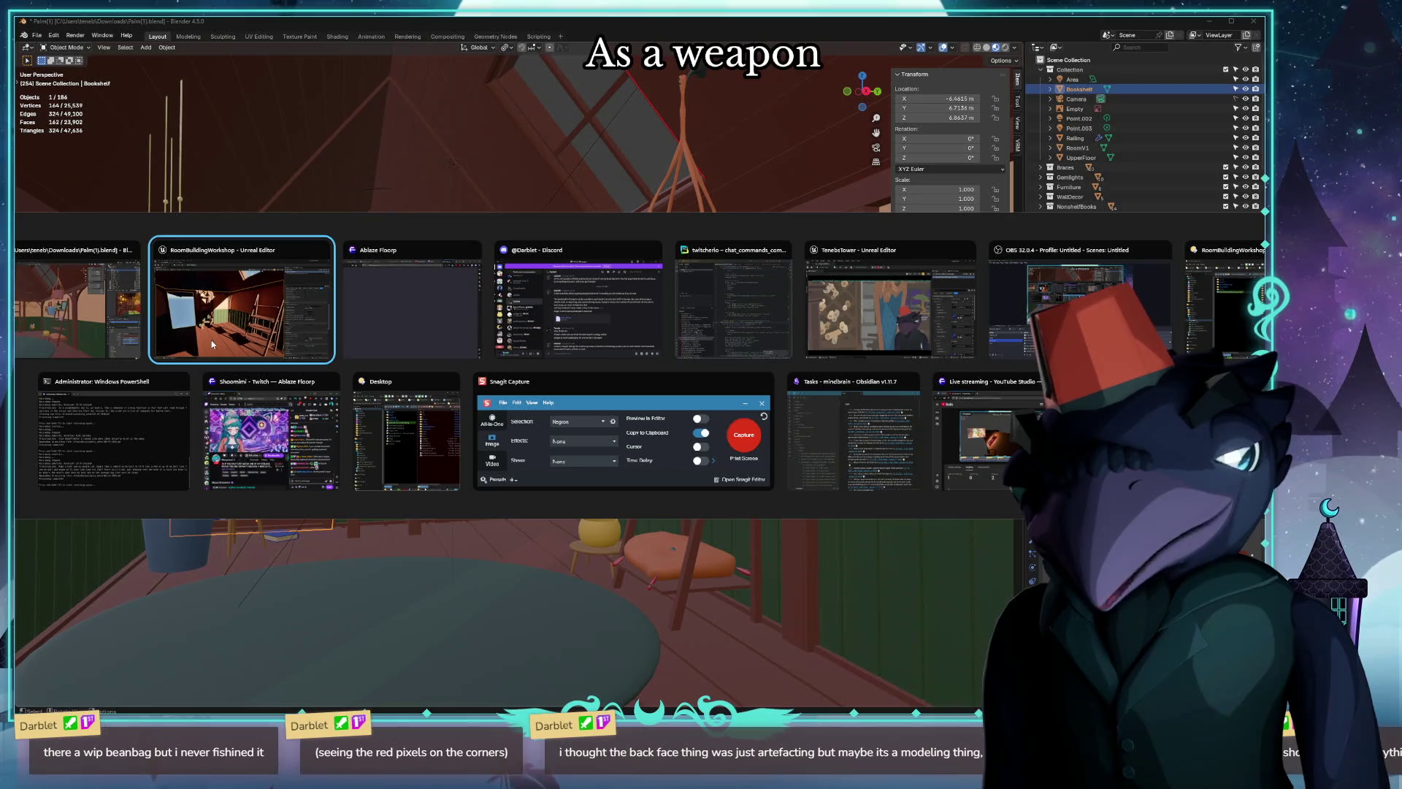
key(alt)
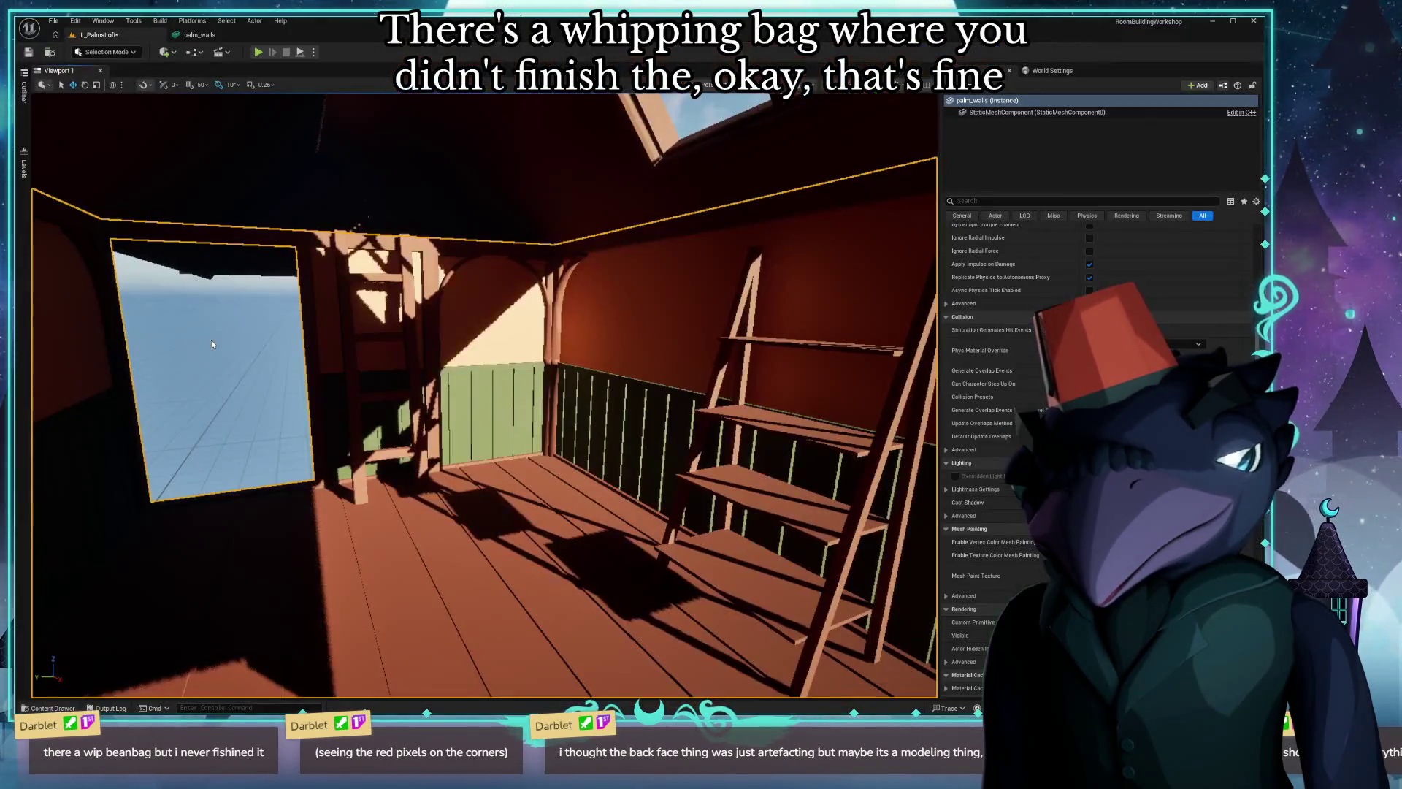
Import palm_bee.glb into the palm content folder.
click(49, 708)
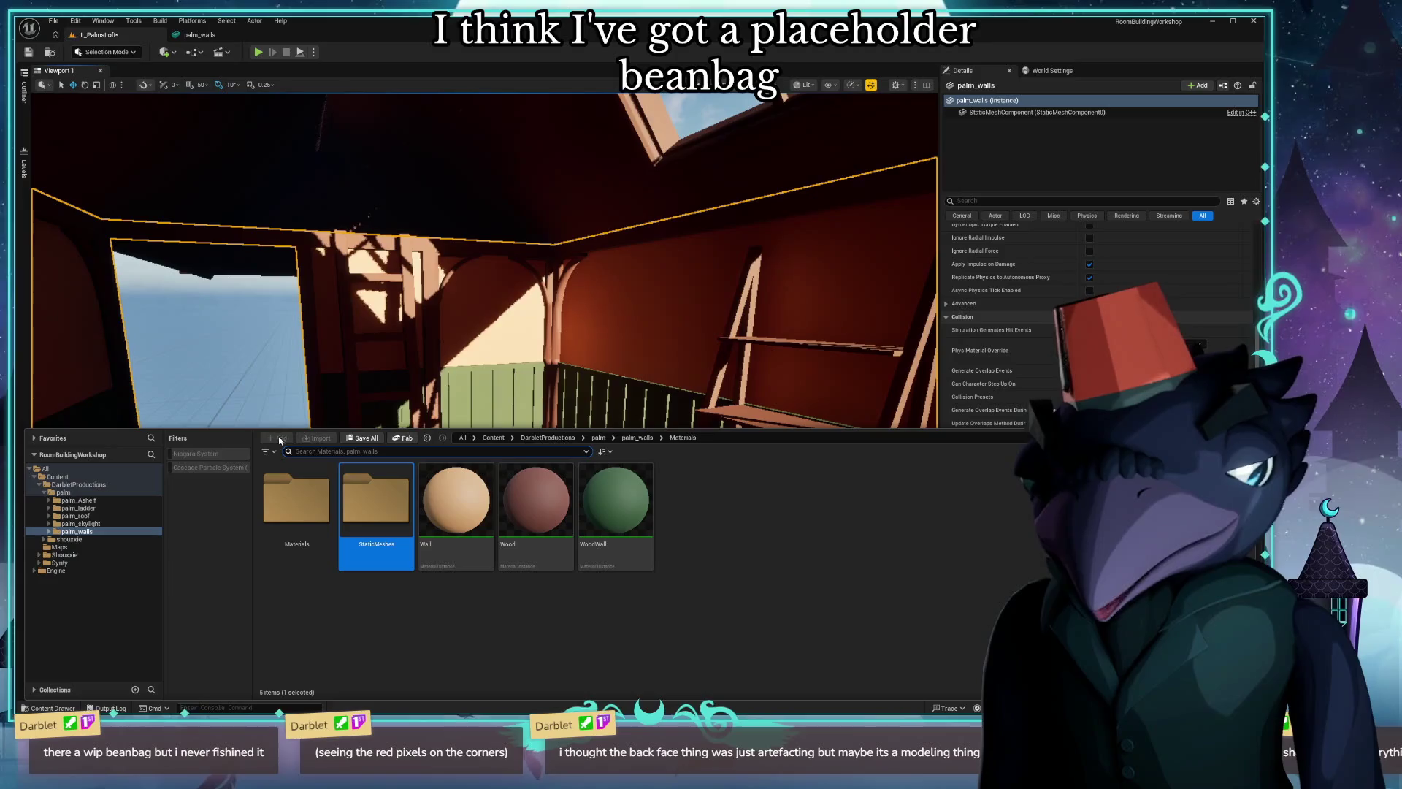
click(151, 492)
click(317, 438)
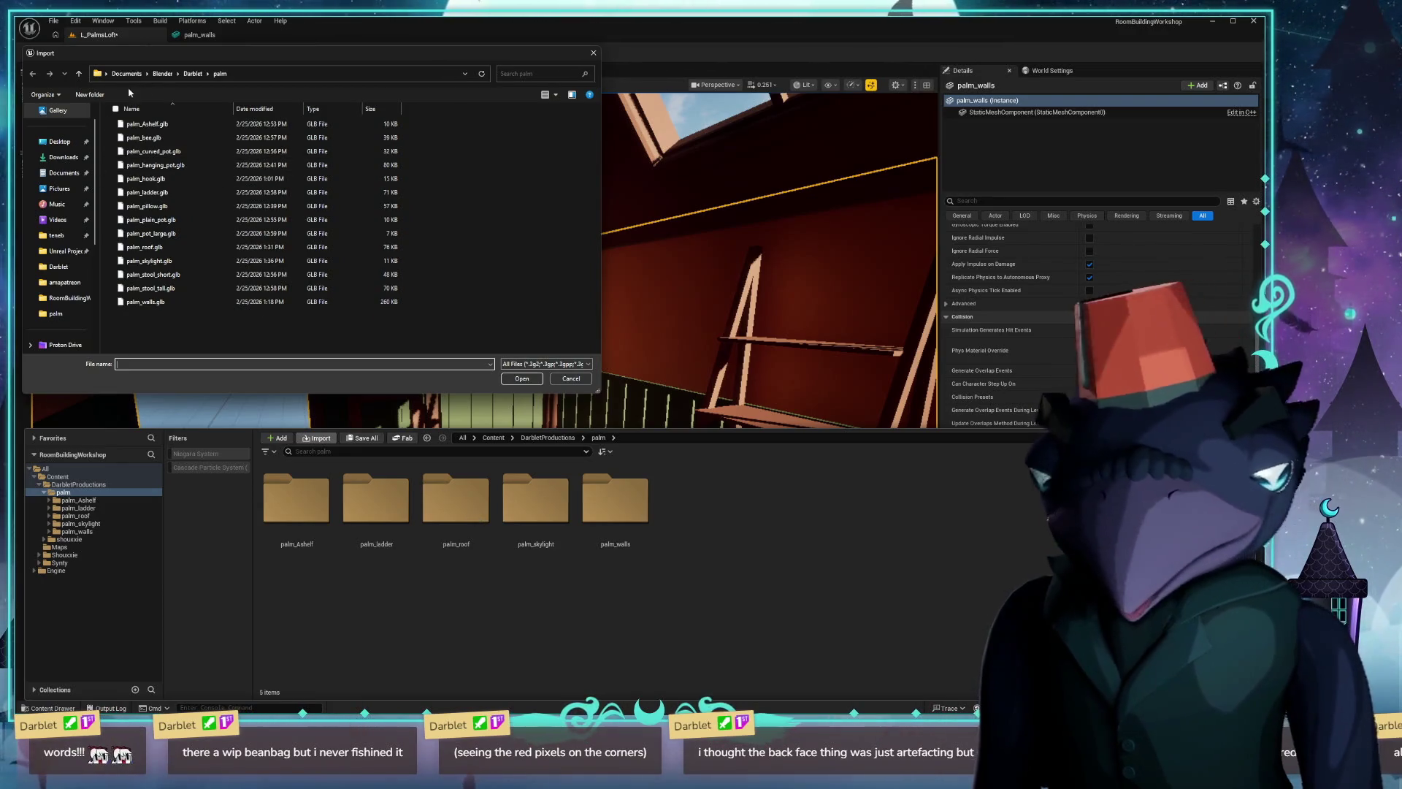
double_click(157, 138)
click(813, 627)
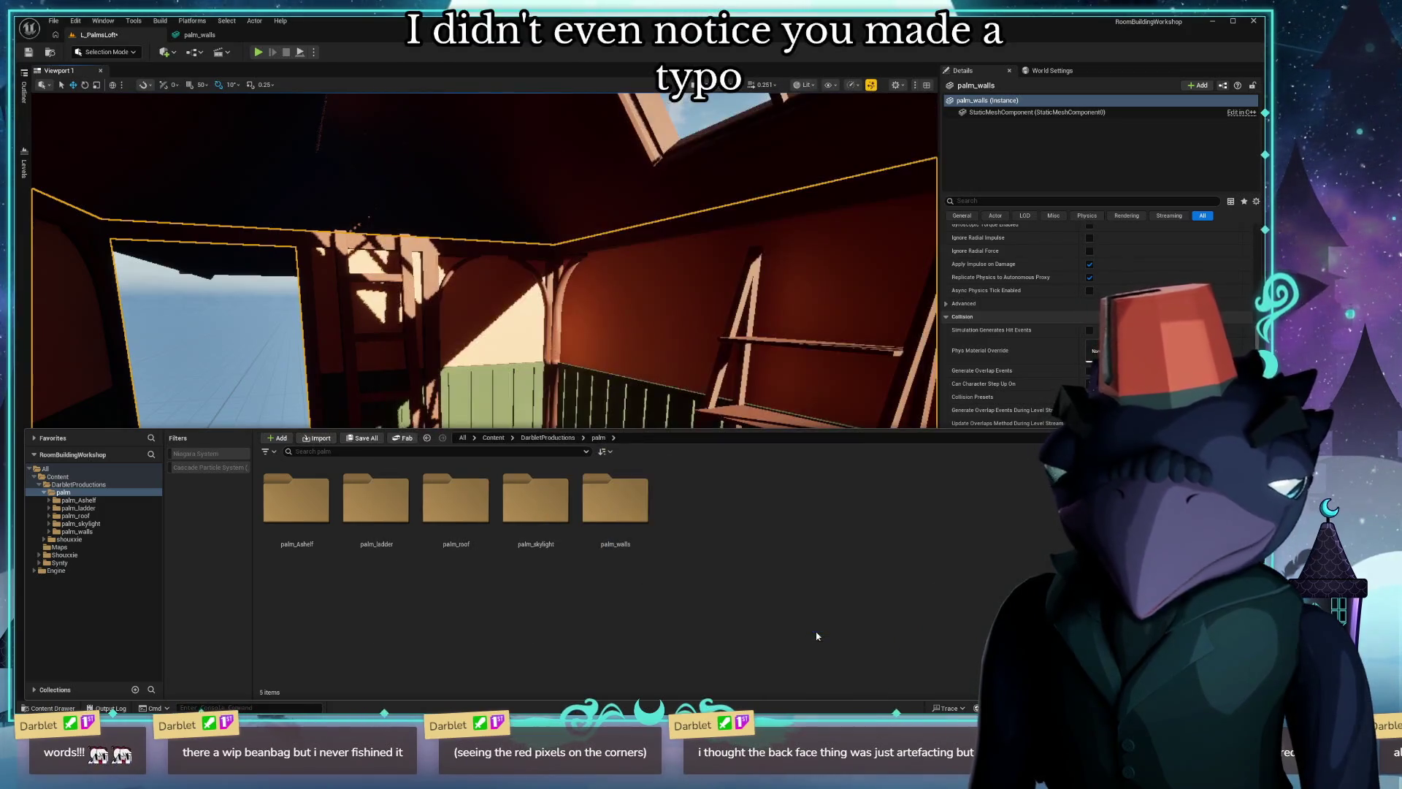
Drag the palm_bee mesh from its StaticMeshes folder into the loft by the green wall.
right_drag(567, 357, 420, 453)
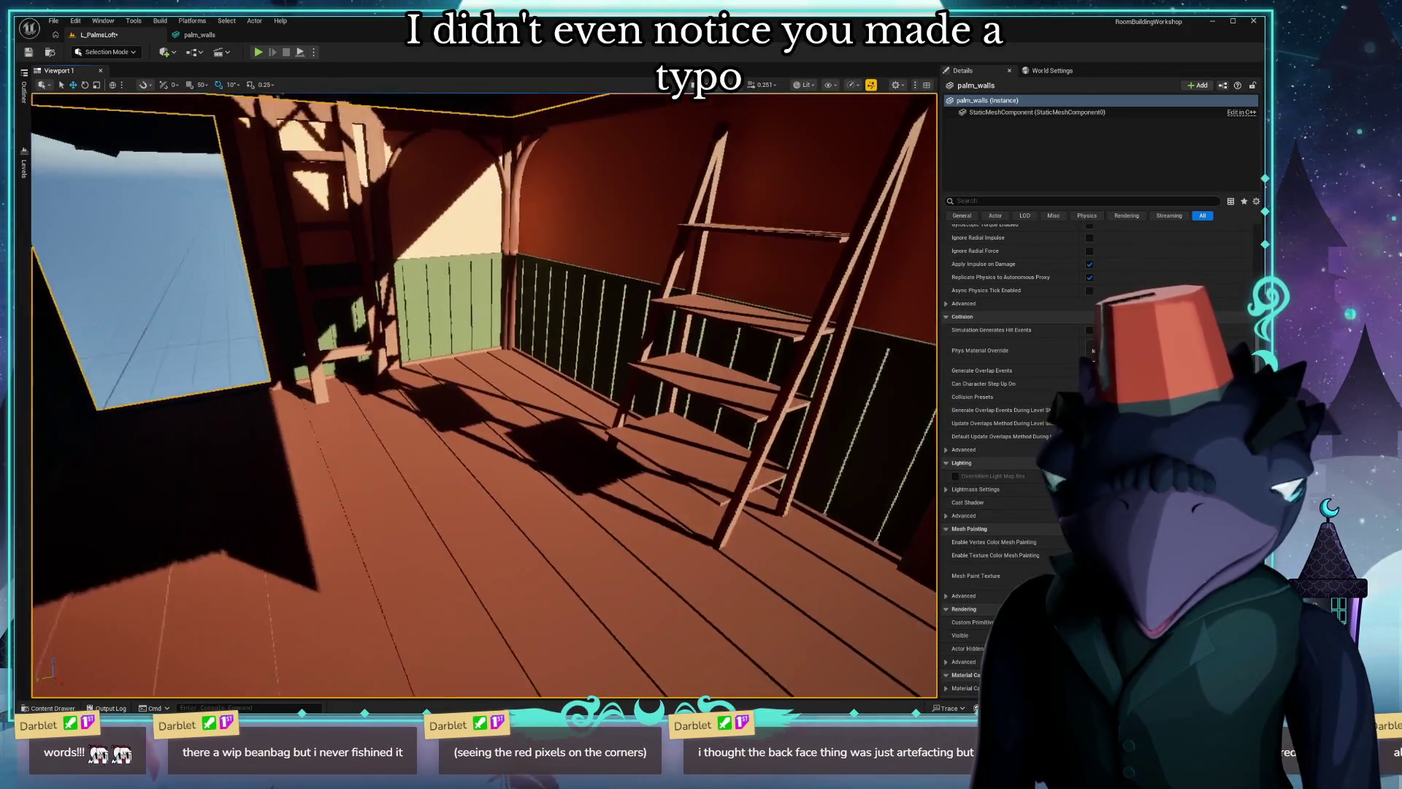
double_click(378, 502)
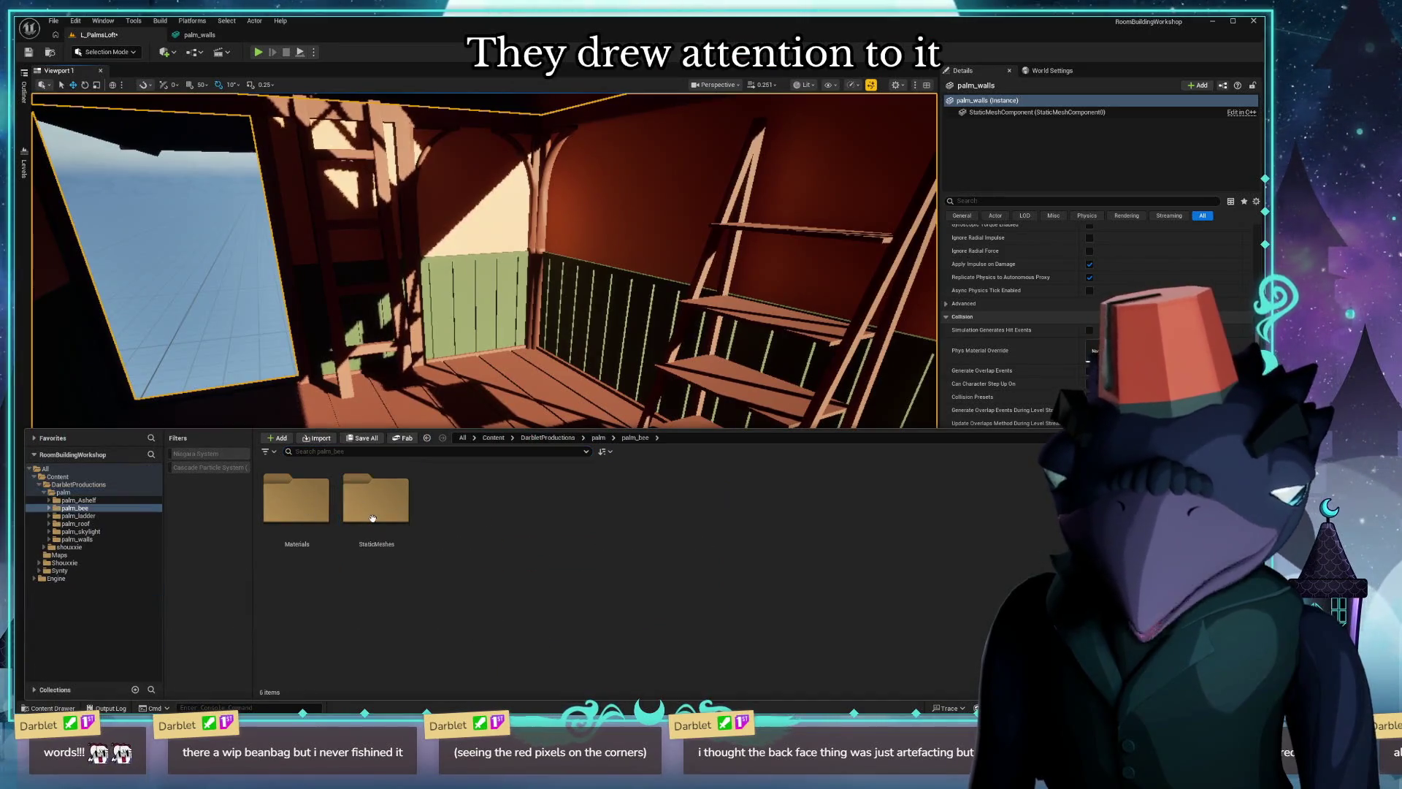
double_click(400, 507)
mouse_move(297, 500)
mouse_down()
mouse_move(490, 391)
mouse_move(490, 309)
mouse_move(525, 309)
mouse_up()
scroll(490, 309, up, 3)
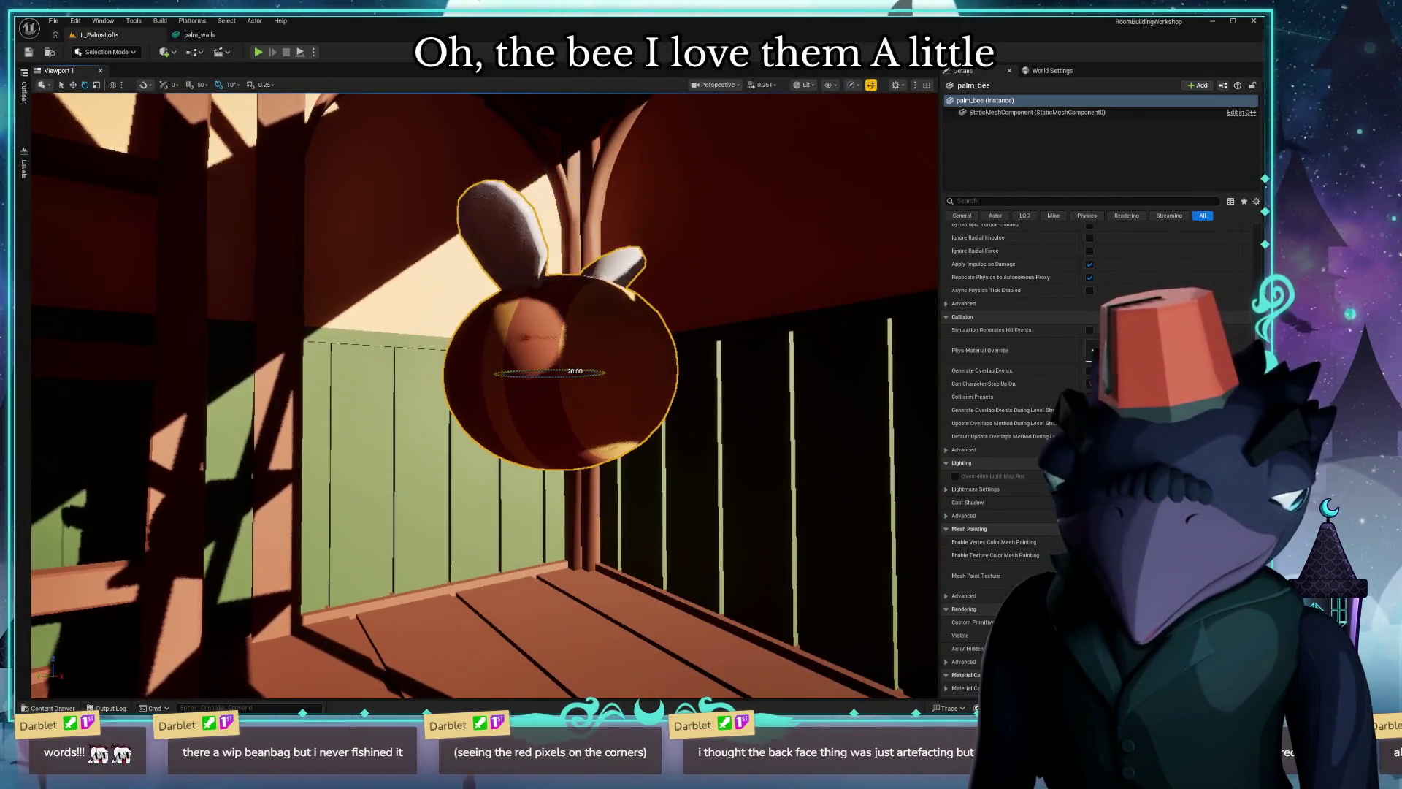
Rotate the bee 90 degrees to face the room and select the palm_walls actor.
mouse_move(530, 373)
mouse_down()
mouse_move(485, 373)
mouse_move(606, 374)
mouse_move(474, 465)
mouse_up()
right_drag(474, 466, 475, 466)
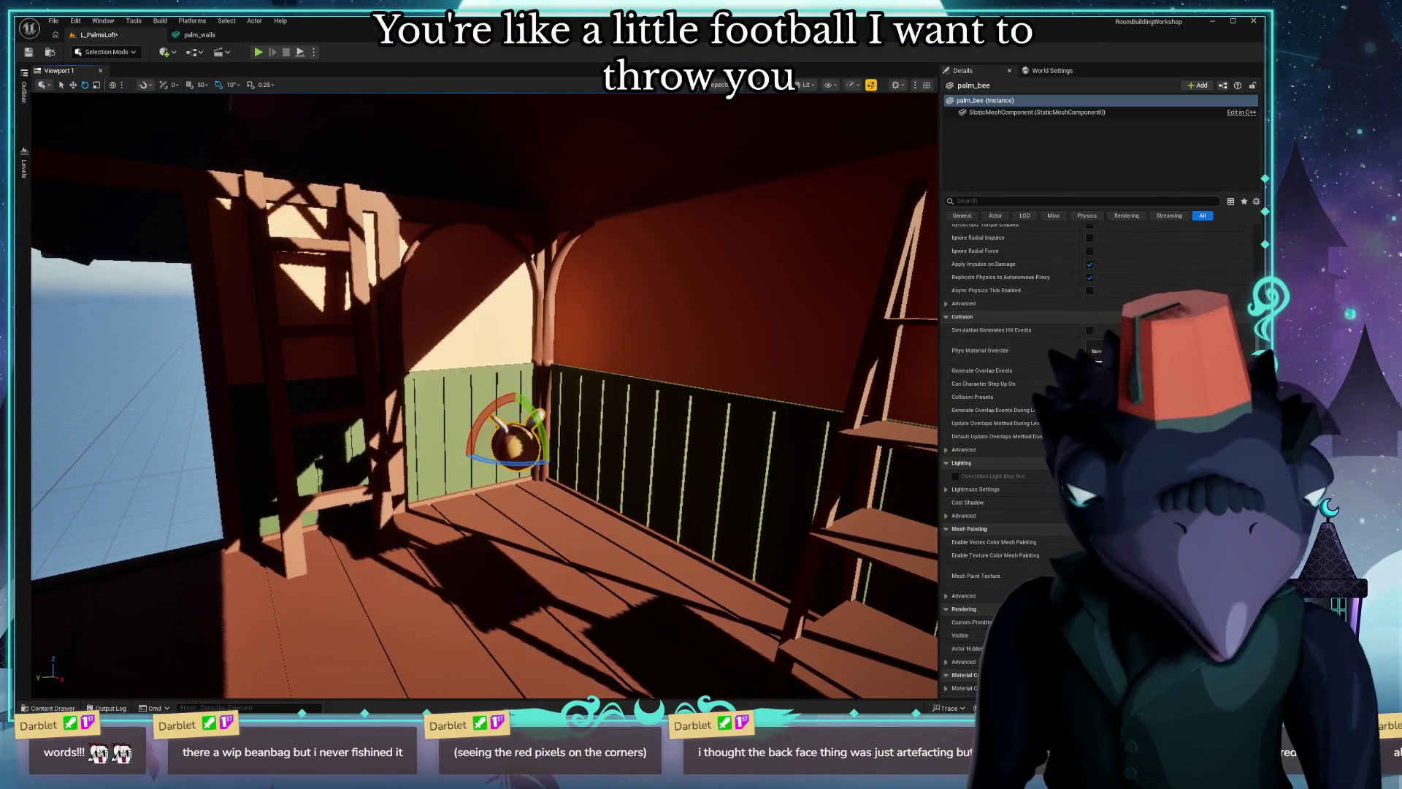
click(383, 592)
key(ctrl+space)
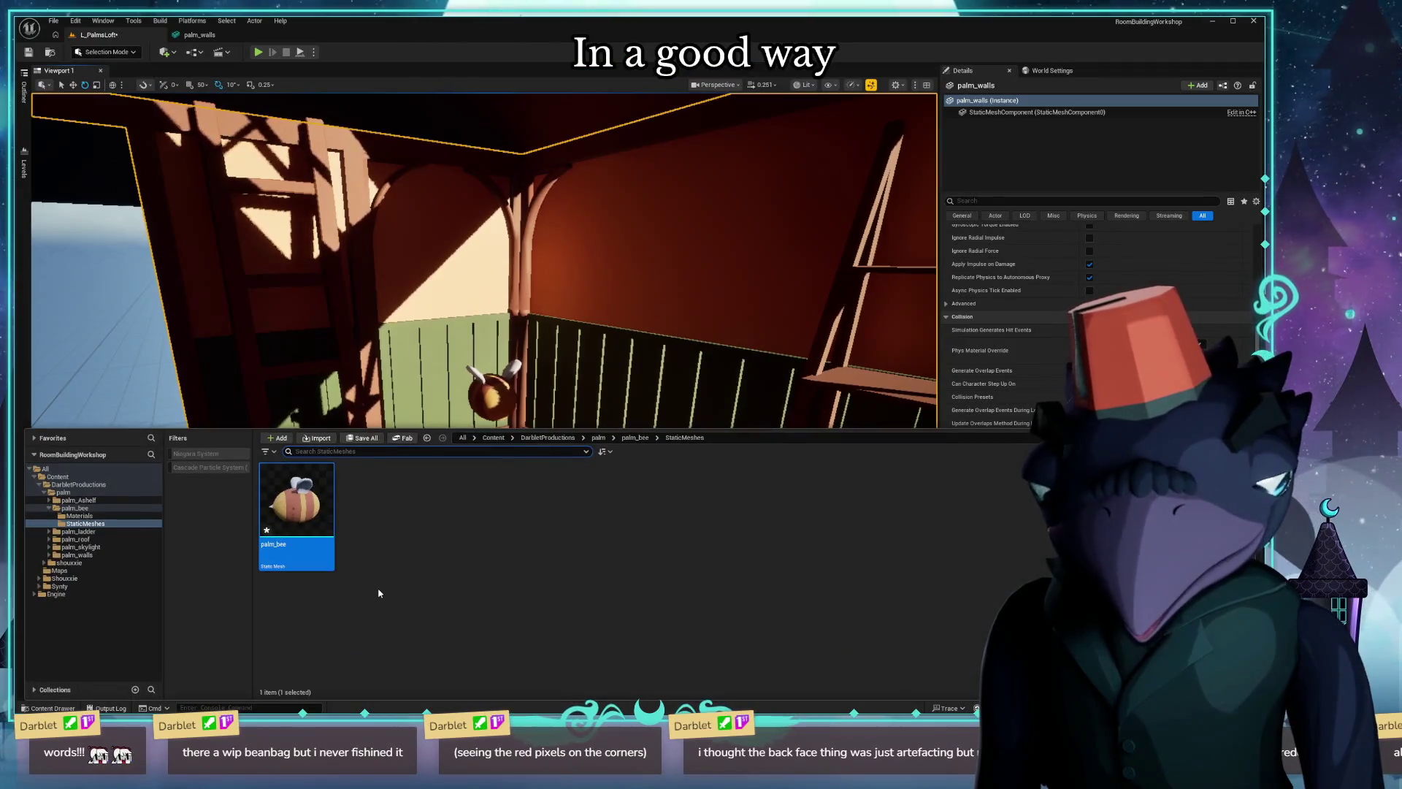
Save all past the failed material save, close the log, and start importing another GLB into palm.
key(ctrl+s)
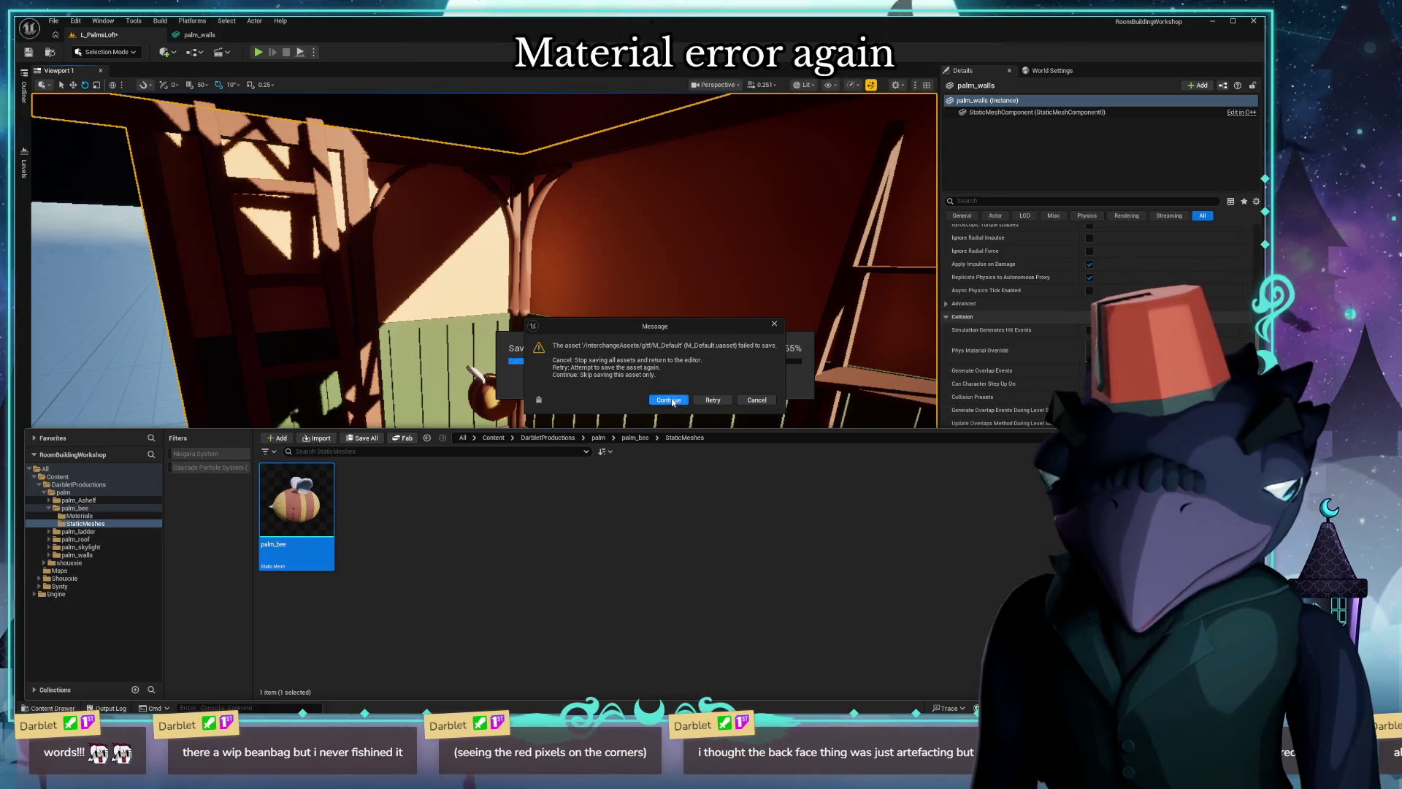
click(672, 402)
click(712, 393)
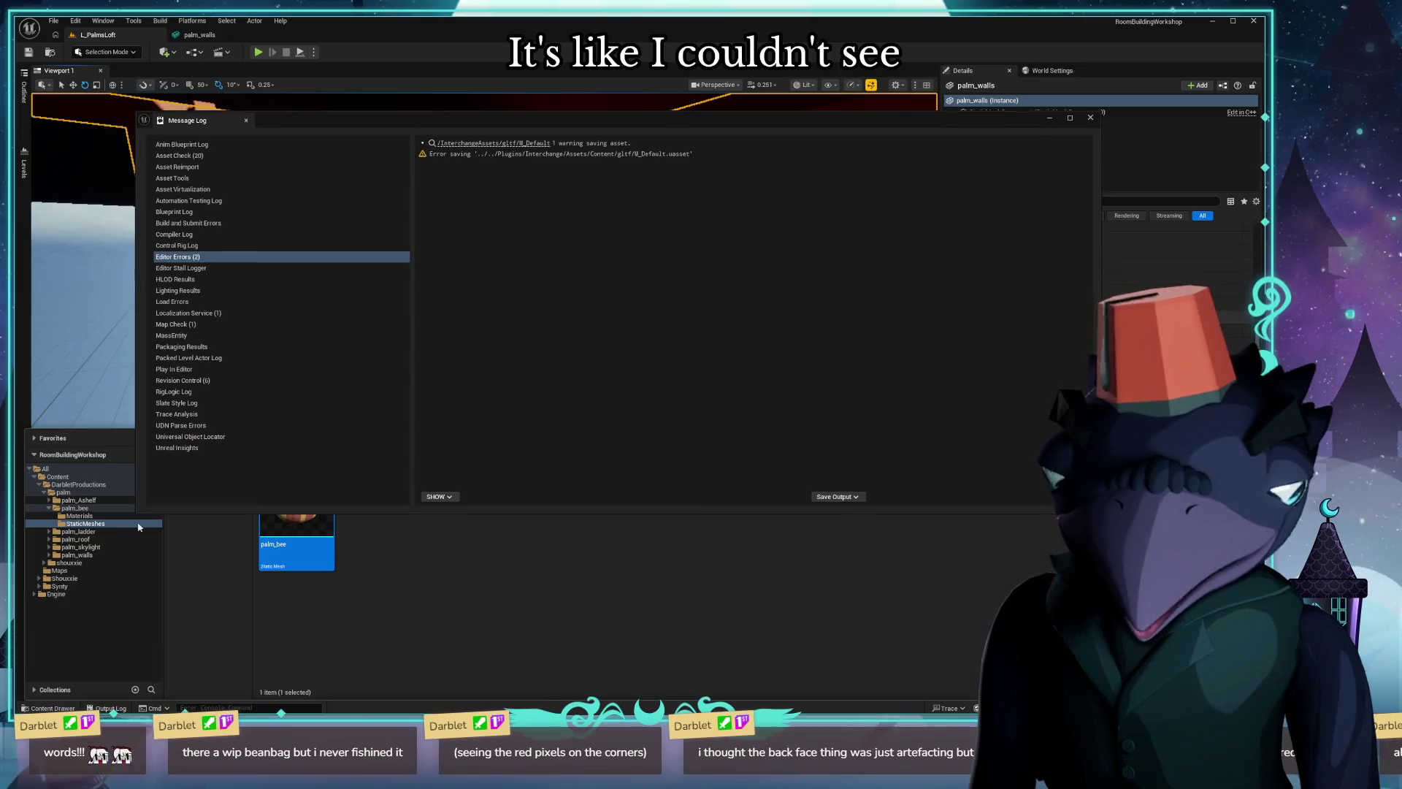
click(153, 458)
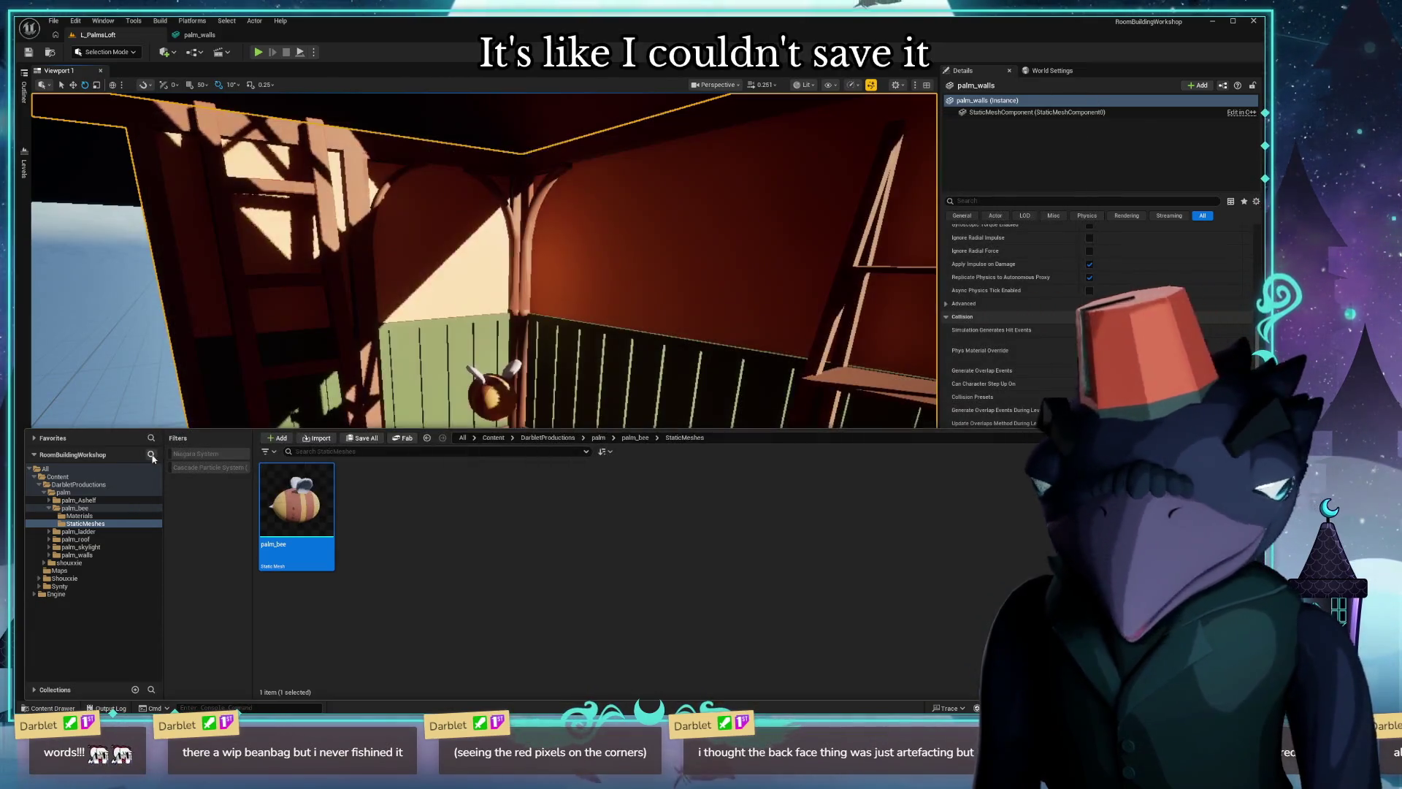
click(64, 492)
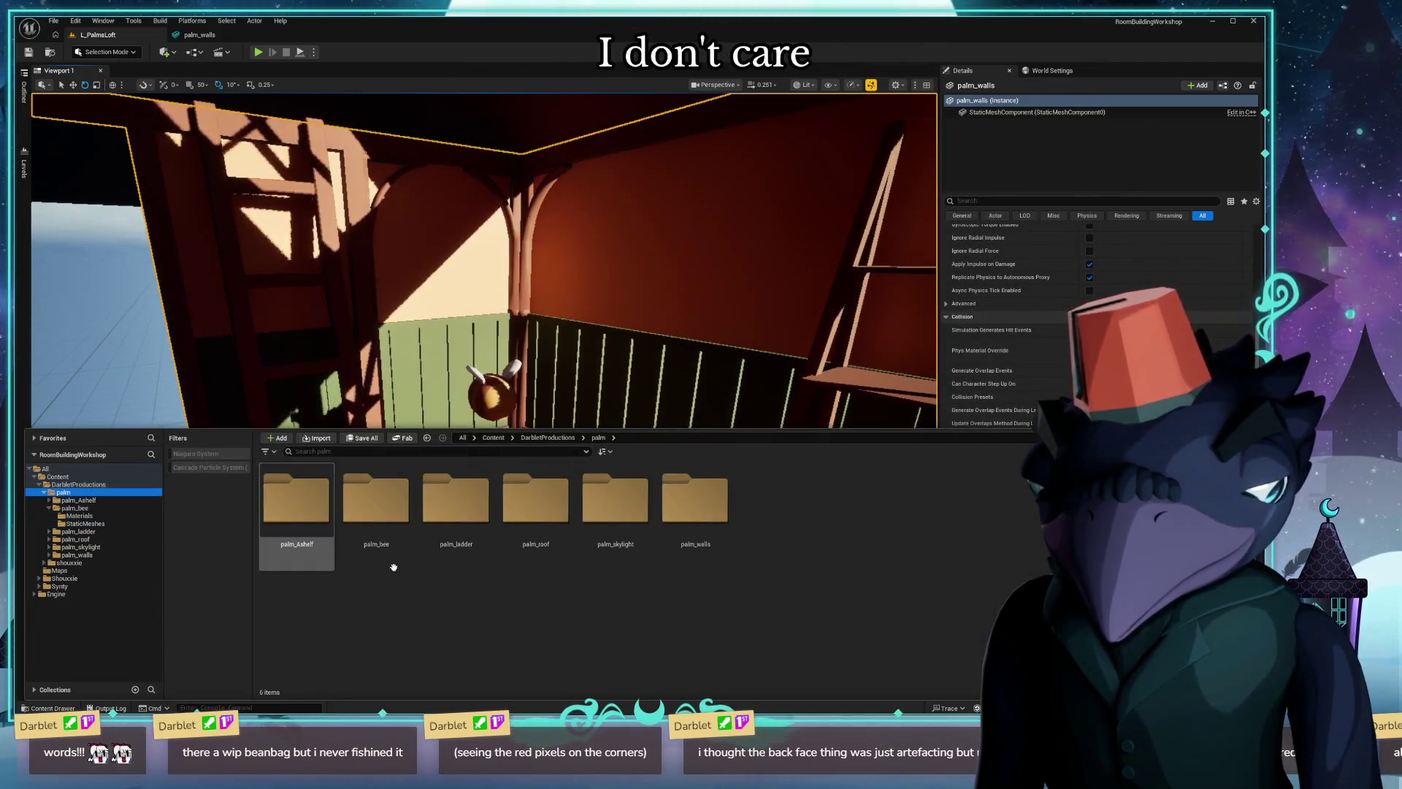
click(317, 437)
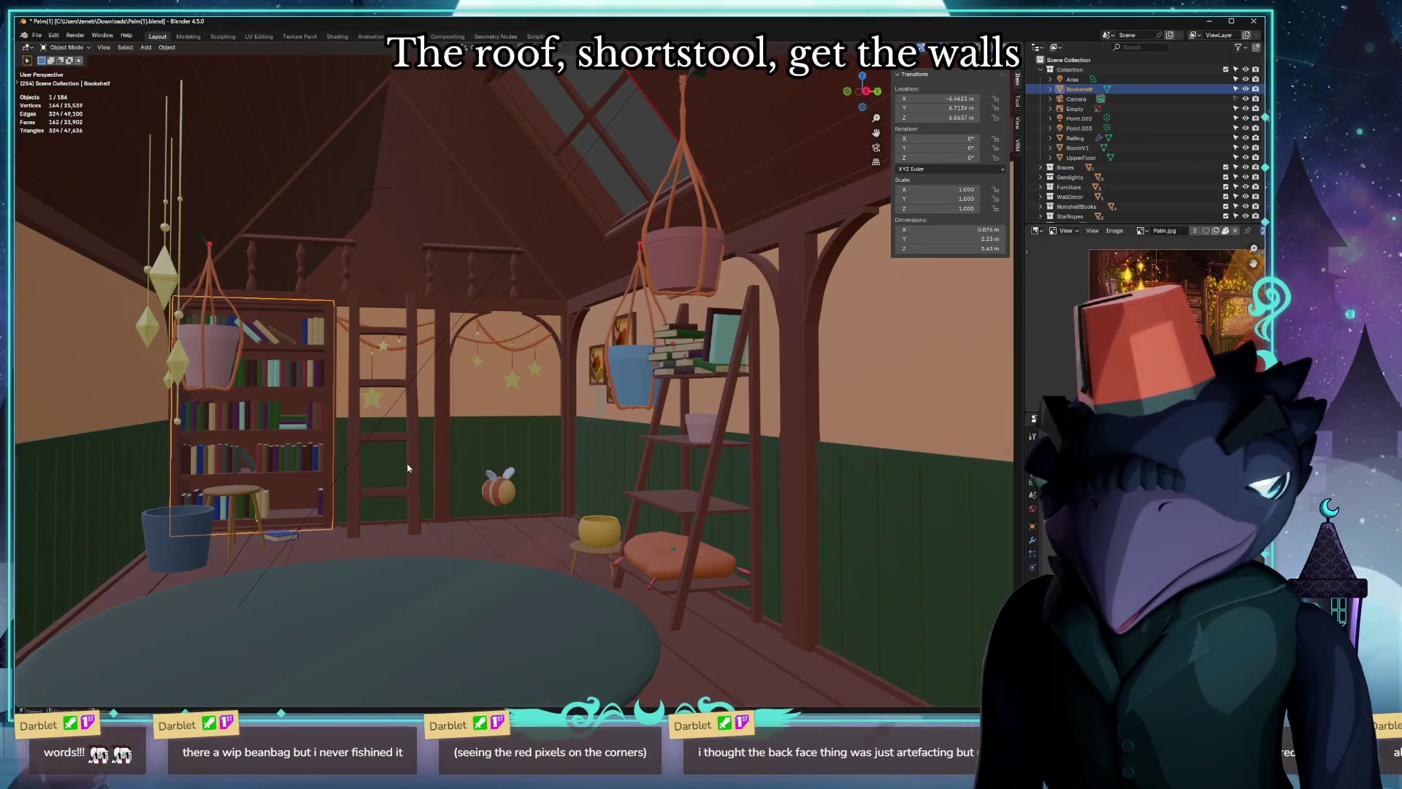
Select Bookshelf, clear its location to the origin with Alt+G, and start a glTF 2.0 export.
click(332, 416)
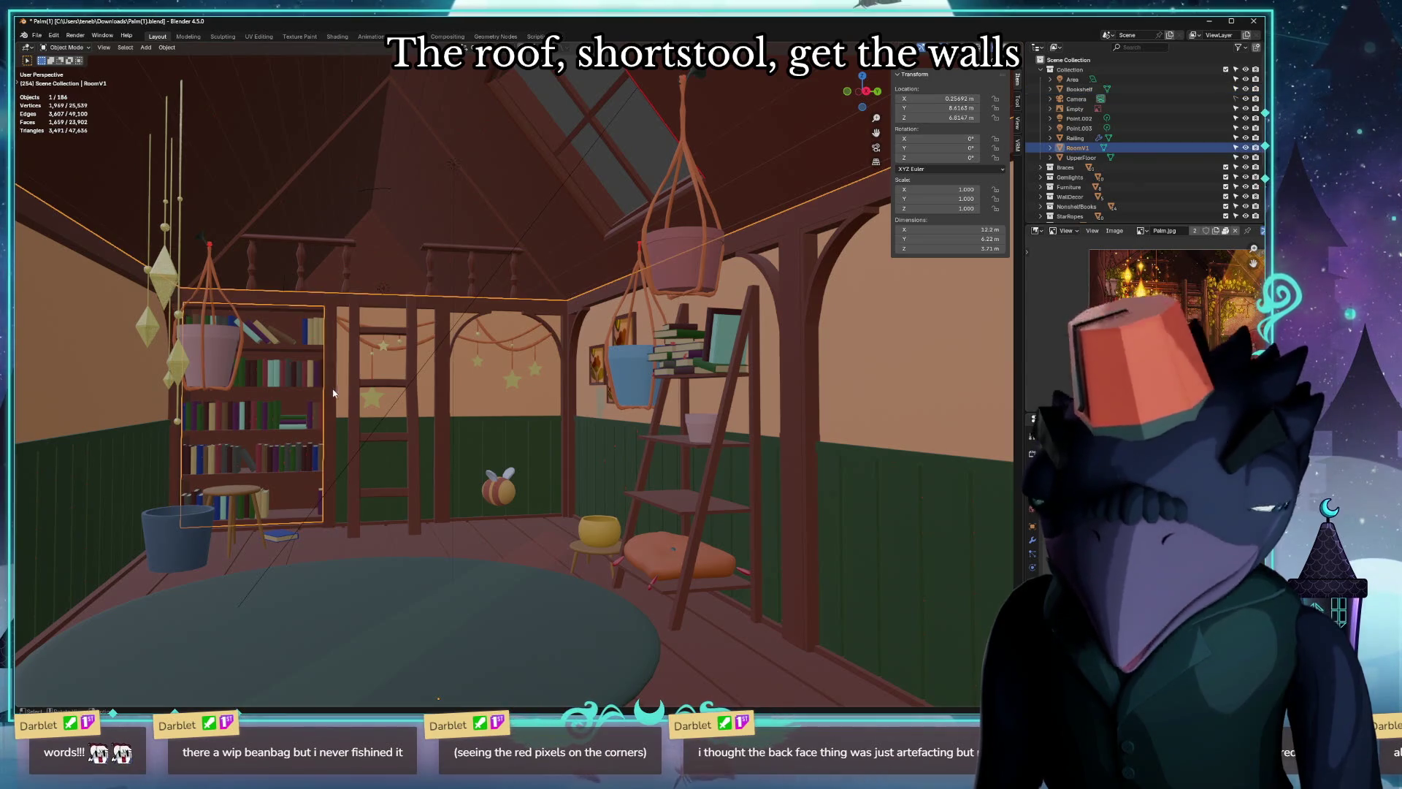
click(303, 398)
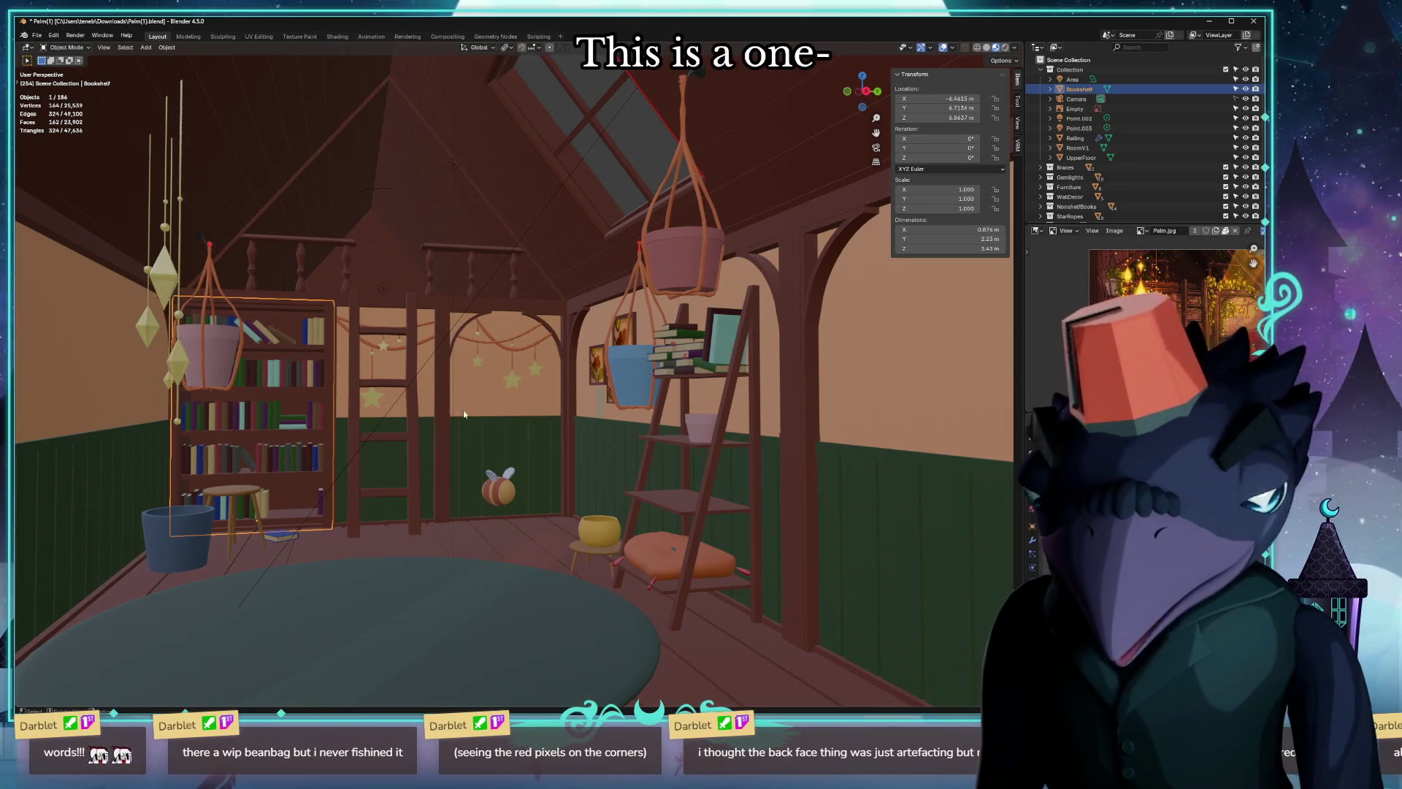
middle_drag(520, 446, 512, 446)
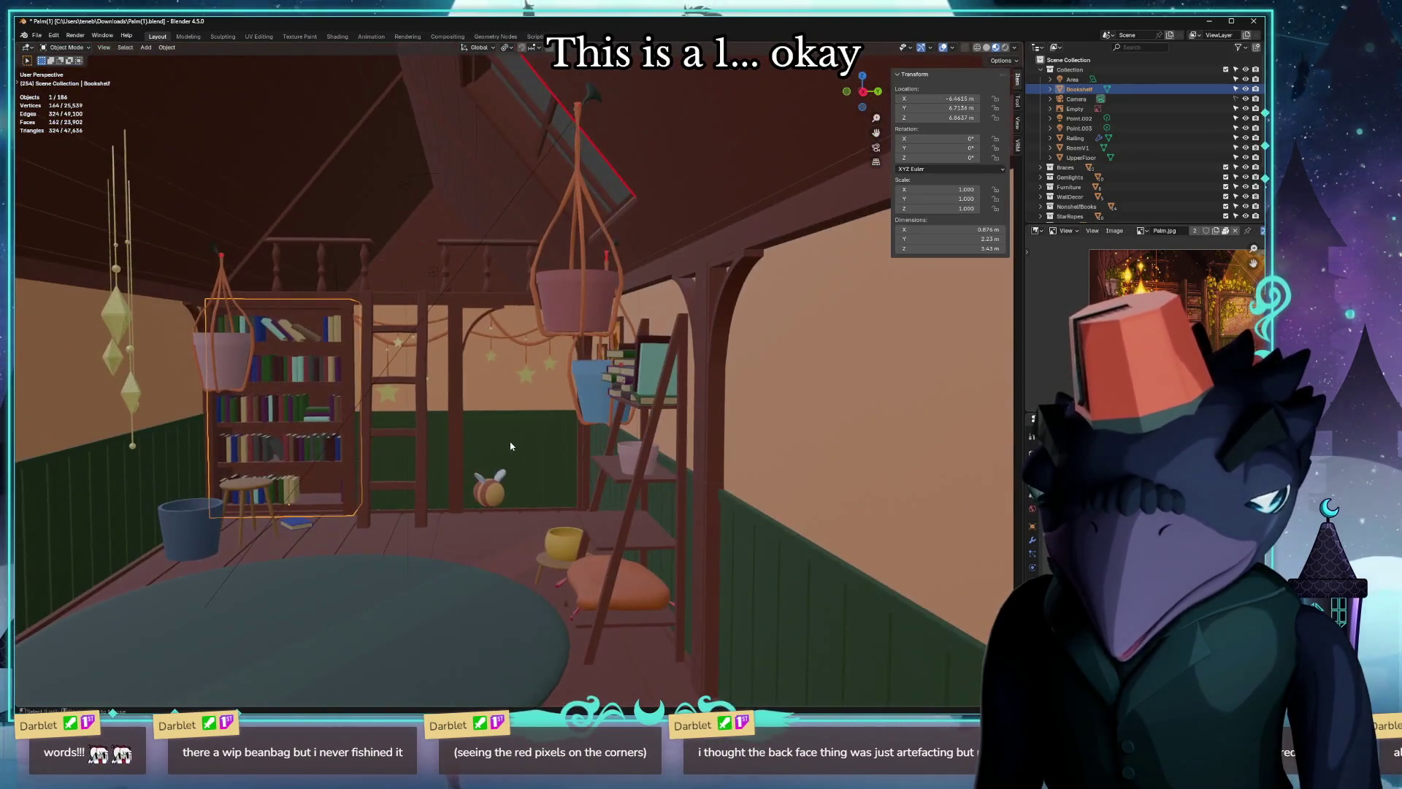
key(alt+g)
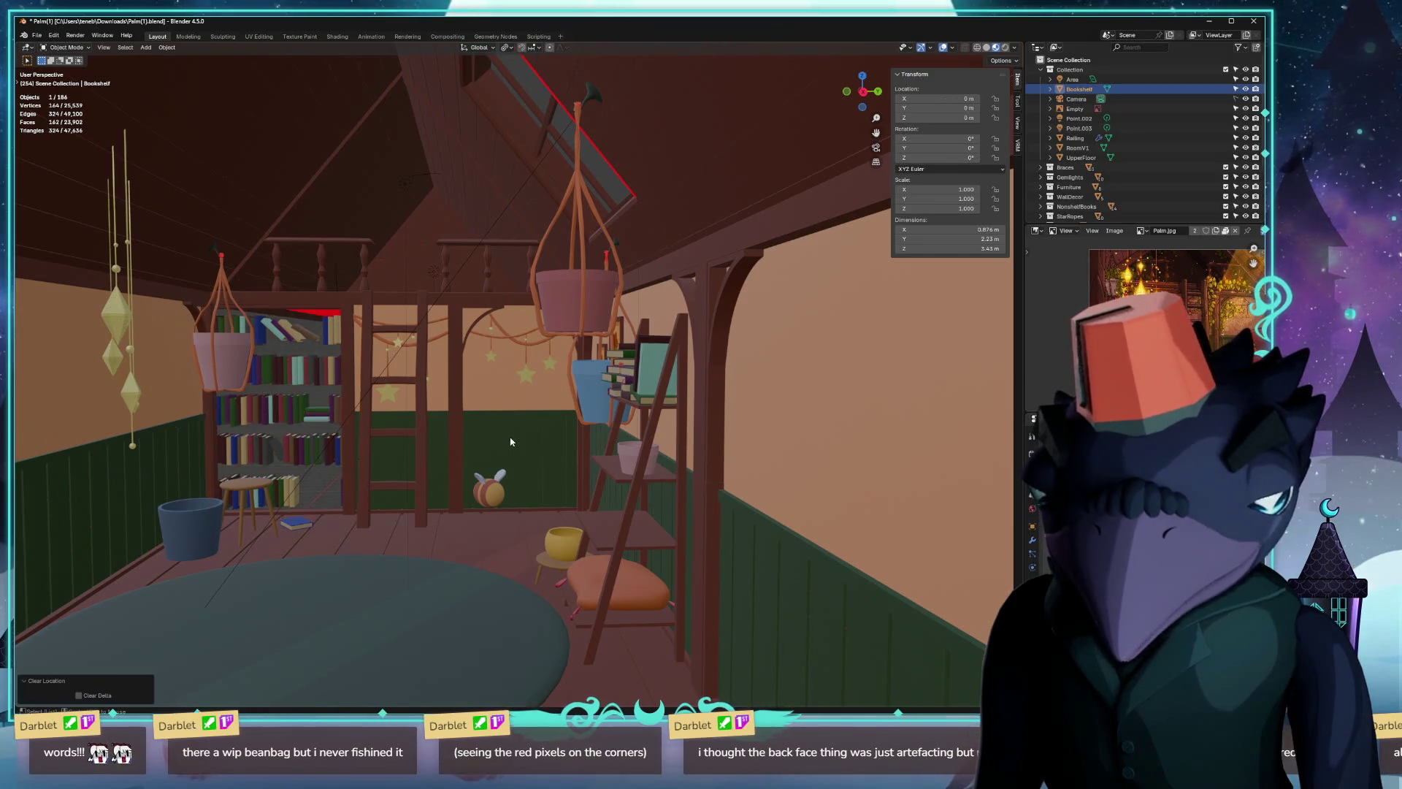
click(36, 35)
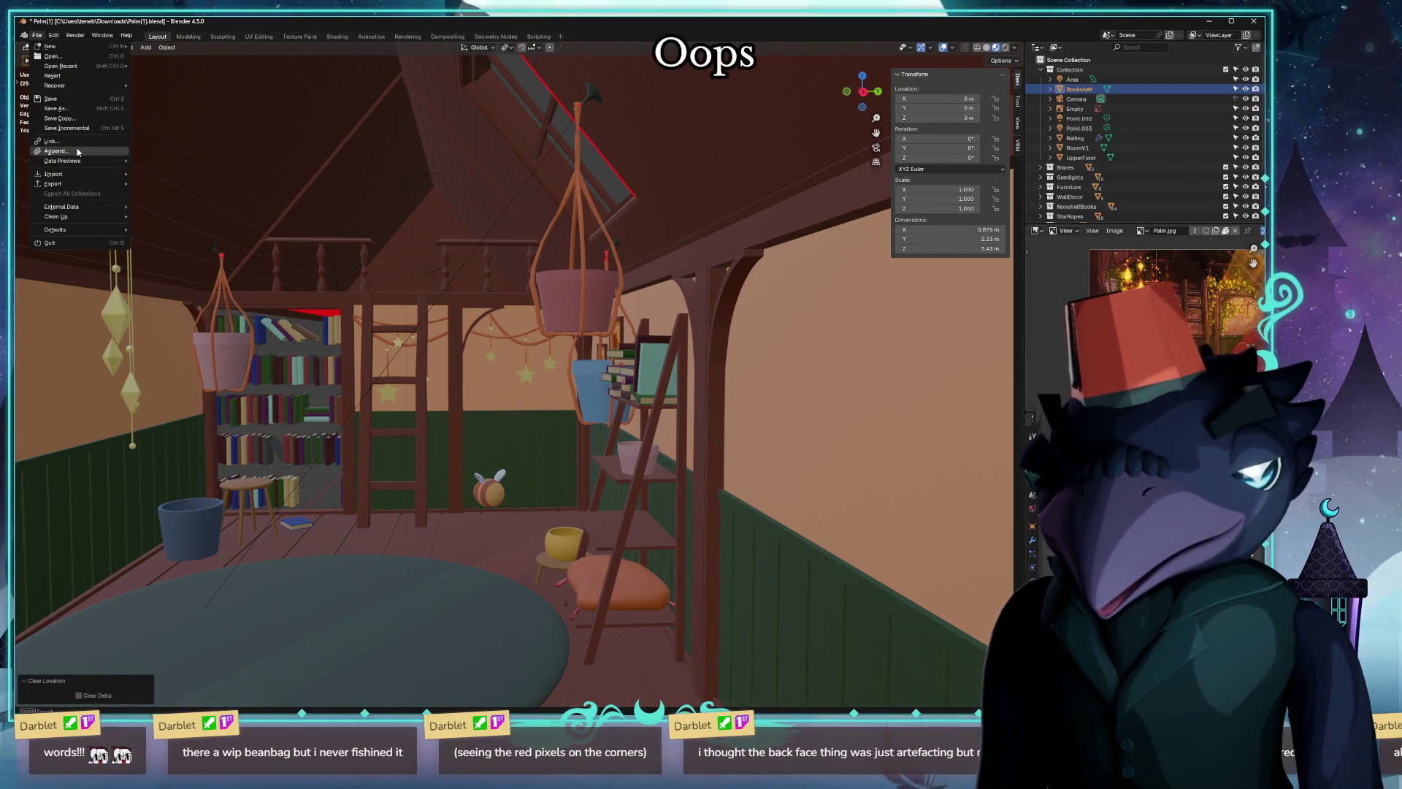
mouse_move(54, 182)
click(170, 281)
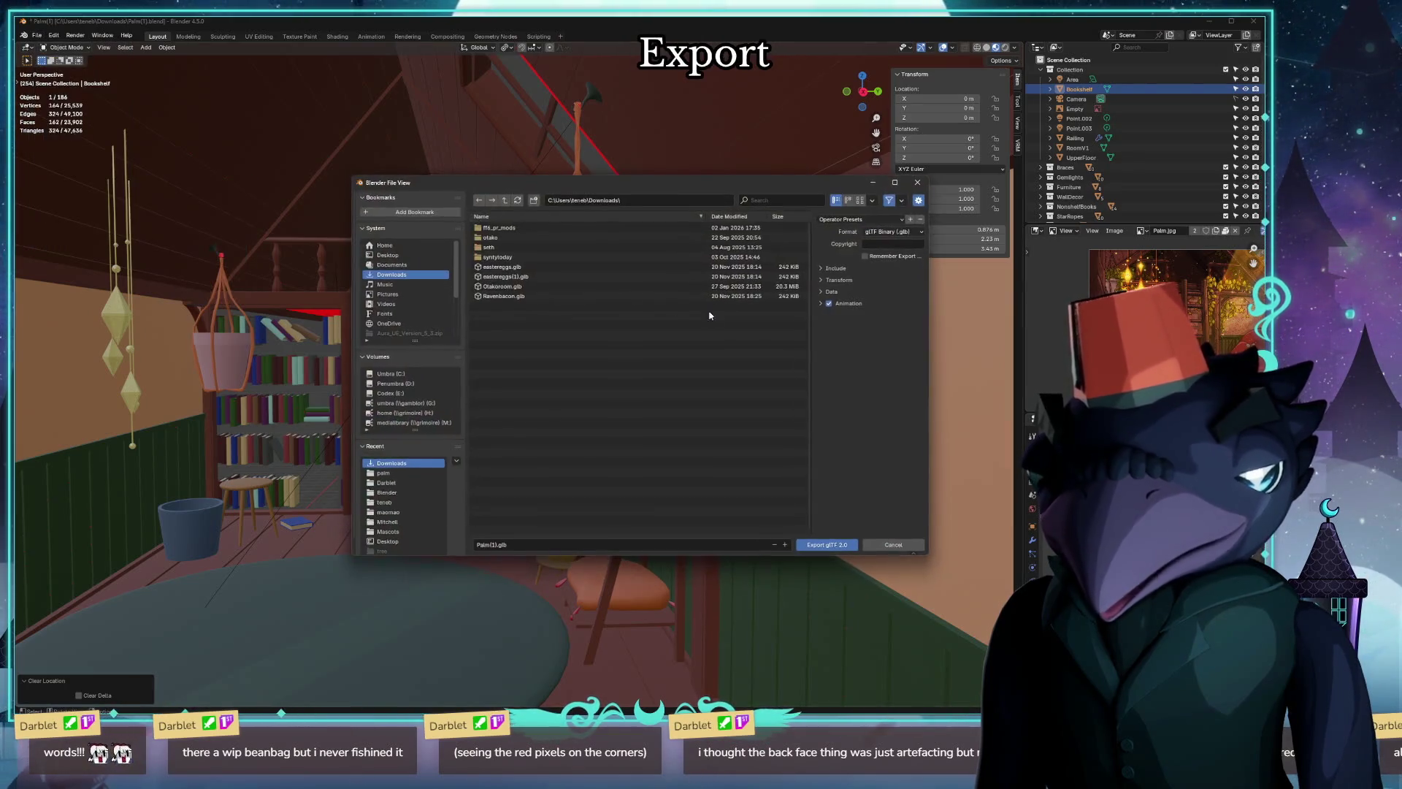
Review Include, Mesh and Skinning export options, toggling Apply Modifiers on then back off.
click(820, 268)
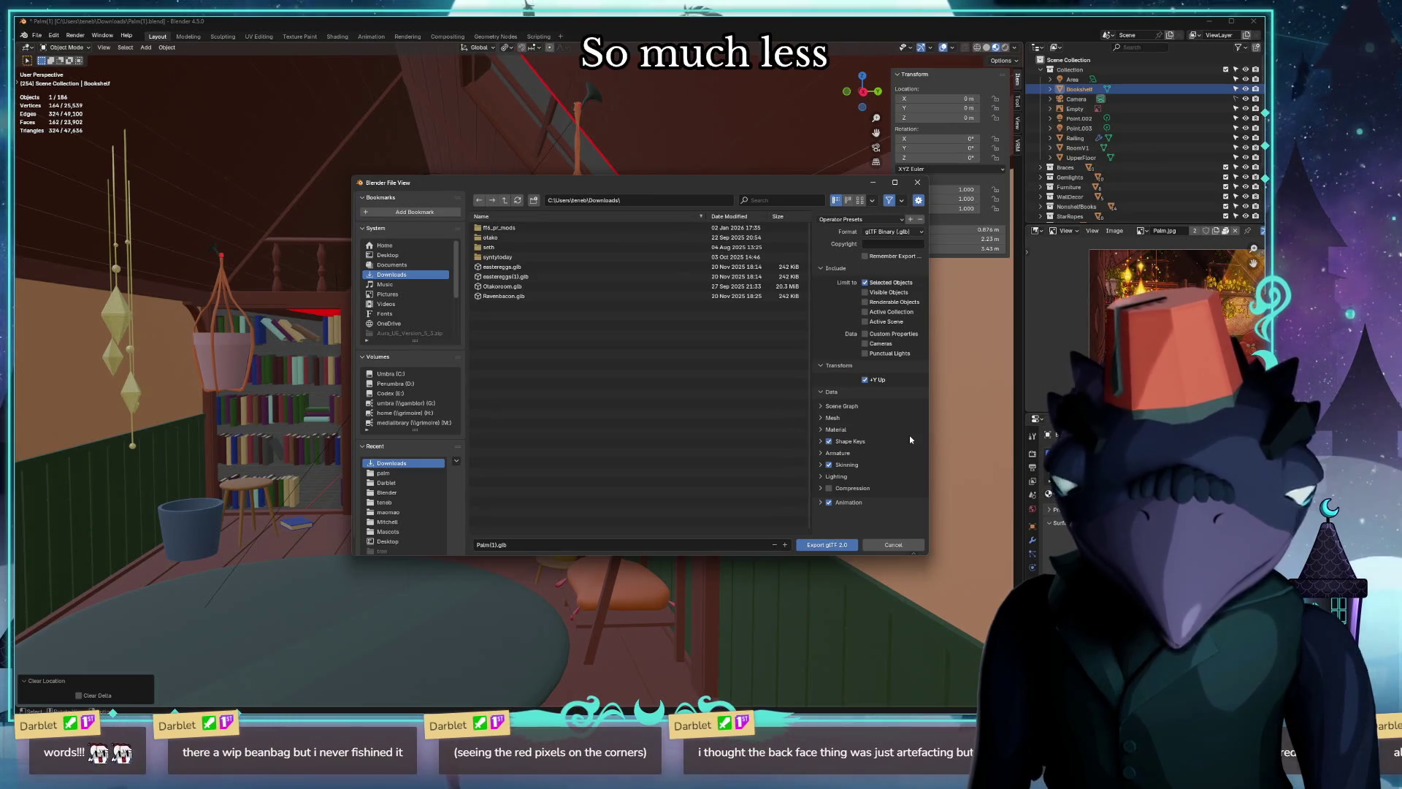
click(821, 419)
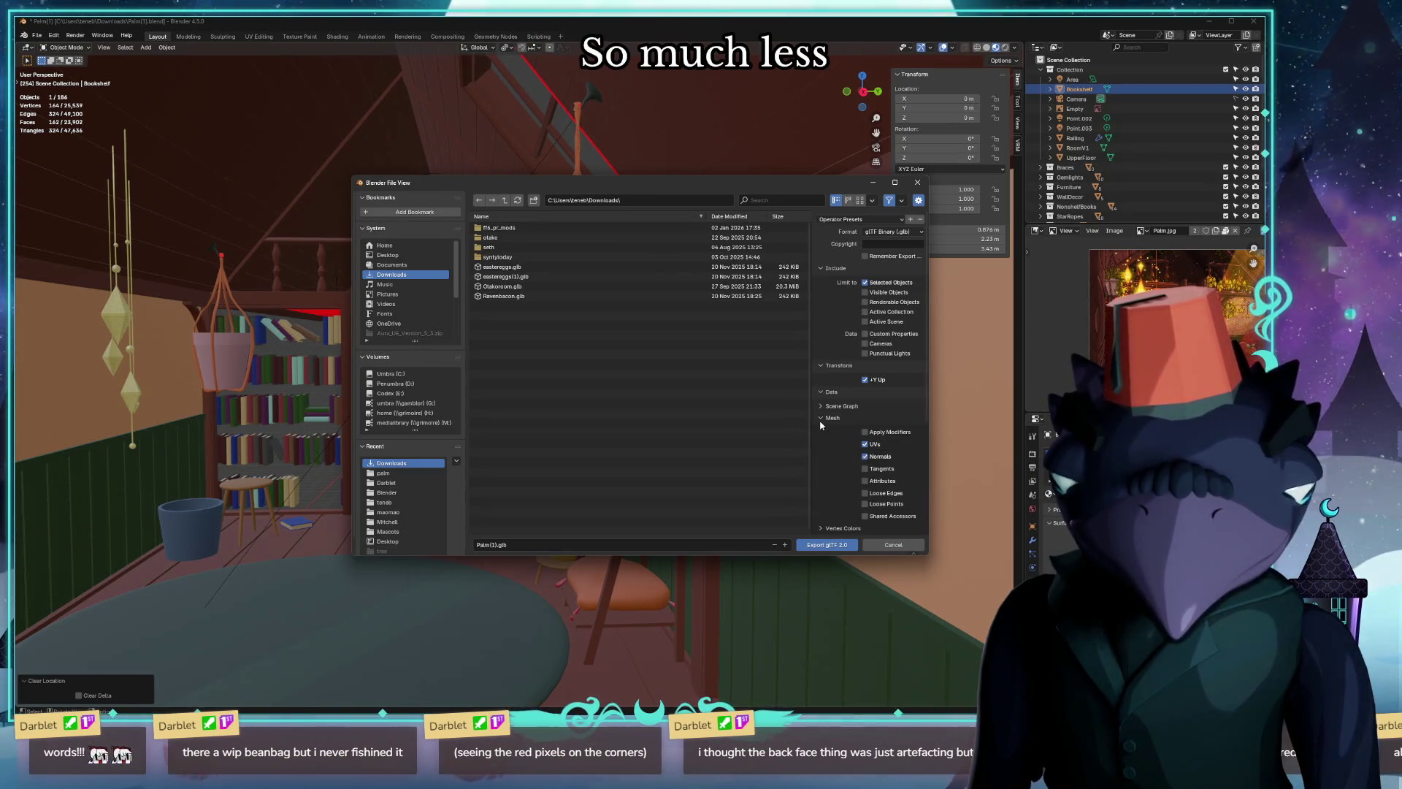
scroll(853, 442, down, 1)
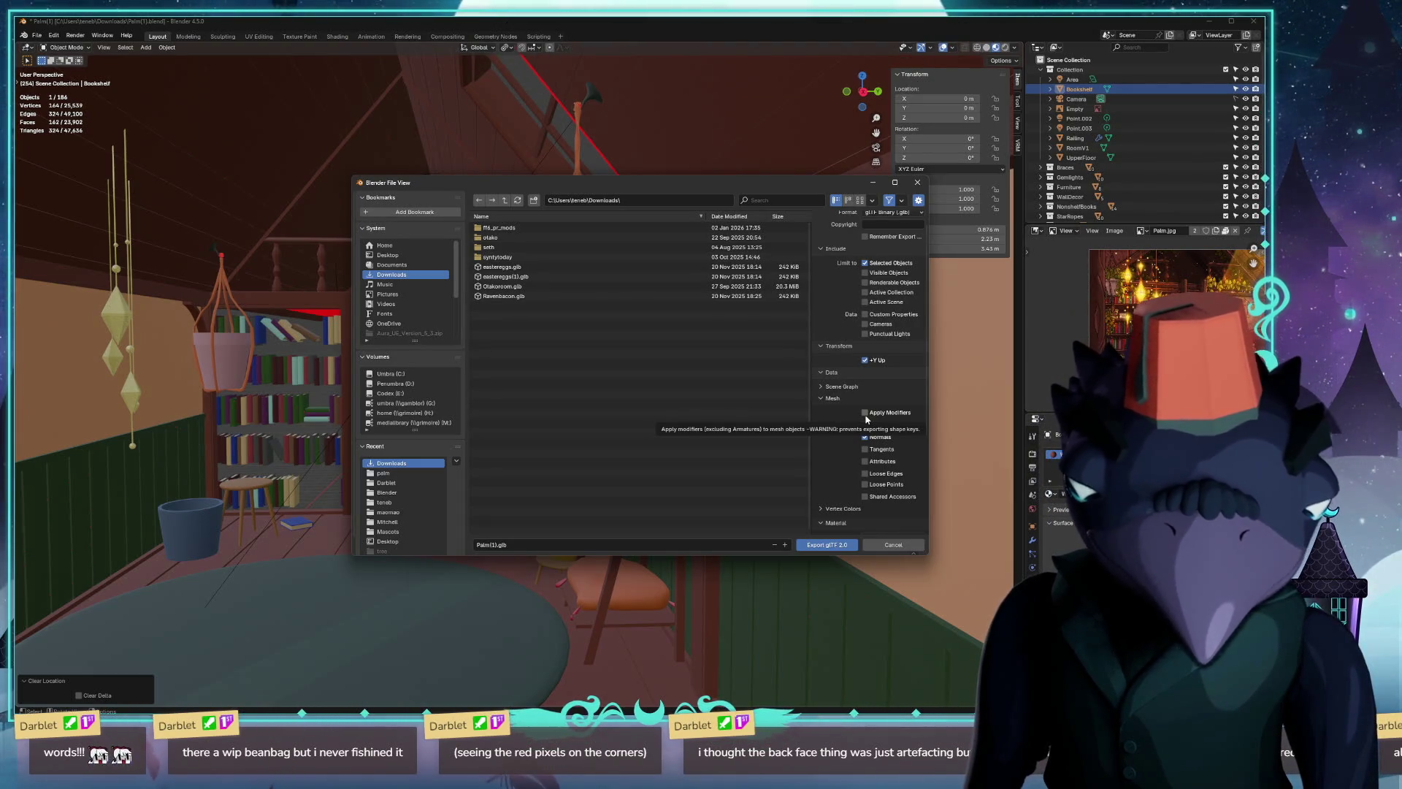
click(865, 412)
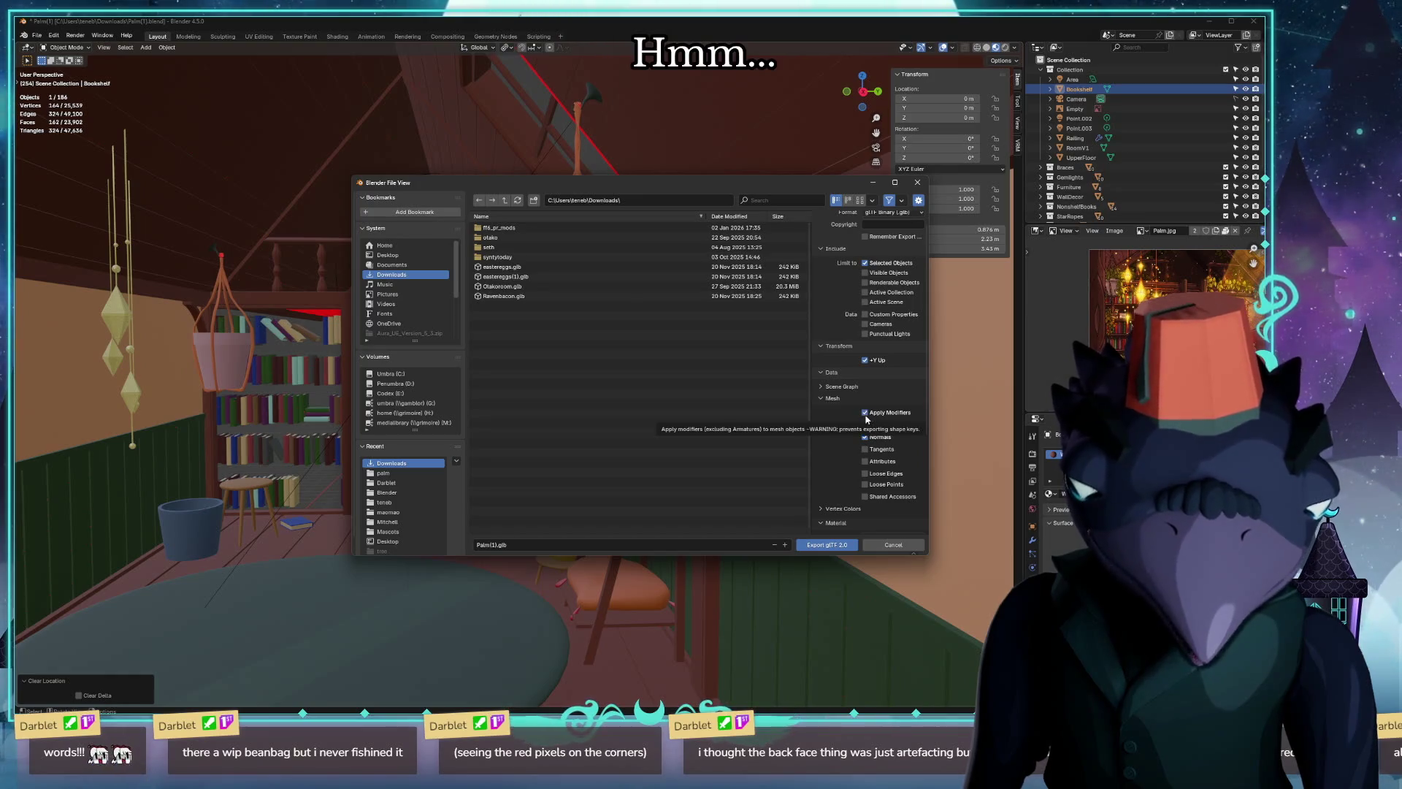
click(867, 413)
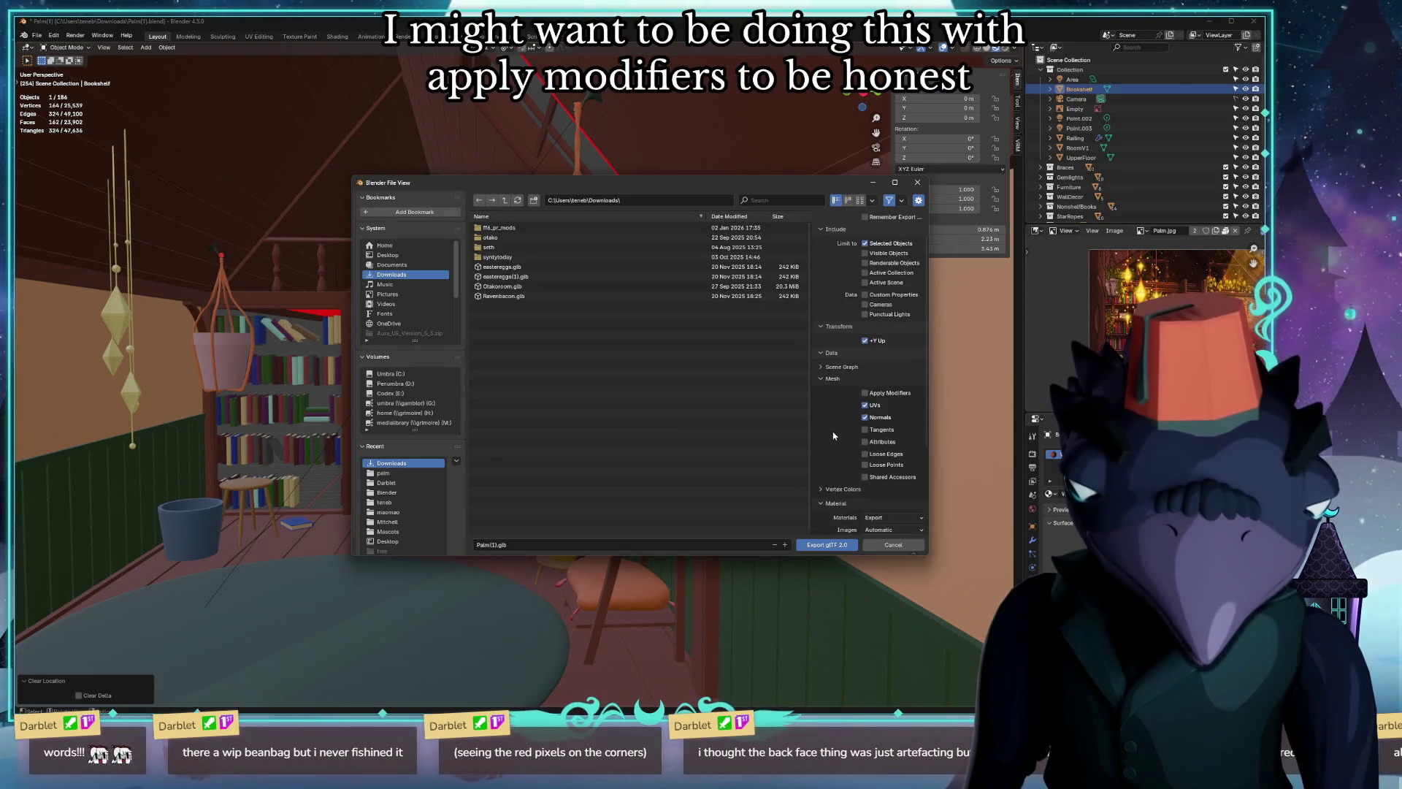
scroll(872, 446, down, 2)
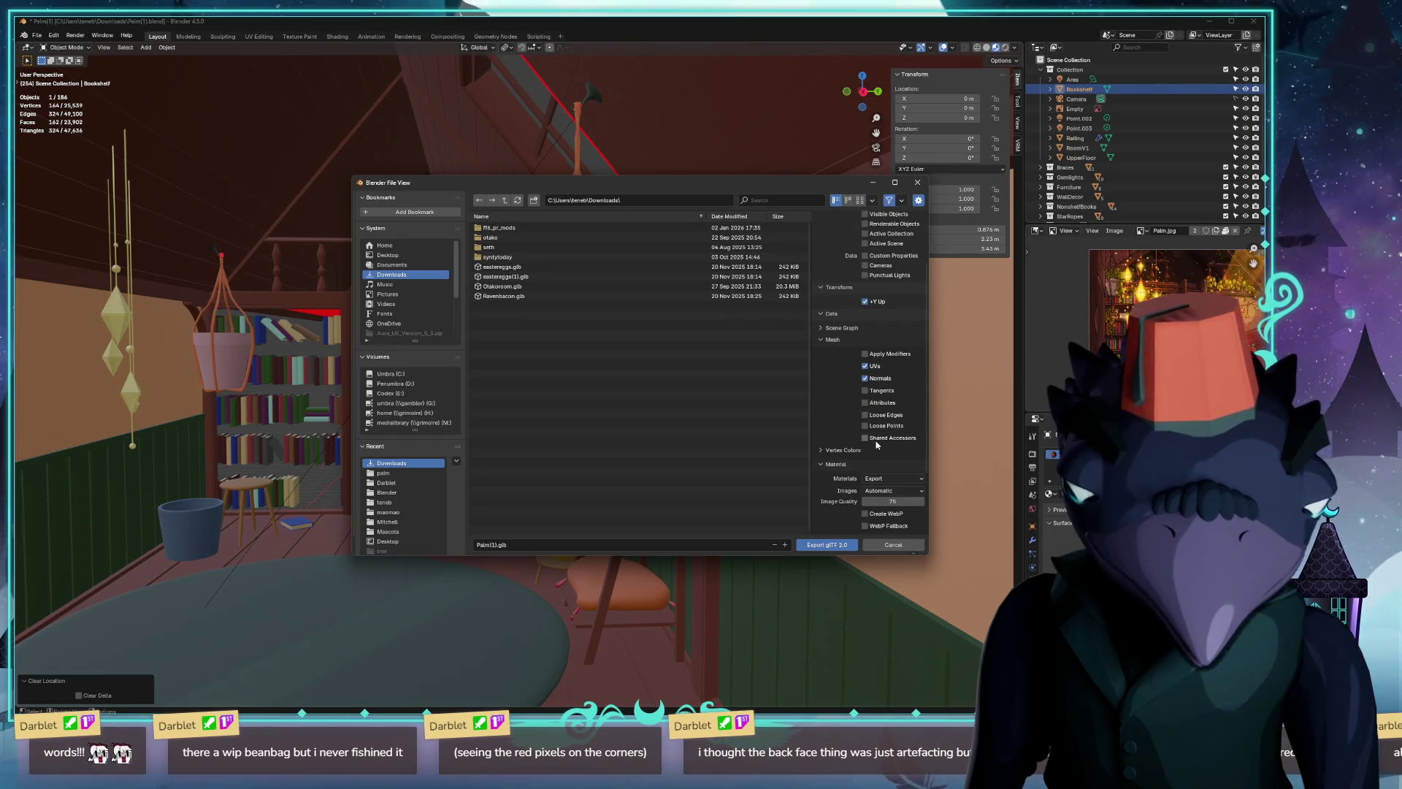
scroll(875, 446, down, 3)
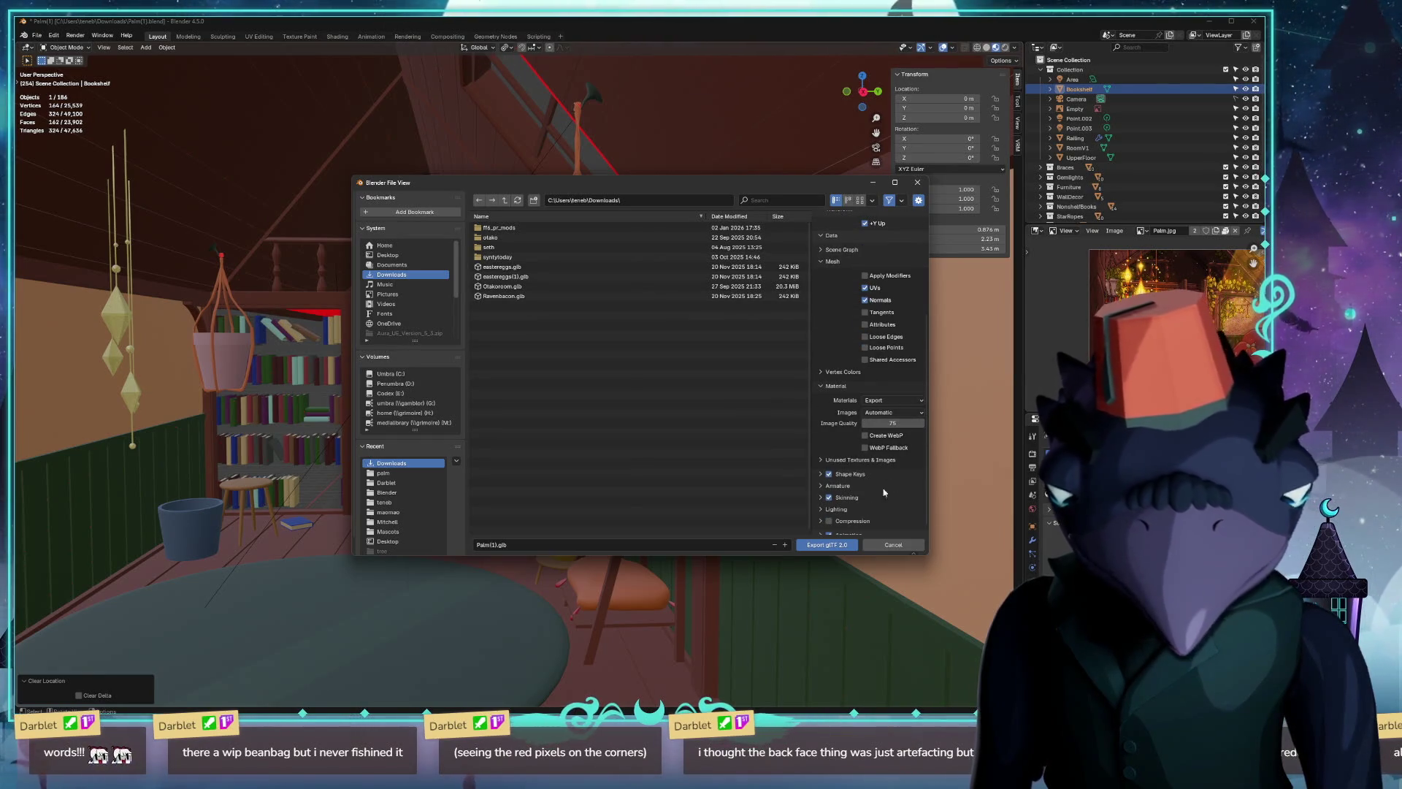
scroll(885, 492, down, 1)
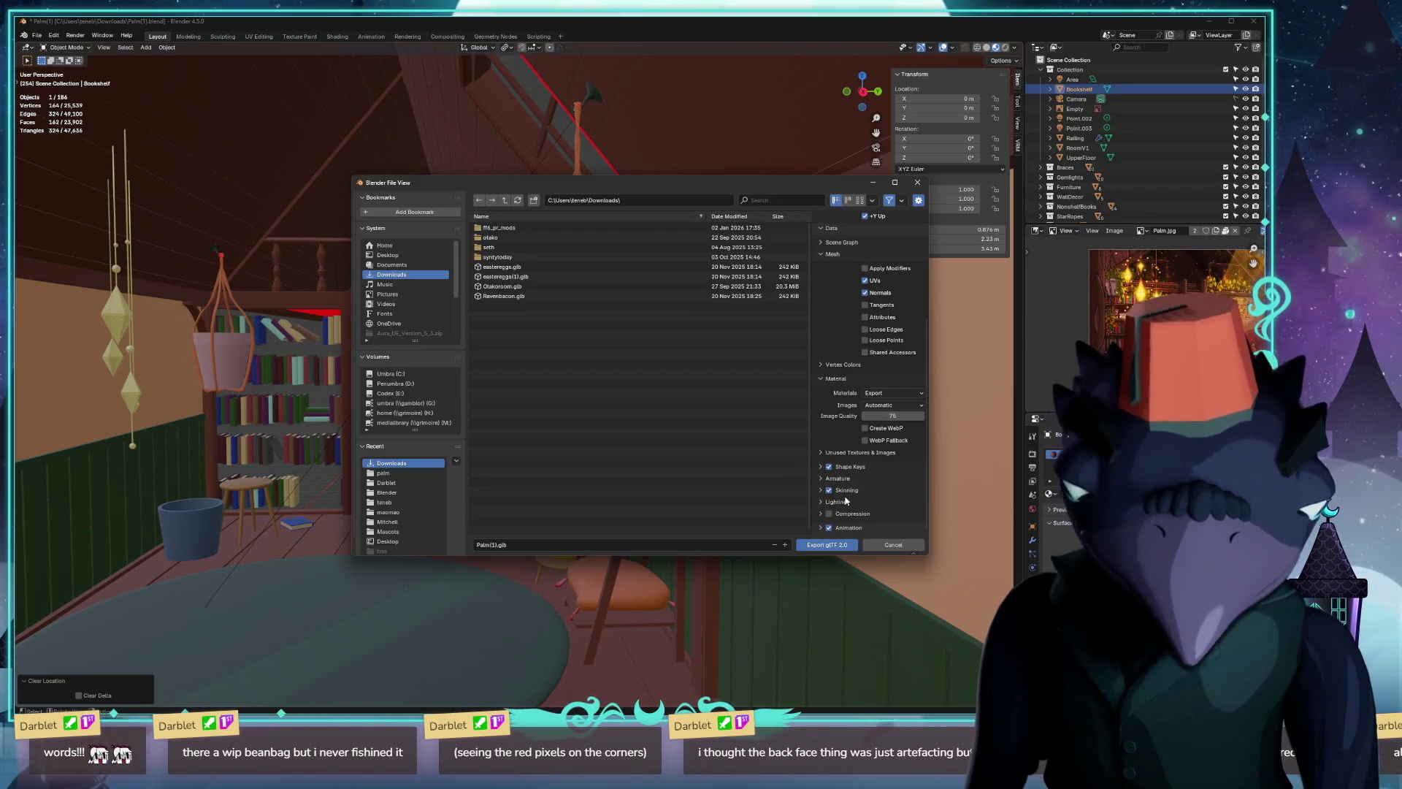
click(821, 490)
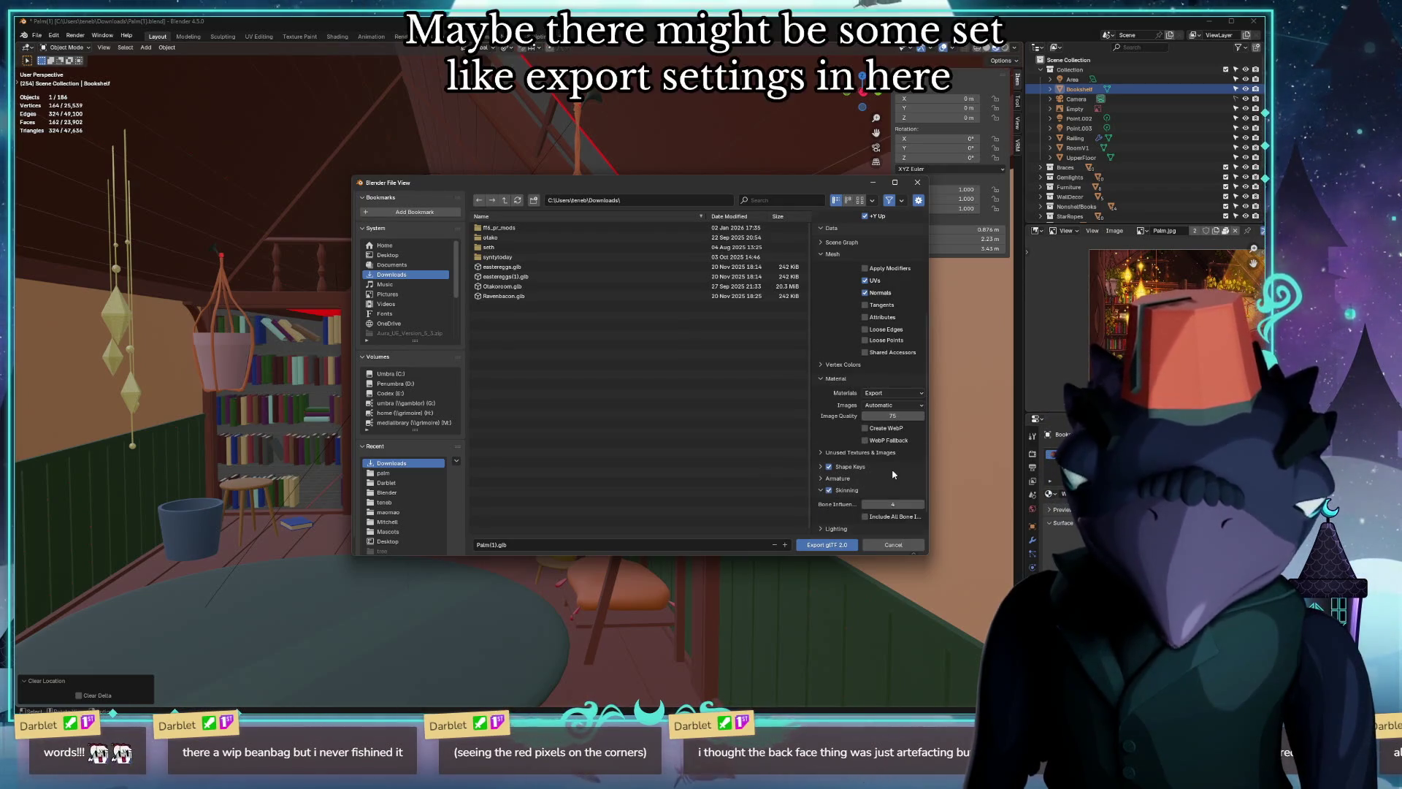
scroll(876, 474, down, 1)
click(824, 464)
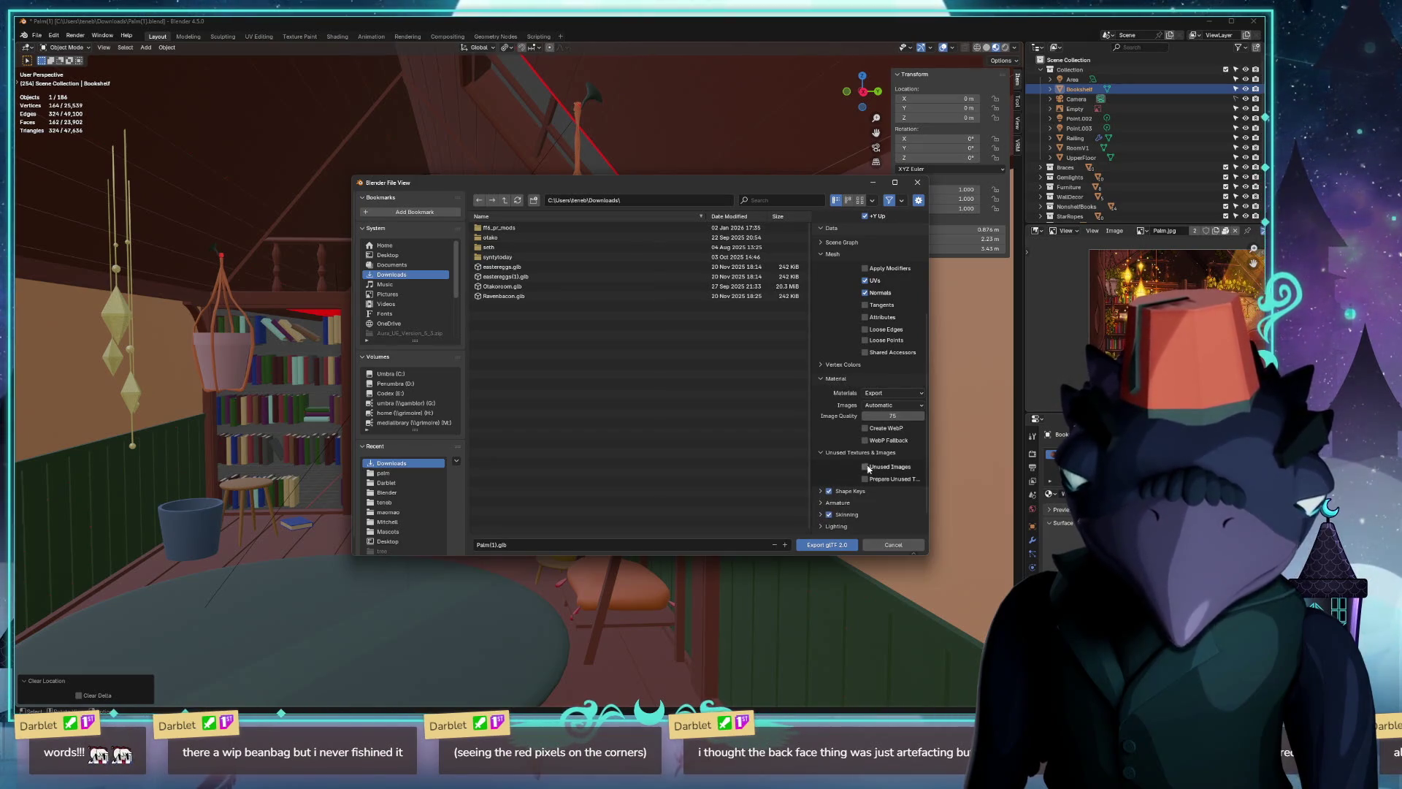
click(823, 452)
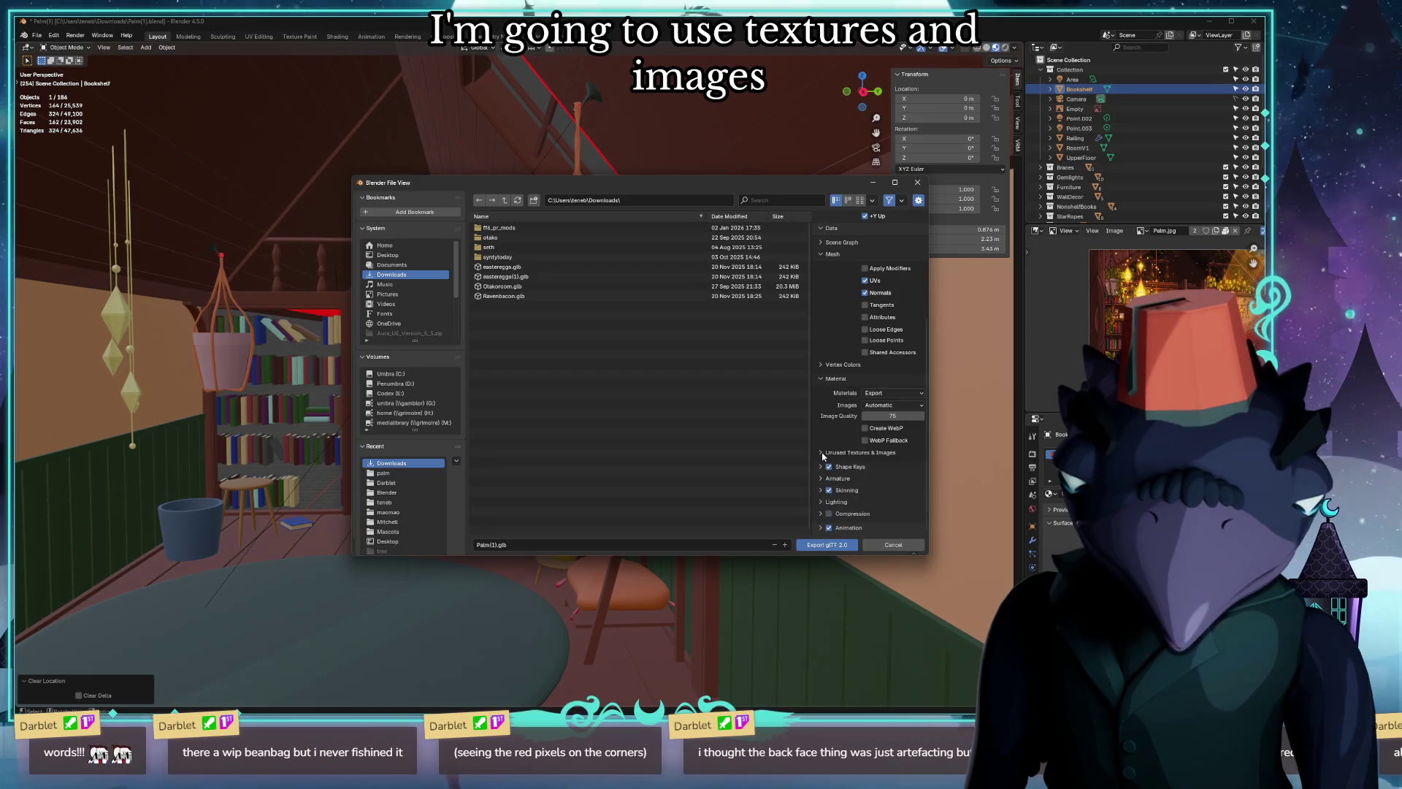
Review the Material and Lighting export sections, keeping materials set to Export.
click(888, 393)
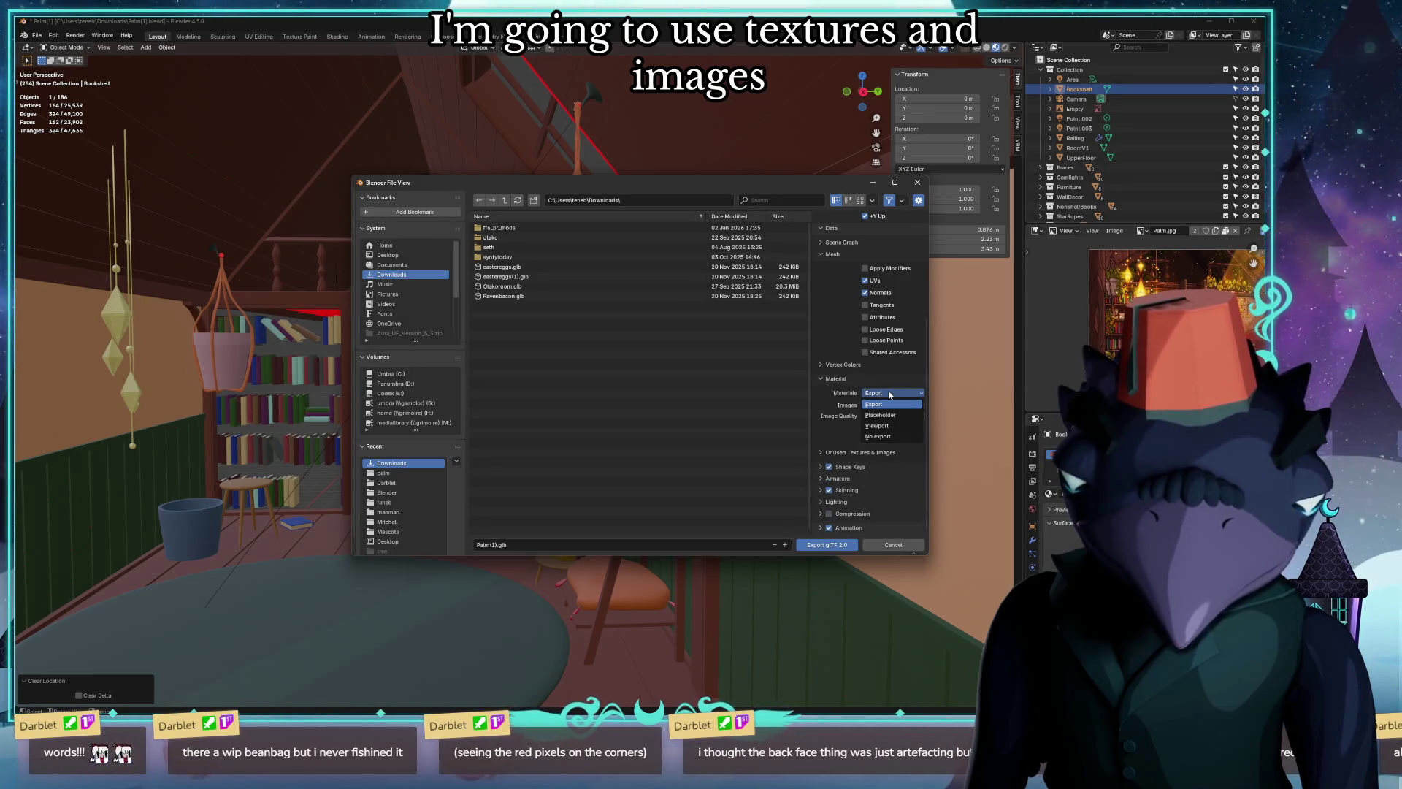
click(888, 394)
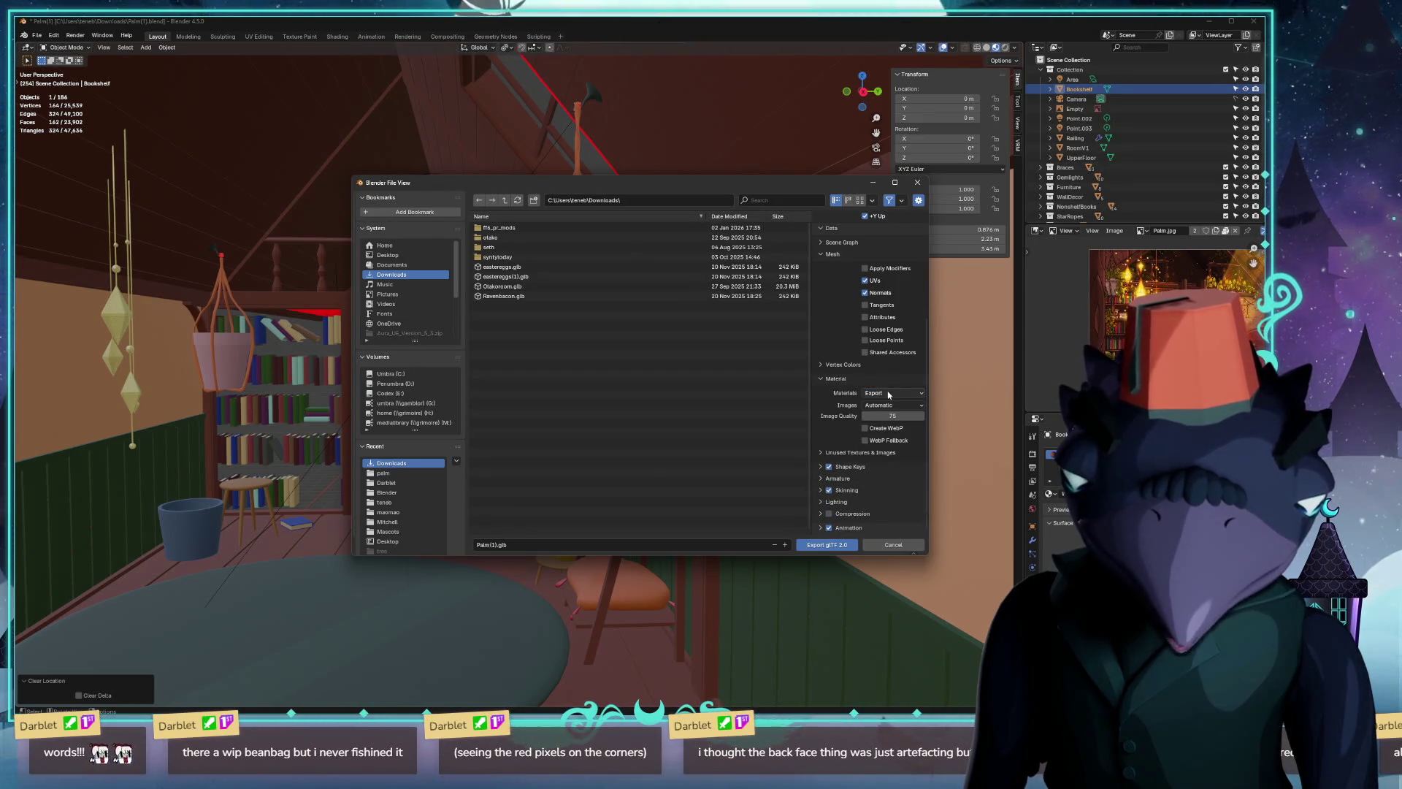
click(820, 381)
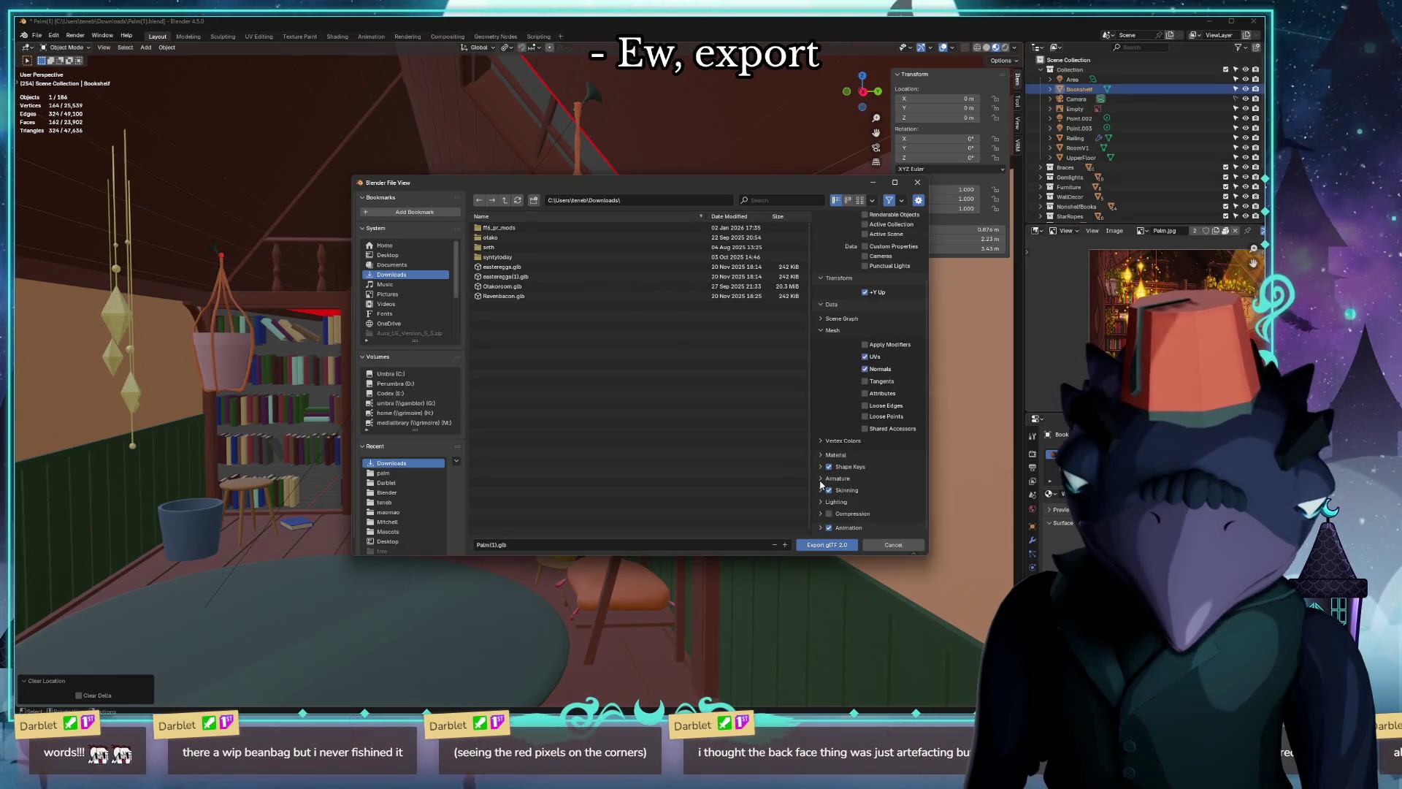
click(825, 503)
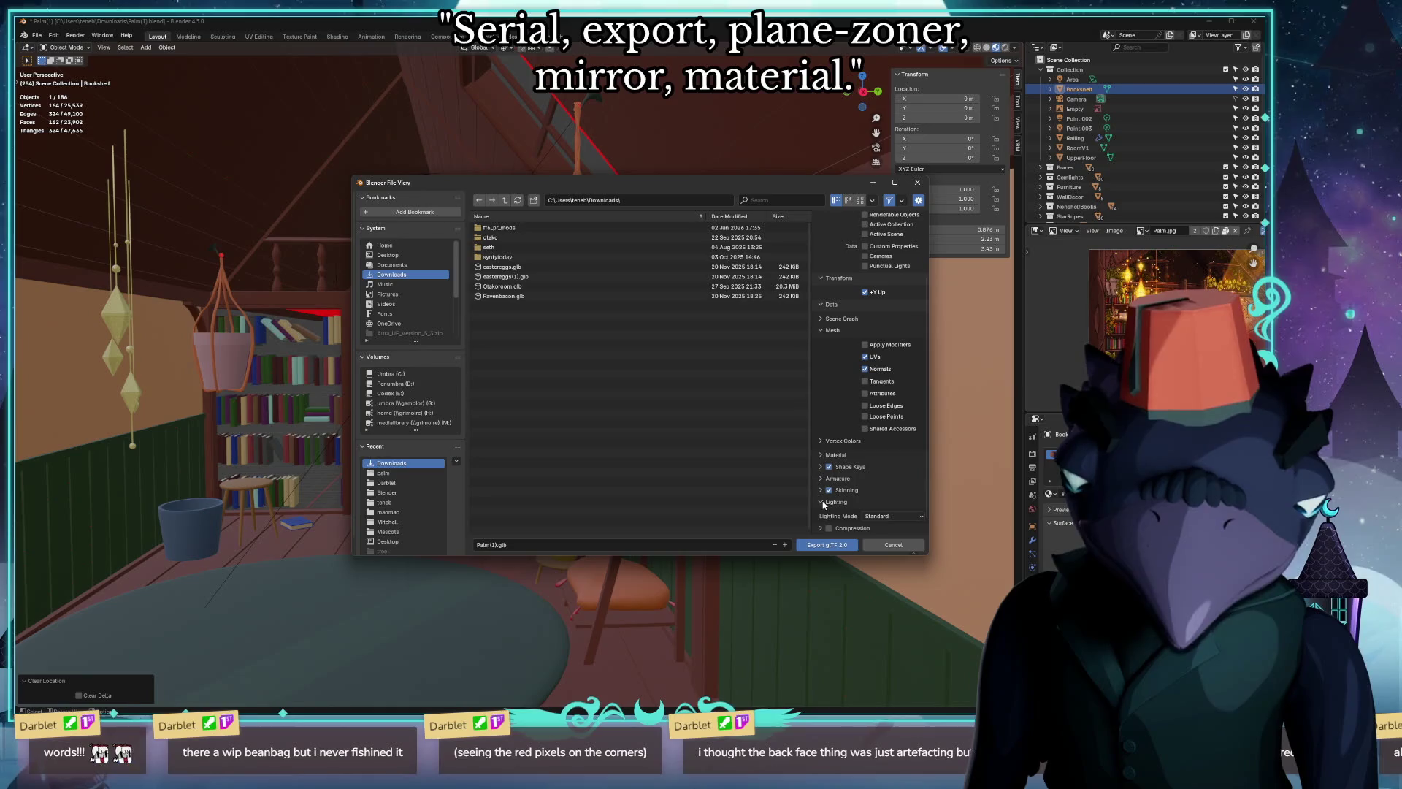
click(825, 503)
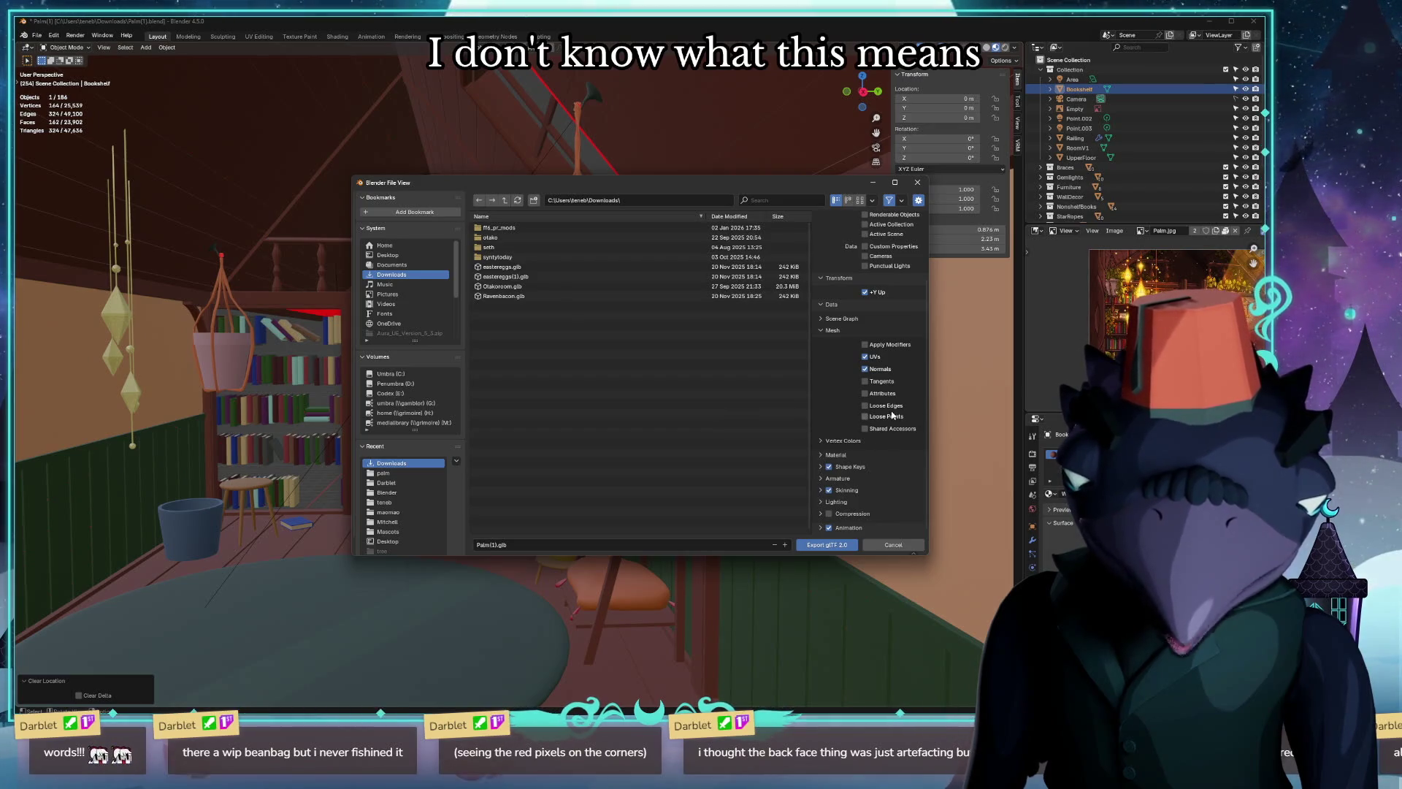
Enable Apply Modifiers, export the bookshelf as glTF 2.0, then undo its location reset.
click(887, 344)
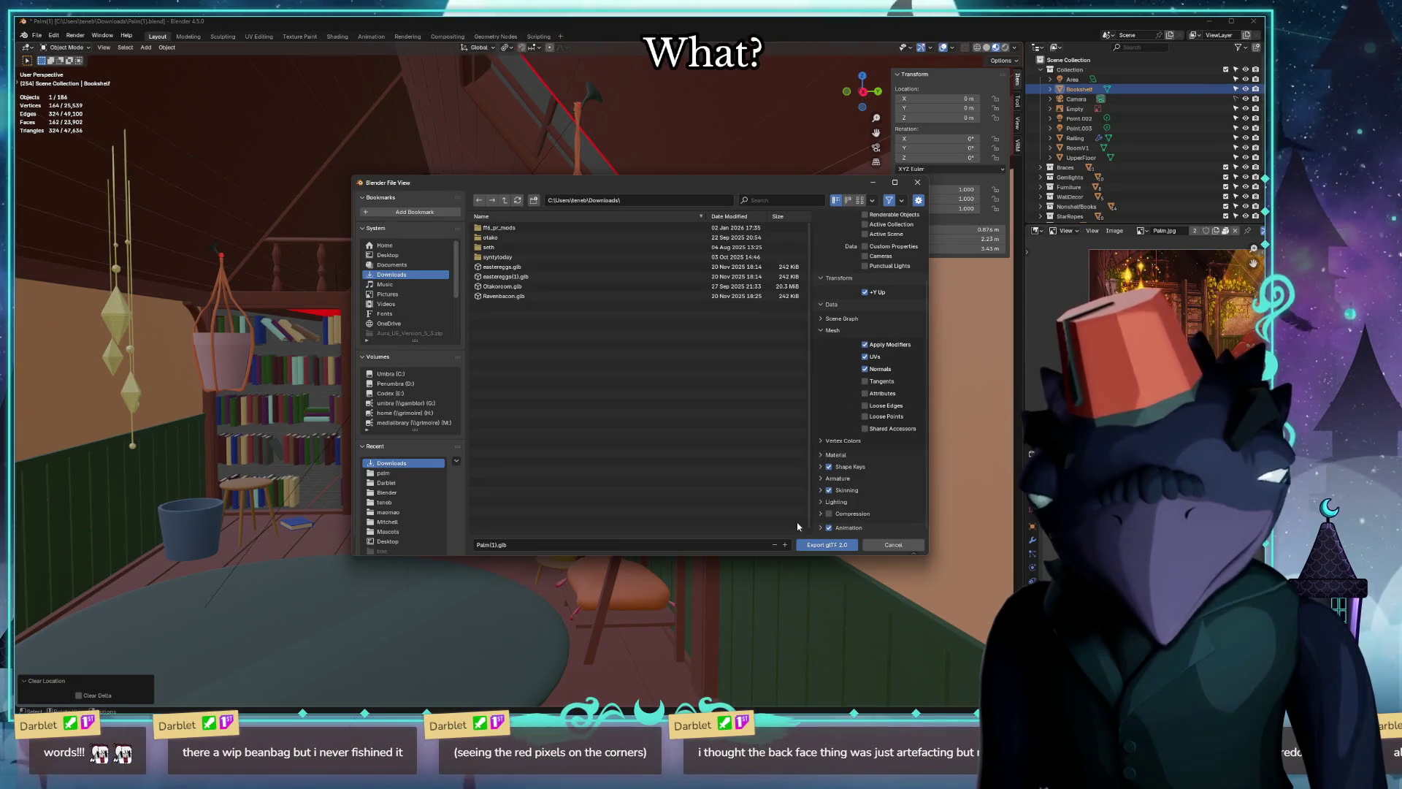
click(830, 545)
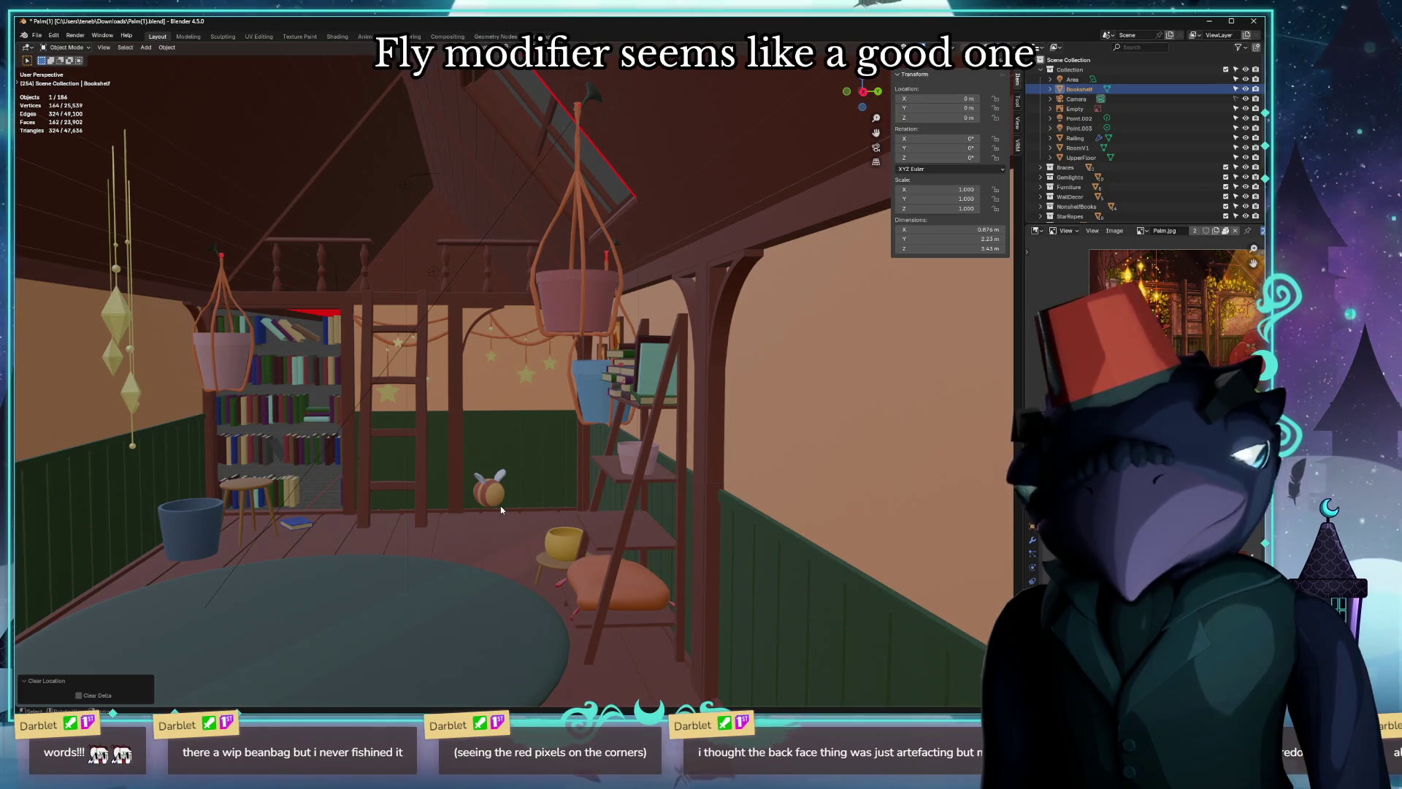
key(ctrl+z)
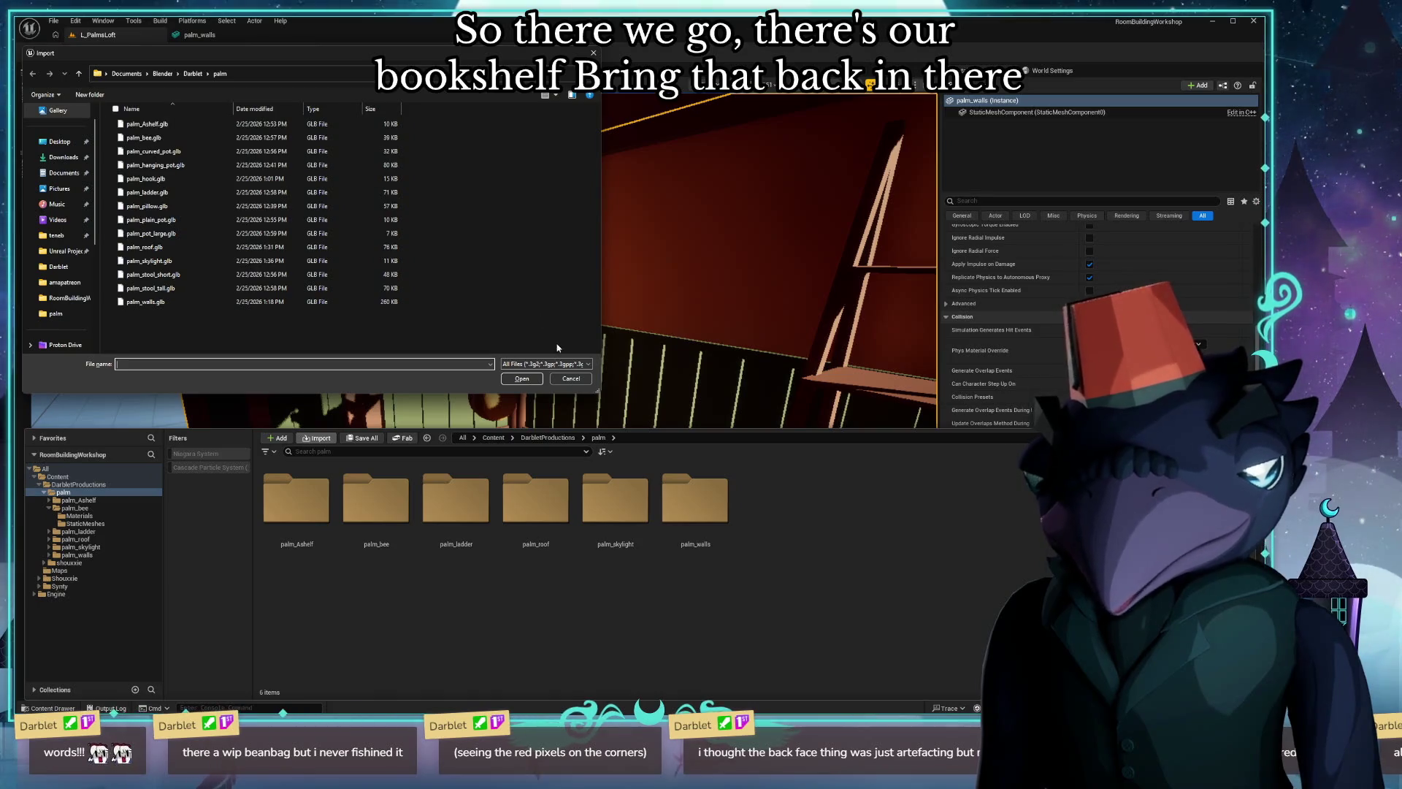
Cancel Unreal's import picker without a file and switch back to Blender.
click(568, 383)
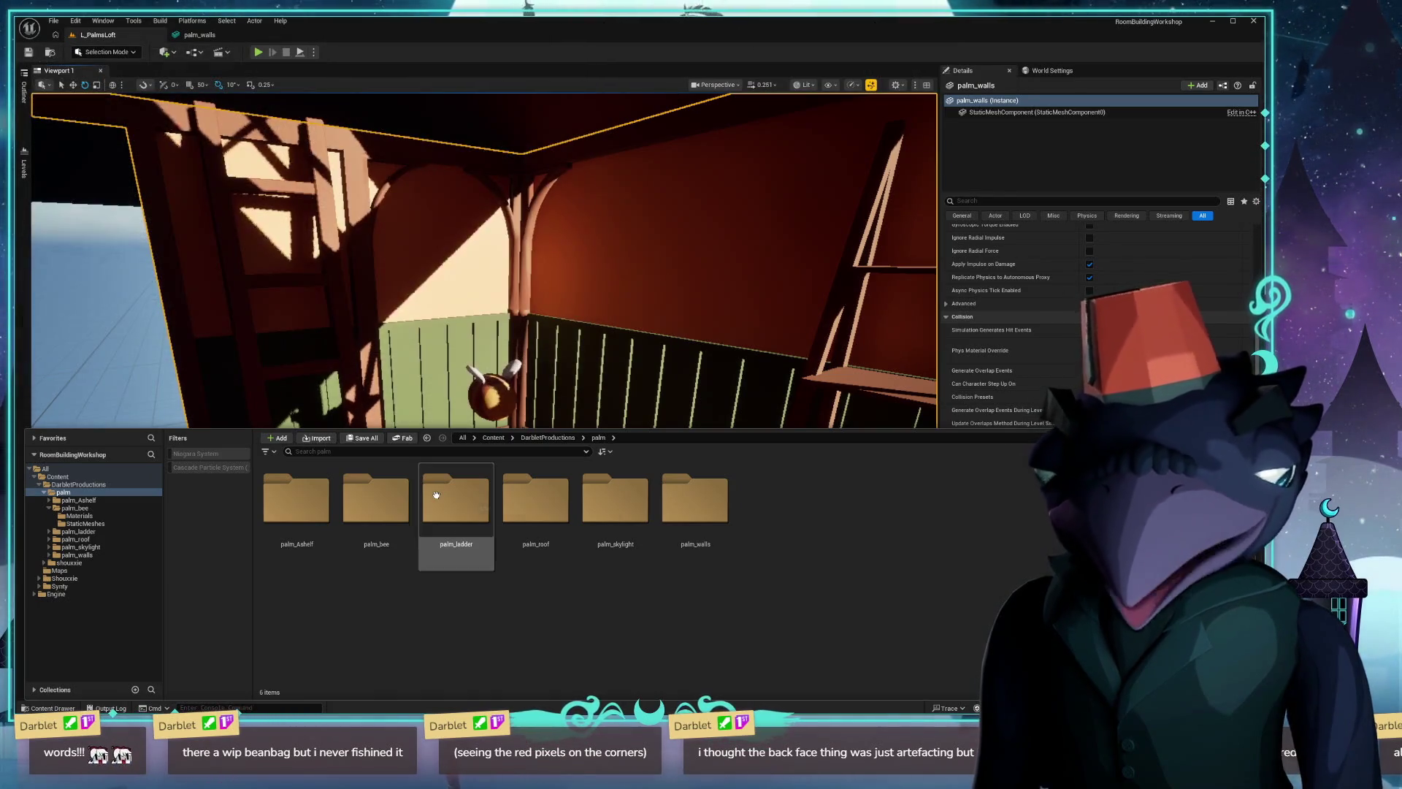
key(alt+Tab)
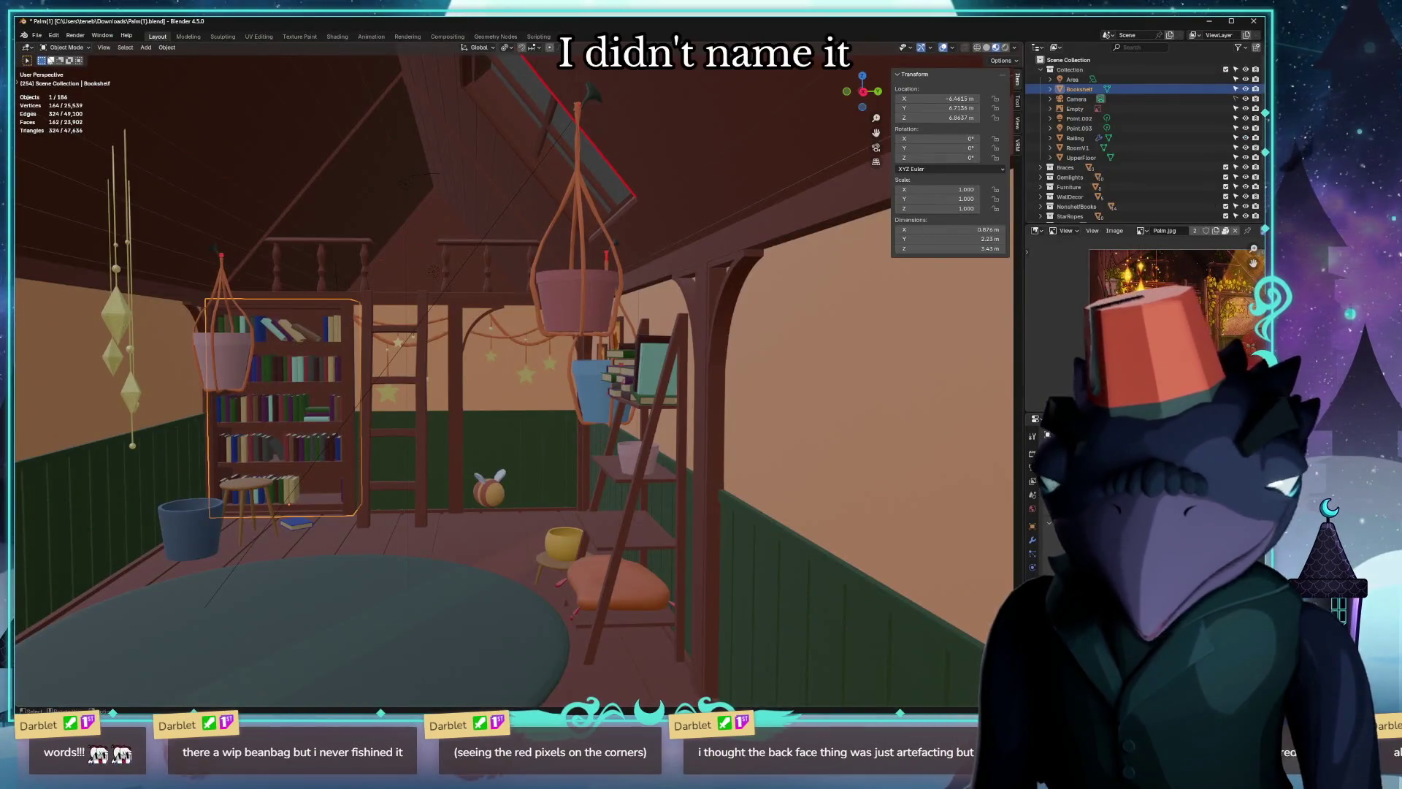
Select the bookshelf in Blender and clear its location to the world origin.
click(36, 35)
mouse_move(55, 183)
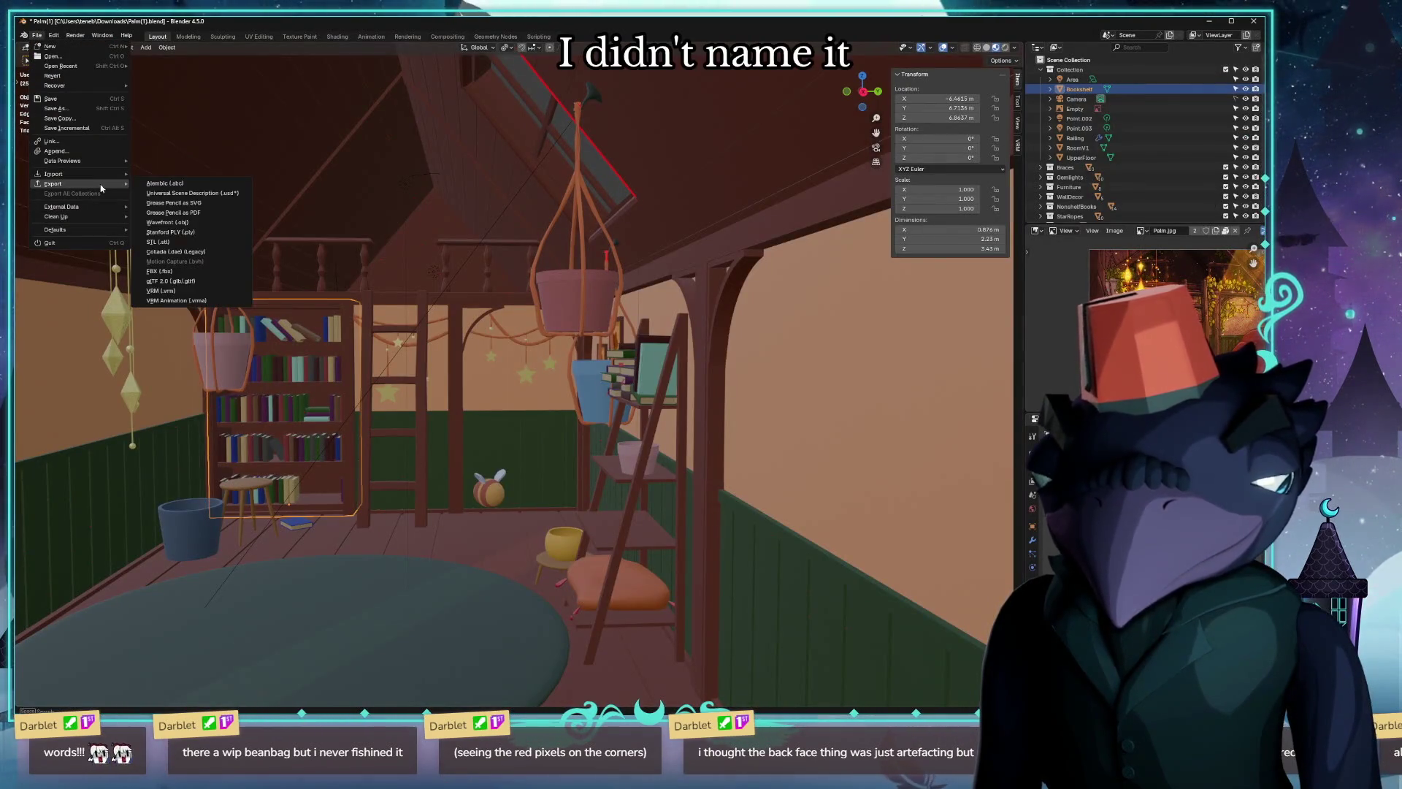
click(322, 461)
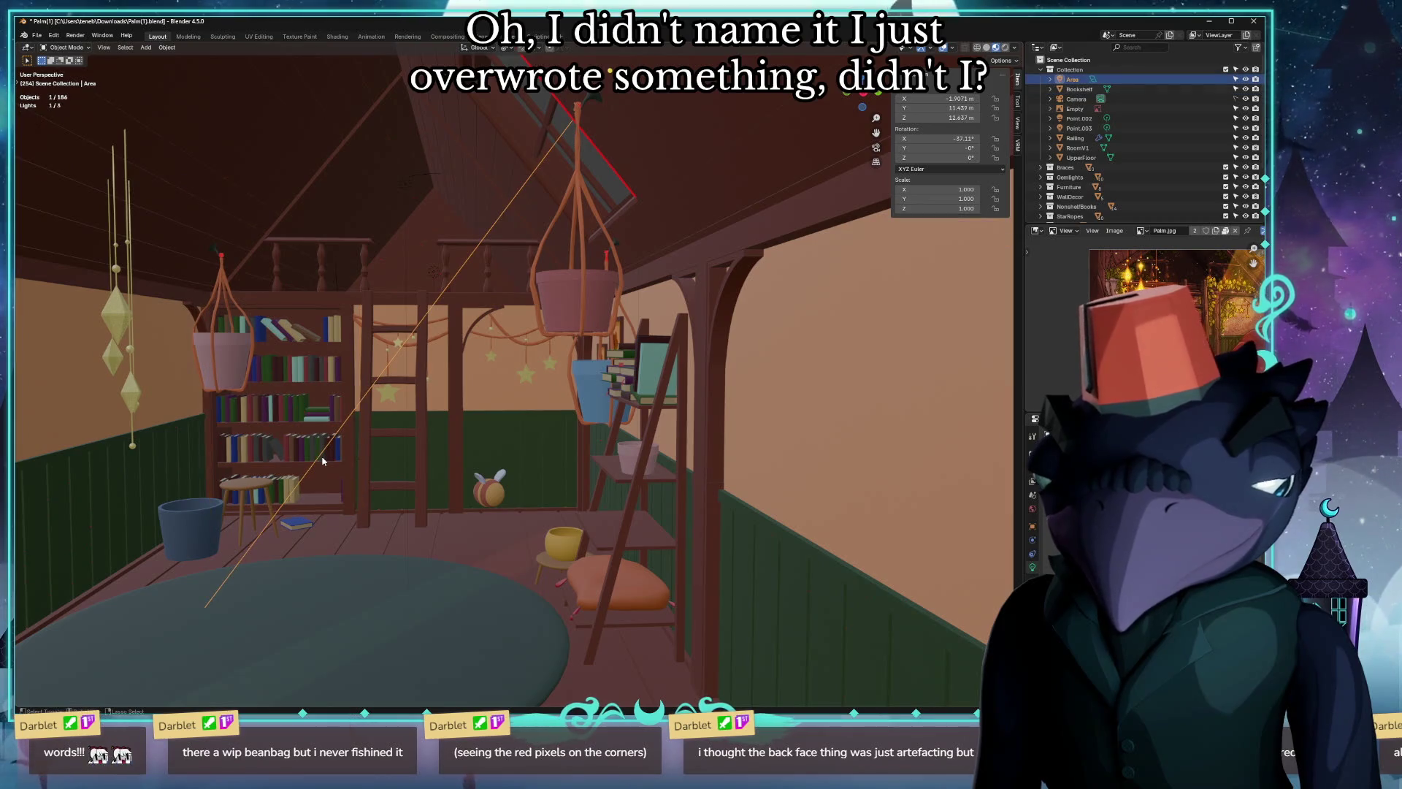
click(346, 611)
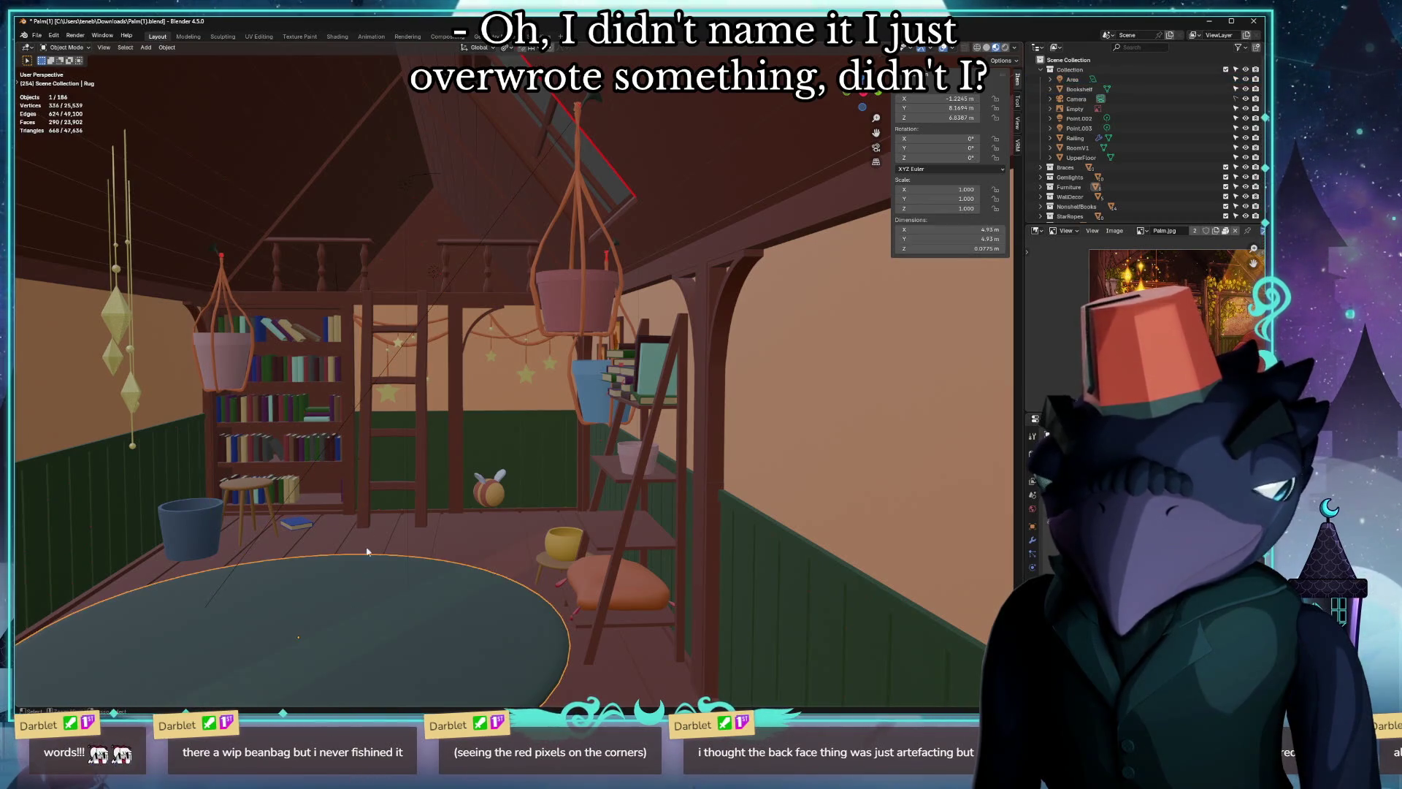
click(338, 468)
key(alt+g)
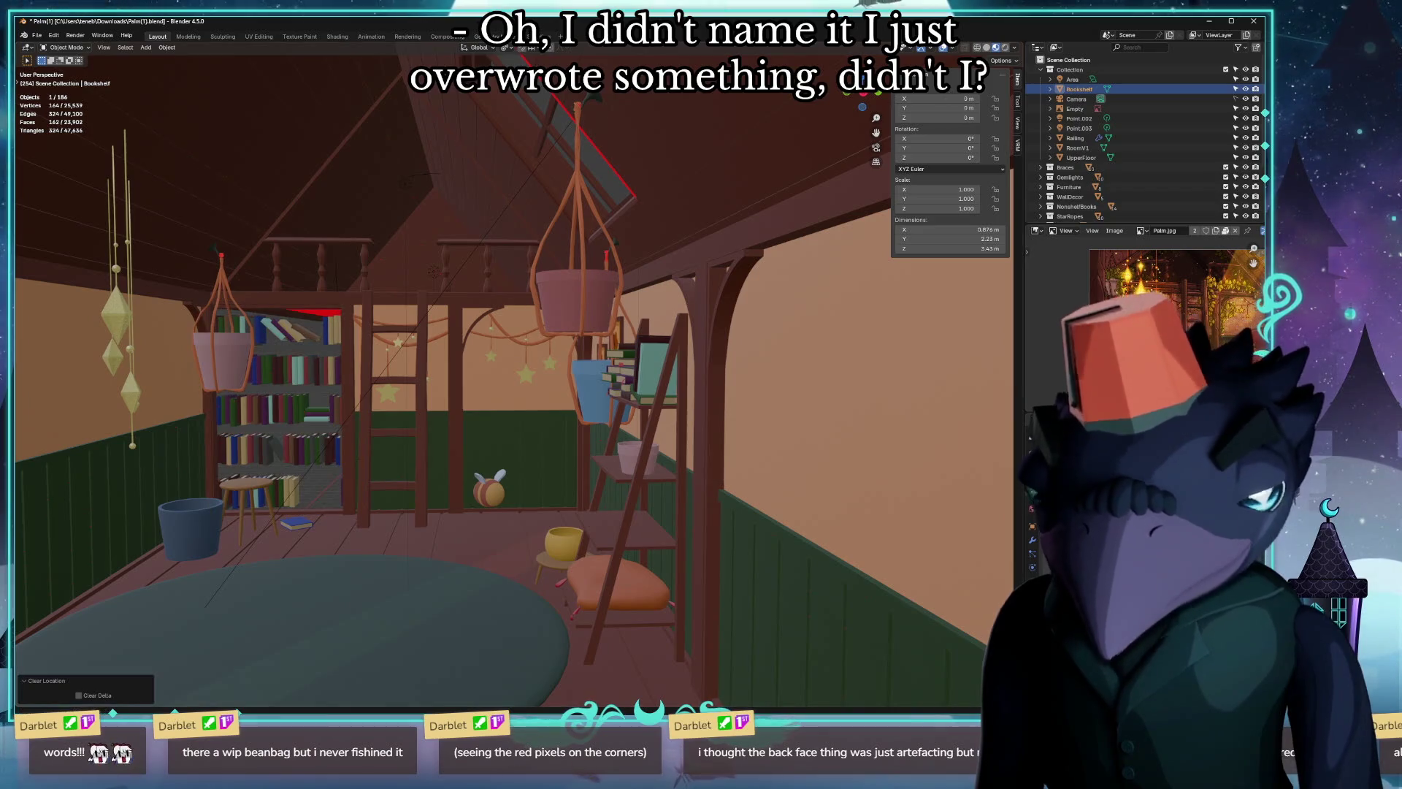
Start a glTF 2.0 export from the File menu.
click(36, 37)
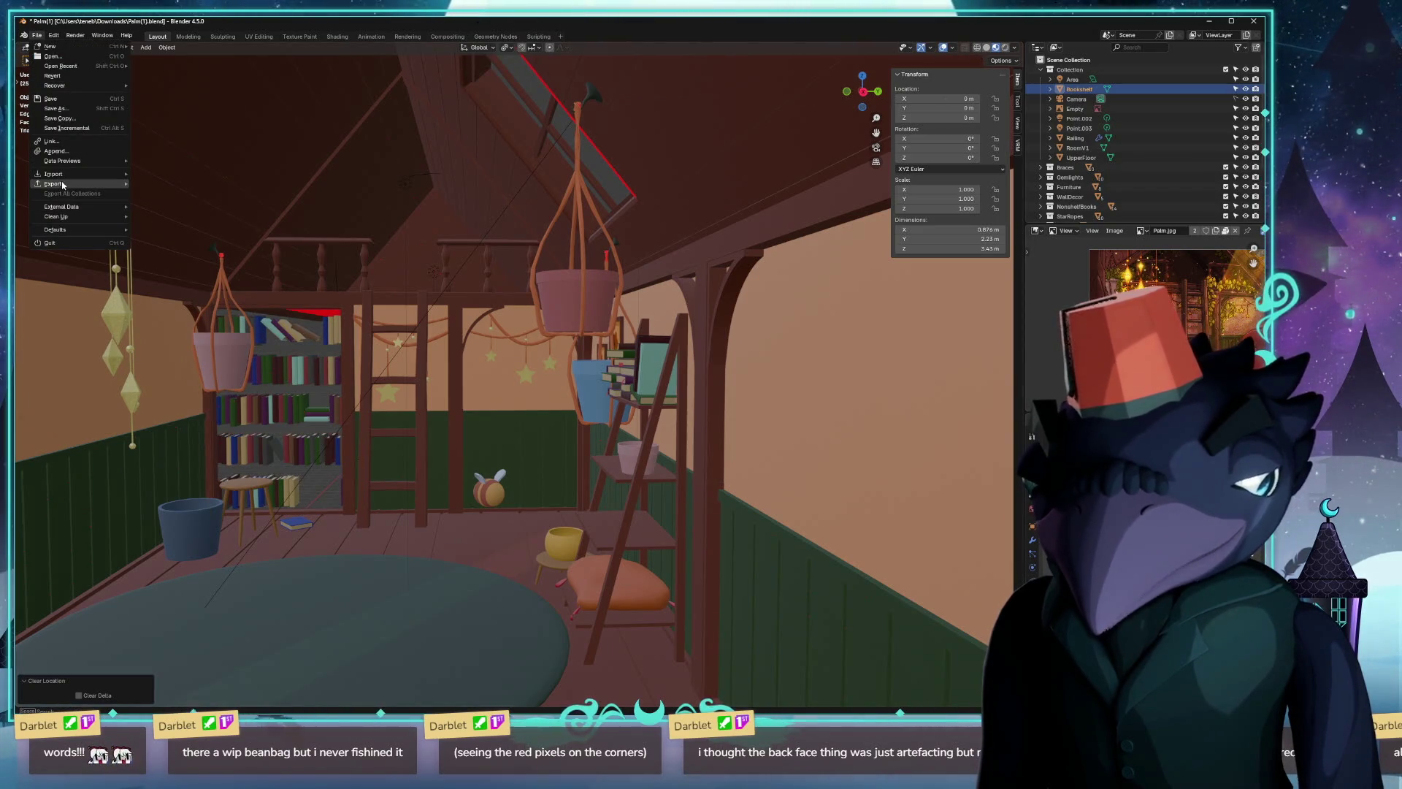
mouse_move(52, 183)
click(167, 283)
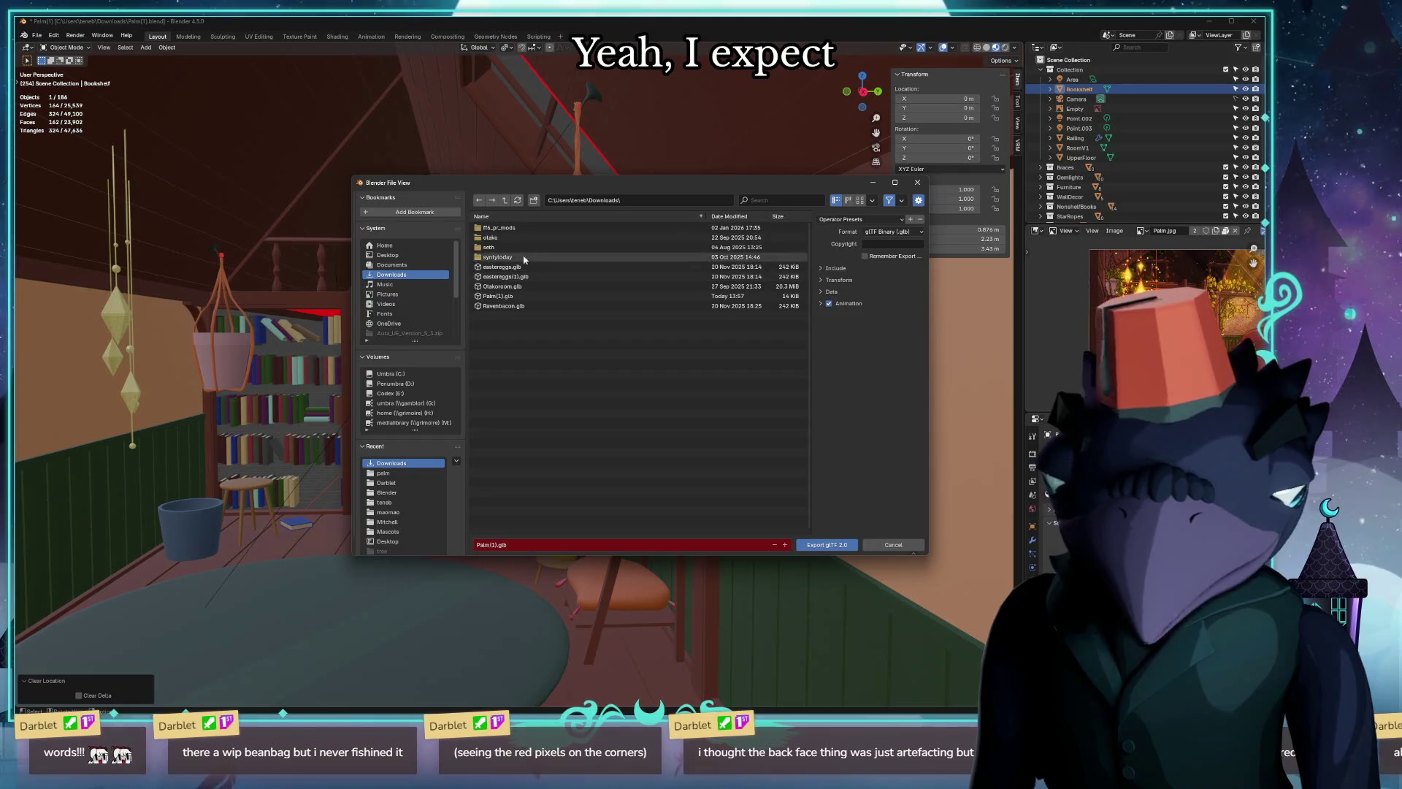
Navigate the export browser to Documents > Blender > Darblet > palm.
click(387, 255)
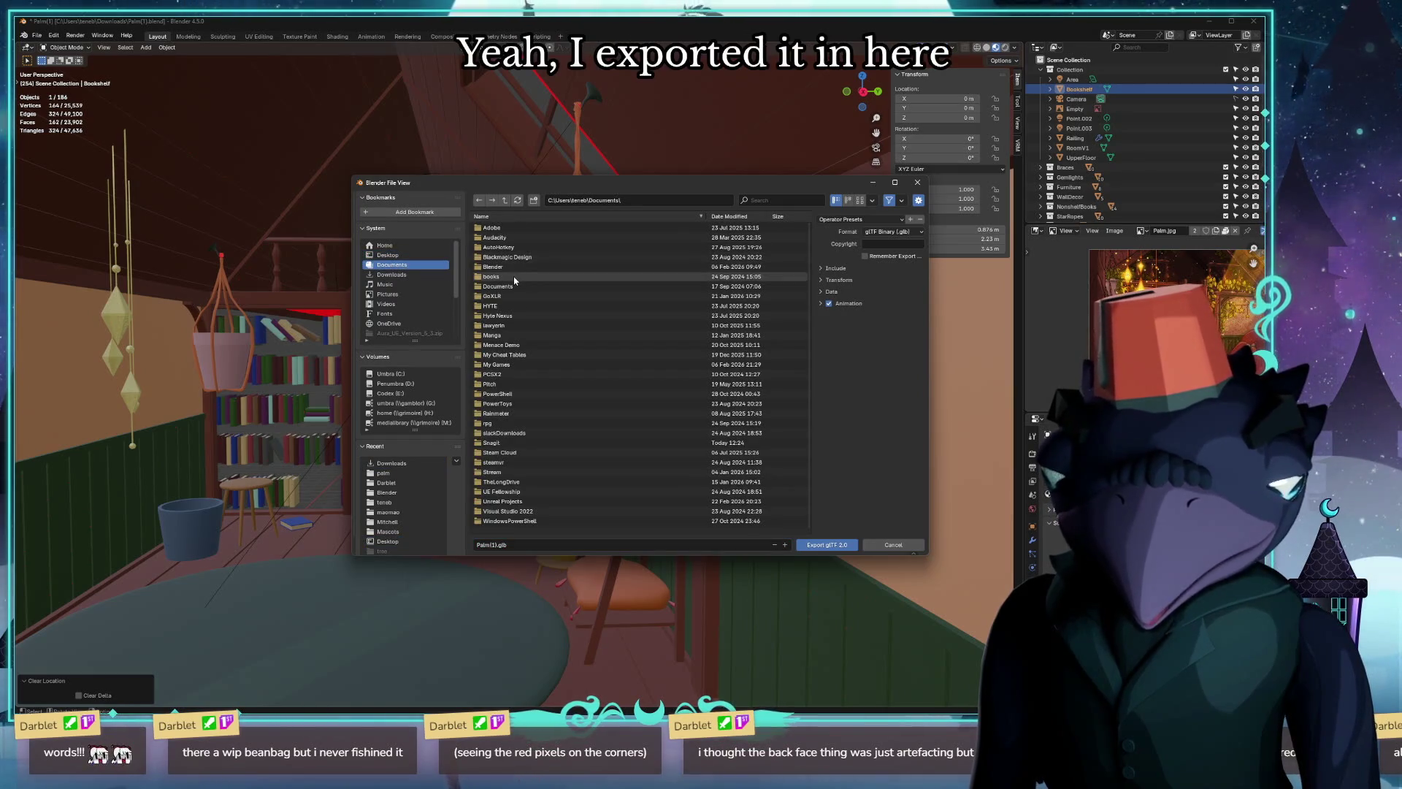
double_click(529, 268)
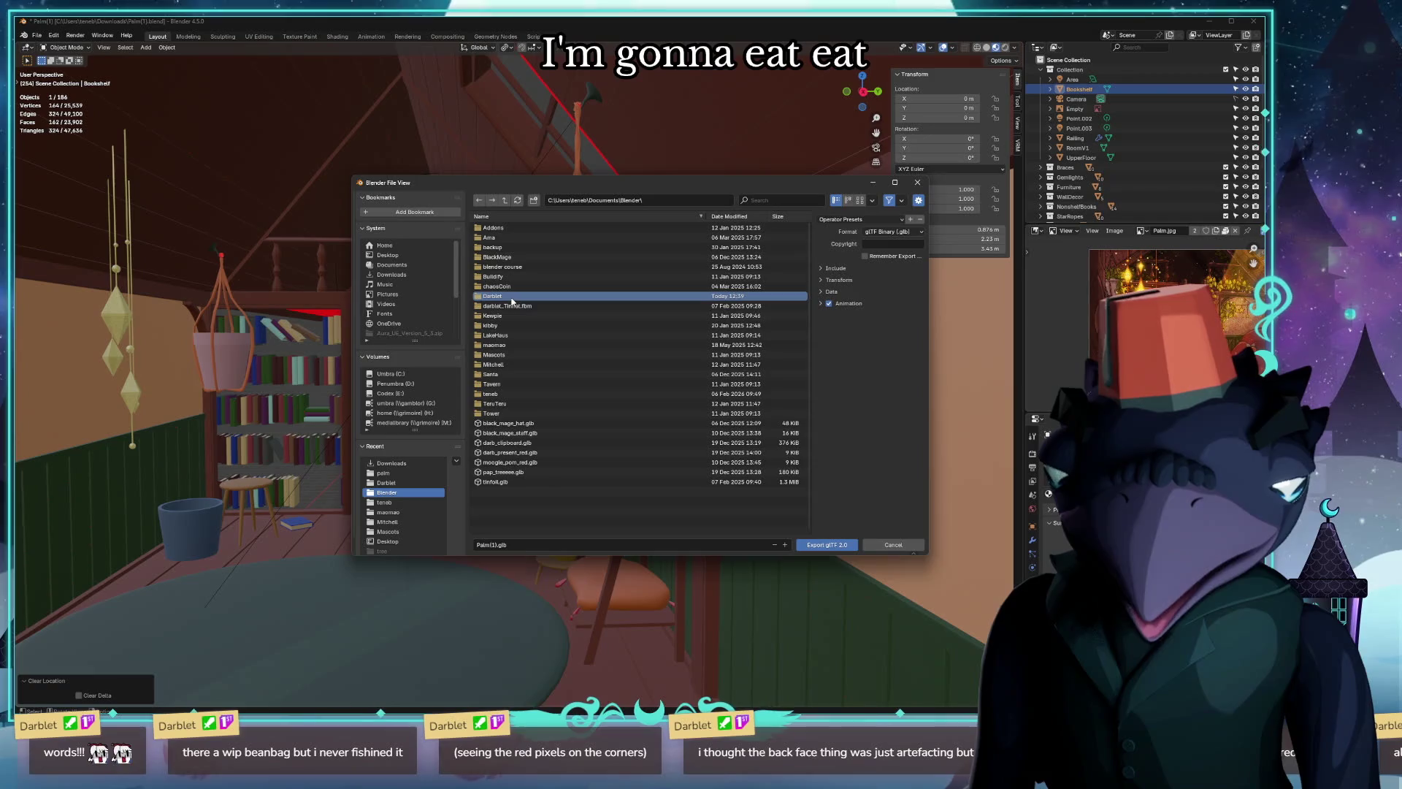
double_click(499, 296)
double_click(500, 231)
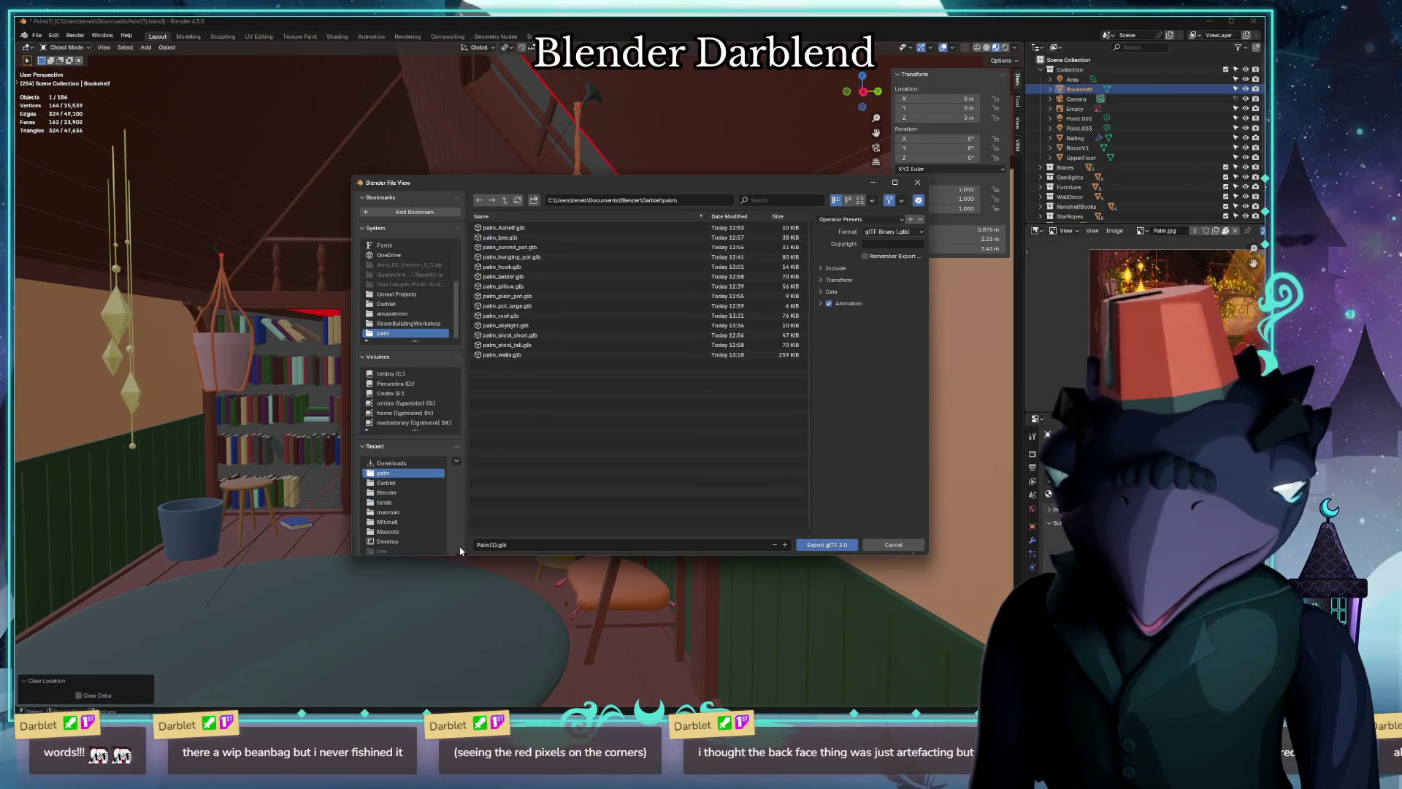
Name the export file palm_bookshelf and show the Include options.
click(490, 545)
text(palm)
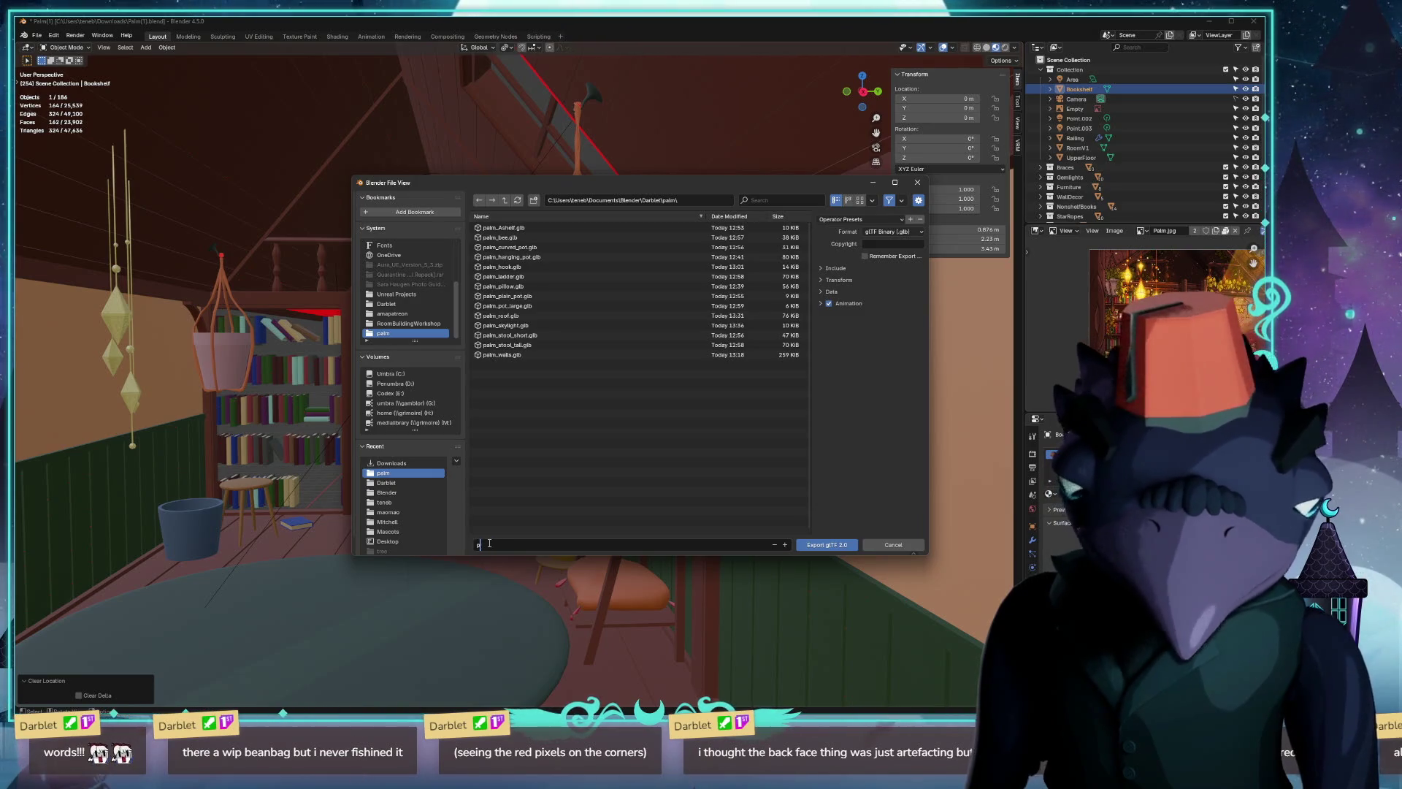
key(BackSpace)
key(BackSpace)
key(BackSpace)
text(palm_bookshelf.glb)
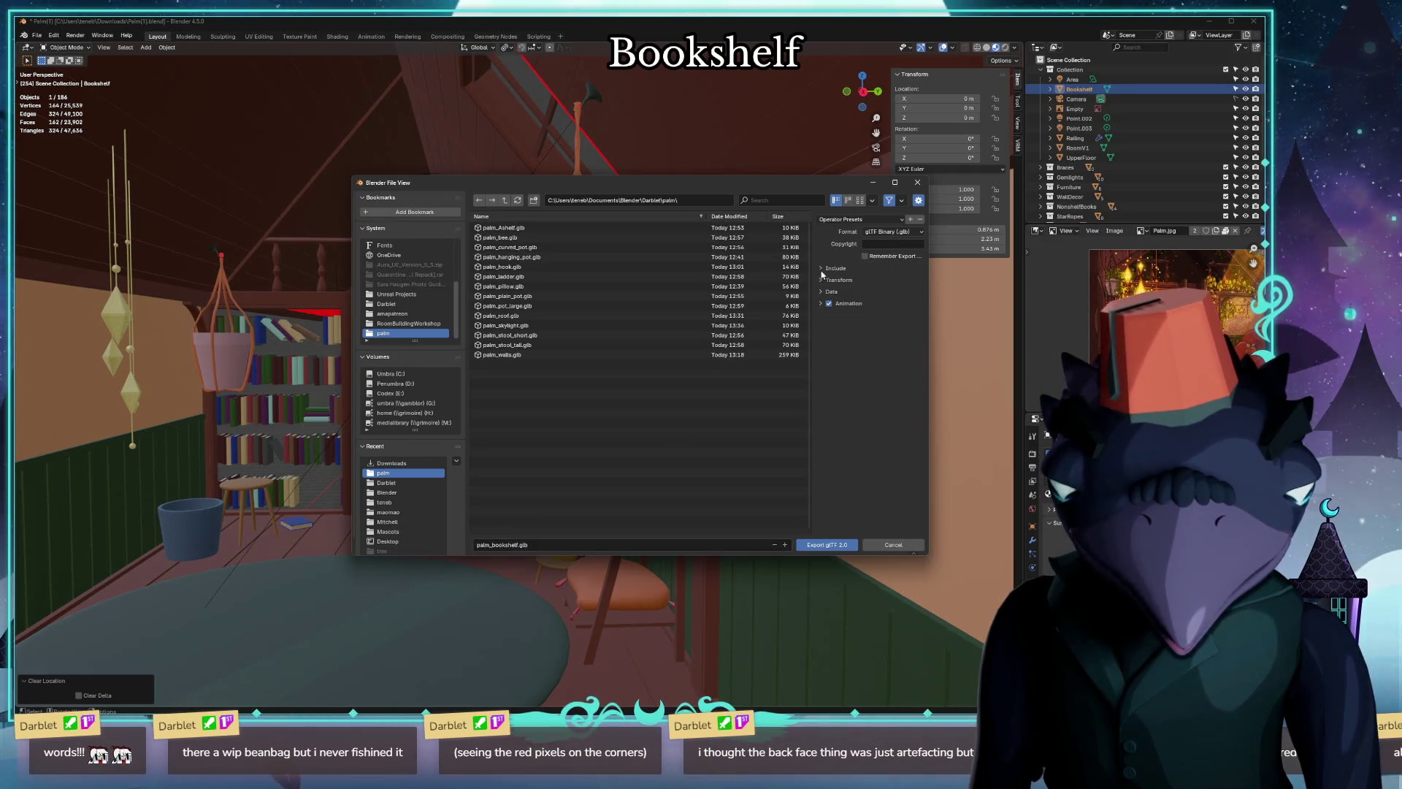
click(824, 271)
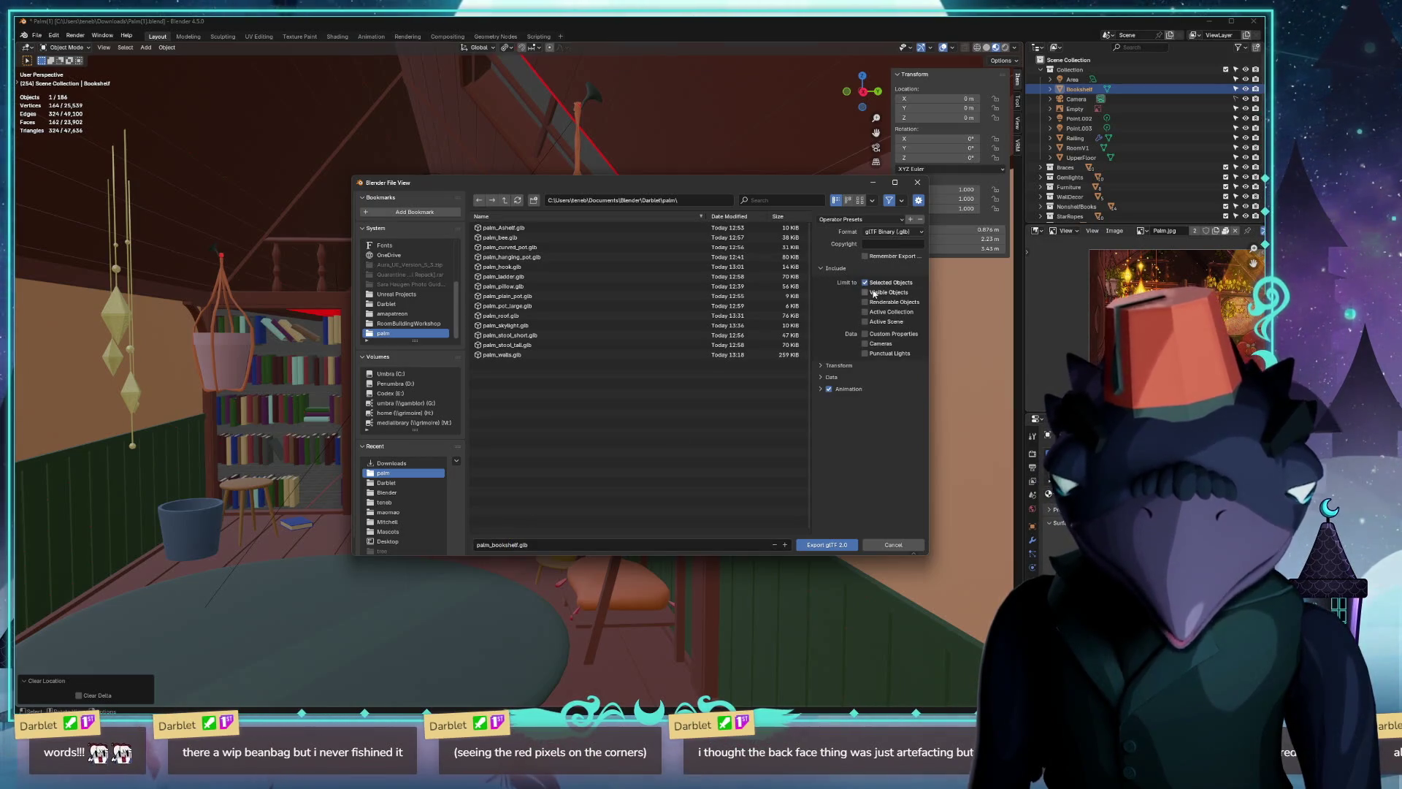
Review the Transform and Mesh options and export palm_bookshelf.glb.
click(827, 366)
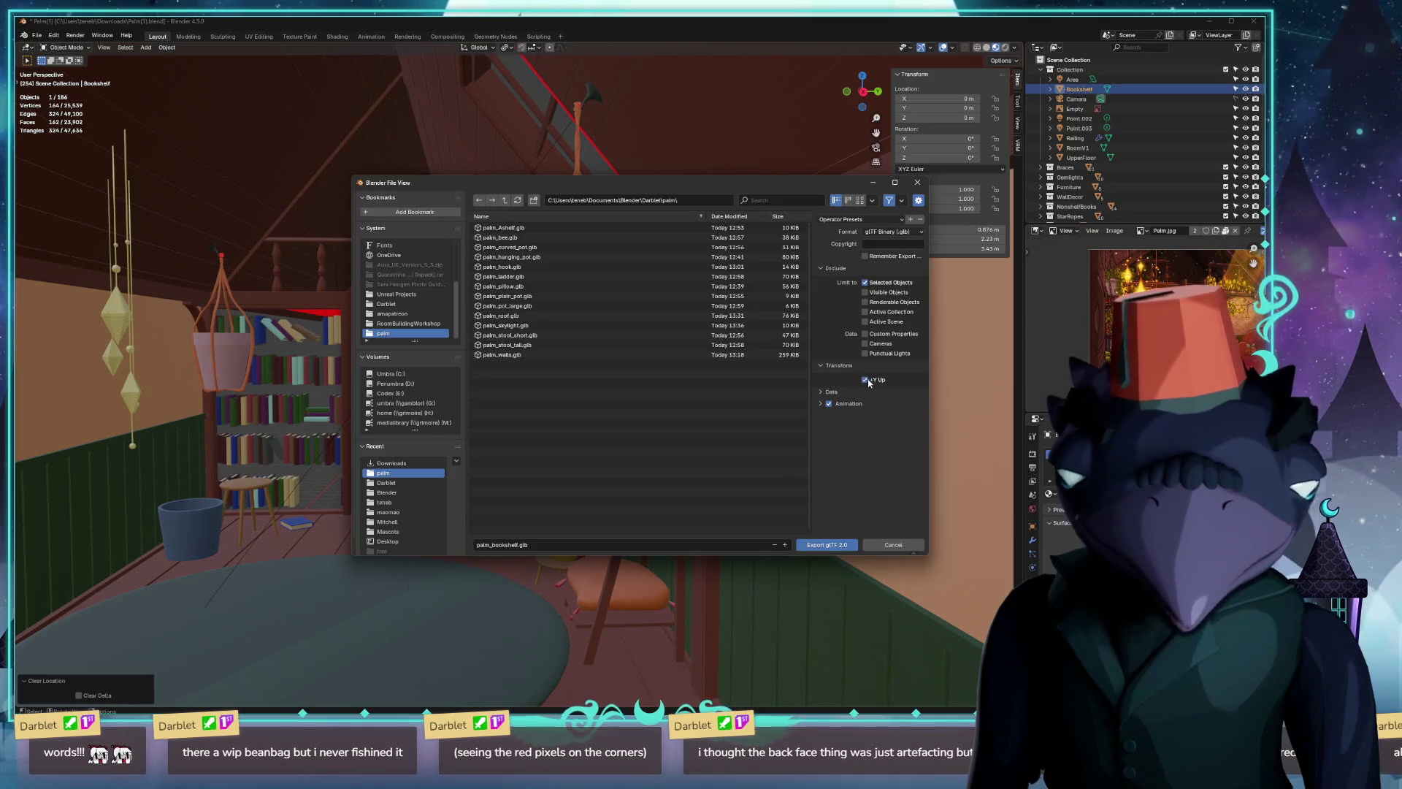
click(821, 367)
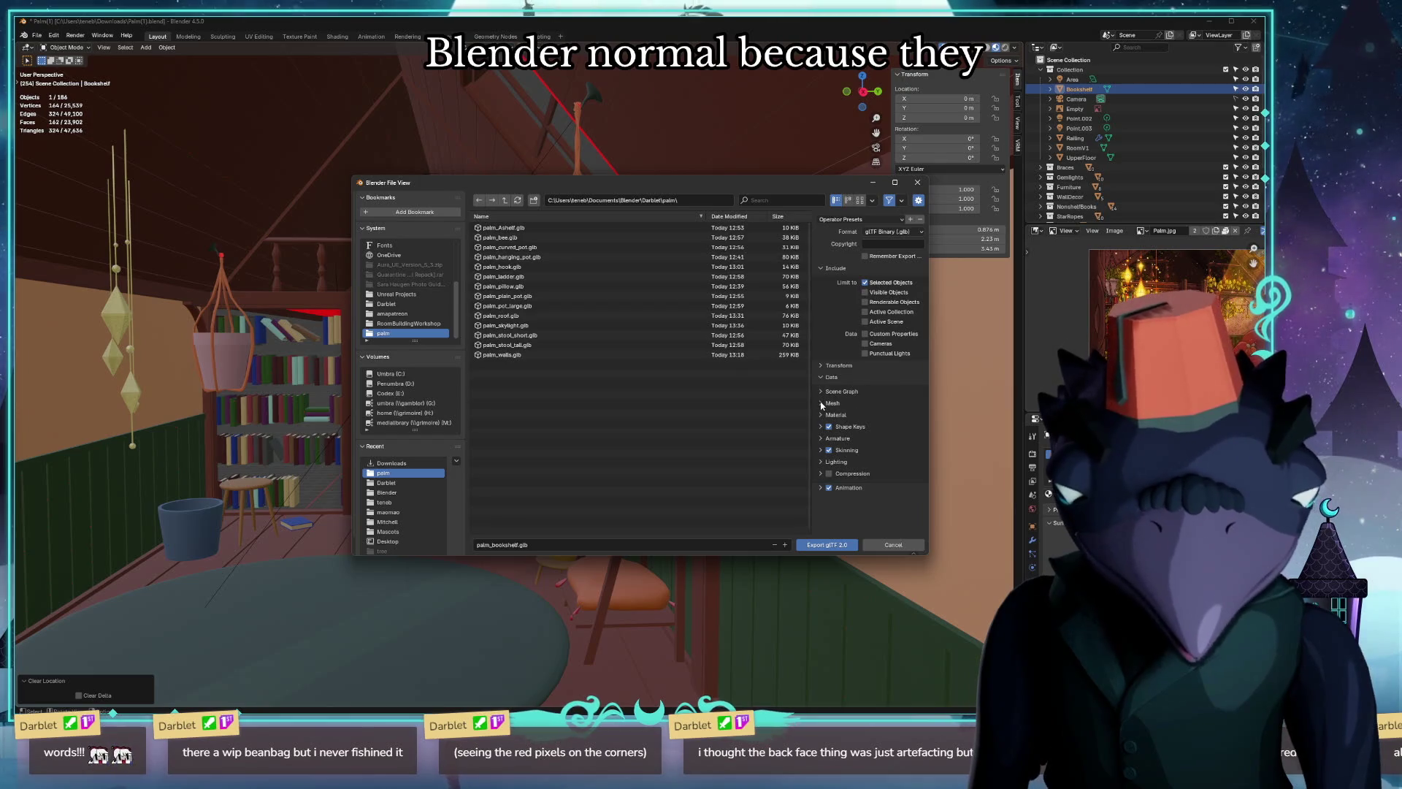
click(821, 402)
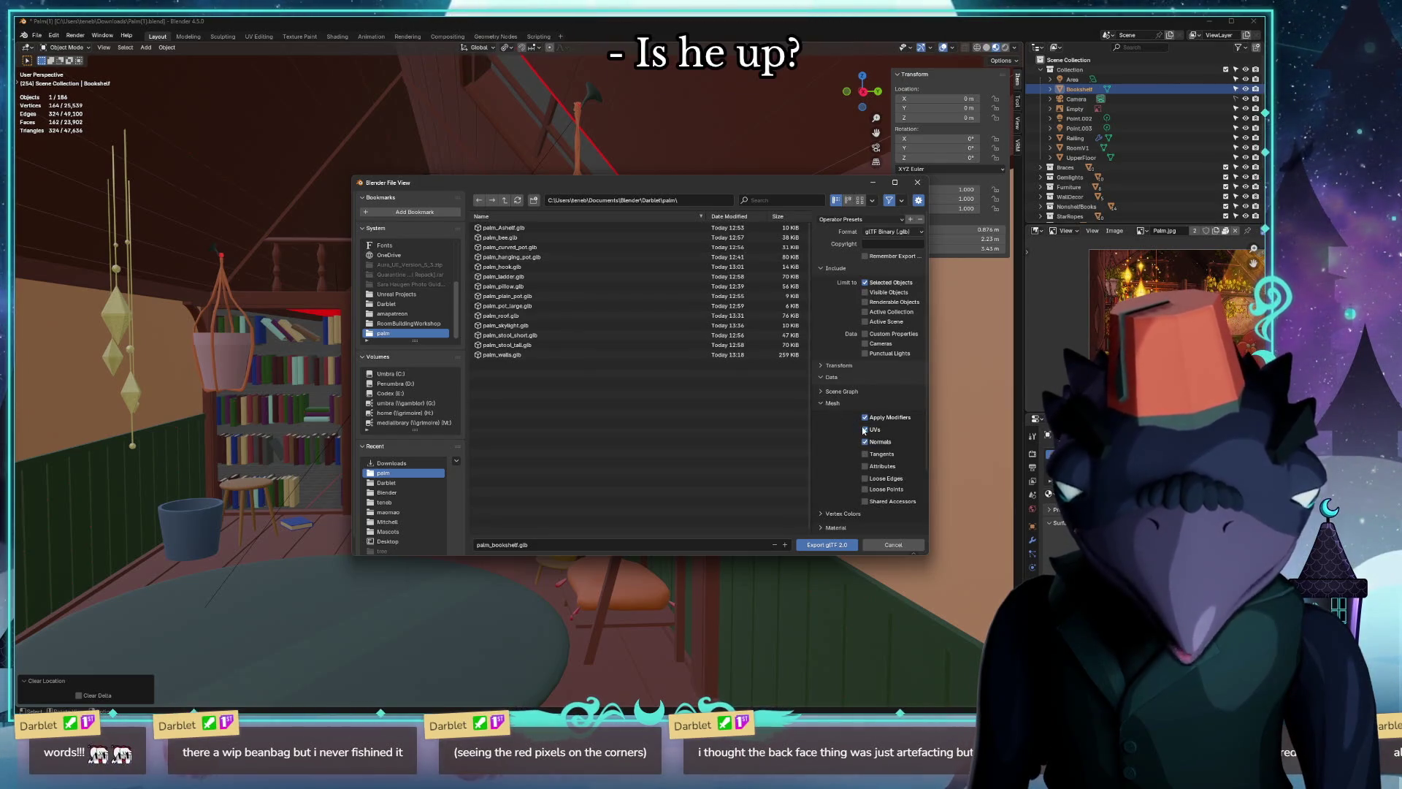
click(820, 403)
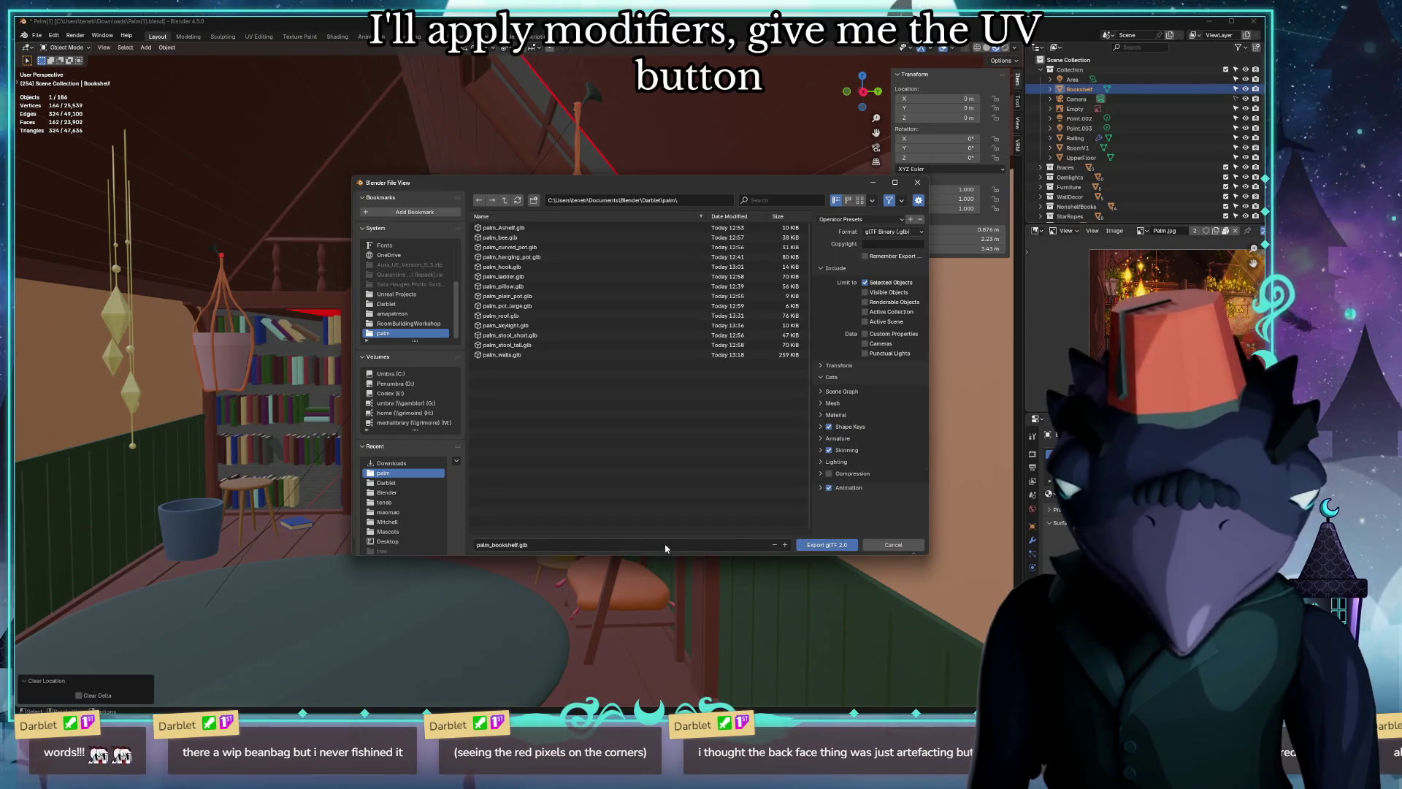
click(828, 545)
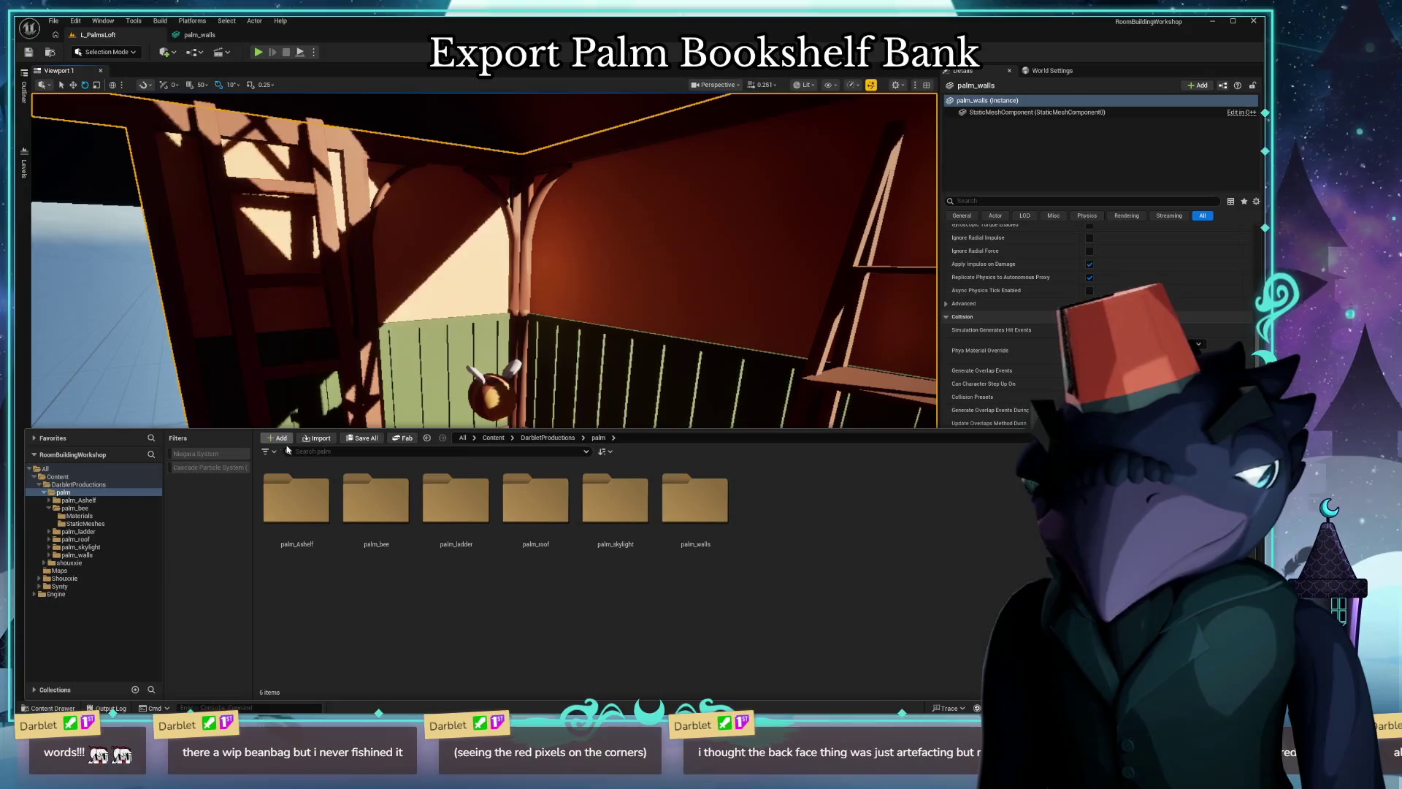
In Unreal, begin an import into the palm folder and choose palm_bookshelf.glb.
click(321, 440)
click(187, 148)
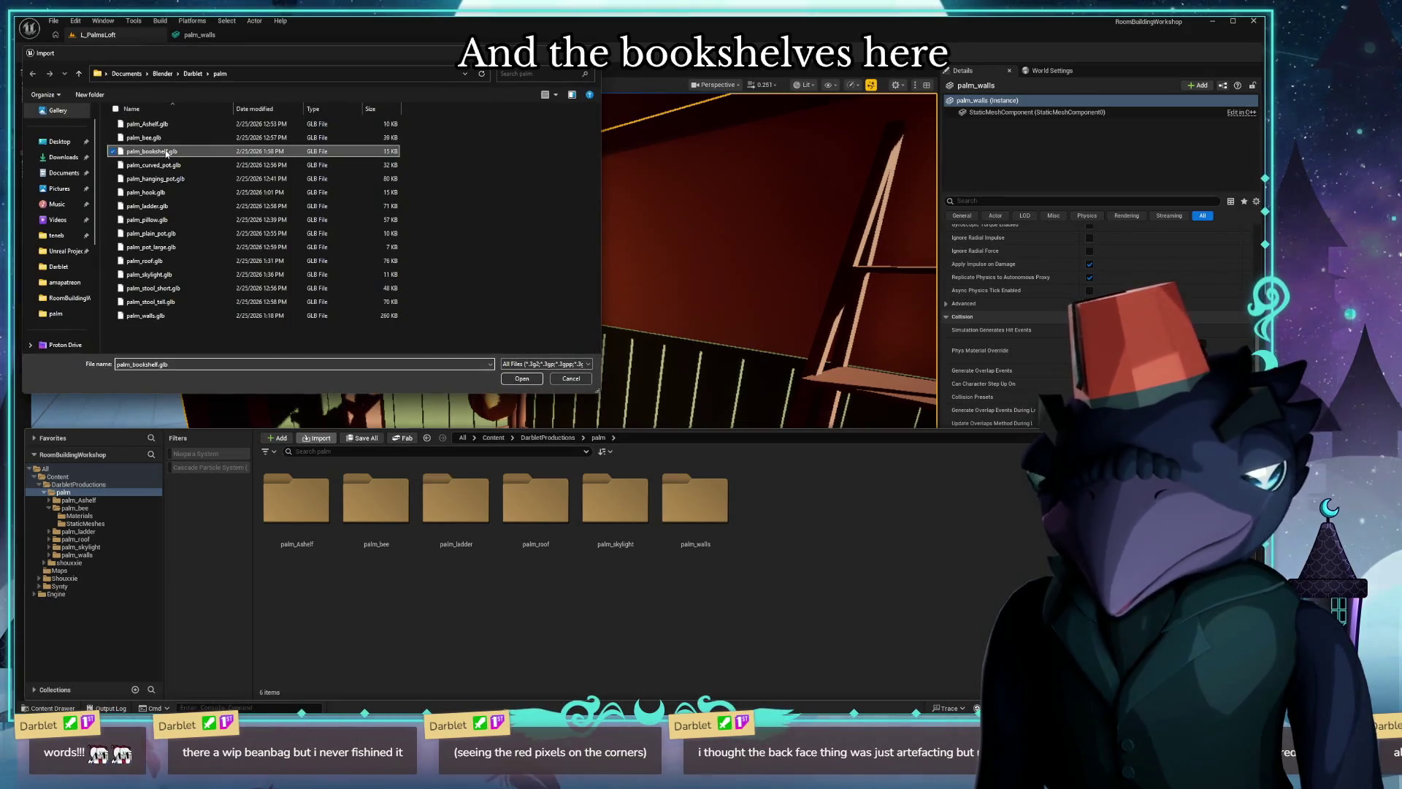
Import palm_bookshelf.glb with Force All Mesh as Type and enter its new folder.
click(501, 349)
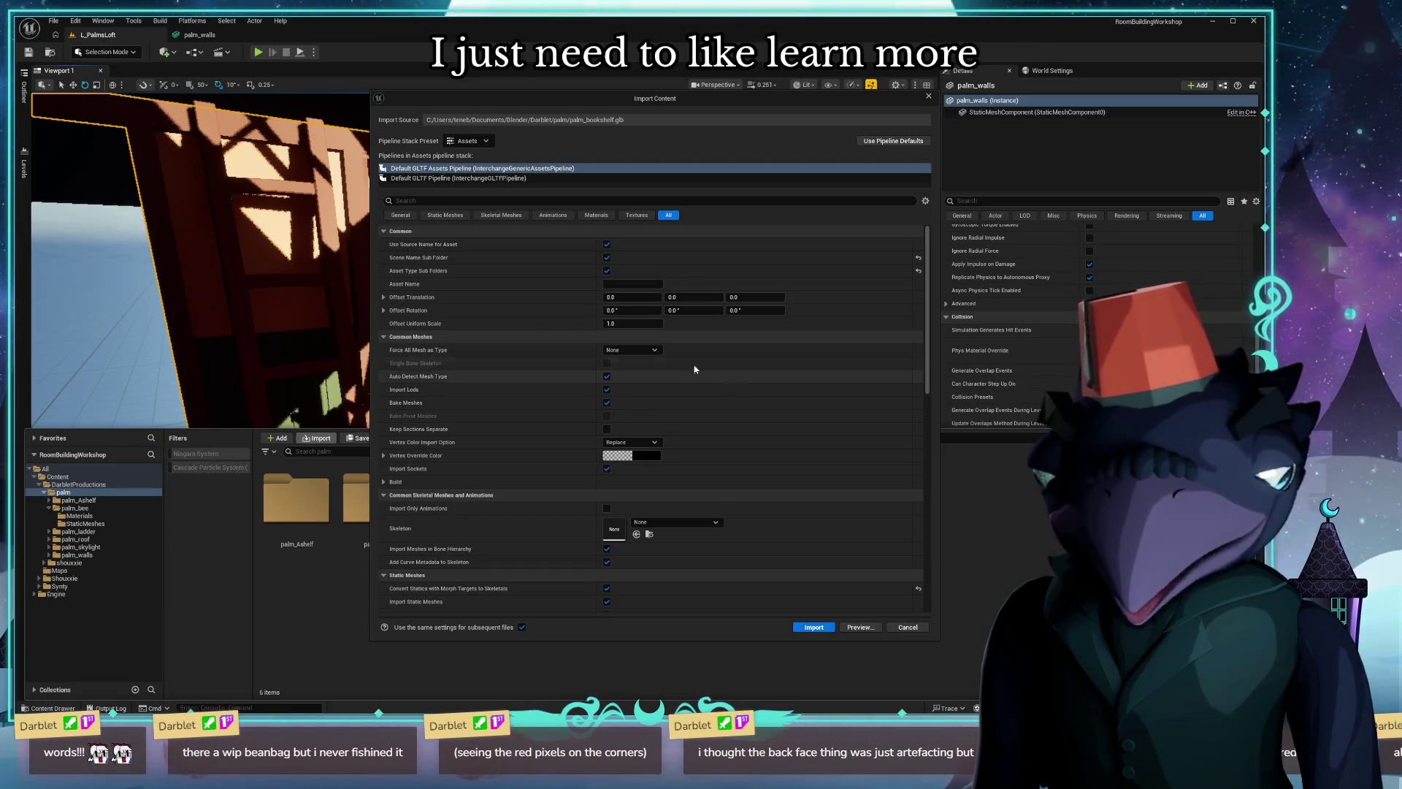
click(641, 349)
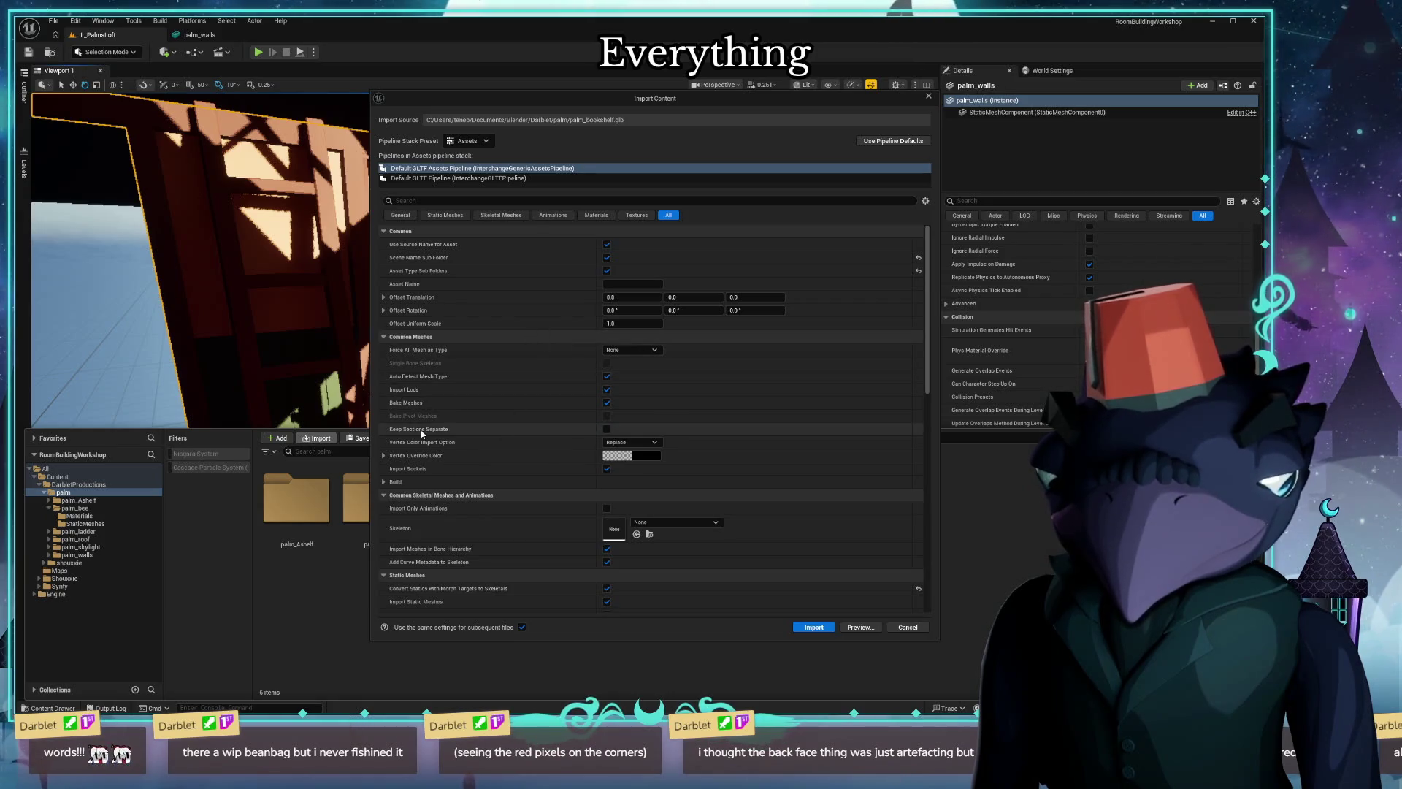
scroll(905, 418, down, 3)
scroll(905, 418, down, 3)
scroll(904, 417, down, 3)
scroll(905, 420, down, 2)
click(814, 628)
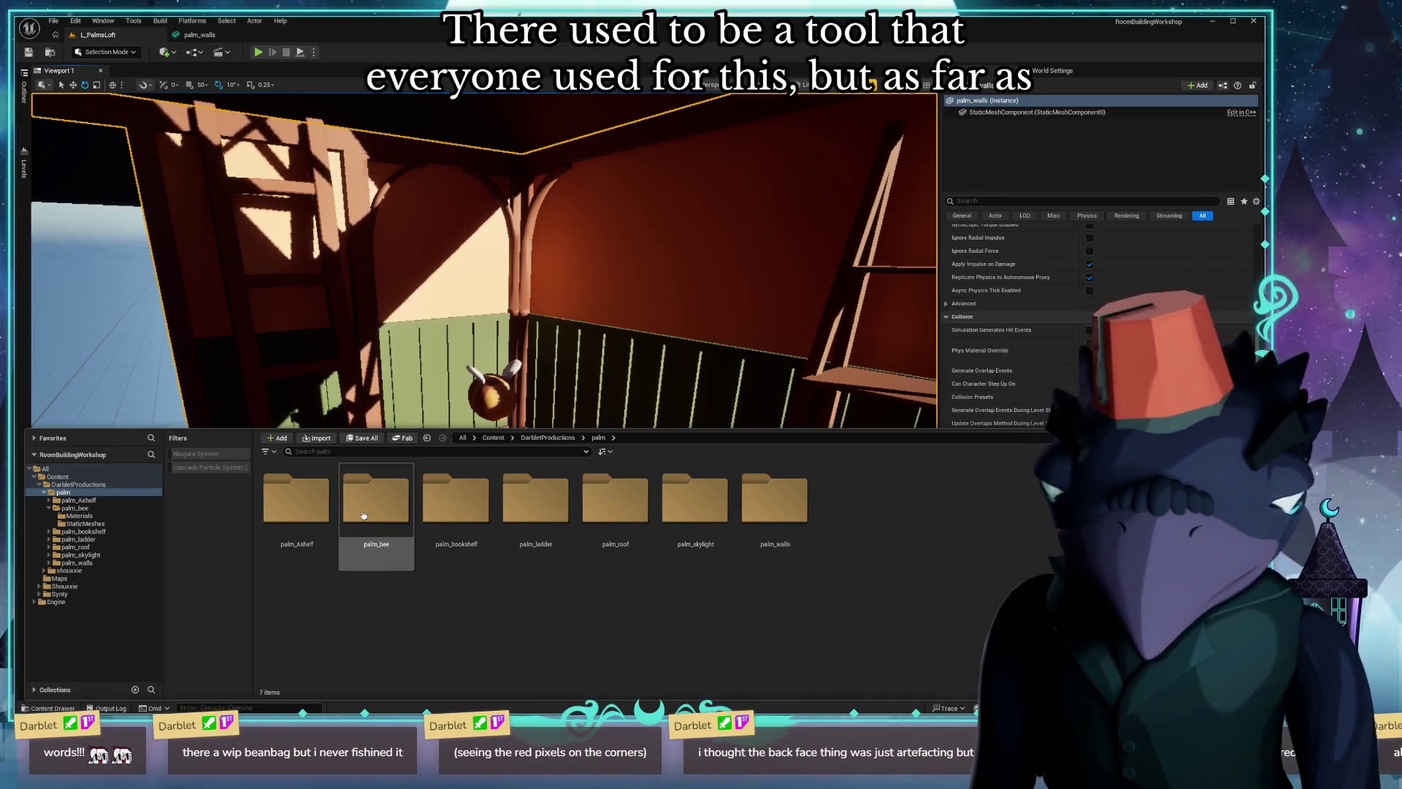
double_click(433, 527)
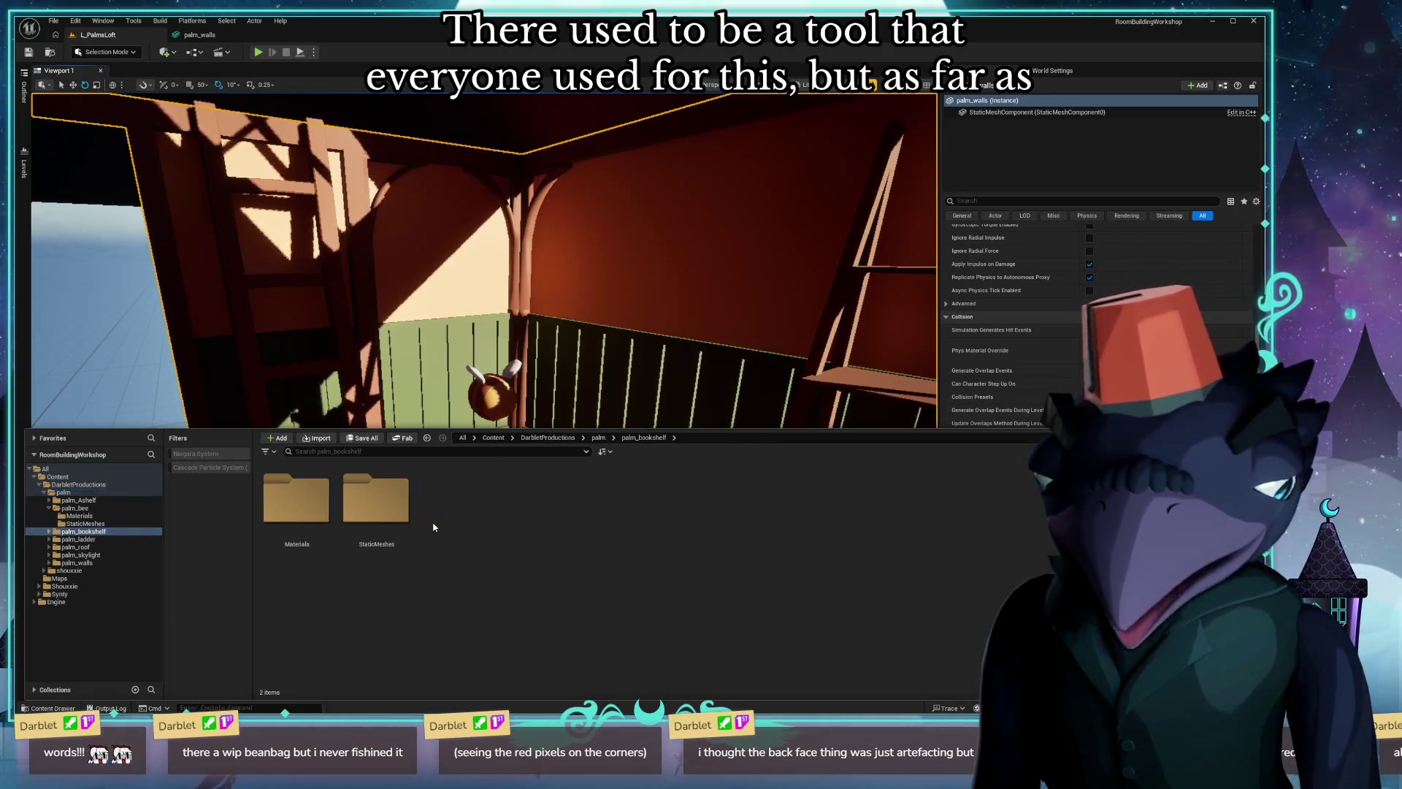
Open the palm_bookshelf mesh, attempt a save-all, and dismiss the failed material save error and log.
double_click(376, 499)
click(296, 504)
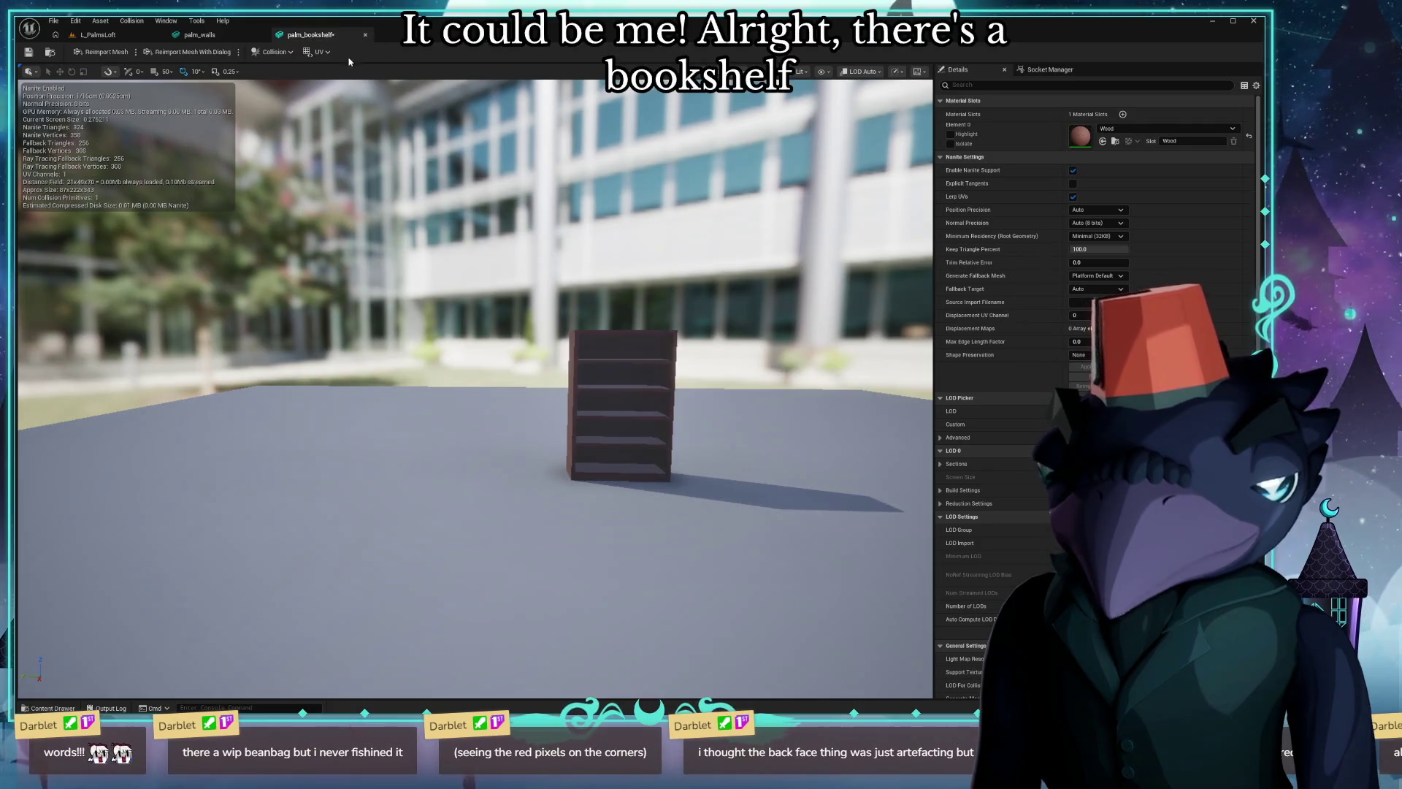
key(ctrl+s)
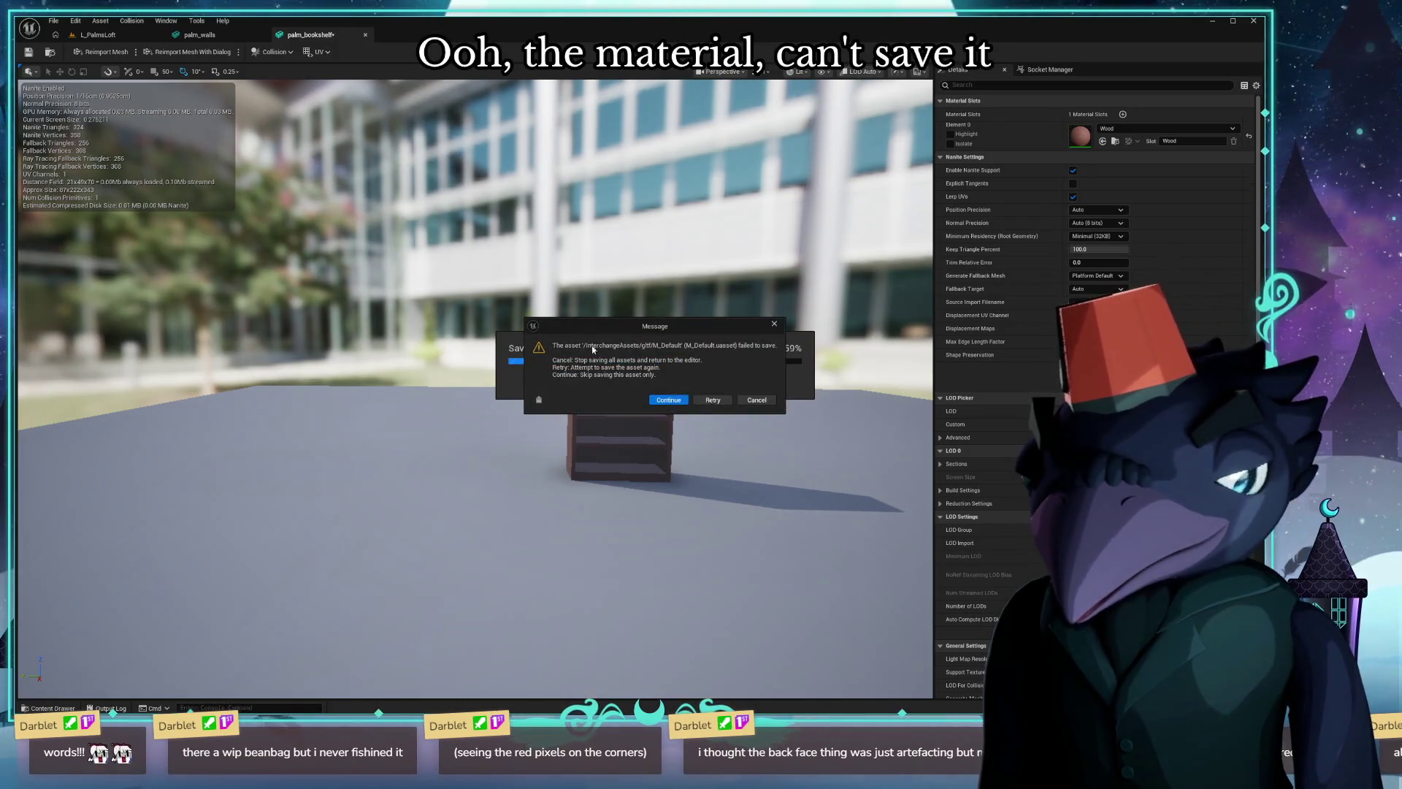
click(668, 398)
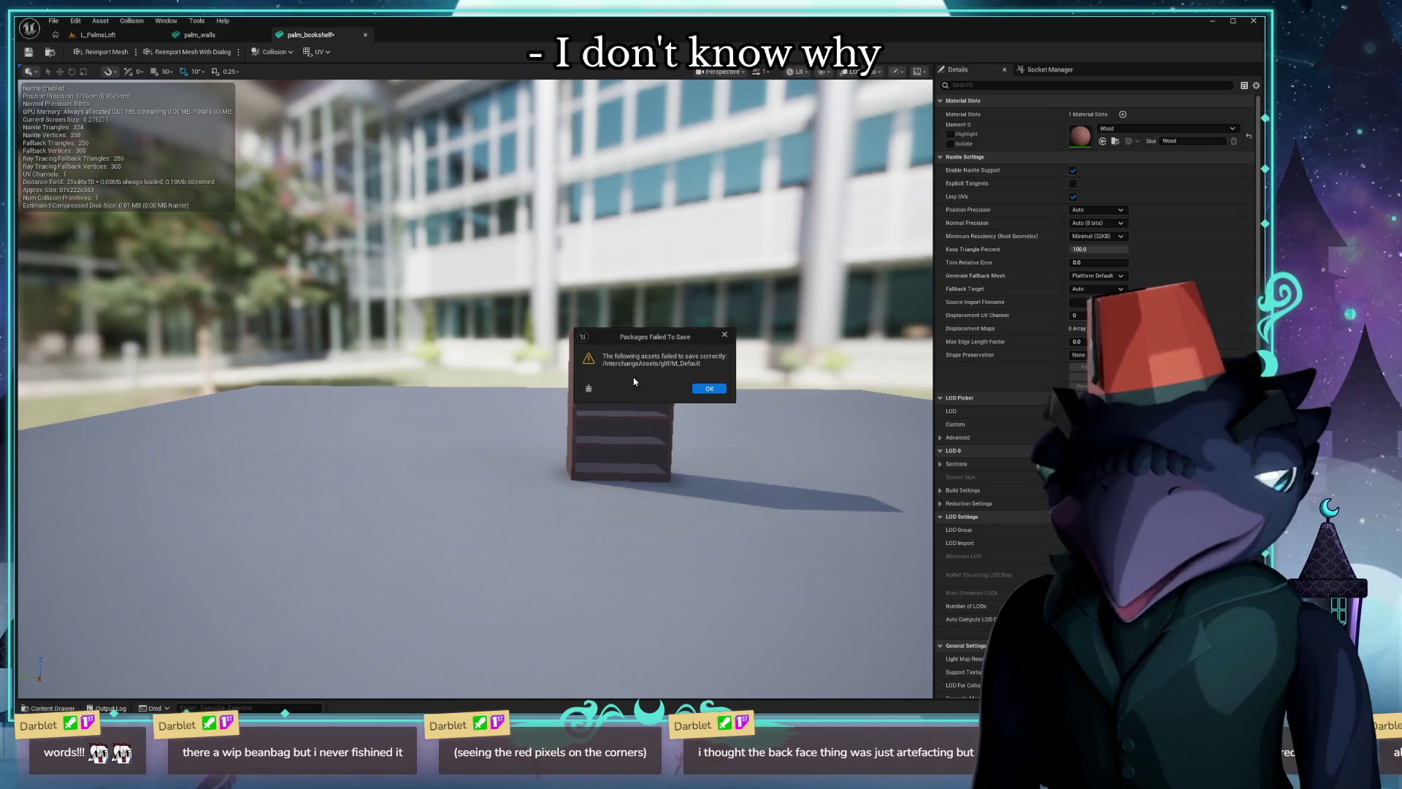
click(710, 388)
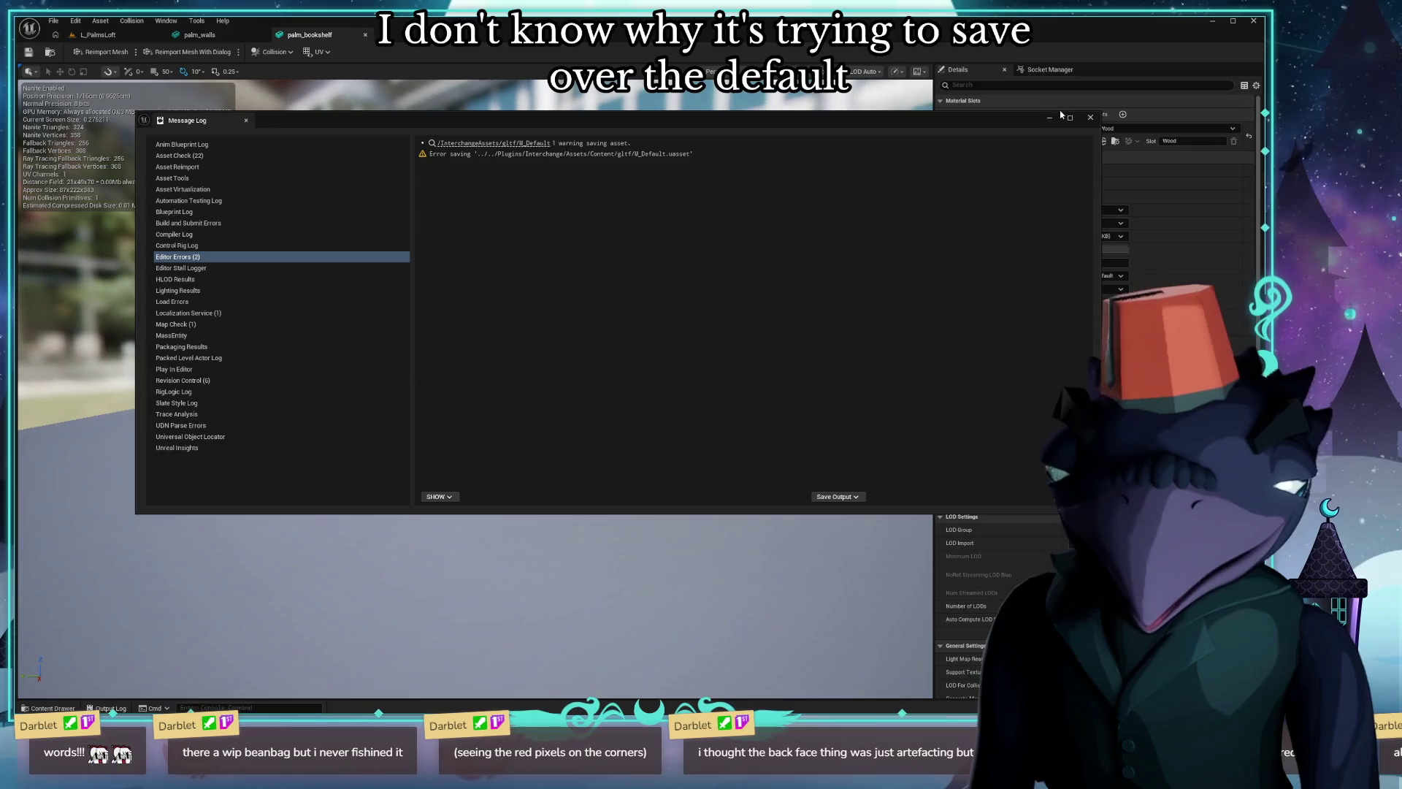
click(1091, 118)
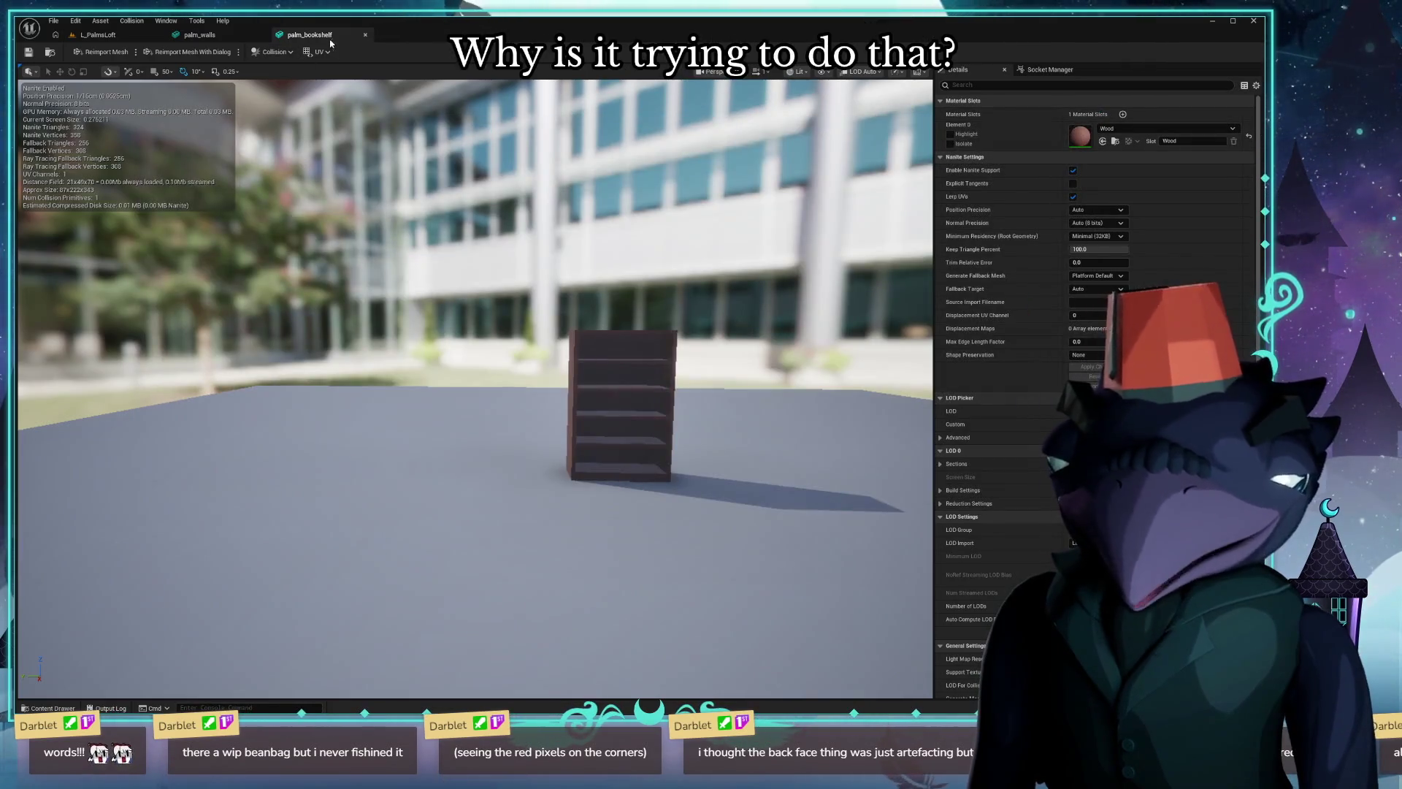
Return to the L_PalmsLoft level and drag palm_bookshelf from the Content Drawer into the viewport.
click(365, 34)
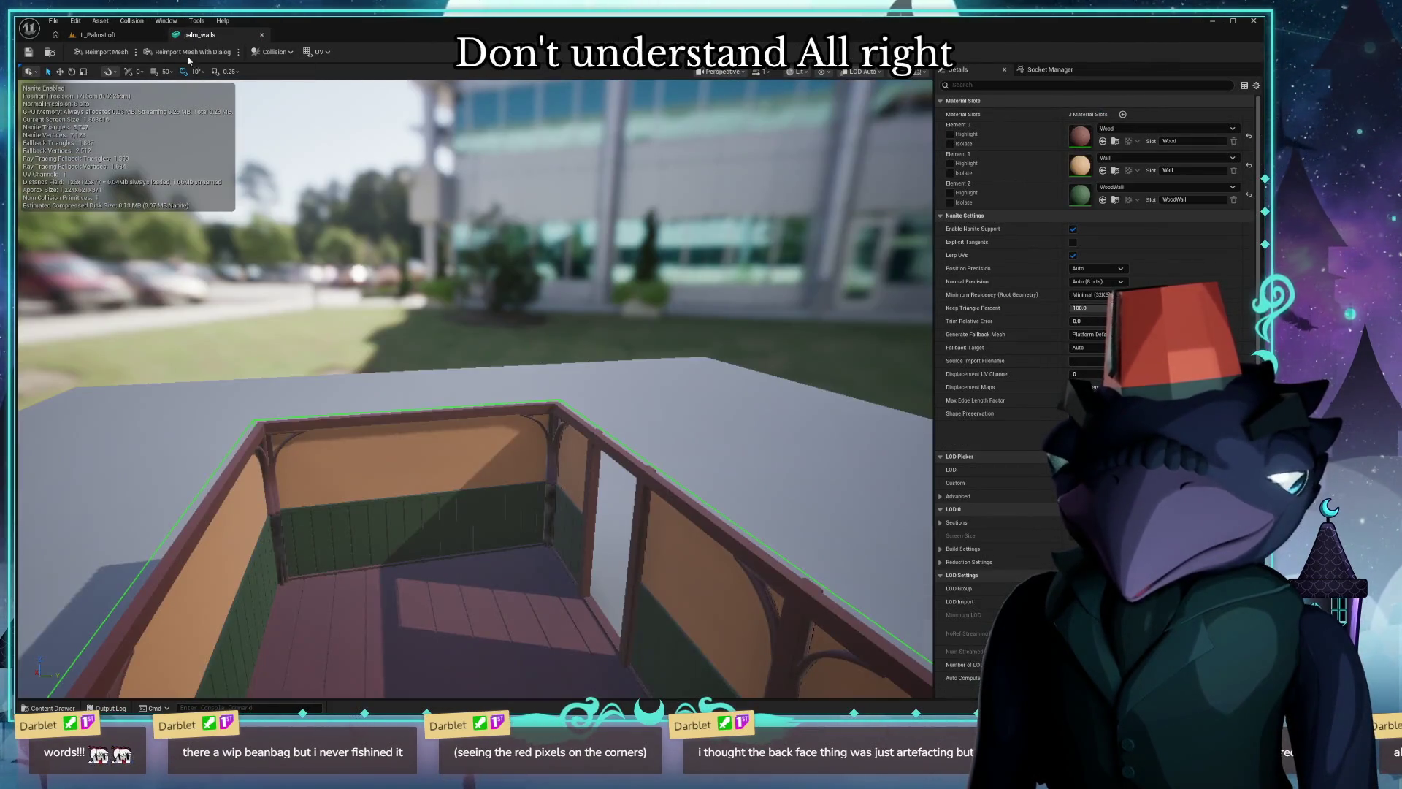
click(108, 36)
right_drag(392, 514, 394, 509)
key(ctrl+space)
drag(295, 498, 396, 509)
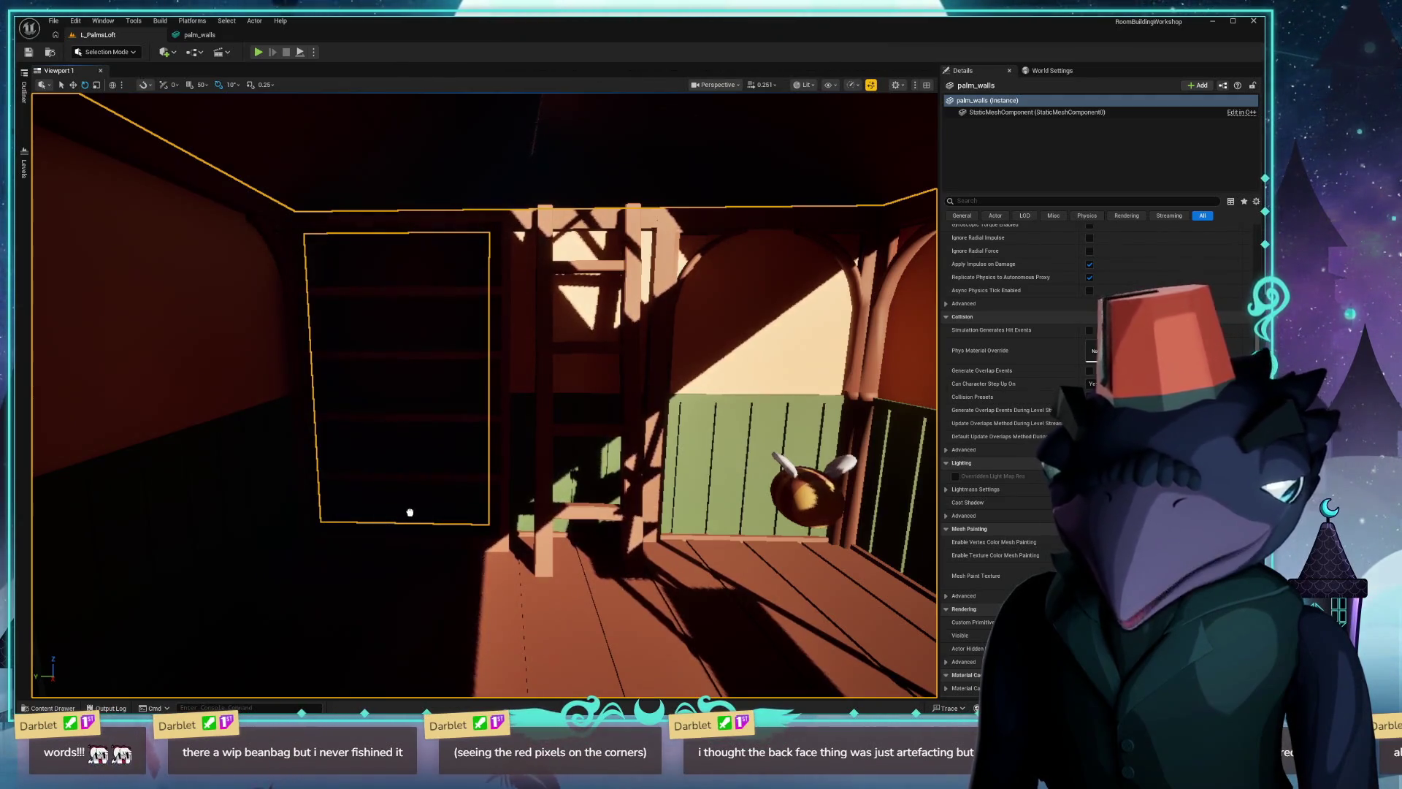
Select the bookshelf and slide it along its X axis into the wall recess.
click(408, 513)
right_drag(407, 513, 329, 513)
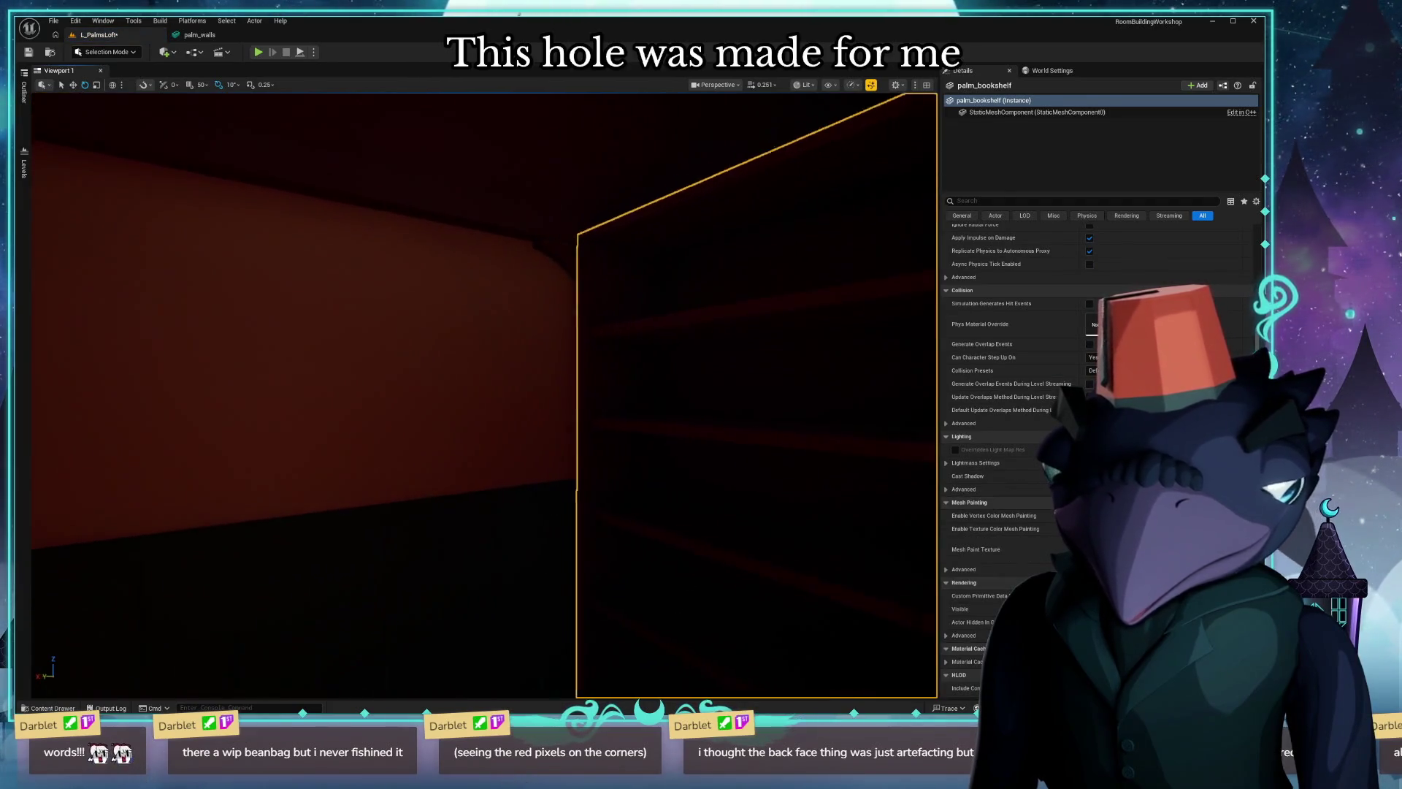
right_drag(482, 395, 592, 394)
right_drag(536, 617, 536, 617)
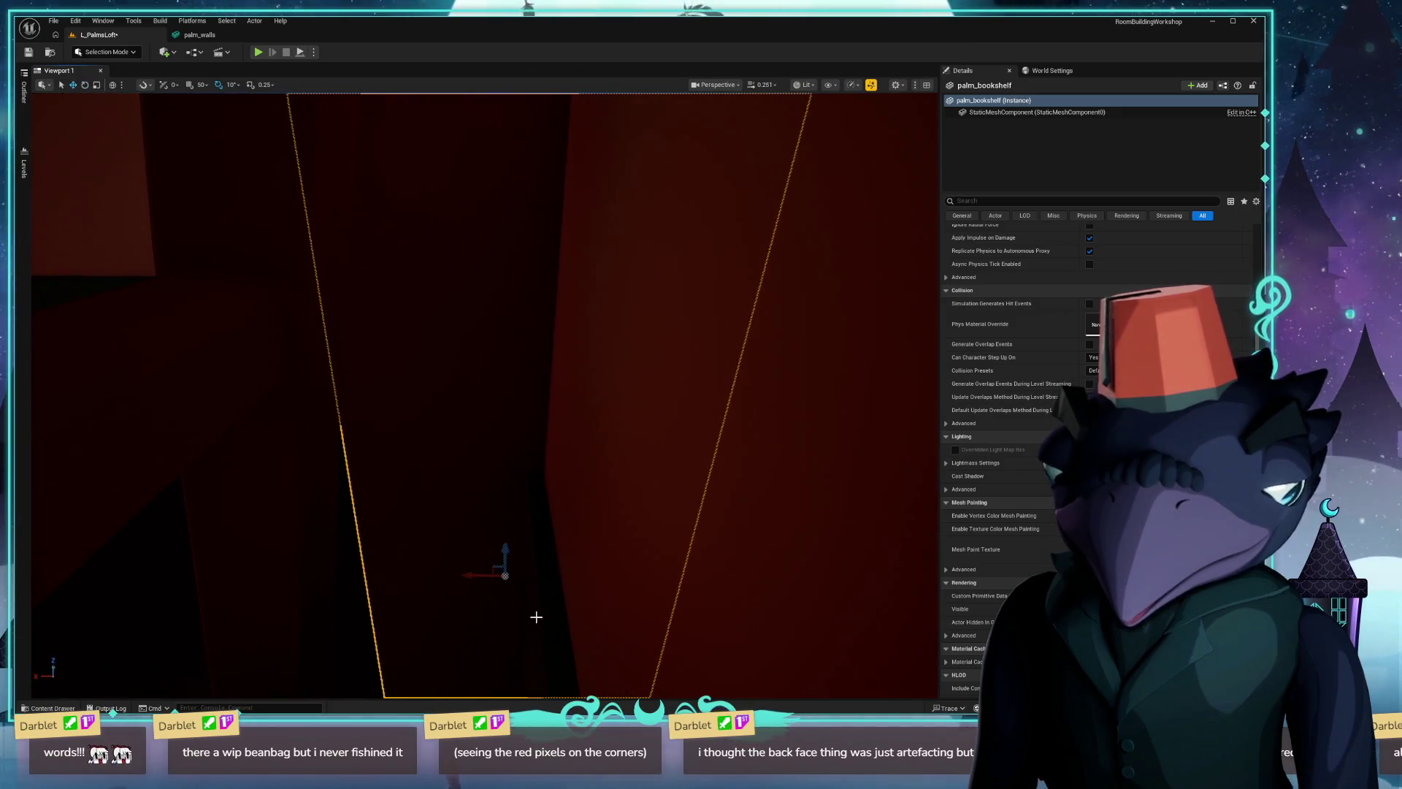
drag(476, 576, 578, 589)
right_drag(580, 588, 270, 523)
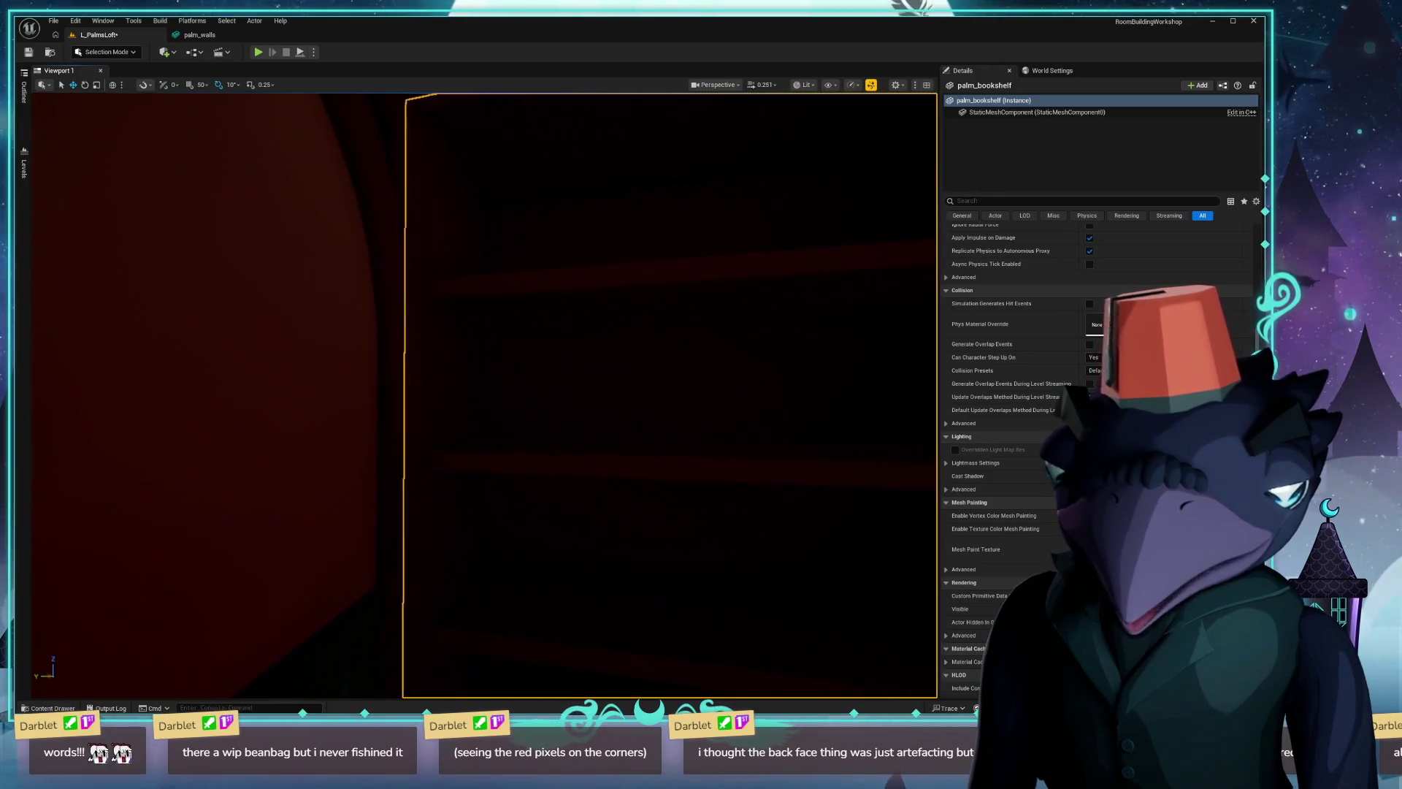
Select the roof and inspect it in Unlit then Lit shading.
click(270, 523)
right_drag(482, 394, 526, 361)
right_drag(482, 395, 472, 397)
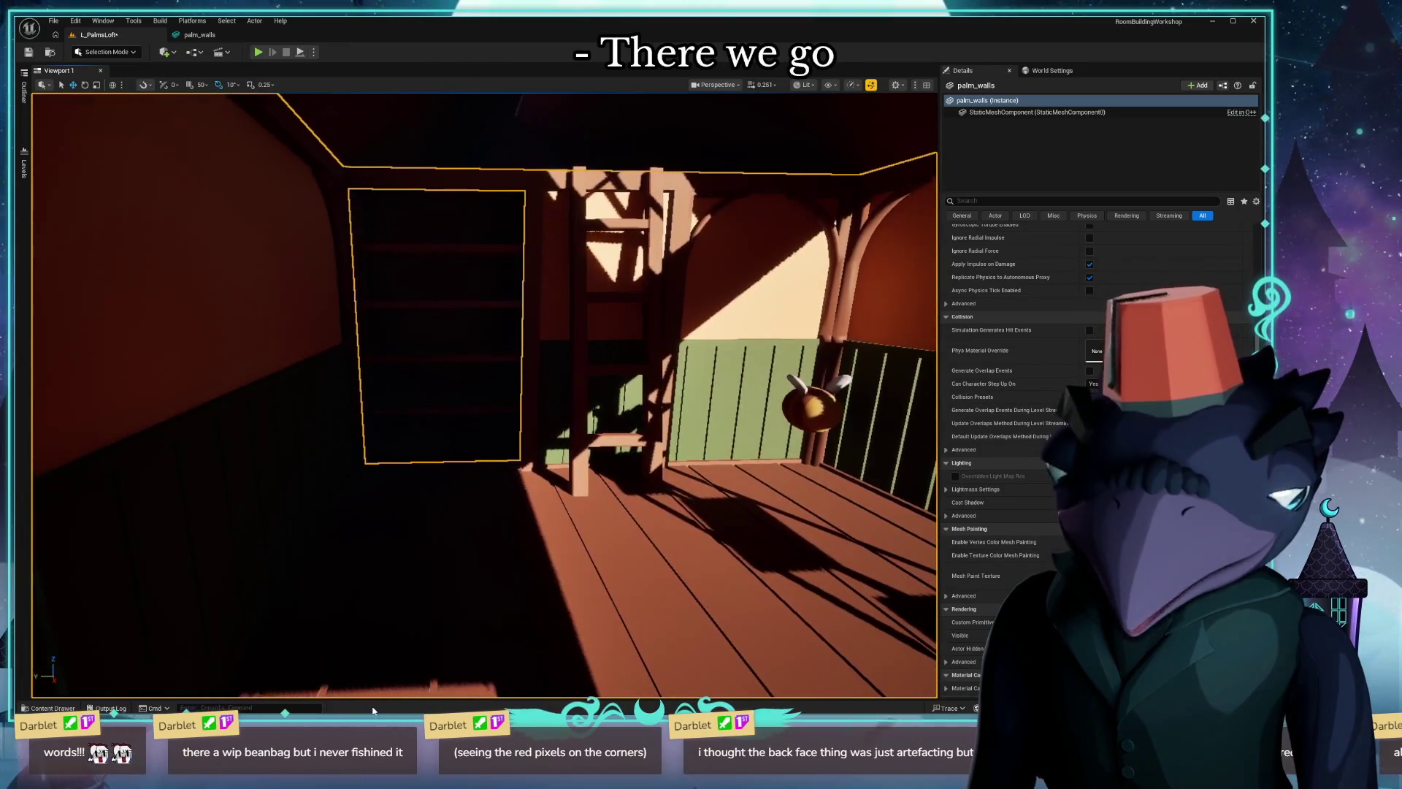
click(552, 105)
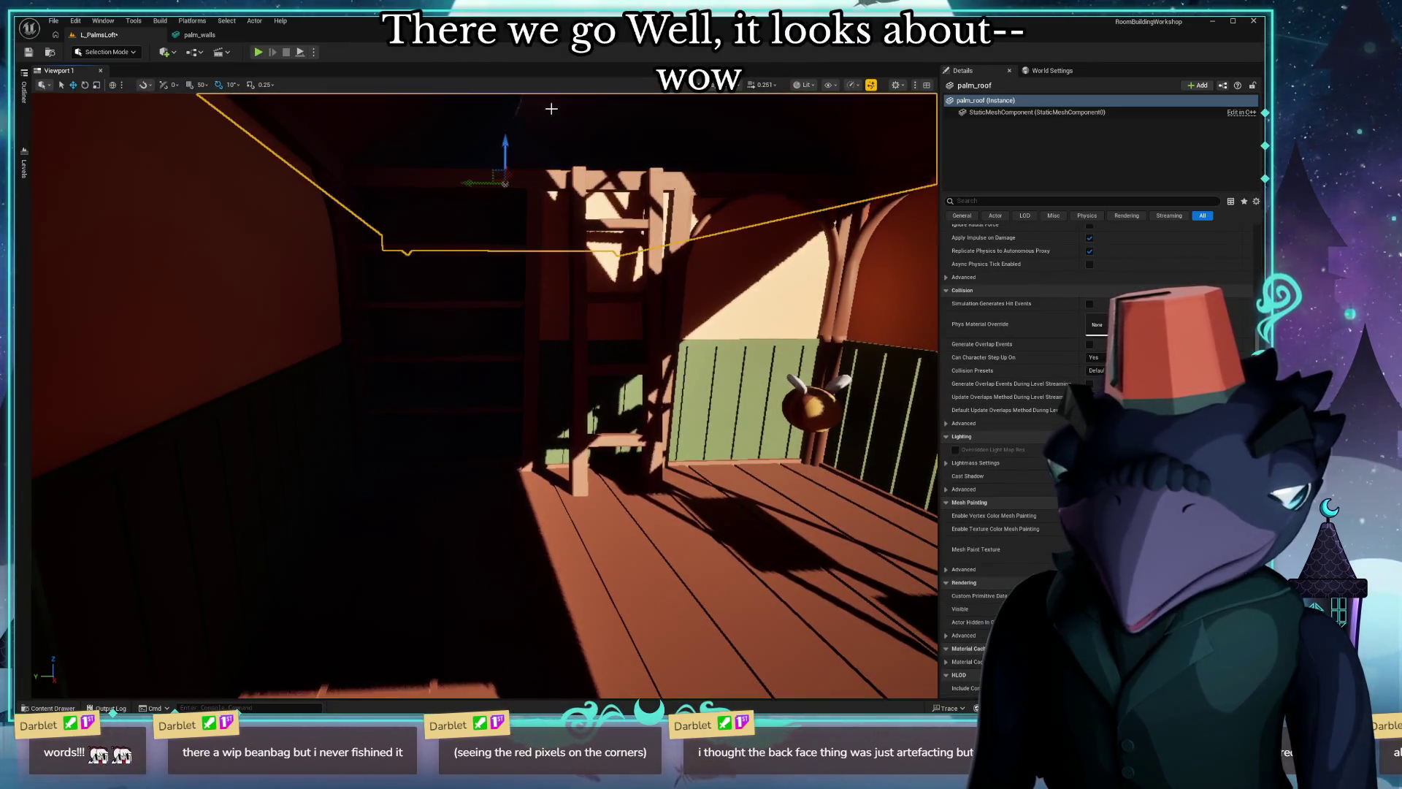
key(alt+3)
mouse_move(472, 209)
right_down()
mouse_move(483, 253)
mouse_move(756, 438)
mouse_move(701, 329)
mouse_move(613, 361)
mouse_move(559, 317)
mouse_move(515, 340)
mouse_move(494, 307)
mouse_move(472, 329)
mouse_move(548, 359)
right_up()
key(alt+4)
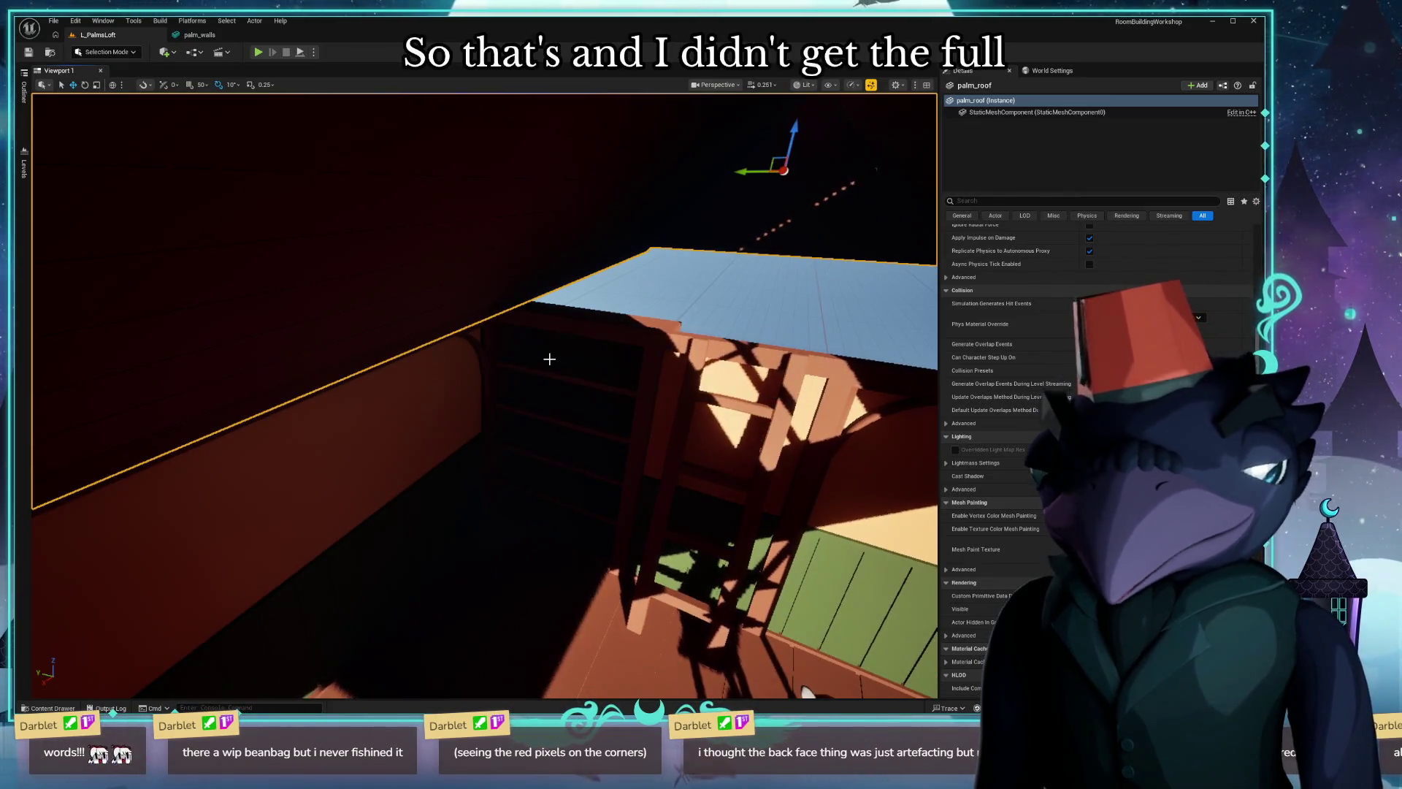
Switch back to Blender and dismiss a stray context menu.
key(alt+Tab)
right_click(379, 308)
click(460, 349)
Select UpperFloor, clear its location to the origin, and export it as palm_floor_loft.glb.
mouse_move(460, 353)
middle_down()
mouse_move(415, 259)
mouse_move(511, 574)
mouse_move(513, 531)
mouse_move(548, 479)
mouse_move(574, 391)
middle_up()
click(508, 466)
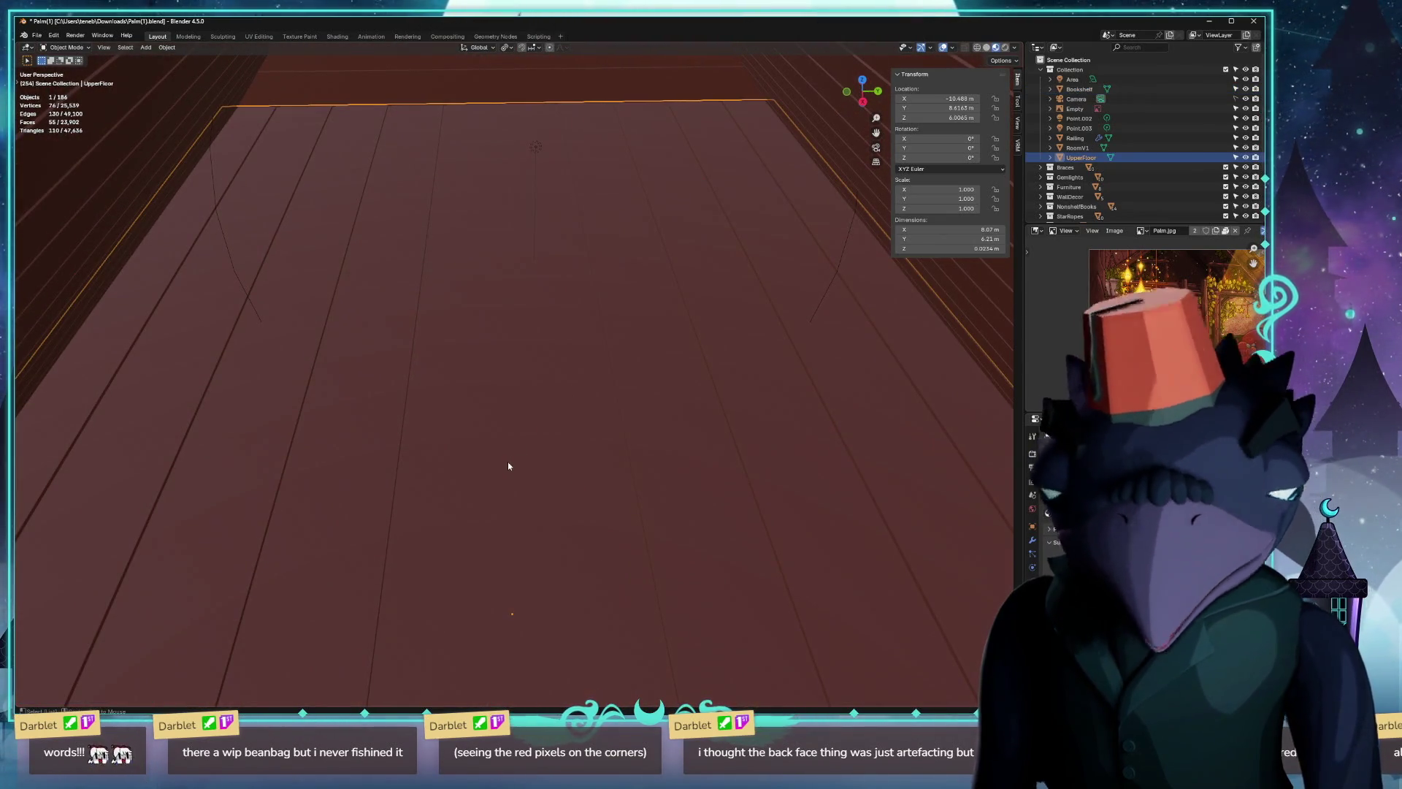
key(alt+g)
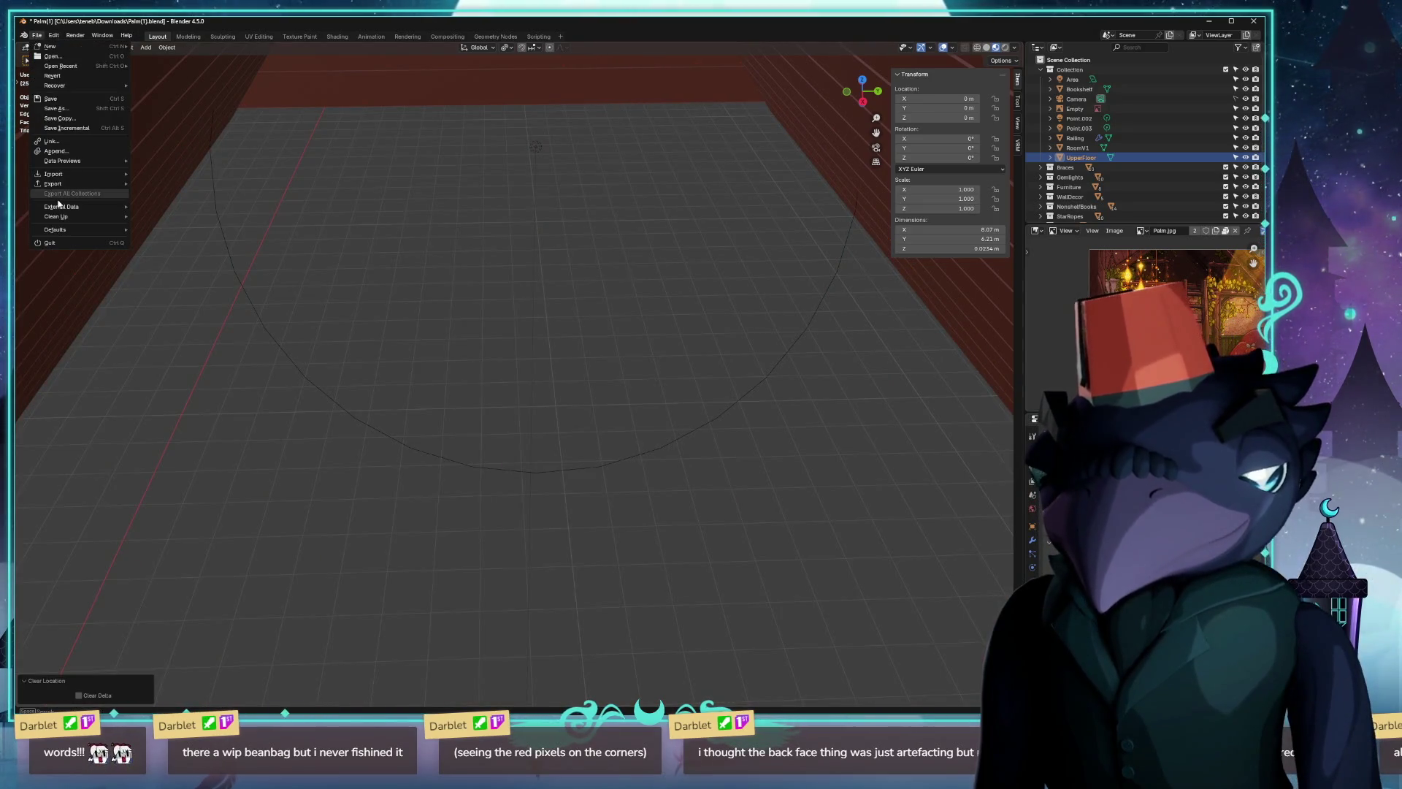
mouse_move(53, 183)
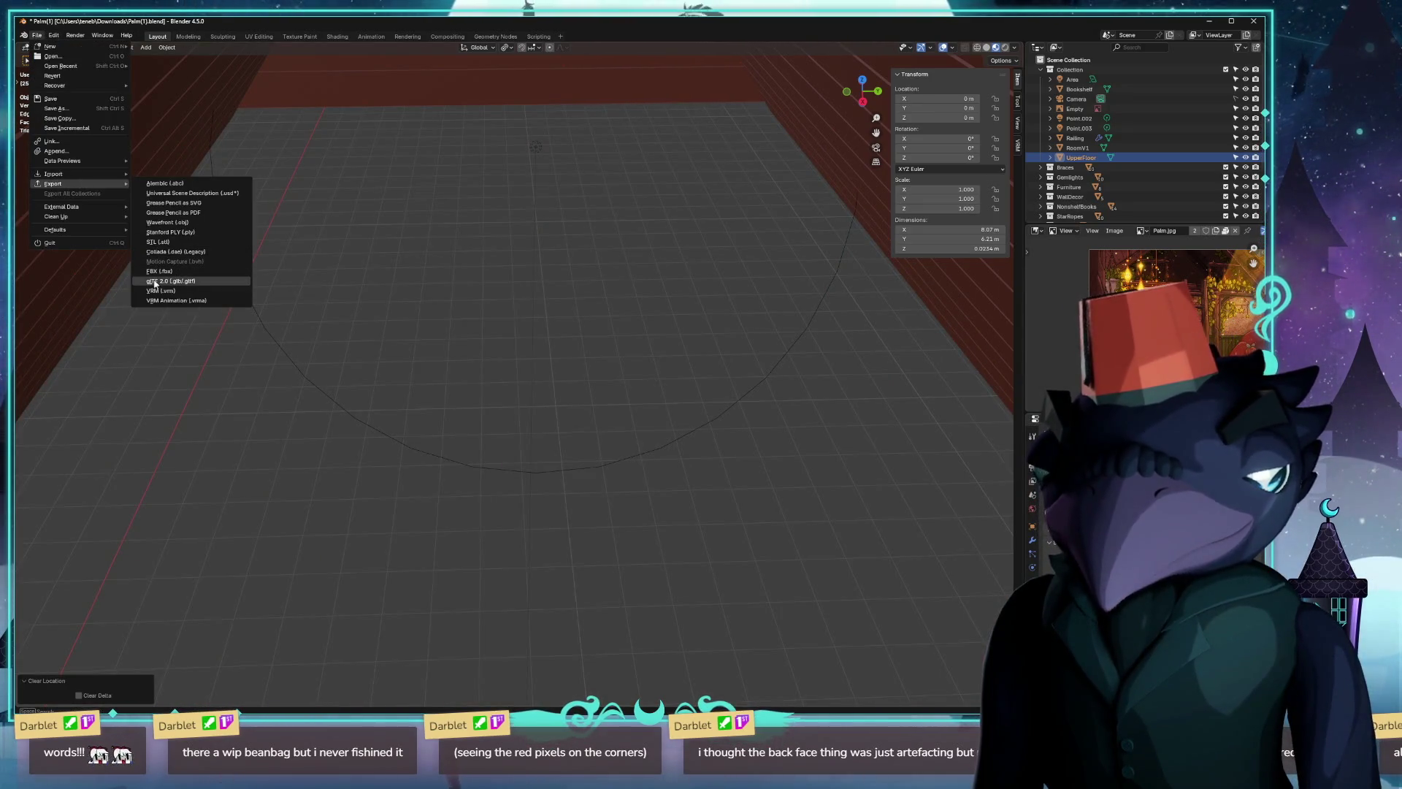
click(173, 282)
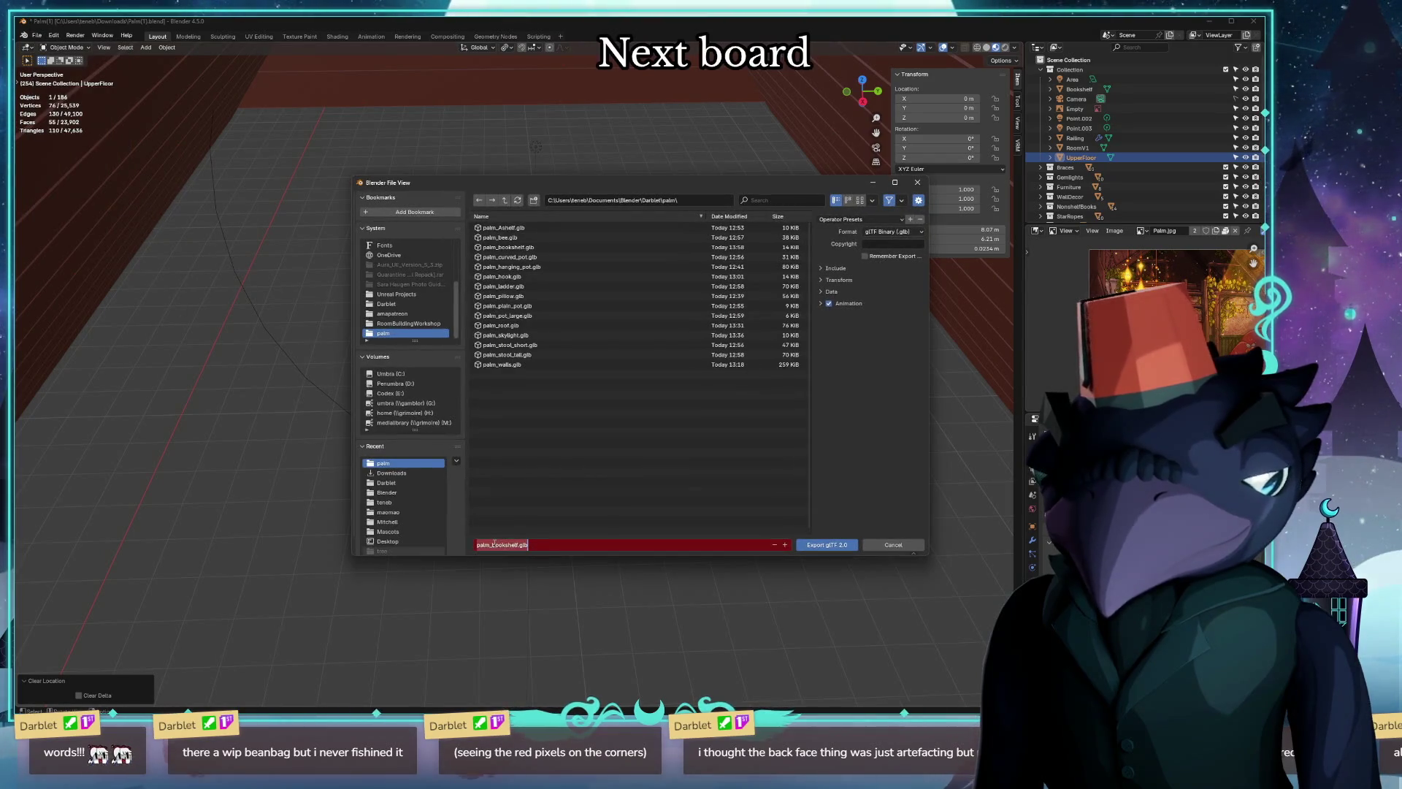
text(palm_)
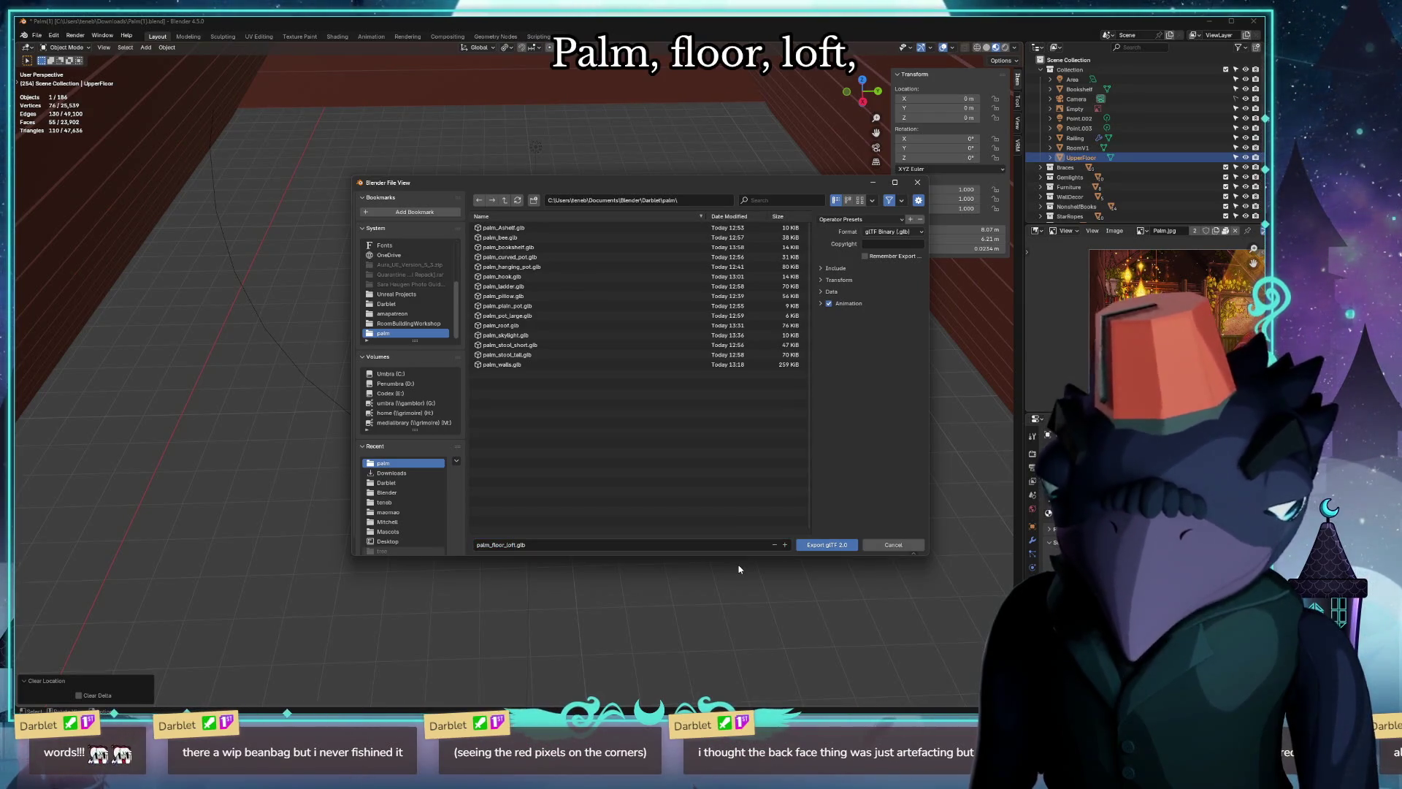
click(823, 547)
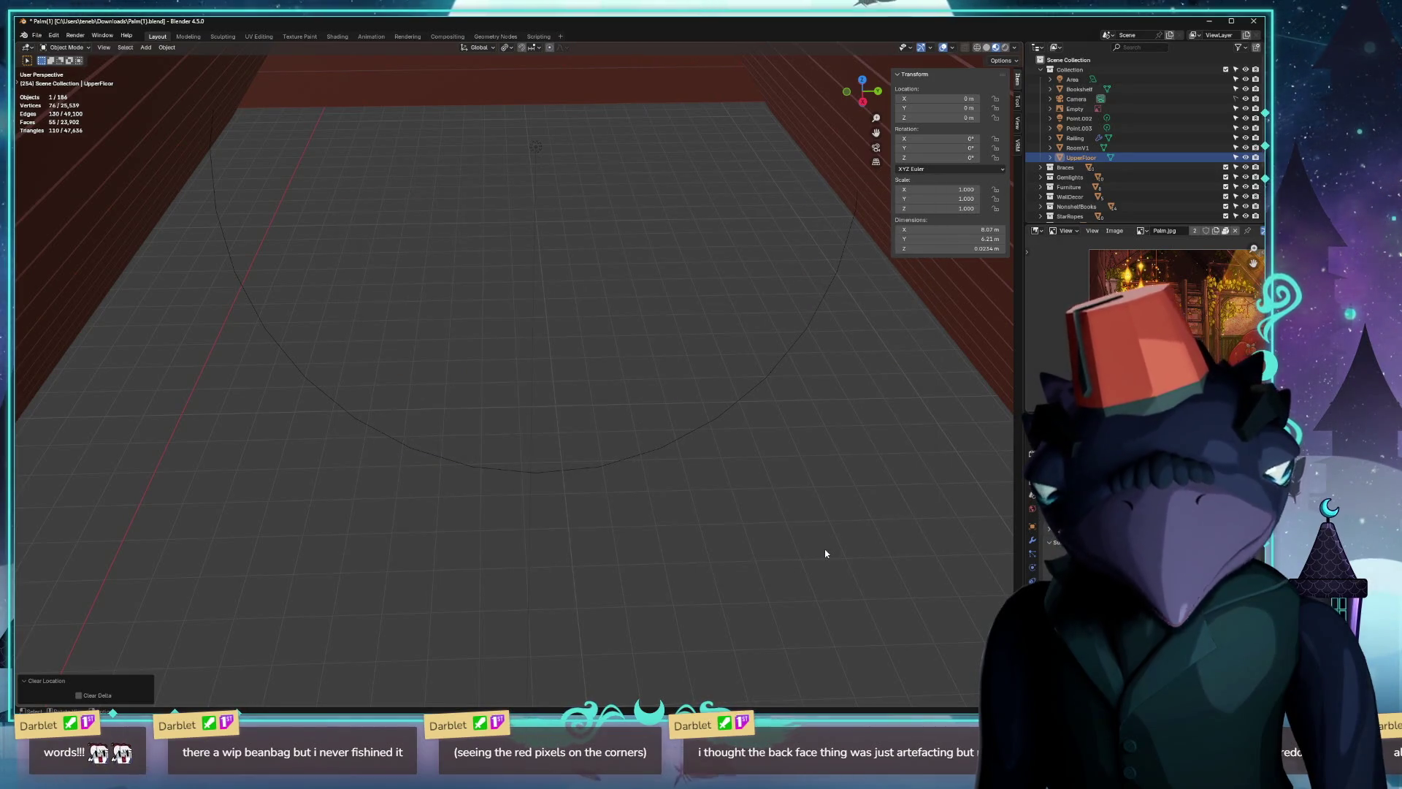
Restore the floor's original position and switch back to Unreal Engine.
key(ctrl+z)
scroll(417, 356, down, 2)
scroll(422, 354, down, 2)
scroll(422, 354, down, 2)
key(alt+Tab)
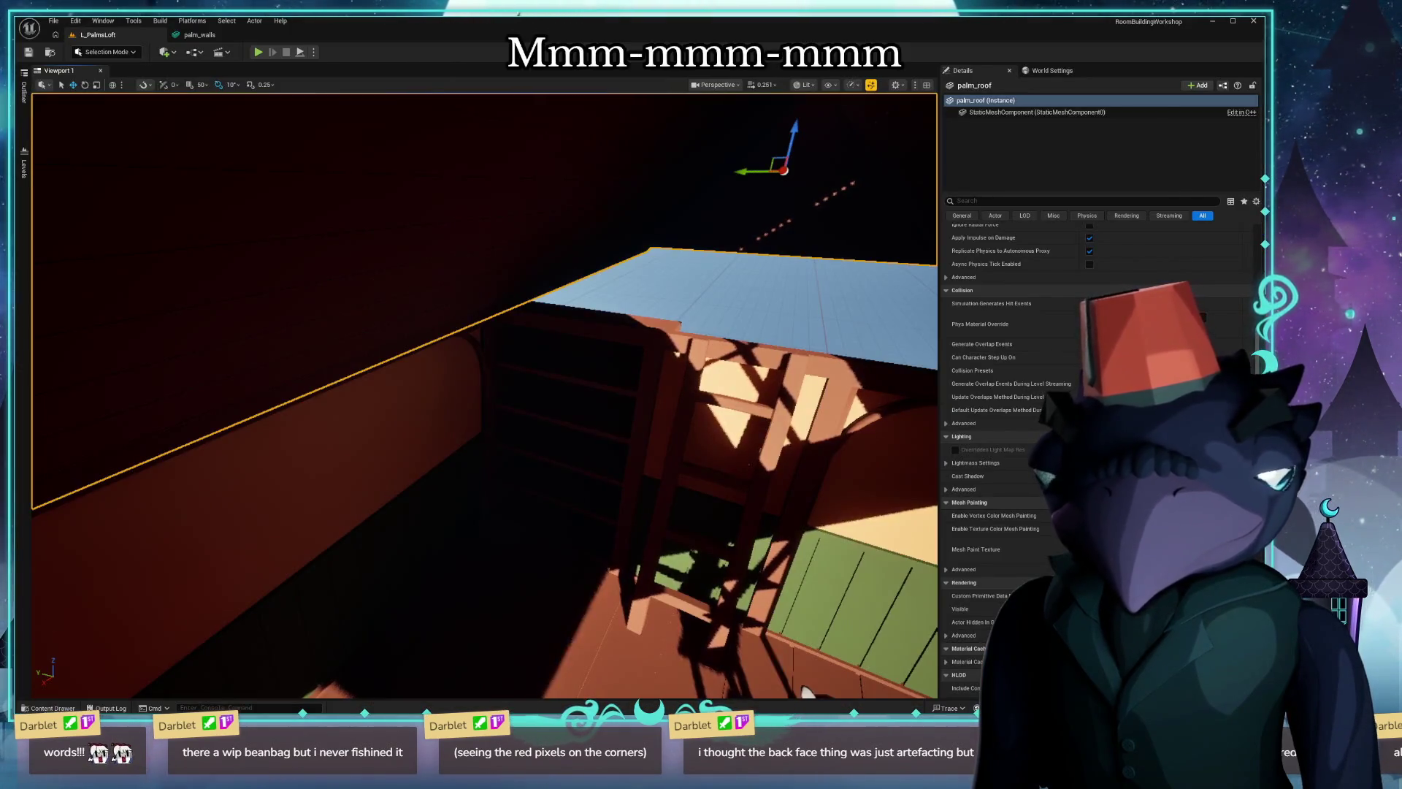
Import palm_floor_loft.glb into the palm folder via the Content Drawer.
key(ctrl+space)
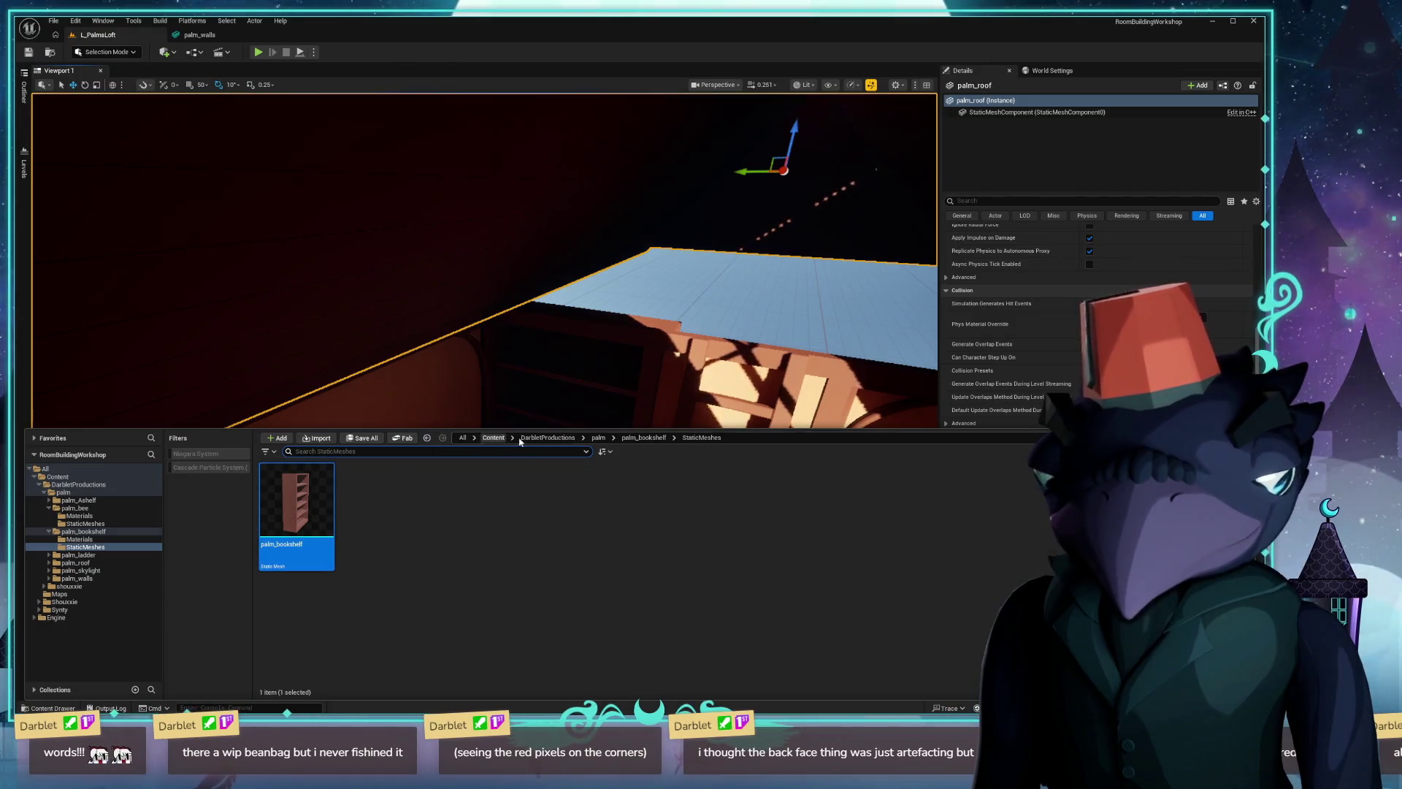
click(598, 437)
click(315, 438)
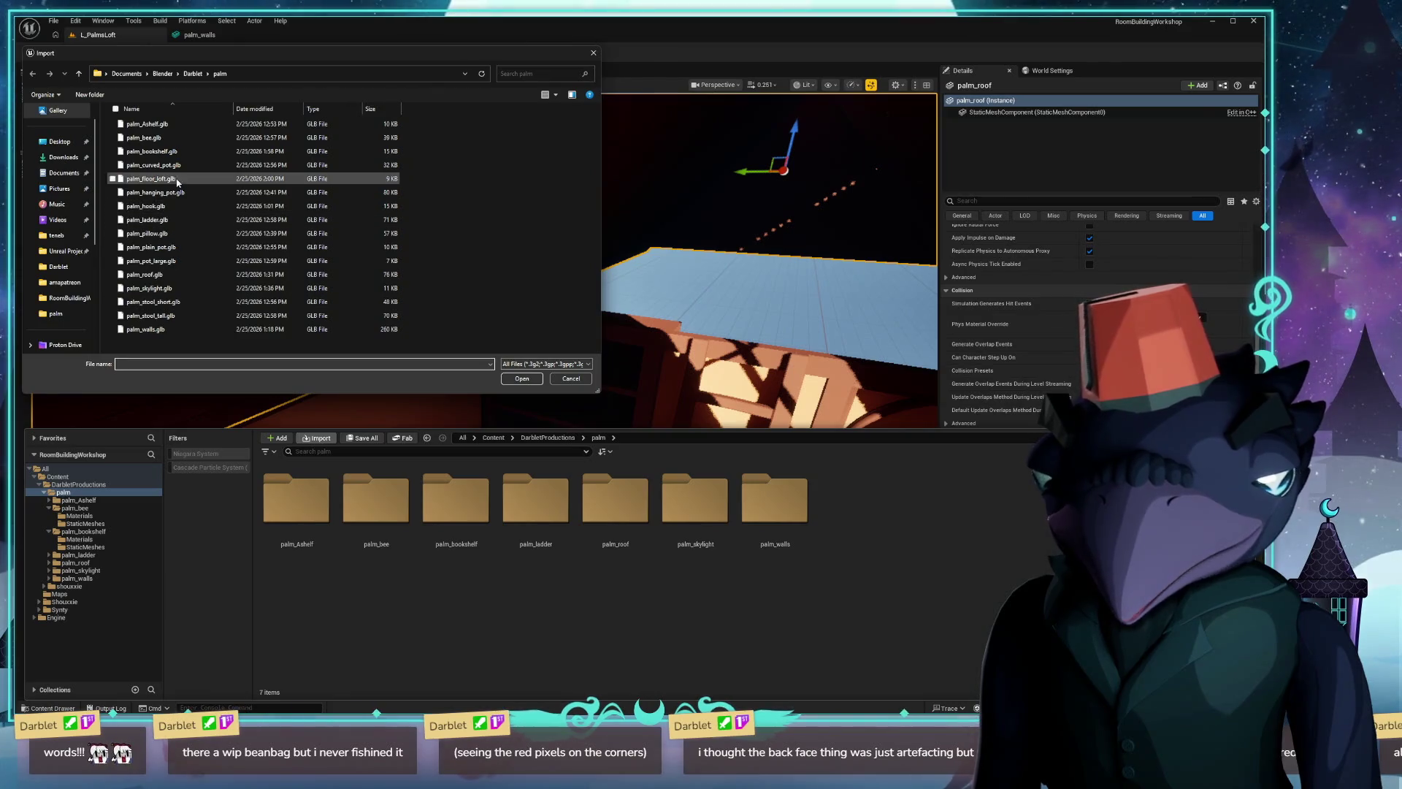
double_click(152, 178)
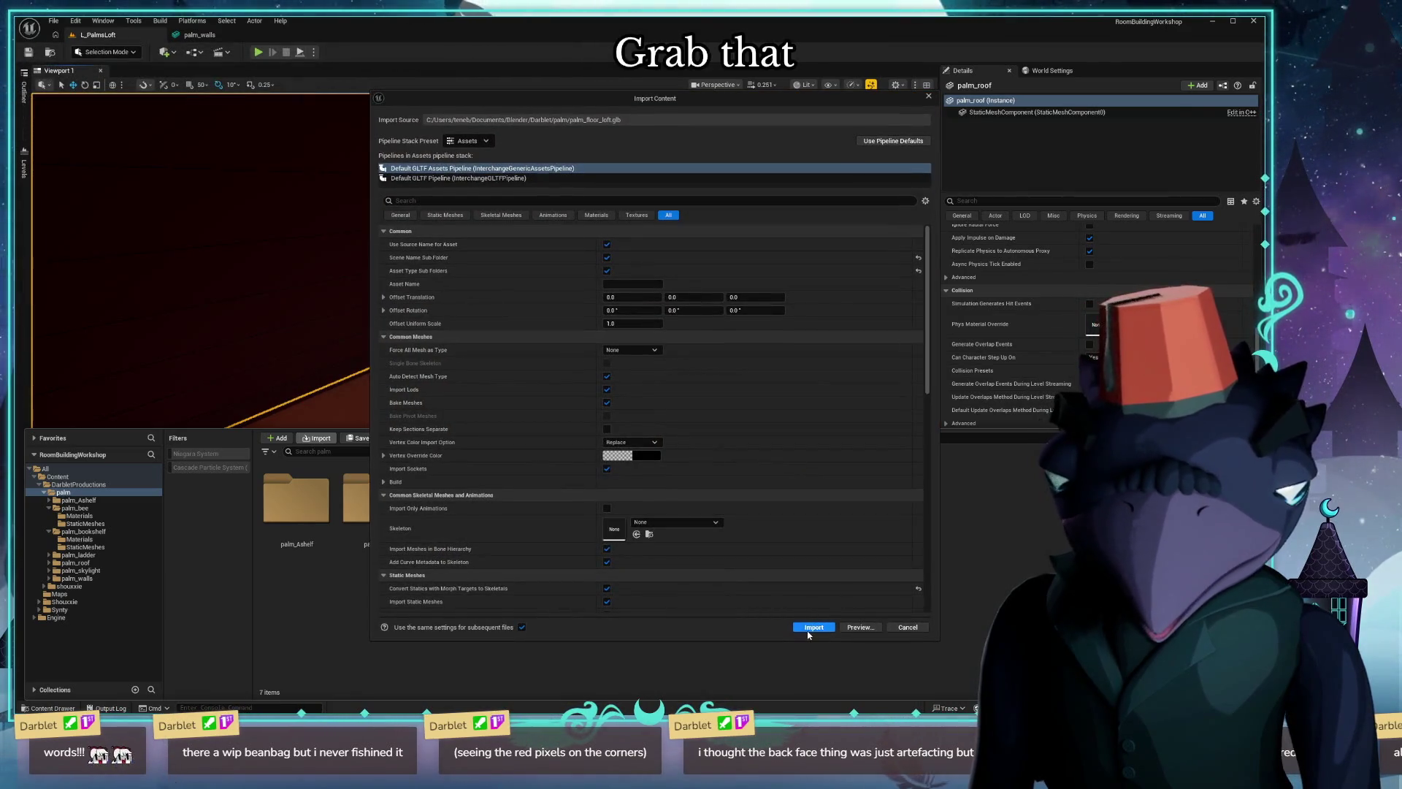
click(812, 626)
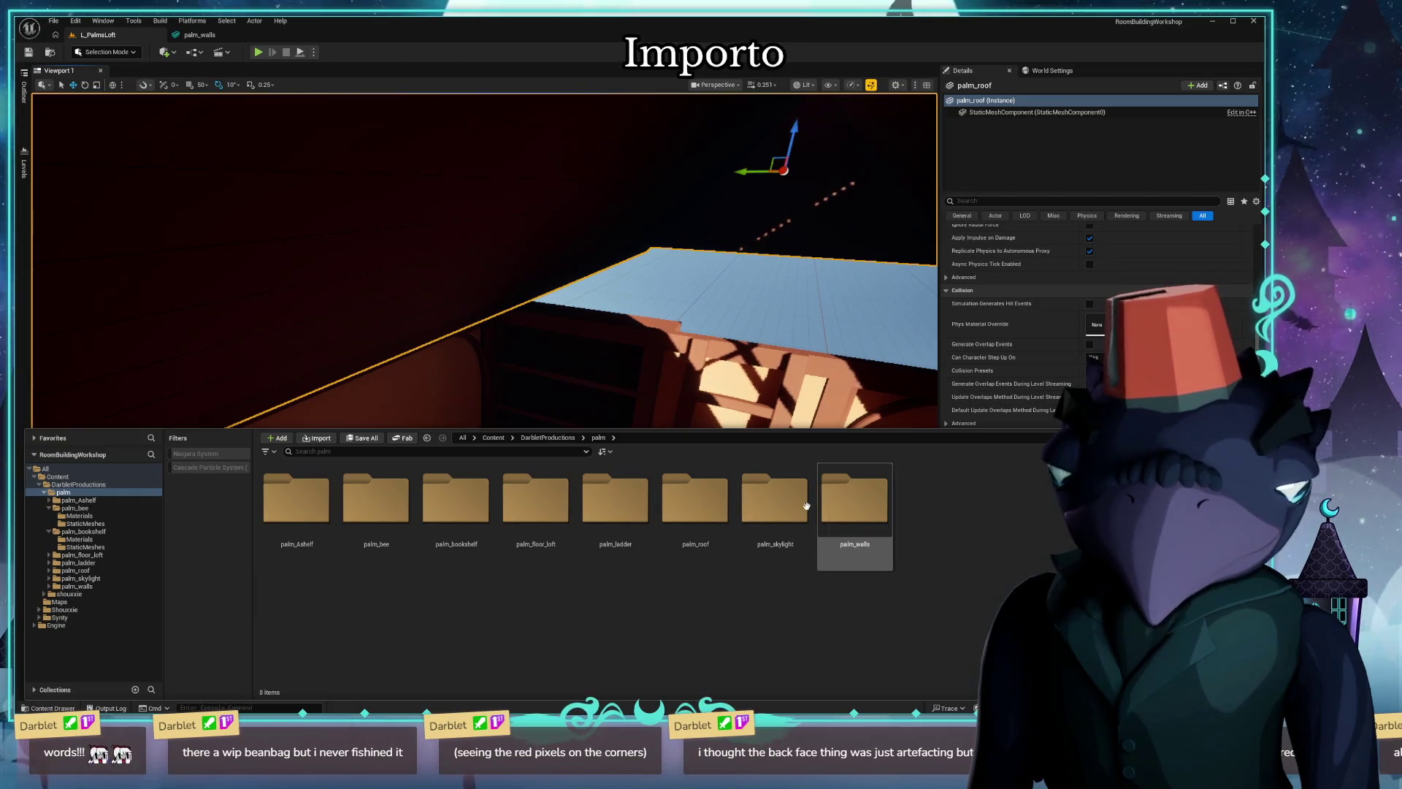
Browse into palm_floor_loft's StaticMeshes folder, then put away the Content Drawer.
double_click(546, 515)
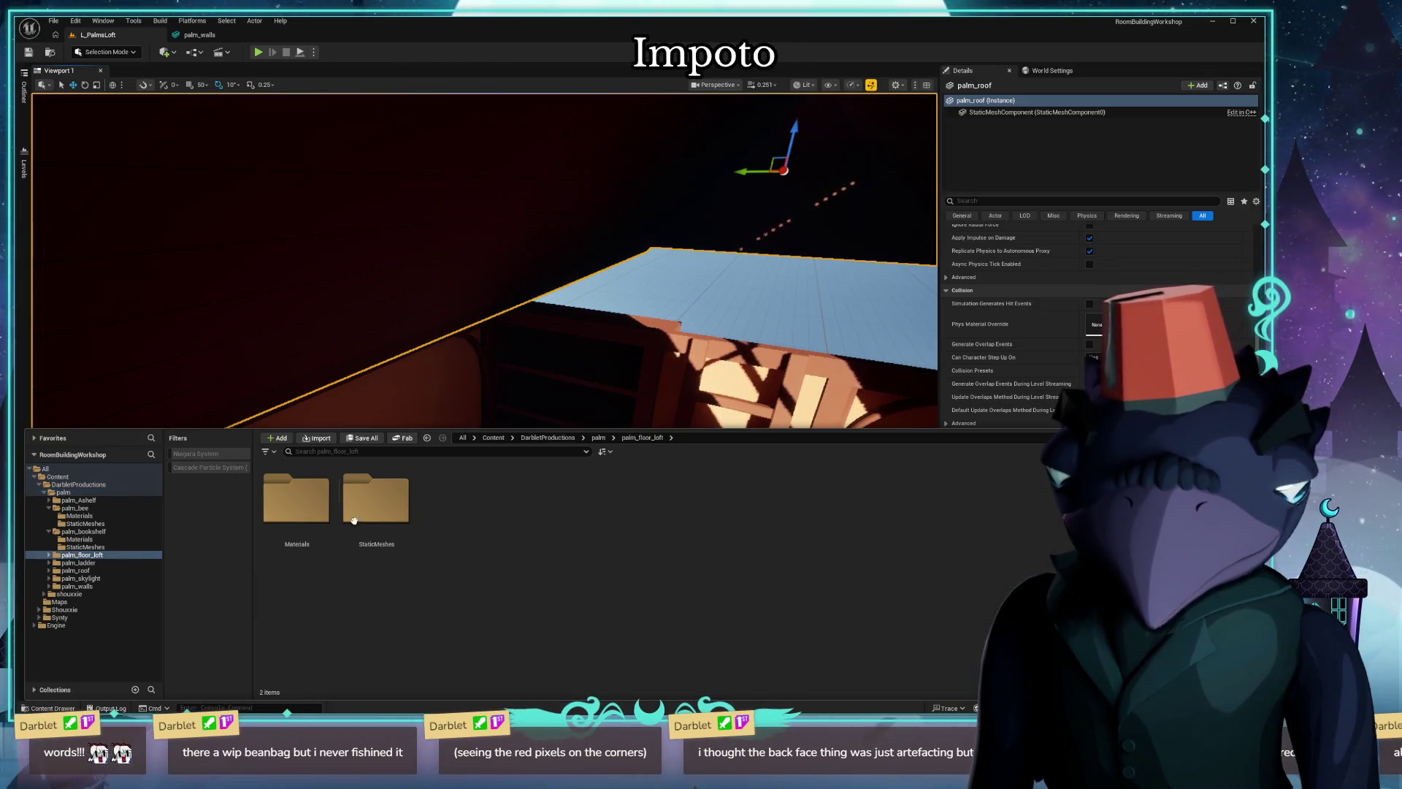
double_click(377, 493)
key(ctrl+space)
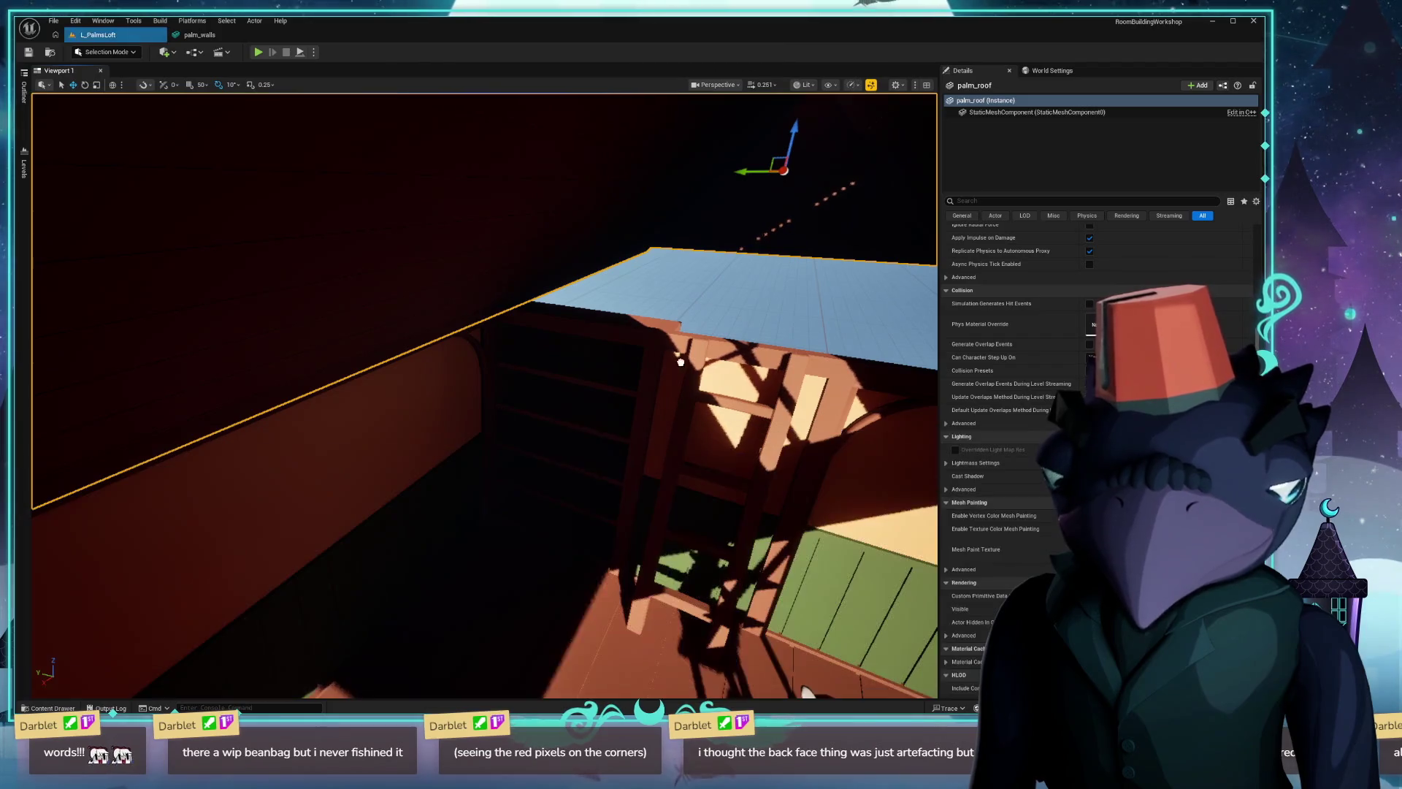
Raise palm_floor_loft along Z to loft height above the ladder, lowering it slightly to remove overlap.
right_drag(717, 322, 408, 267)
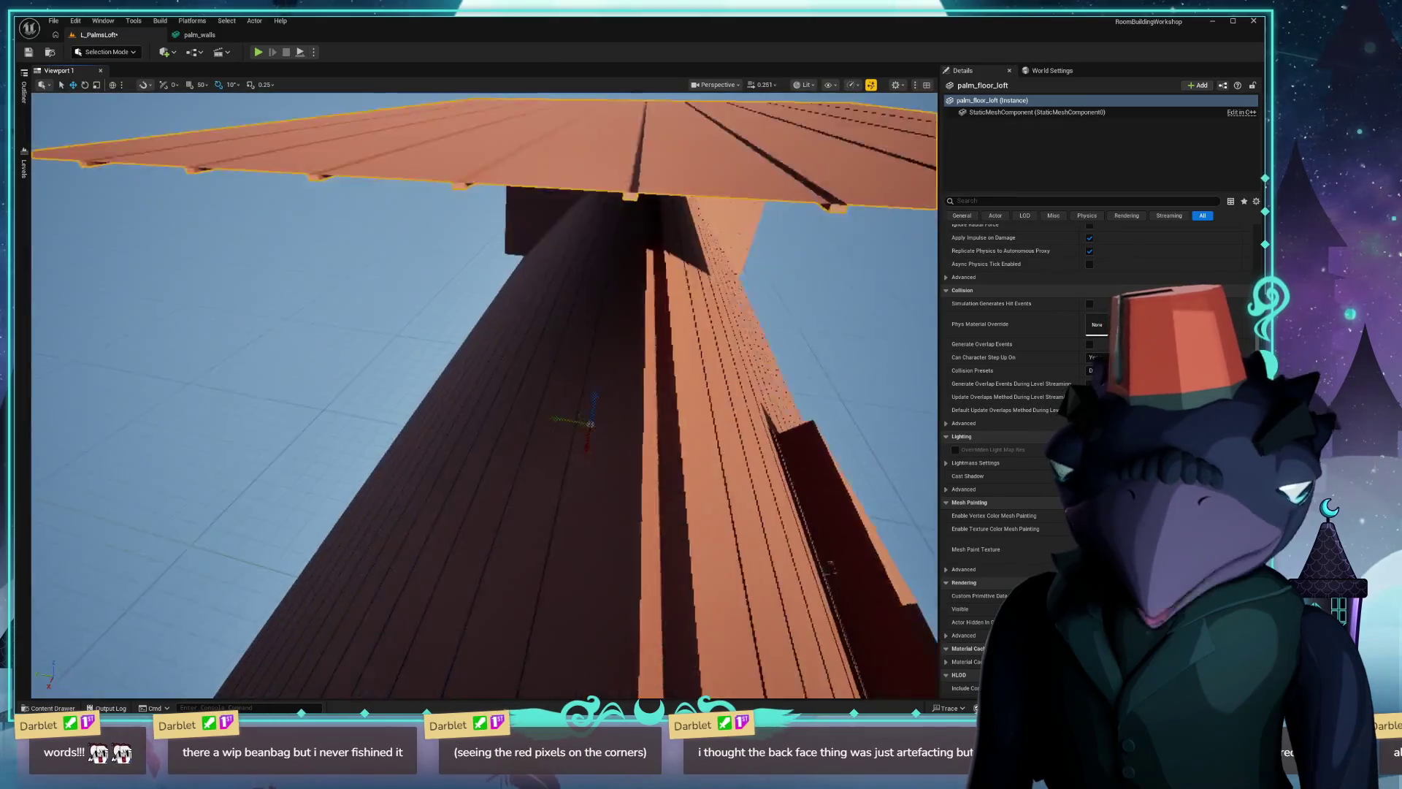
key(f)
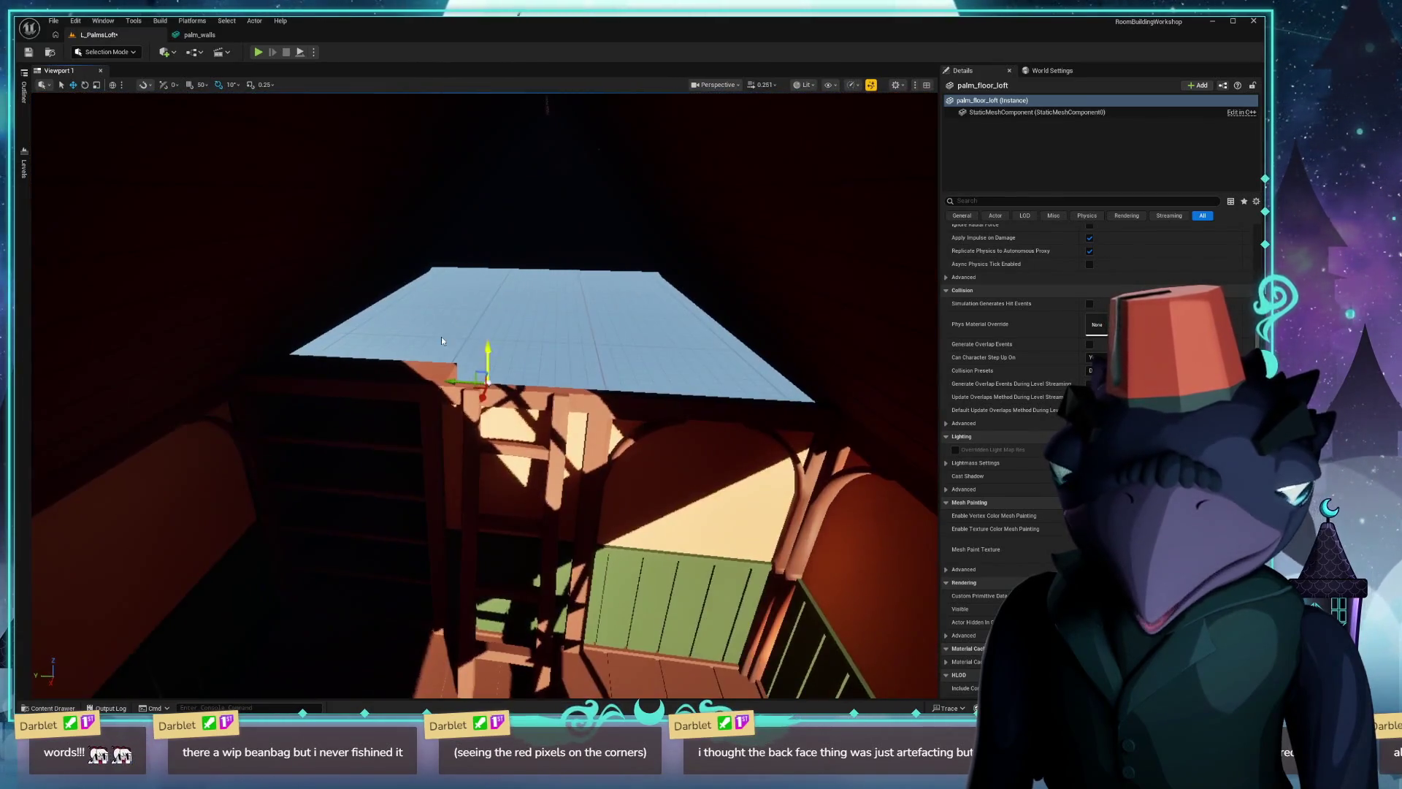
mouse_move(487, 474)
mouse_down()
mouse_move(490, 689)
mouse_move(506, 641)
mouse_move(474, 662)
mouse_move(470, 573)
mouse_move(523, 417)
mouse_up()
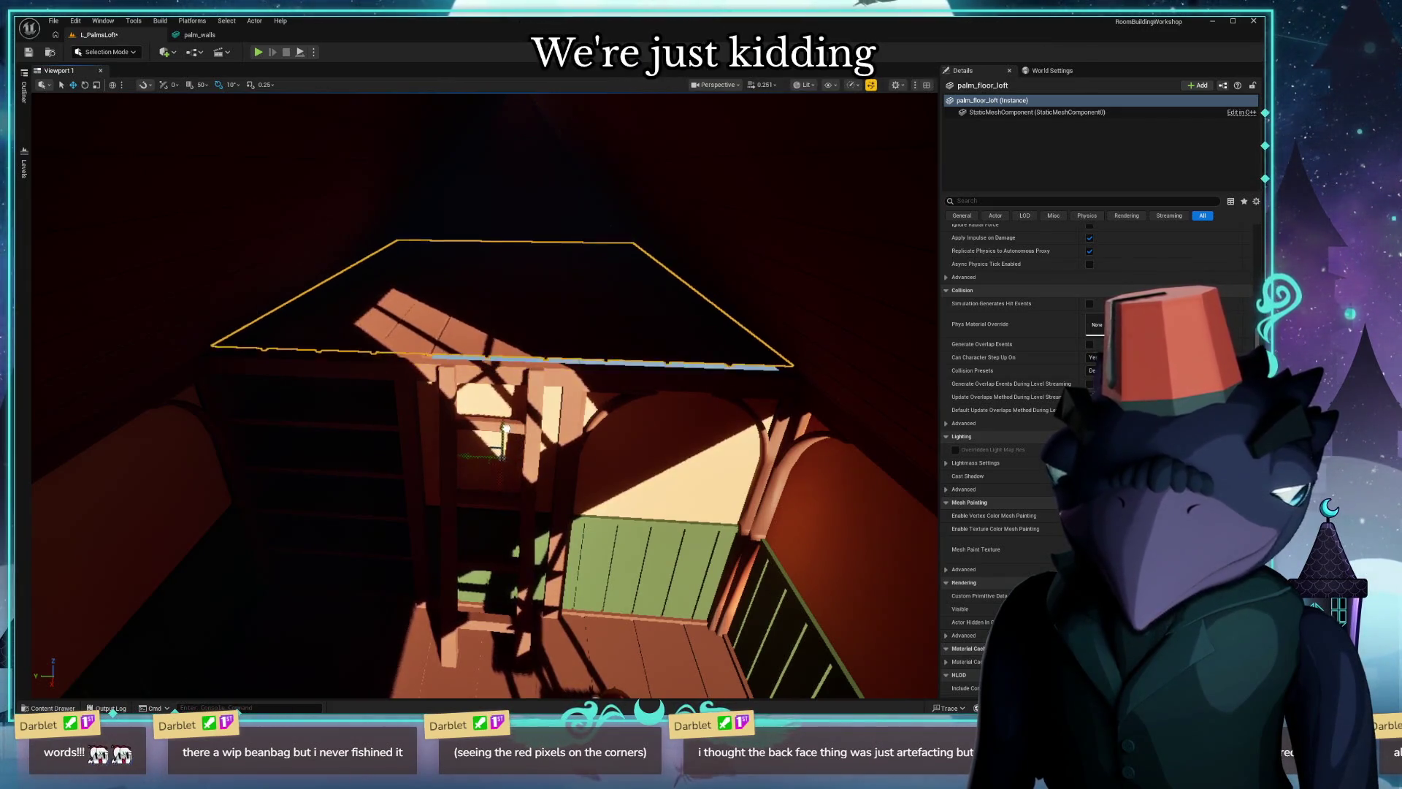
drag(505, 431, 509, 431)
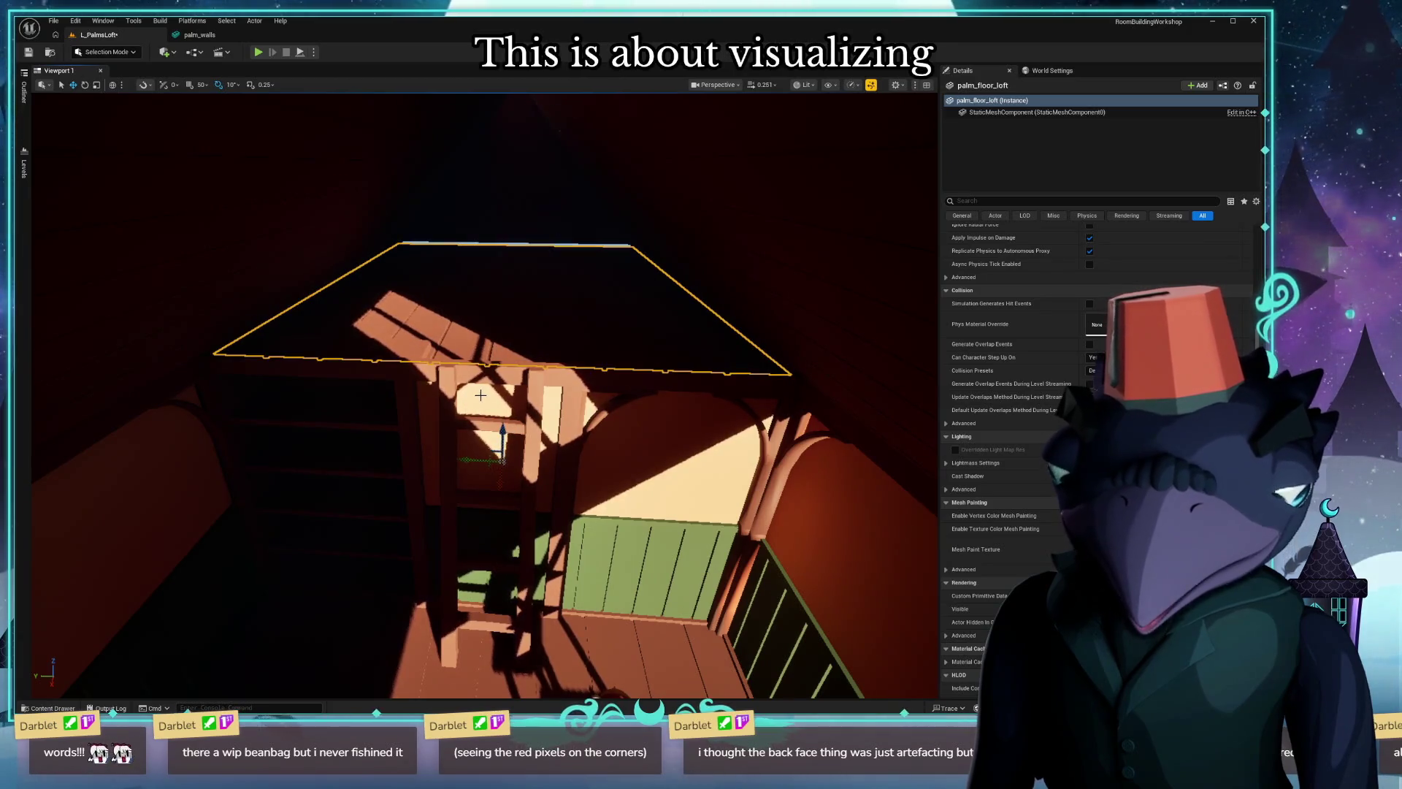
Check the floor edges in unlit shading, then shift the floor sideways snug against the wall.
key(alt+3)
right_drag(480, 395, 406, 374)
mouse_move(228, 472)
right_down()
mouse_move(251, 478)
mouse_move(219, 444)
right_up()
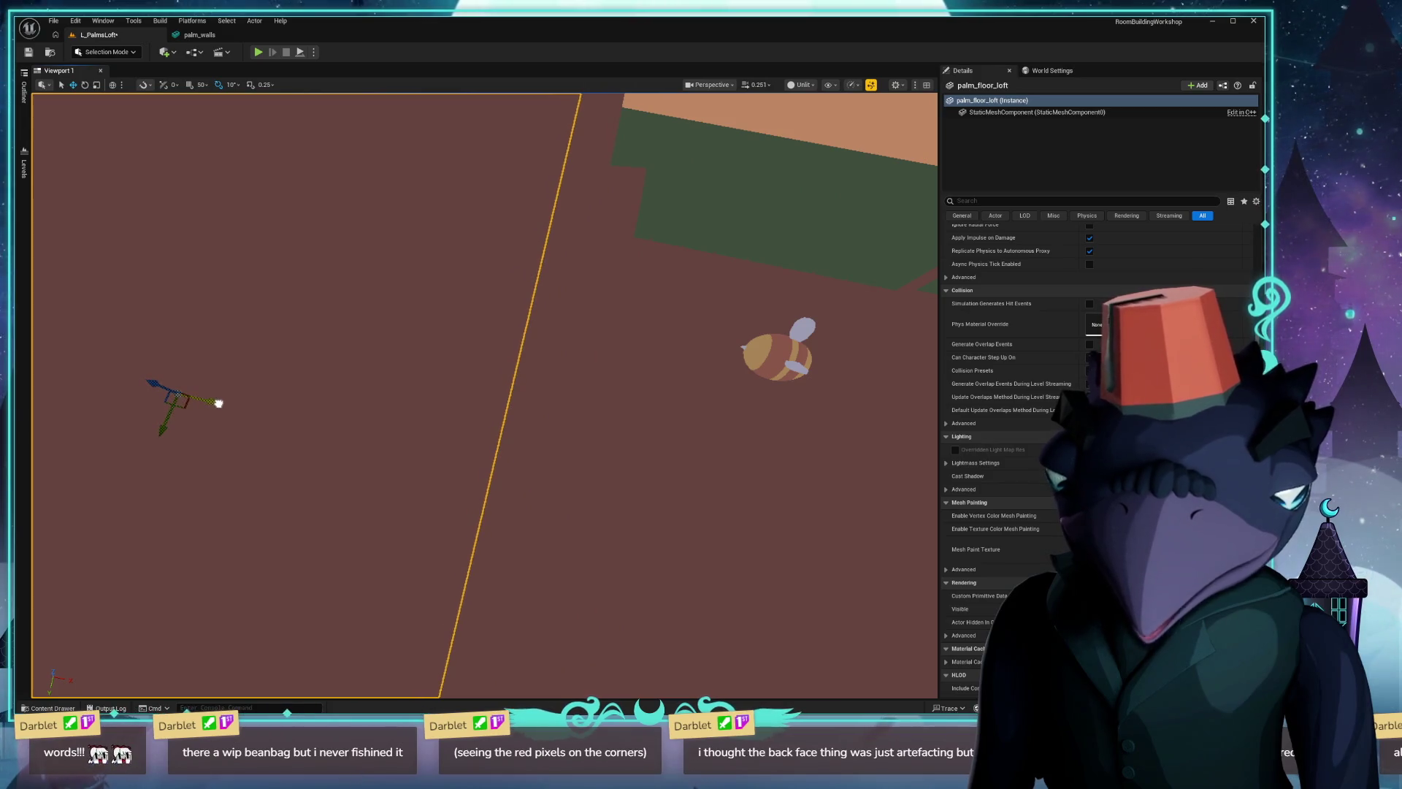
right_drag(218, 403, 210, 400)
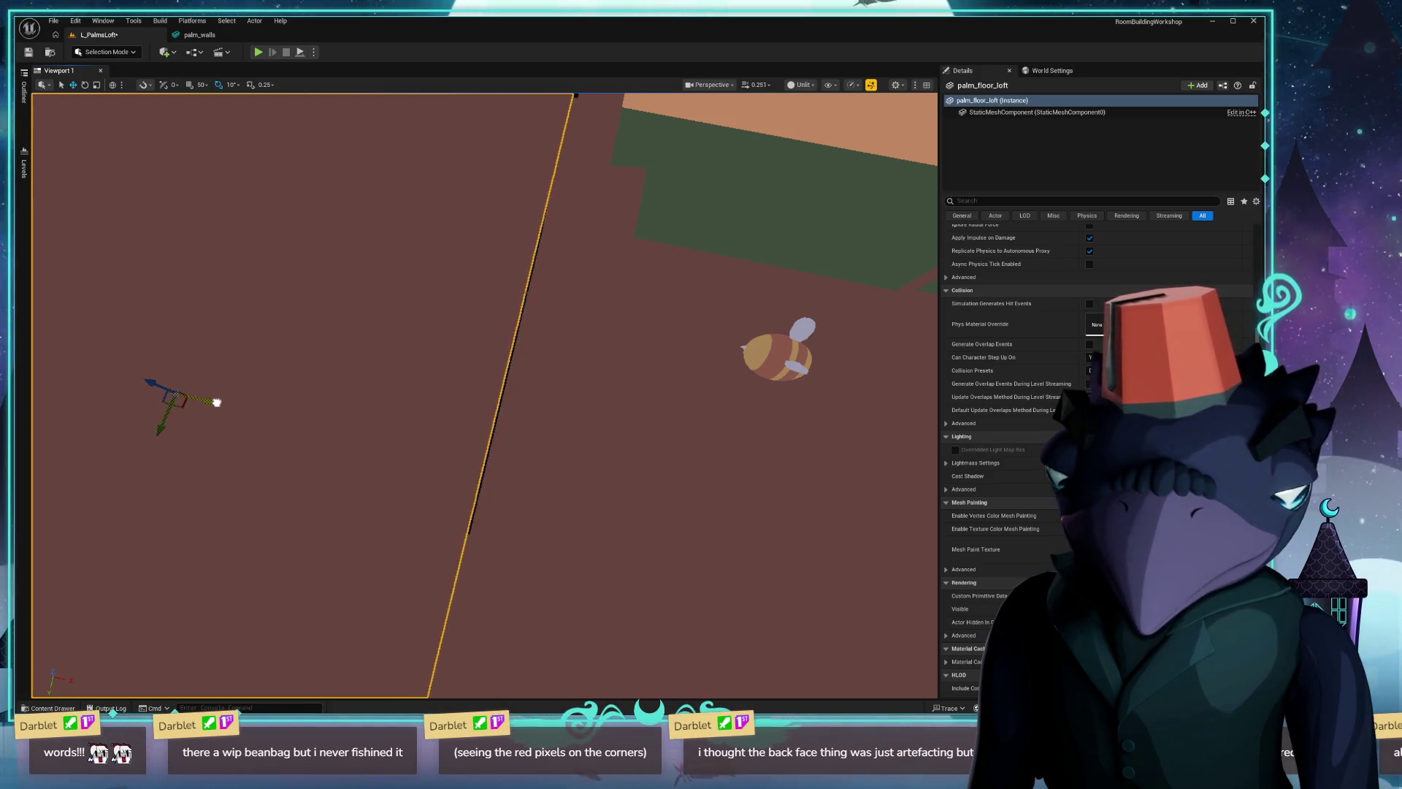
key(alt+4)
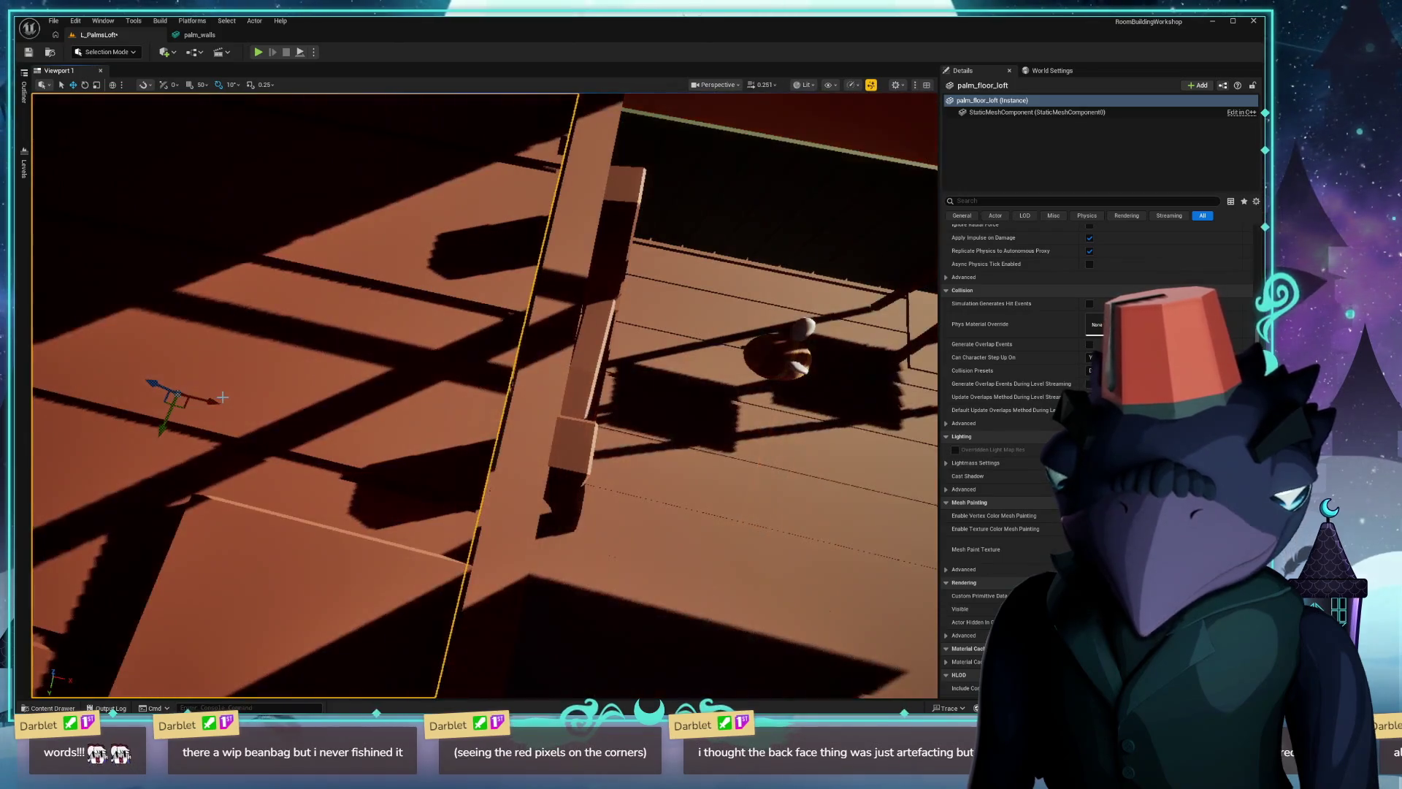
drag(214, 402, 202, 403)
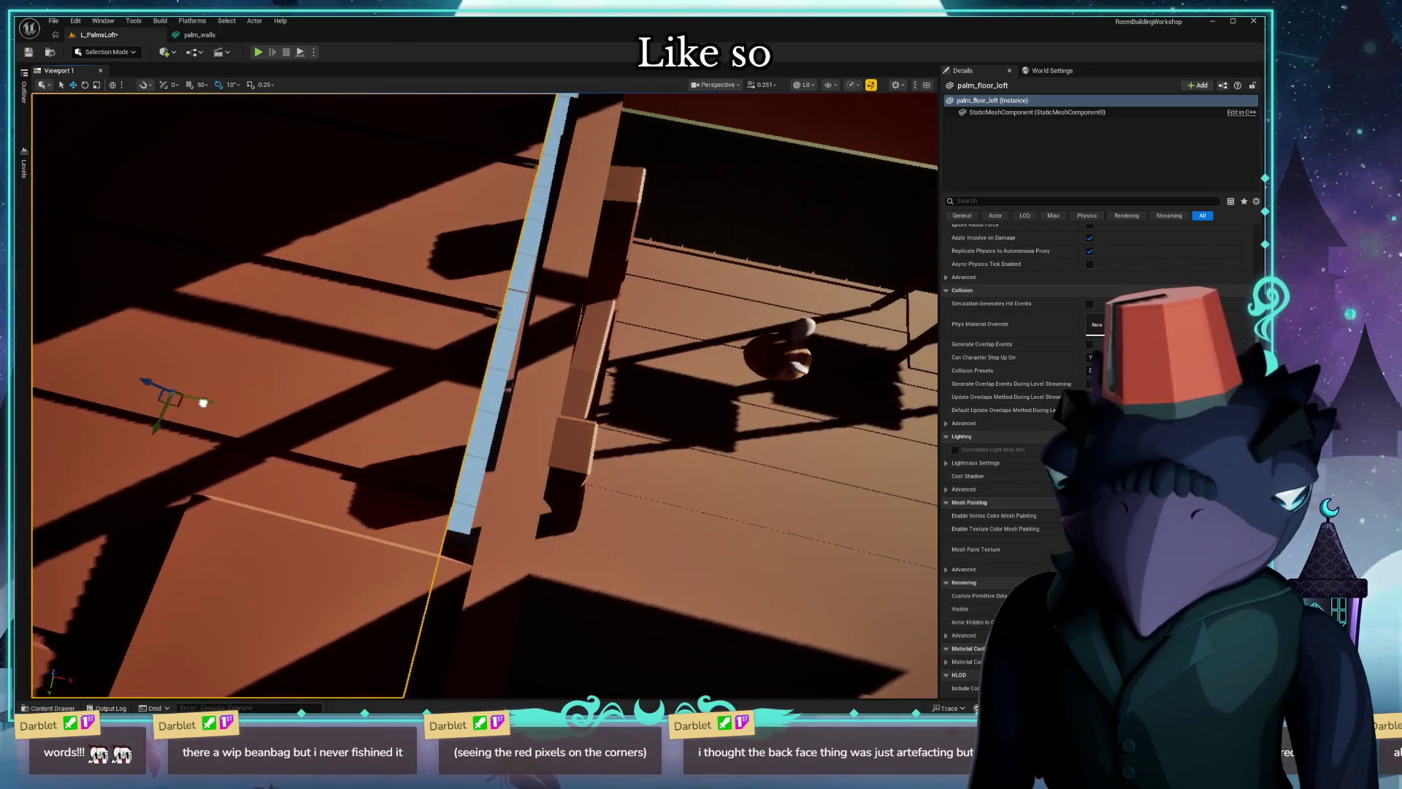
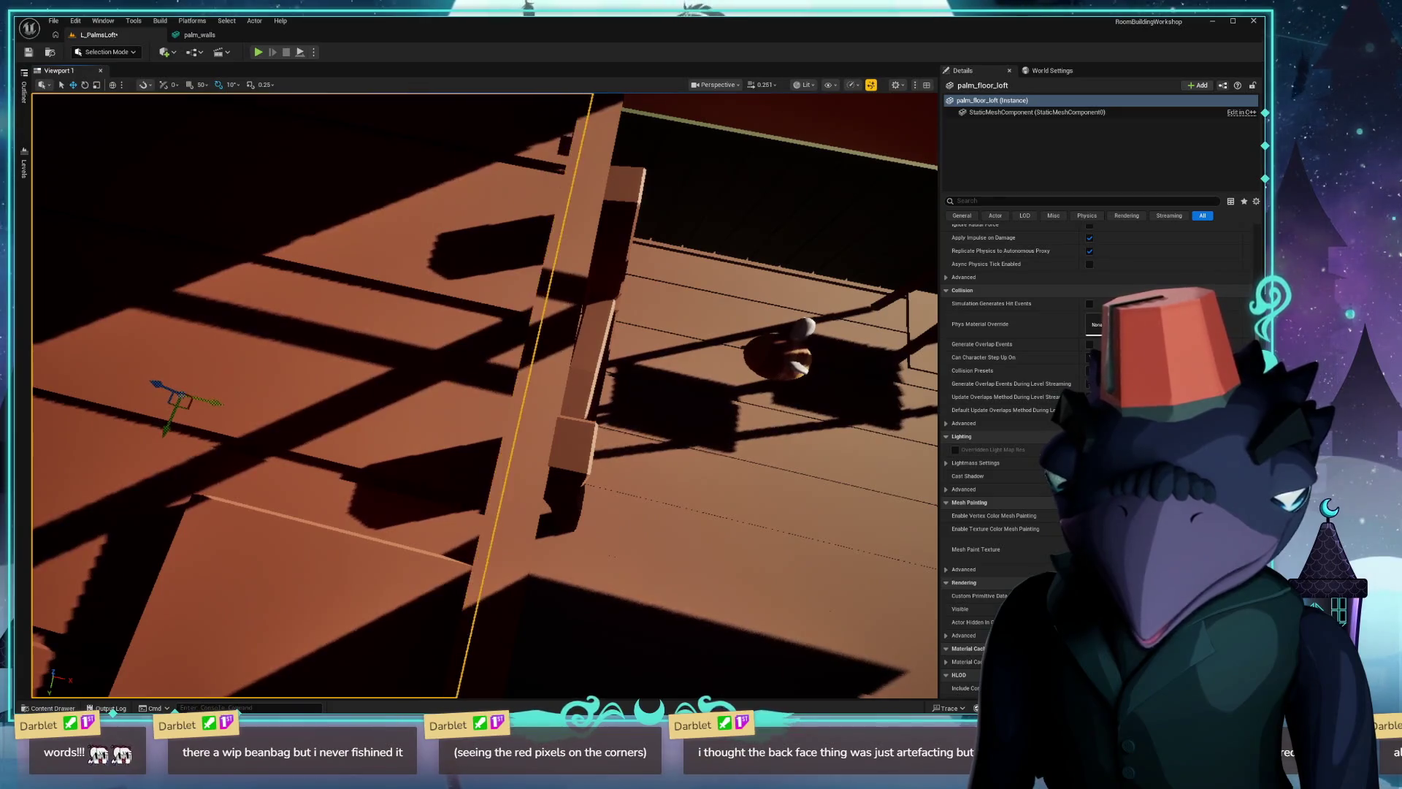
Select the roof piece and view the loft with viewport lighting turned off (Unlit).
drag(213, 402, 210, 401)
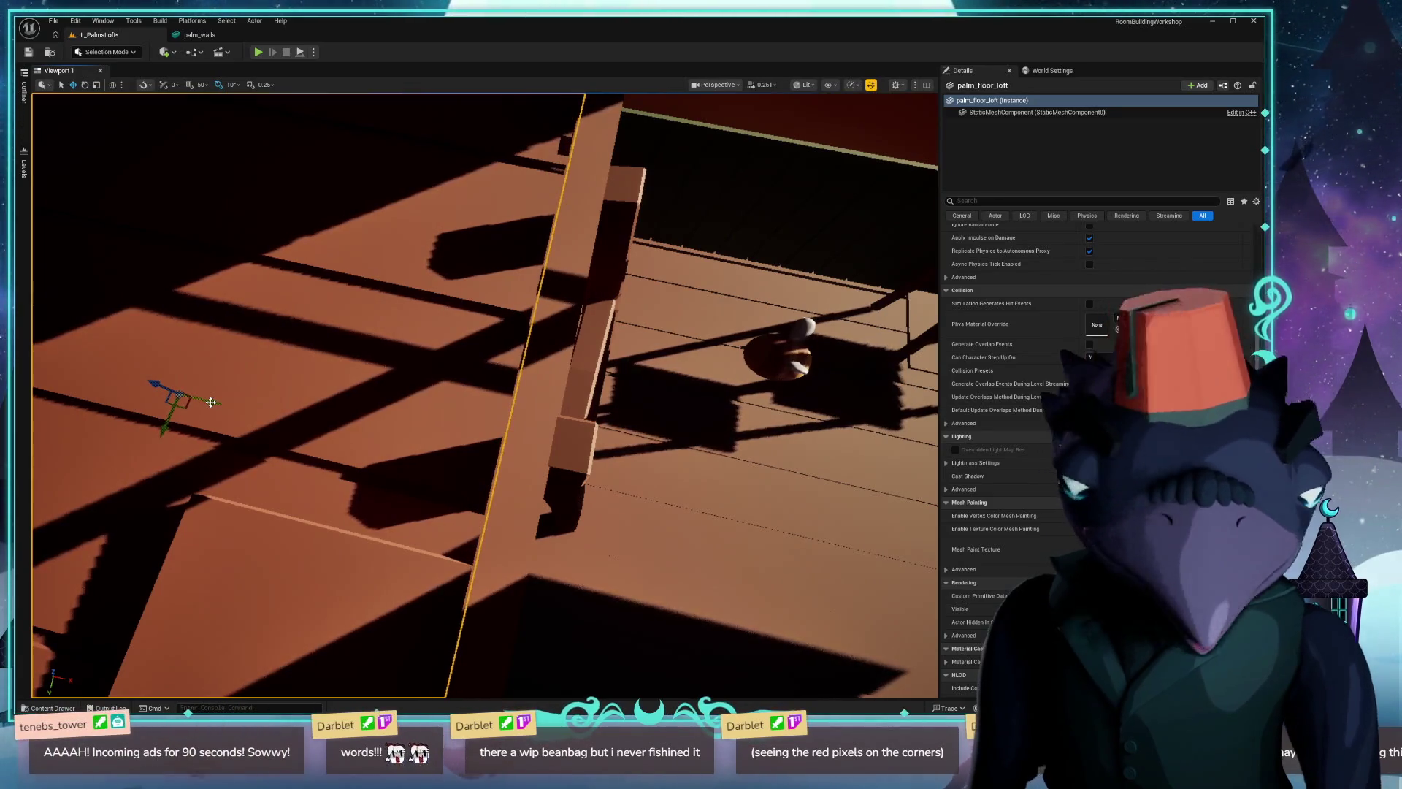
click(296, 505)
key(alt+3)
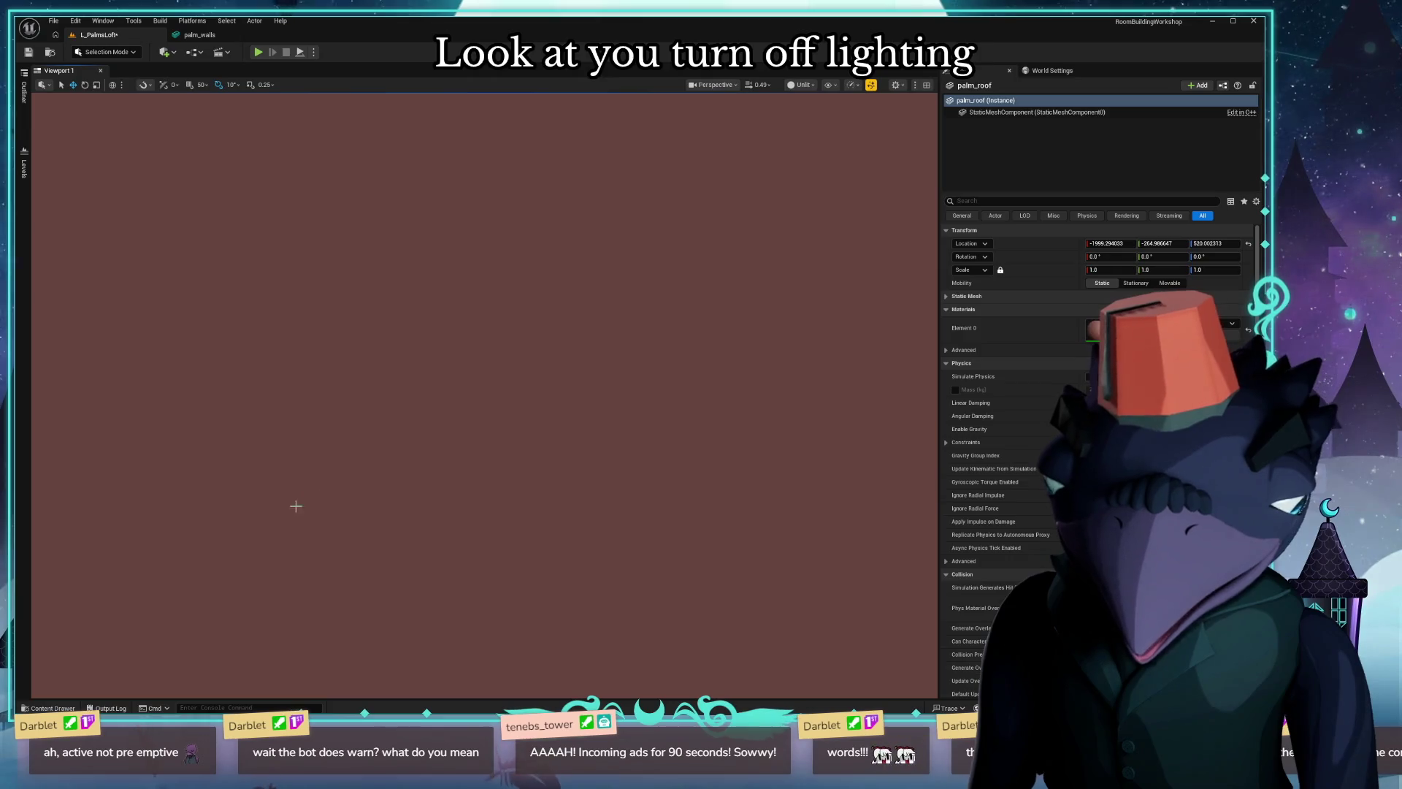
mouse_move(483, 395)
right_down()
mouse_move(461, 438)
mouse_move(483, 417)
mouse_move(482, 438)
right_up()
Switch back to Lit mode, check the sunlit window frame, and save all level changes.
key(alt+4)
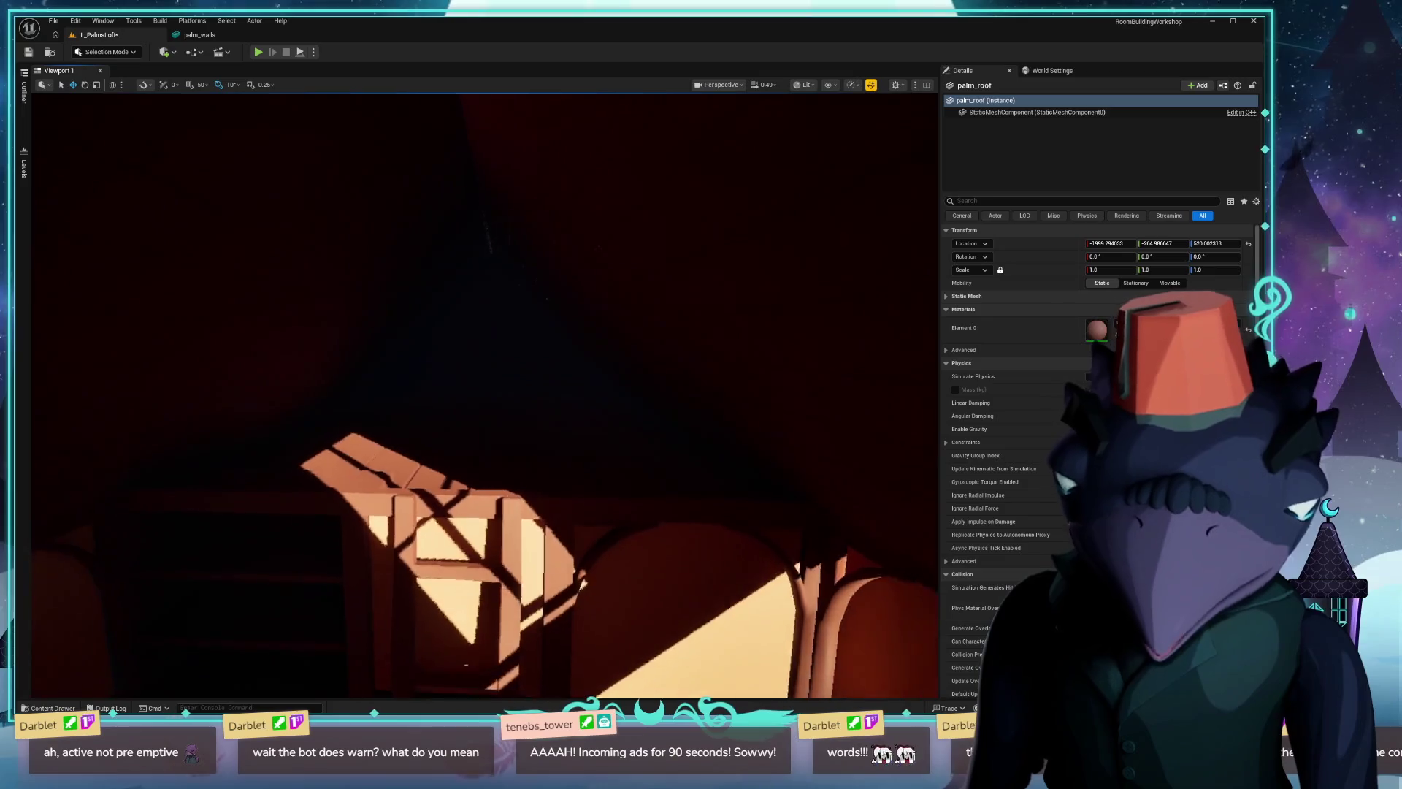
right_drag(482, 438, 483, 460)
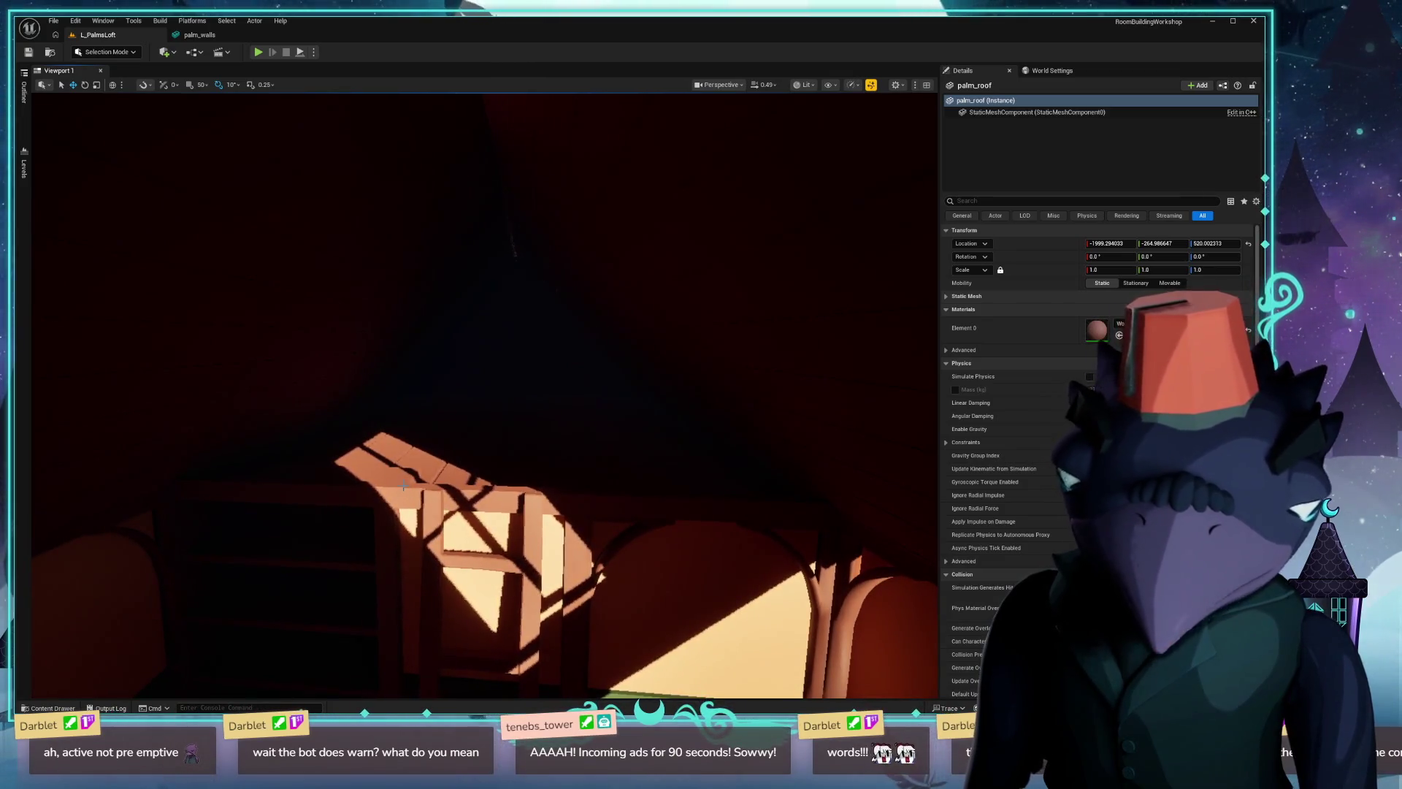
key(ctrl+s)
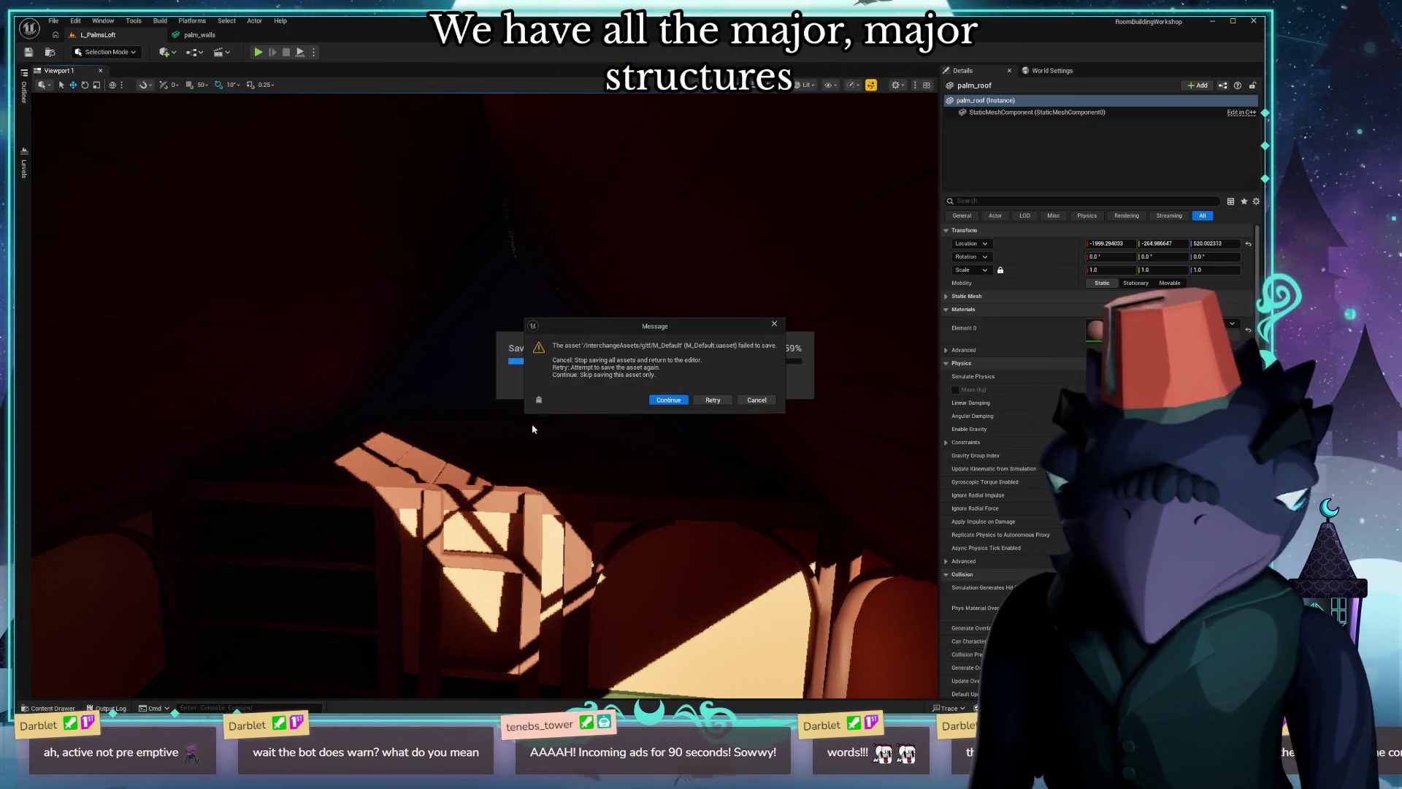
Skip the failed M_Default material, acknowledge the Packages Failed To Save notice, and close the Message Log.
click(714, 400)
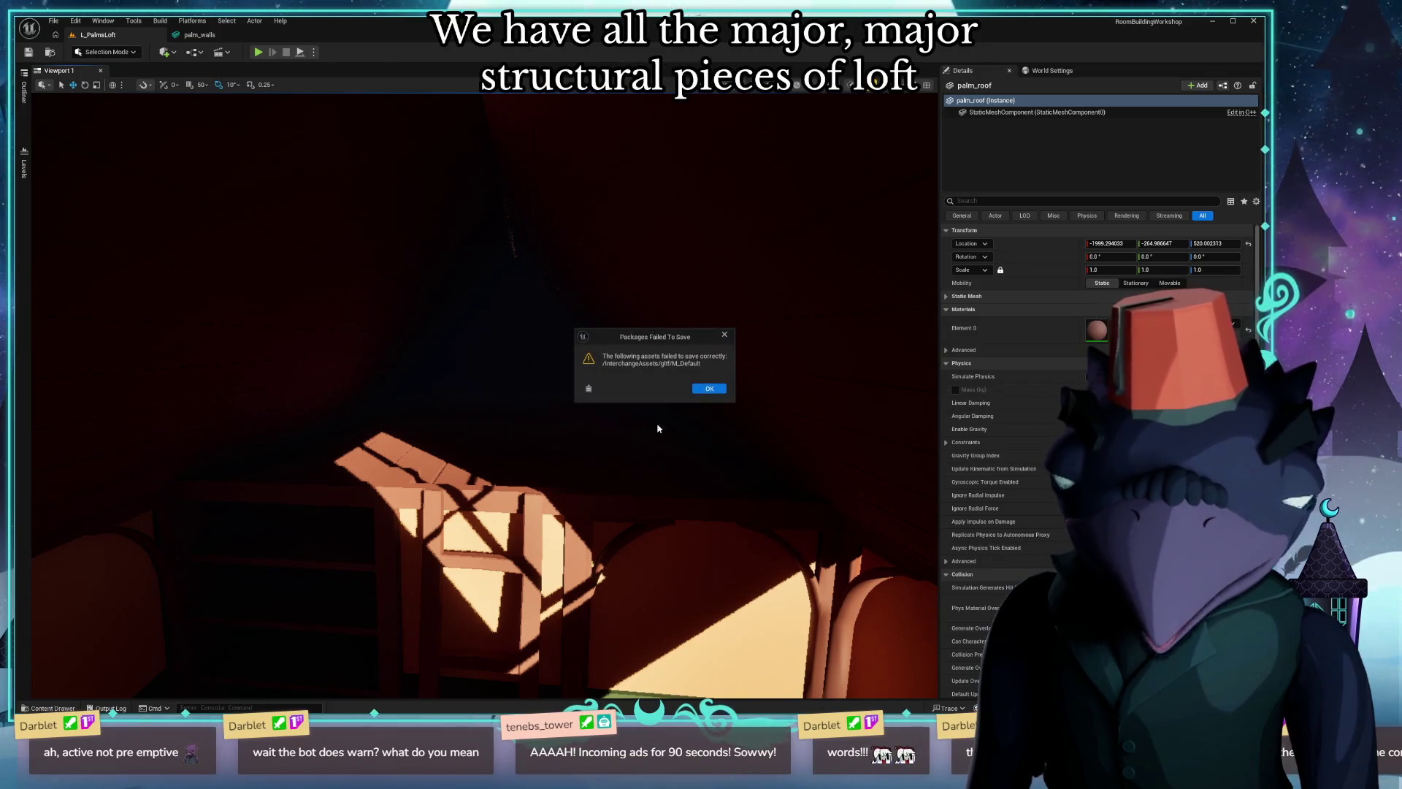
click(709, 389)
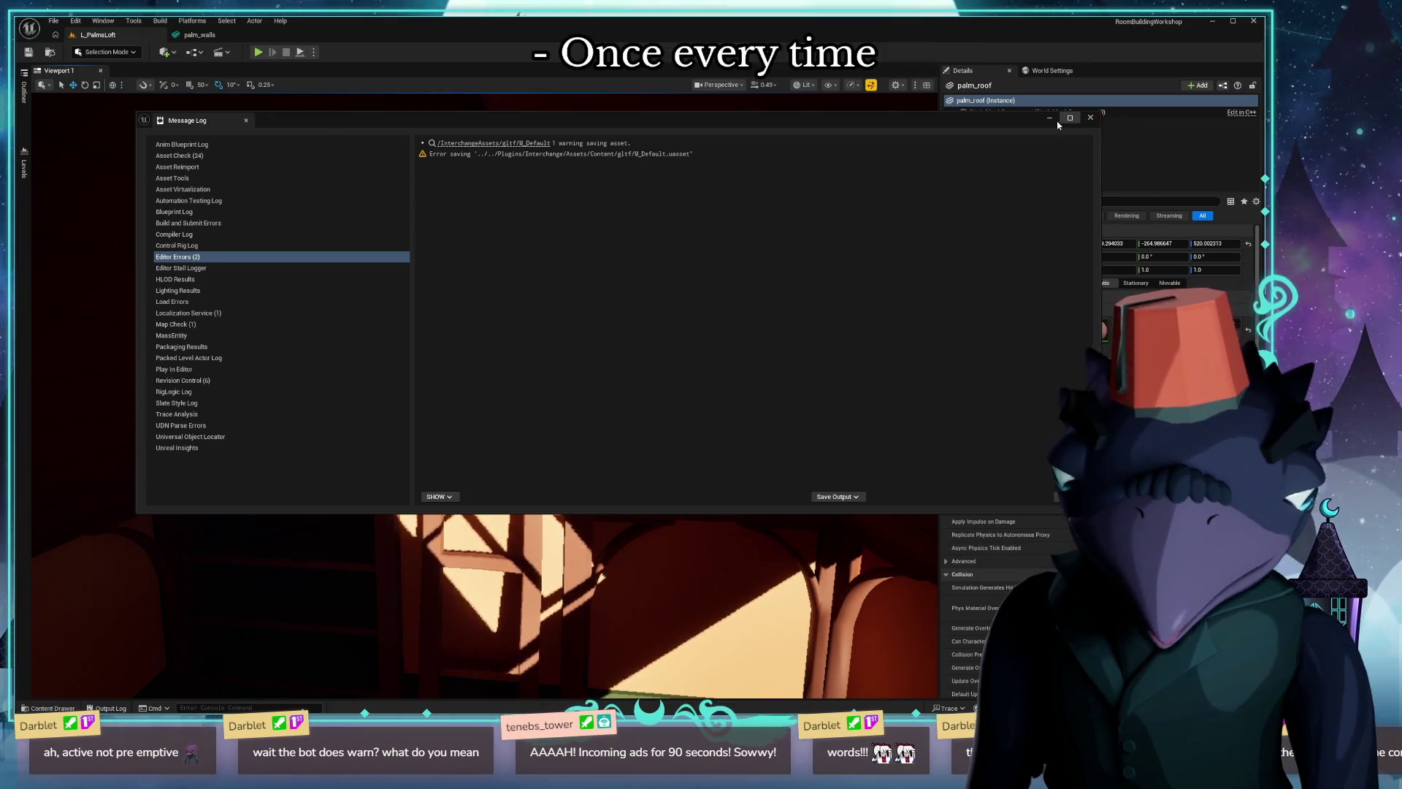
click(1091, 117)
right_drag(387, 381, 372, 460)
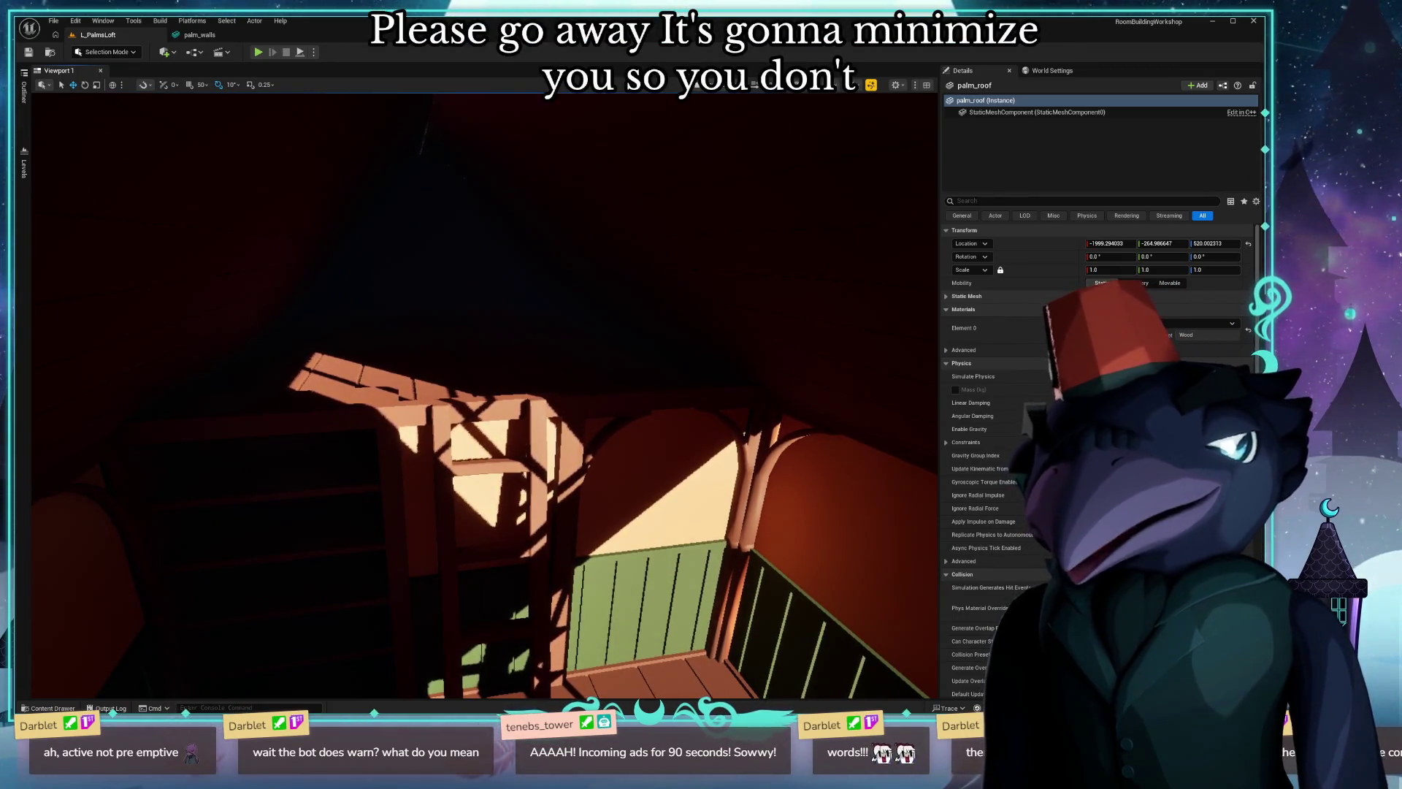
right_drag(343, 322, 343, 321)
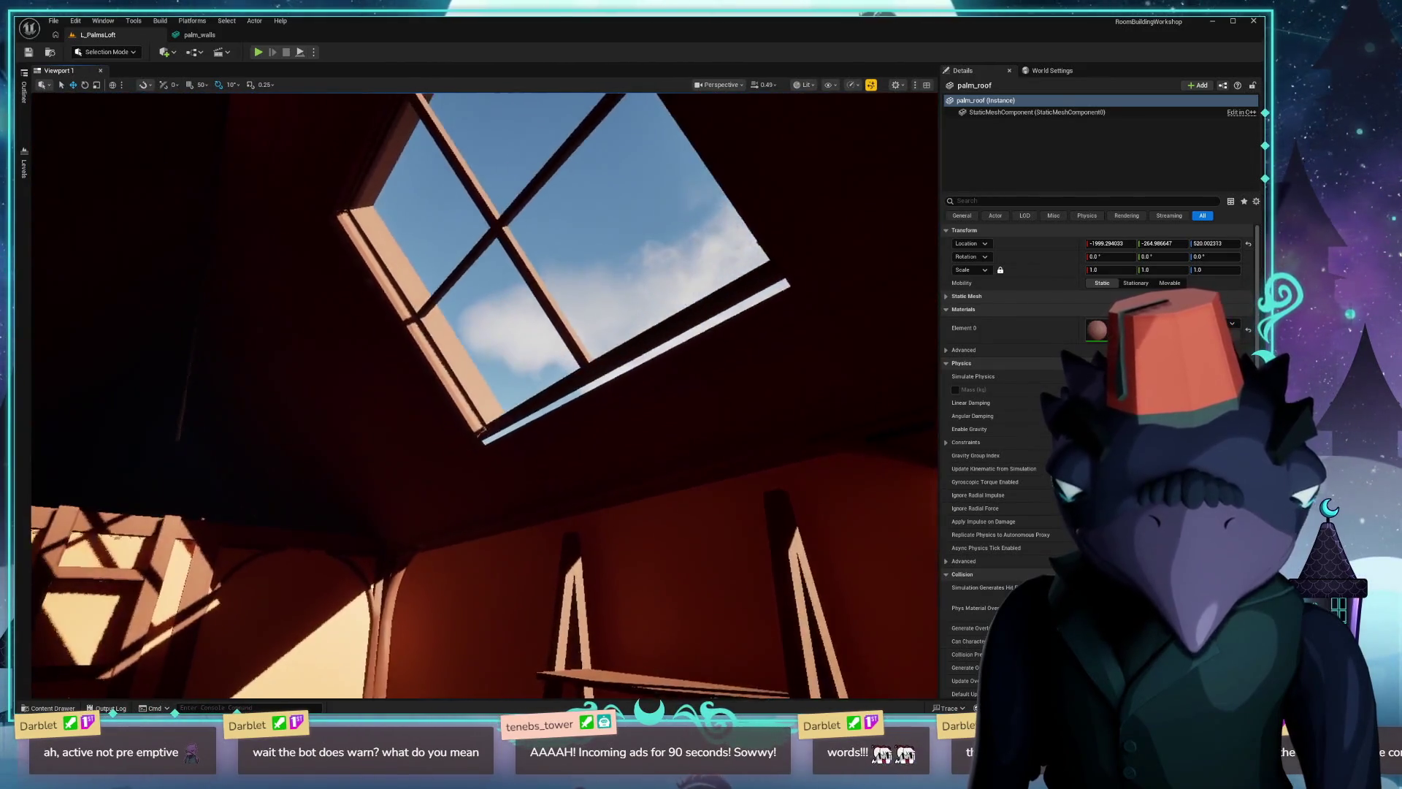
right_drag(387, 353, 387, 352)
key(Escape)
right_drag(417, 470, 417, 469)
click(417, 469)
right_drag(422, 412, 422, 412)
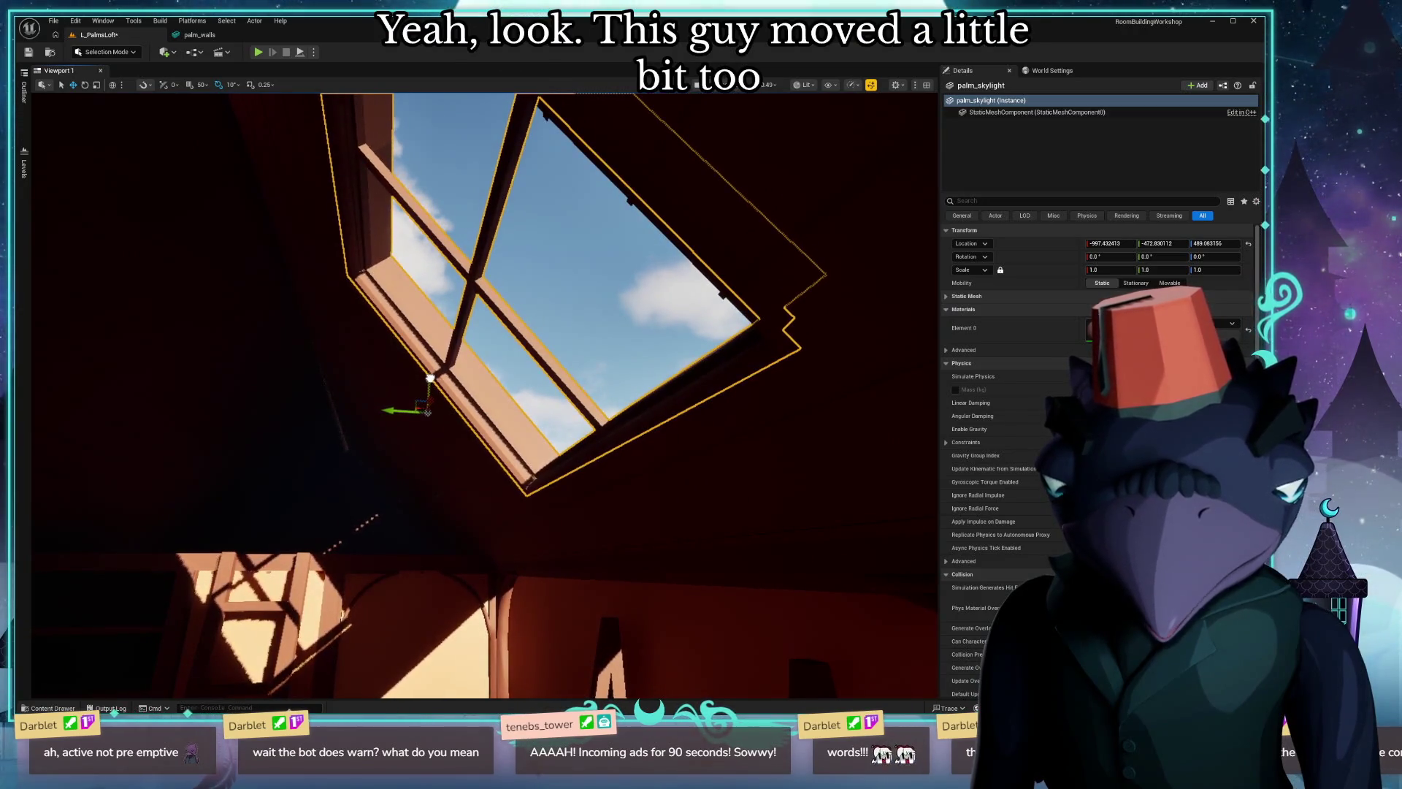
click(478, 500)
key(Escape)
right_drag(487, 434, 488, 433)
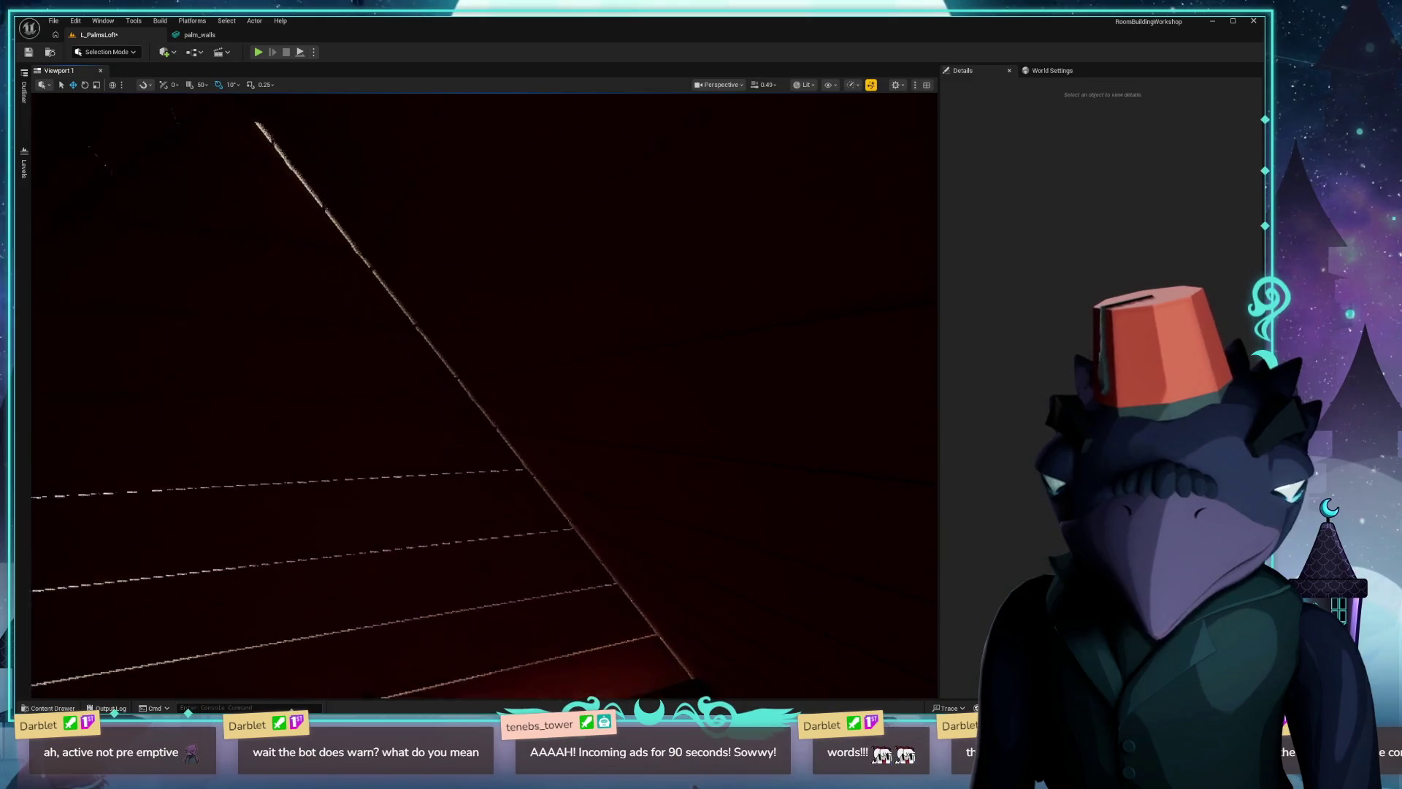
Fly around the loft walls inside and out, then bring up the Content Drawer.
right_drag(635, 309, 636, 310)
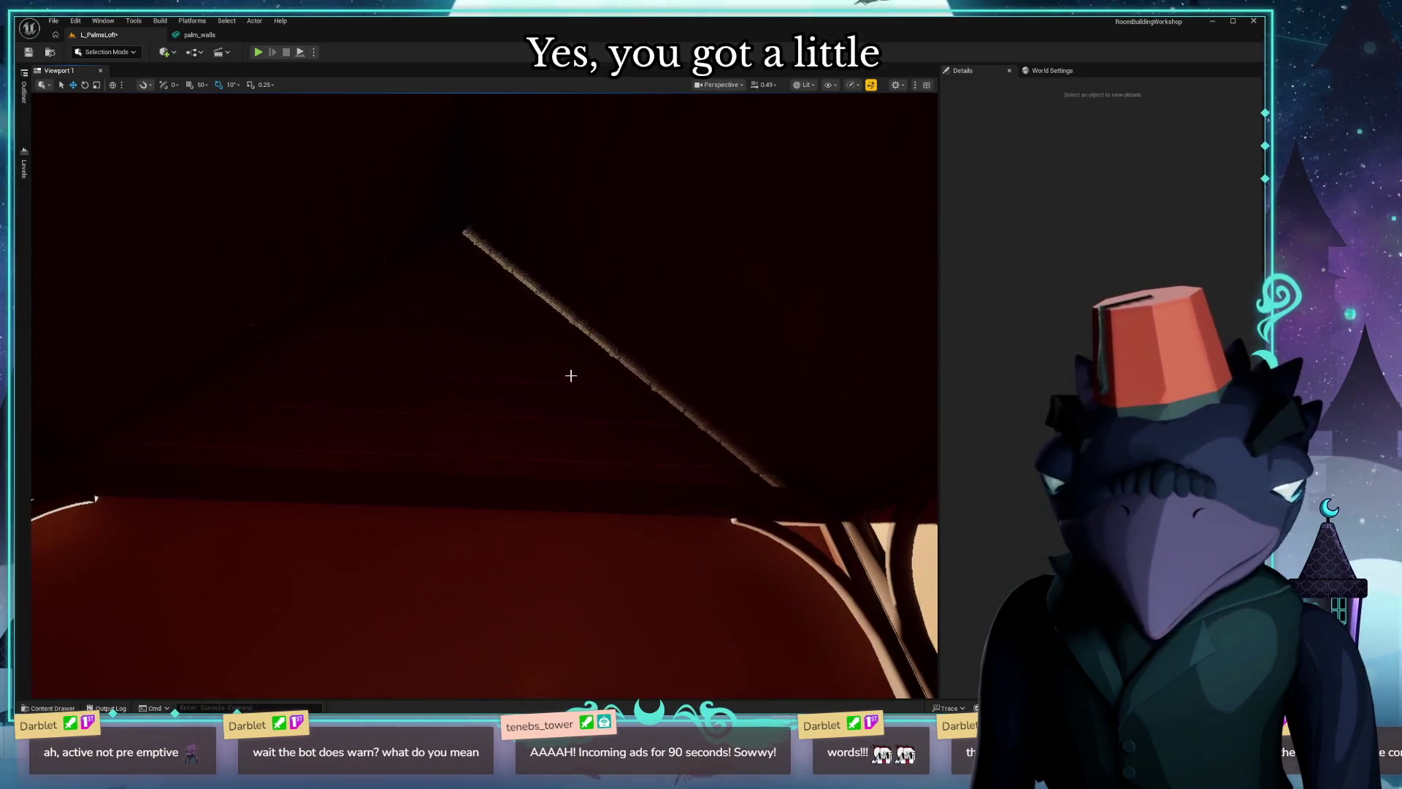
right_drag(571, 375, 569, 375)
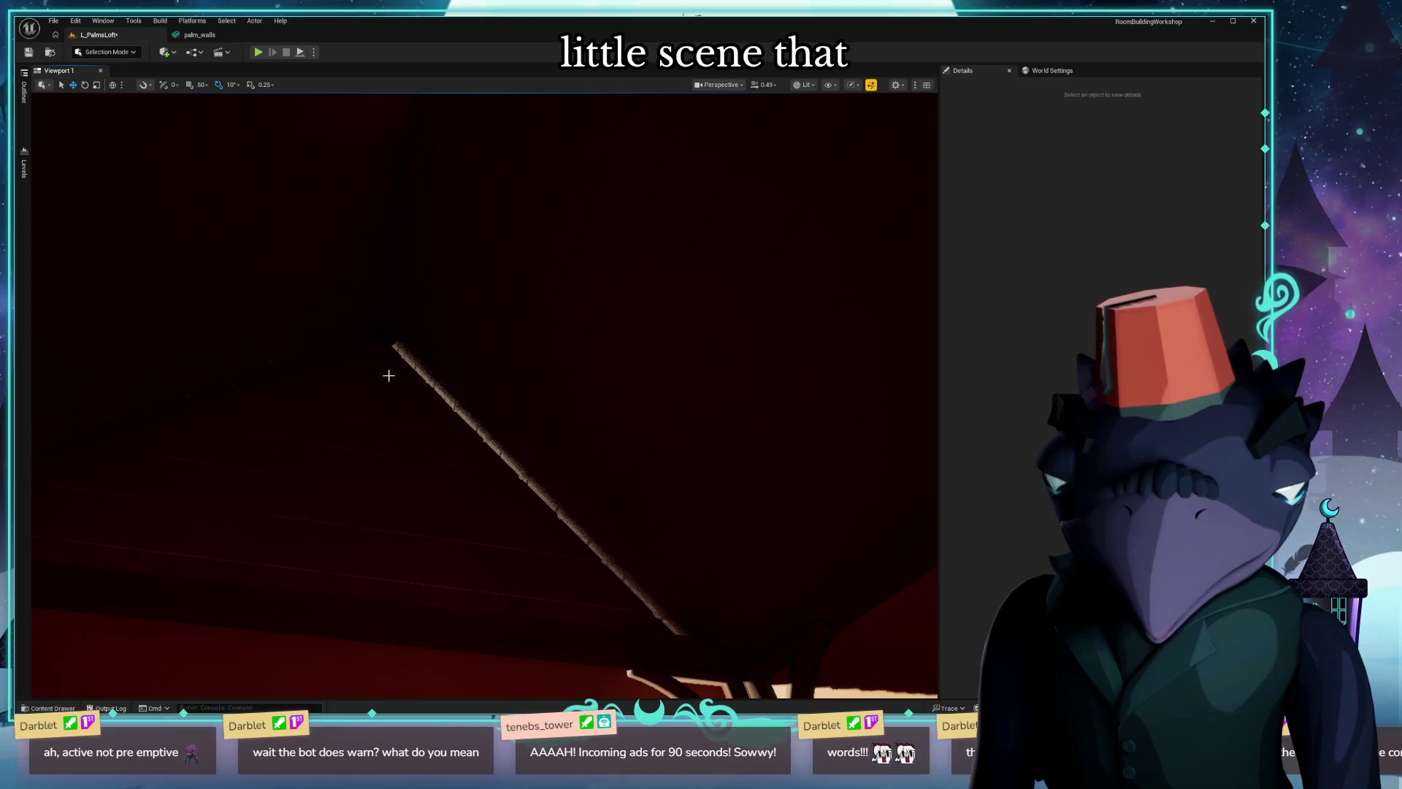
right_drag(389, 375, 388, 374)
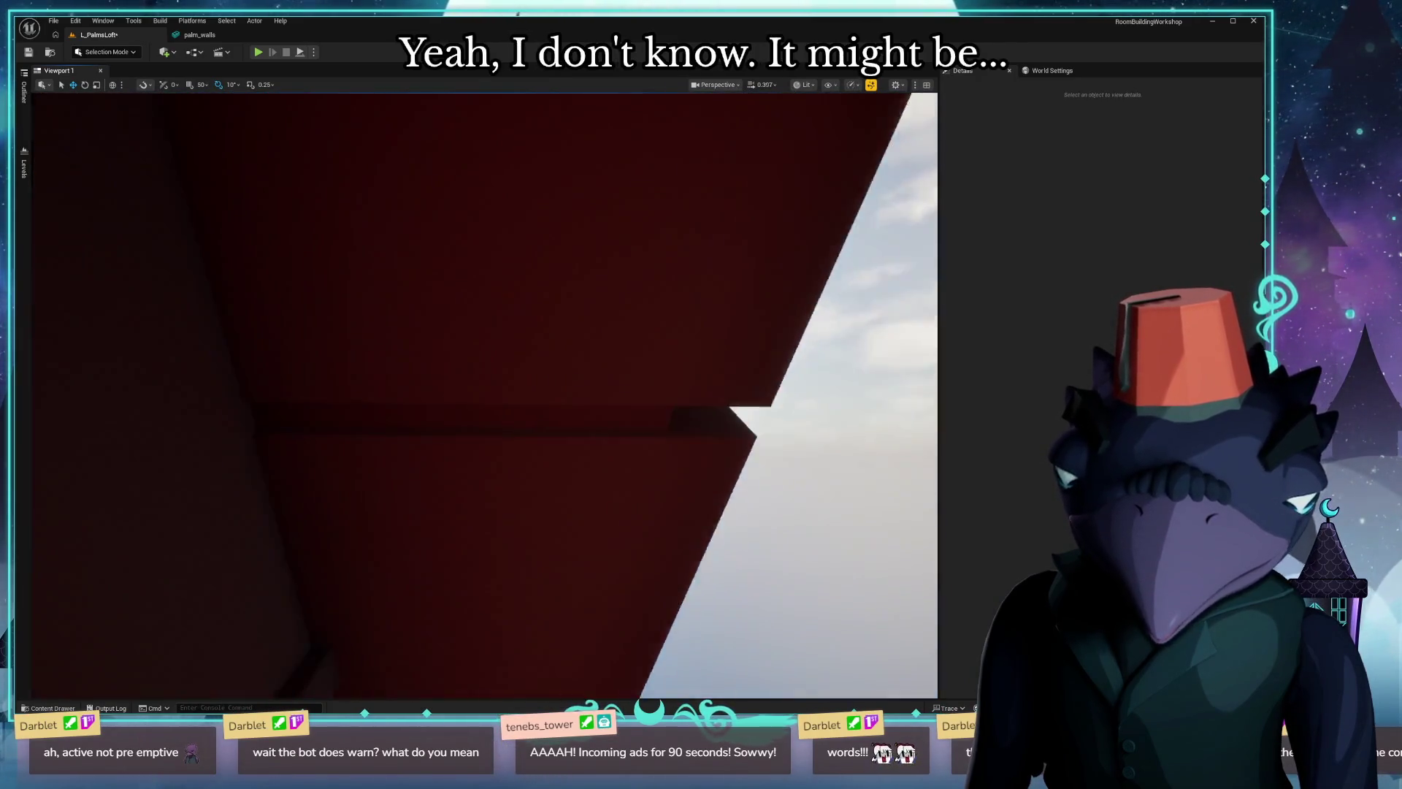
right_drag(388, 375, 389, 375)
right_drag(484, 395, 485, 395)
key(ctrl+space)
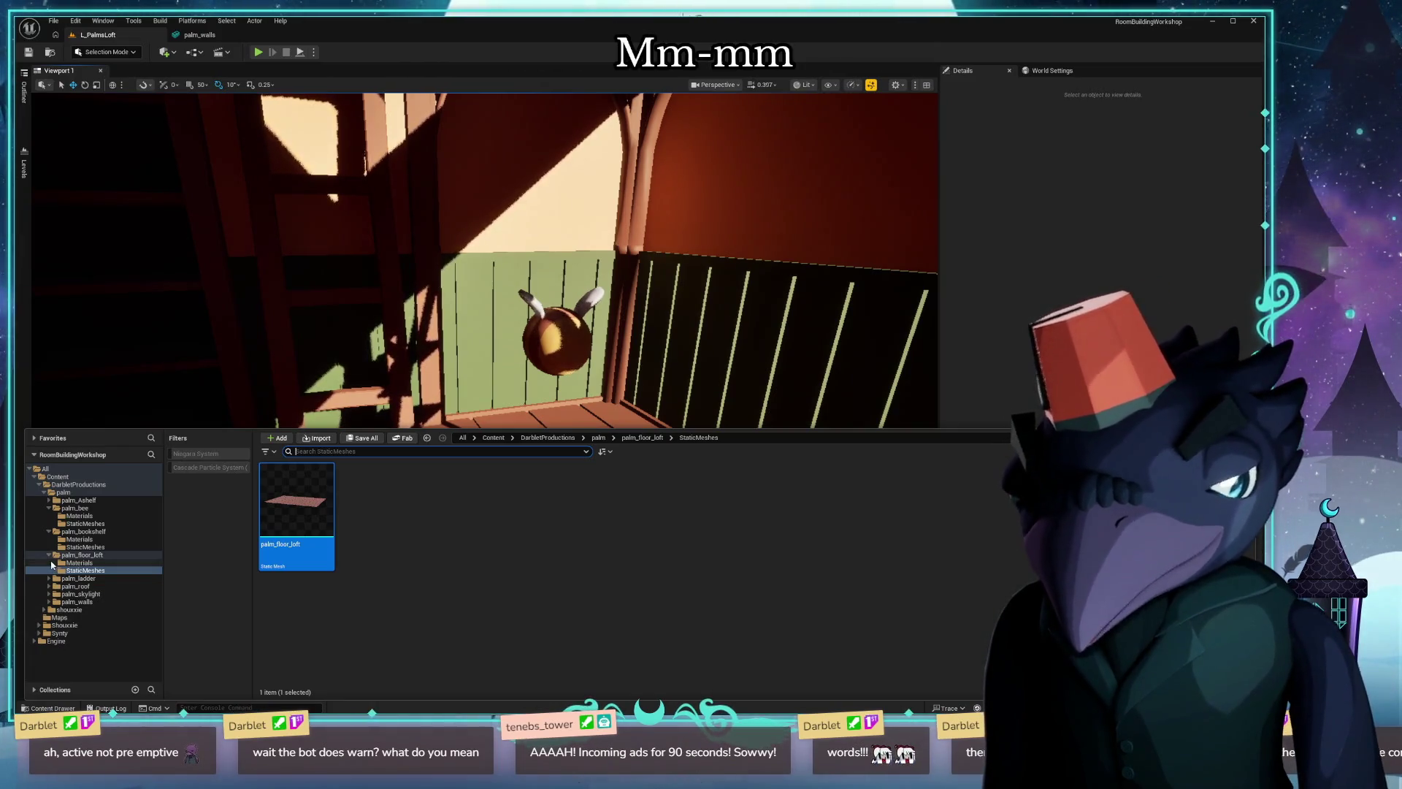
Navigate to the palm folder and import palm_curved_pot with default settings.
click(79, 562)
click(49, 530)
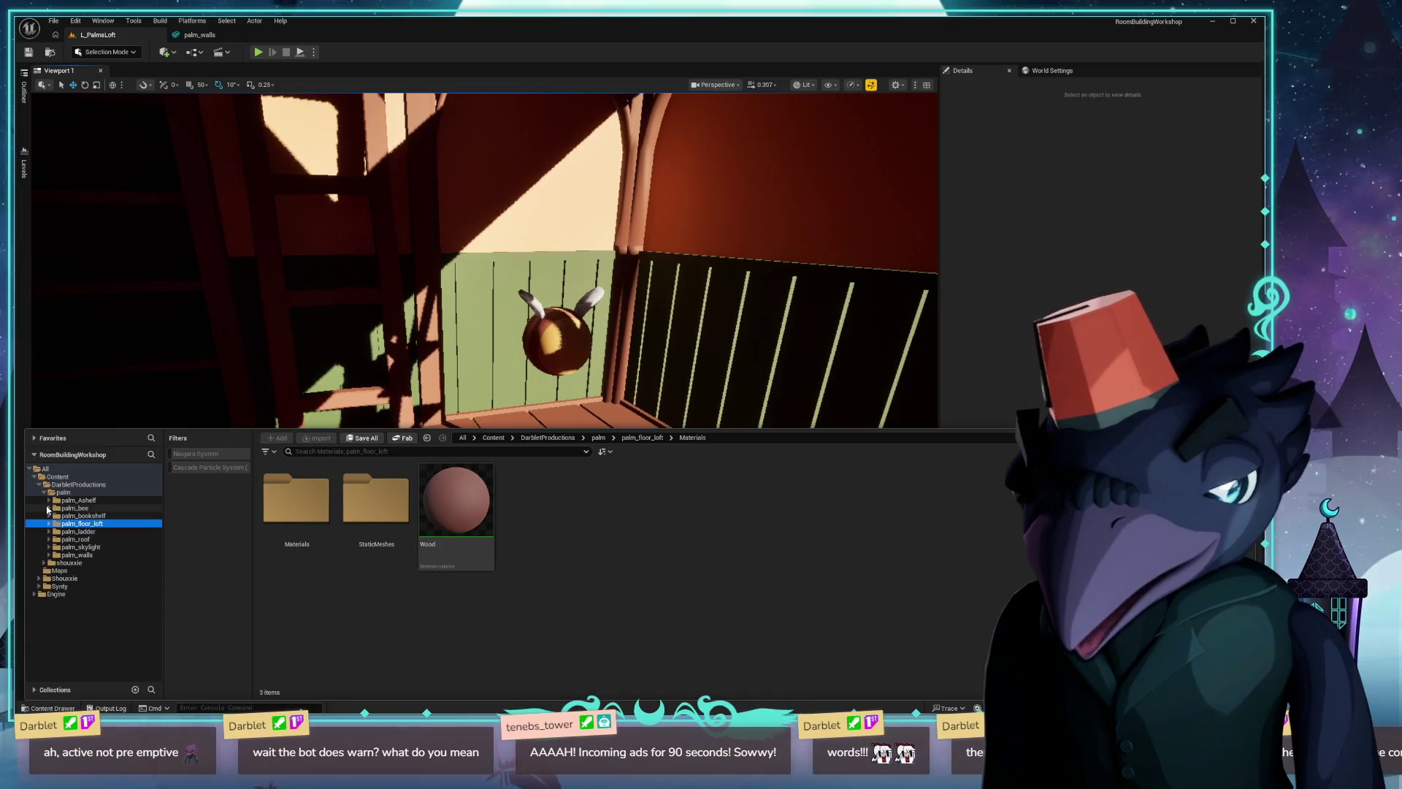
click(63, 492)
click(317, 437)
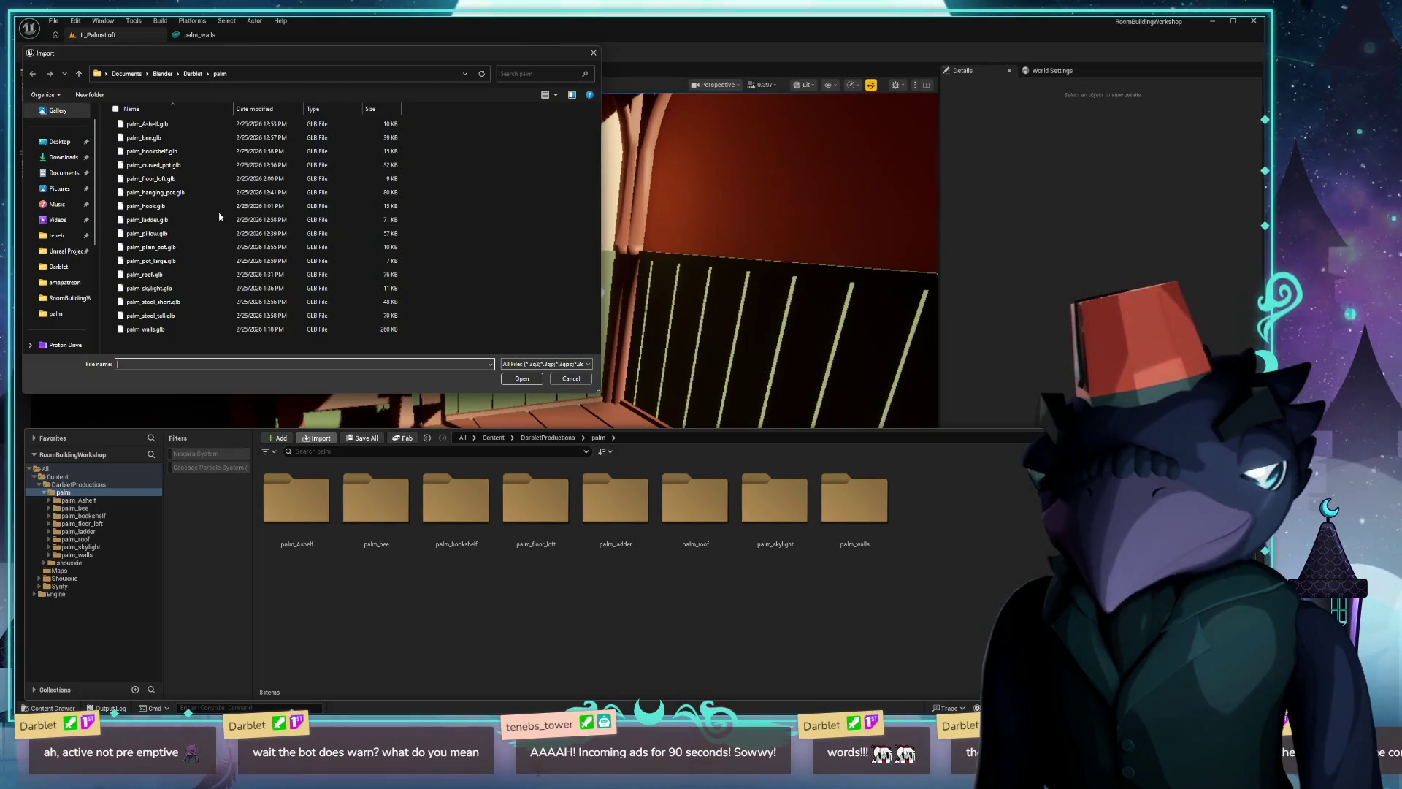
click(208, 164)
click(514, 378)
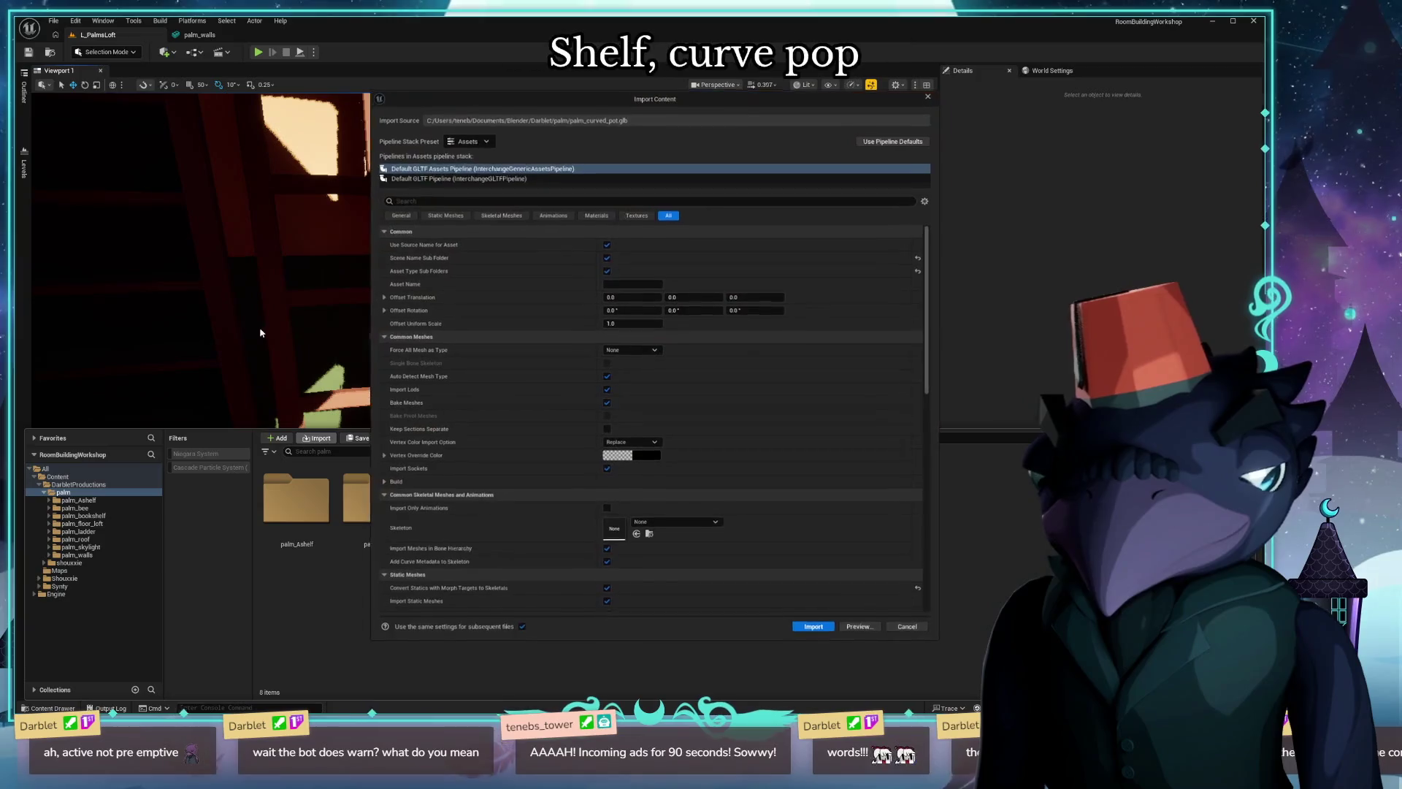
click(814, 627)
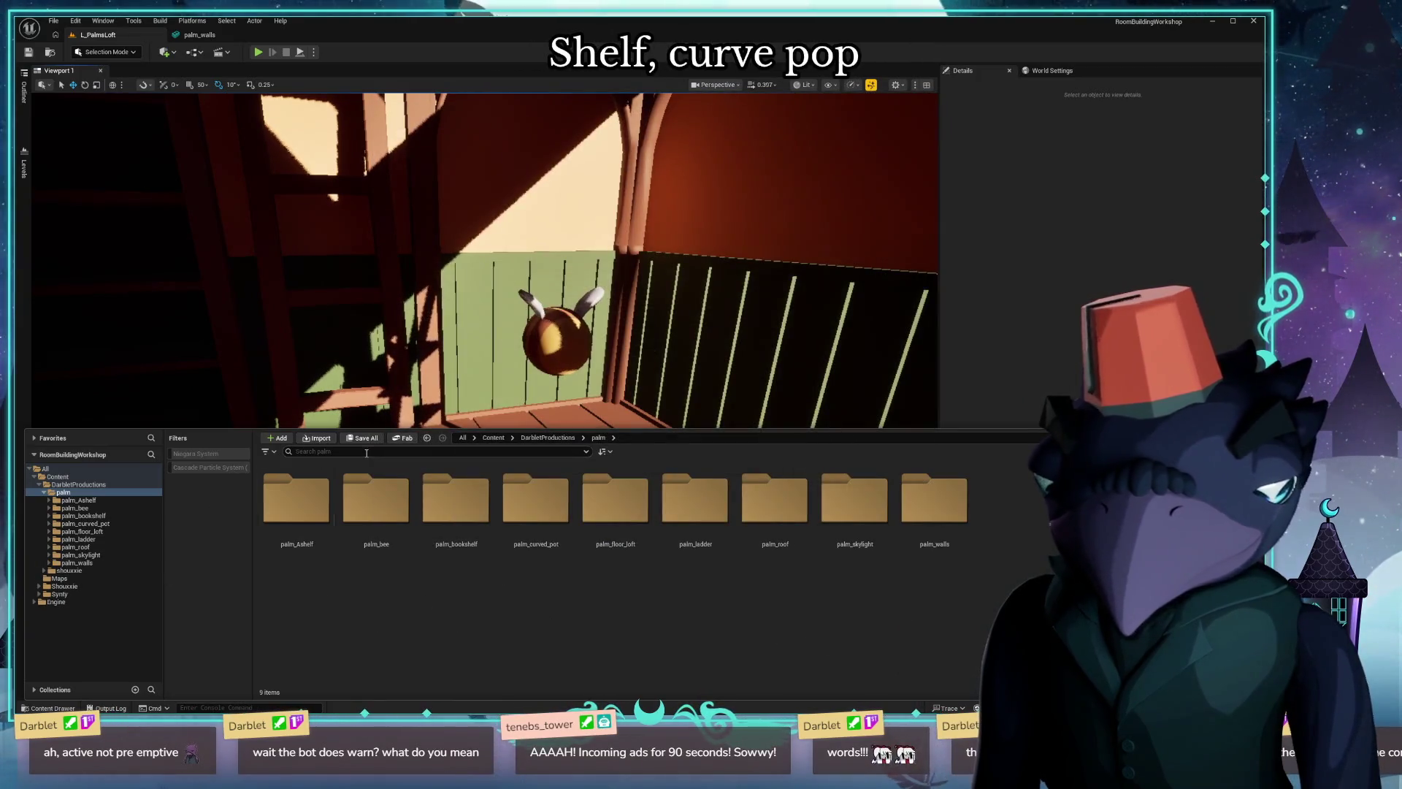
Import the palm_hanging_pot and palm_pot_large models with default settings.
click(319, 440)
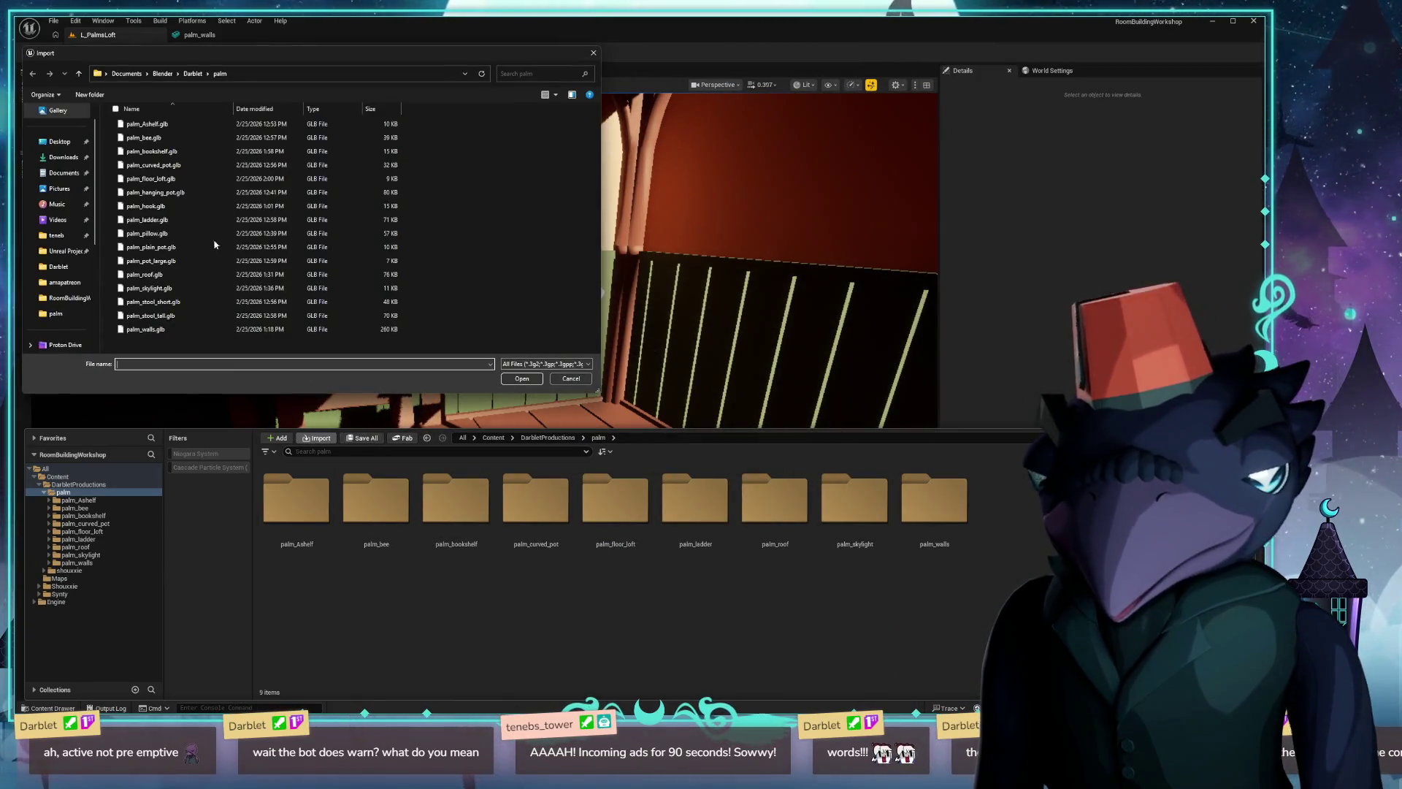
click(156, 192)
click(517, 379)
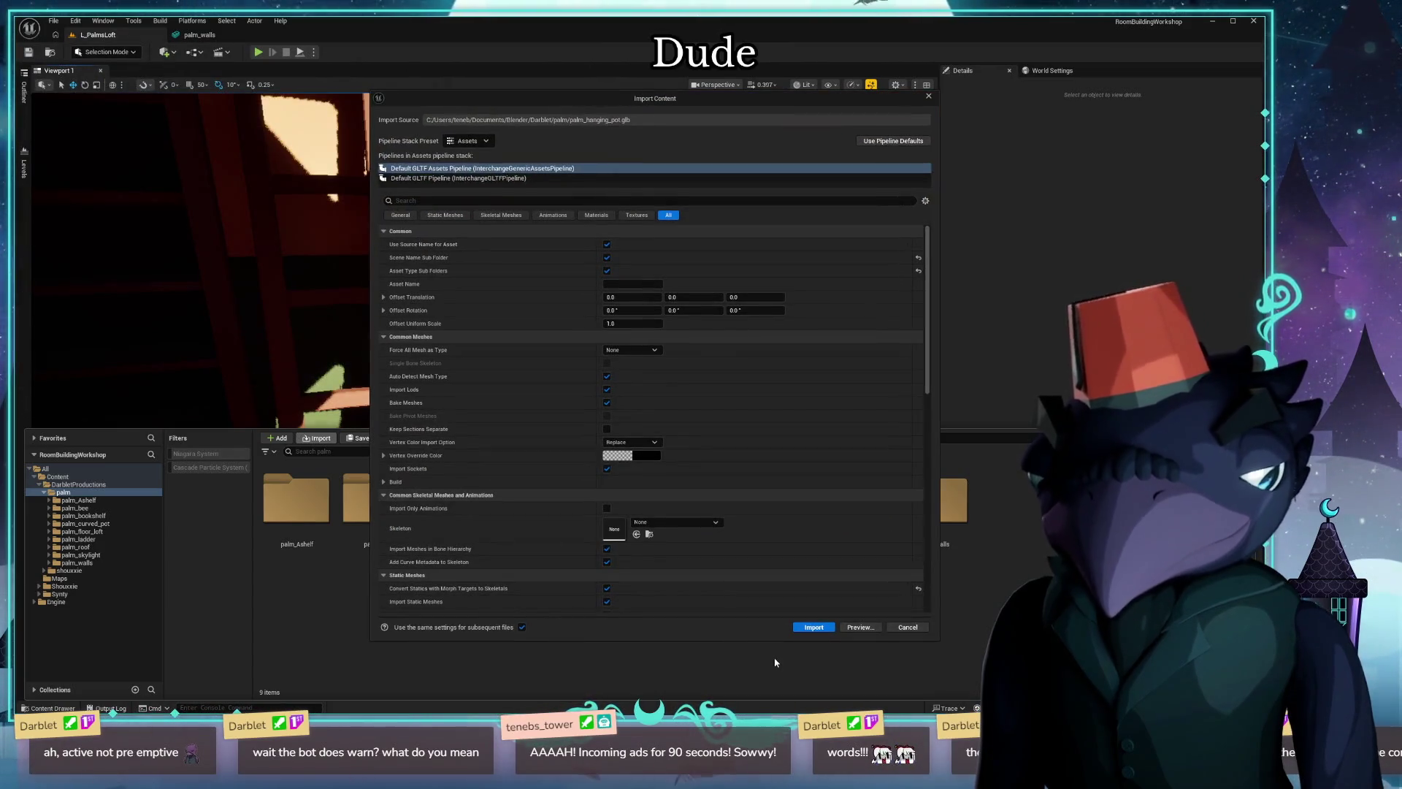
click(813, 626)
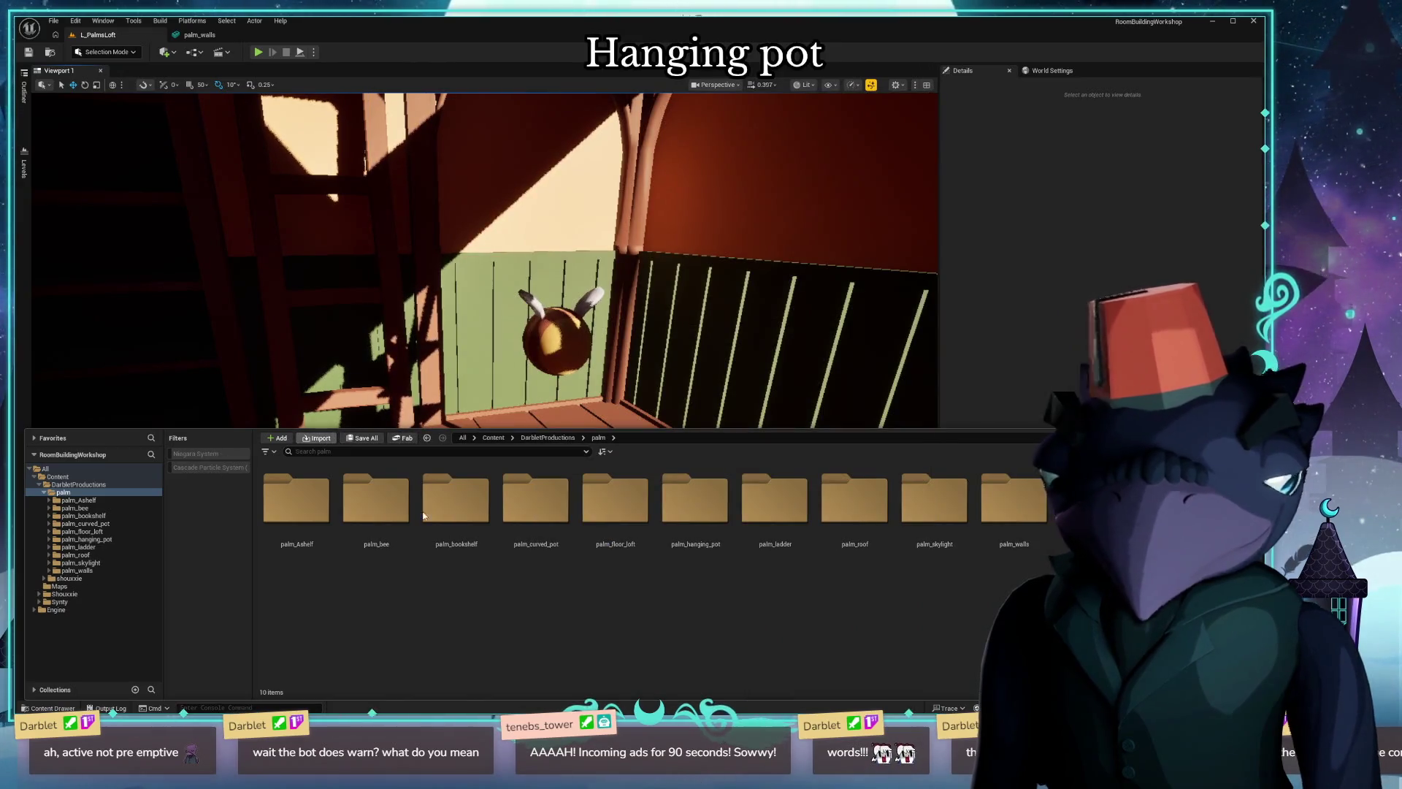
click(318, 439)
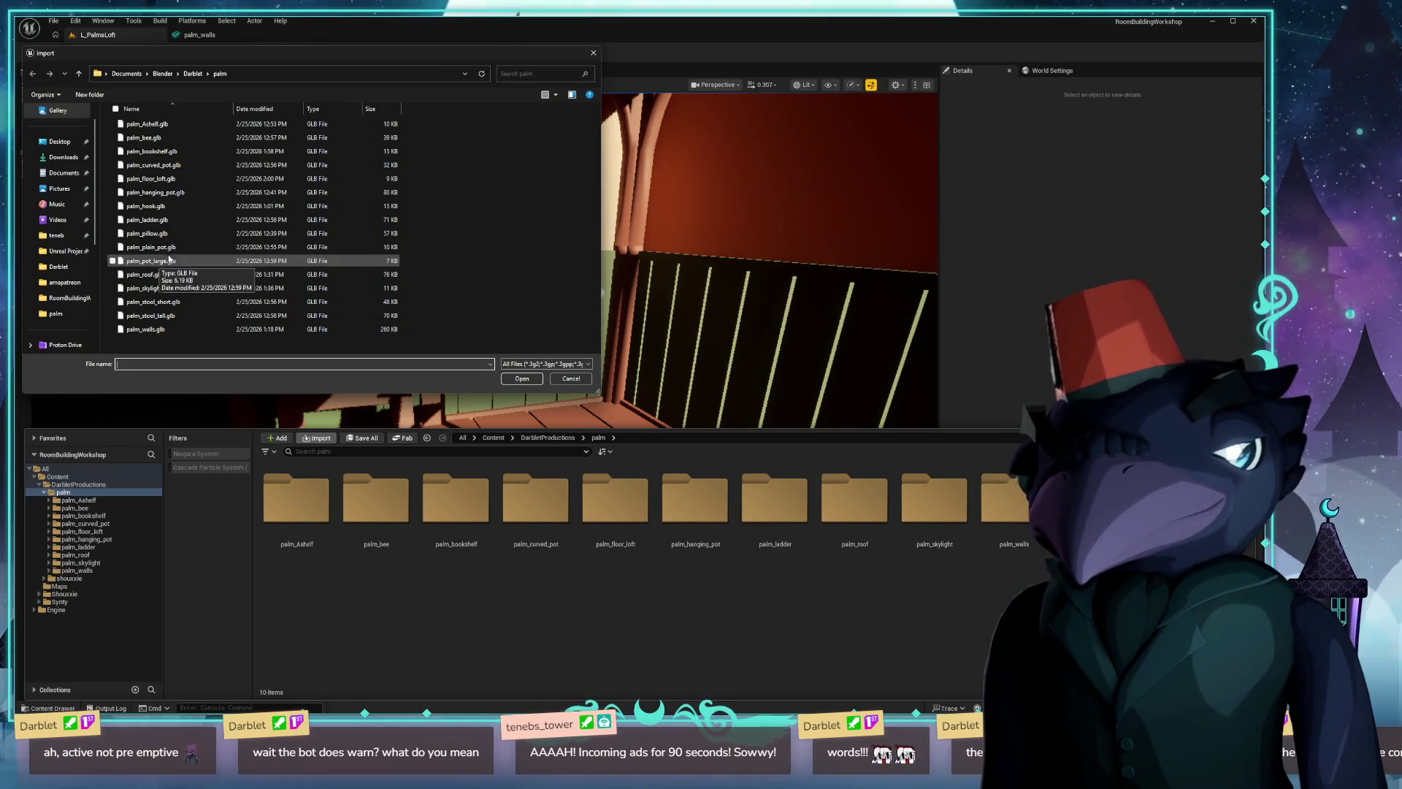
click(523, 379)
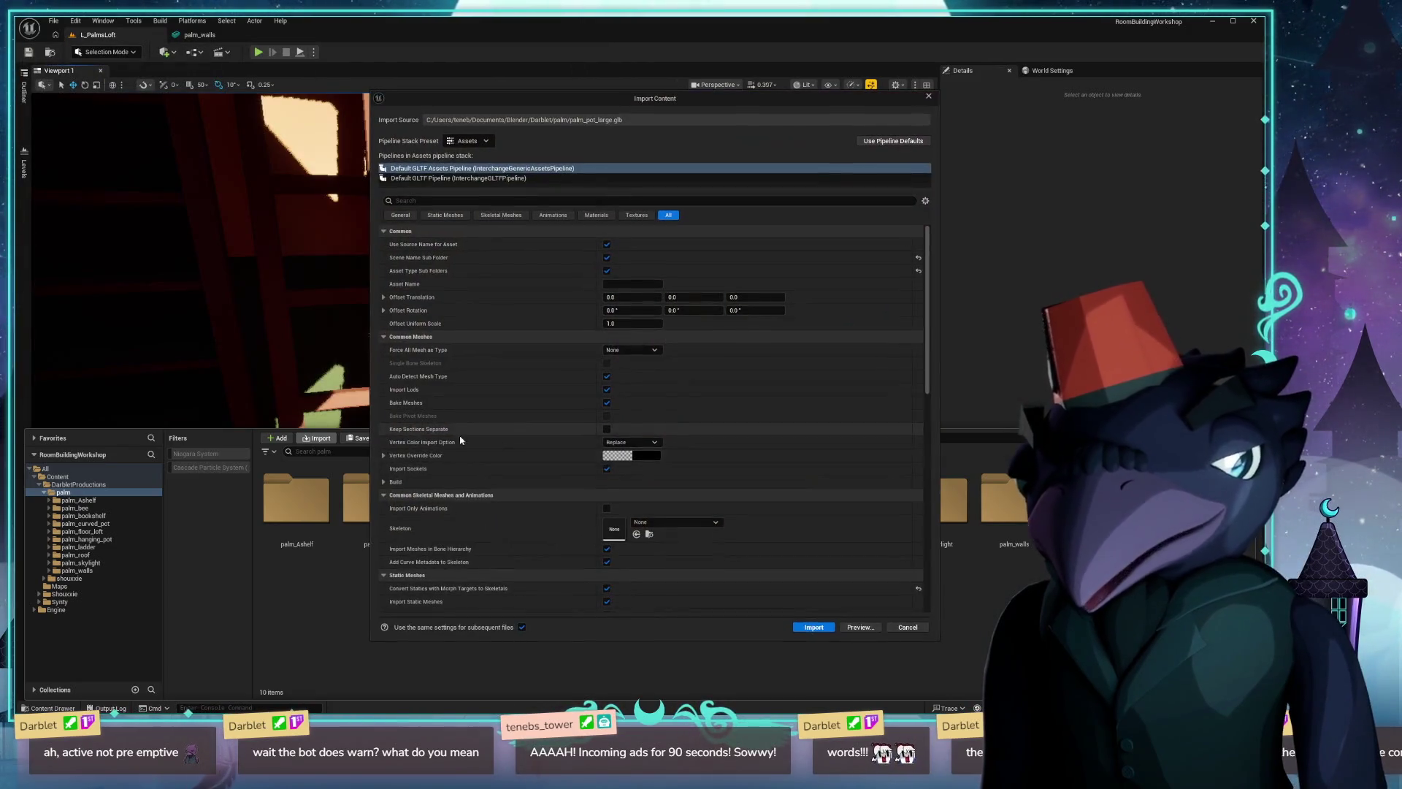
click(811, 628)
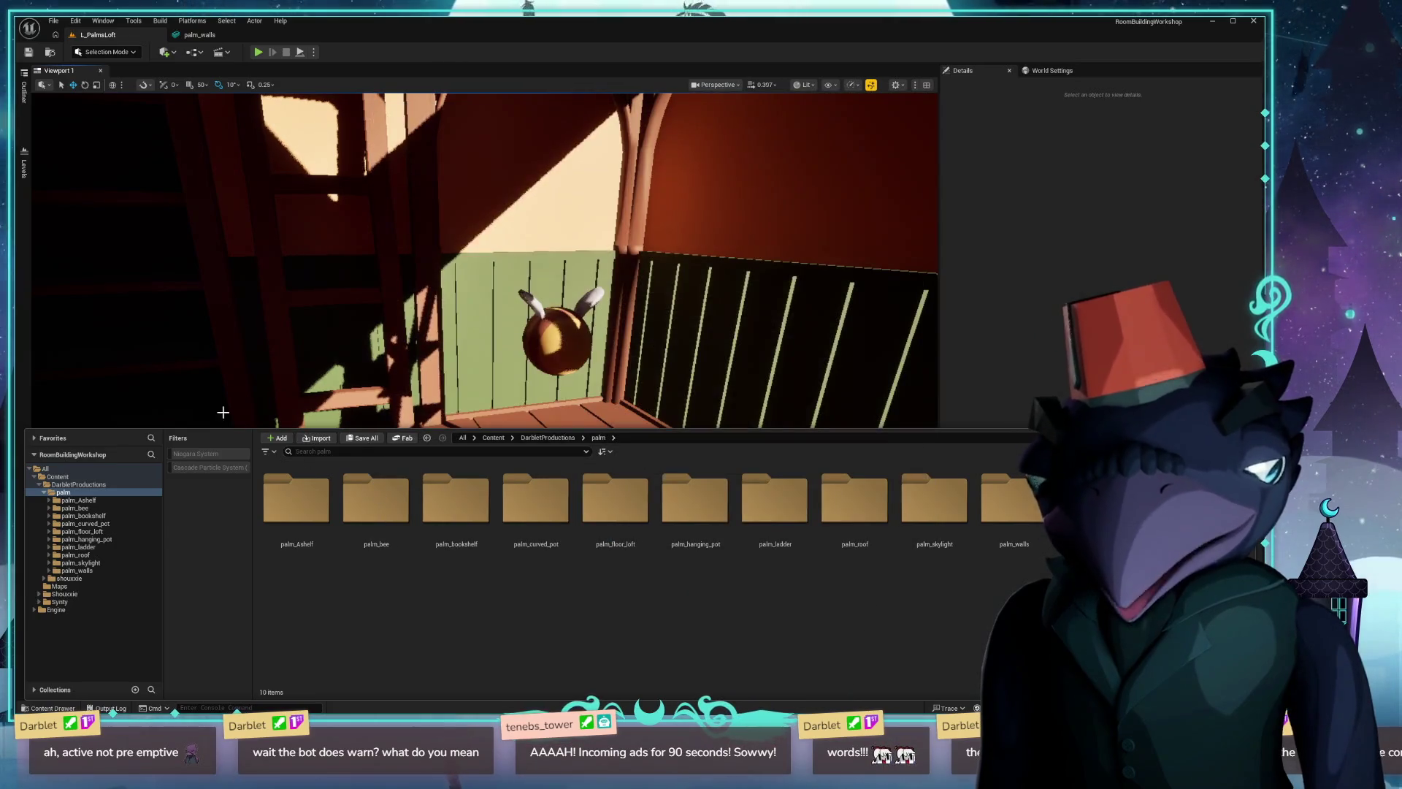
Import palm_plain_pot and palm_stool_tall, then show the palm folder's fourteen asset folders.
click(318, 437)
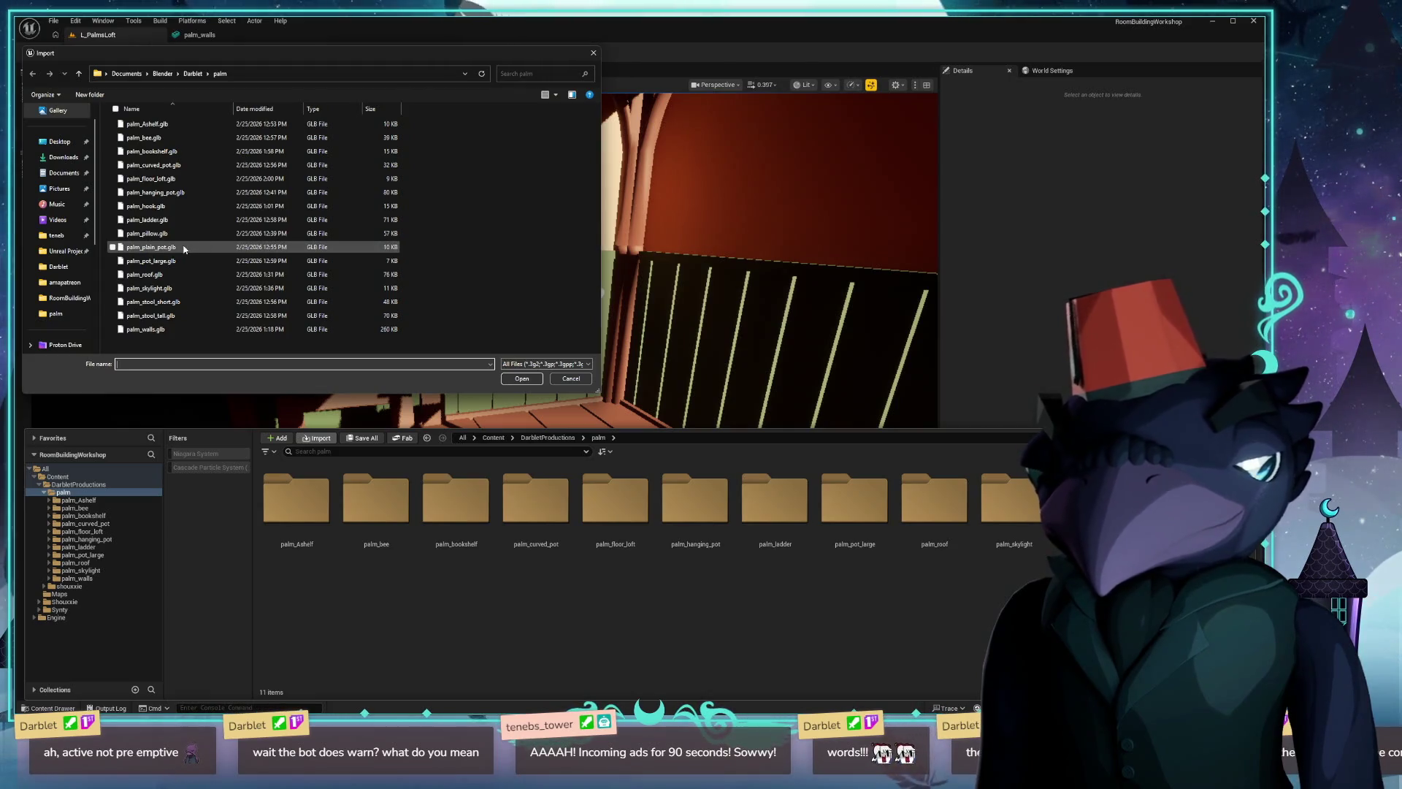
double_click(154, 247)
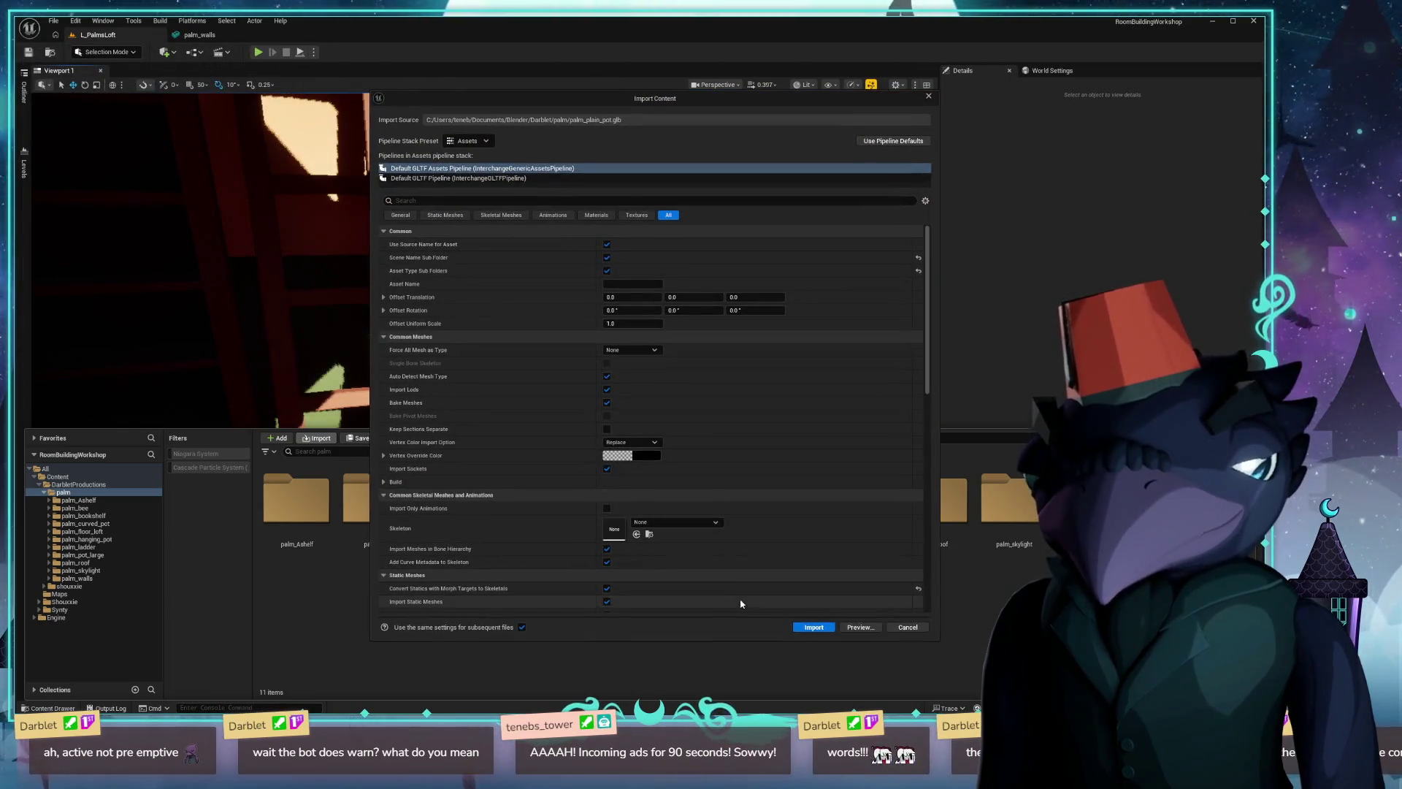
click(828, 630)
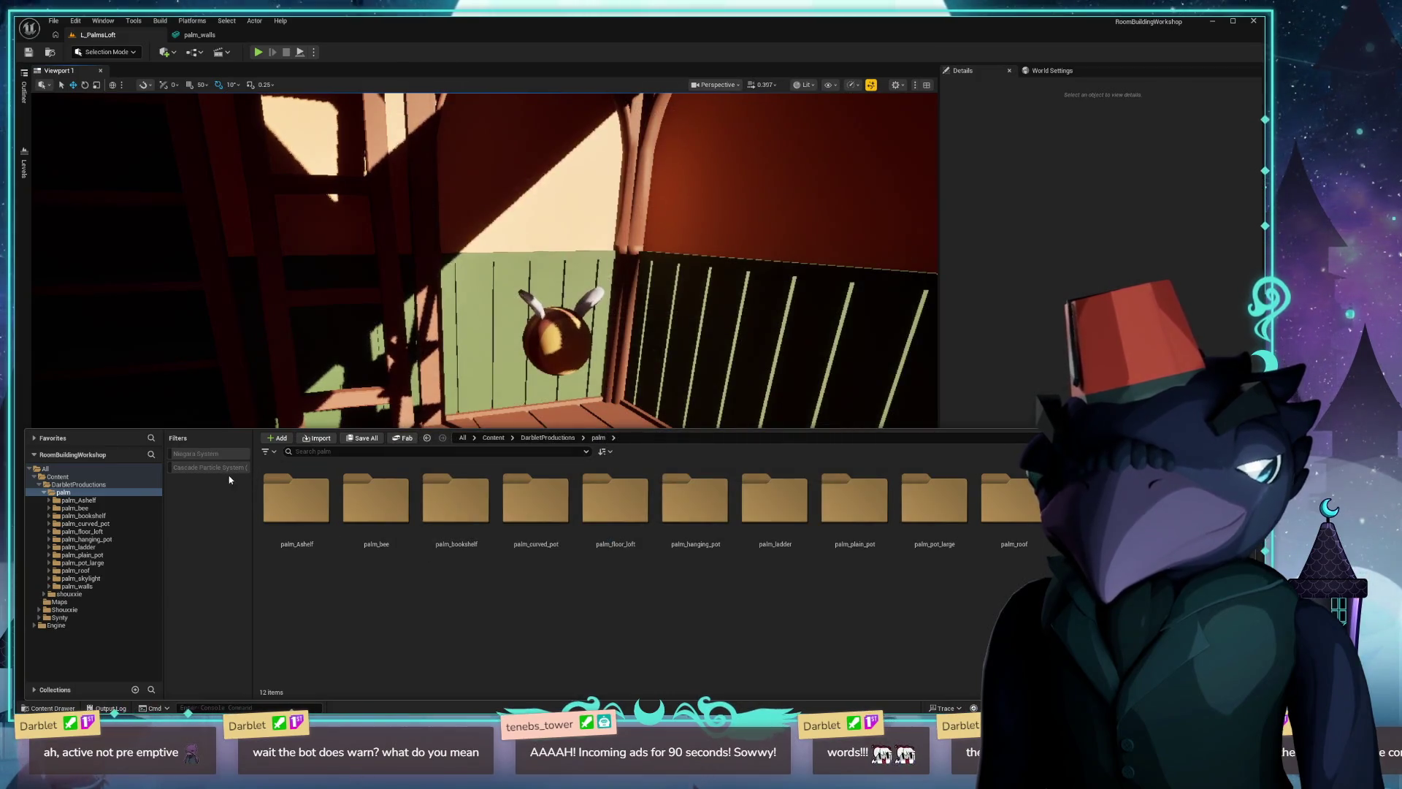
click(320, 439)
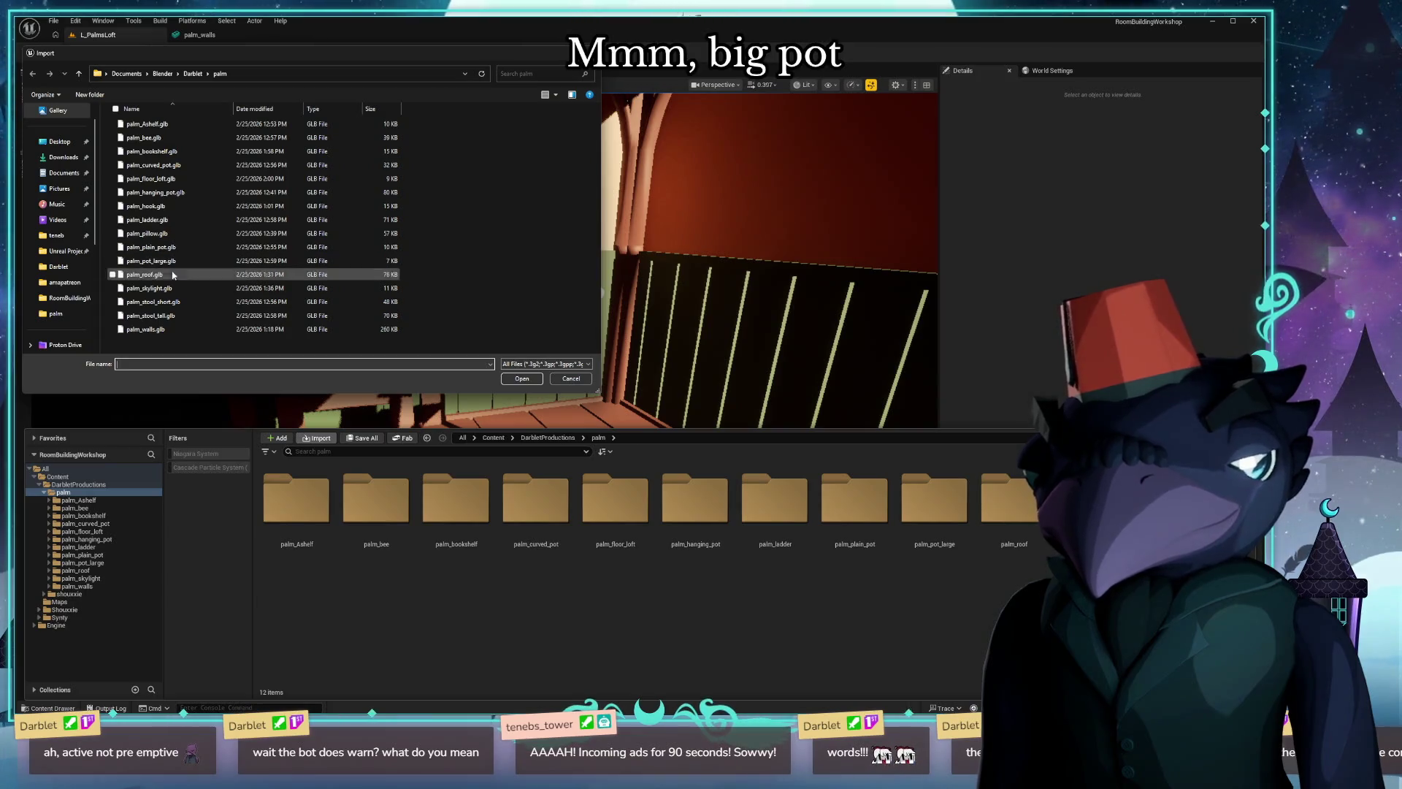
double_click(165, 314)
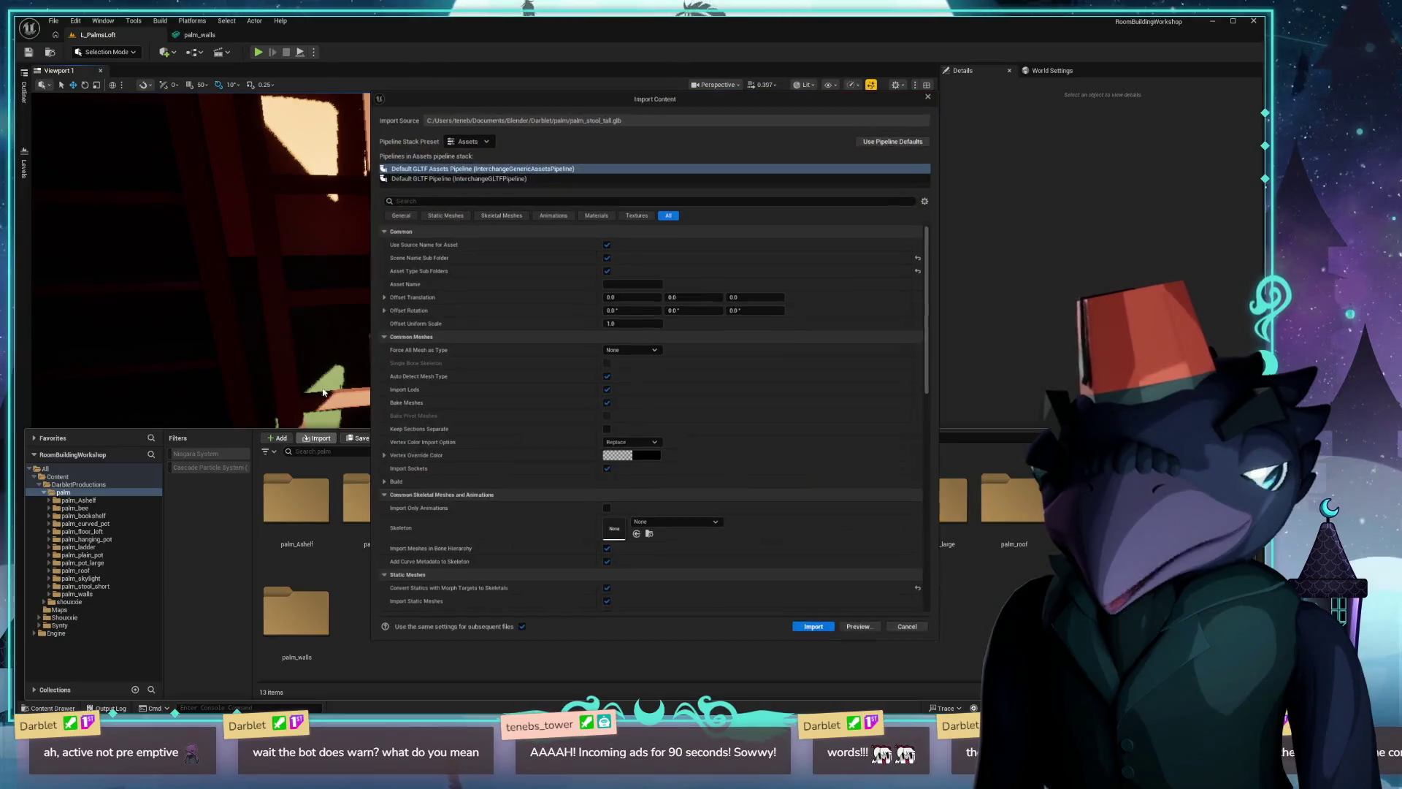
click(814, 626)
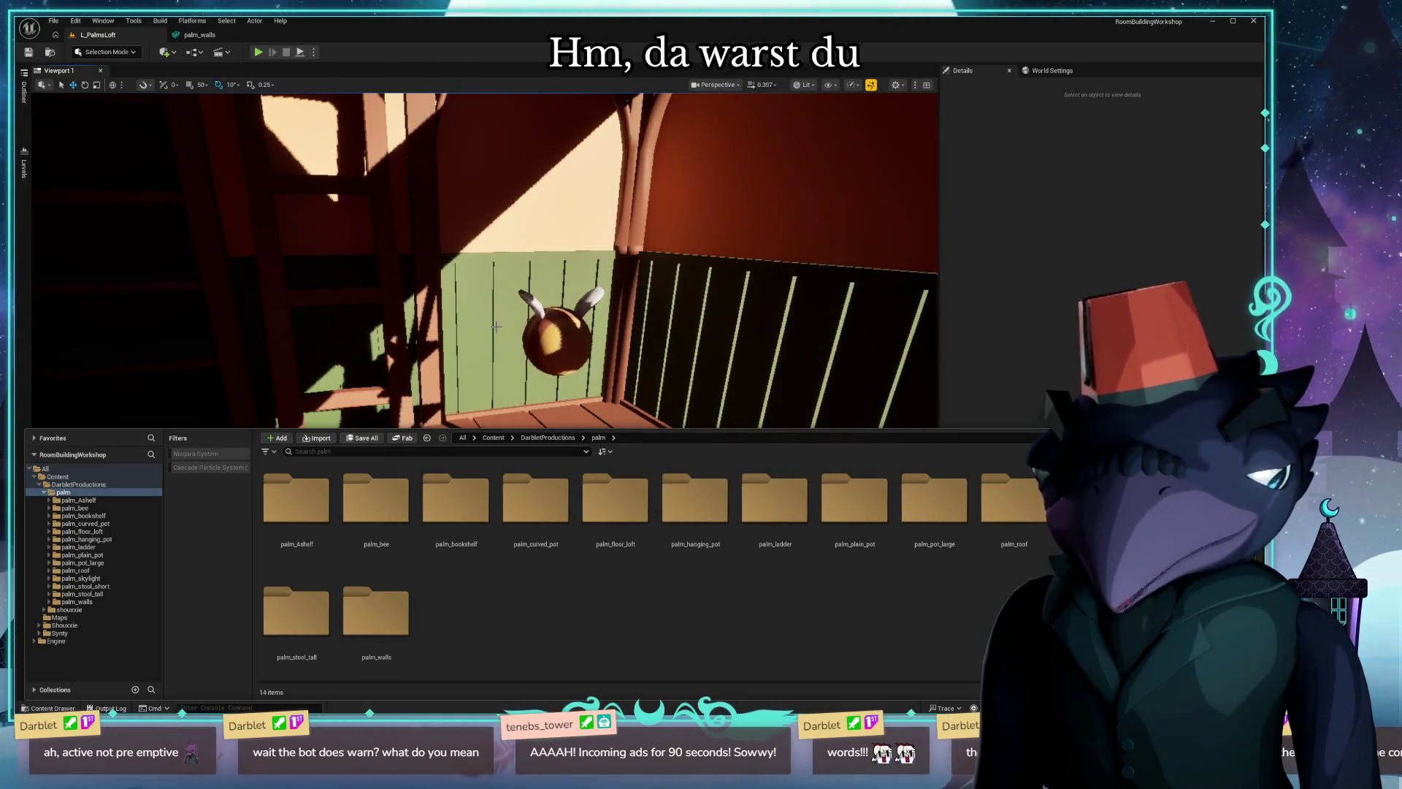
key(ctrl+space)
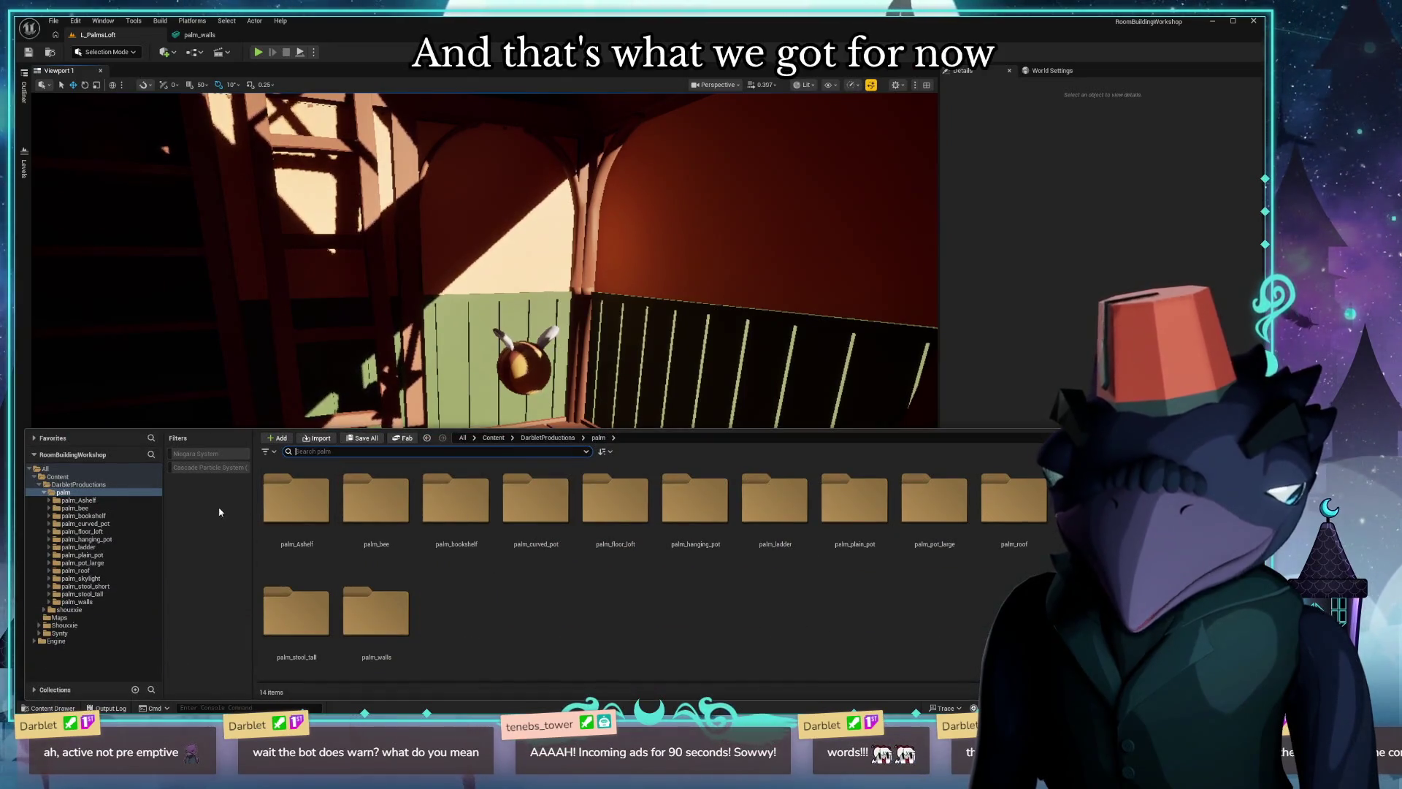
Filter the palm folder to Static Mesh assets only and save all.
click(177, 439)
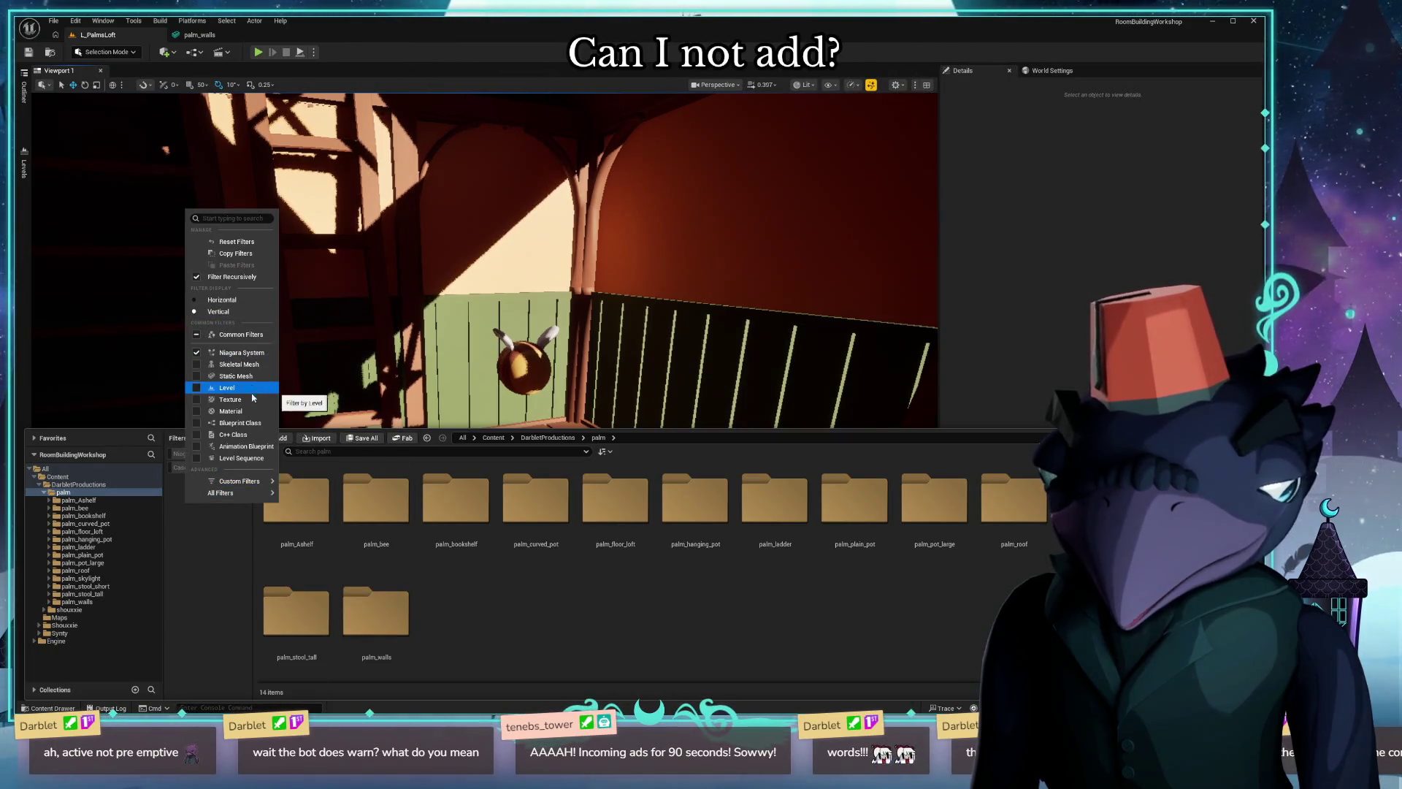
click(198, 377)
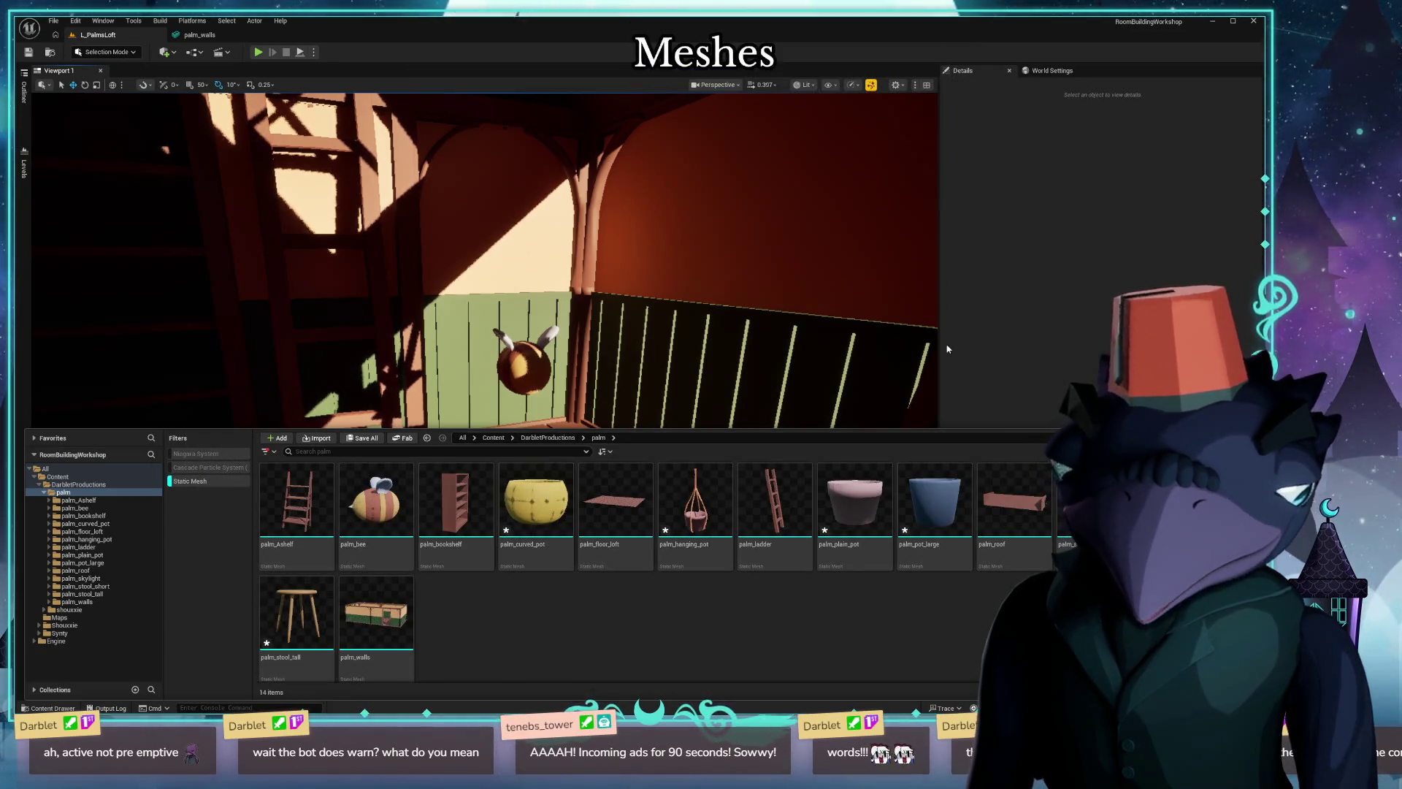
key(ctrl+s)
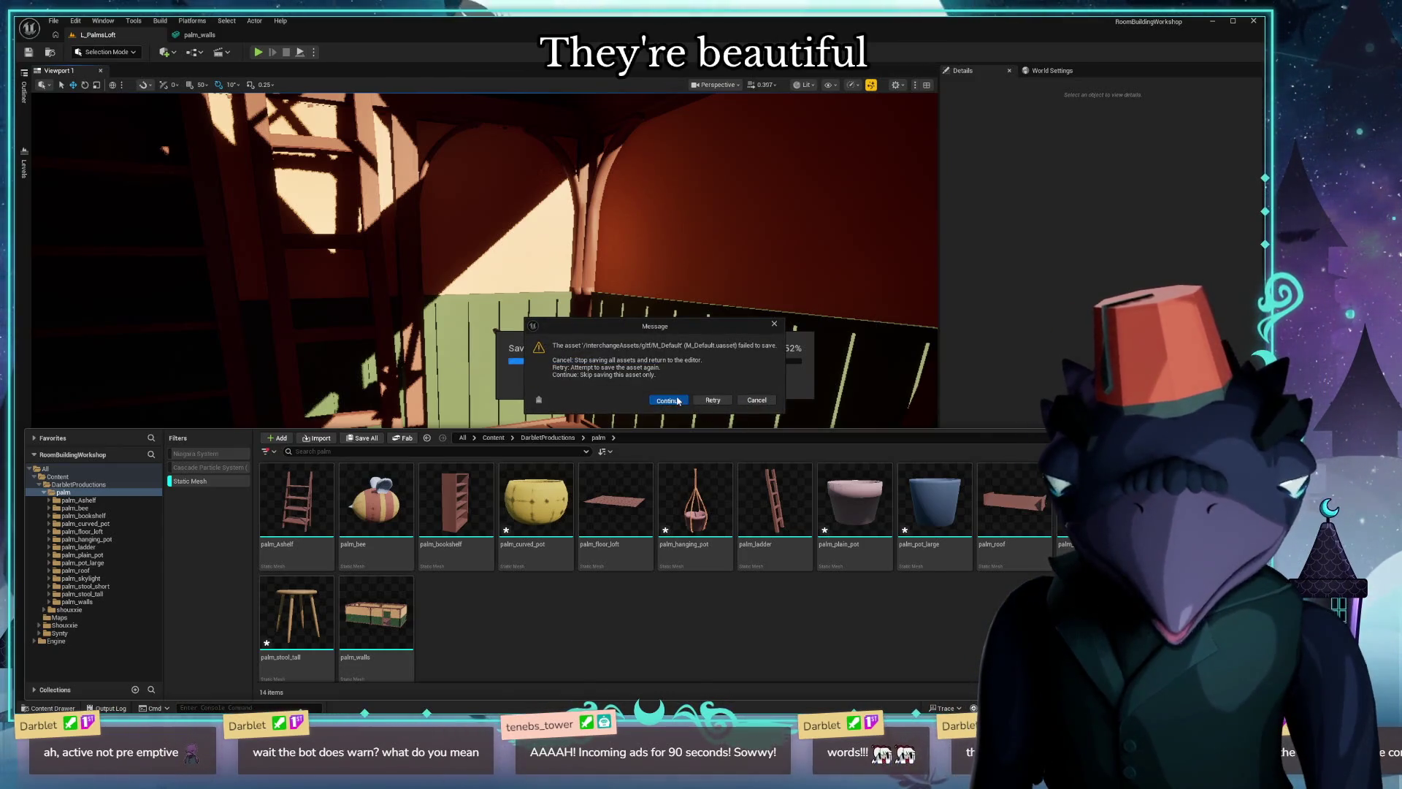
Skip the default material that failed to save, acknowledge the warning, and close the Message Log.
click(679, 401)
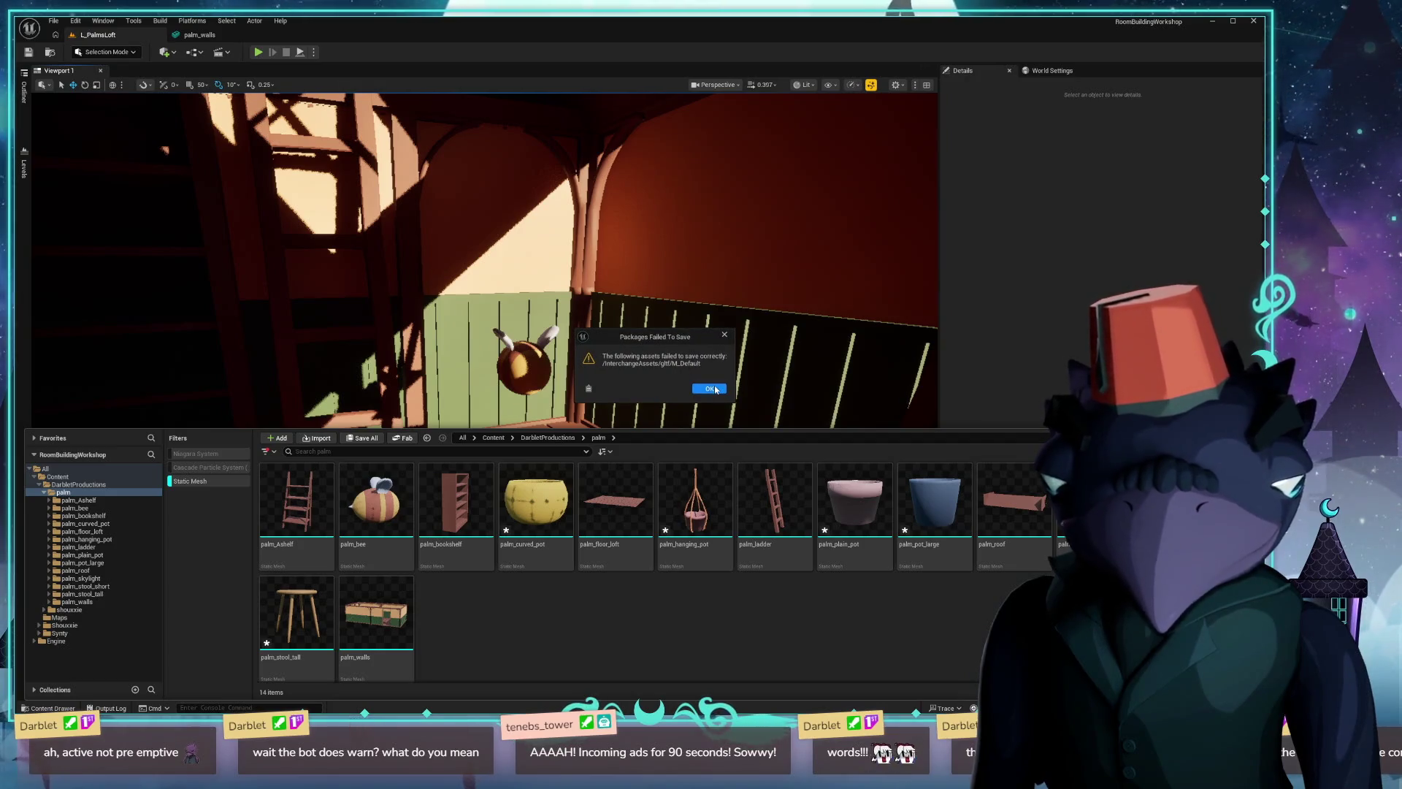
click(715, 390)
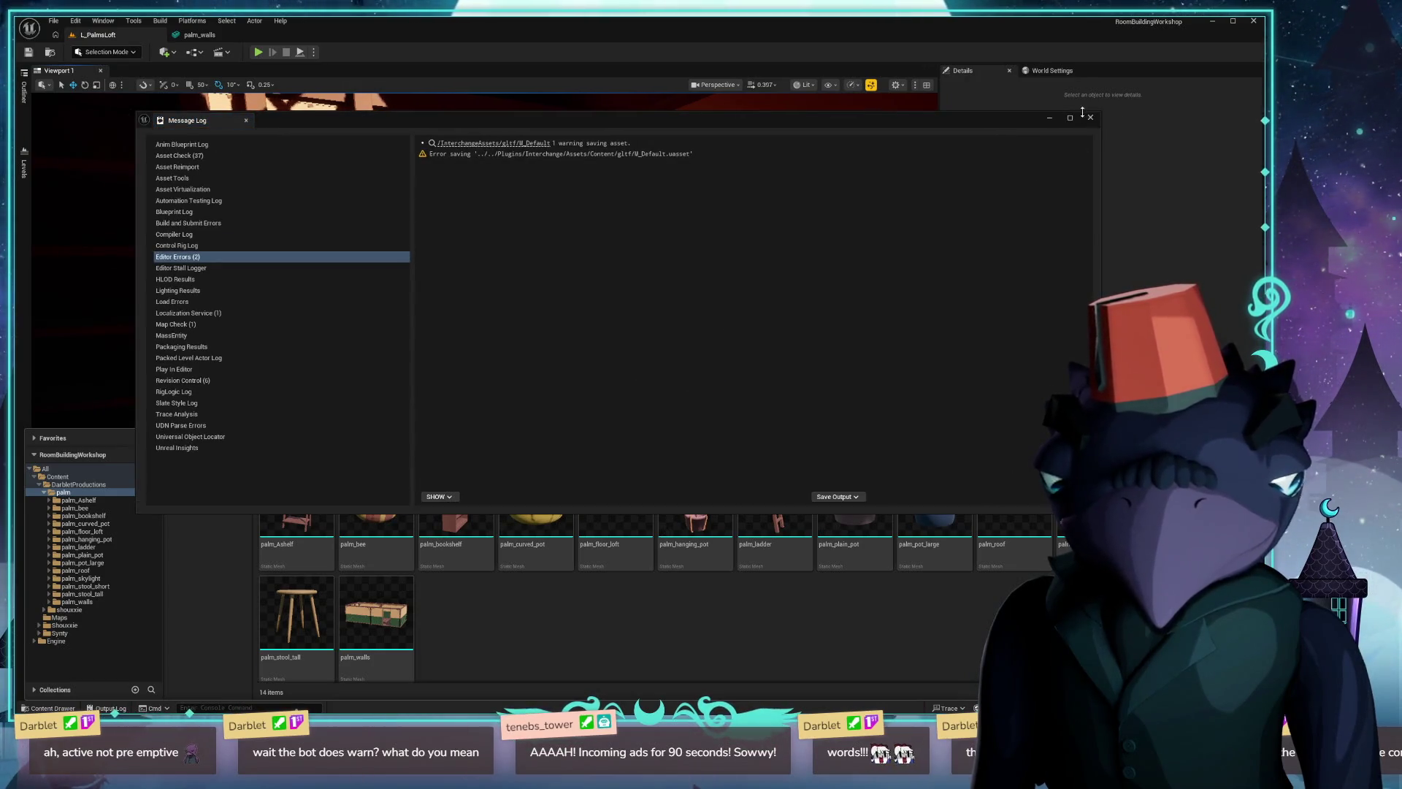
click(1089, 116)
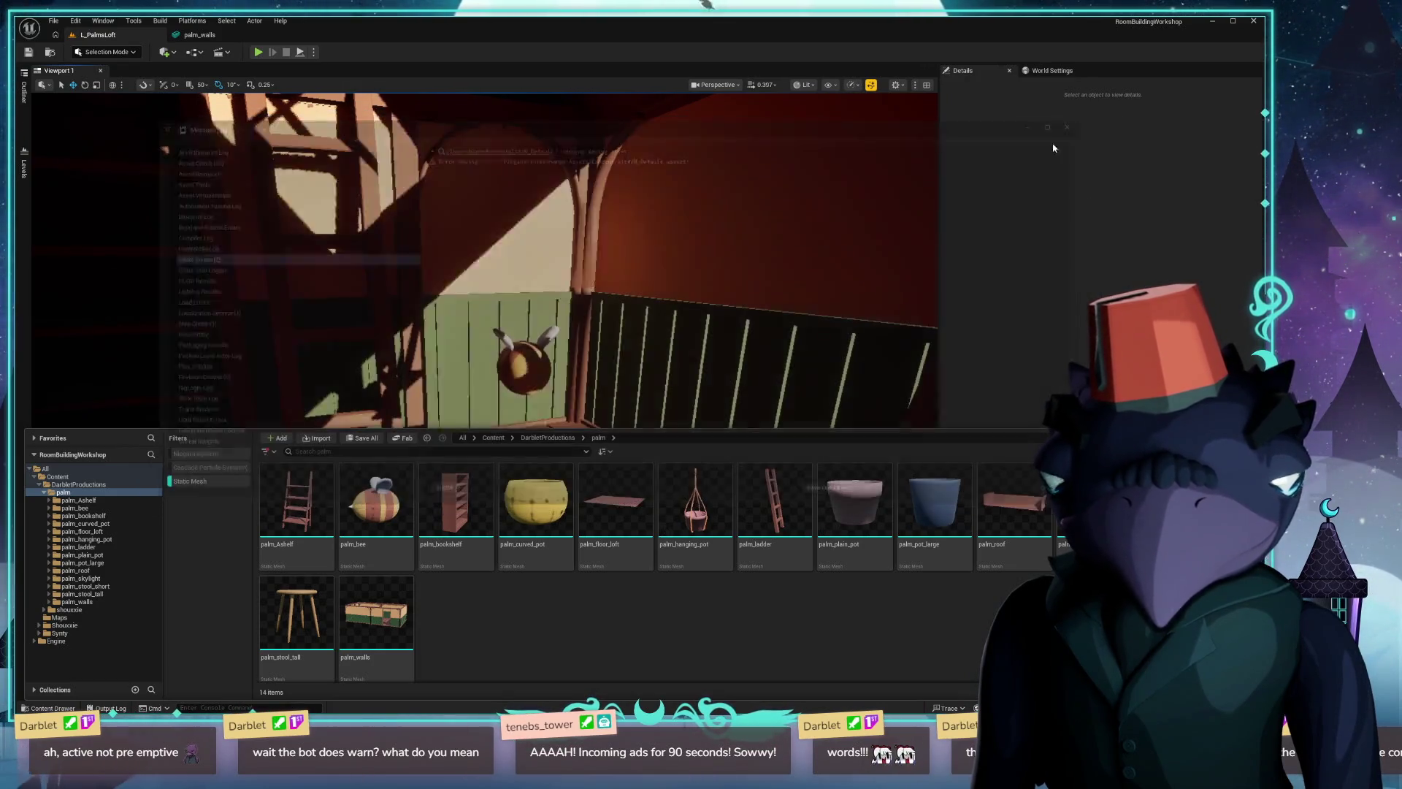
Import the palm_hook.glb model with default options and save all.
click(306, 438)
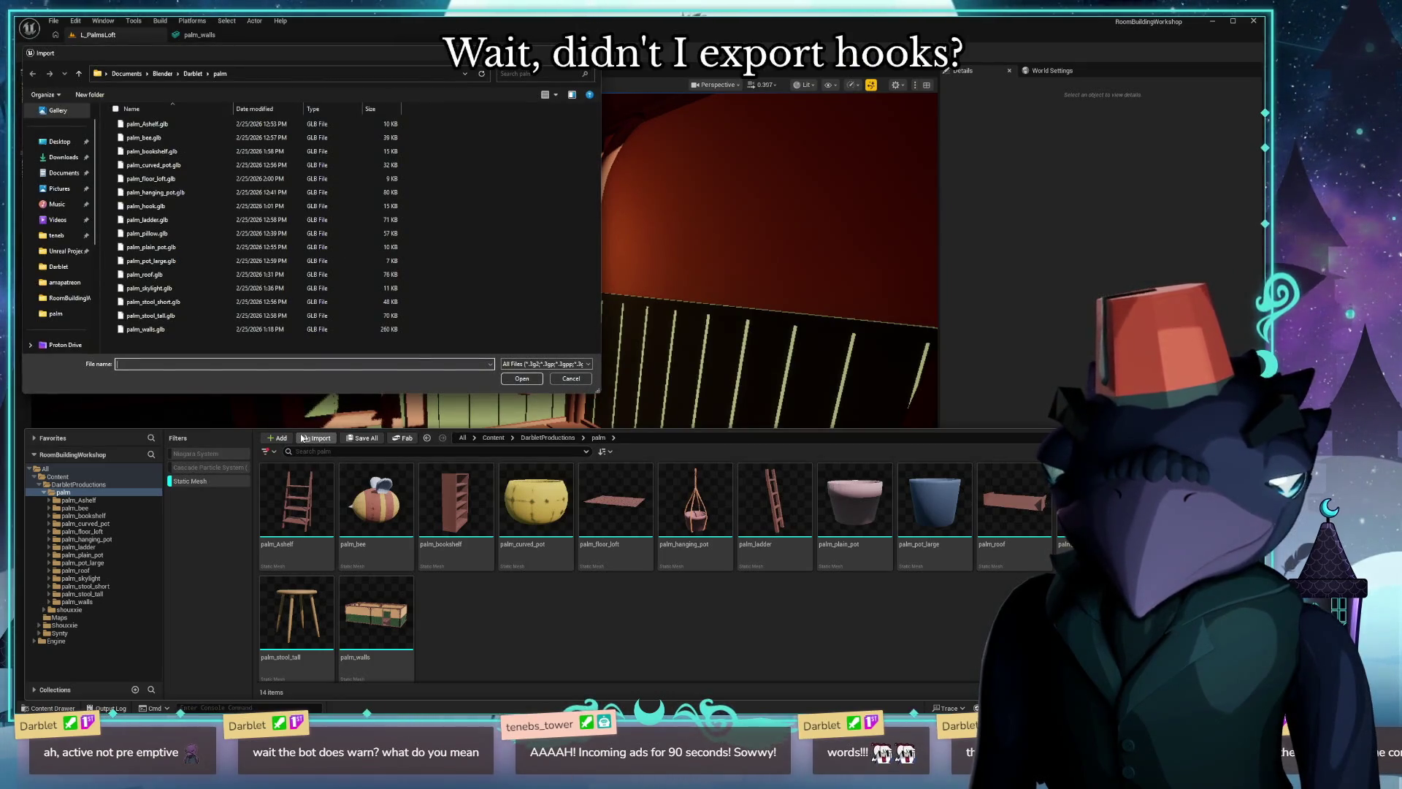
double_click(181, 206)
click(810, 629)
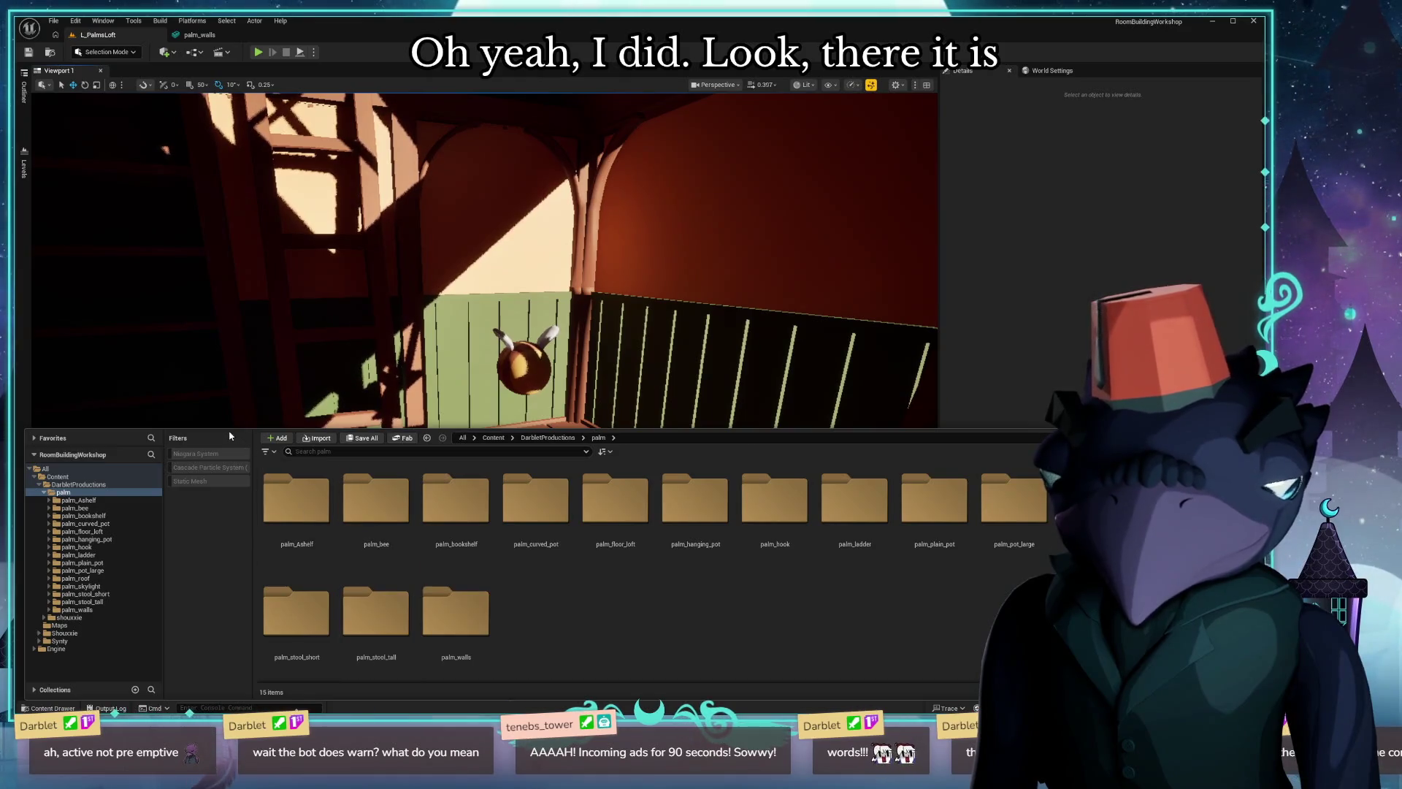
key(ctrl+s)
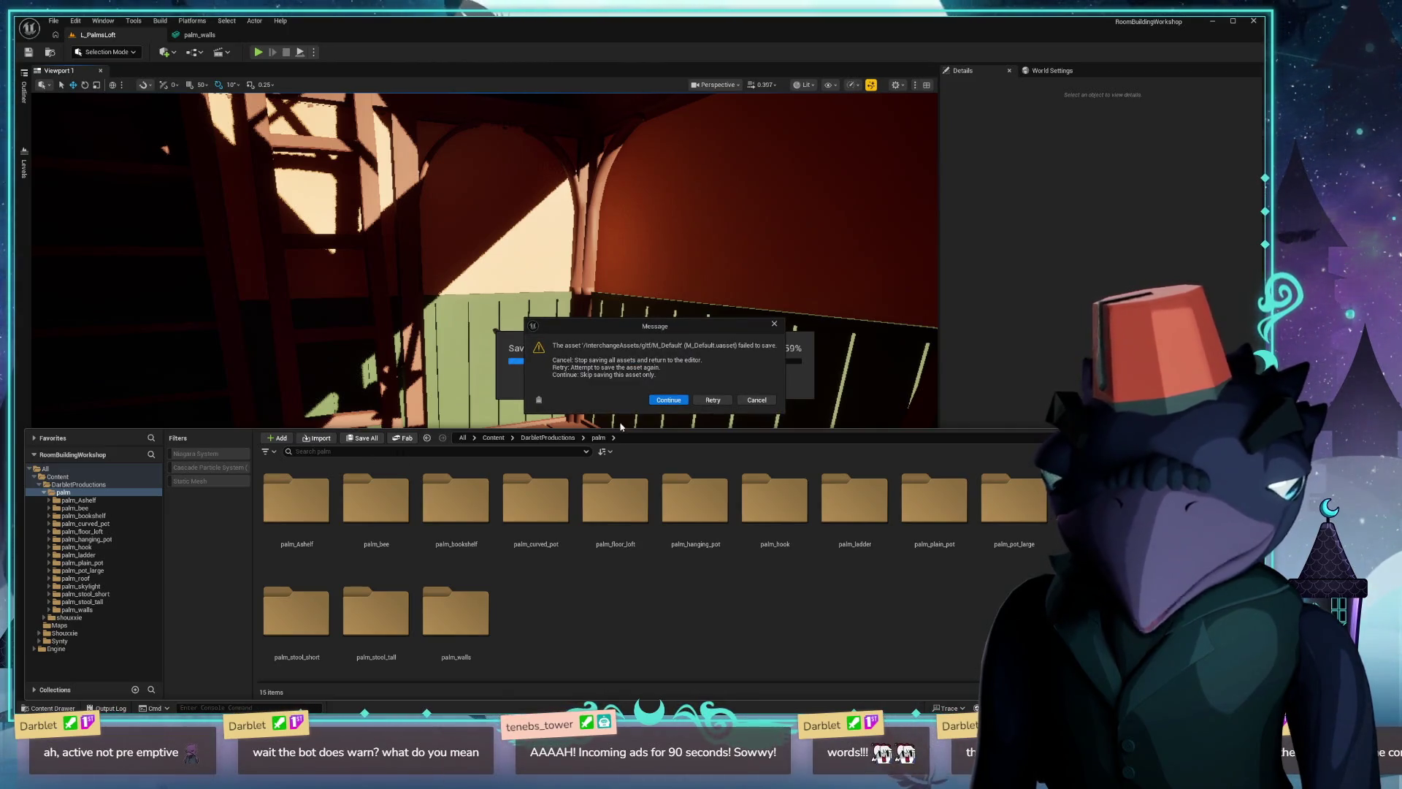
Skip the failed default material, close the log, and place palm_curved_pot on the loft floor.
click(653, 402)
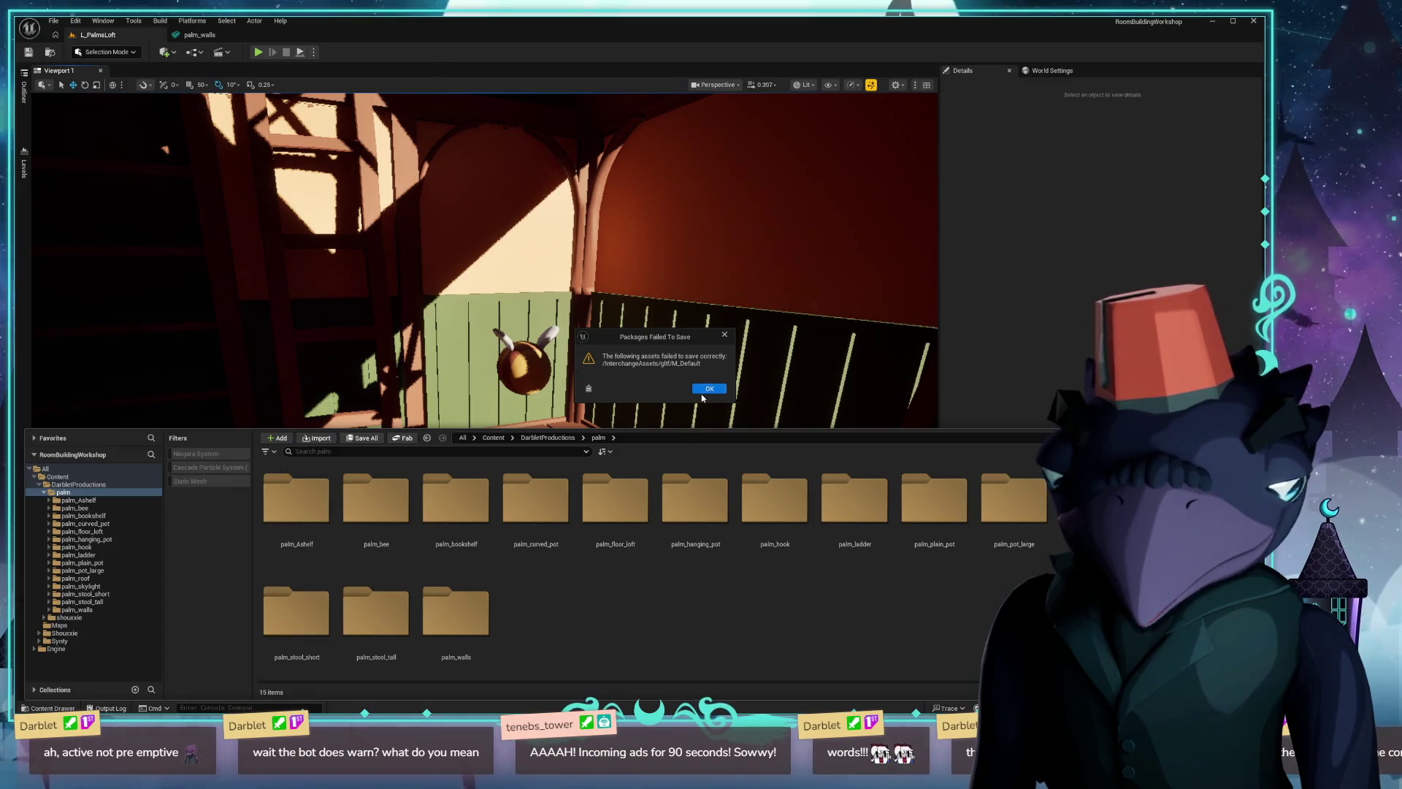
click(707, 391)
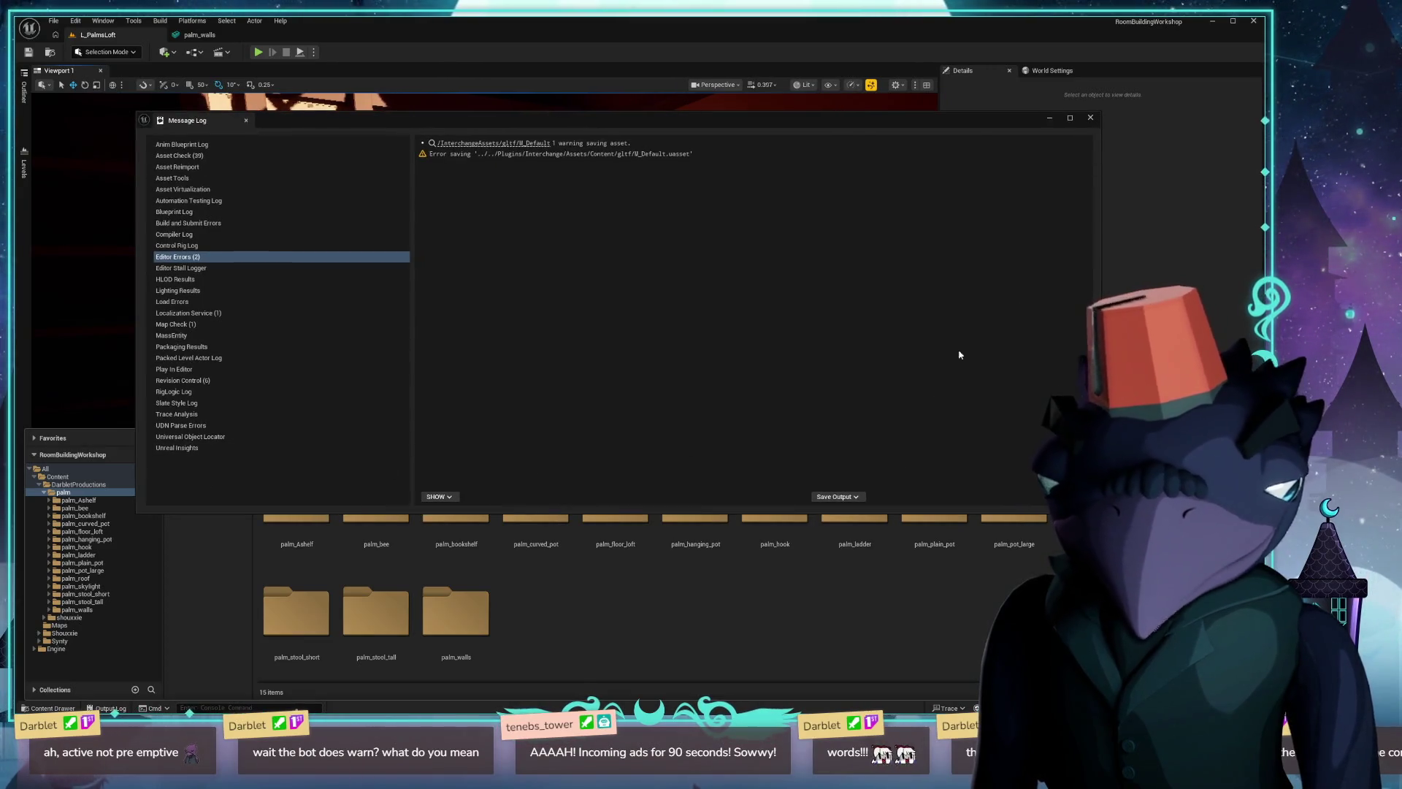
click(1090, 117)
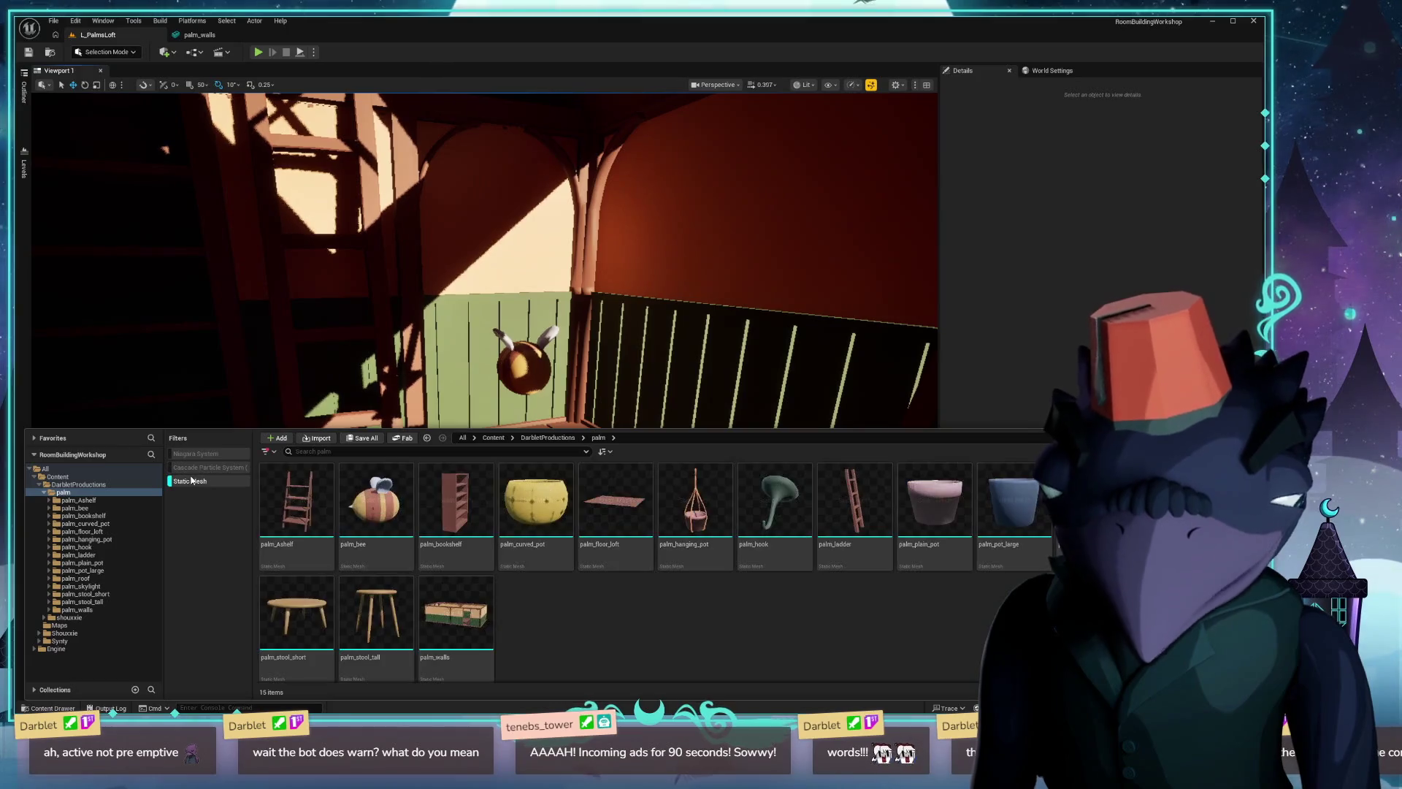
drag(536, 501, 617, 479)
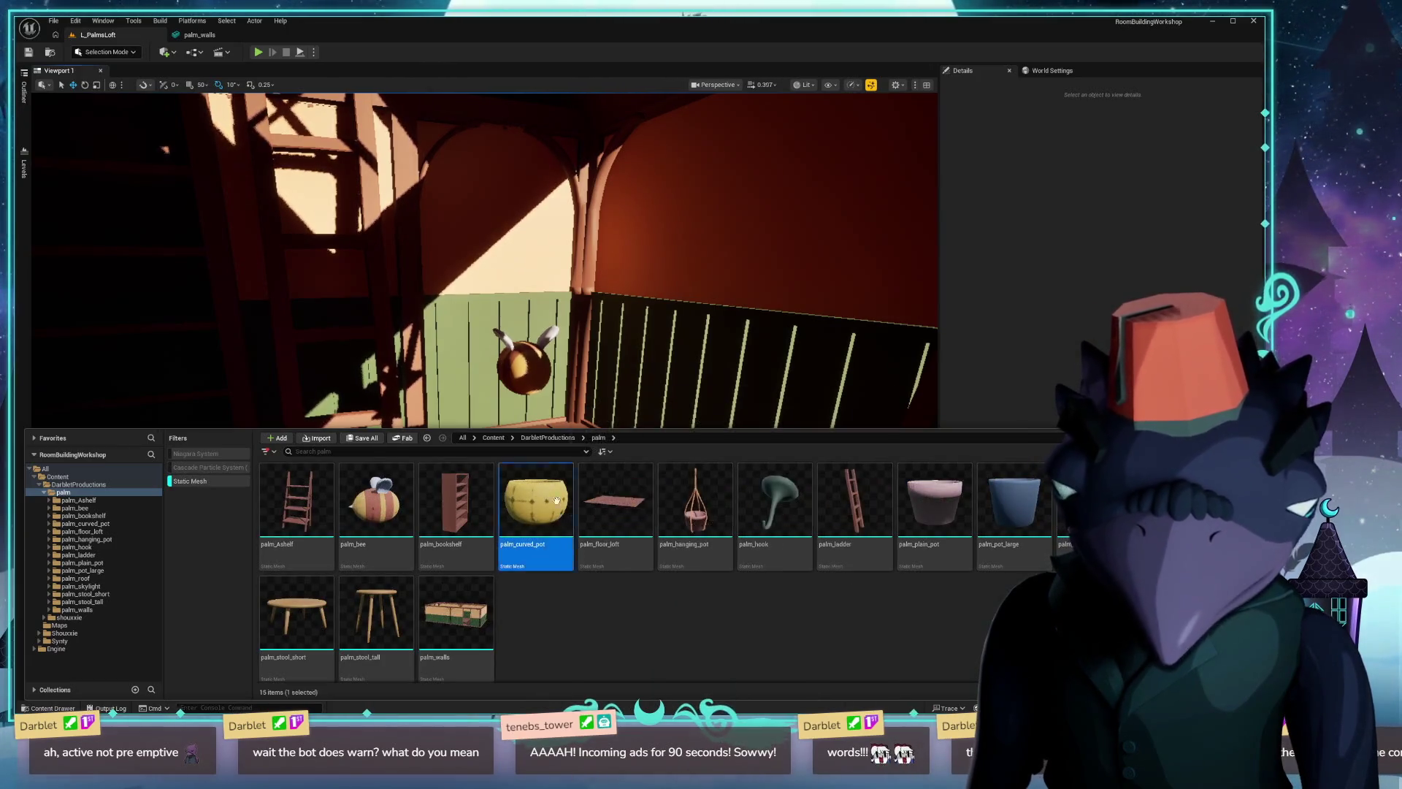
click(616, 480)
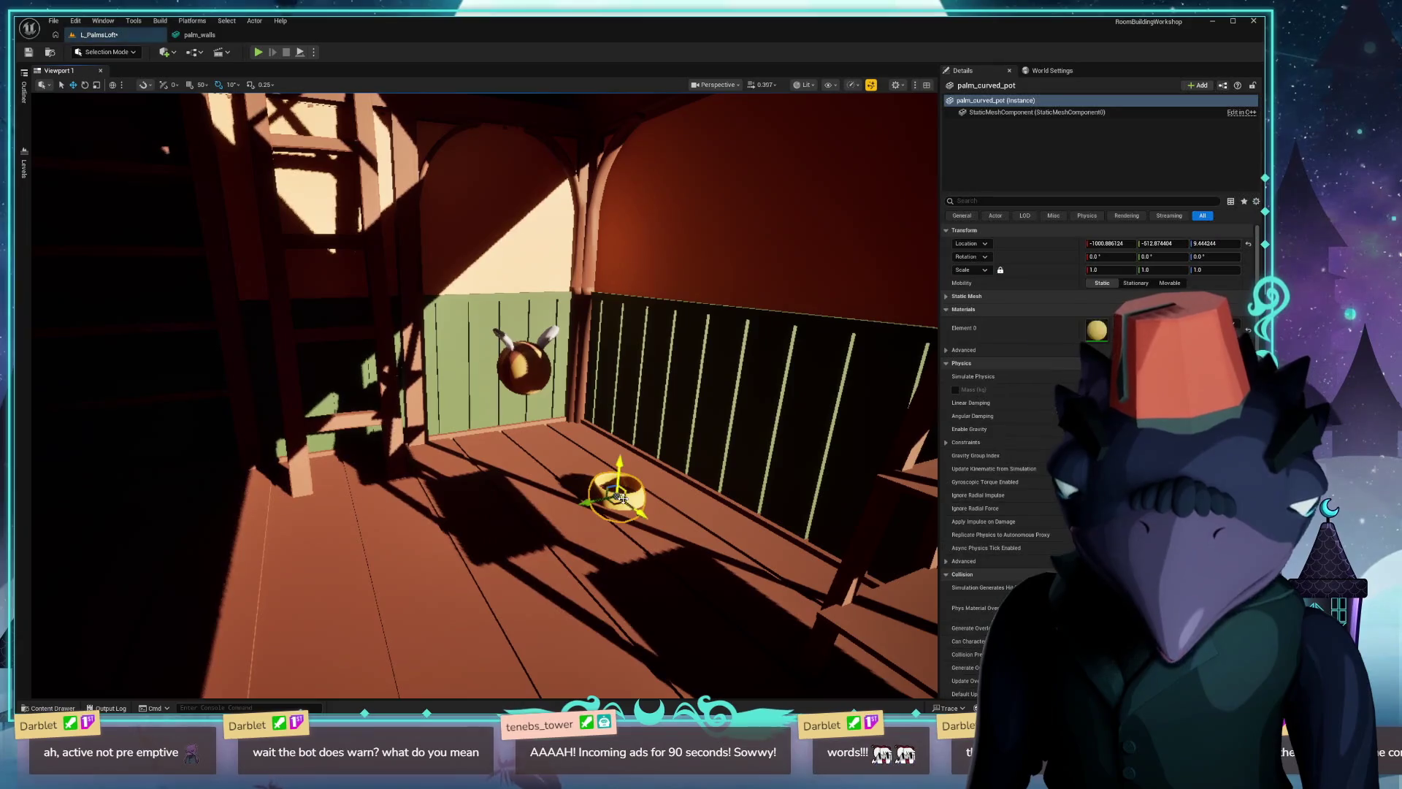
Raise the curved pot along Z so it rests on top of the floorboards.
right_drag(482, 395, 570, 417)
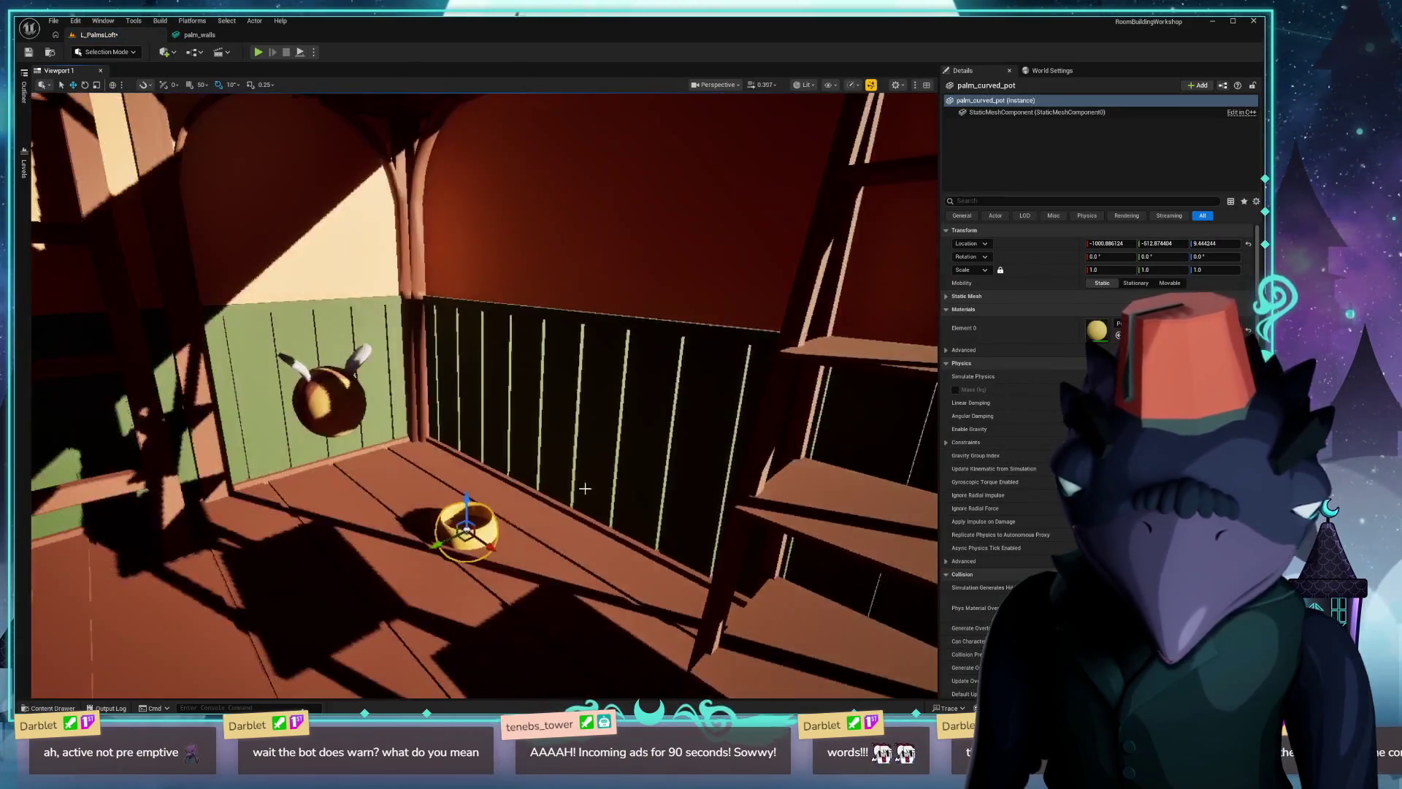
right_drag(482, 395, 526, 373)
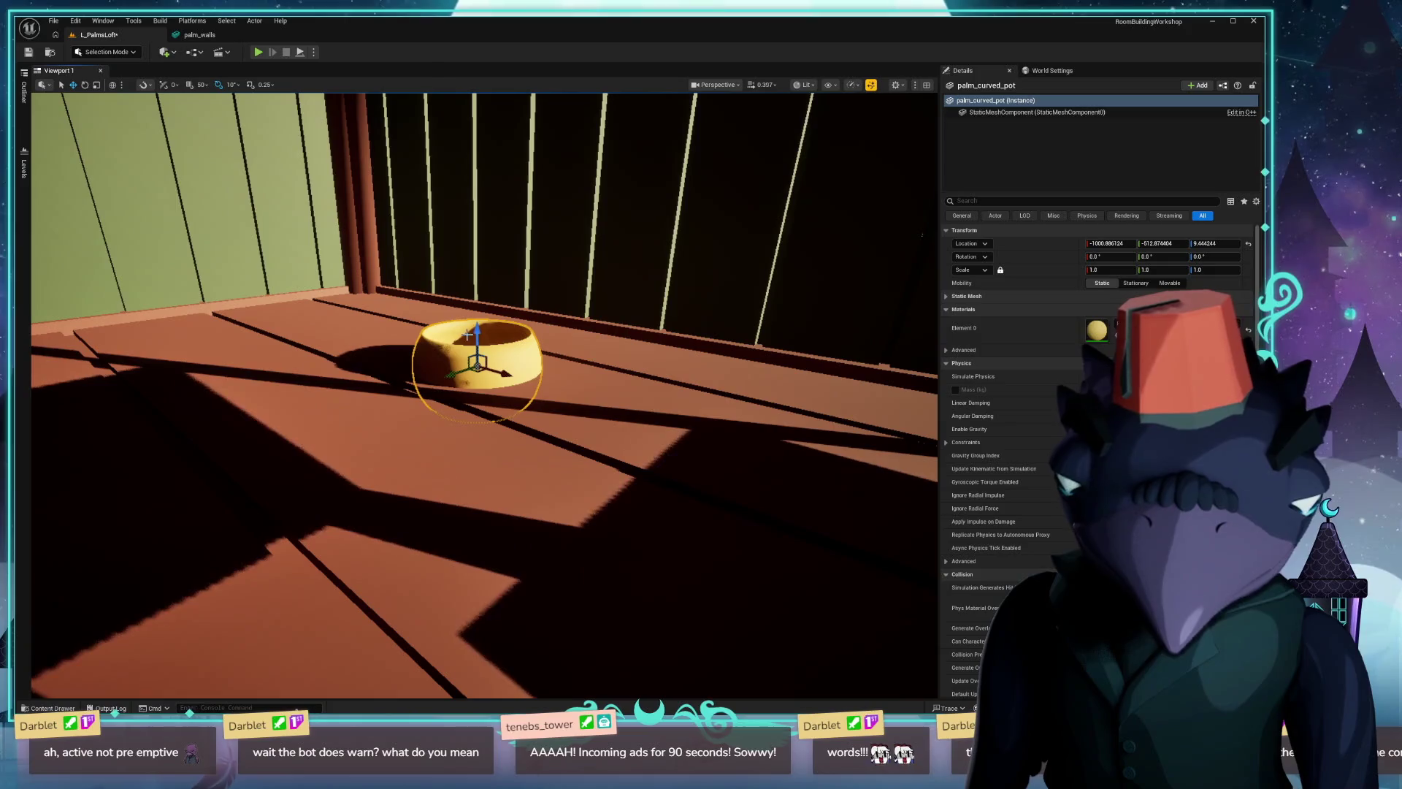
drag(475, 335, 493, 289)
mouse_move(493, 289)
right_down()
mouse_move(592, 296)
mouse_move(482, 329)
mouse_move(396, 426)
right_up()
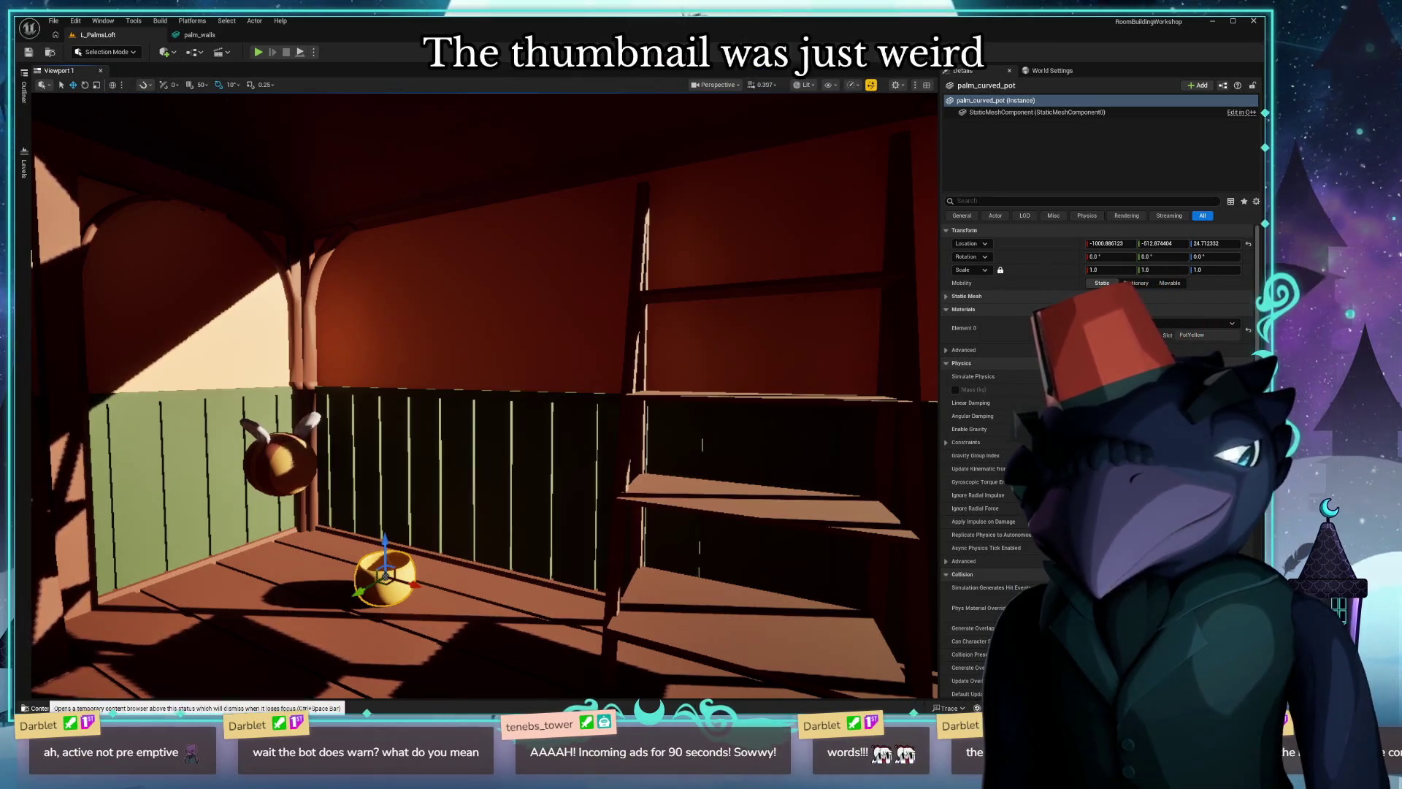
Show the top Content folder in the Content Drawer and remove the Static Mesh filter.
click(44, 708)
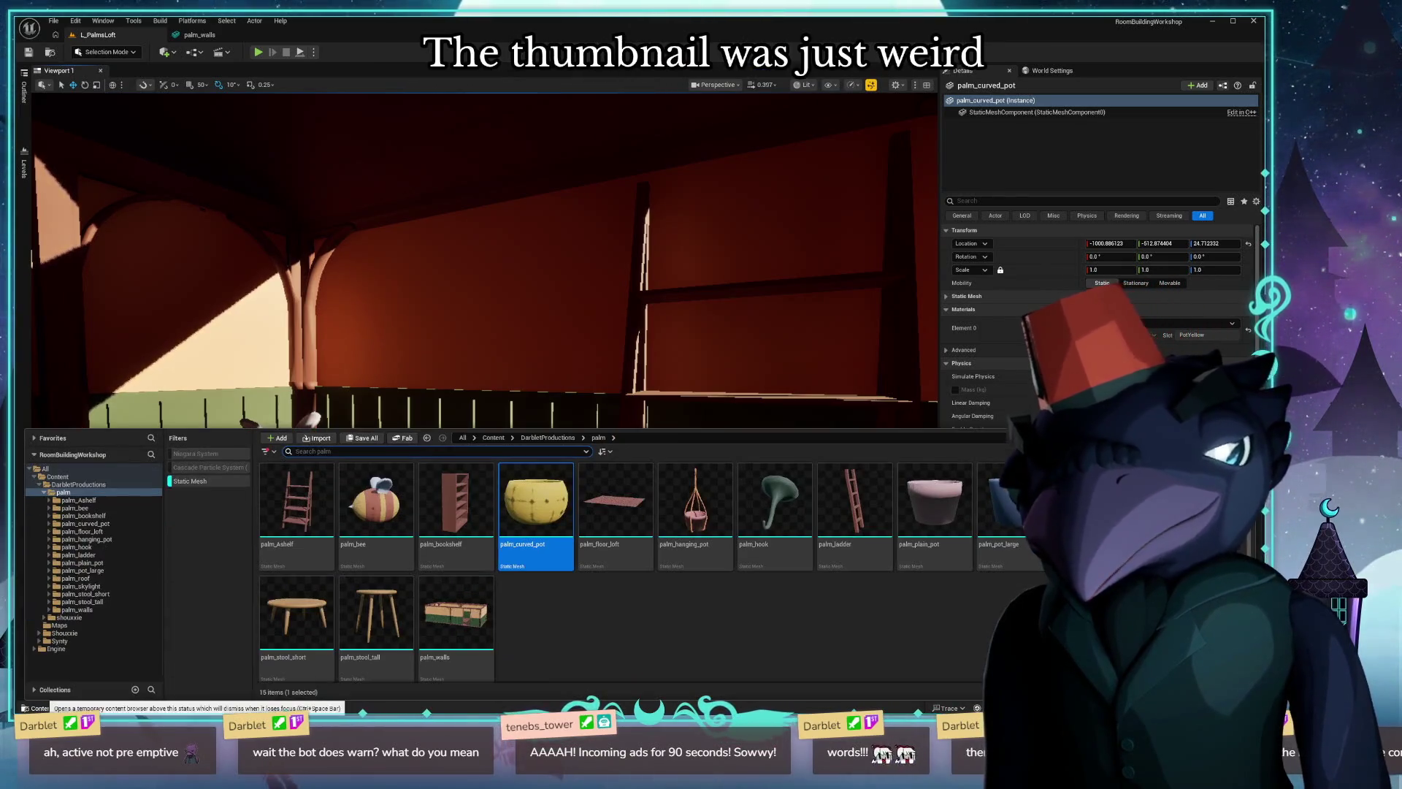
click(39, 486)
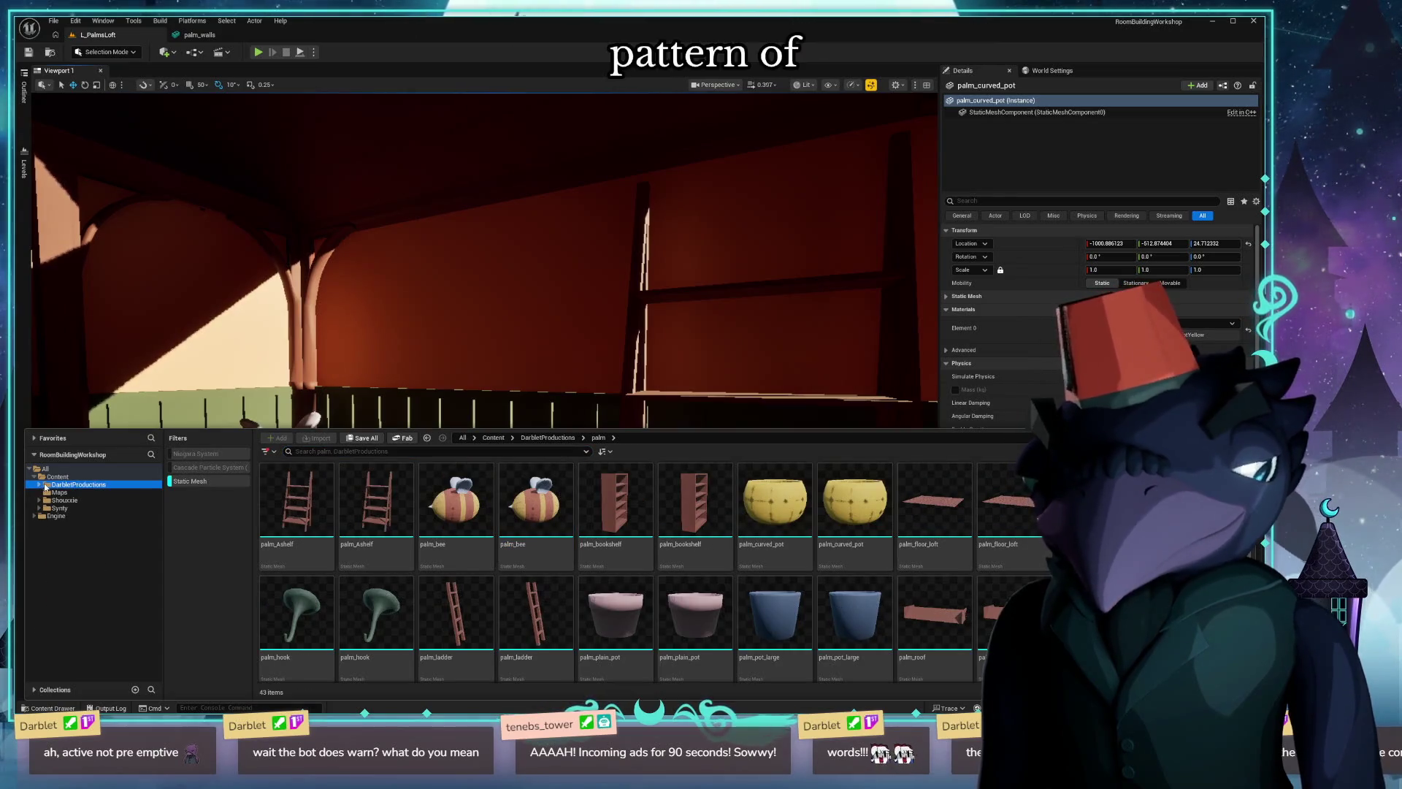
click(55, 477)
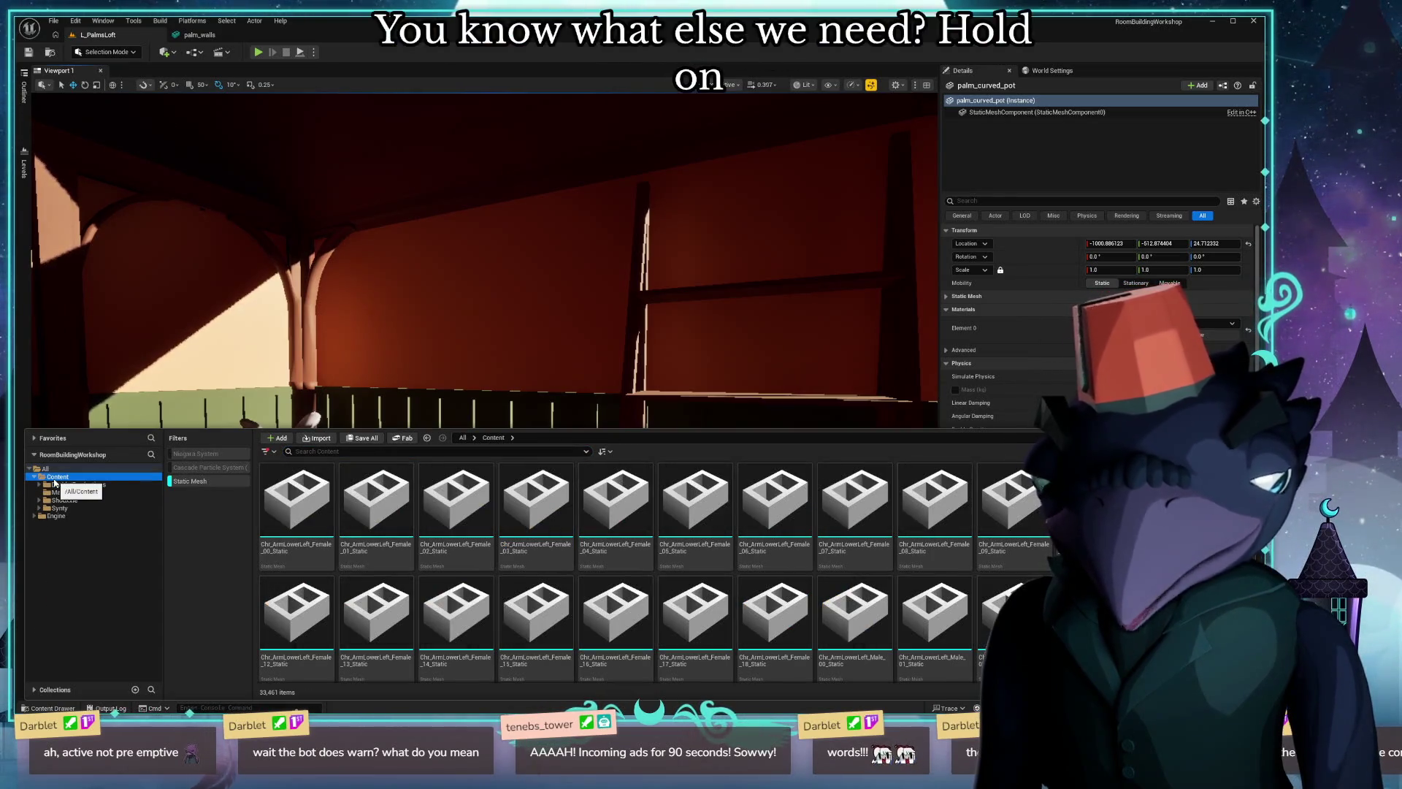
click(182, 481)
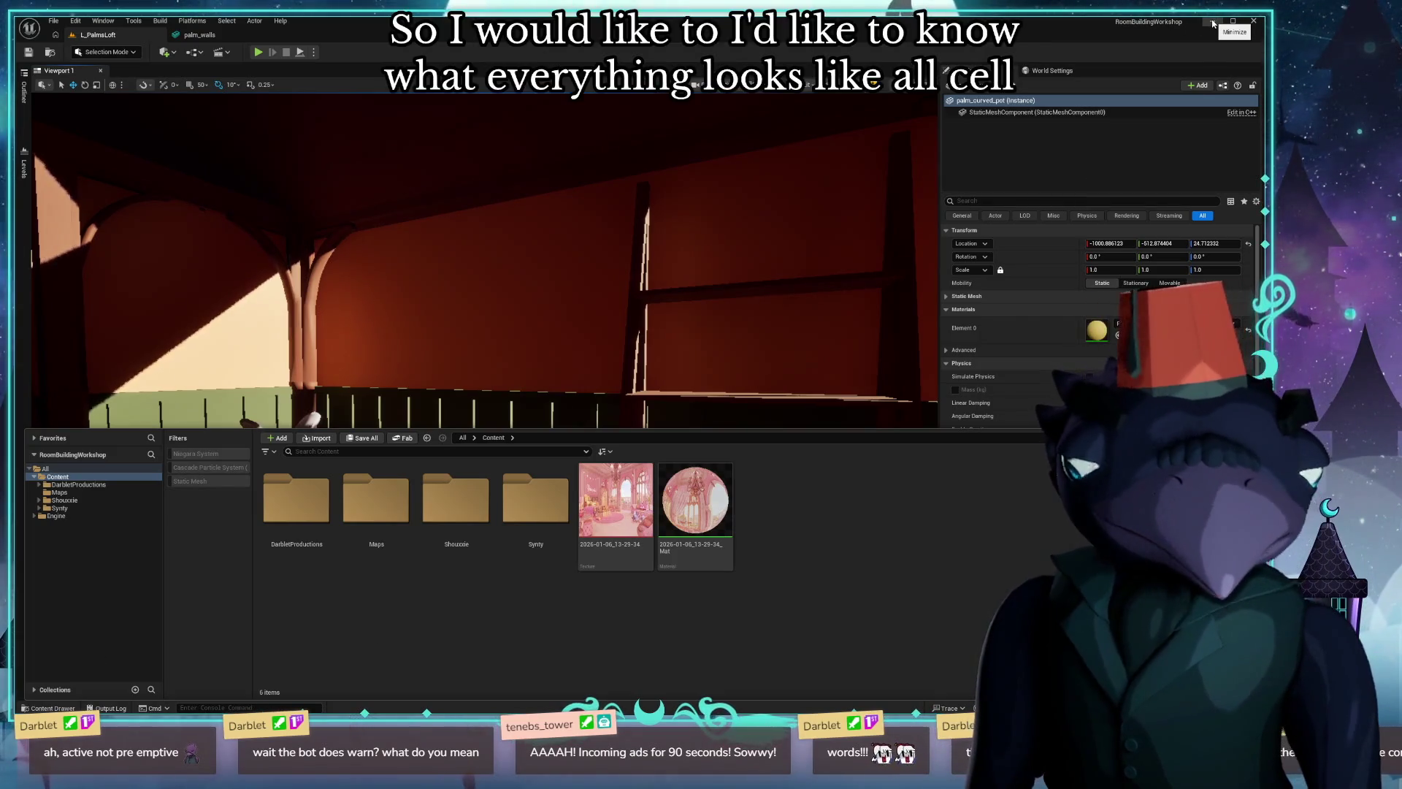
Minimize the editor and bring the TenebsTower project's editor window to the front.
click(1212, 22)
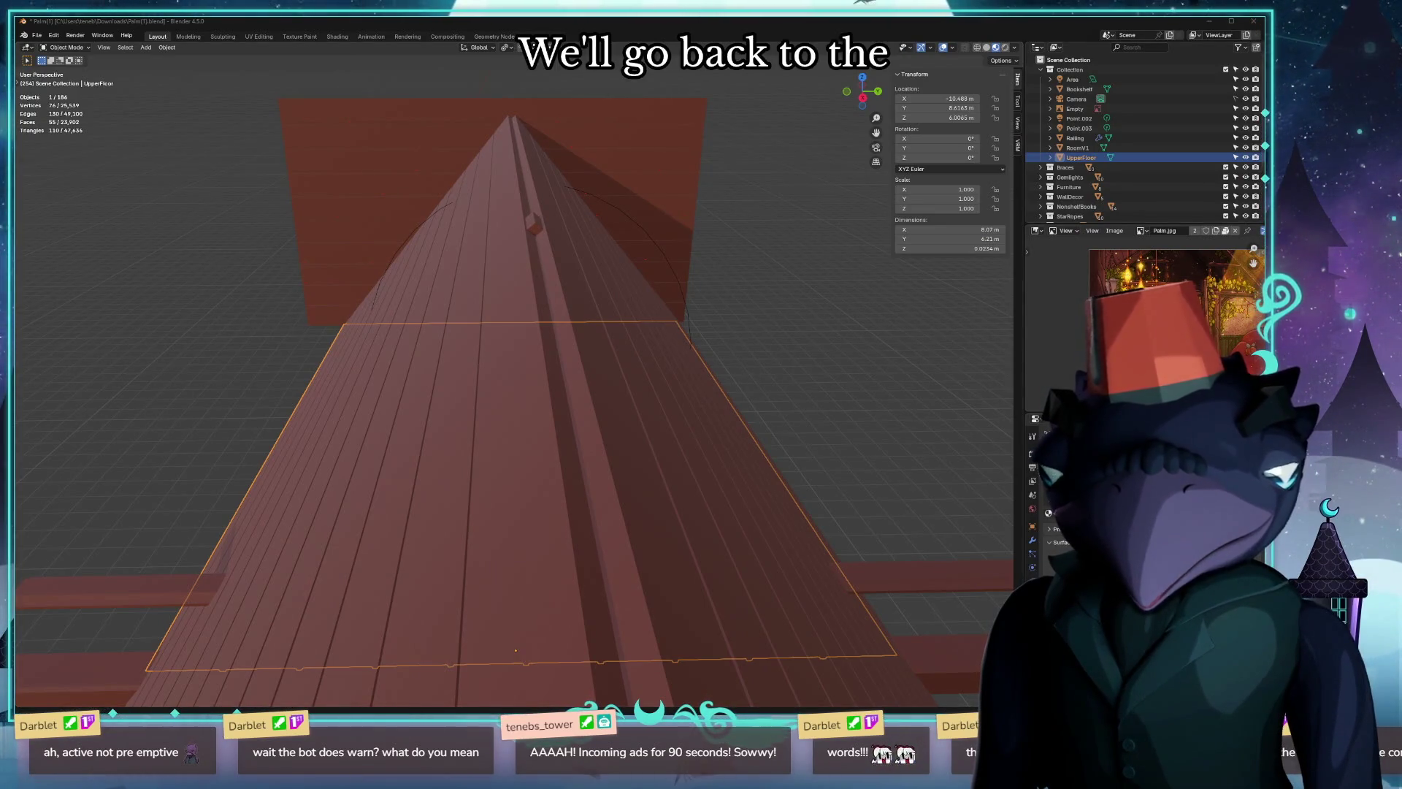
key(alt+Tab)
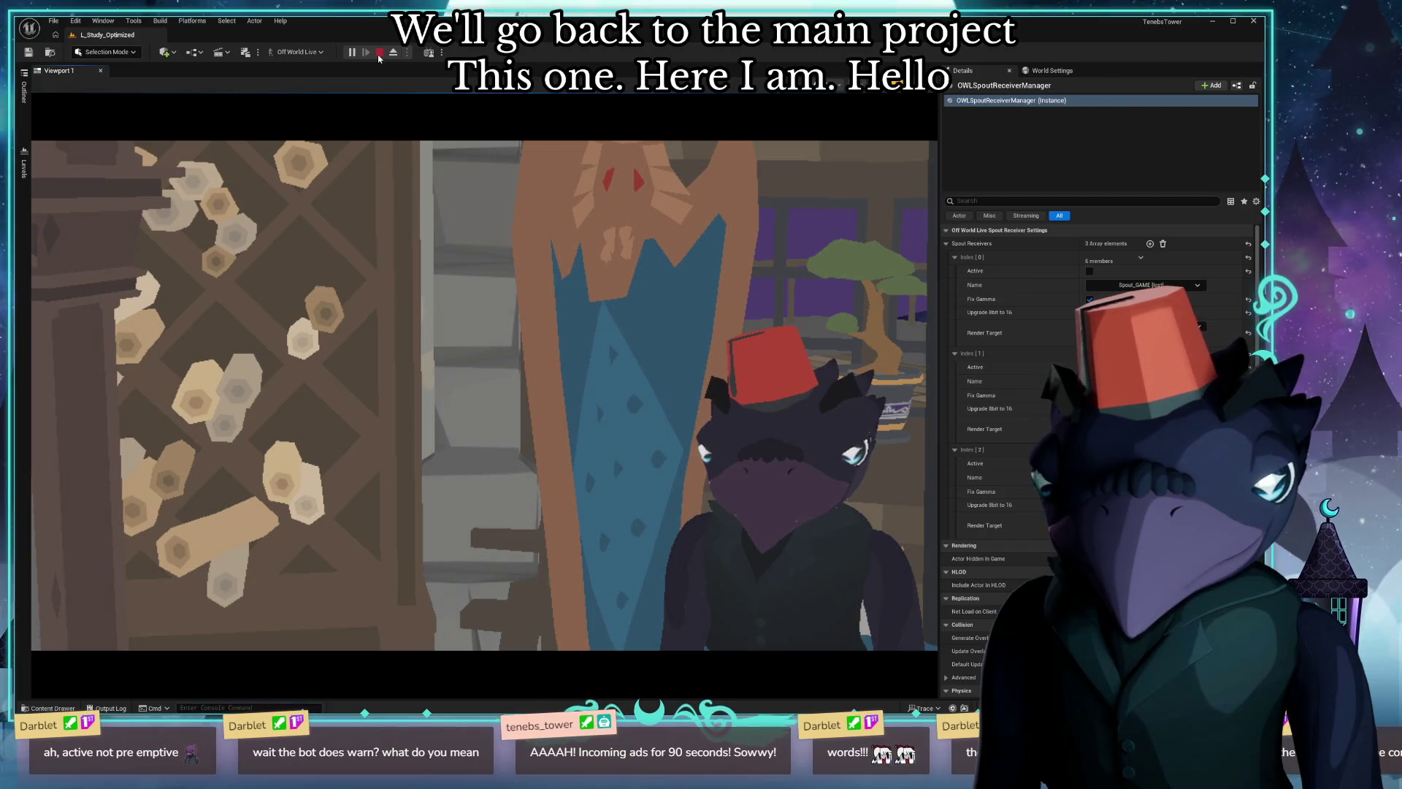
Stop the running game preview and show the study level's Outliner.
click(378, 53)
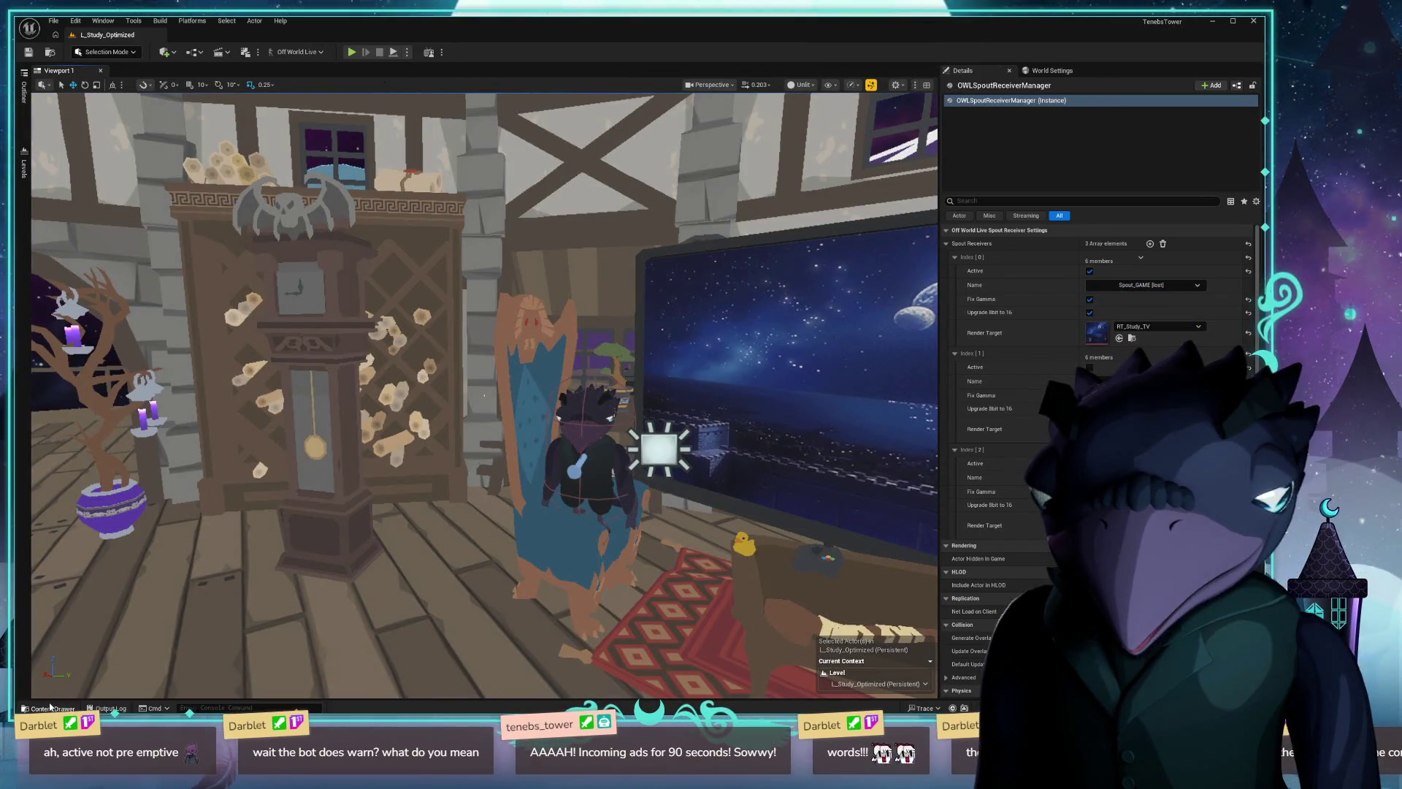
click(54, 707)
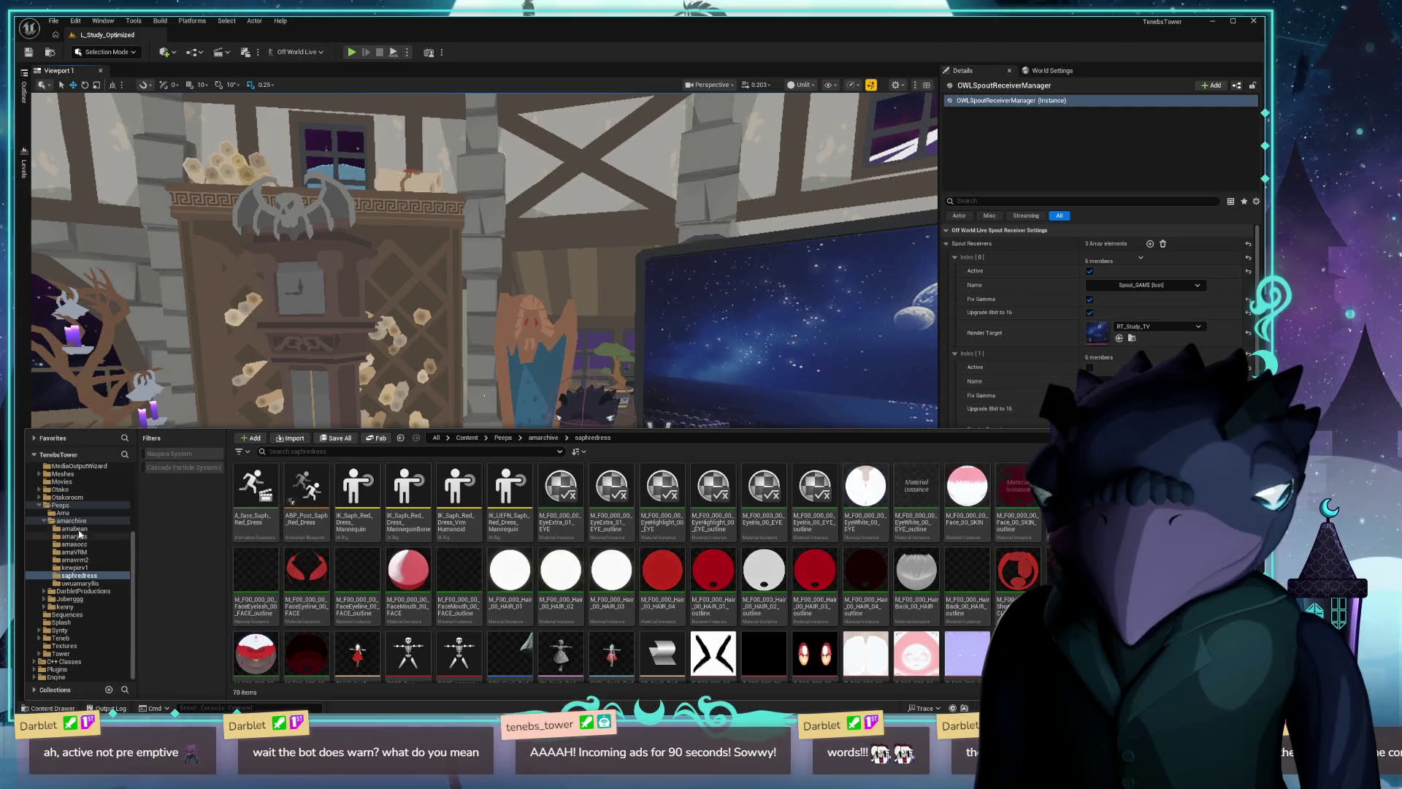
key(ctrl+space)
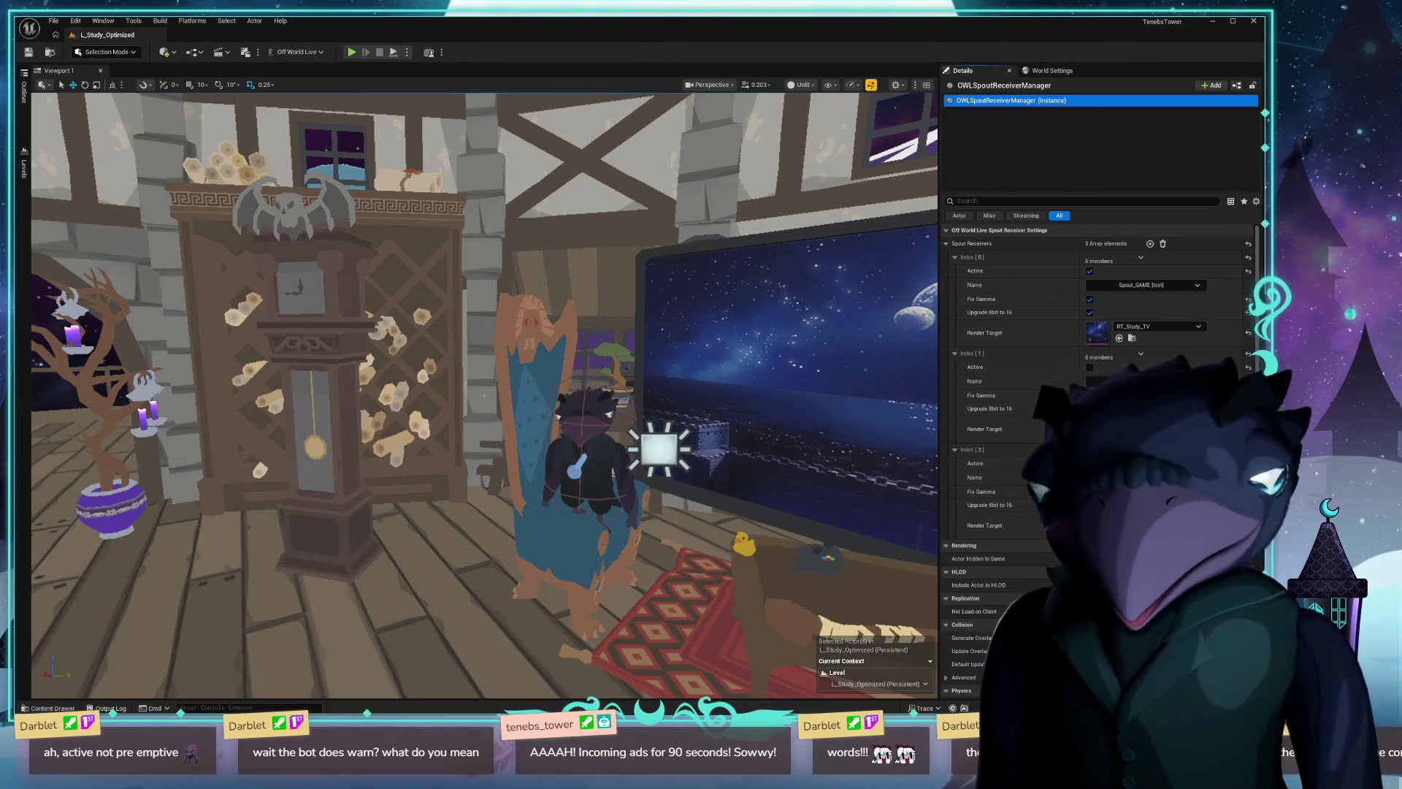
click(23, 94)
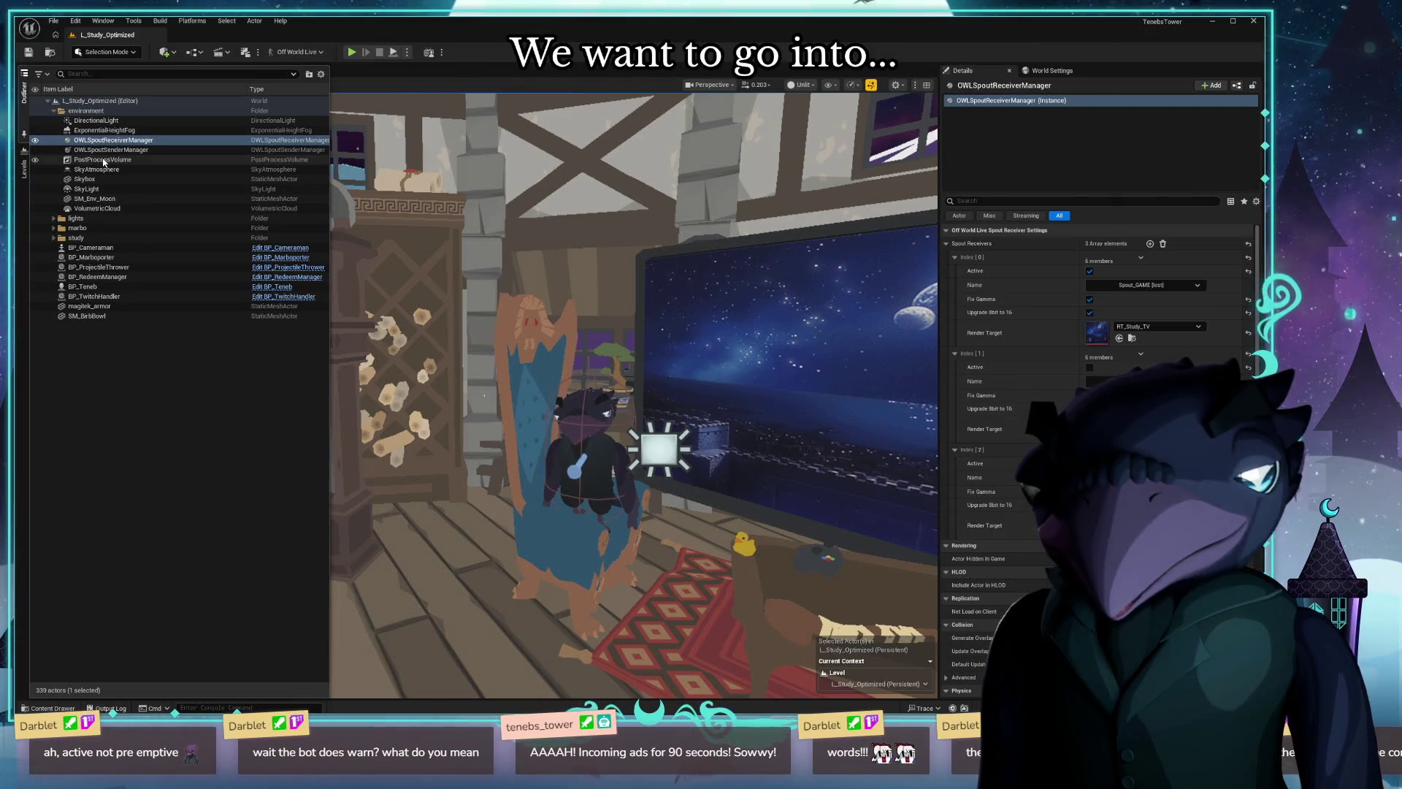
Select the PostProcessVolume and browse to its PPI_StudyOptimized material among the PostProcess assets.
click(263, 159)
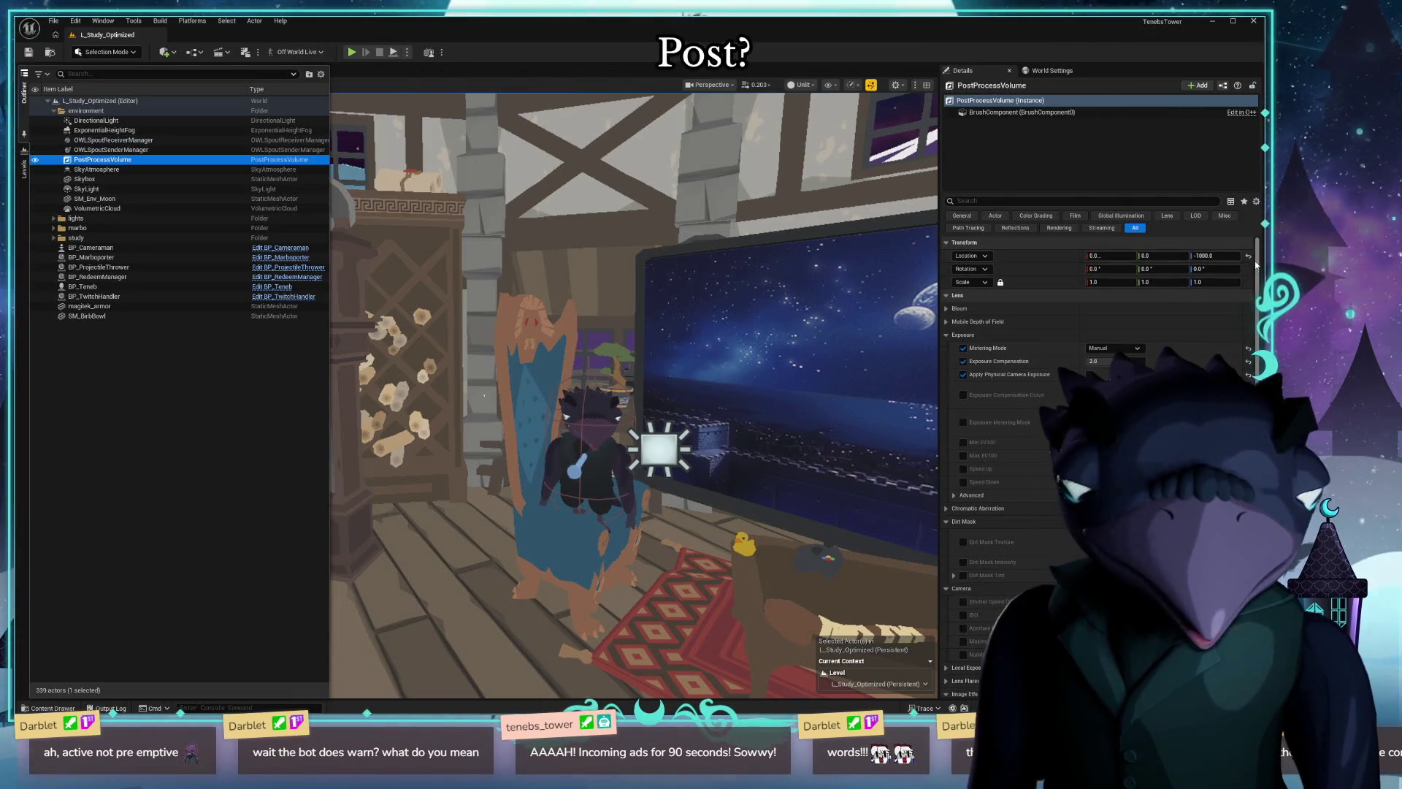
scroll(1096, 438, down, 5)
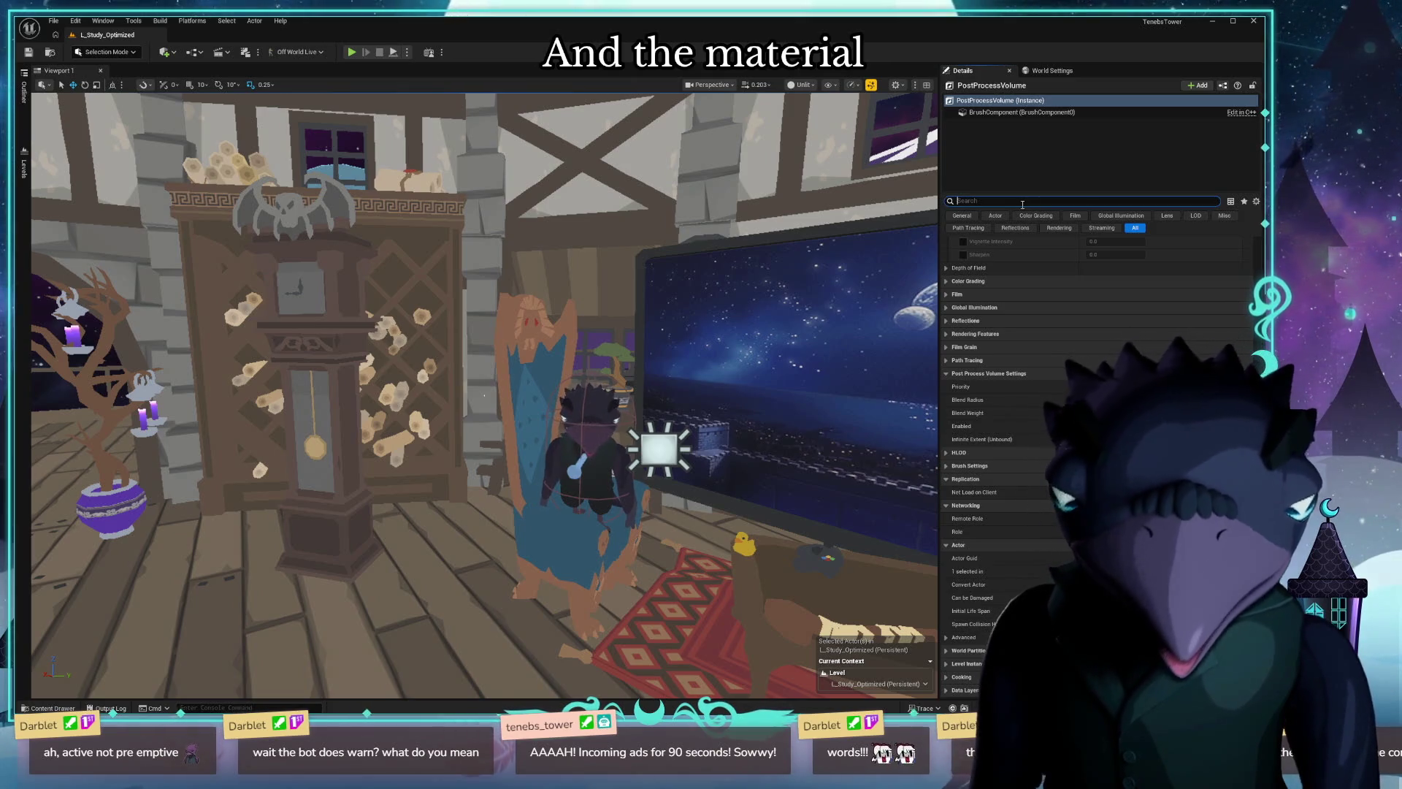
text(materi)
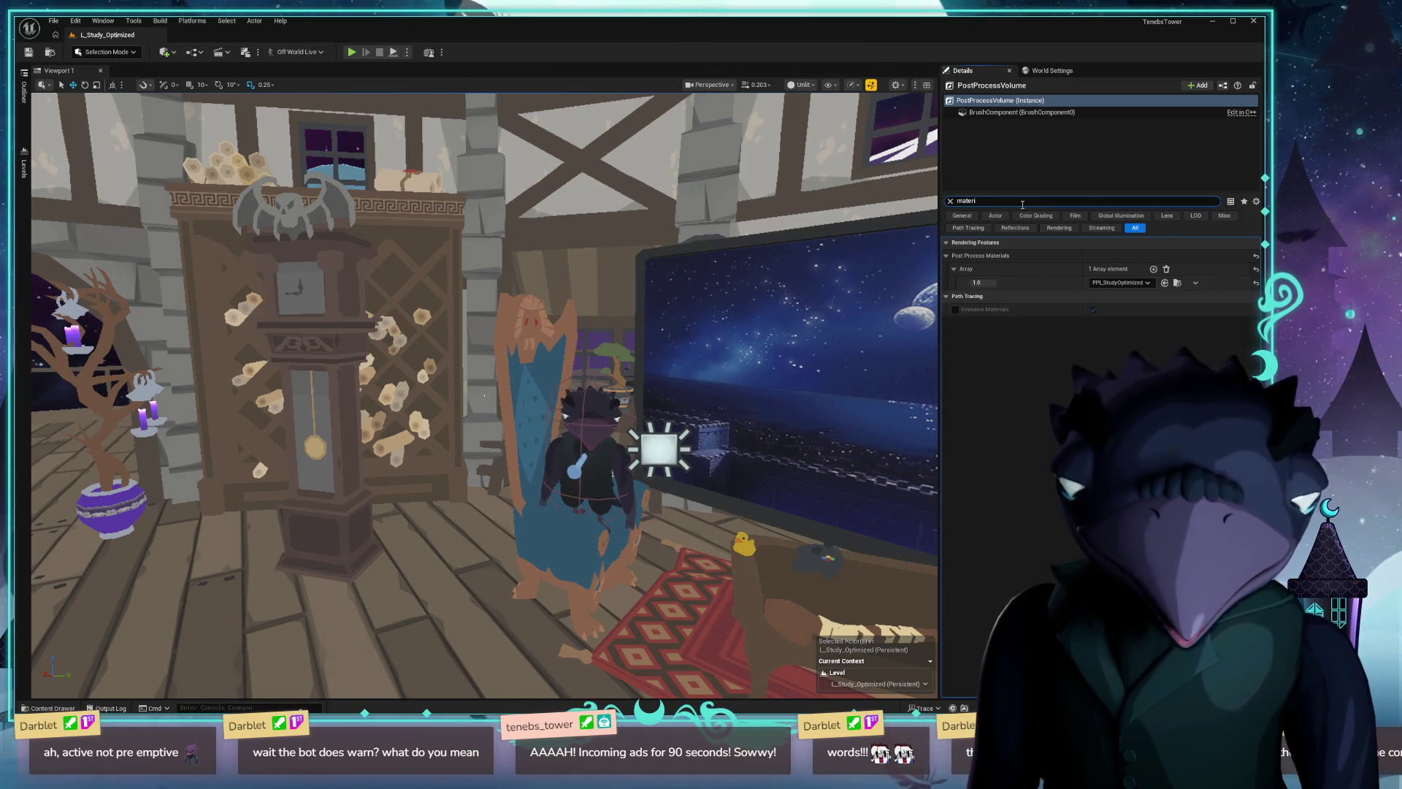
click(1165, 282)
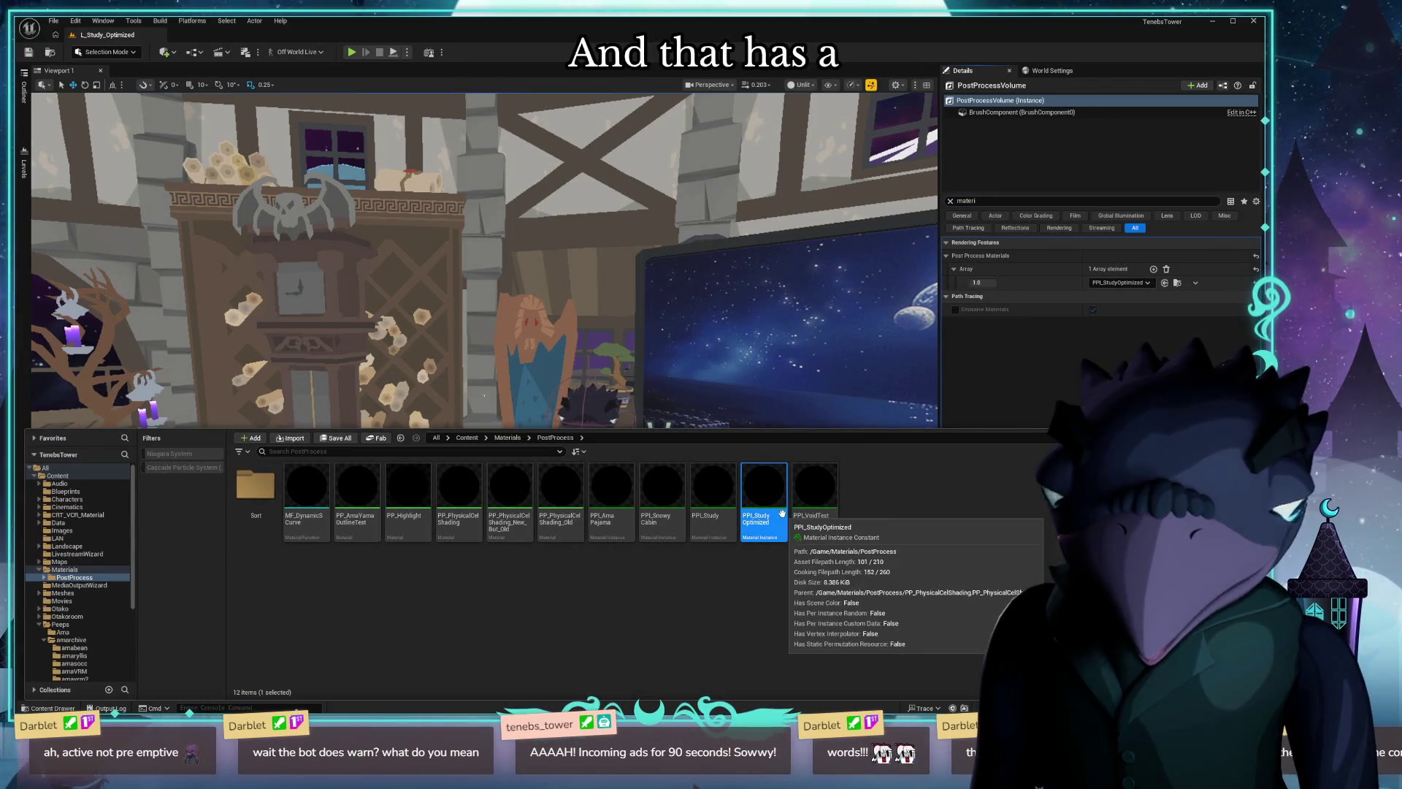
Inspect PPI_Study Optimized and briefly look at its parent material PP_PhysicalCelShading.
double_click(775, 503)
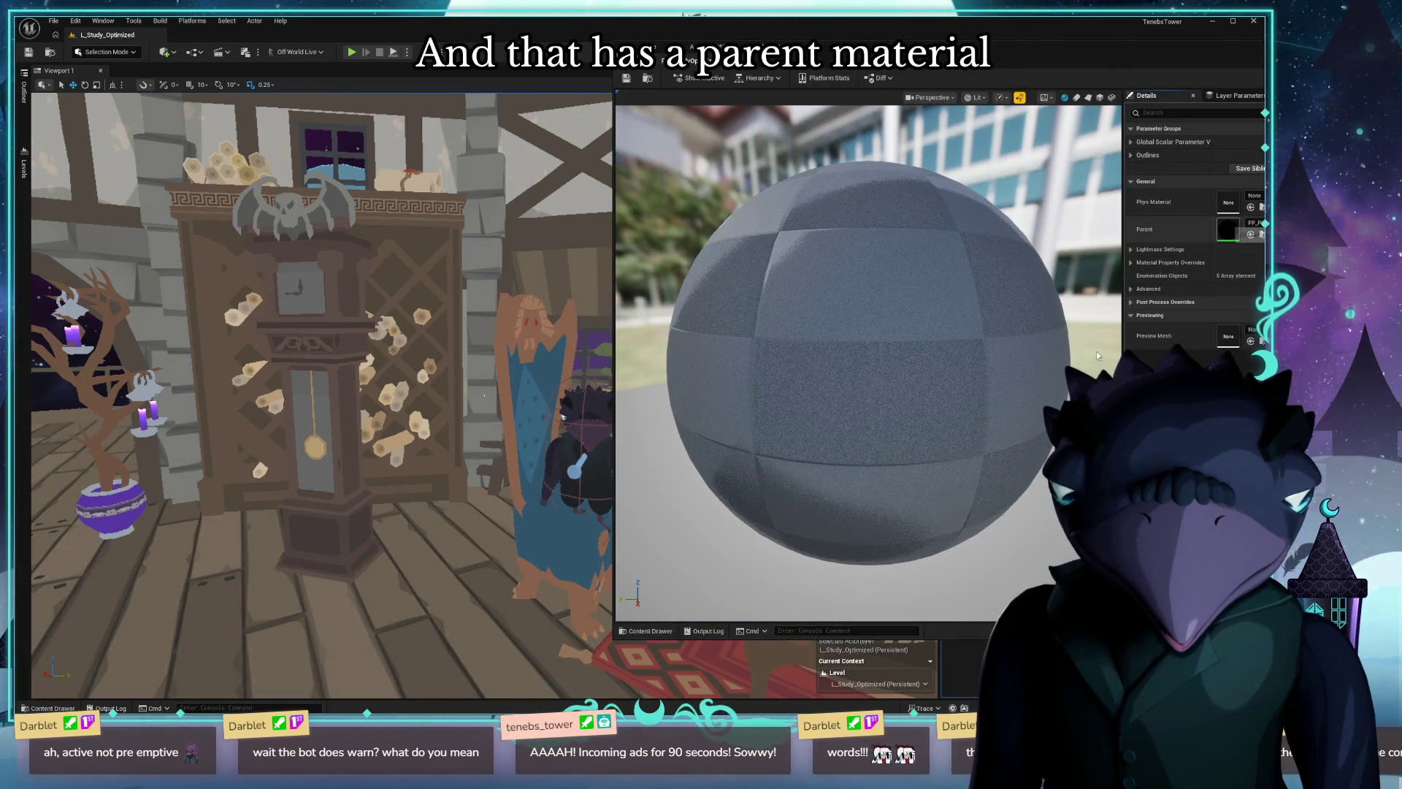
double_click(1227, 228)
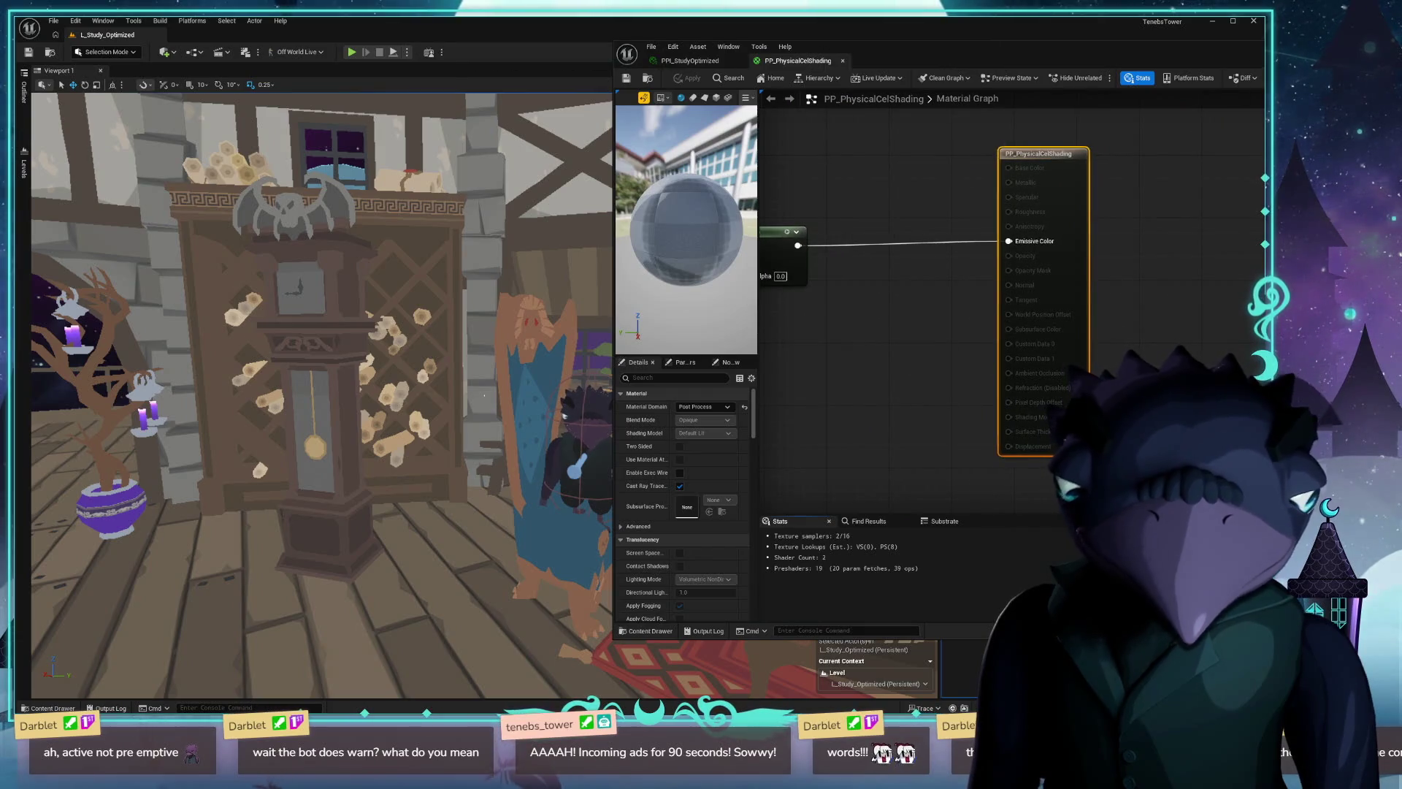
click(1213, 46)
Reopen PPI_Study Optimized with the PostProcess asset list shown beside its preview.
key(ctrl+space)
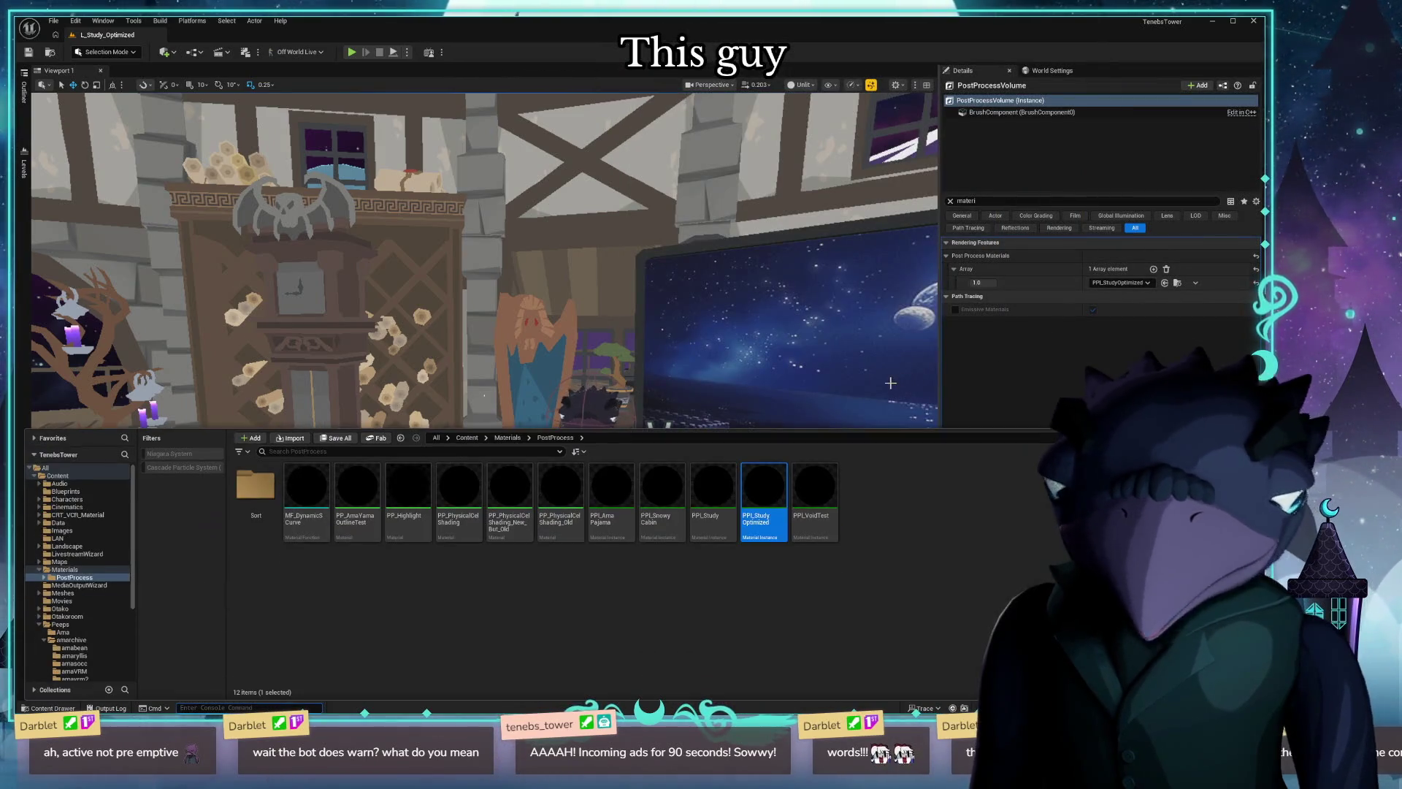
key(alt+Tab)
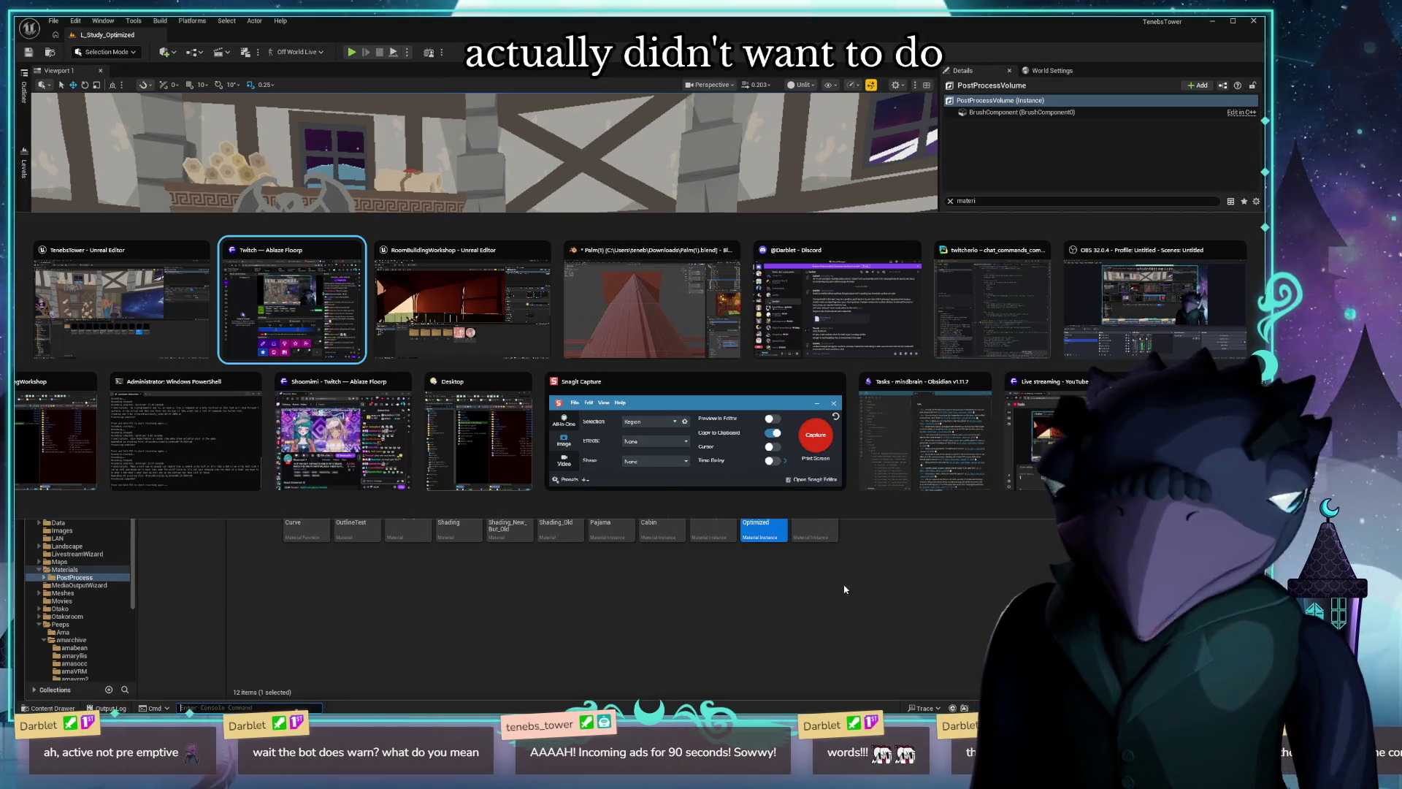
key(Escape)
double_click(756, 492)
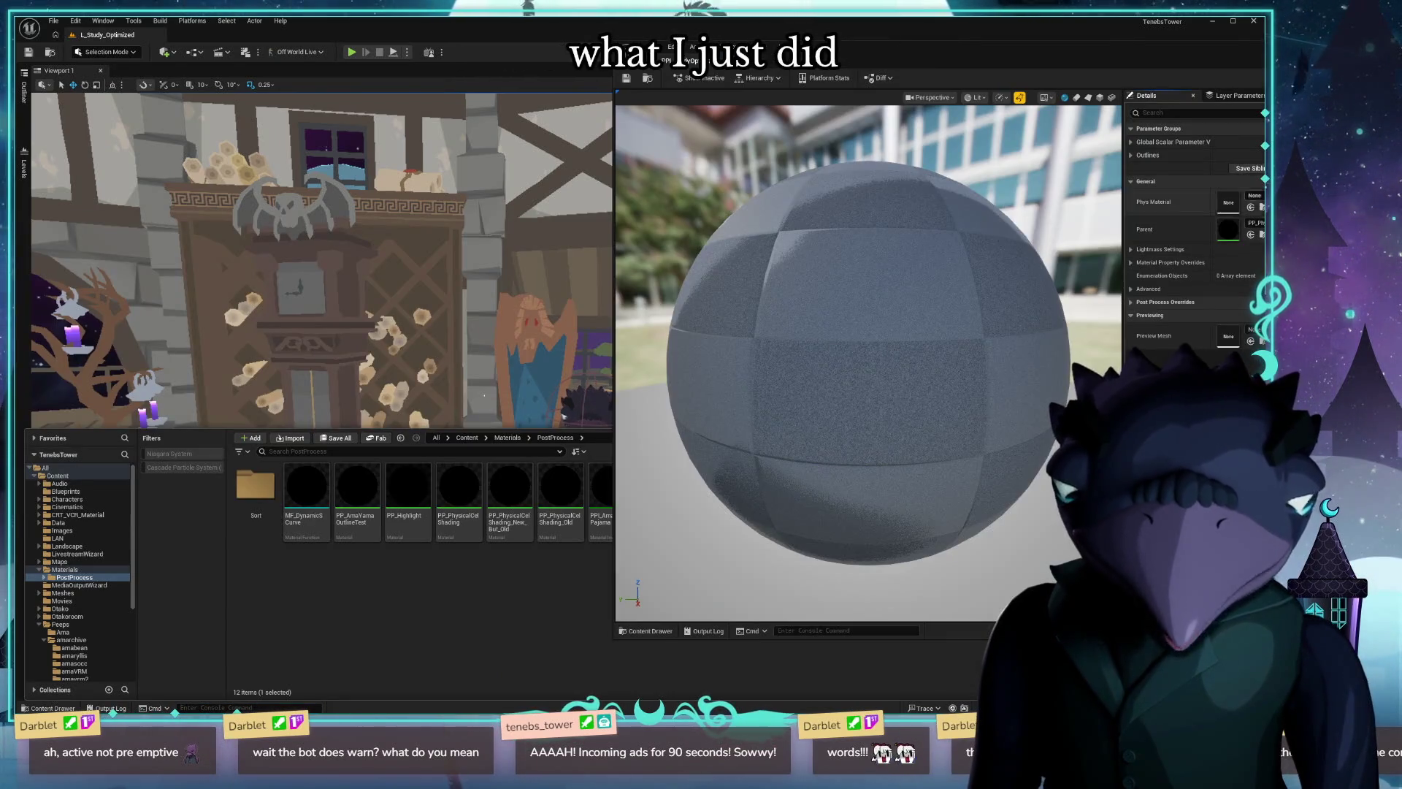
key(ctrl+space)
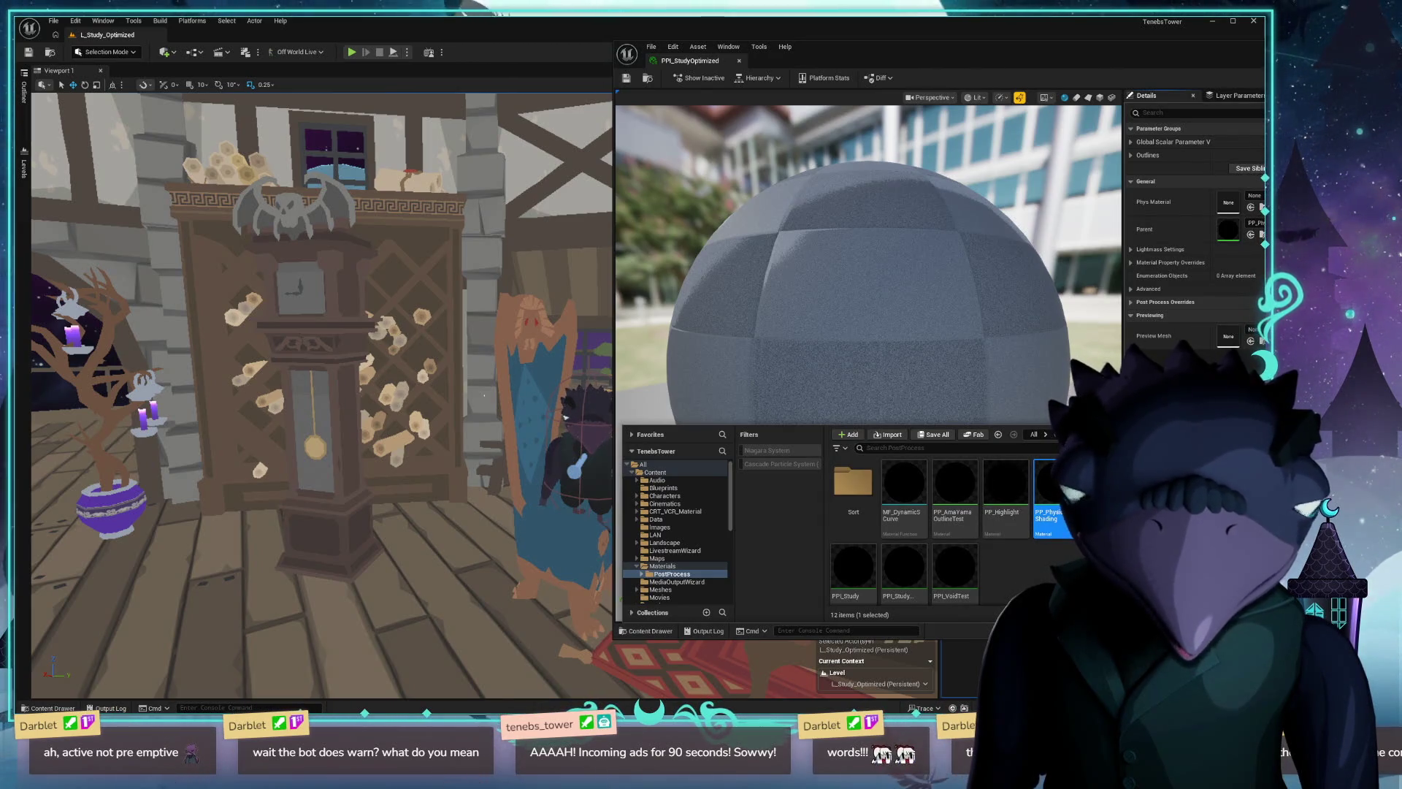
right_click(1055, 486)
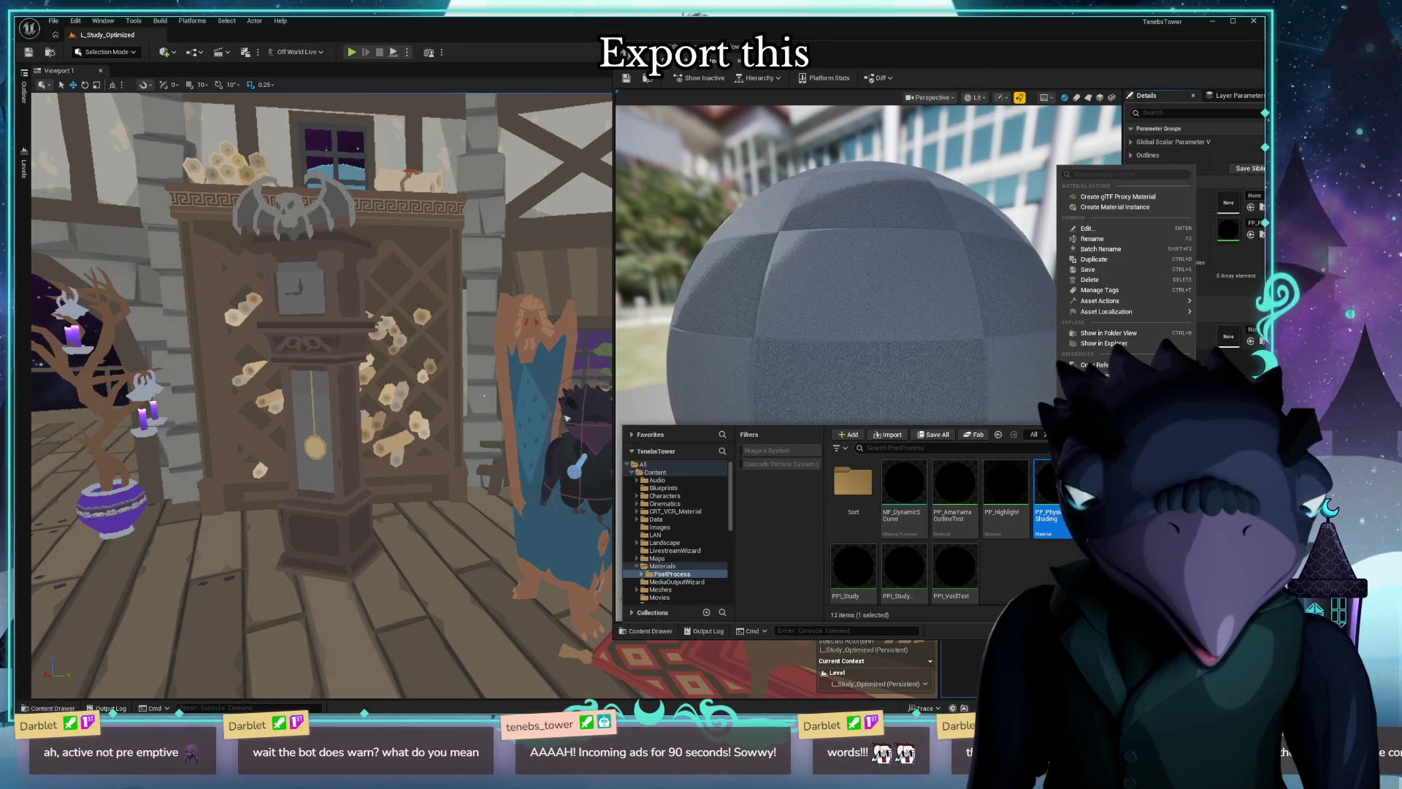
mouse_move(1106, 300)
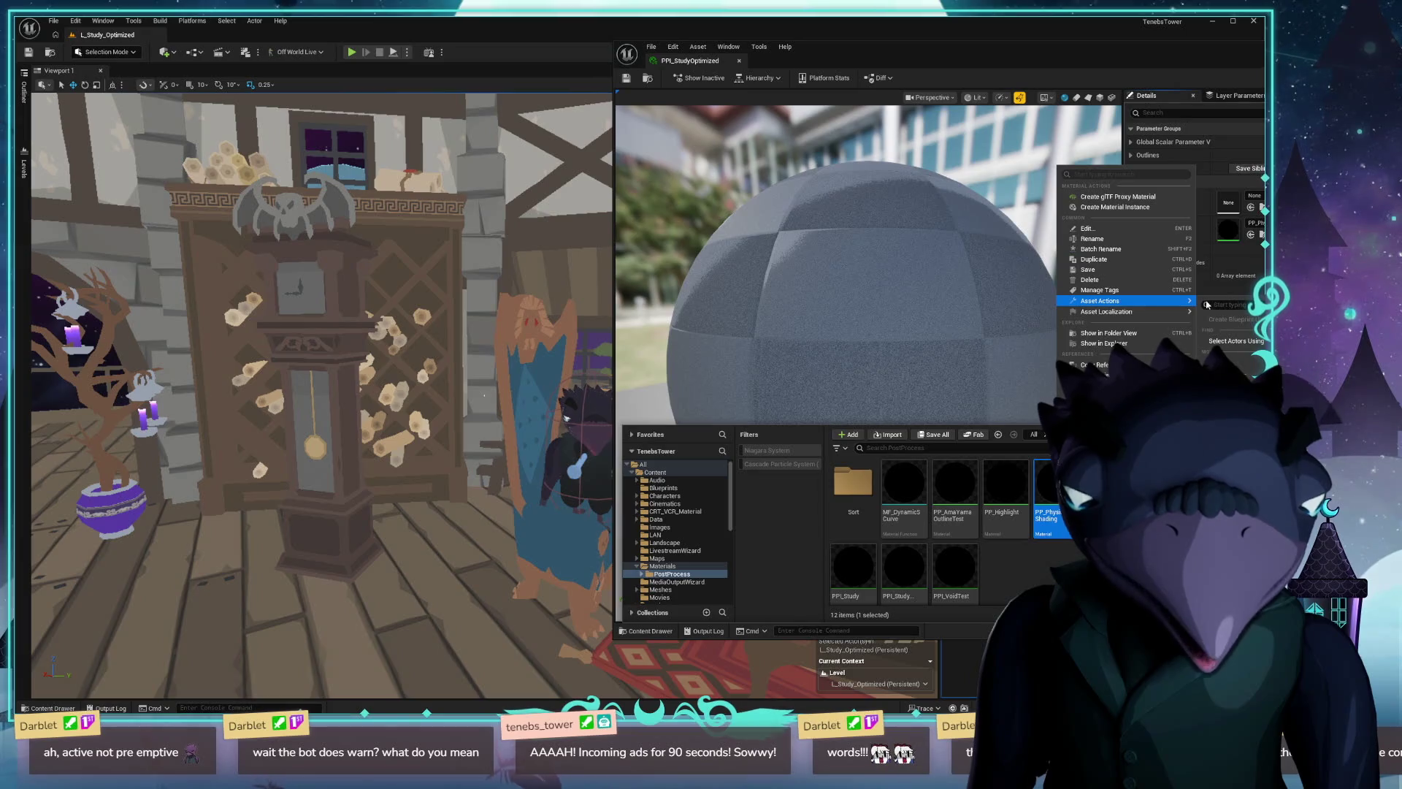
Migrate PP_PhysicalCelShading with MF_DynamicSCurve into Unreal Projects/RoomBuildingWorkshop/Content.
click(1233, 373)
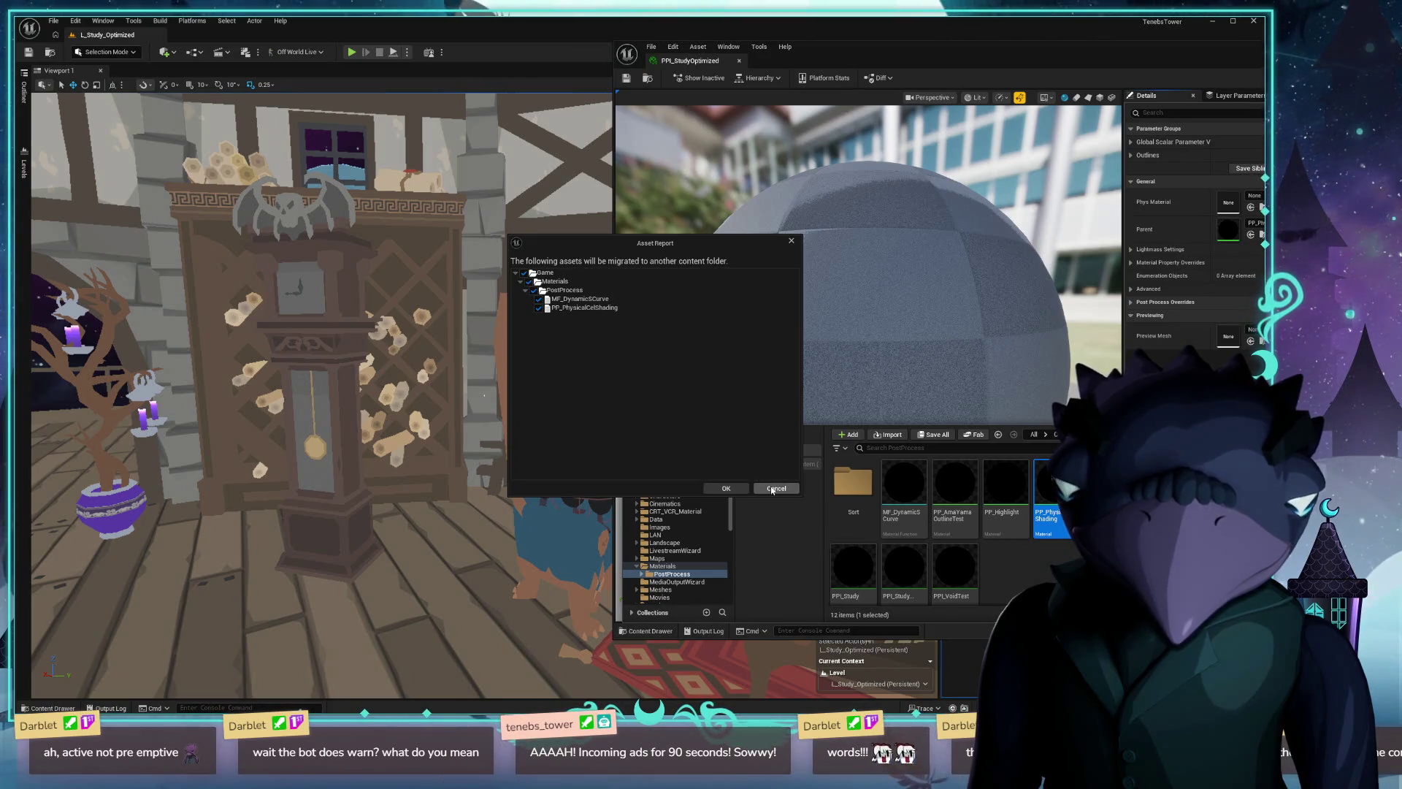
click(726, 487)
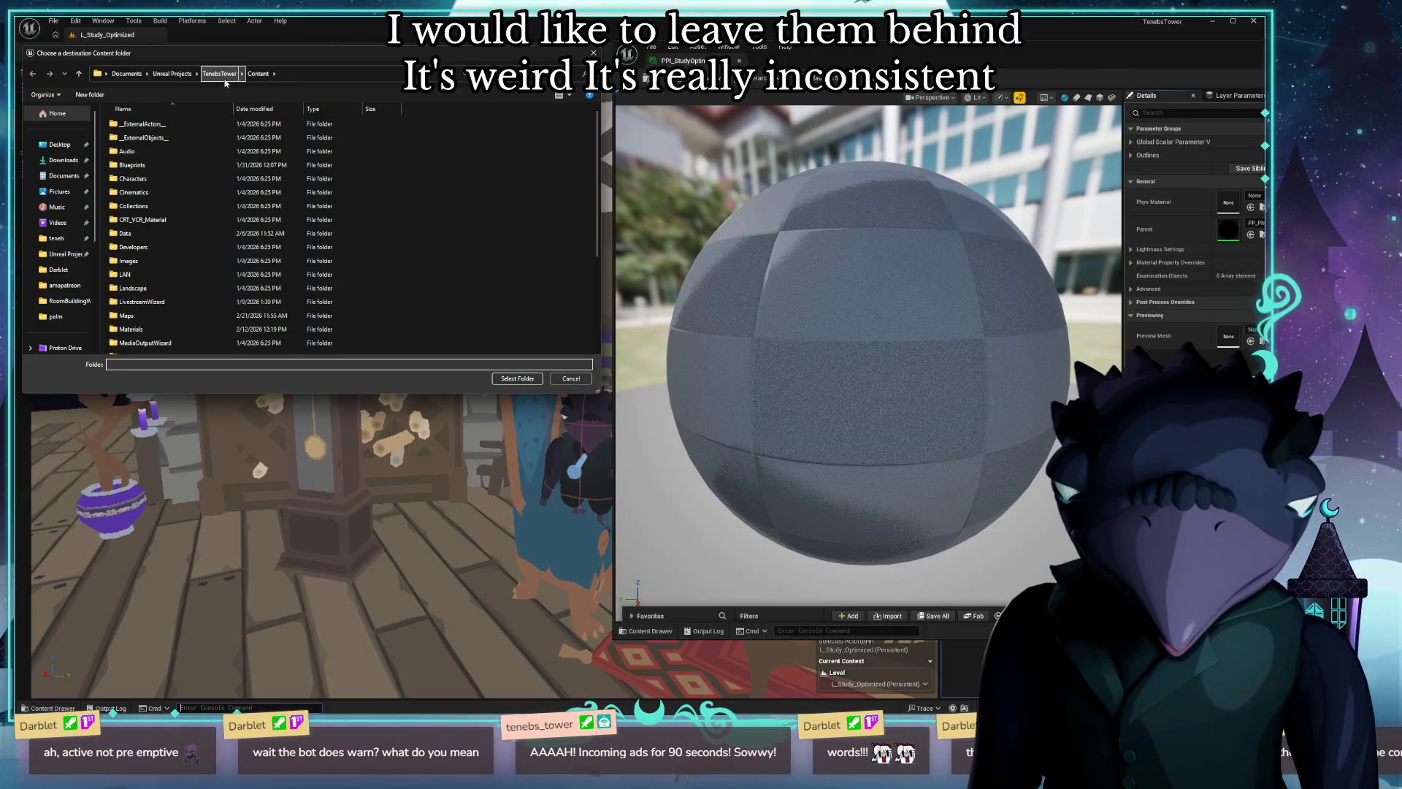
click(173, 73)
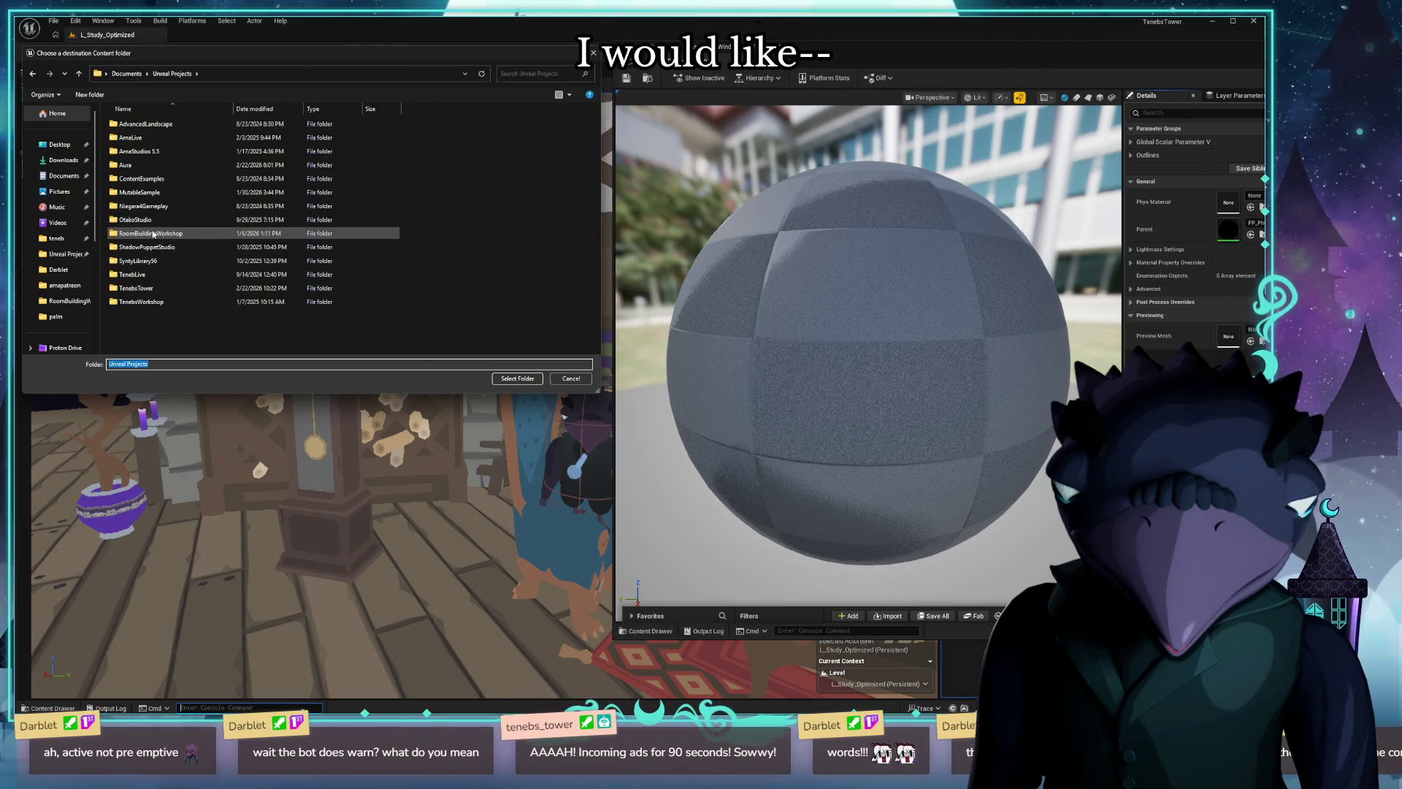
double_click(153, 235)
click(133, 136)
click(521, 379)
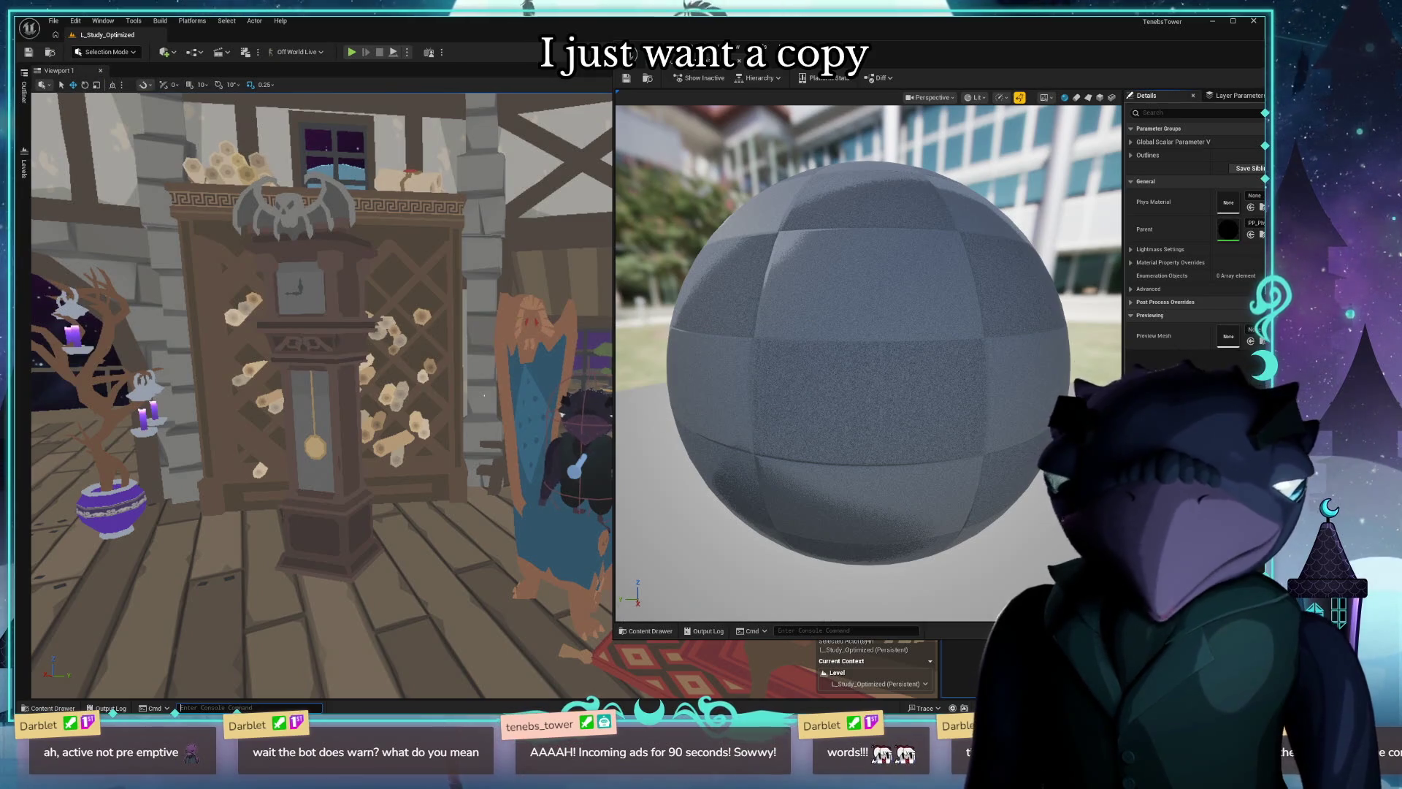
click(648, 632)
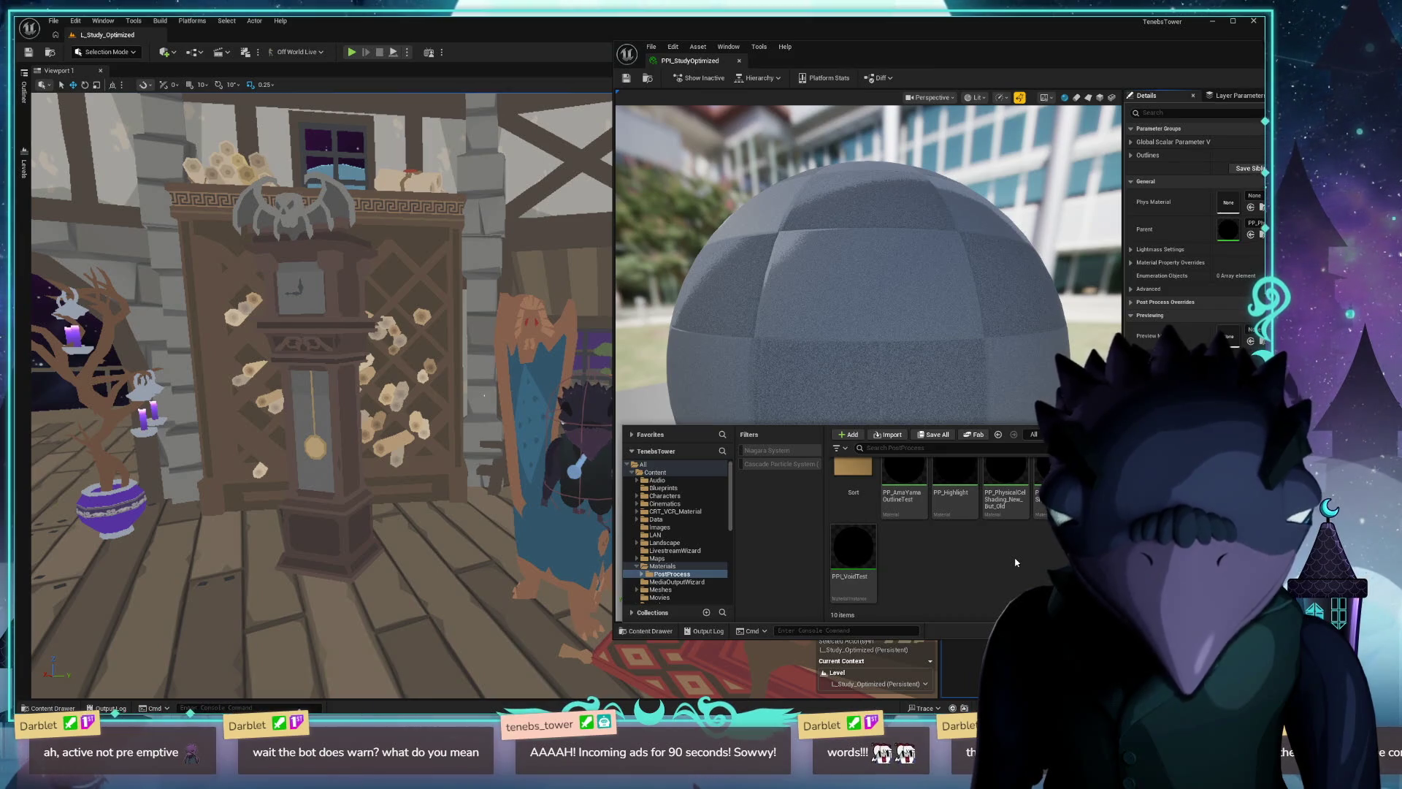
drag(943, 62, 765, 76)
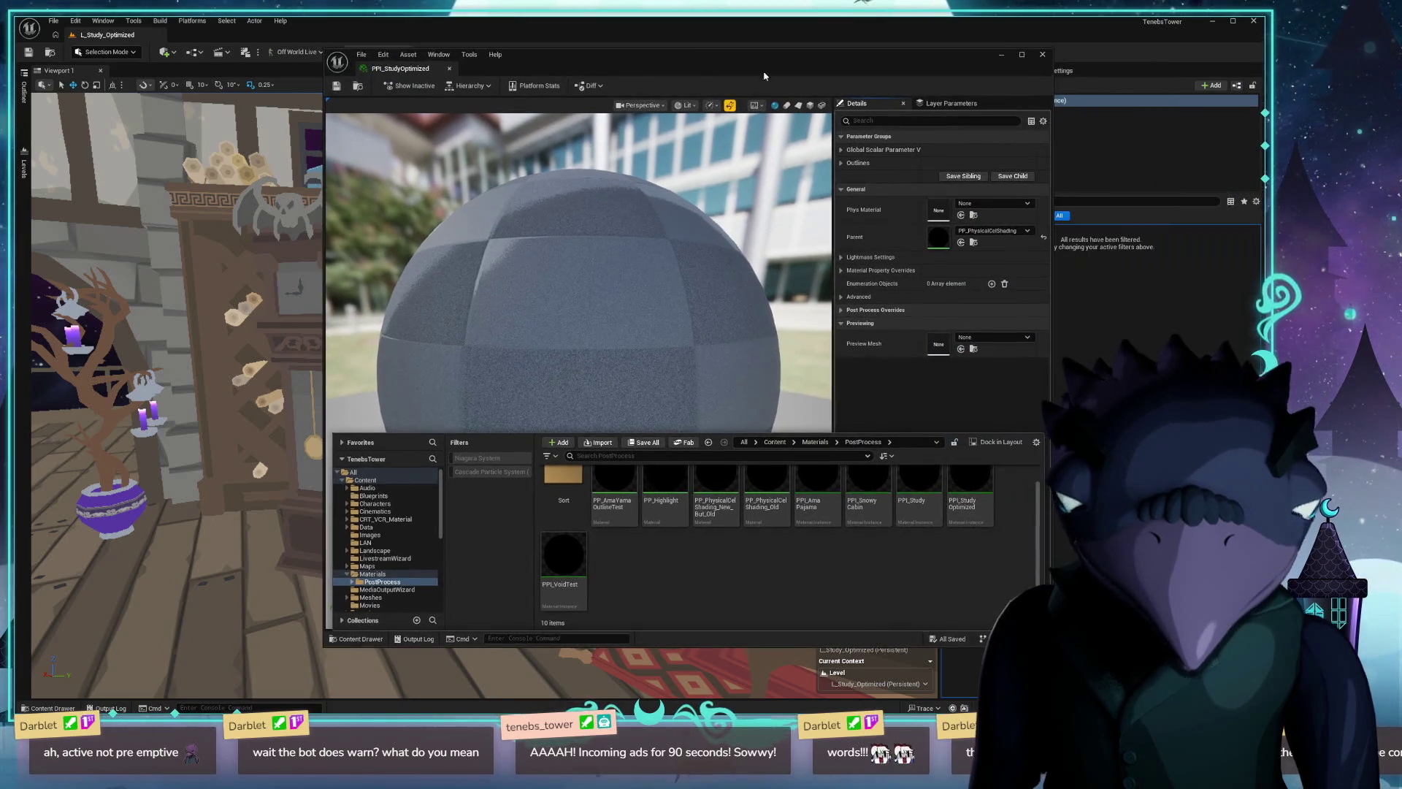
Put away the TenebsTower editor and switch to the RoomBuildingWorkshop editor.
click(1255, 19)
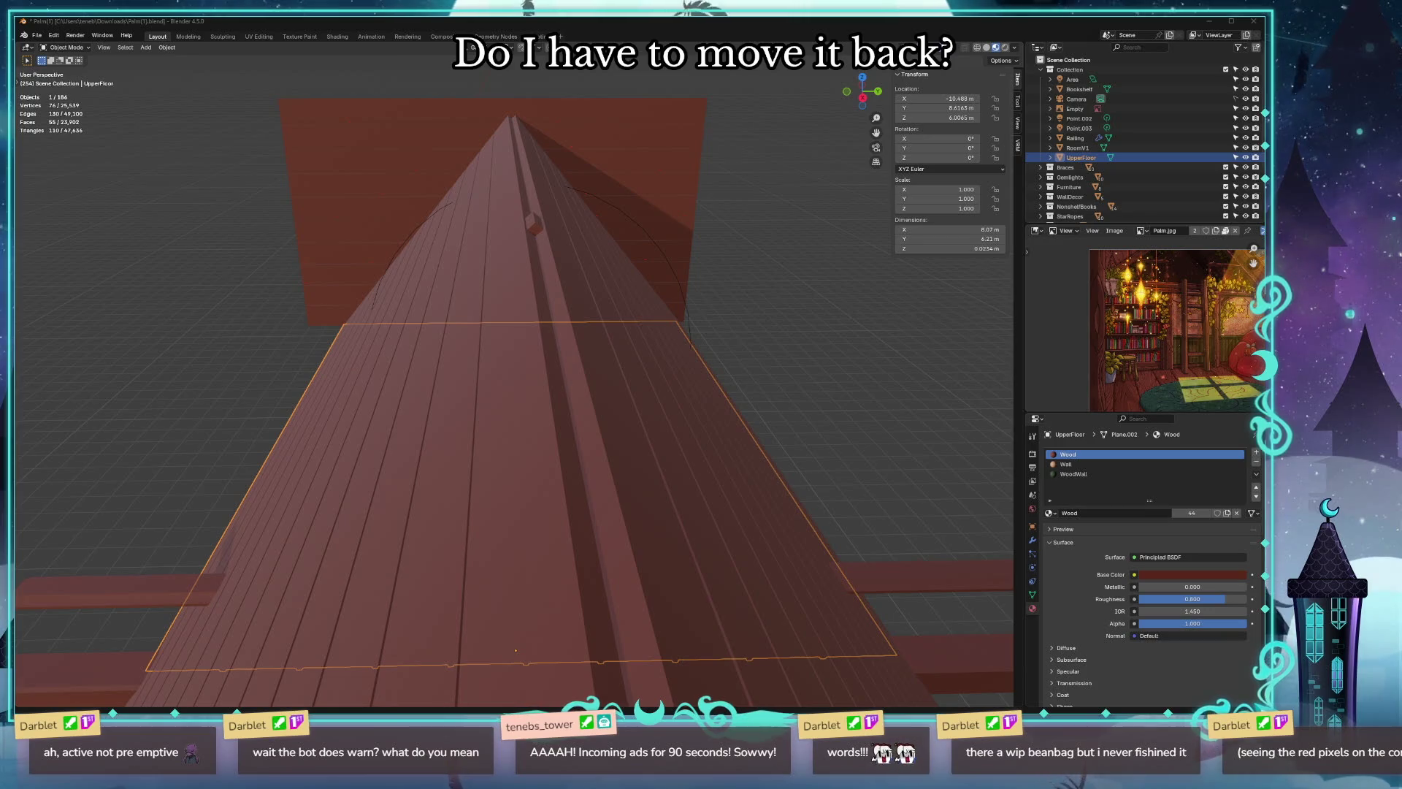
key(alt+Tab)
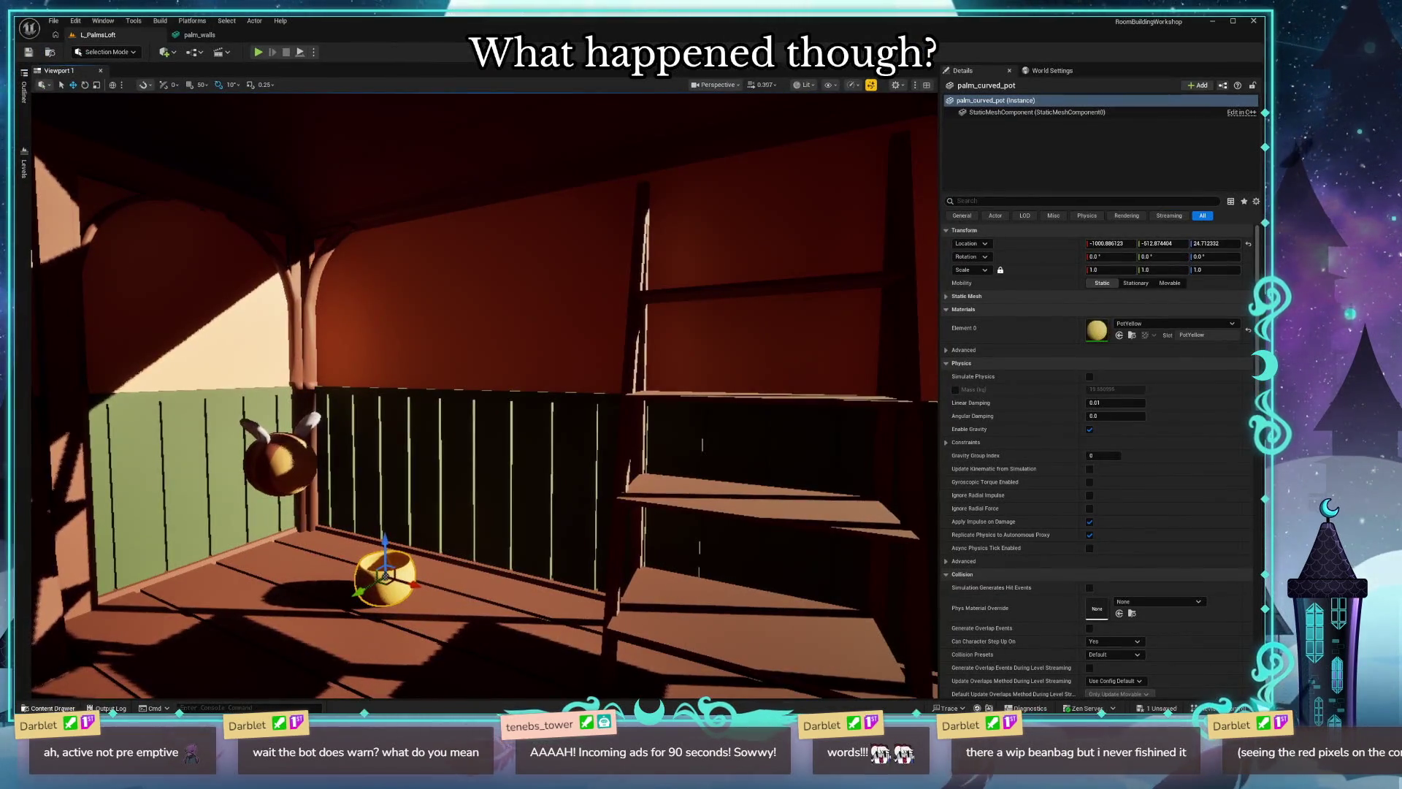
Browse Materials > PostProcess to find the migrated MF_DynamicSCurve and PP_PhysicalCelShading.
key(ctrl+space)
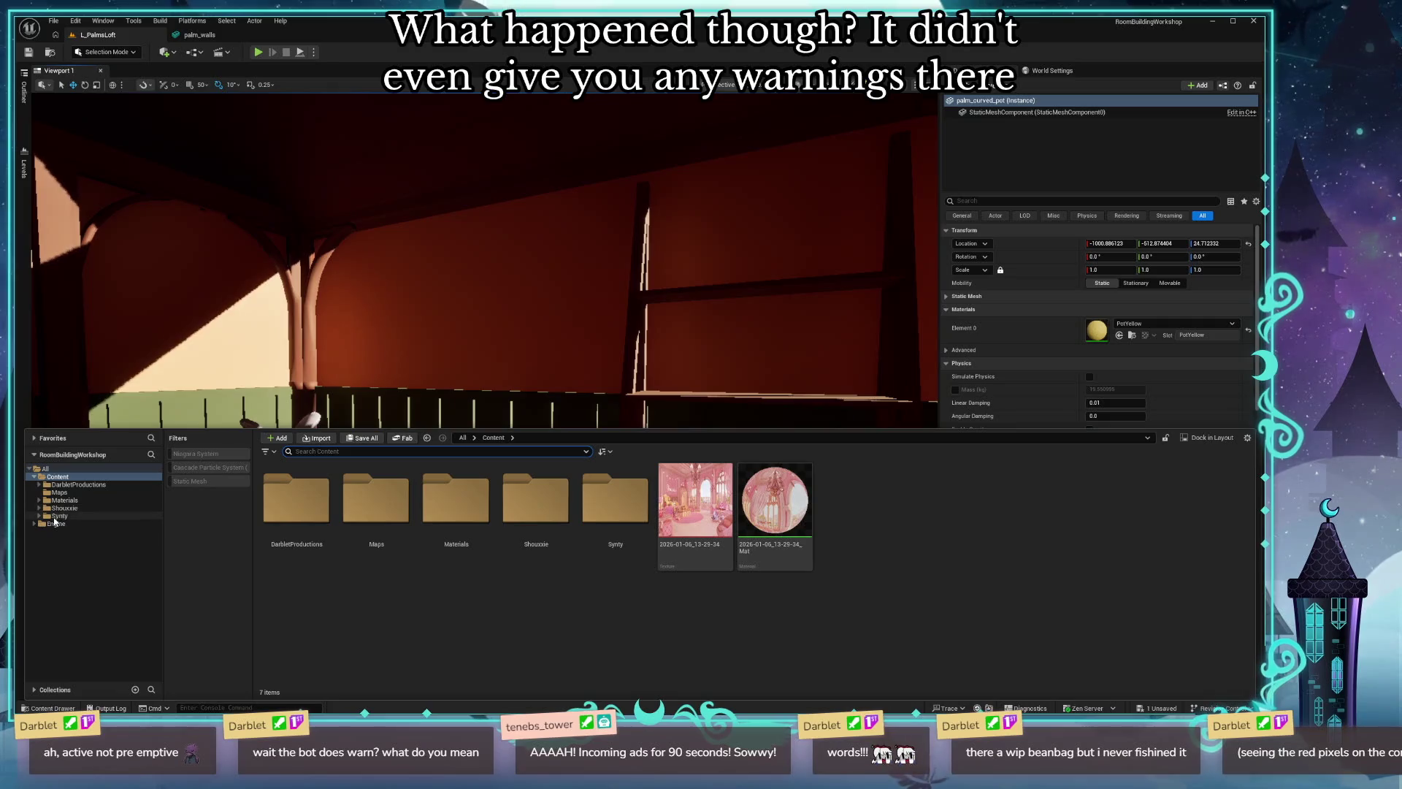
click(66, 500)
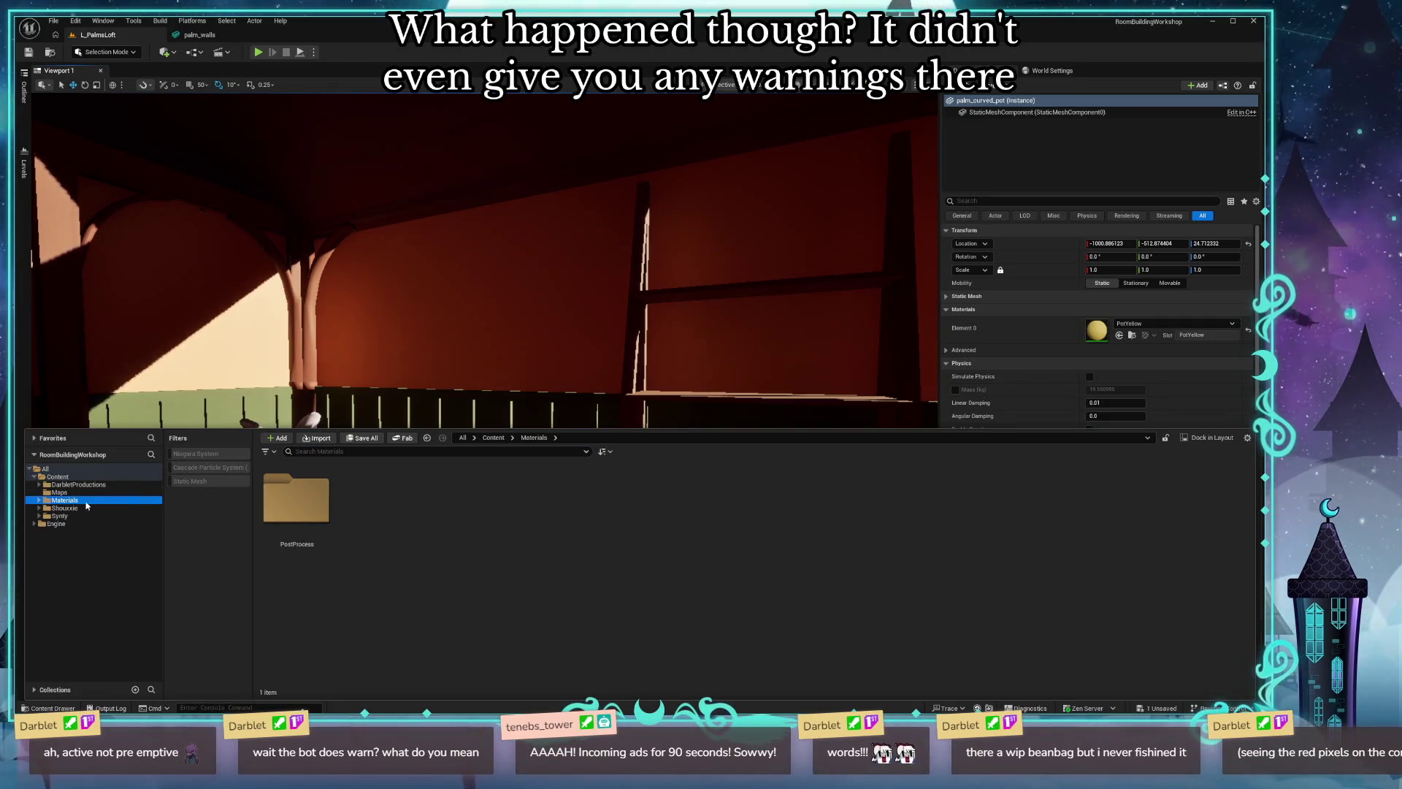
double_click(296, 502)
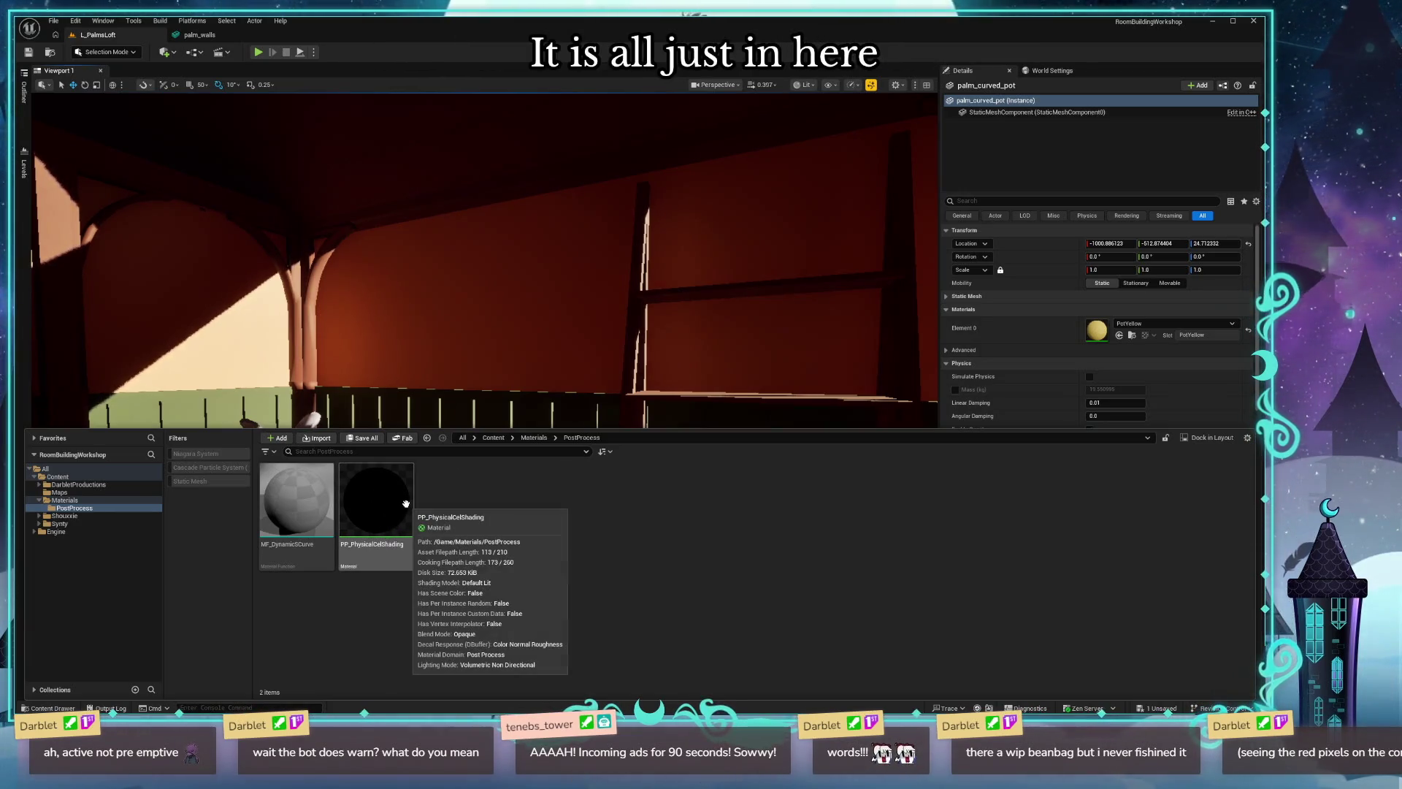
Bring up the Directory Opus file manager over the editor.
key(alt+space)
text(ble)
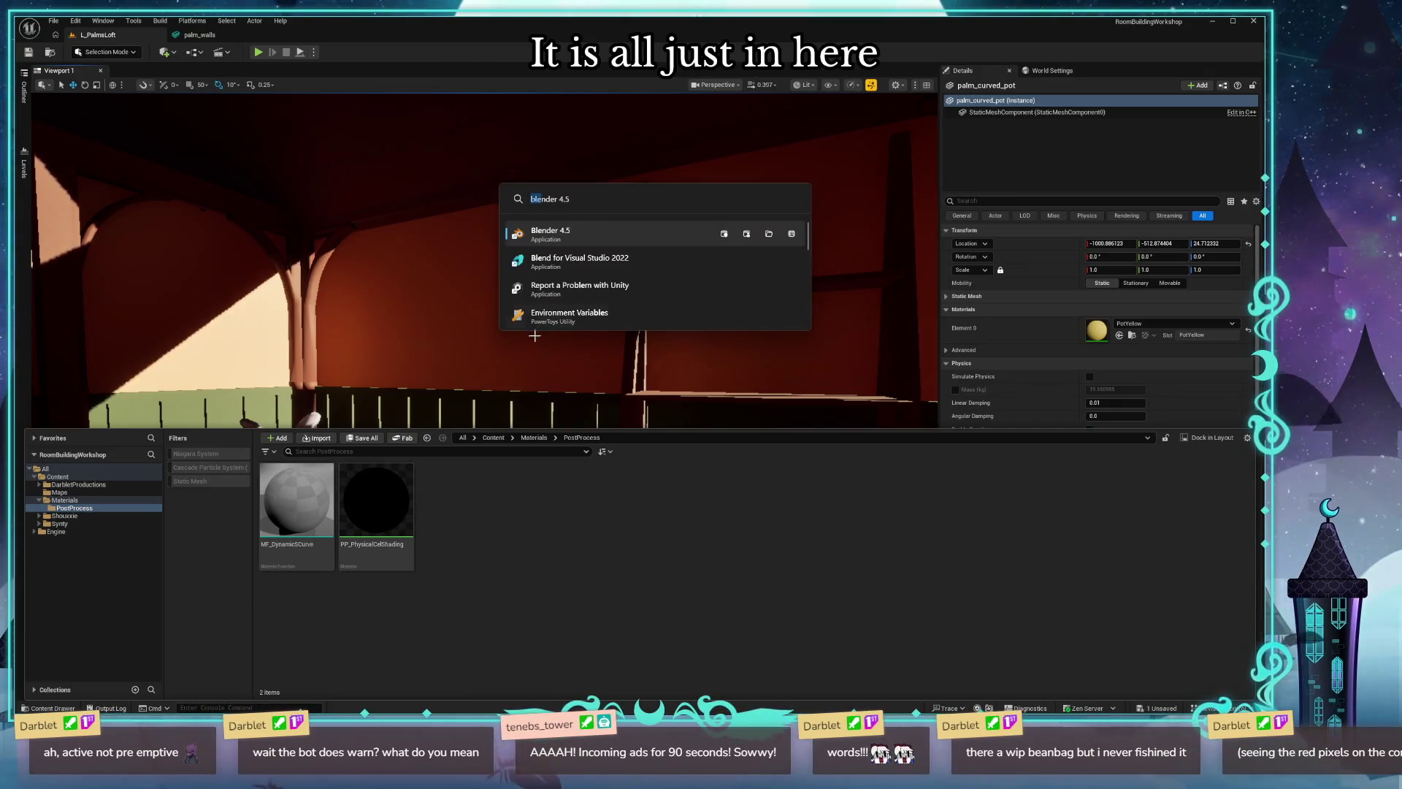
key(Return)
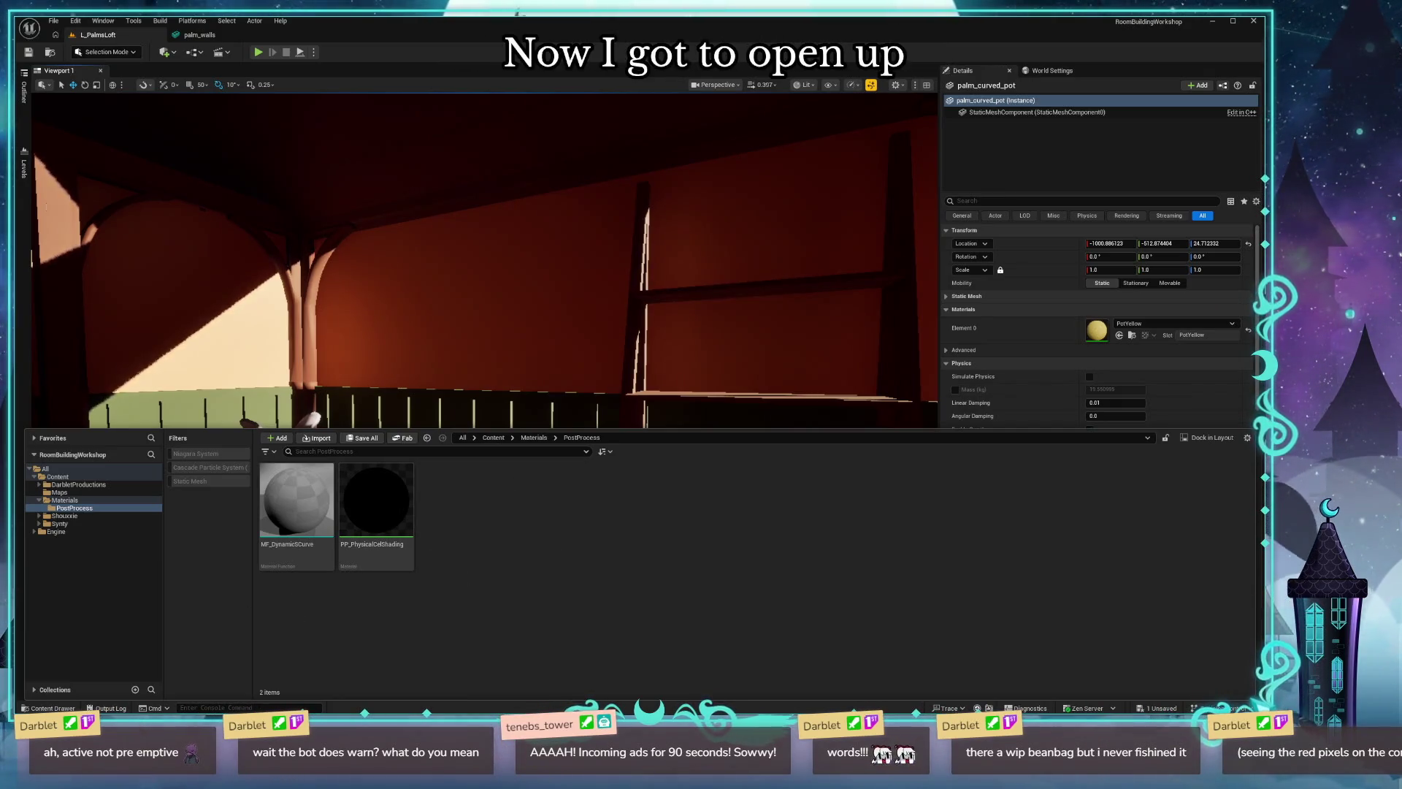
key(super+e)
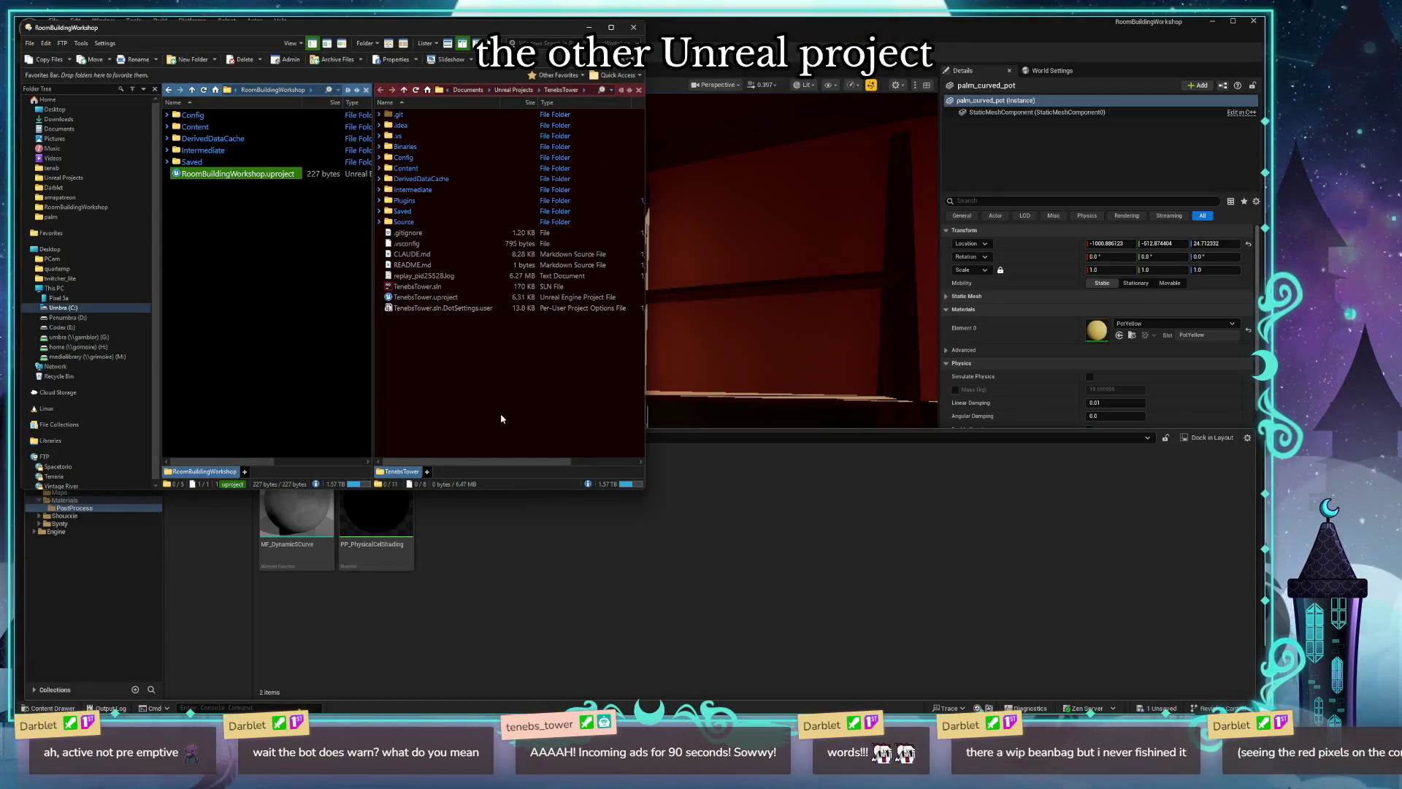
Select TenebsTower.uproject and dismiss the file manager to return to the editor.
click(413, 298)
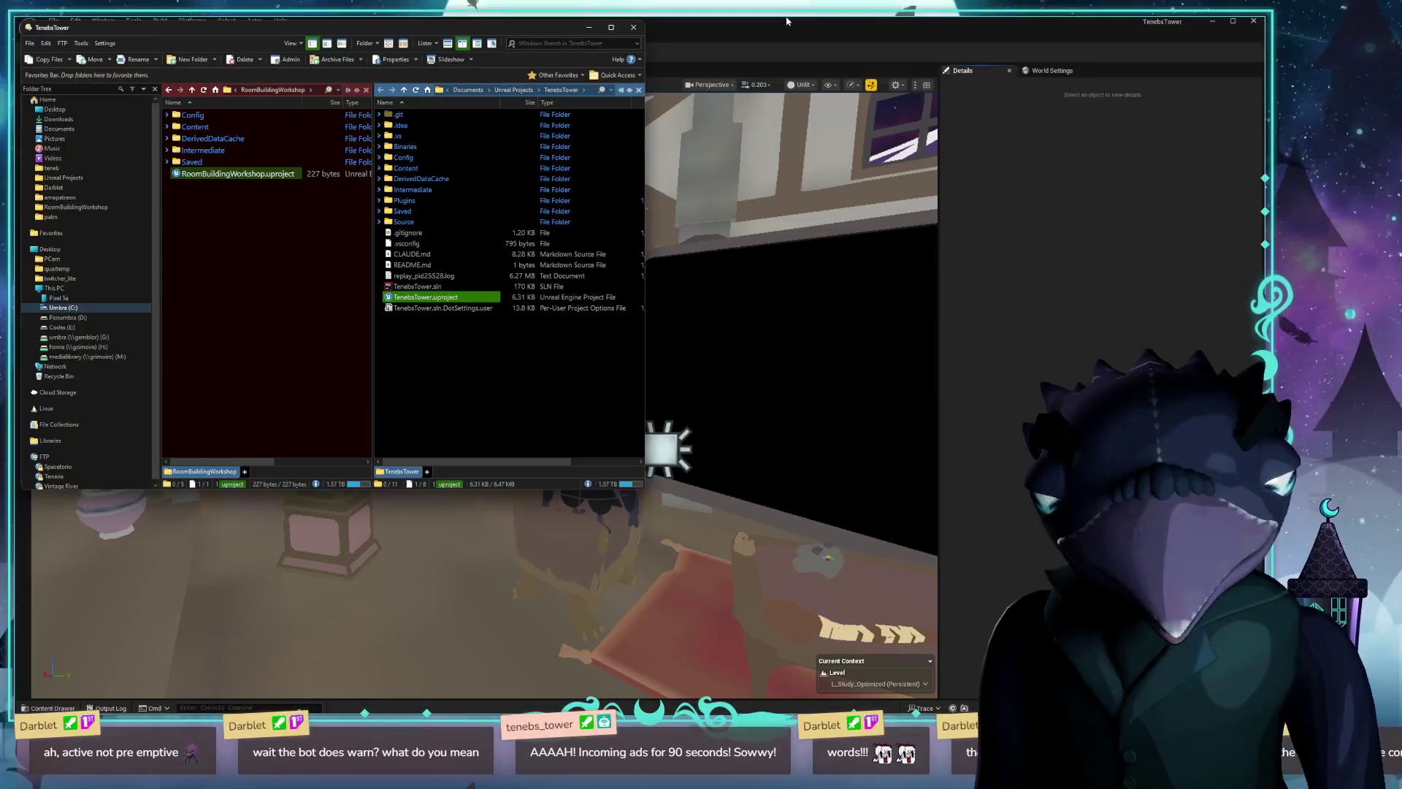
click(788, 21)
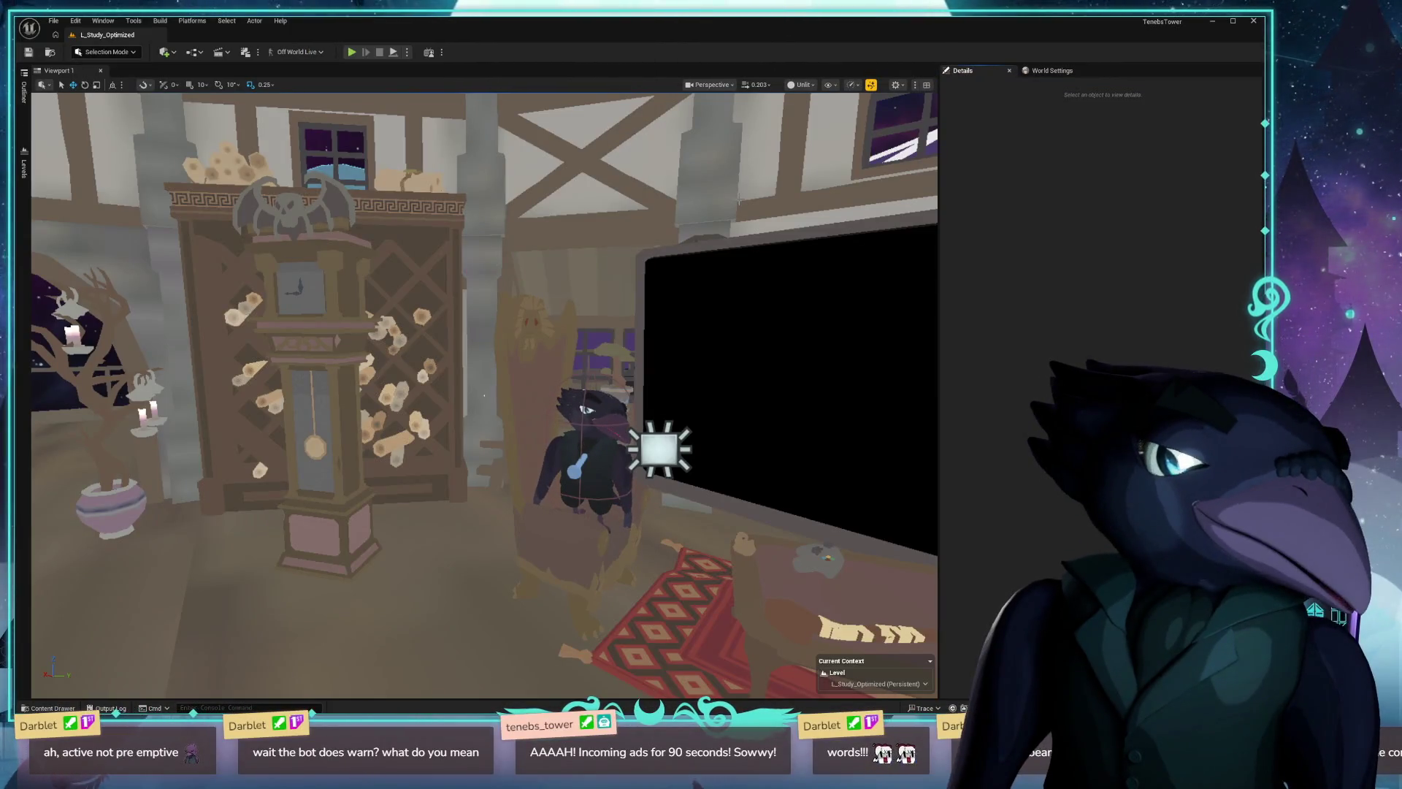
Check PP_PhysicalCelShading remains in TenebsTower's PostProcess folder, then start a play session.
key(ctrl+space)
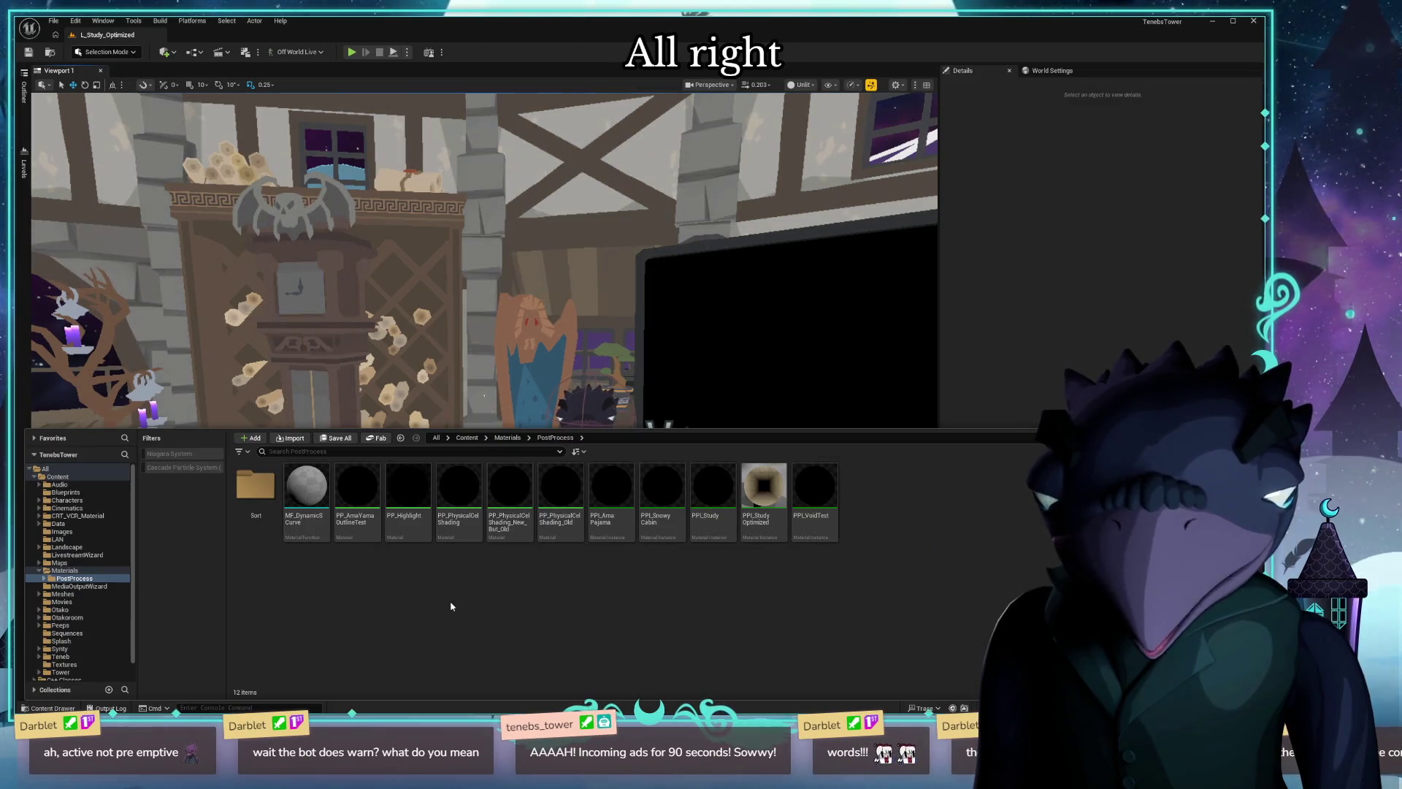
click(458, 494)
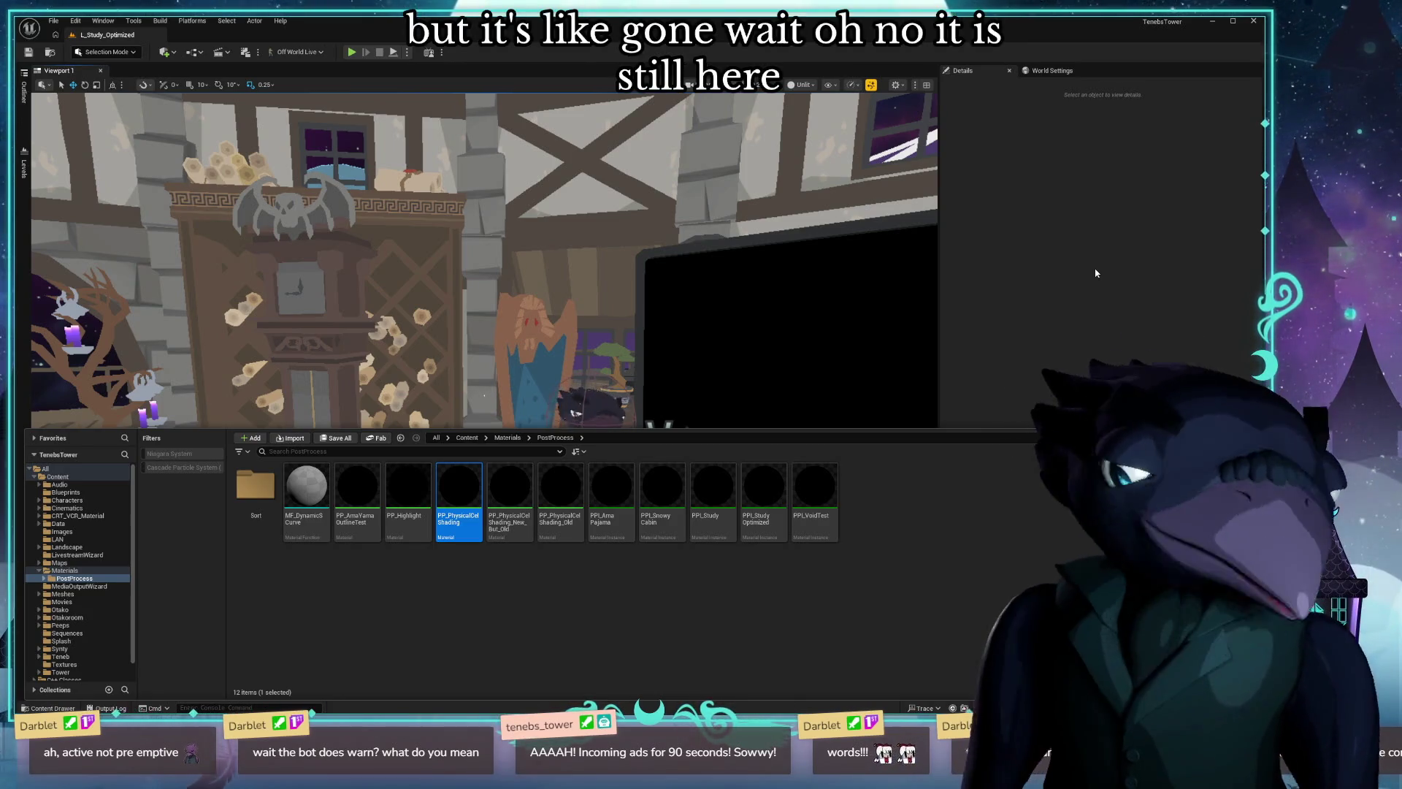
click(1095, 273)
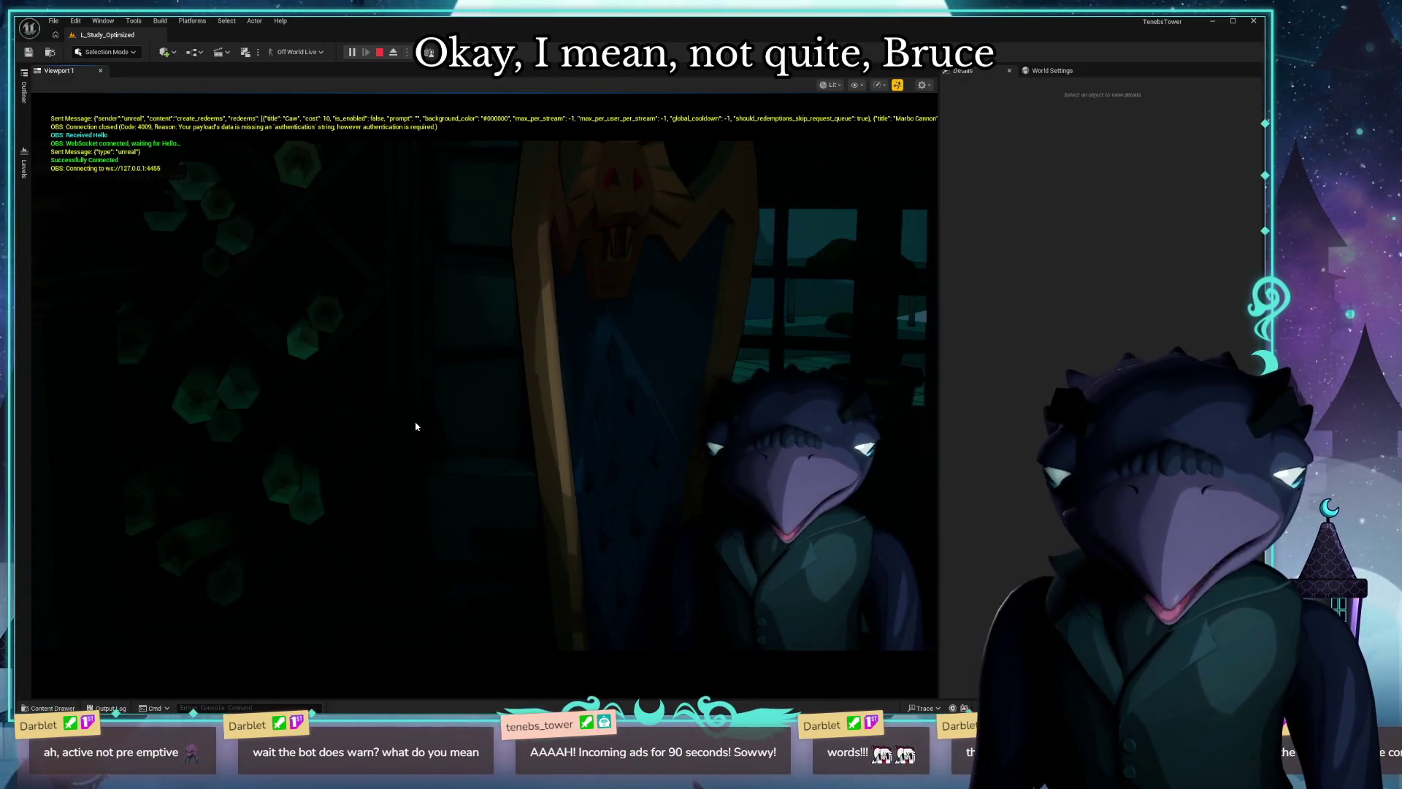
Switch the play view to unlit shading and run a screen percentage console command.
key(alt+3)
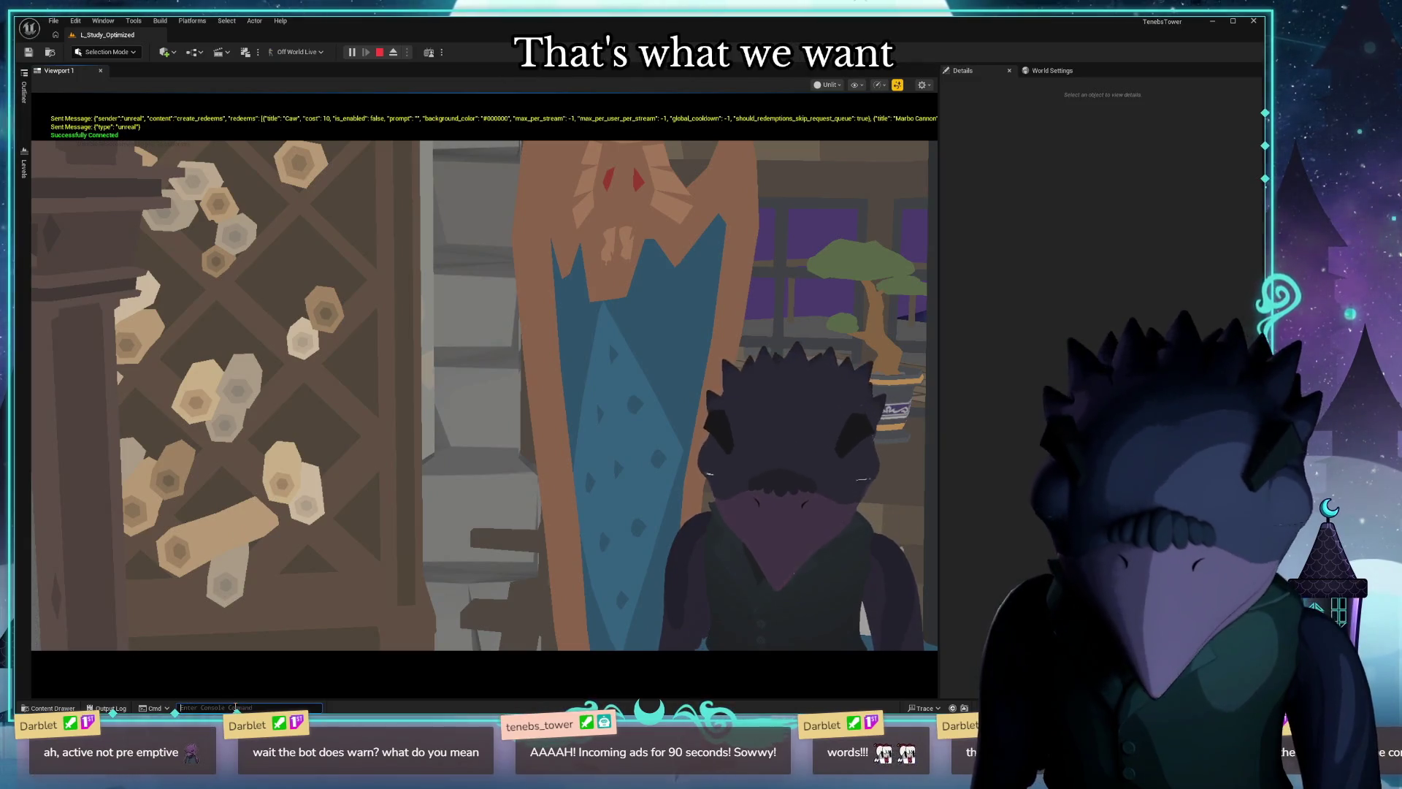
key(grave)
text(pr.scree)
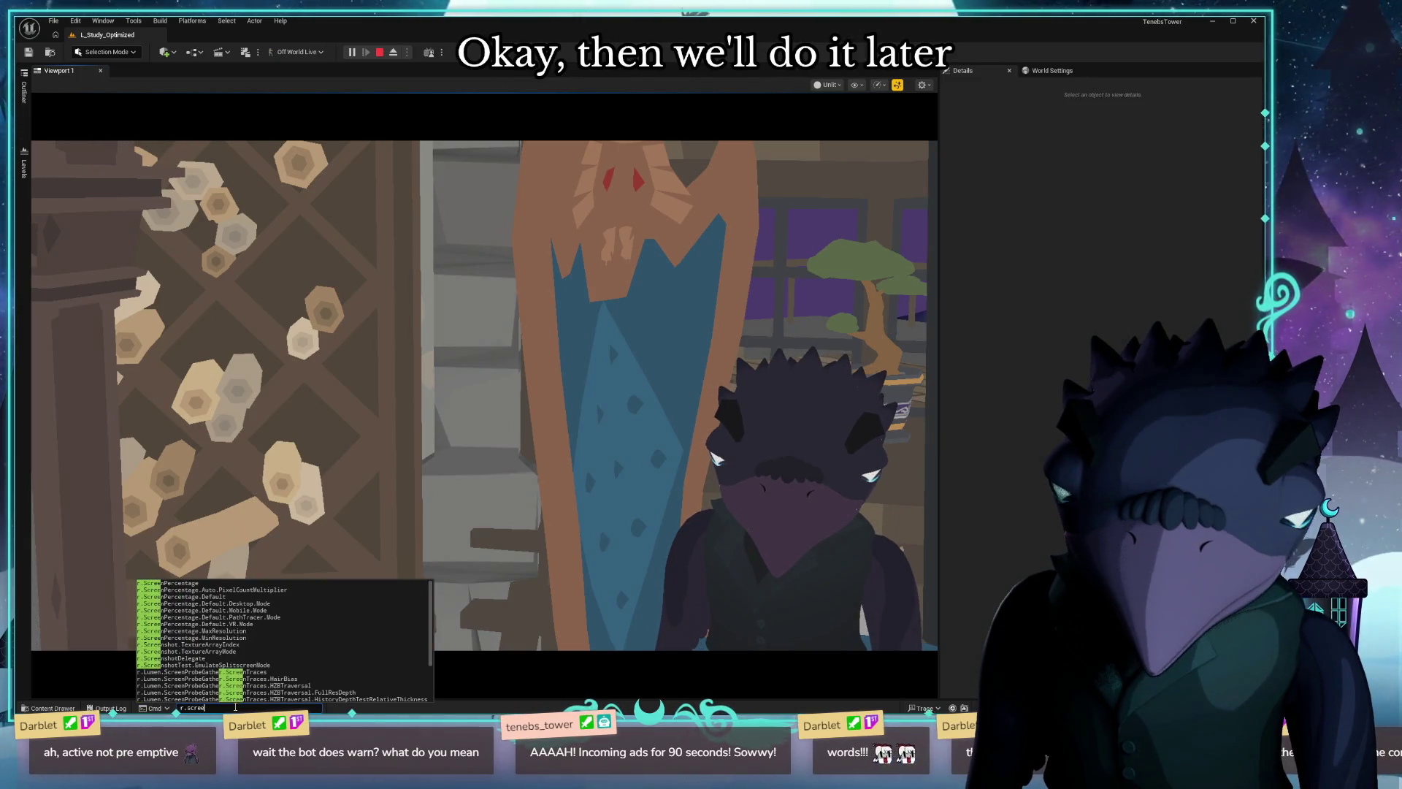
key(Tab)
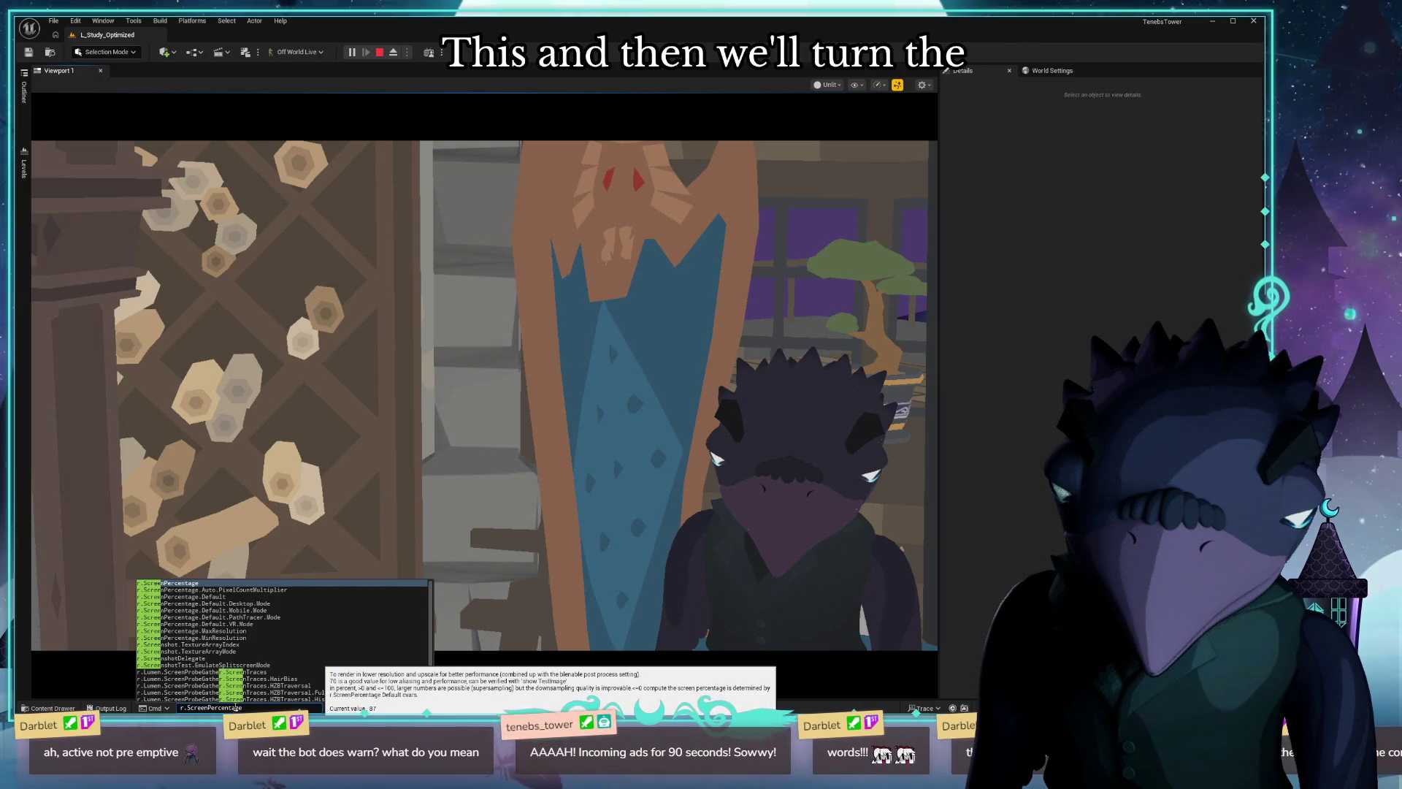
key(Return)
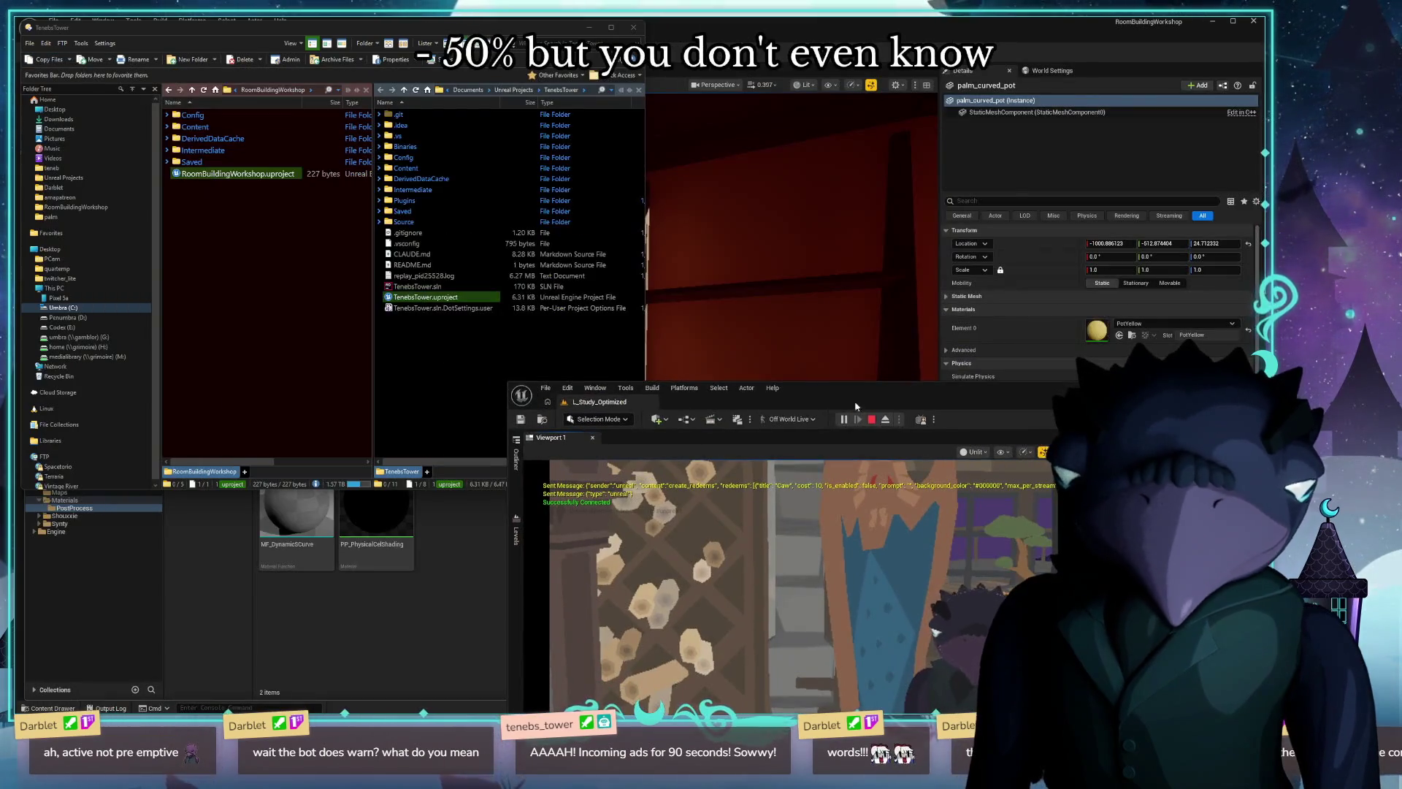
Shrink the play window and bring the main L_PalmsLoft level editor forward.
drag(926, 371, 646, 213)
click(751, 191)
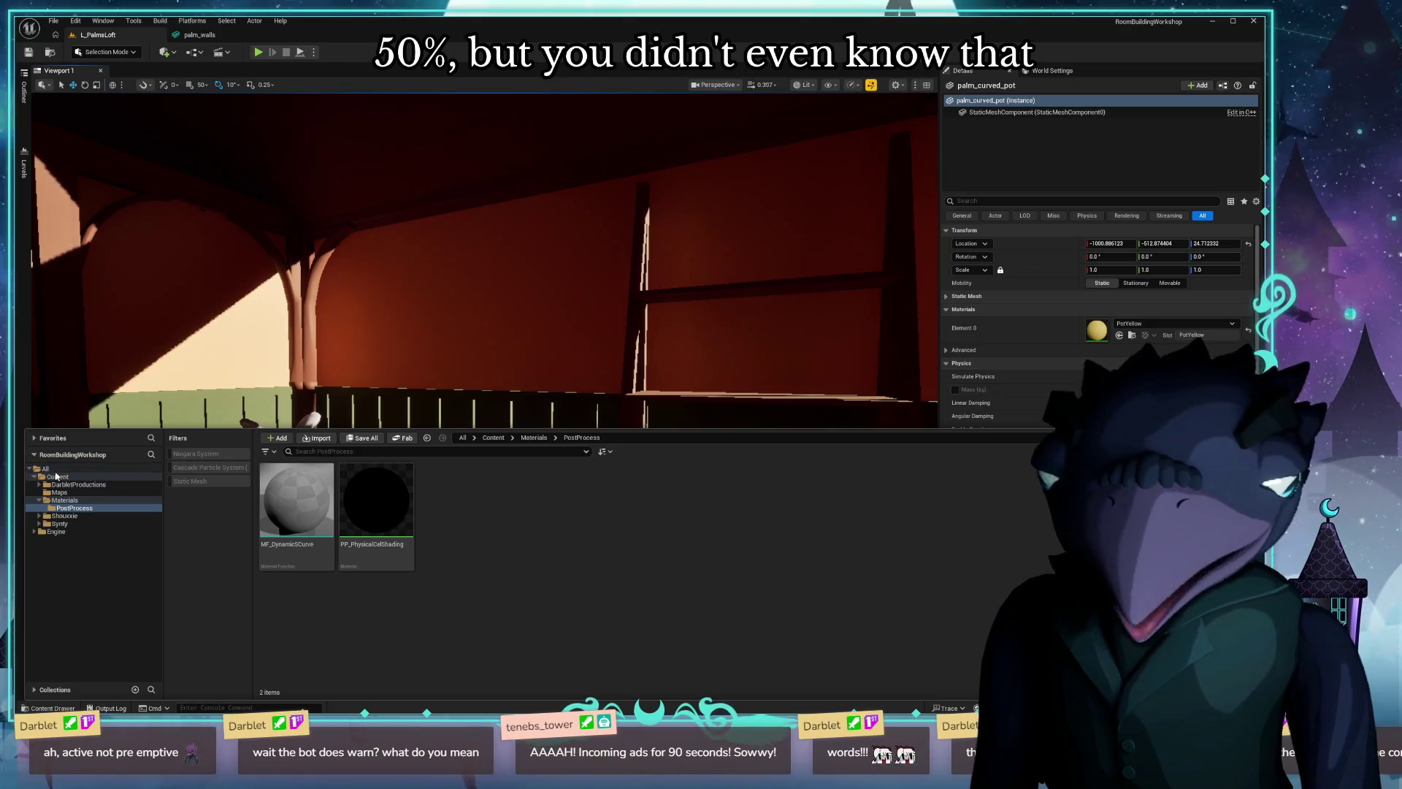
Add a Post Process Volume to the loft from Quick Add > Volumes.
click(52, 476)
click(318, 119)
right_drag(319, 120, 319, 120)
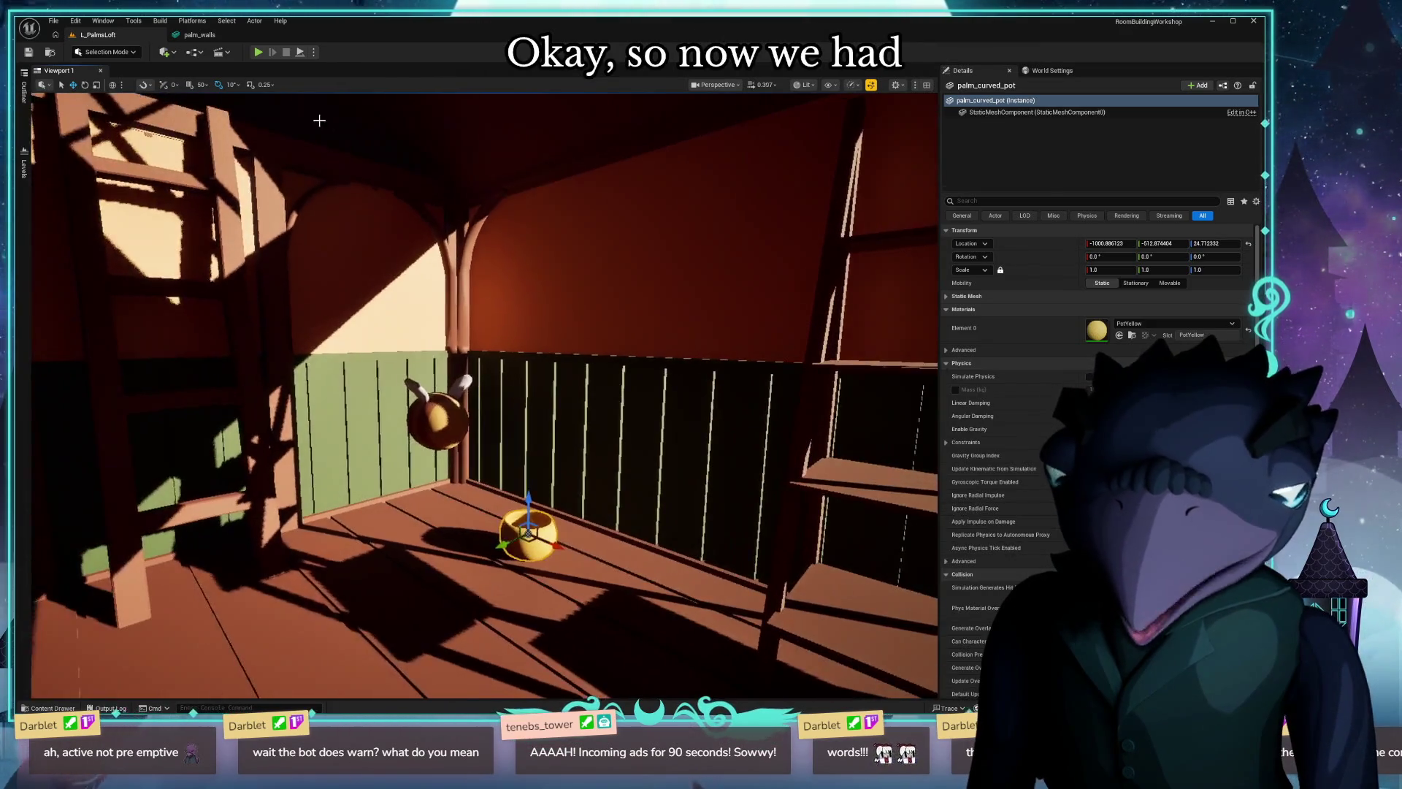
click(167, 51)
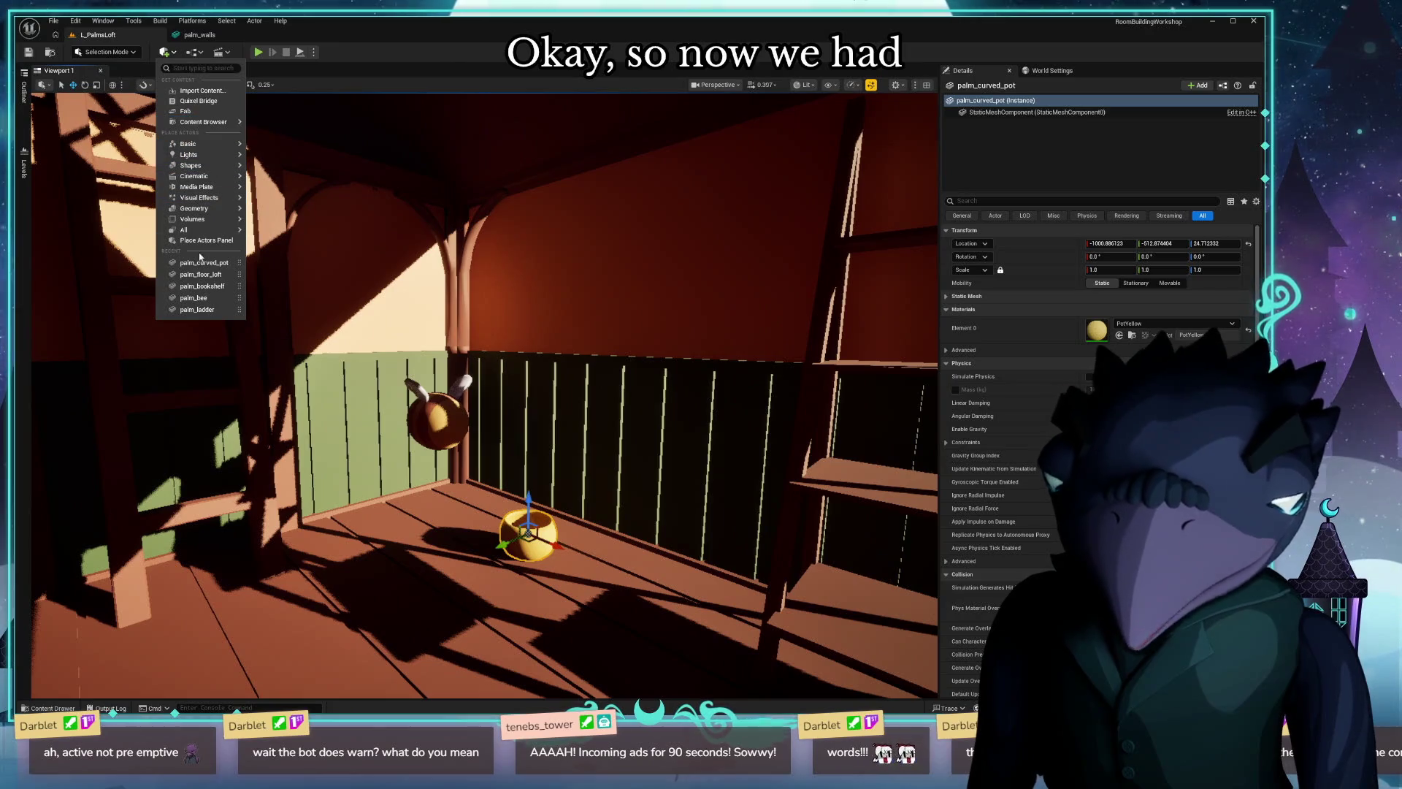
mouse_move(194, 218)
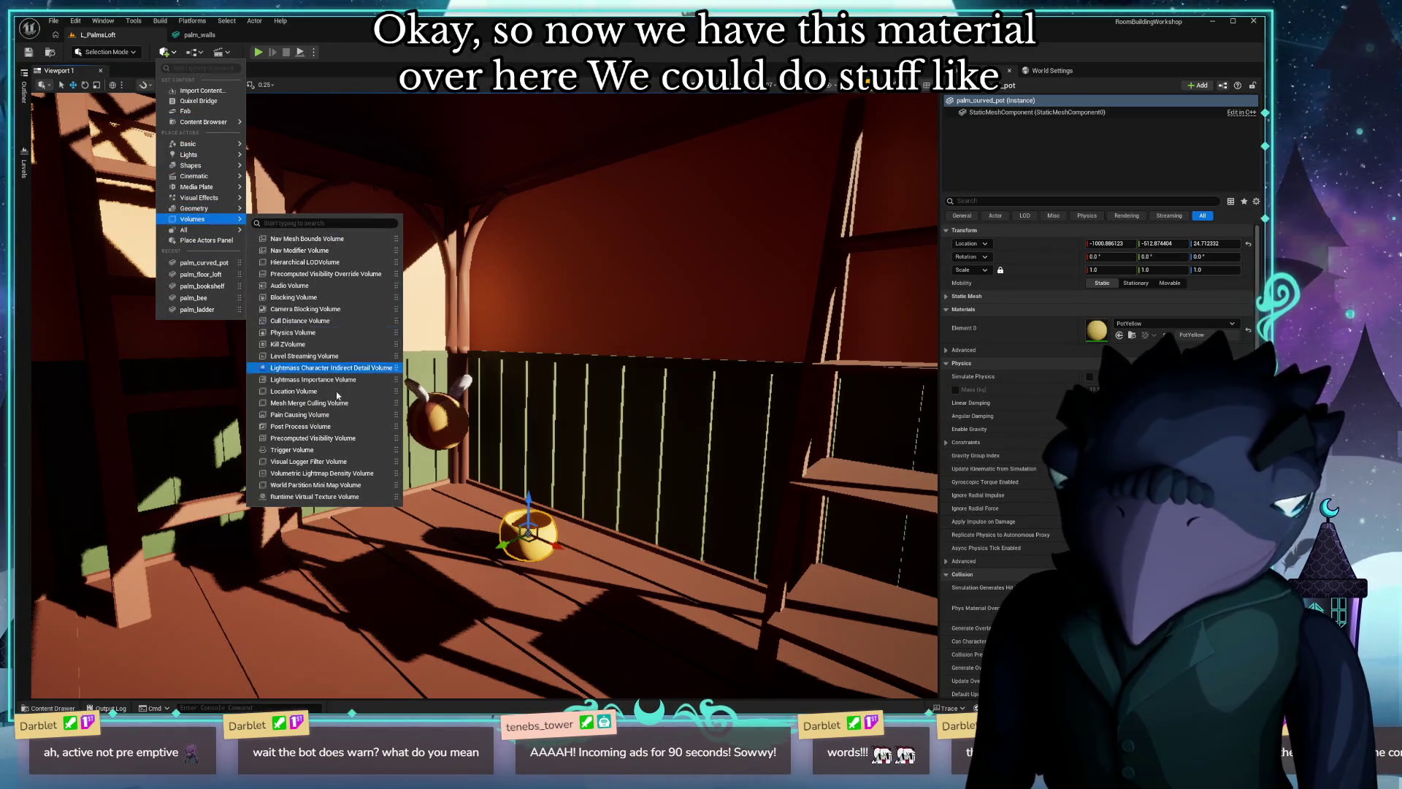
click(302, 426)
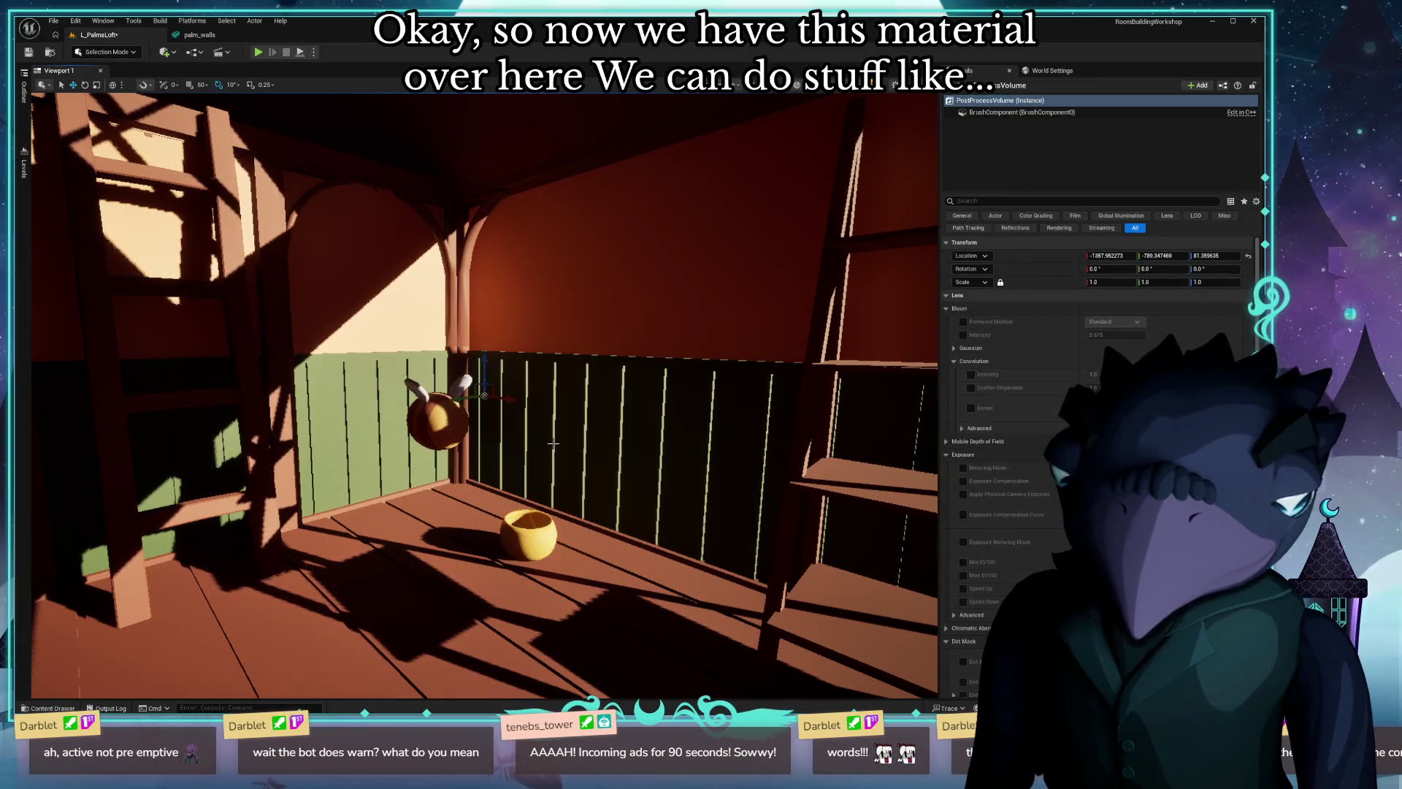
Enable Infinite Extent (Unbound) on the volume and expand its Post Process Materials list.
click(1077, 199)
text(infin)
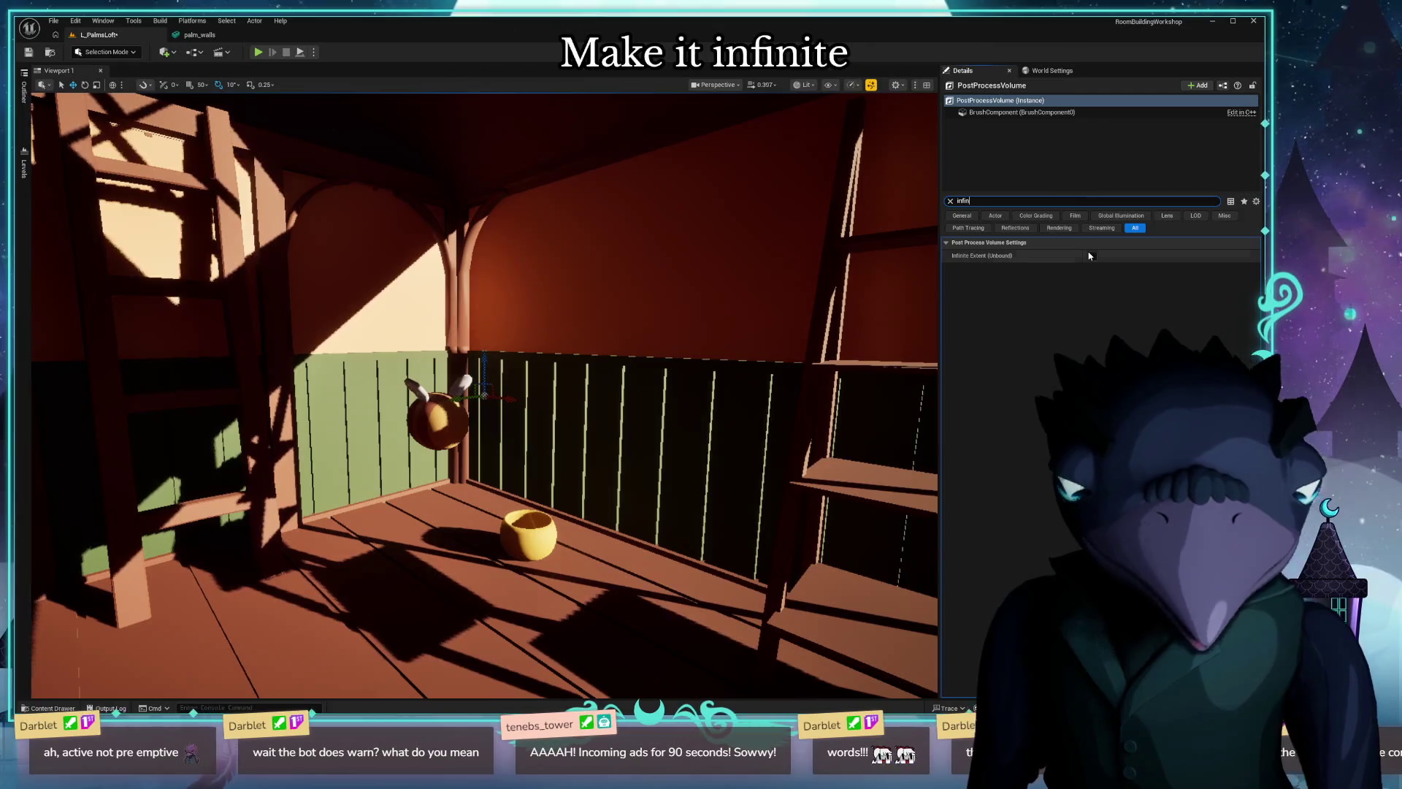
click(1091, 256)
click(975, 243)
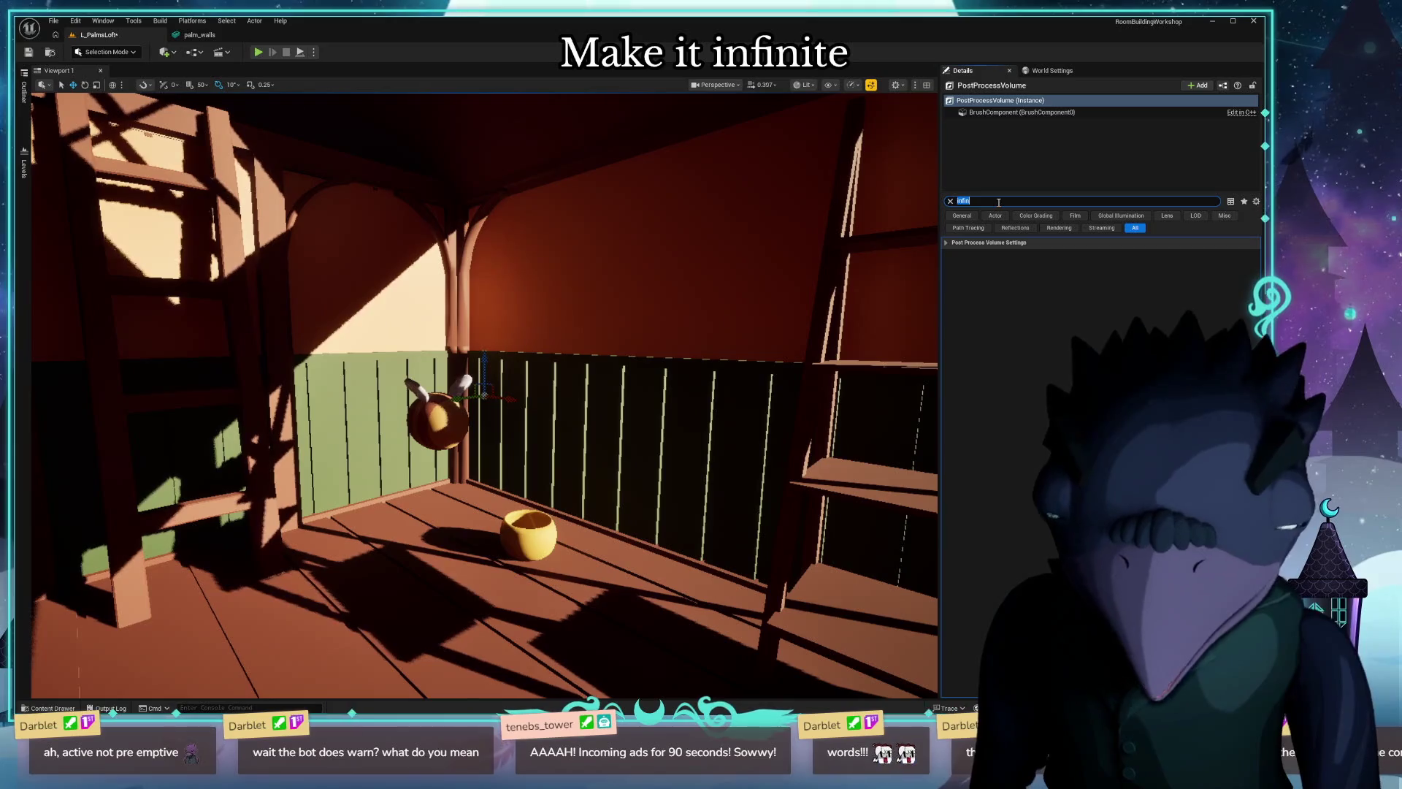
text(material)
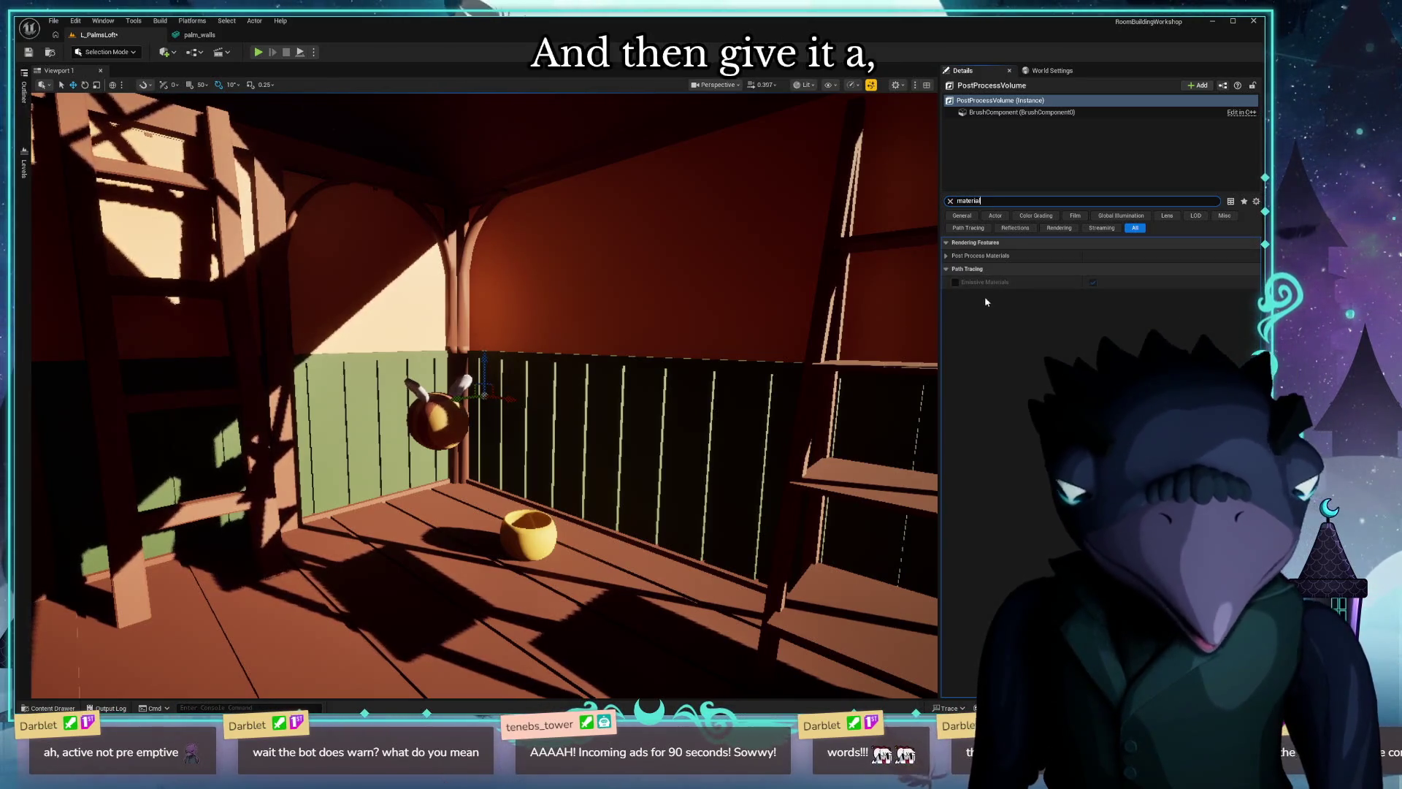
click(947, 255)
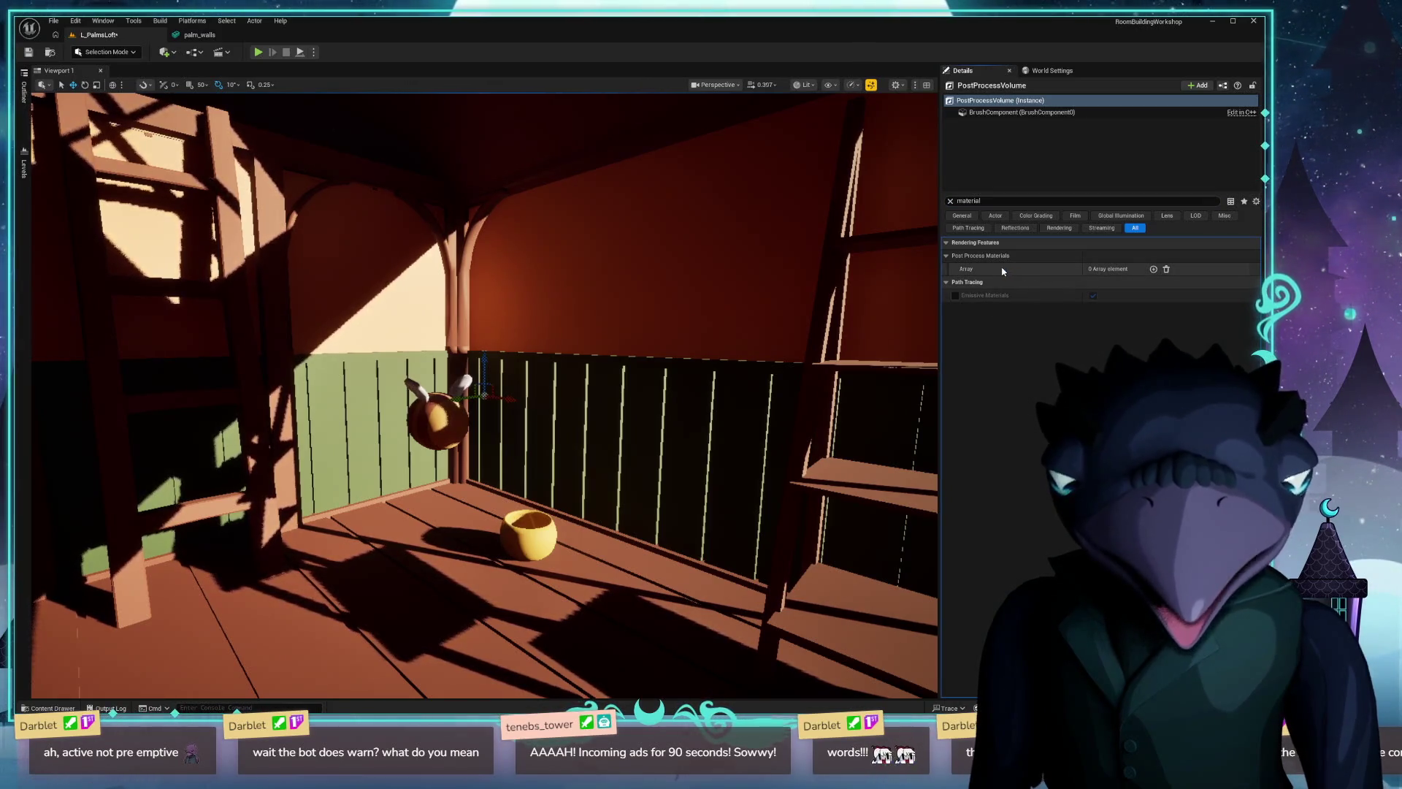
key(ctrl+space)
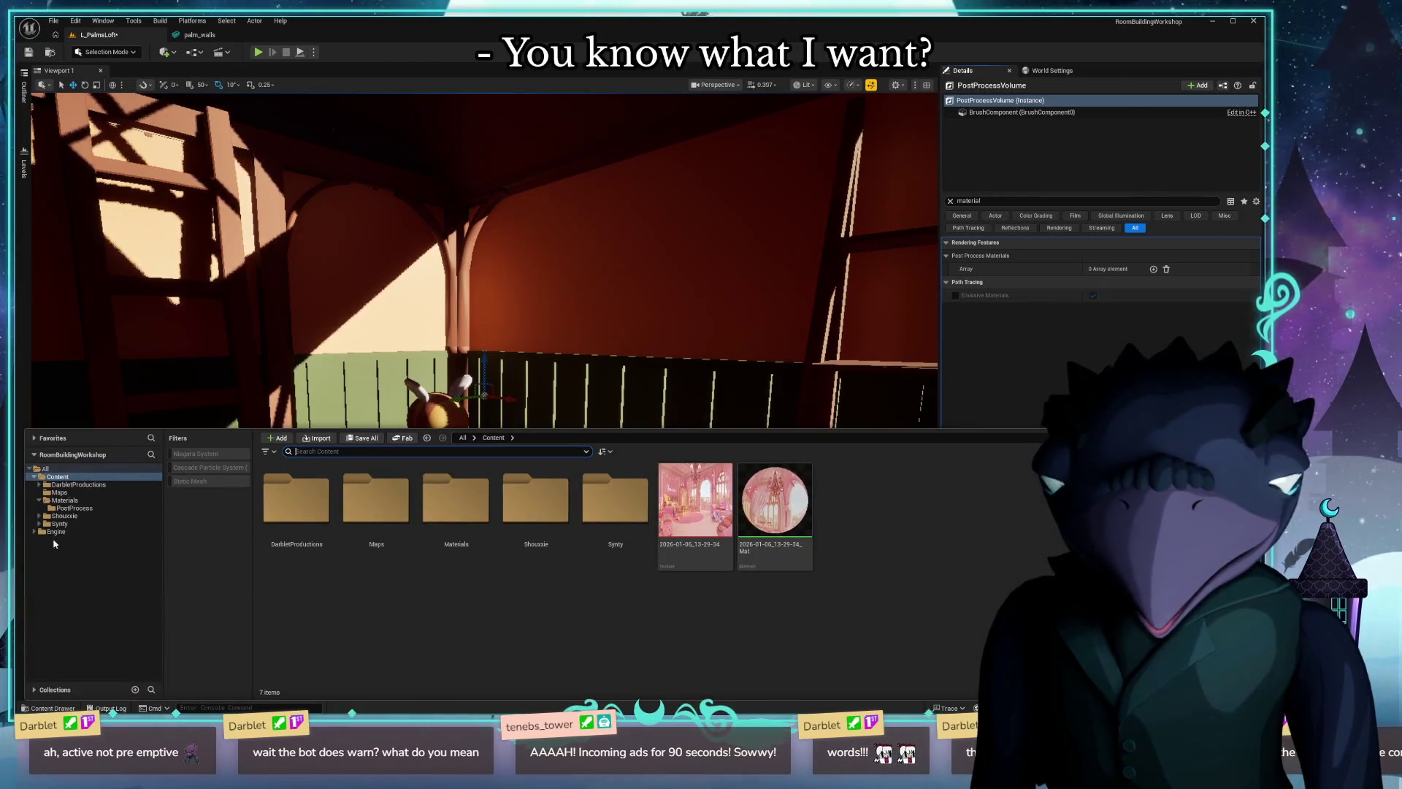
Create material instance PP_PalmLoft from PP_PhysicalCelShading in Materials/PostProcess and open it.
click(69, 492)
click(77, 500)
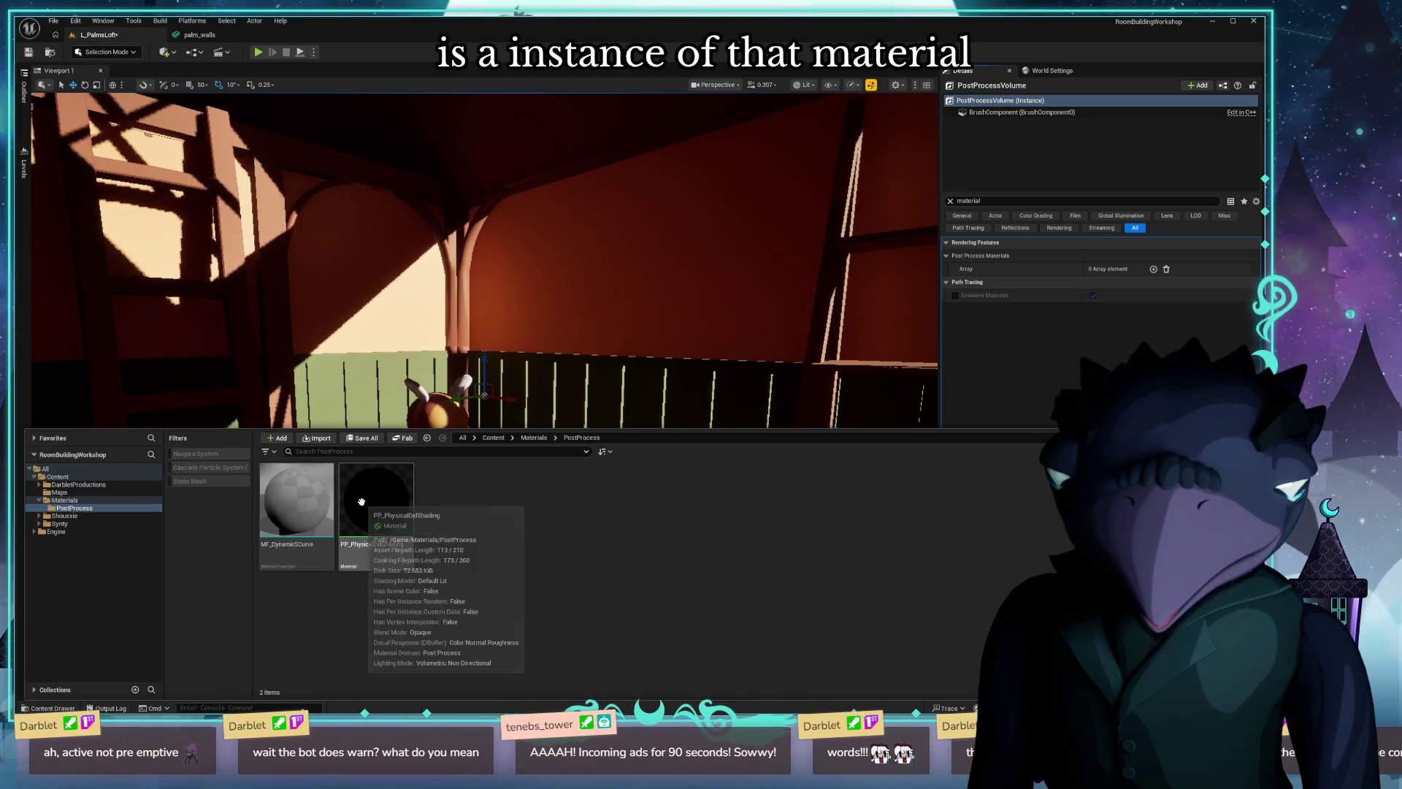
right_click(366, 504)
click(438, 224)
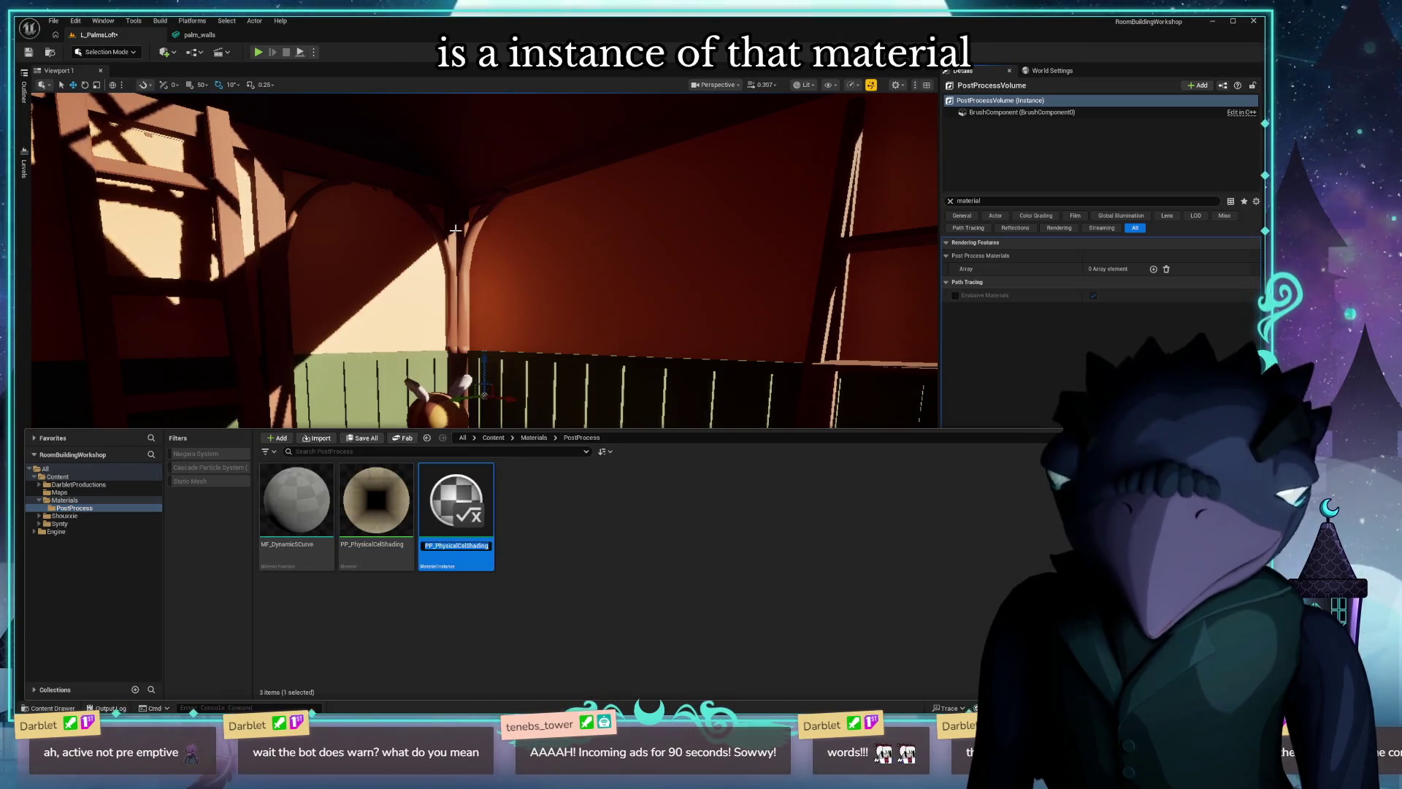
text(PP_Pa;)
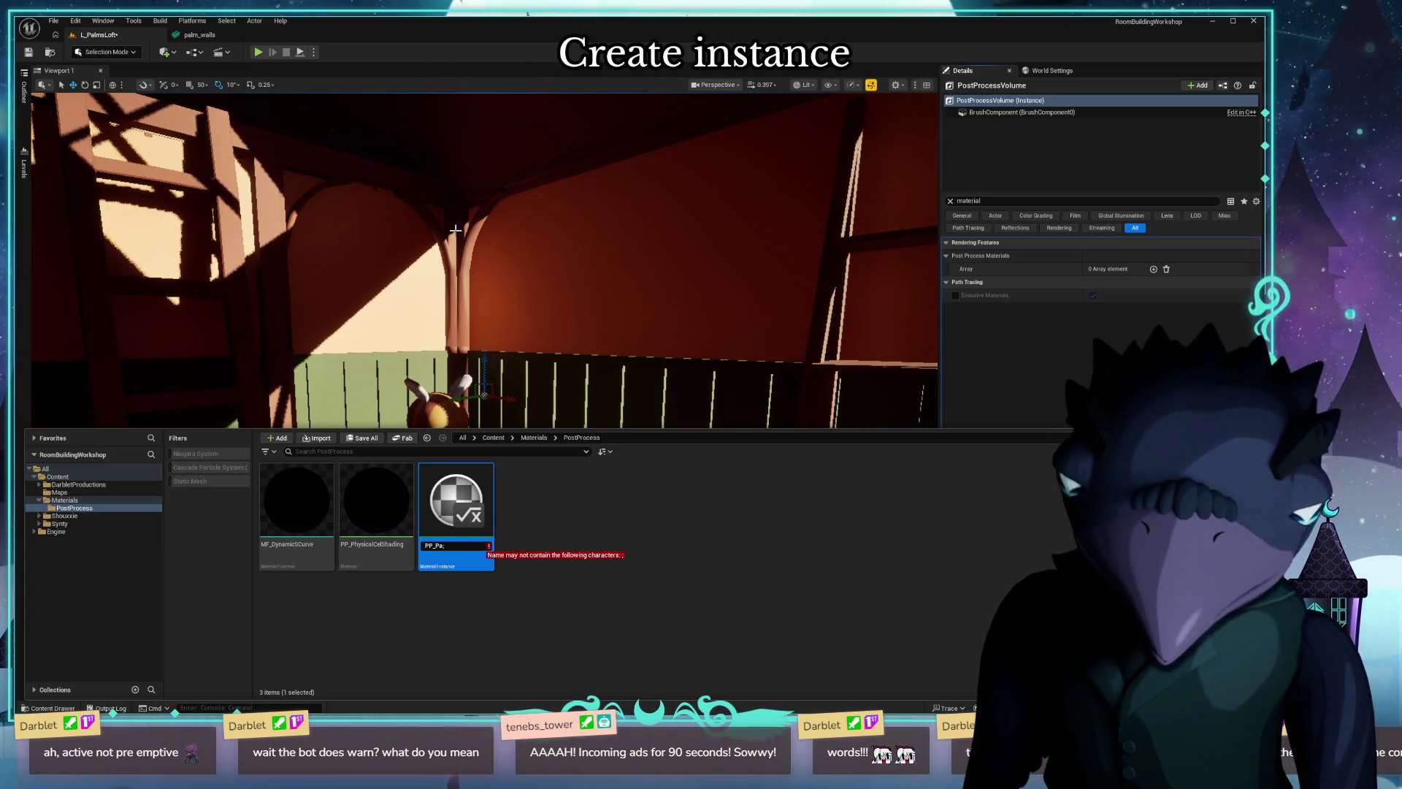
key(BackSpace)
text(lmLof)
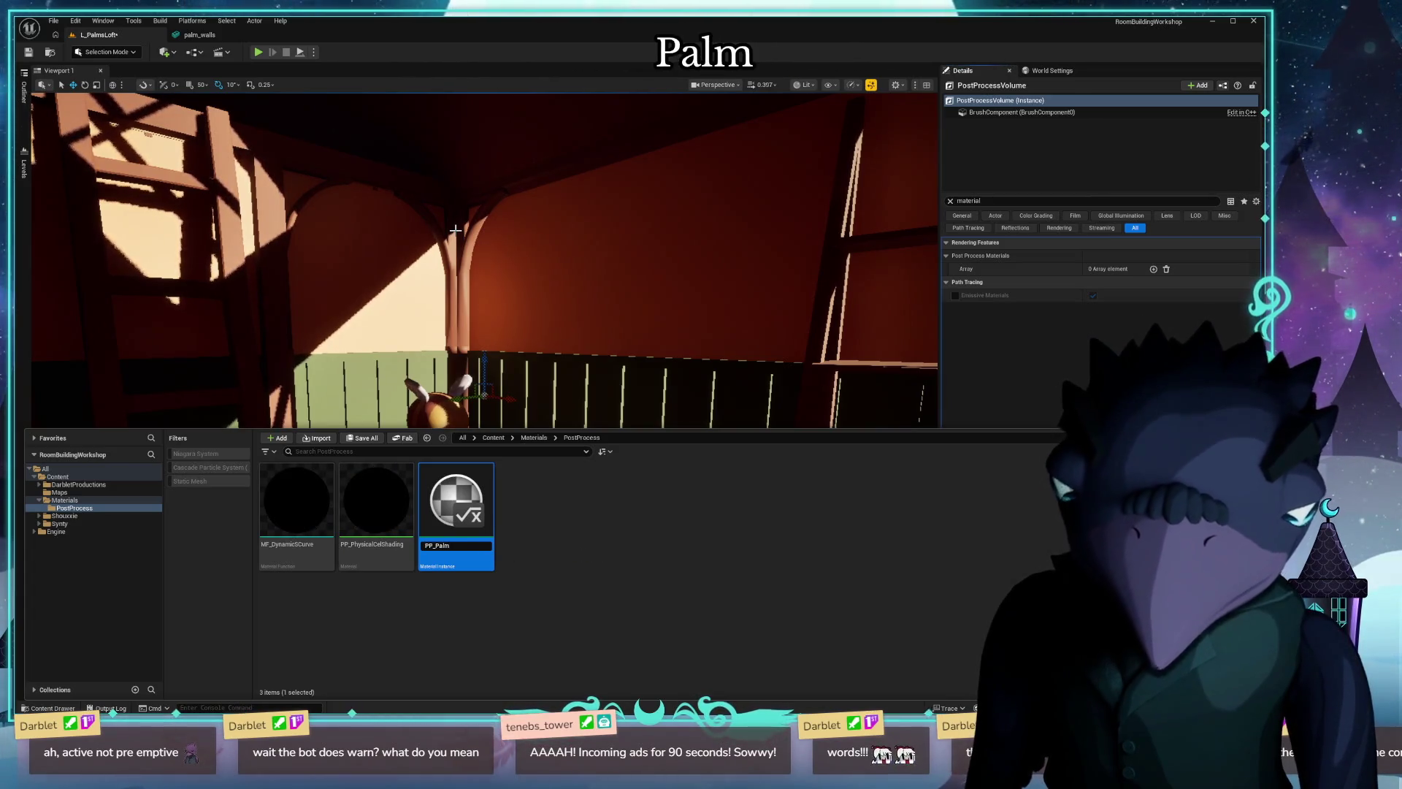
text(t)
key(Return)
key(Return)
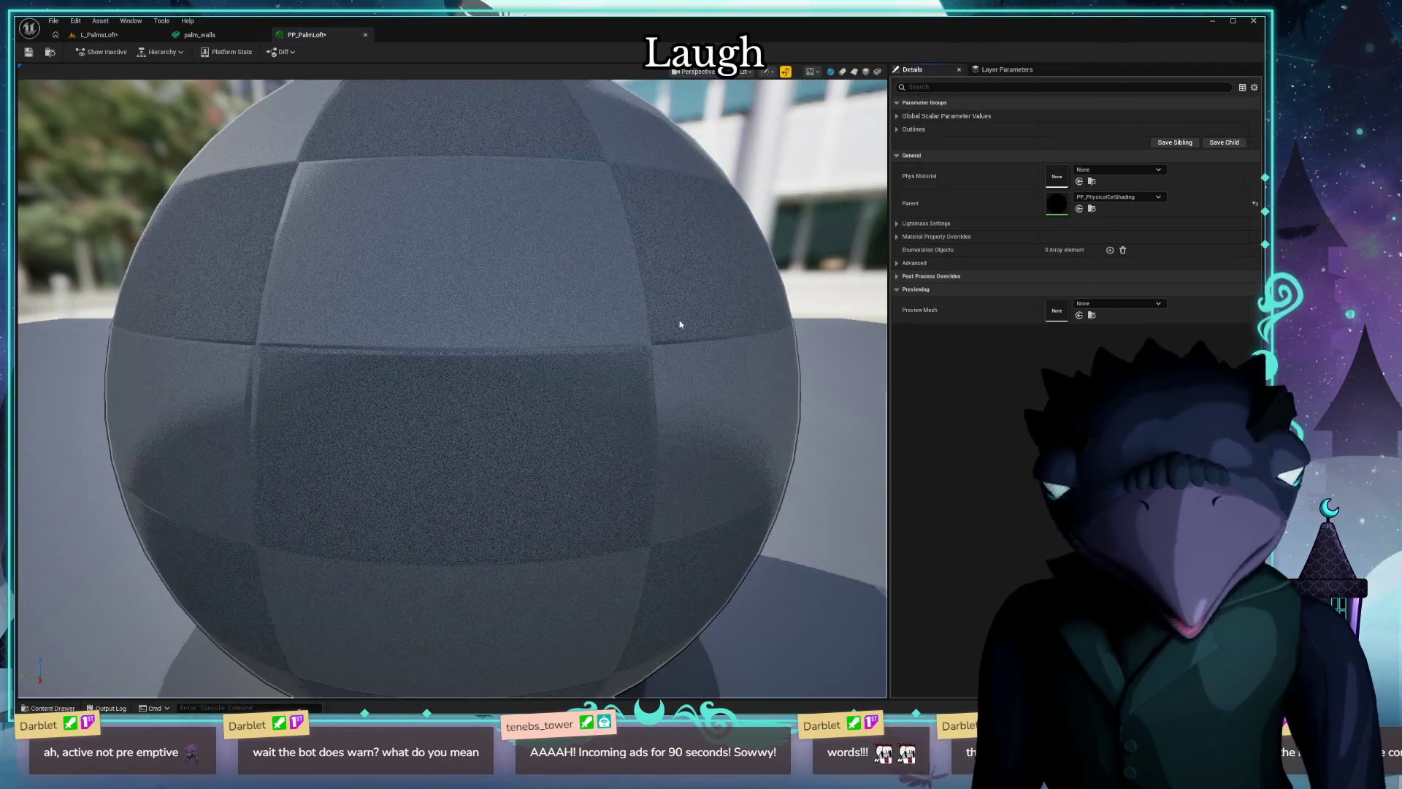
click(896, 276)
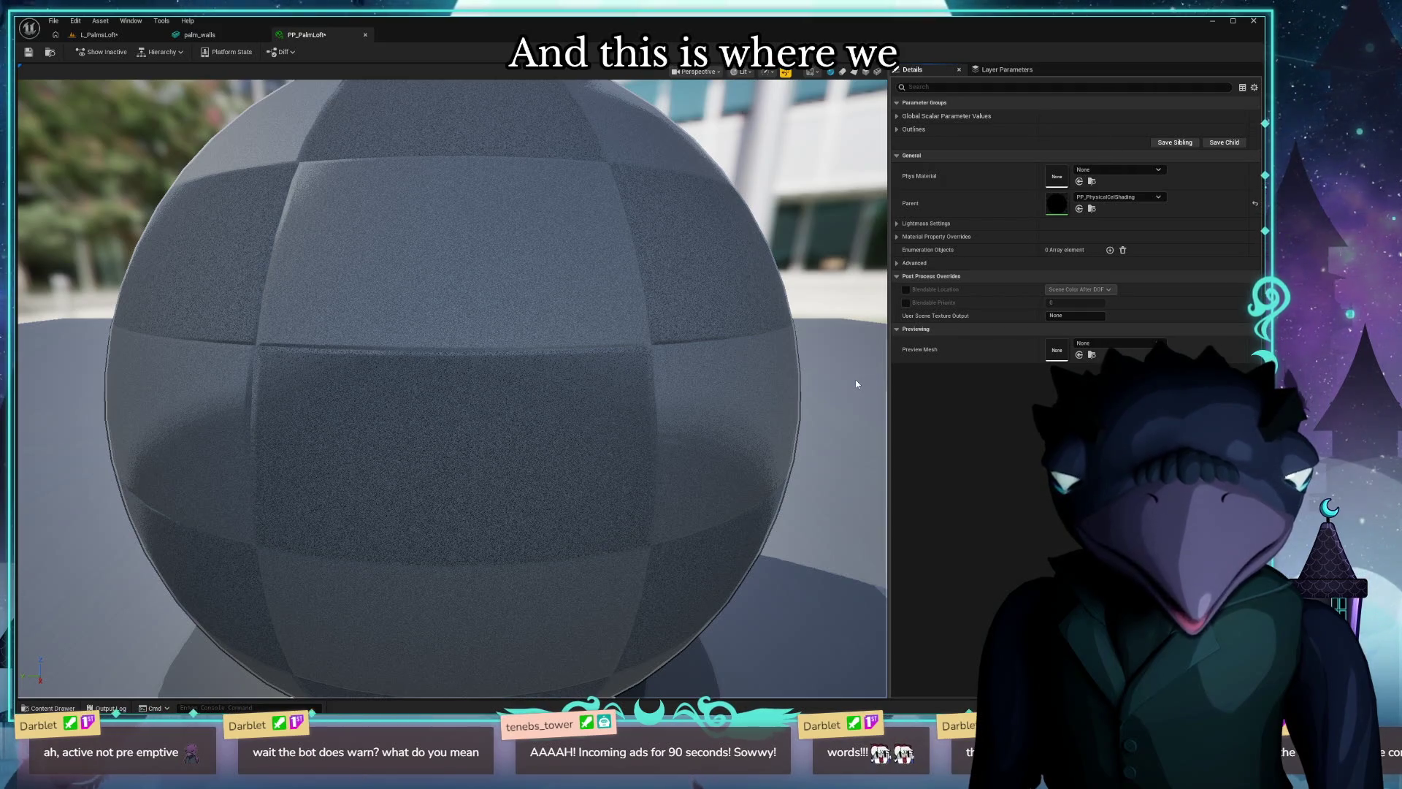
Expand PP_PalmLoft's Global Scalar Parameter Values and Outlines groups to review them.
click(898, 116)
click(897, 249)
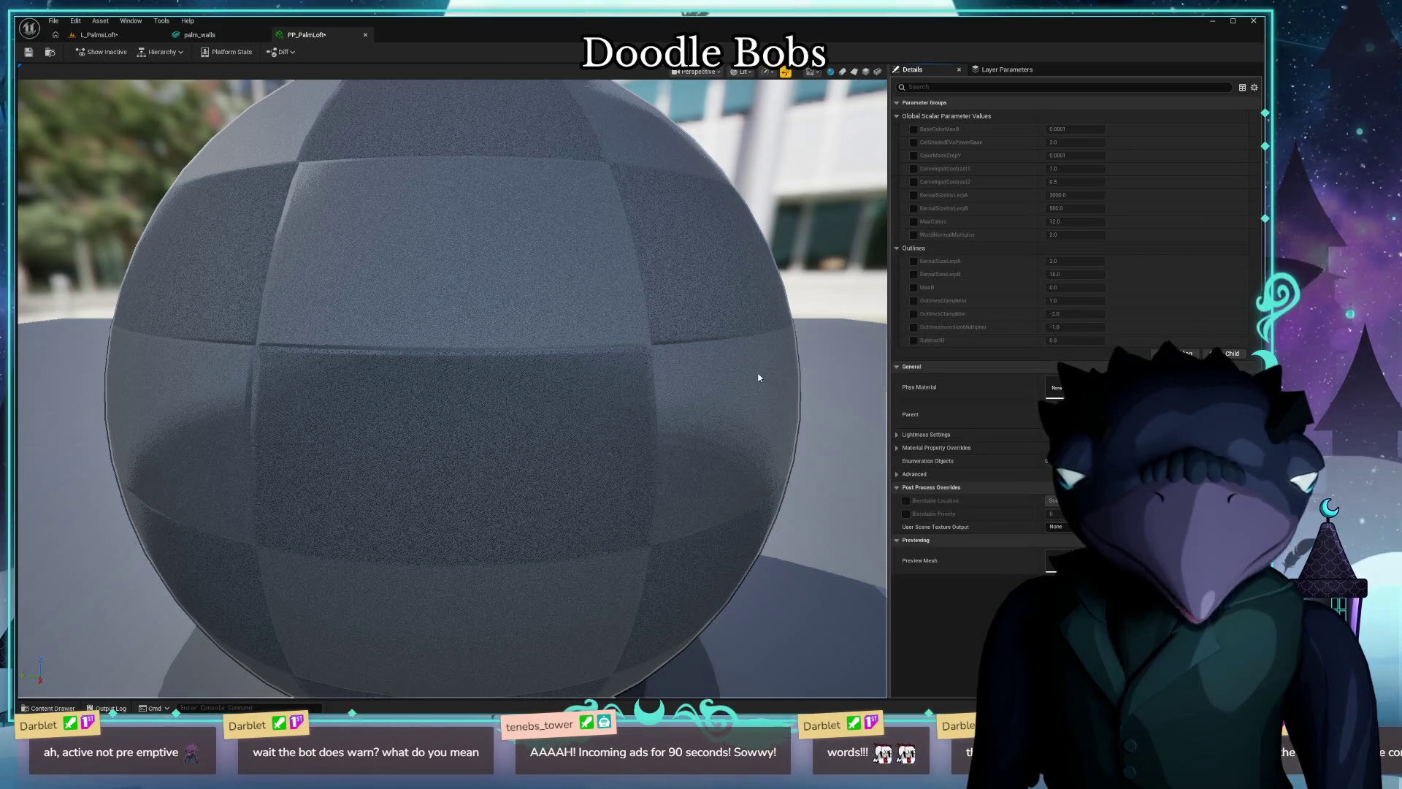
click(50, 709)
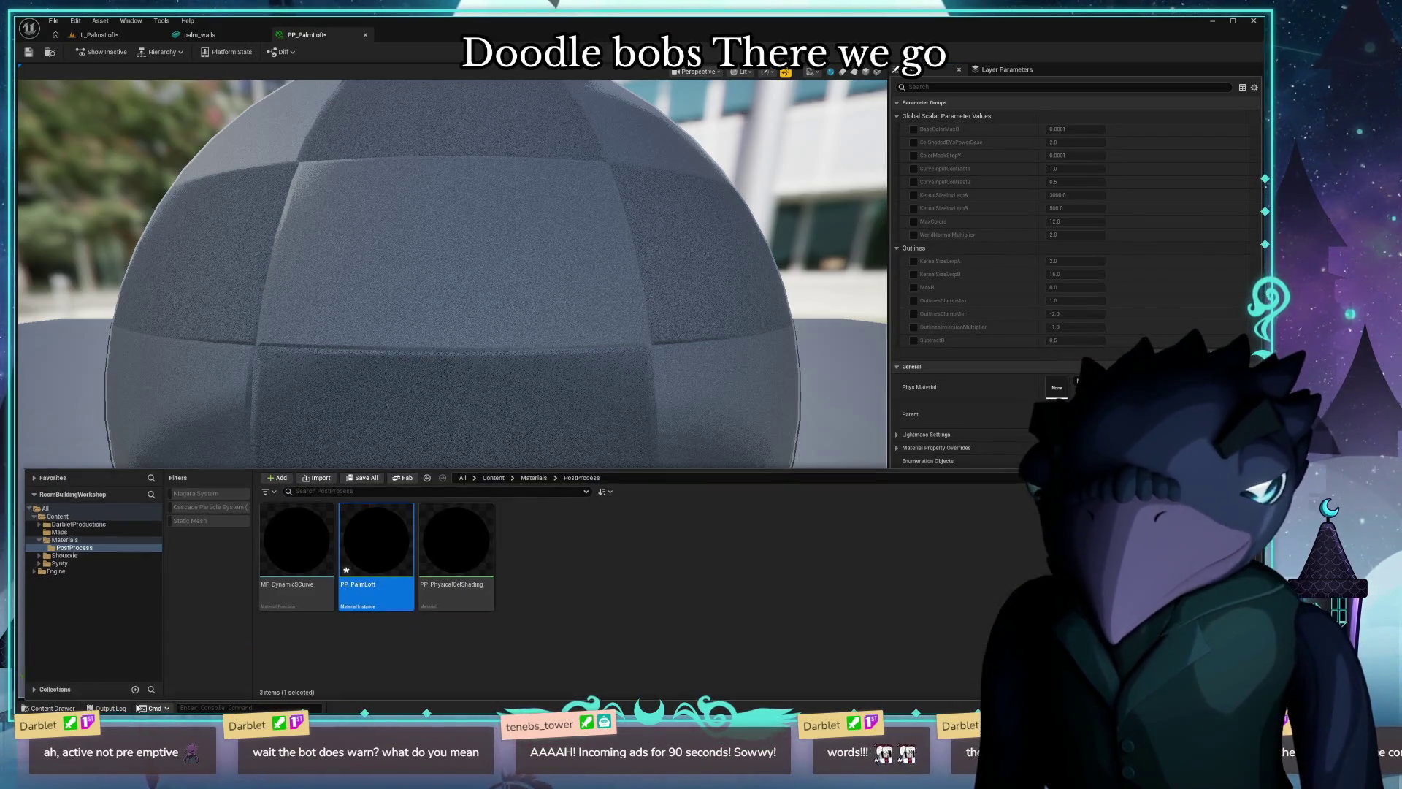
click(753, 588)
Save all assets, skipping the one that fails, and return to the L_PalmsLoft level.
key(ctrl+s)
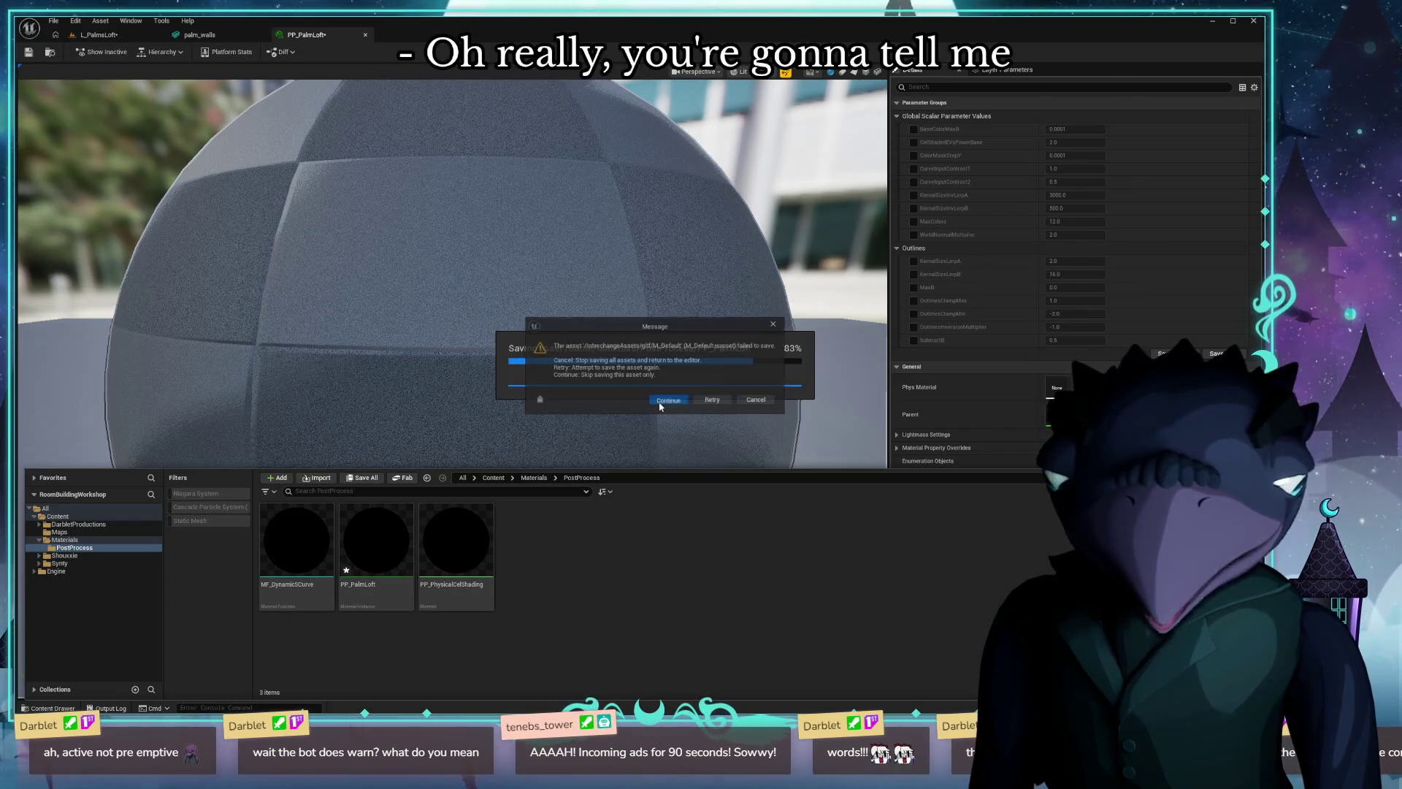
click(669, 399)
click(718, 392)
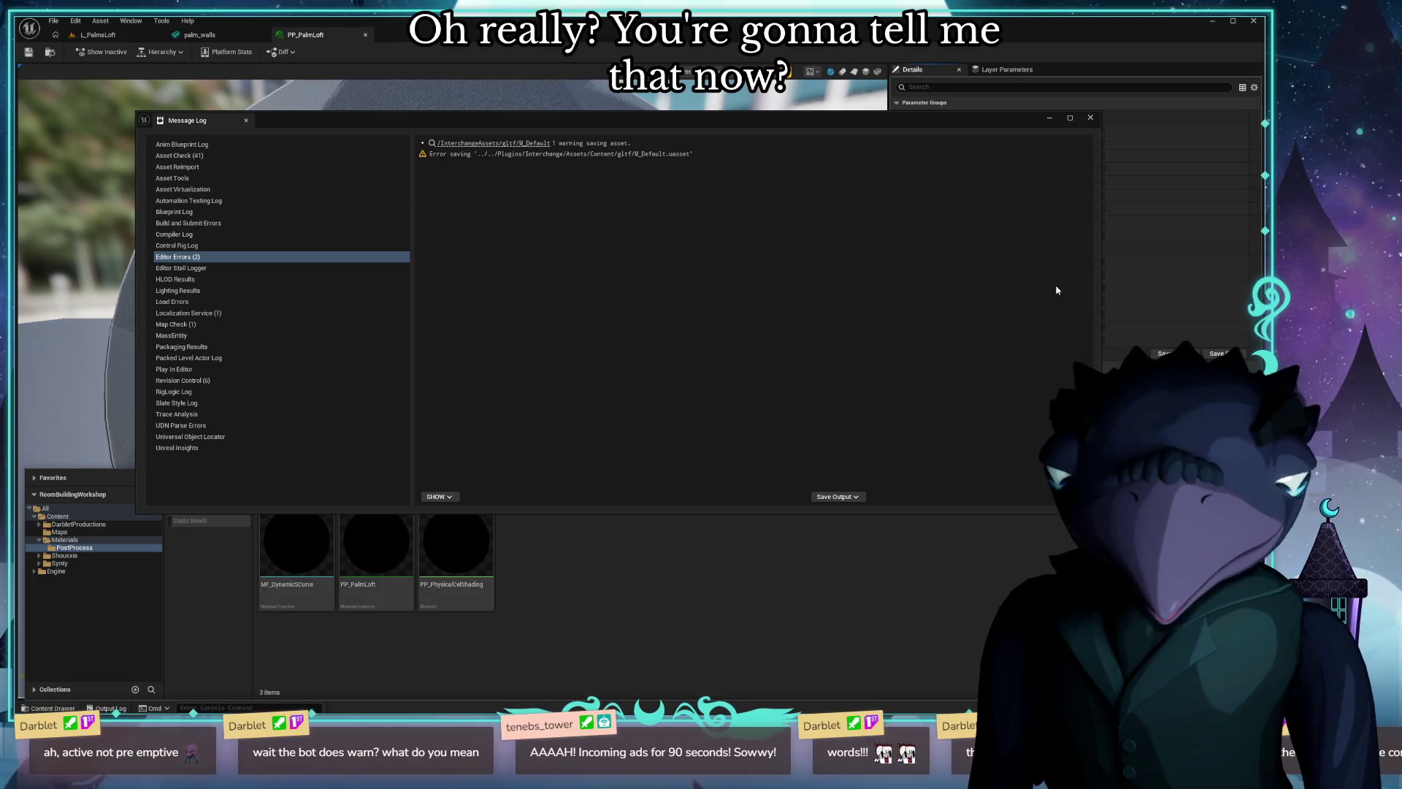
click(1090, 118)
click(98, 34)
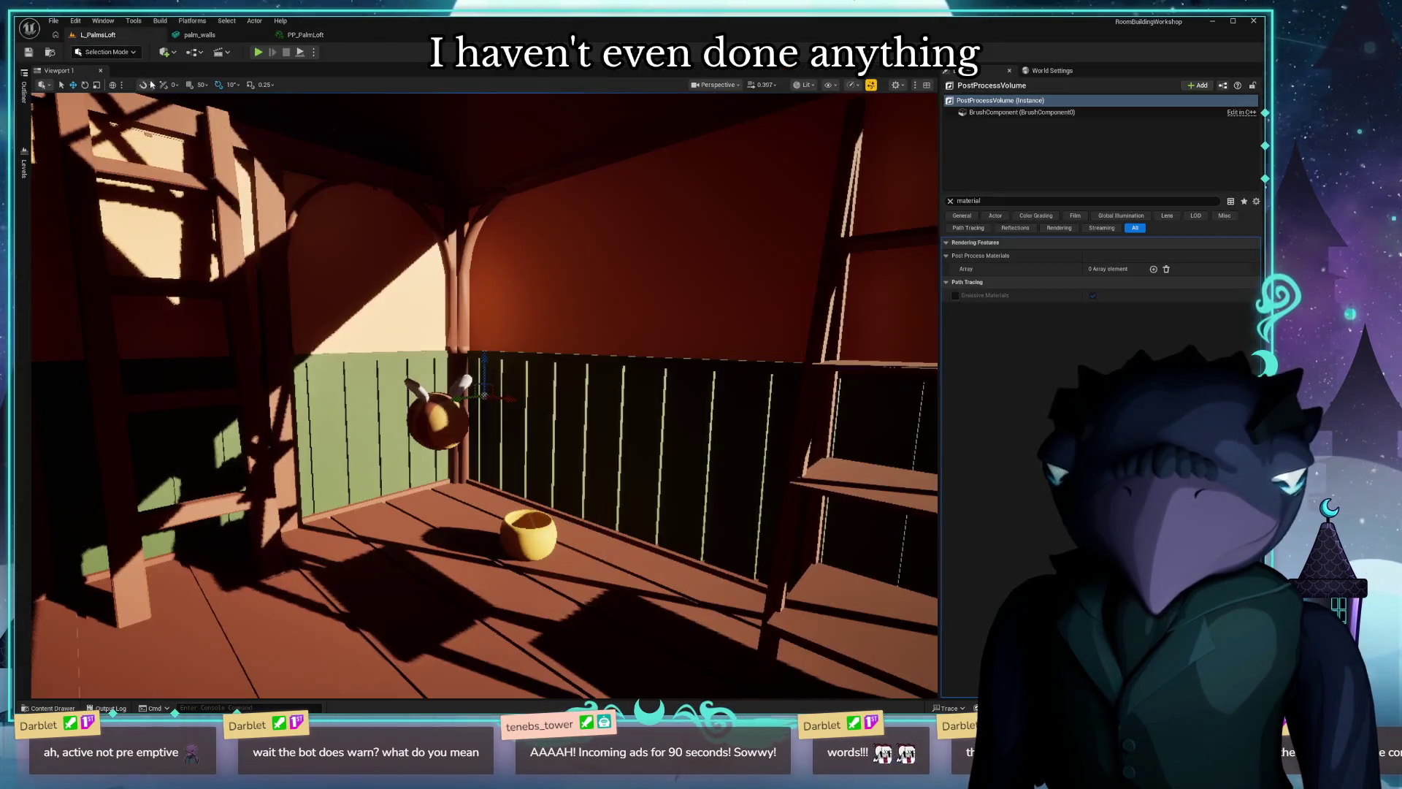
key(ctrl+space)
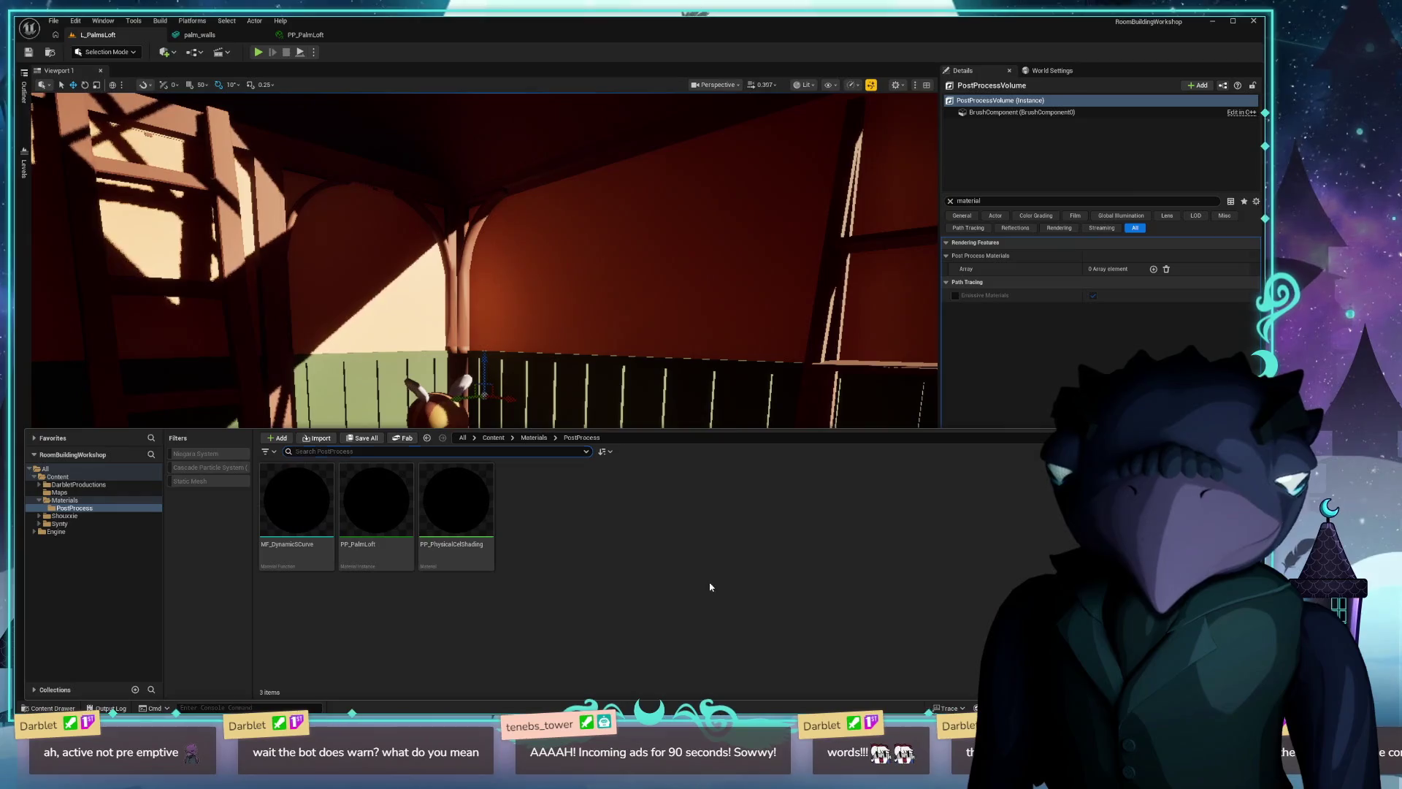
Add a Post Process Materials element and assign the PP_PalmLoft asset reference to it.
click(1154, 269)
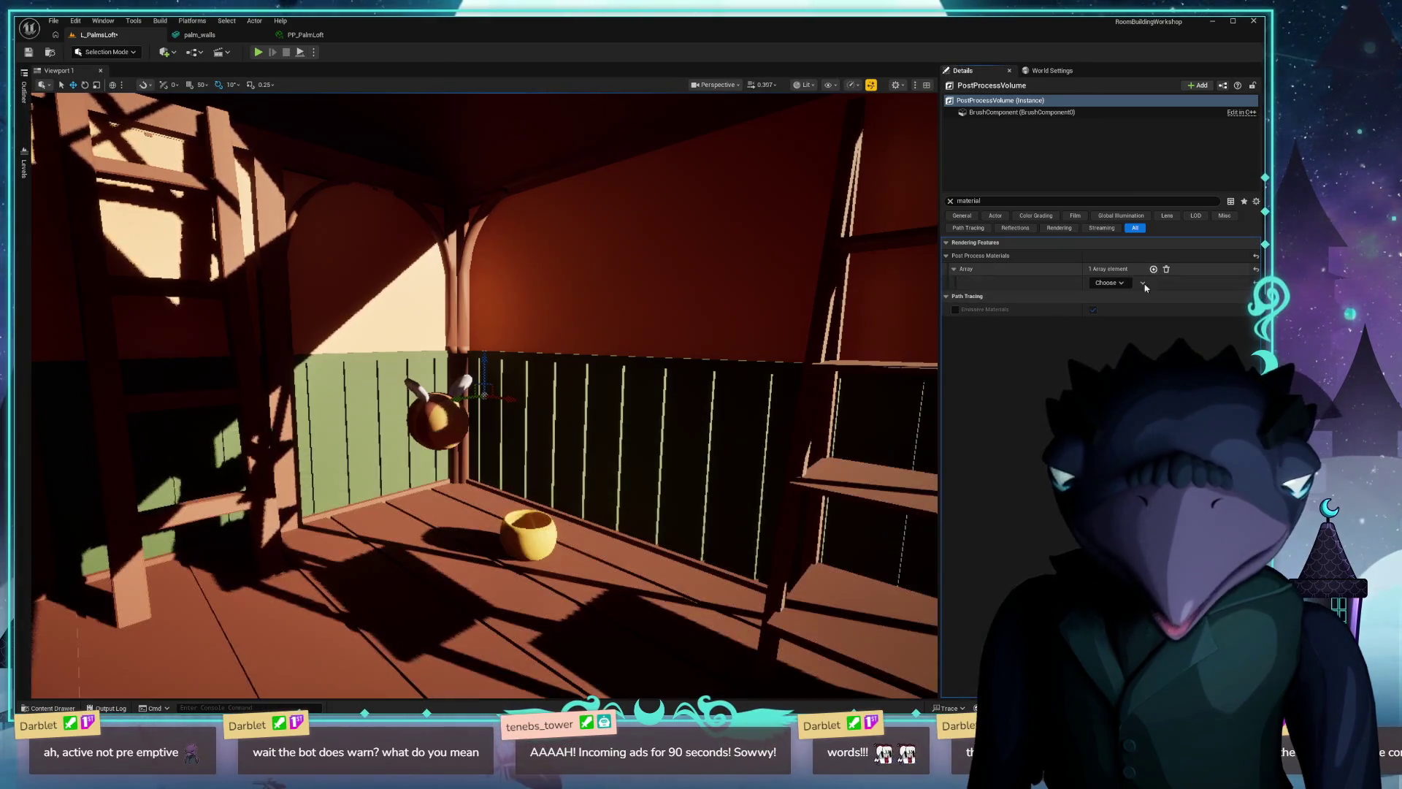
click(1111, 283)
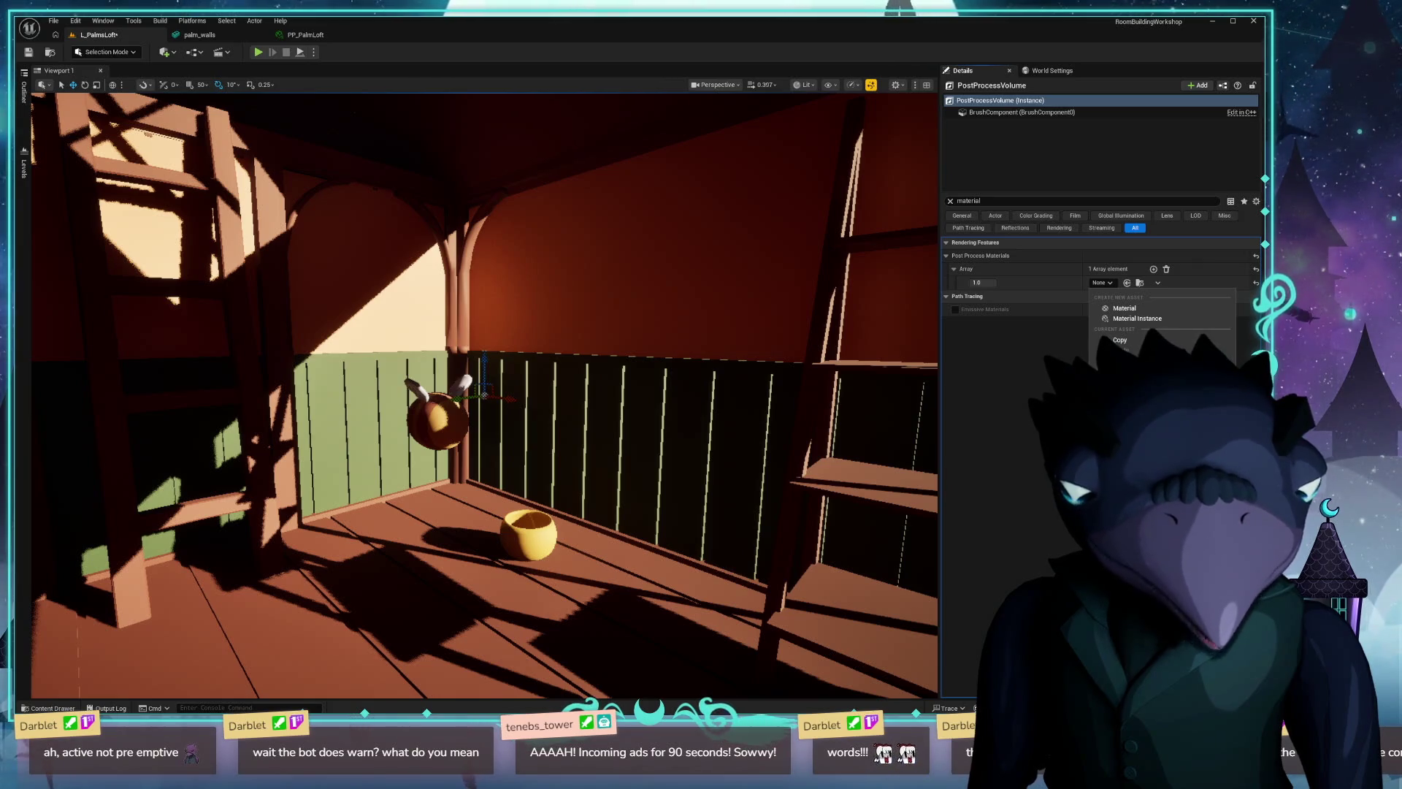
click(1139, 362)
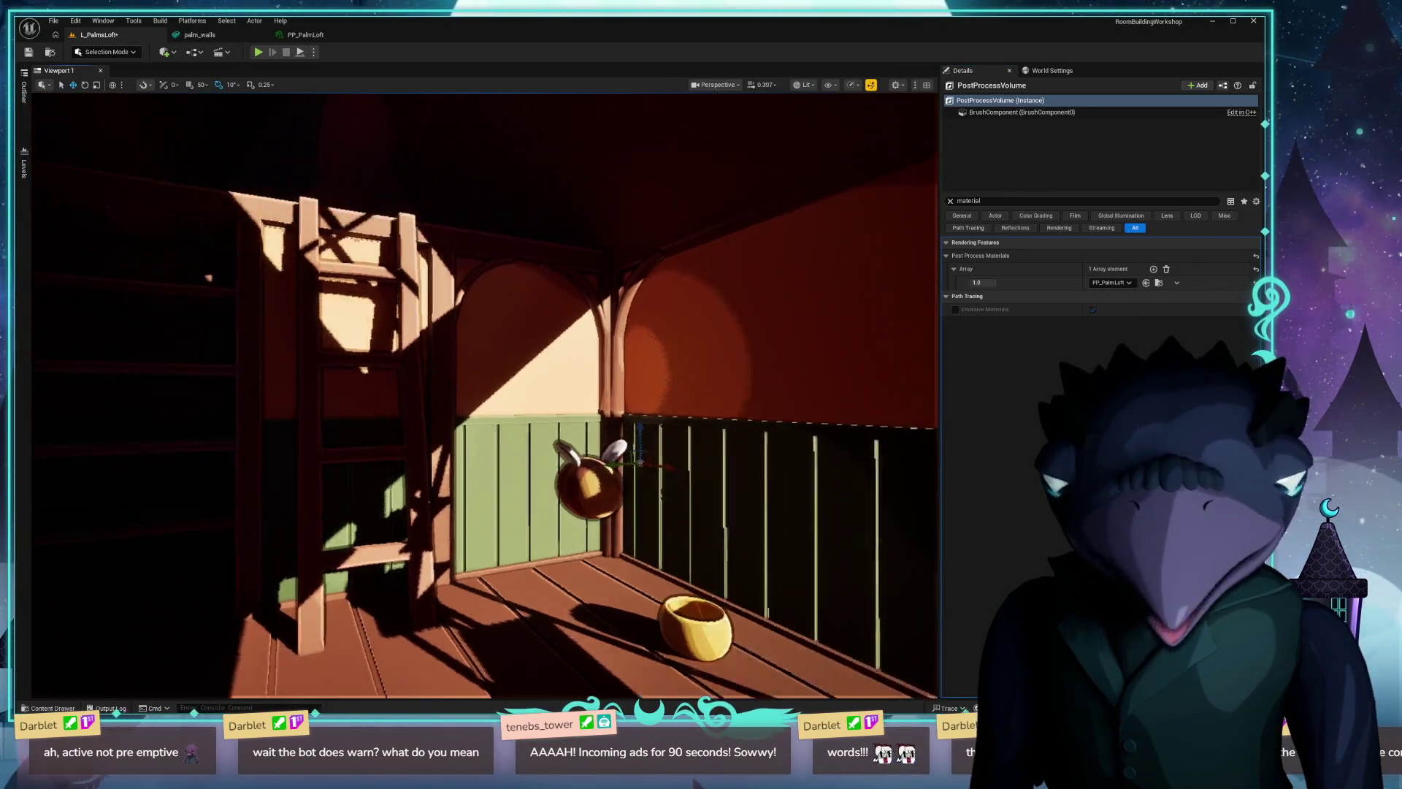
Fly around the cel-shaded loft, comparing unlit and lit shading, and move the PP_PalmLoft editor aside.
right_drag(484, 395, 484, 394)
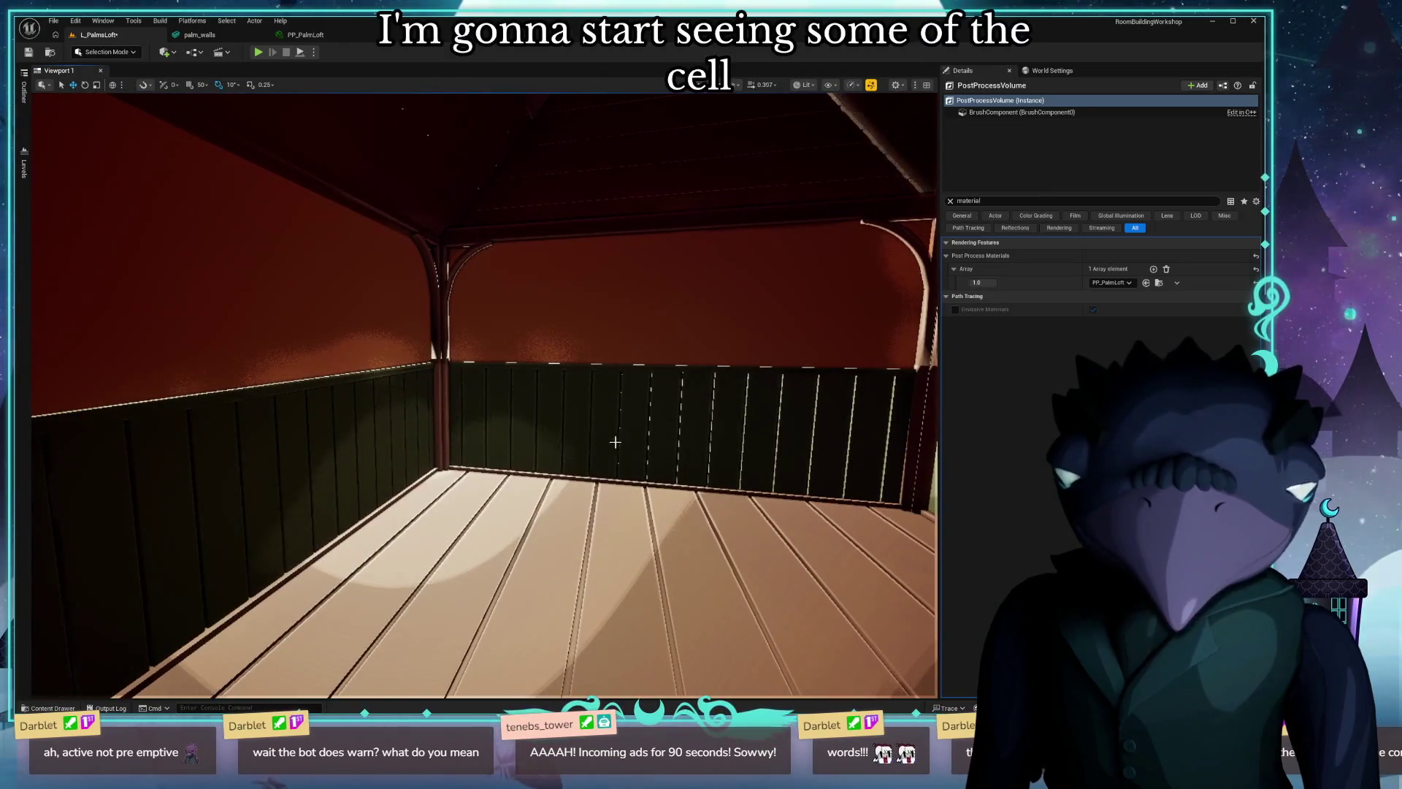
right_drag(681, 443, 661, 428)
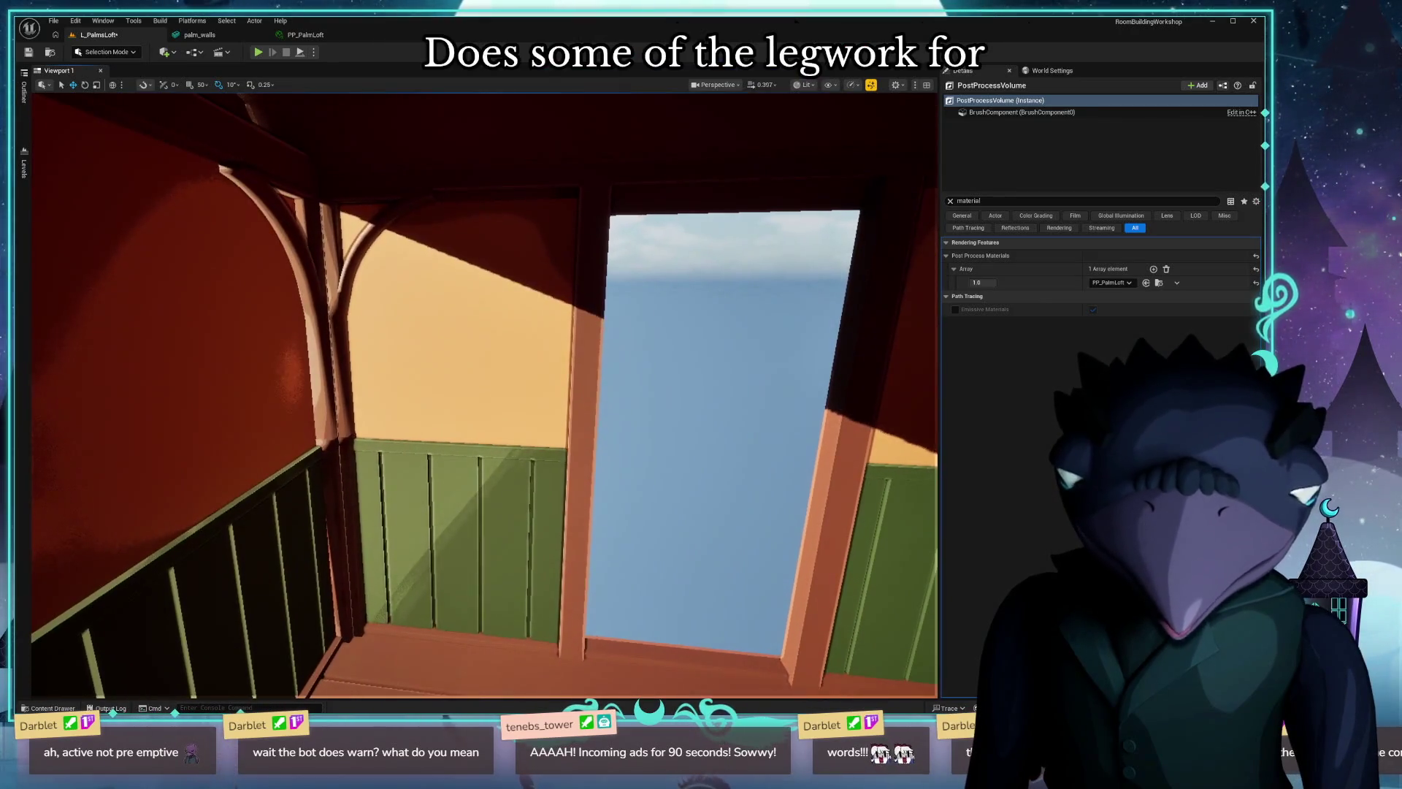
right_drag(485, 395, 485, 395)
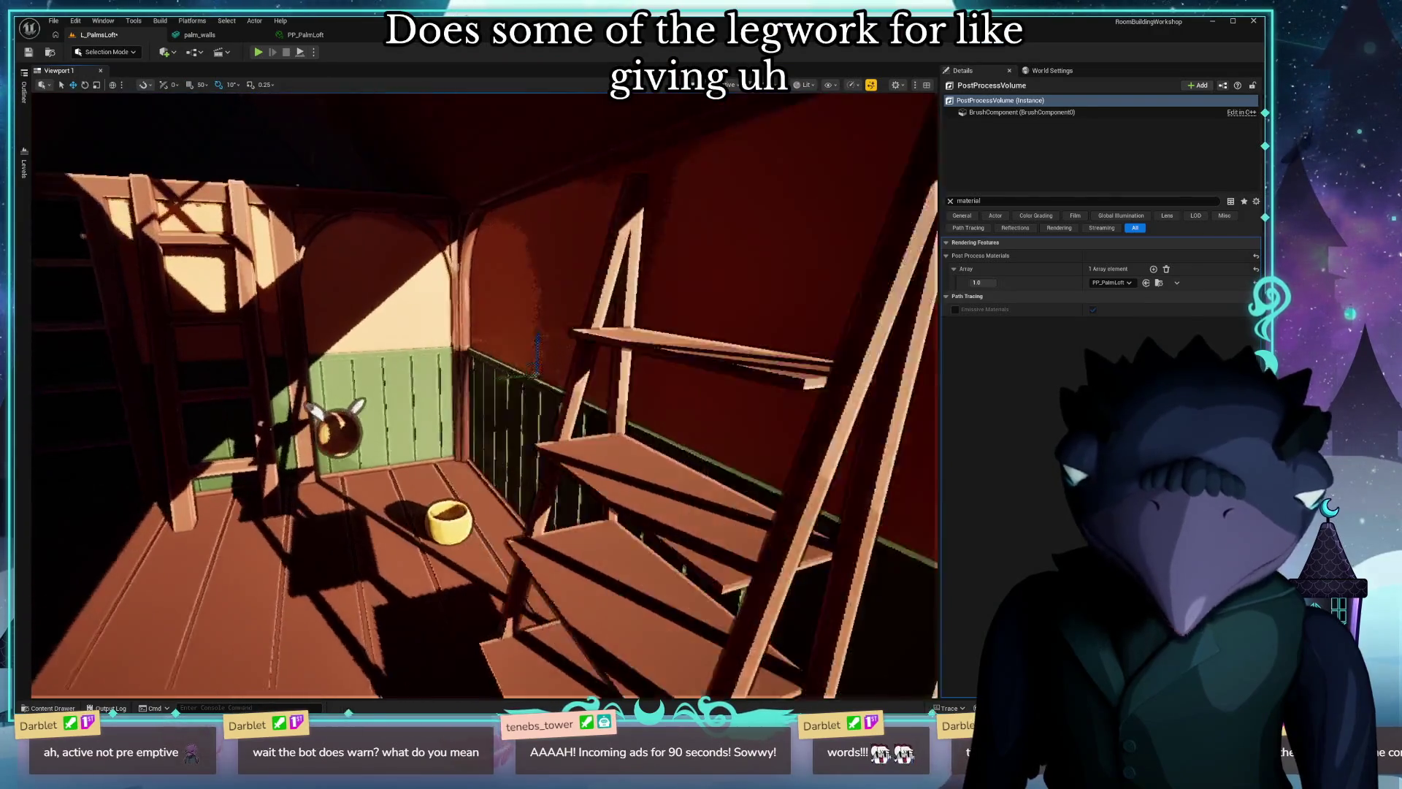
right_drag(655, 438, 653, 438)
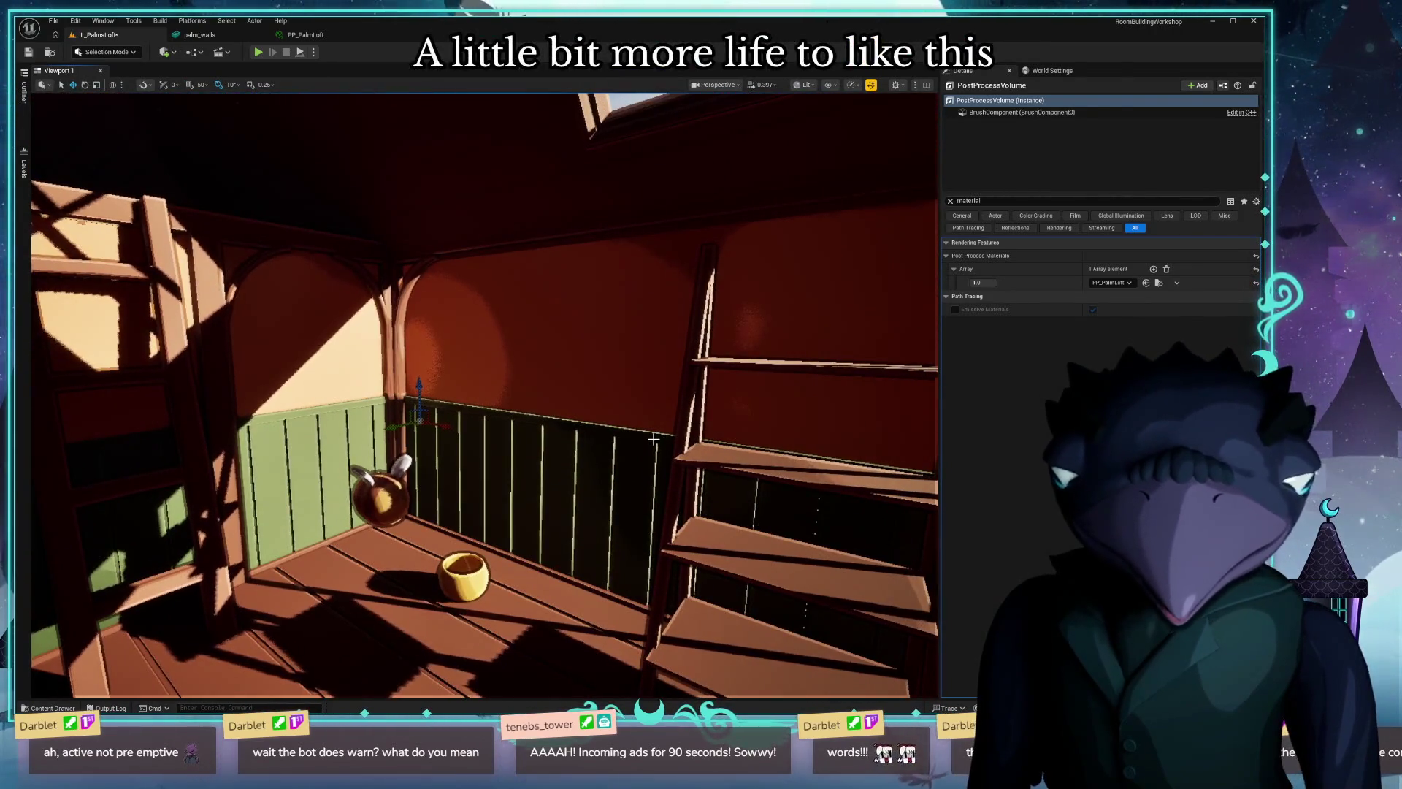
key(F3)
key(F4)
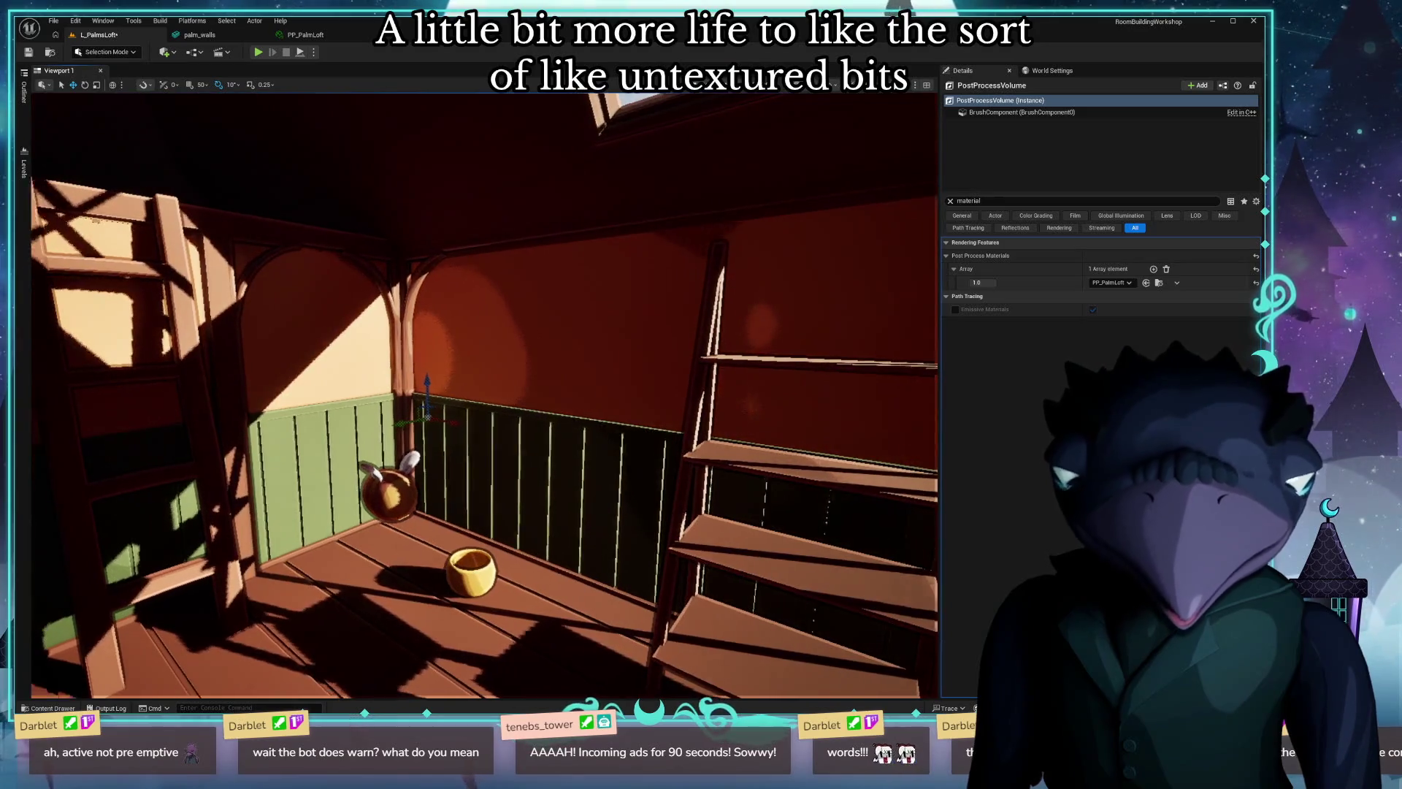
right_drag(484, 394, 484, 395)
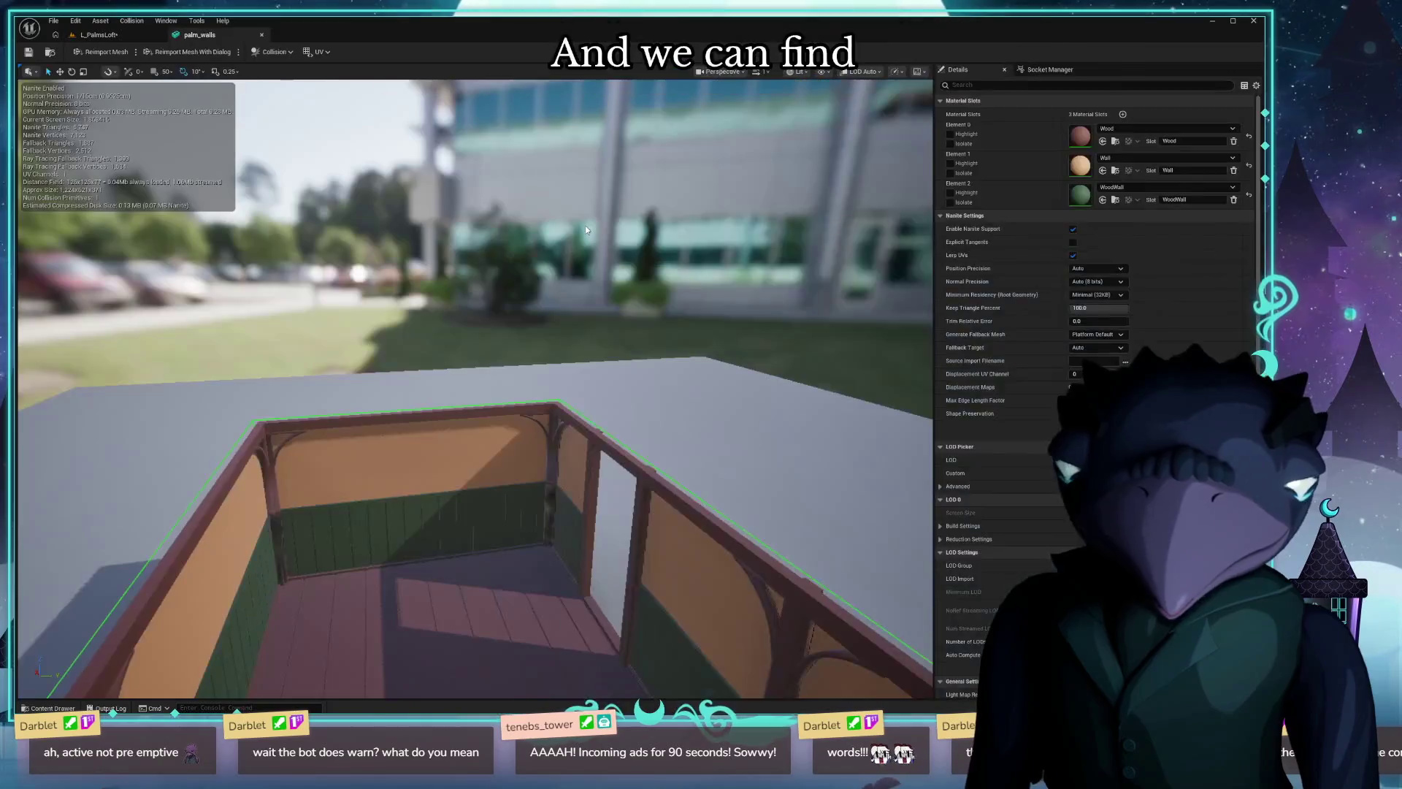
drag(308, 34, 642, 248)
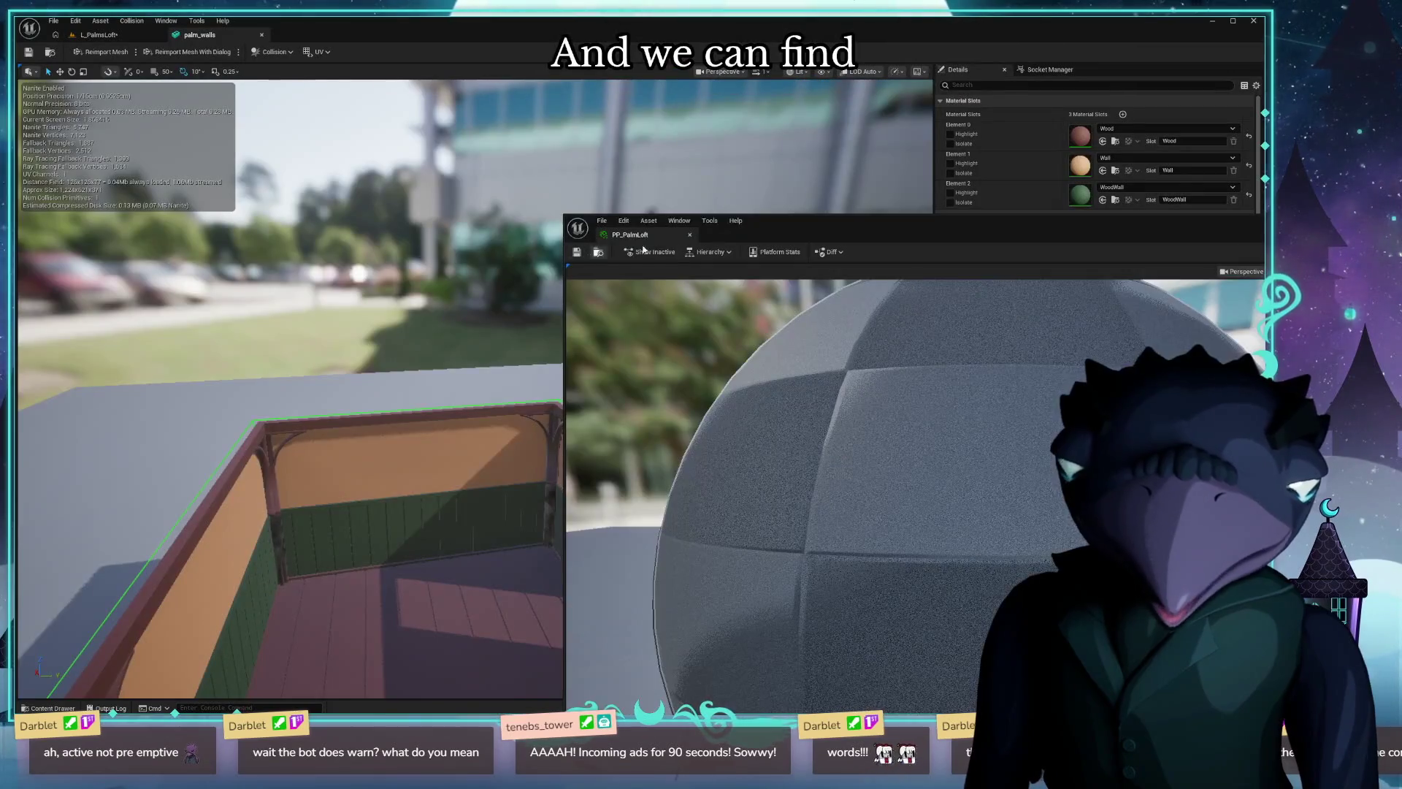
Return to the L_PalmsLoft level, close the PP_PalmLoft material editor and face the shelf and ladder.
drag(818, 216, 856, 263)
click(99, 37)
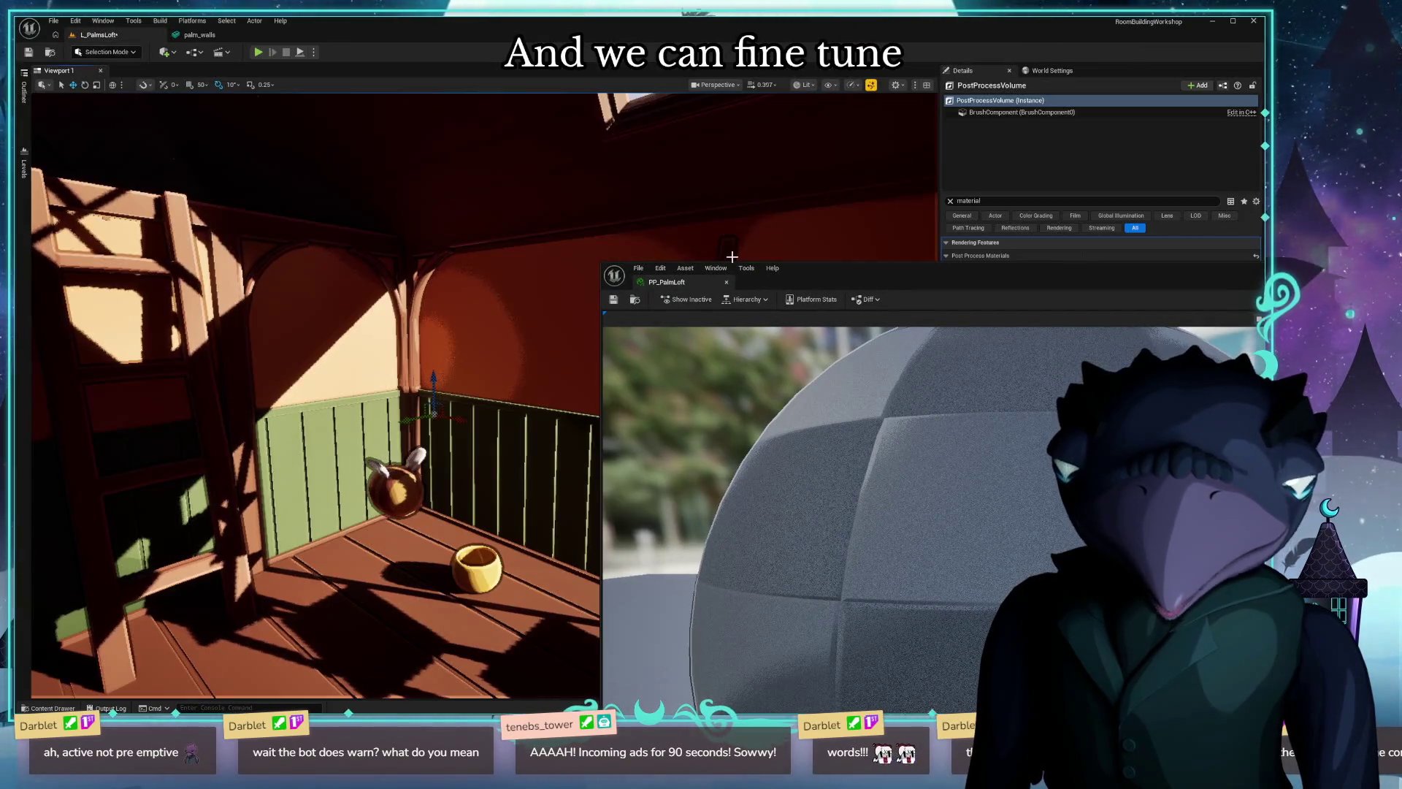
click(1058, 523)
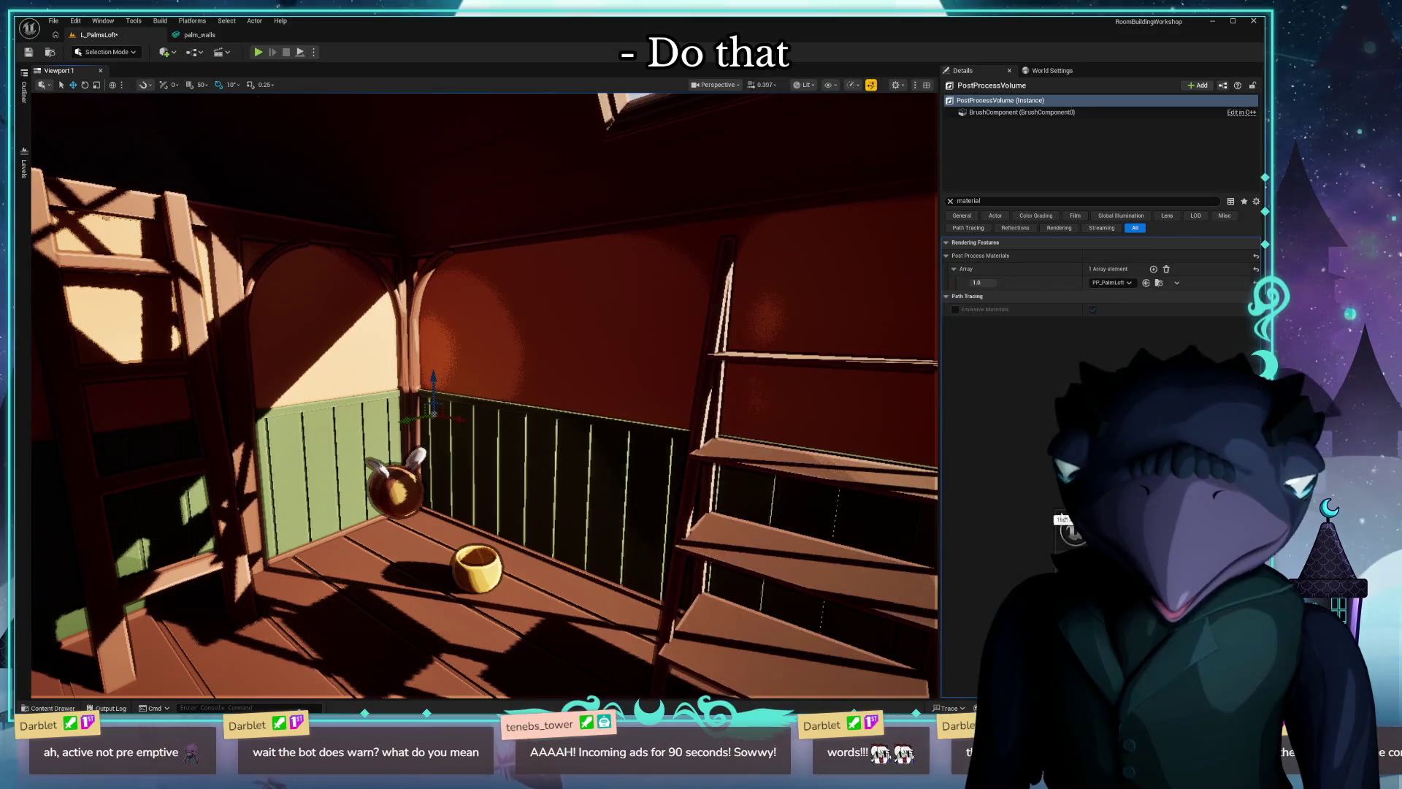
click(1069, 528)
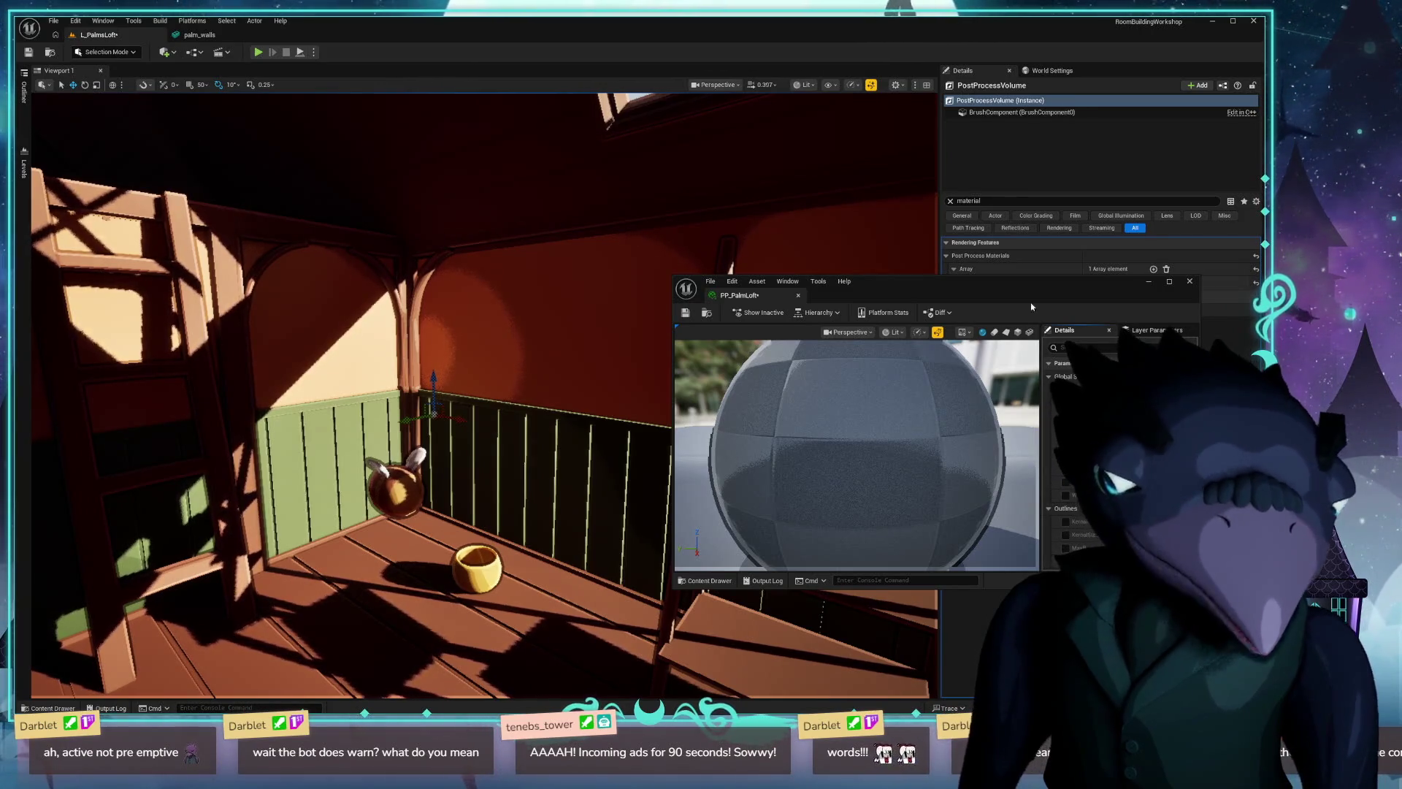
click(1194, 284)
right_drag(235, 292, 565, 308)
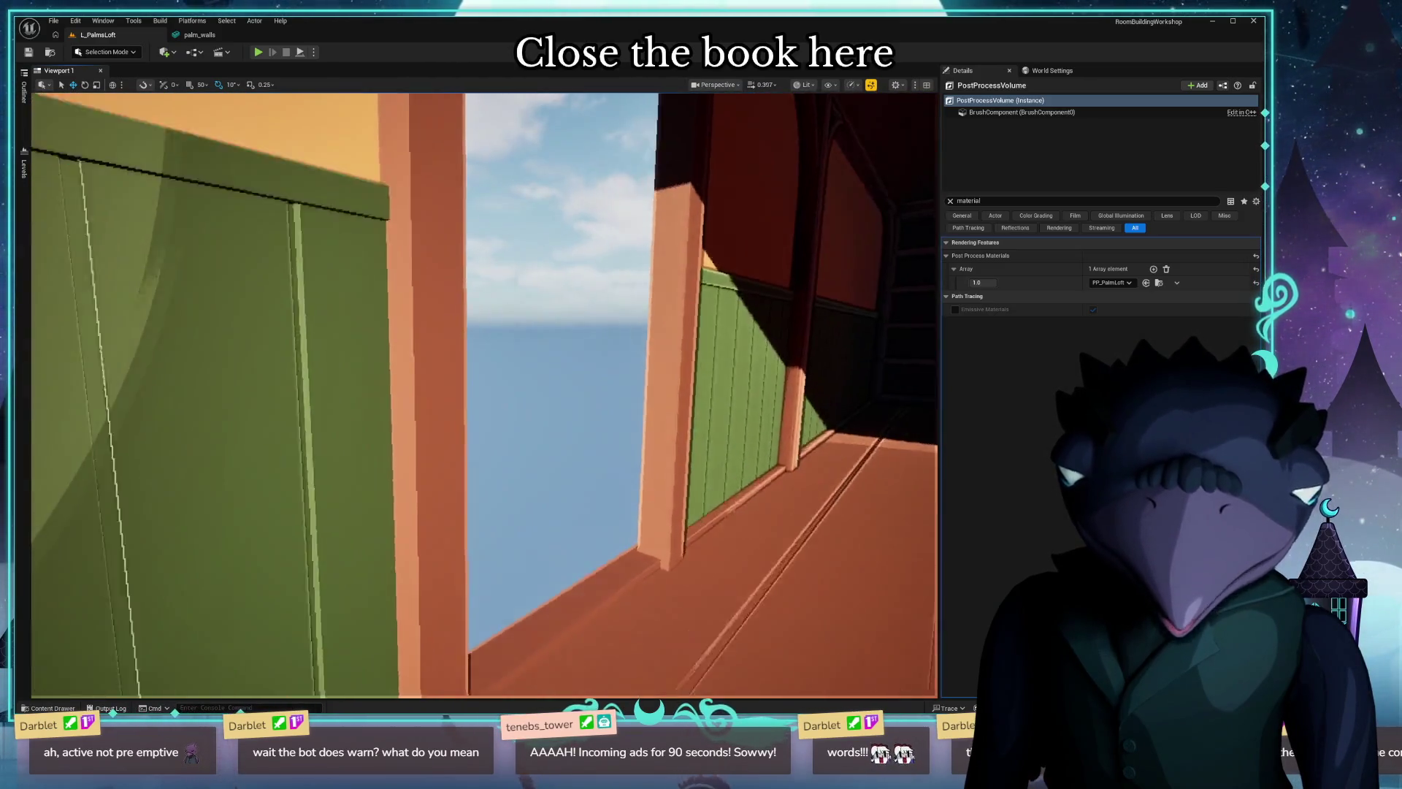
Inspect the green and dark wall panels of the loft from several angles.
right_drag(562, 397, 562, 398)
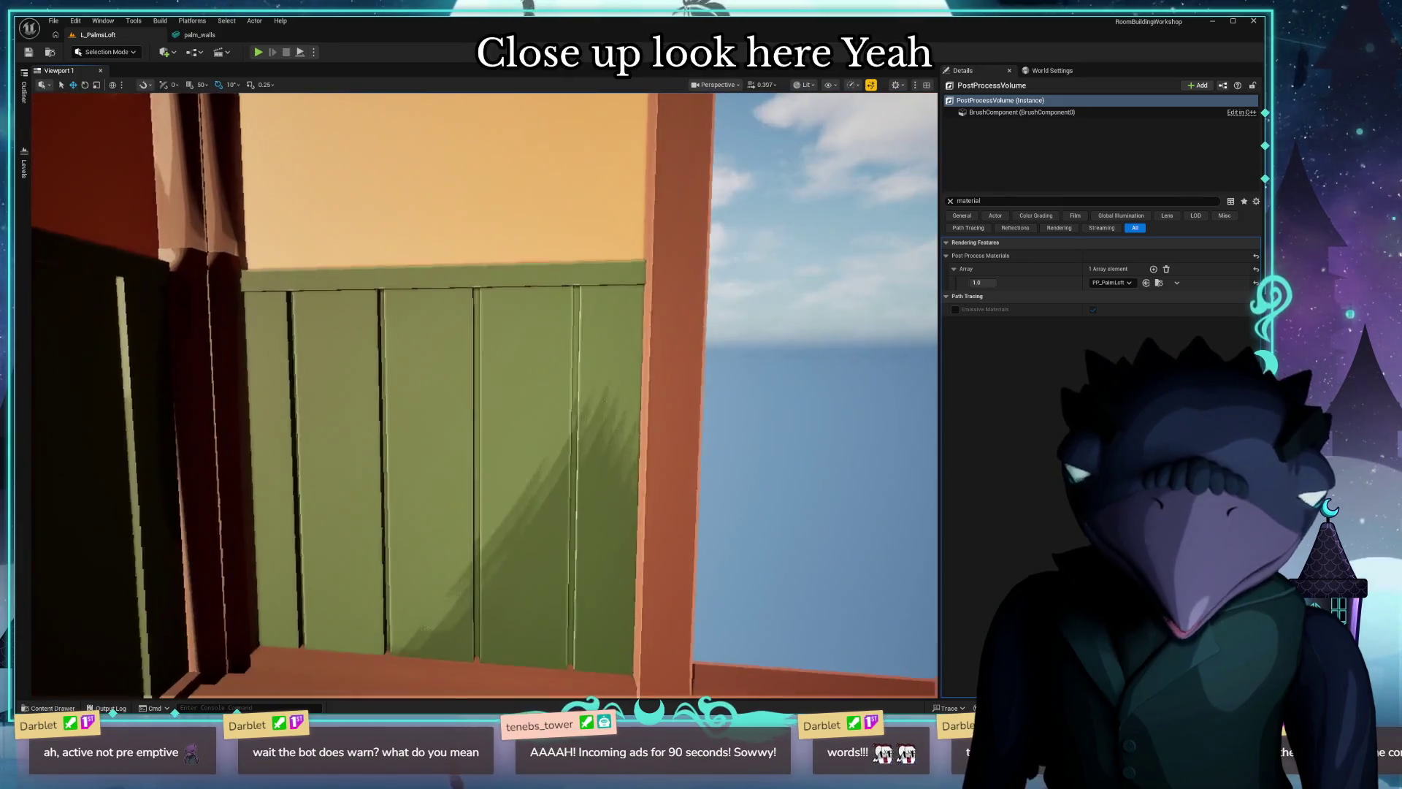
right_drag(670, 542, 670, 541)
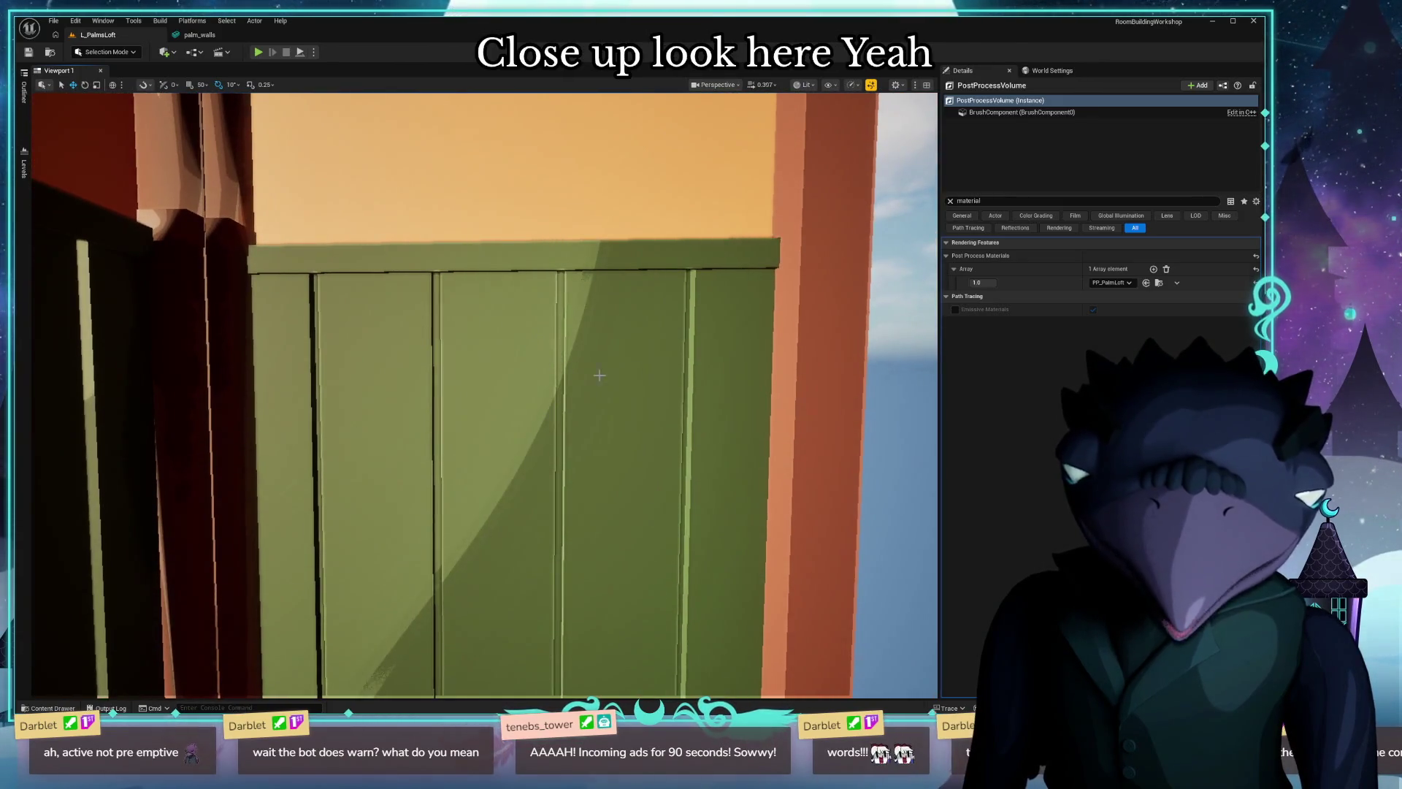
mouse_move(600, 375)
right_down()
mouse_move(565, 396)
mouse_move(528, 382)
right_up()
right_drag(349, 375, 743, 433)
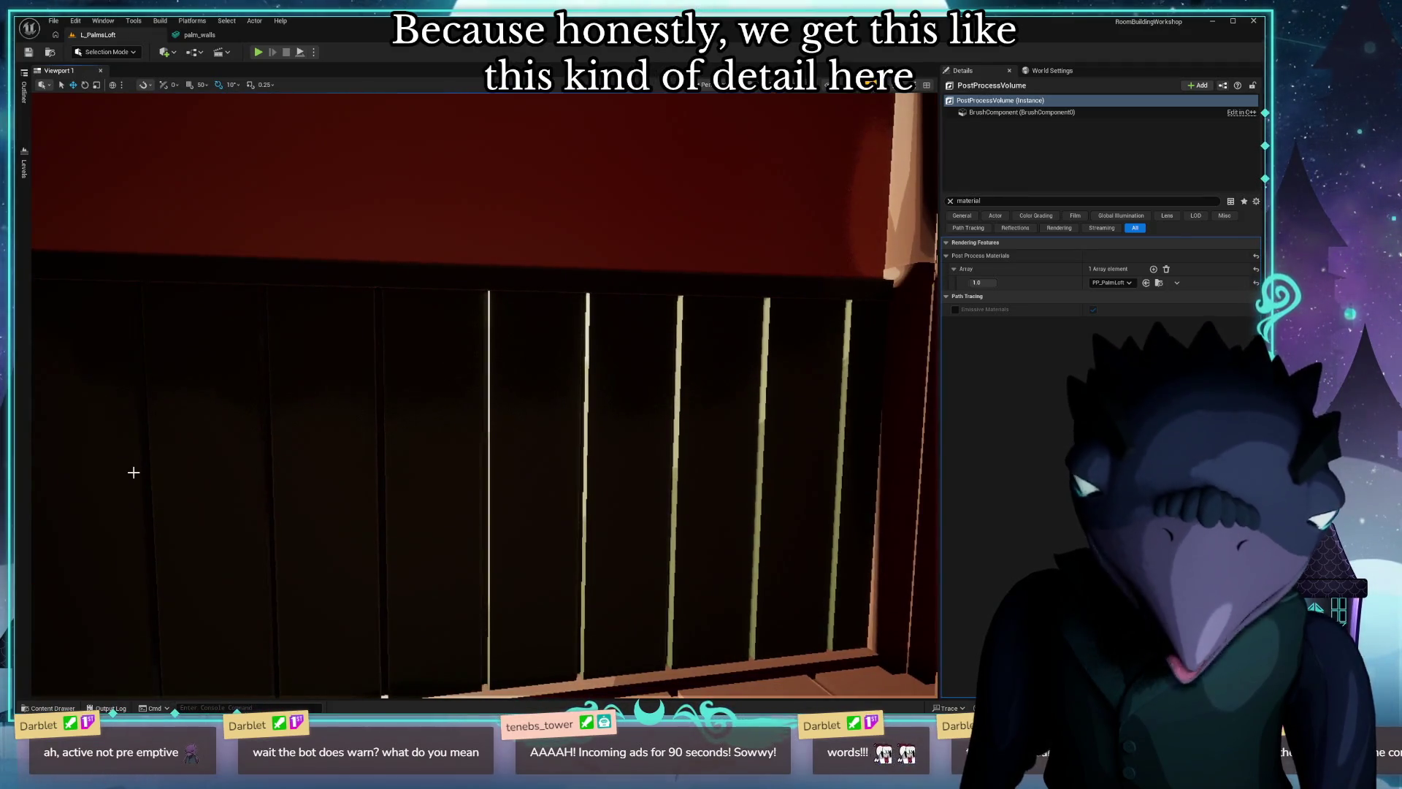
right_drag(468, 454, 468, 453)
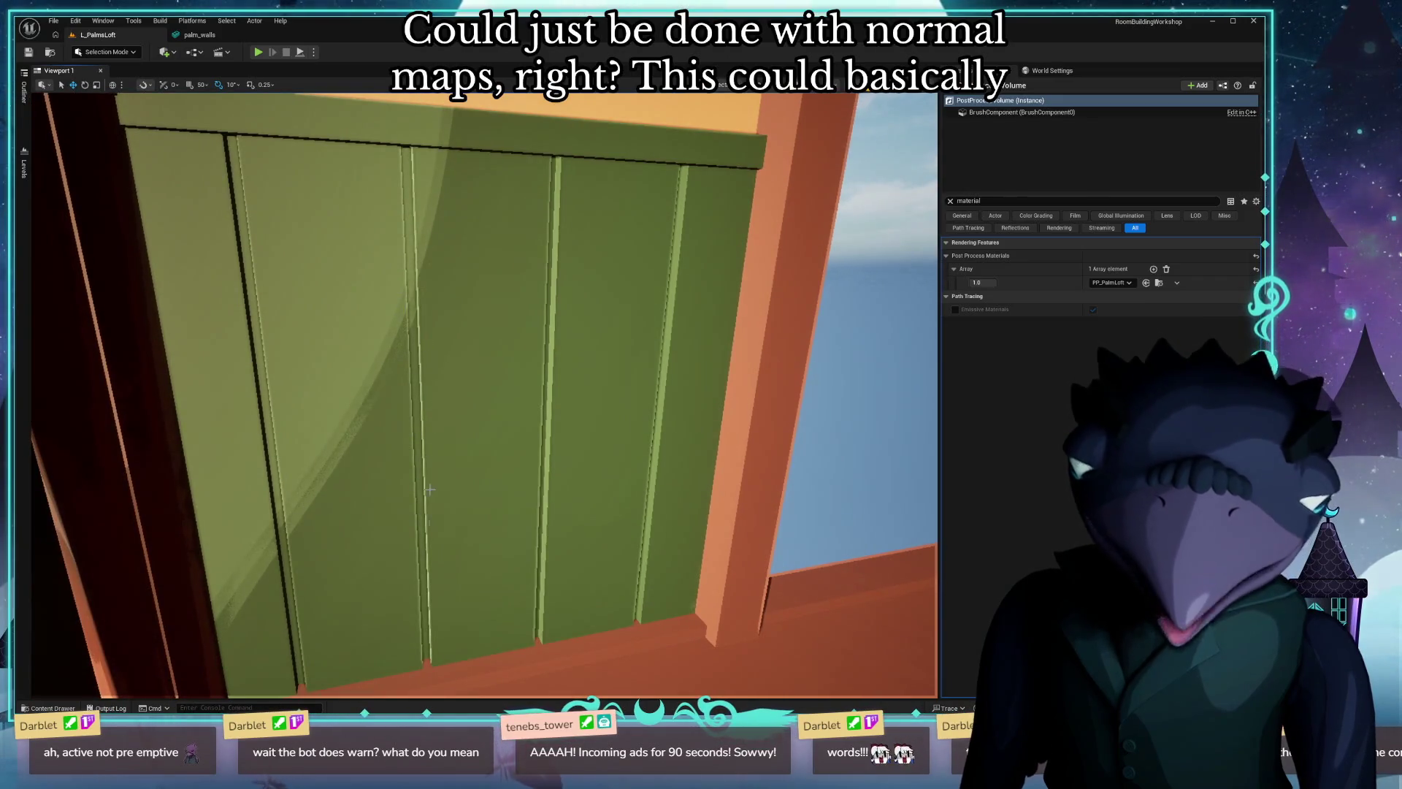
right_drag(430, 490, 430, 489)
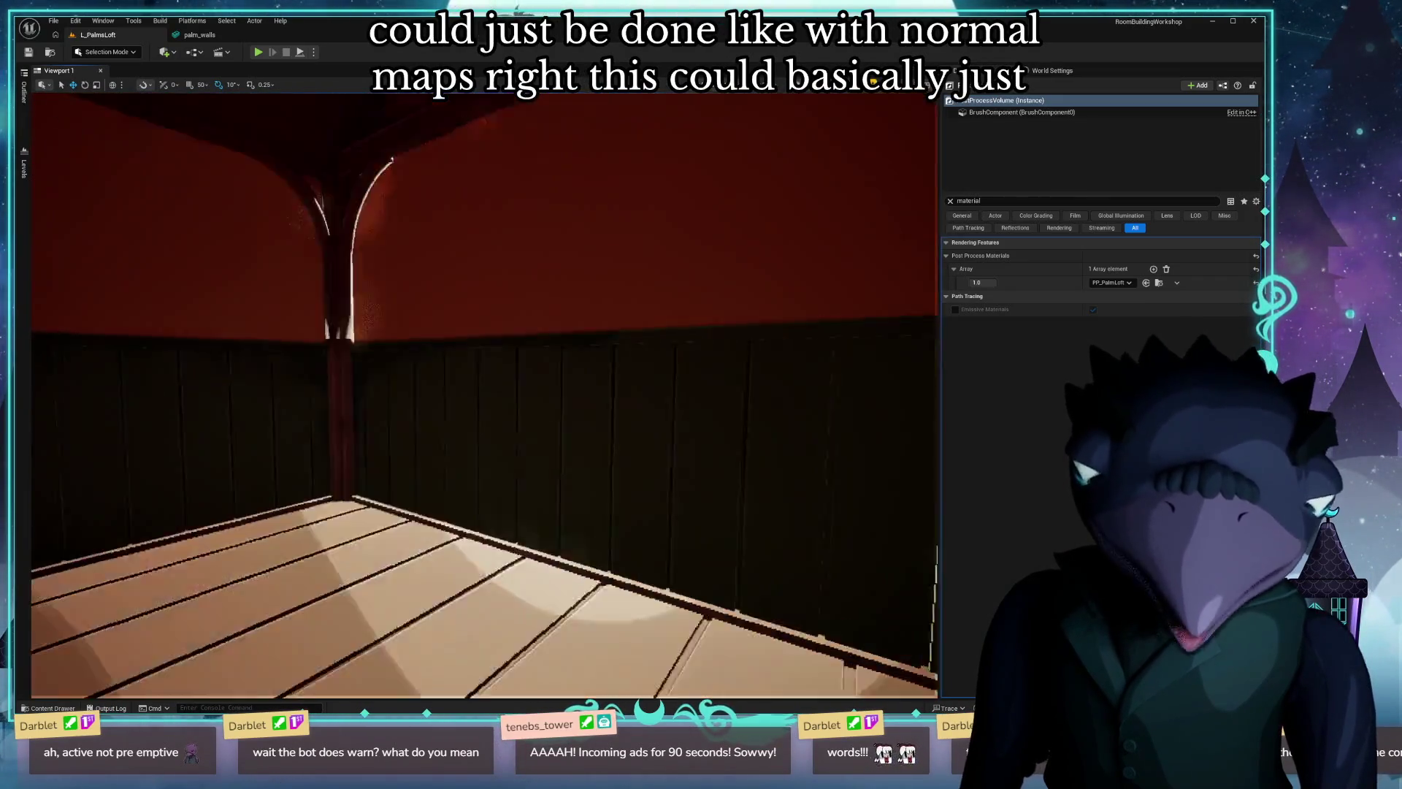
right_drag(539, 458, 567, 492)
Bring up the Content Drawer and save all modified assets, triggering the M_Default save warning.
right_drag(470, 396, 484, 395)
key(ctrl+space)
key(ctrl+s)
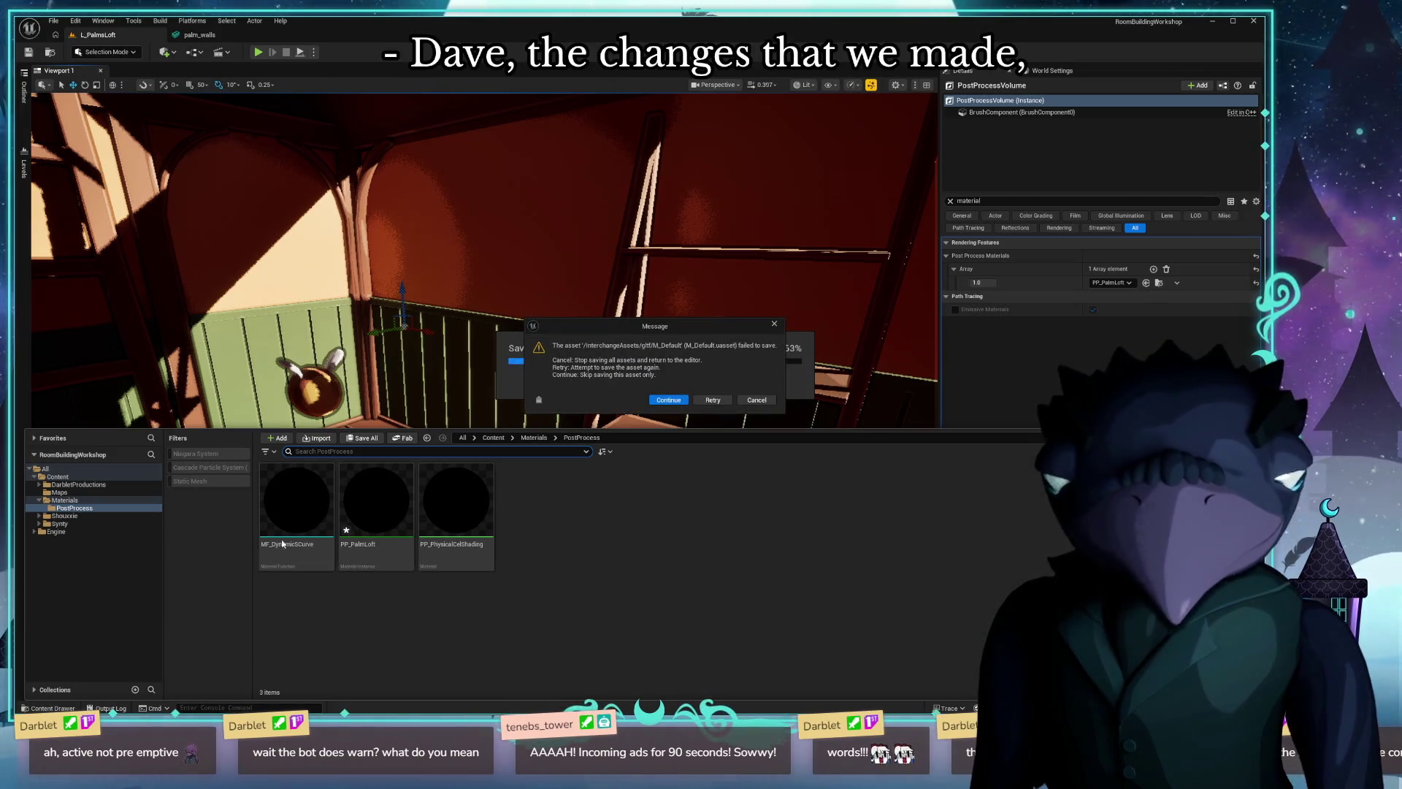
Dismiss the M_Default save failure and message log, then exit the editor choosing Don't Save.
click(669, 399)
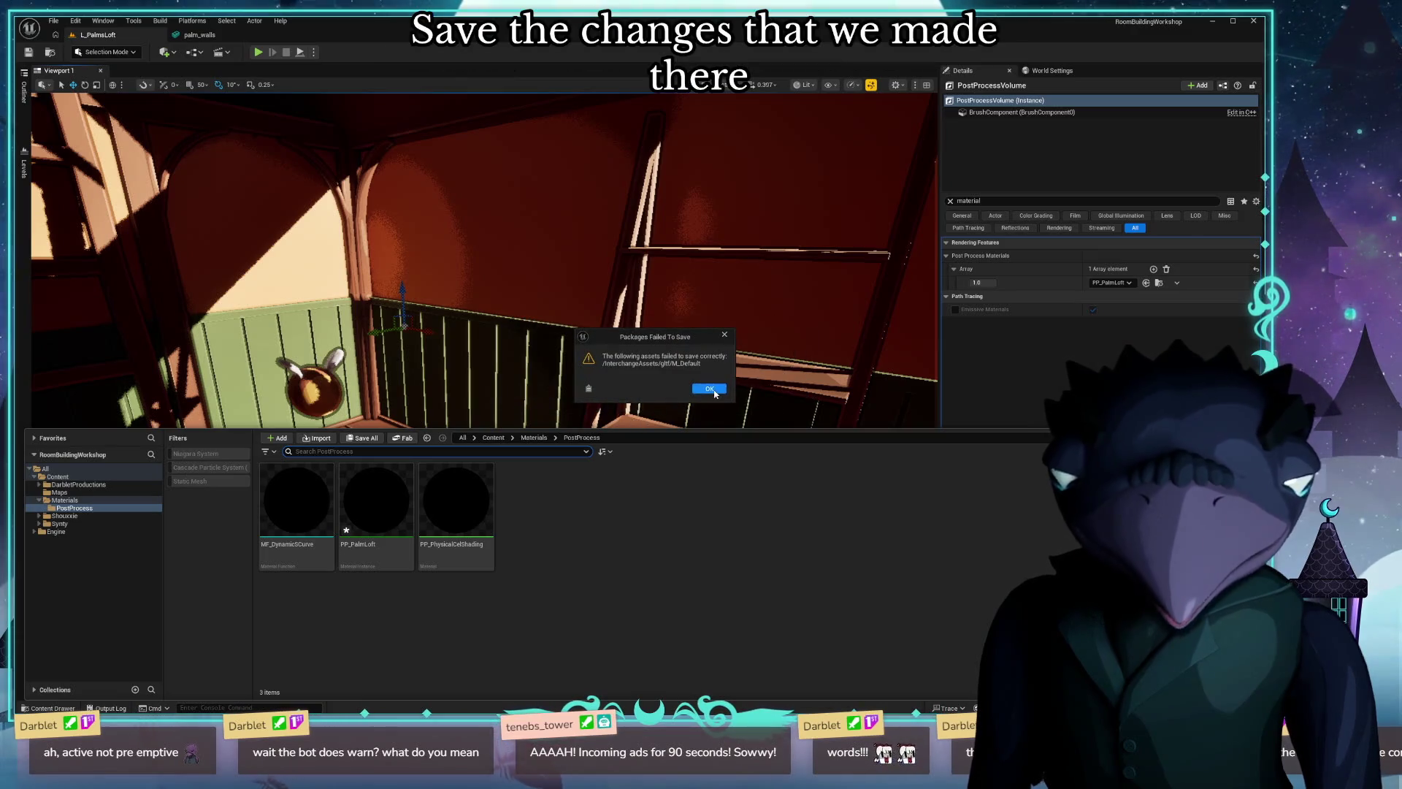
click(712, 390)
click(1091, 117)
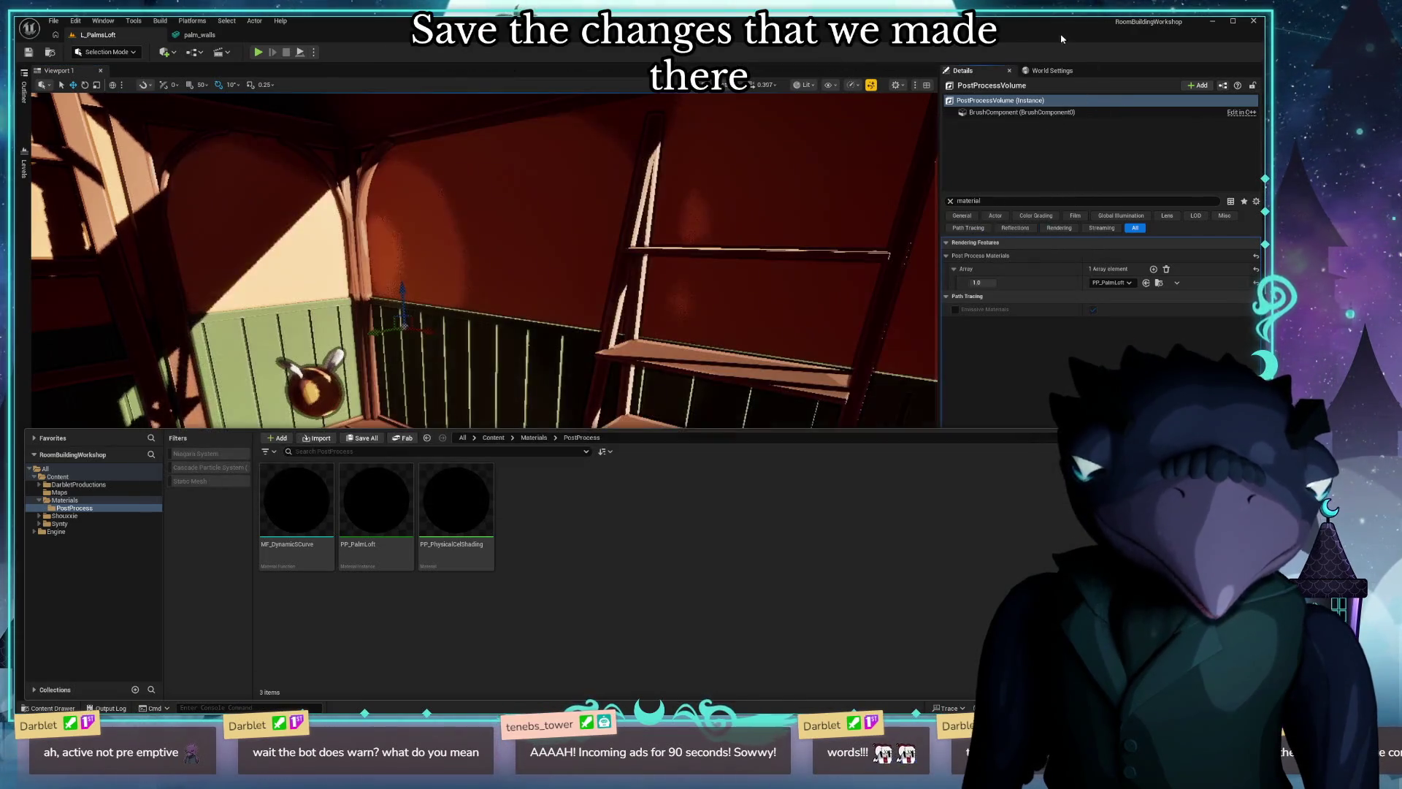
key(ctrl+shift+s)
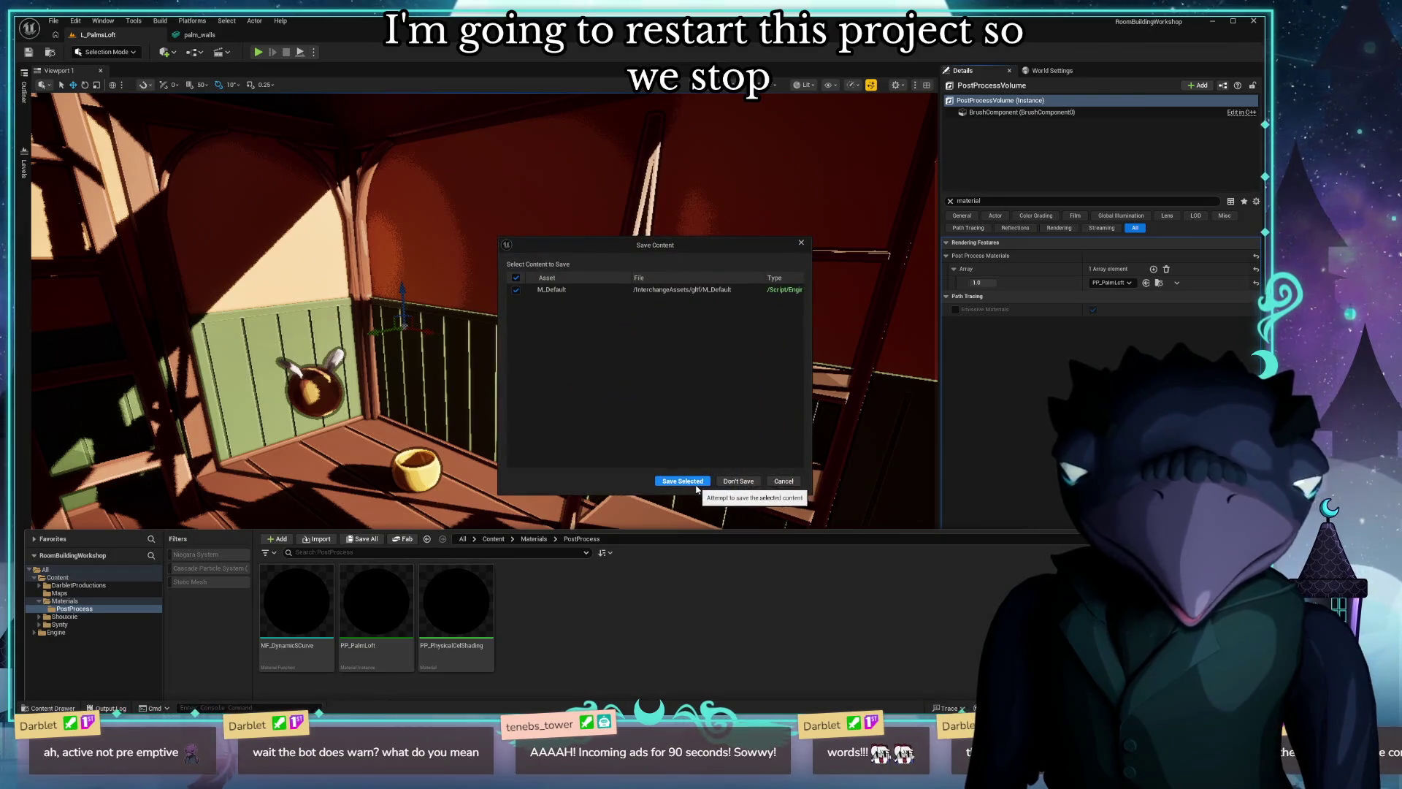
mouse_move(739, 511)
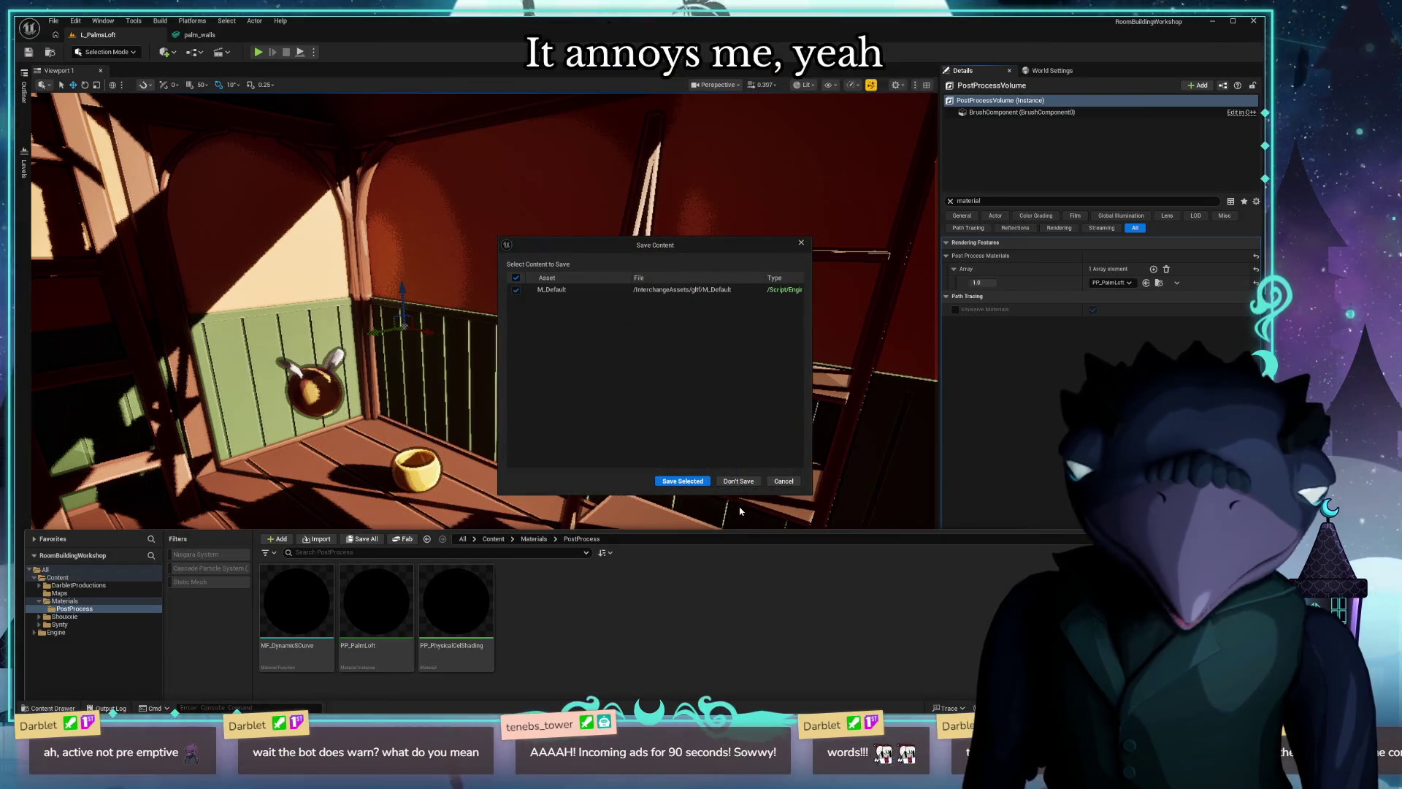
click(732, 483)
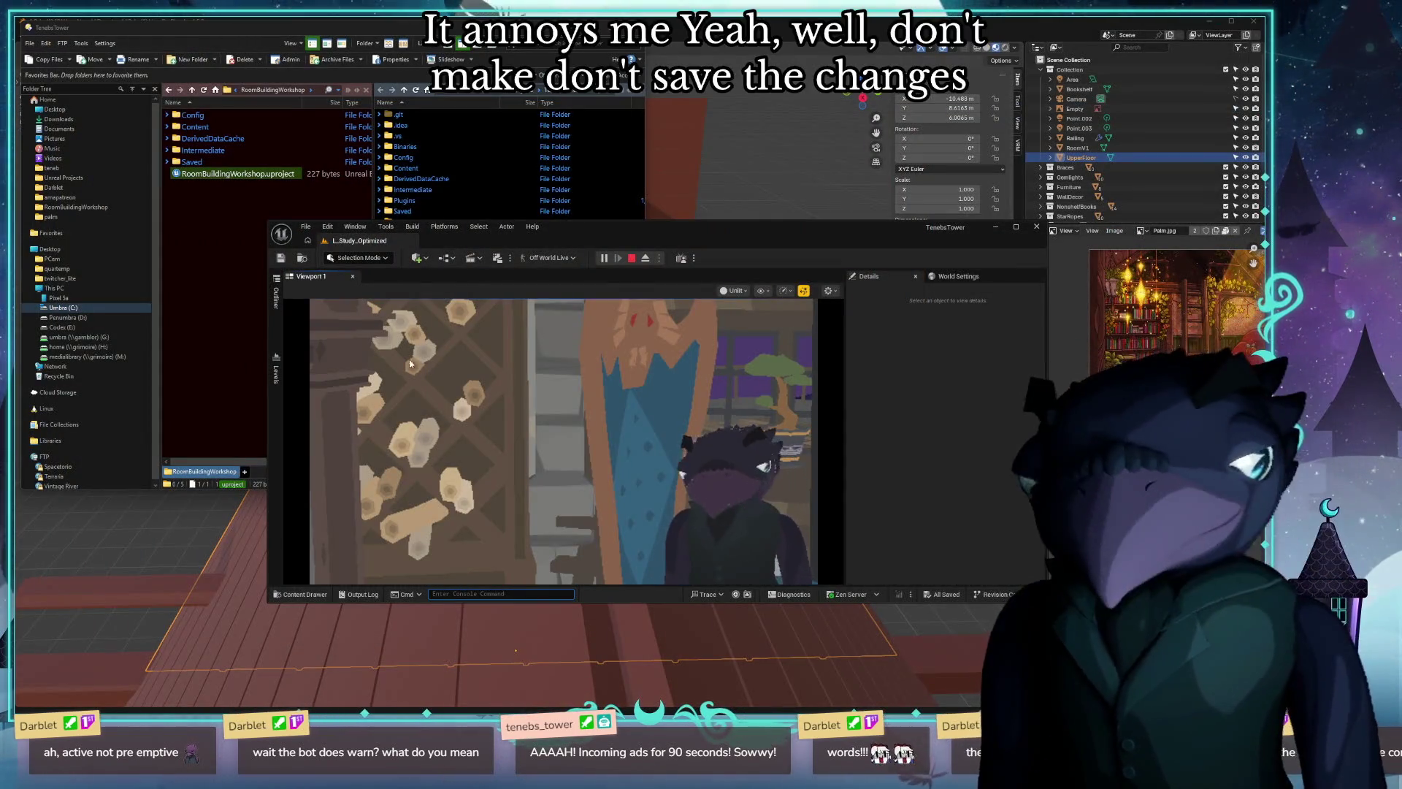
Launch RoomBuildingWorkshop.uproject from Directory Opus and load L_PalmsLoft from Content > Maps.
click(230, 220)
click(219, 175)
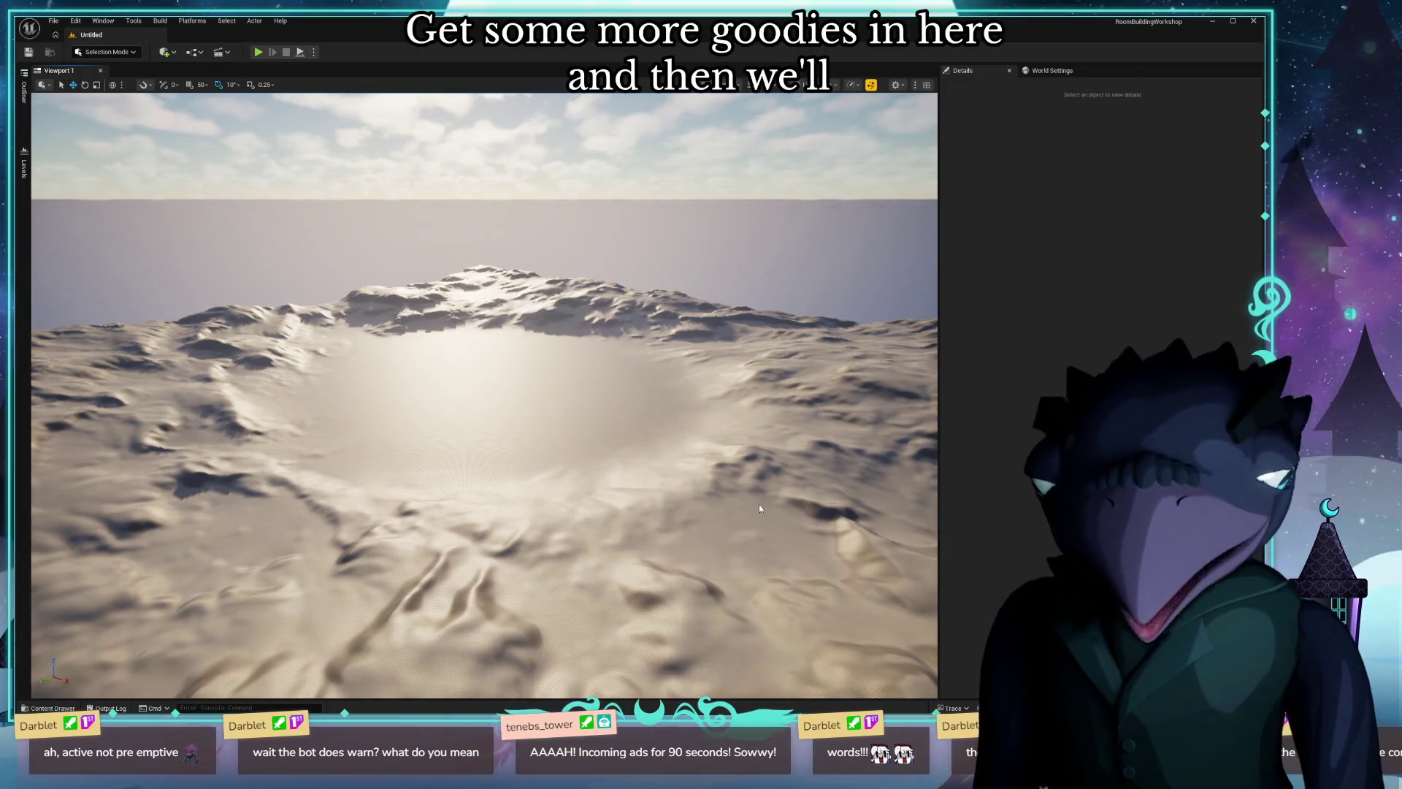
click(55, 708)
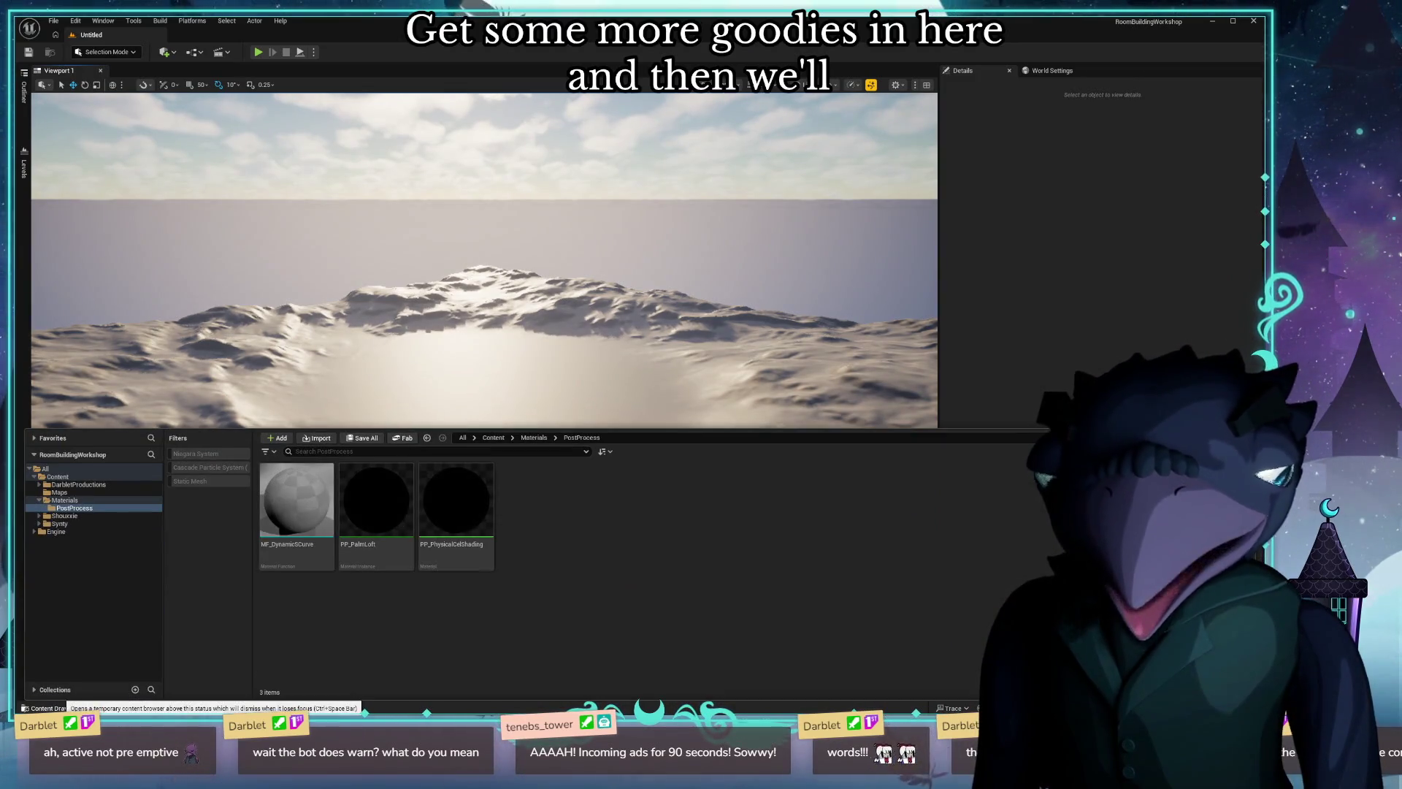
click(61, 492)
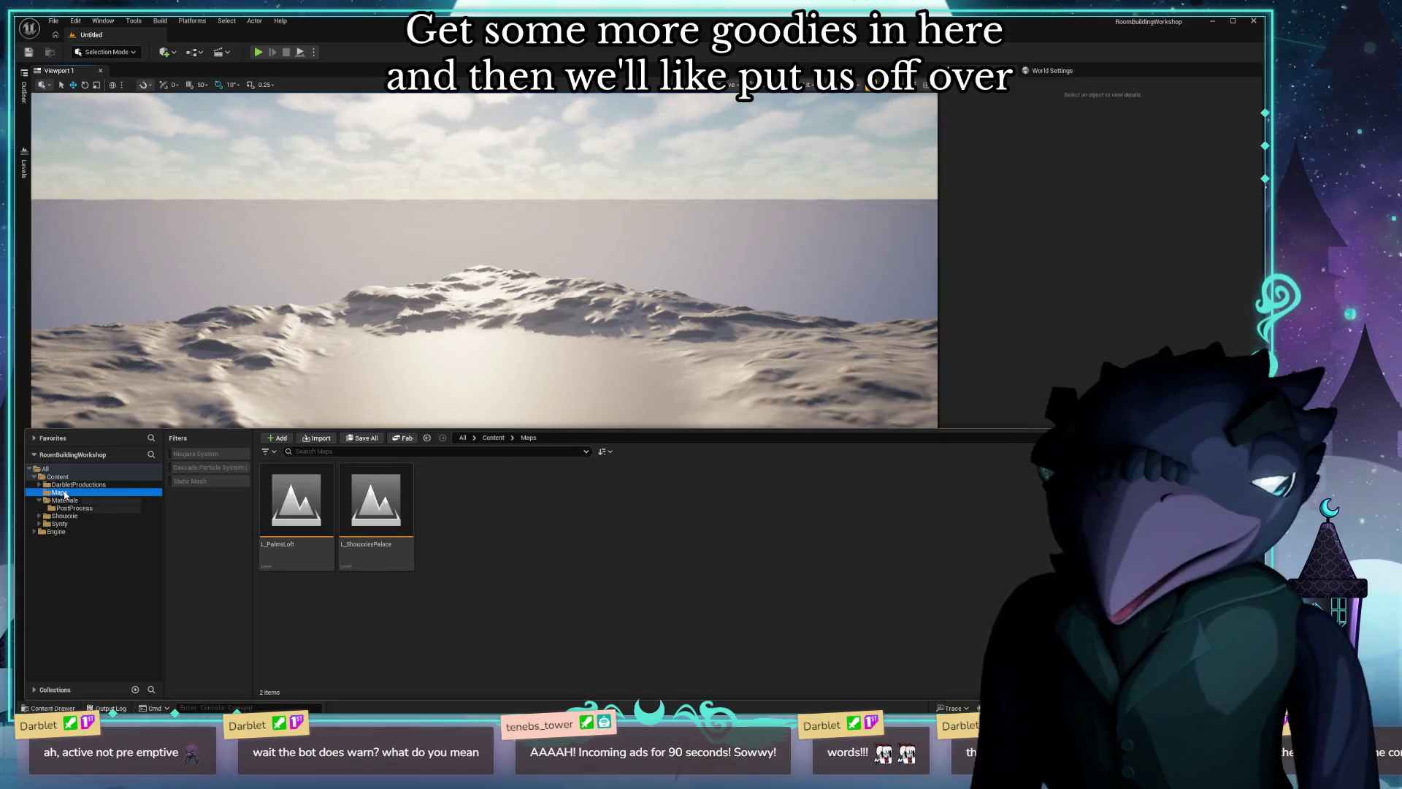
click(58, 477)
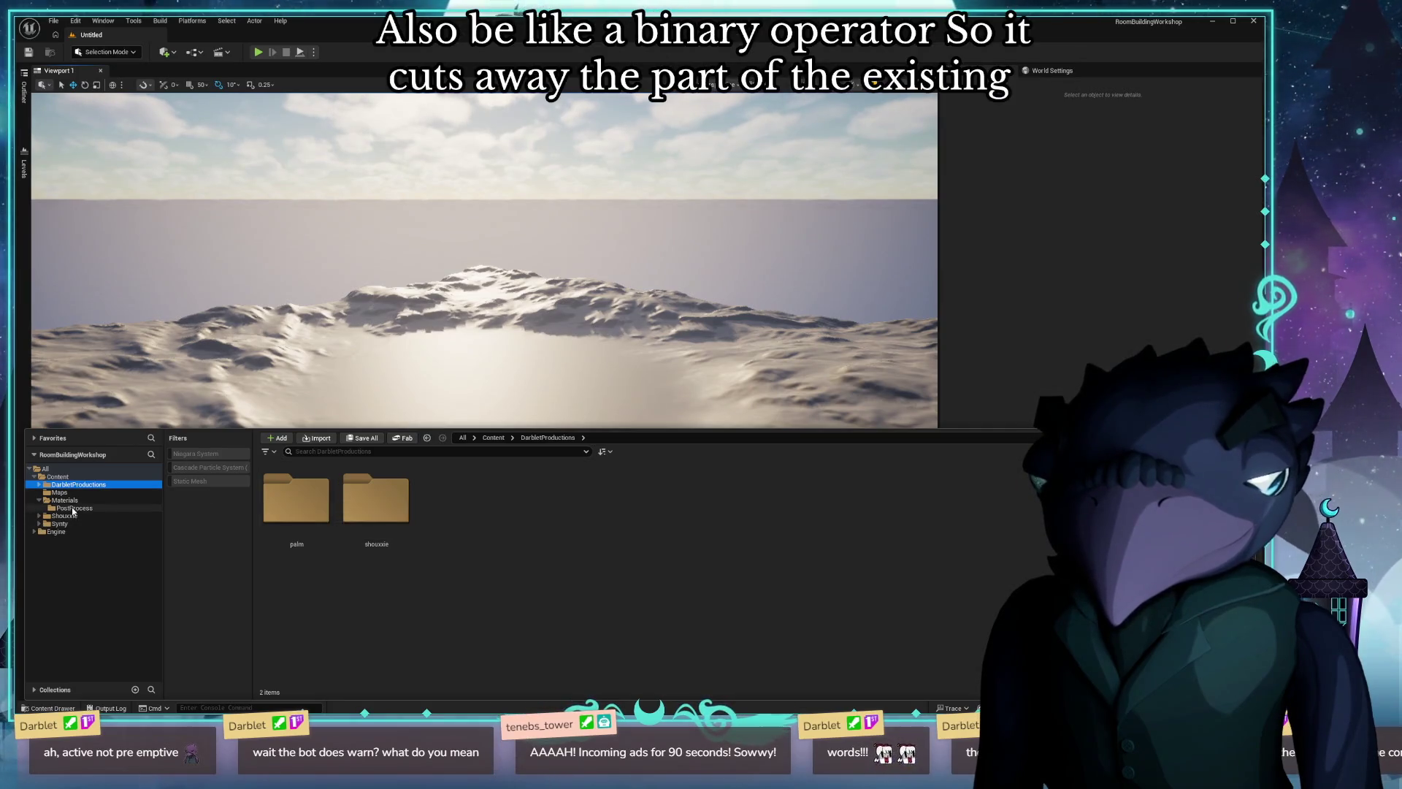
click(59, 492)
double_click(296, 505)
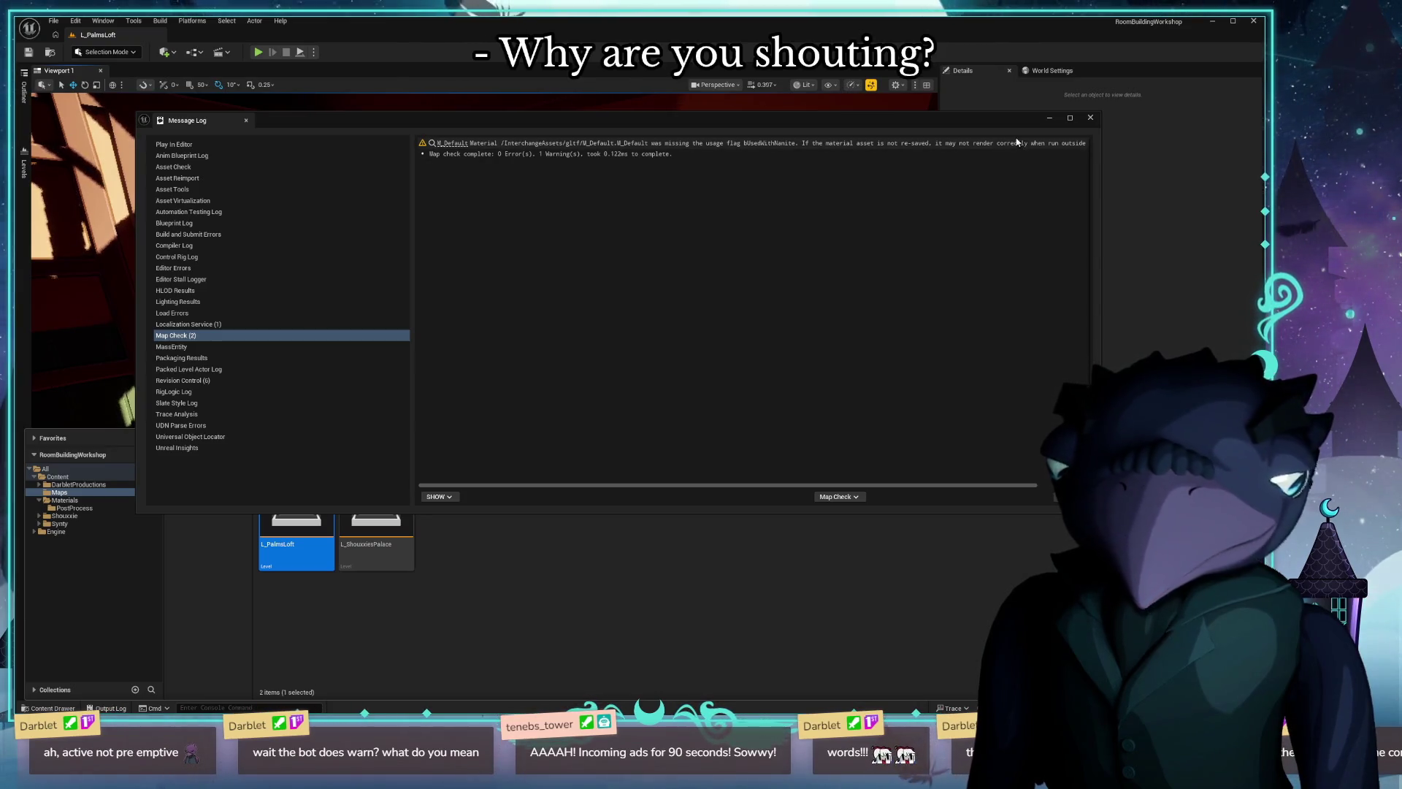
Close the map check log and bring the Content Drawer back up on the Maps folder.
click(1094, 117)
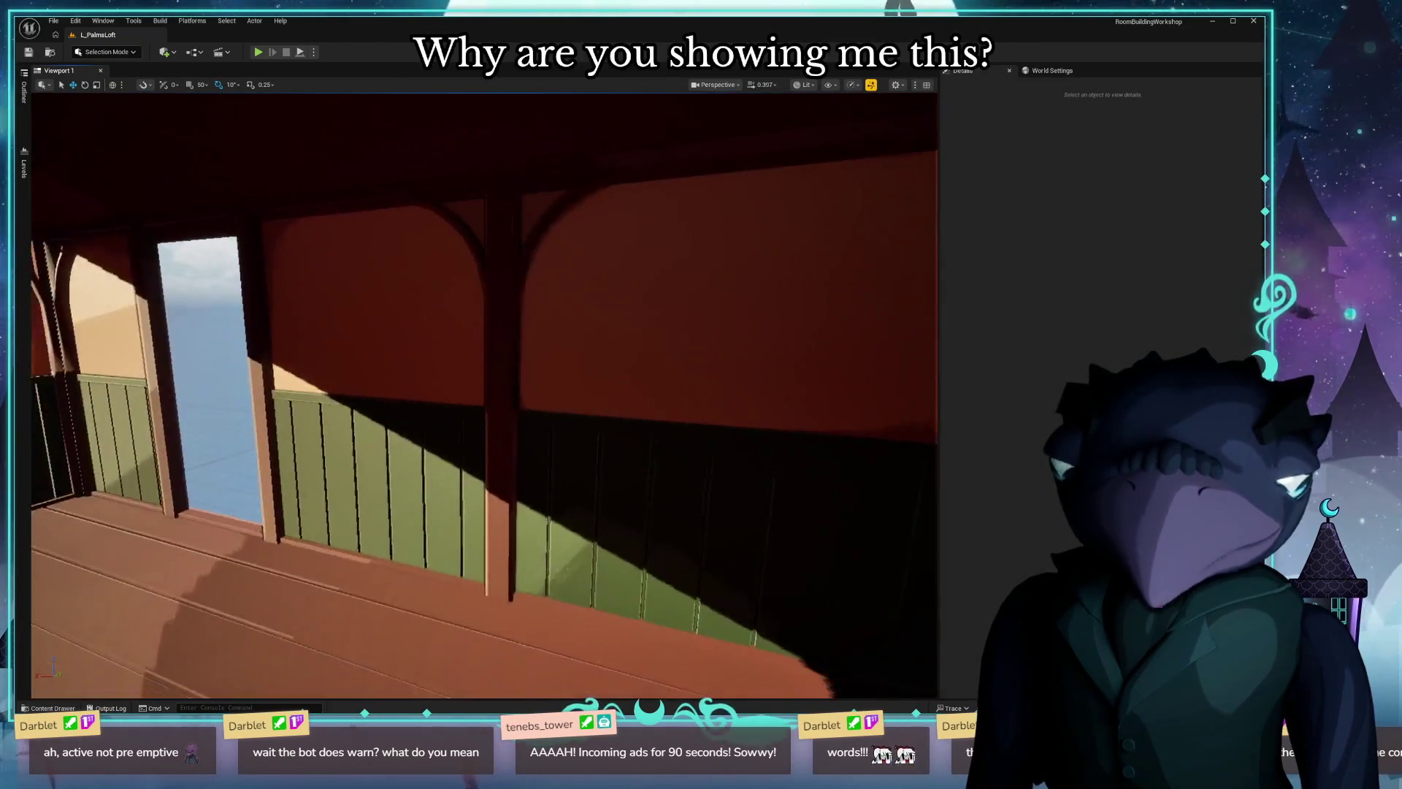
scroll(506, 383, up, 5)
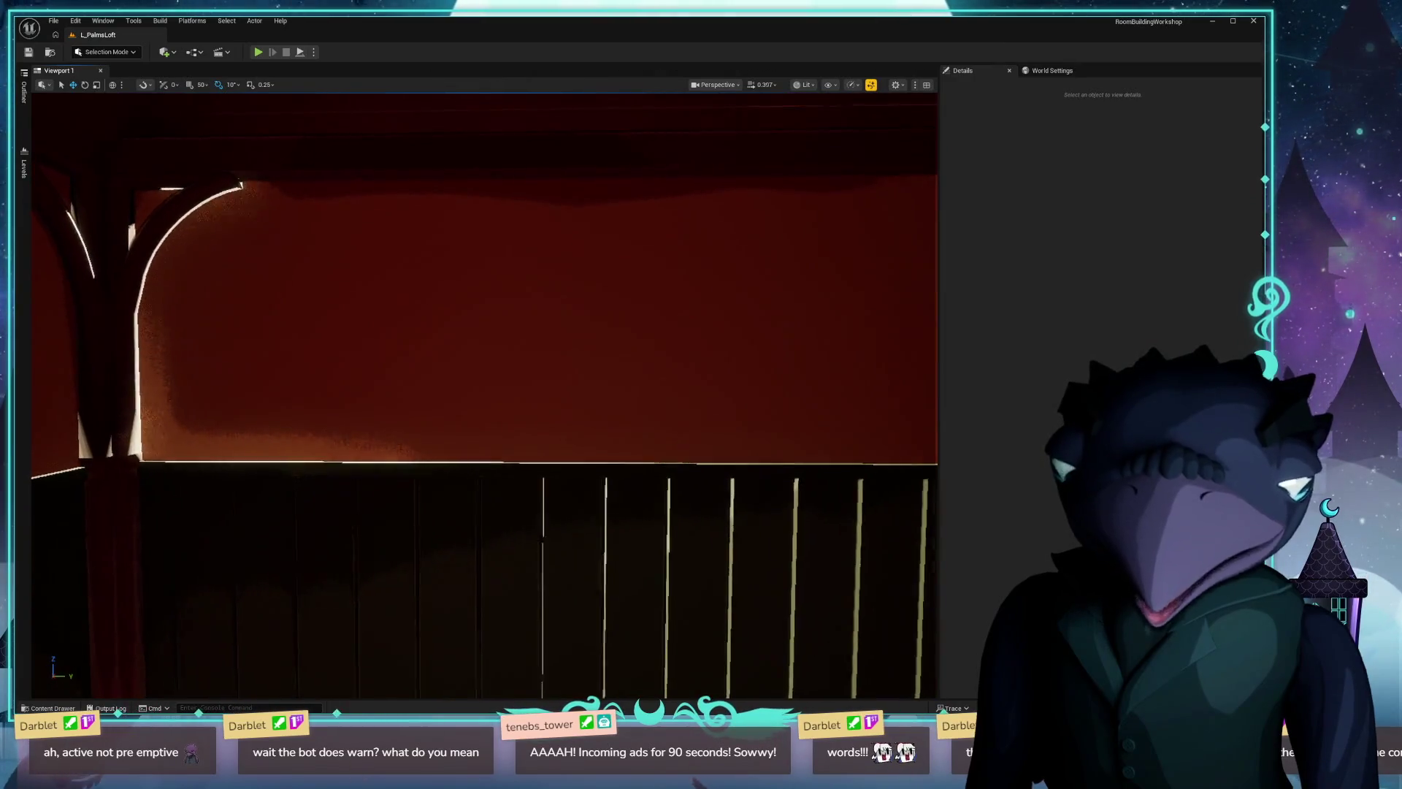
scroll(506, 383, down, 3)
scroll(514, 384, down, 3)
scroll(537, 386, down, 1)
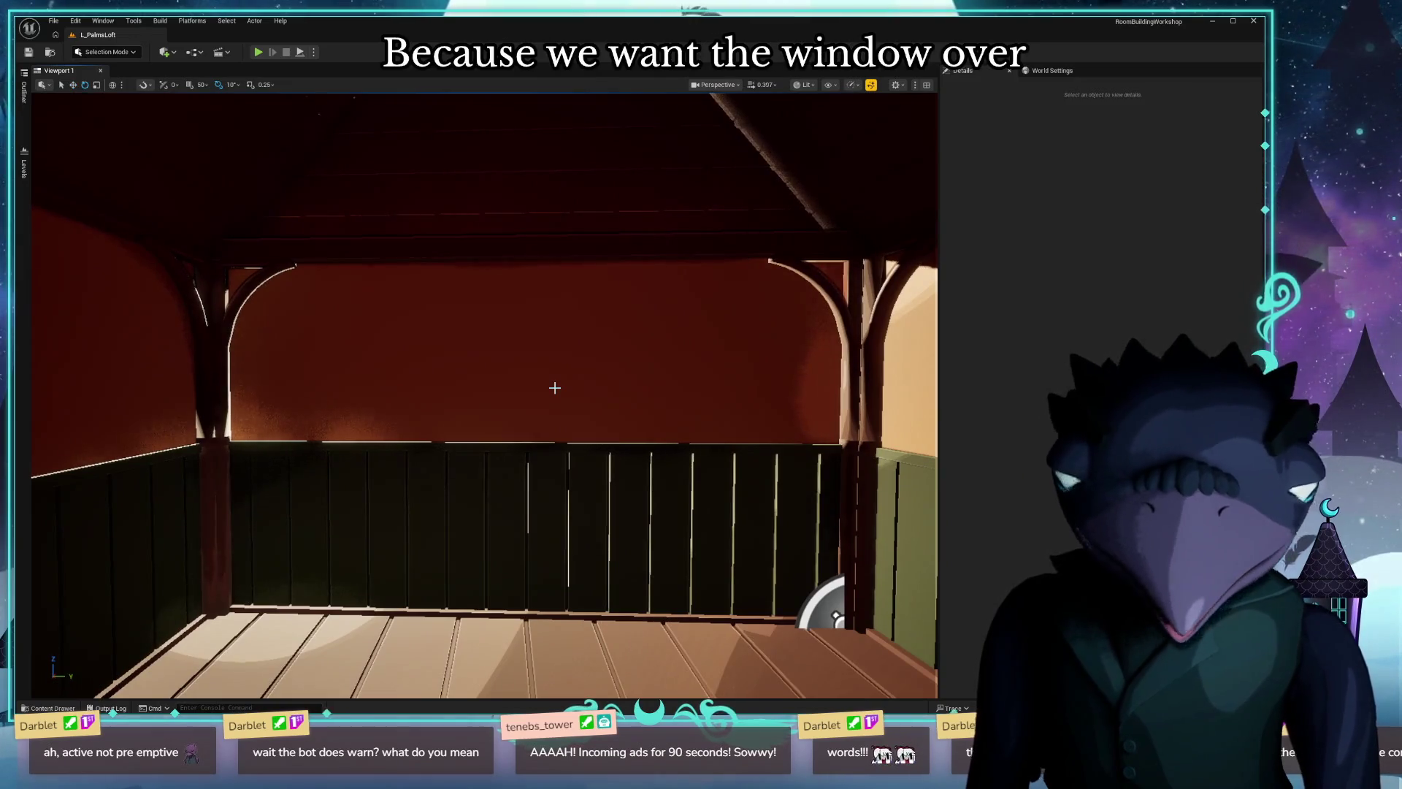
scroll(403, 405, down, 2)
click(50, 708)
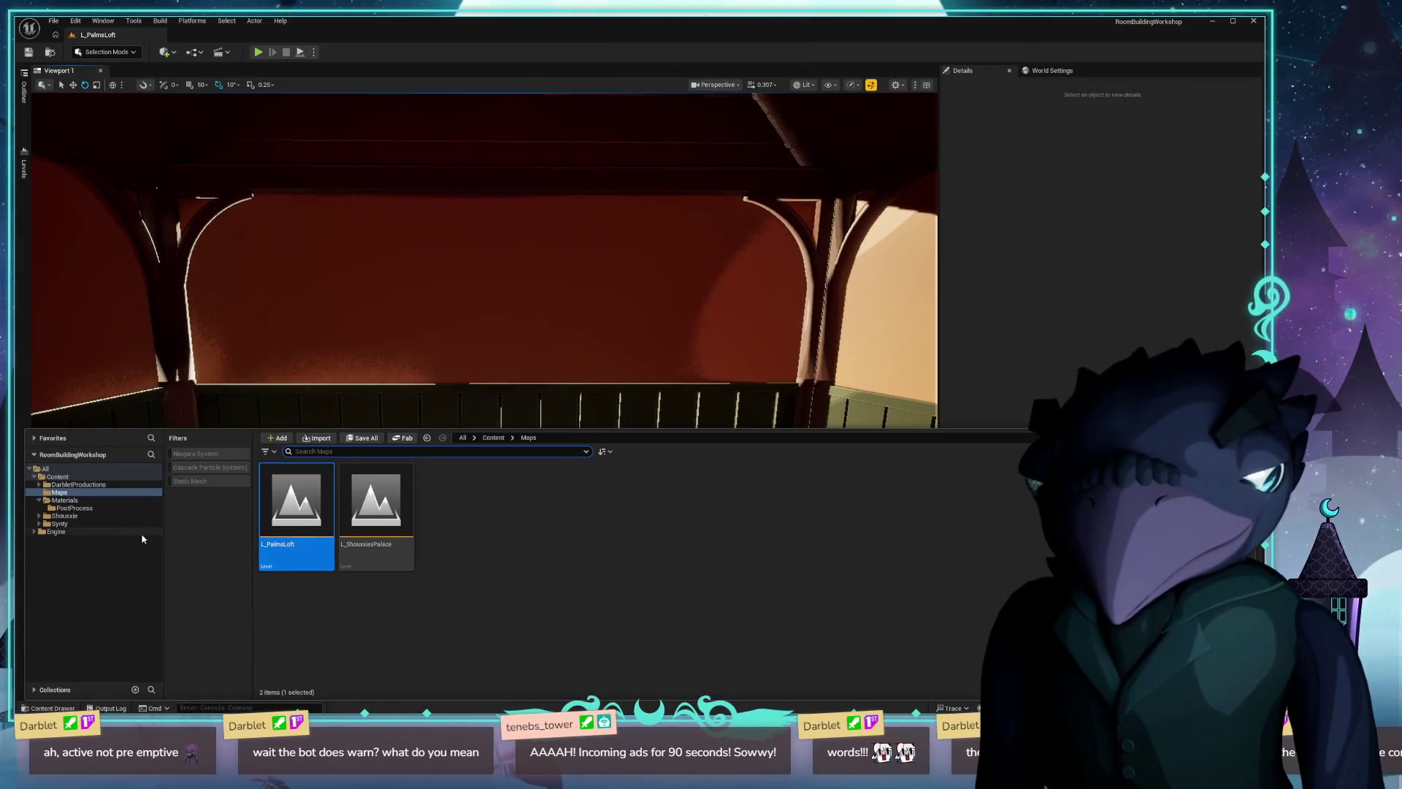
Search the Synty folder for 'sofa' filtered to static meshes only.
click(85, 527)
click(405, 451)
text(sofa)
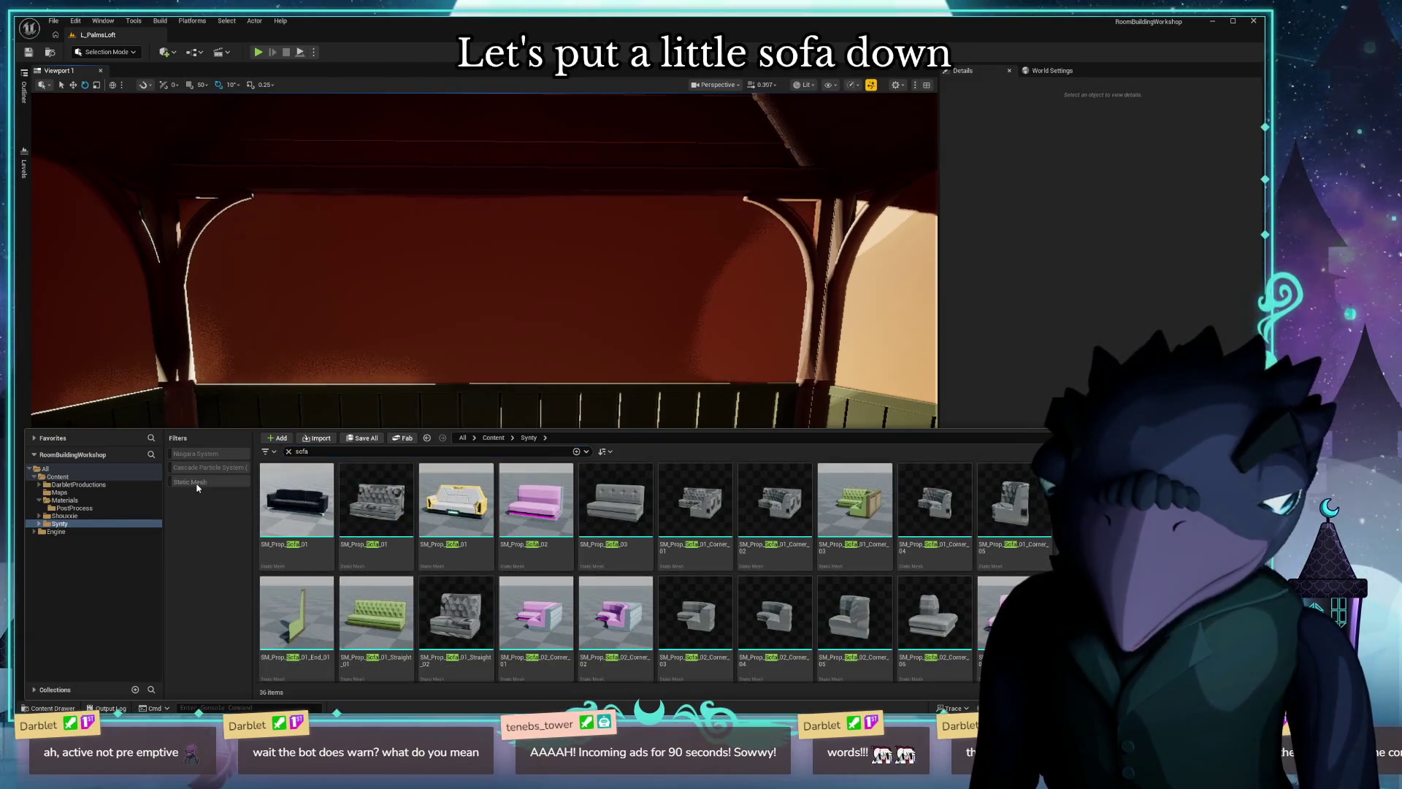
click(192, 481)
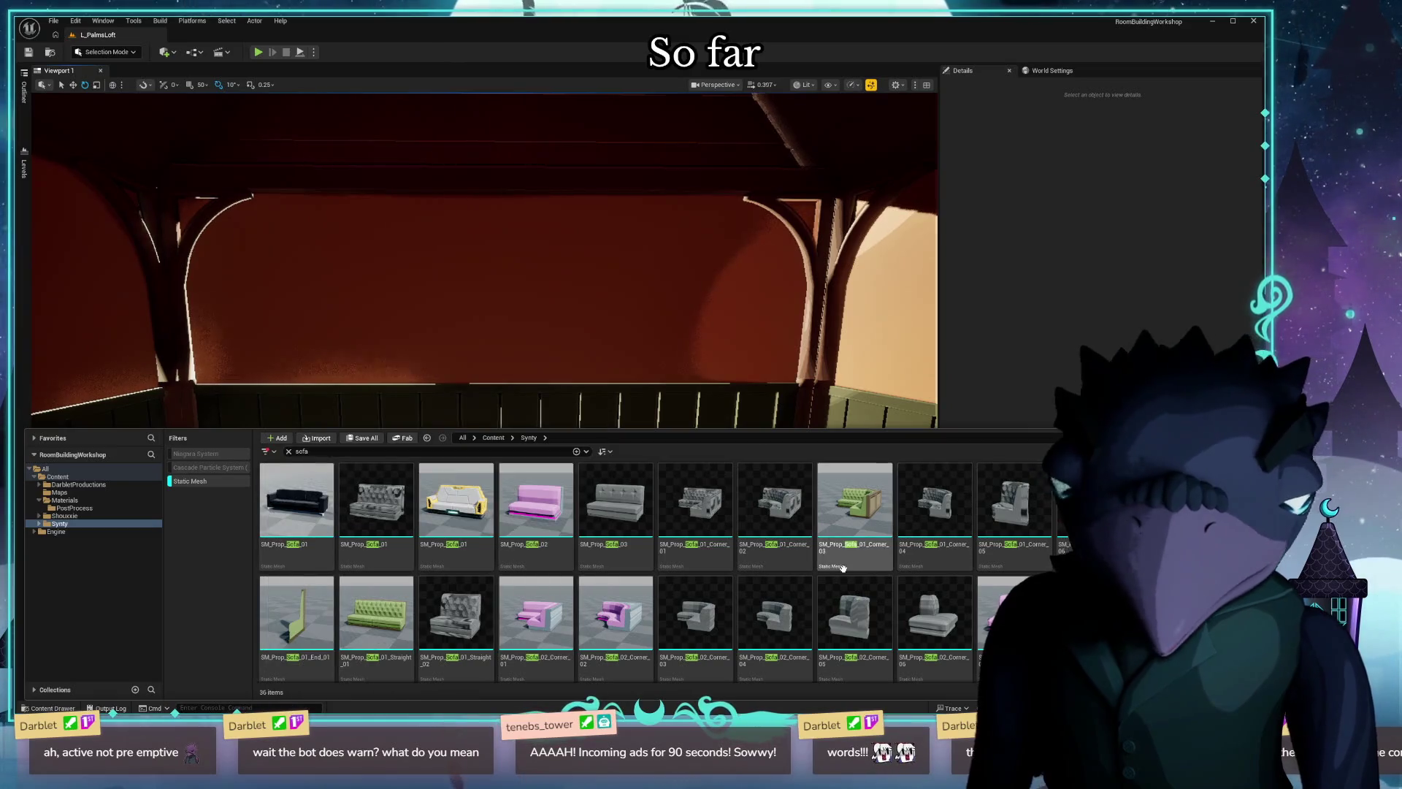
scroll(866, 564, down, 2)
scroll(942, 560, up, 1)
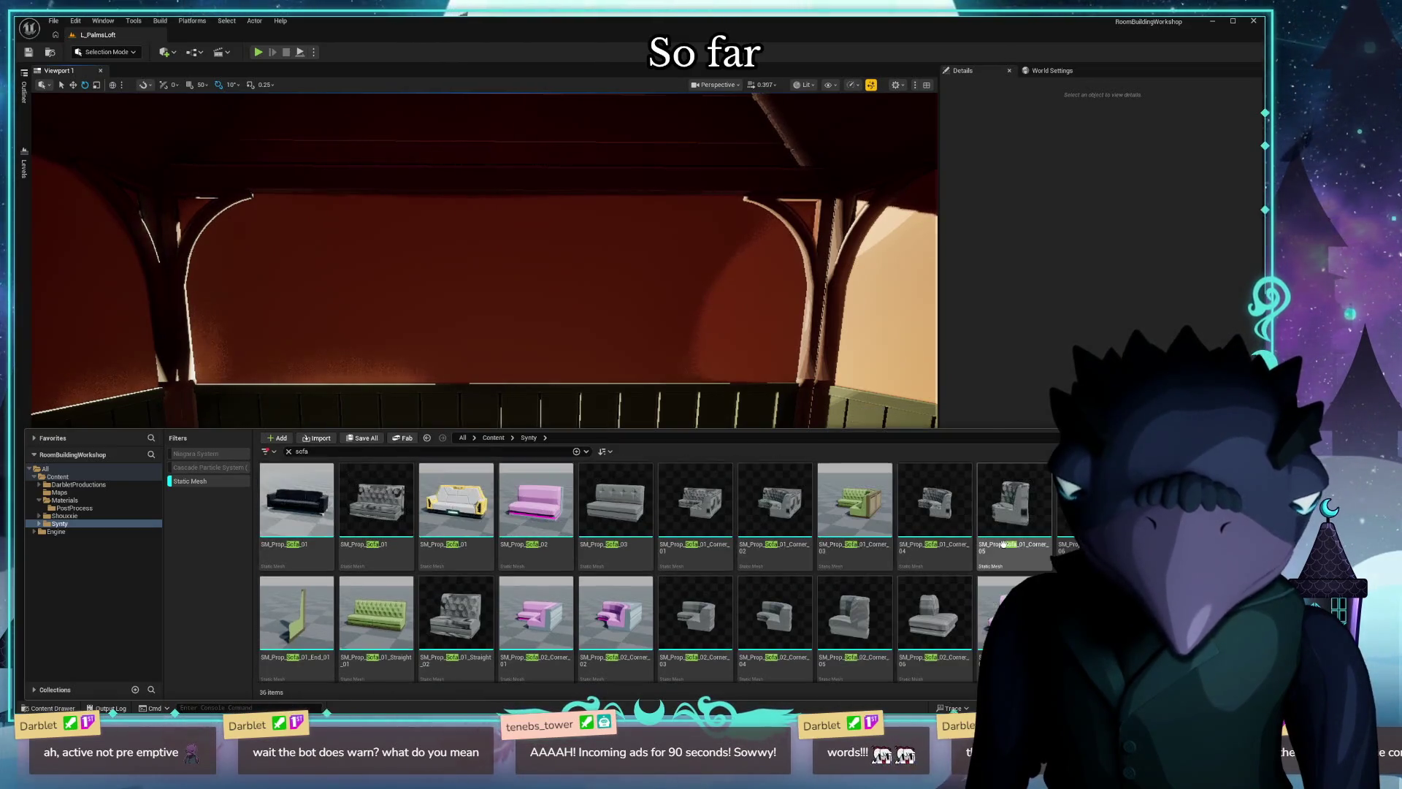
scroll(1008, 542, down, 1)
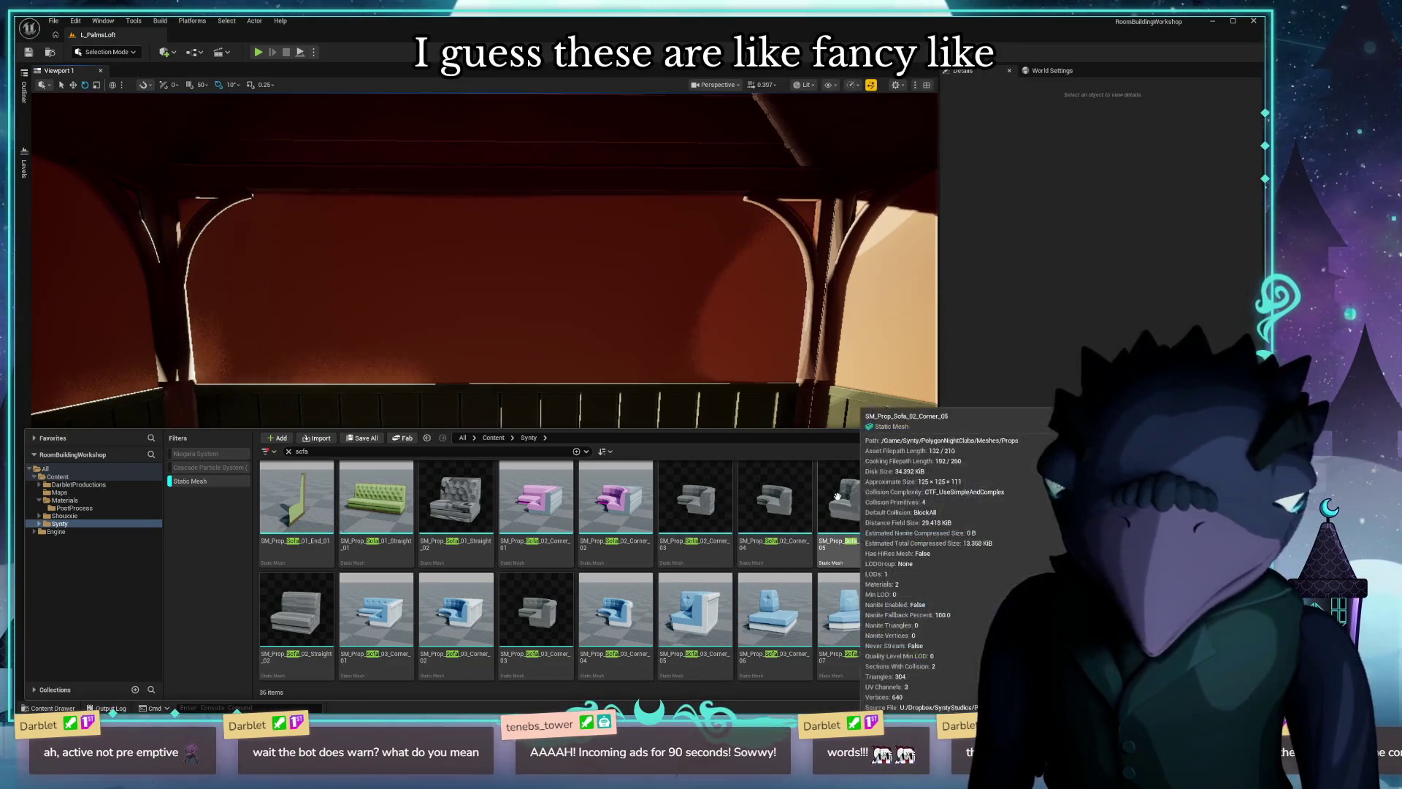
scroll(595, 567, up, 2)
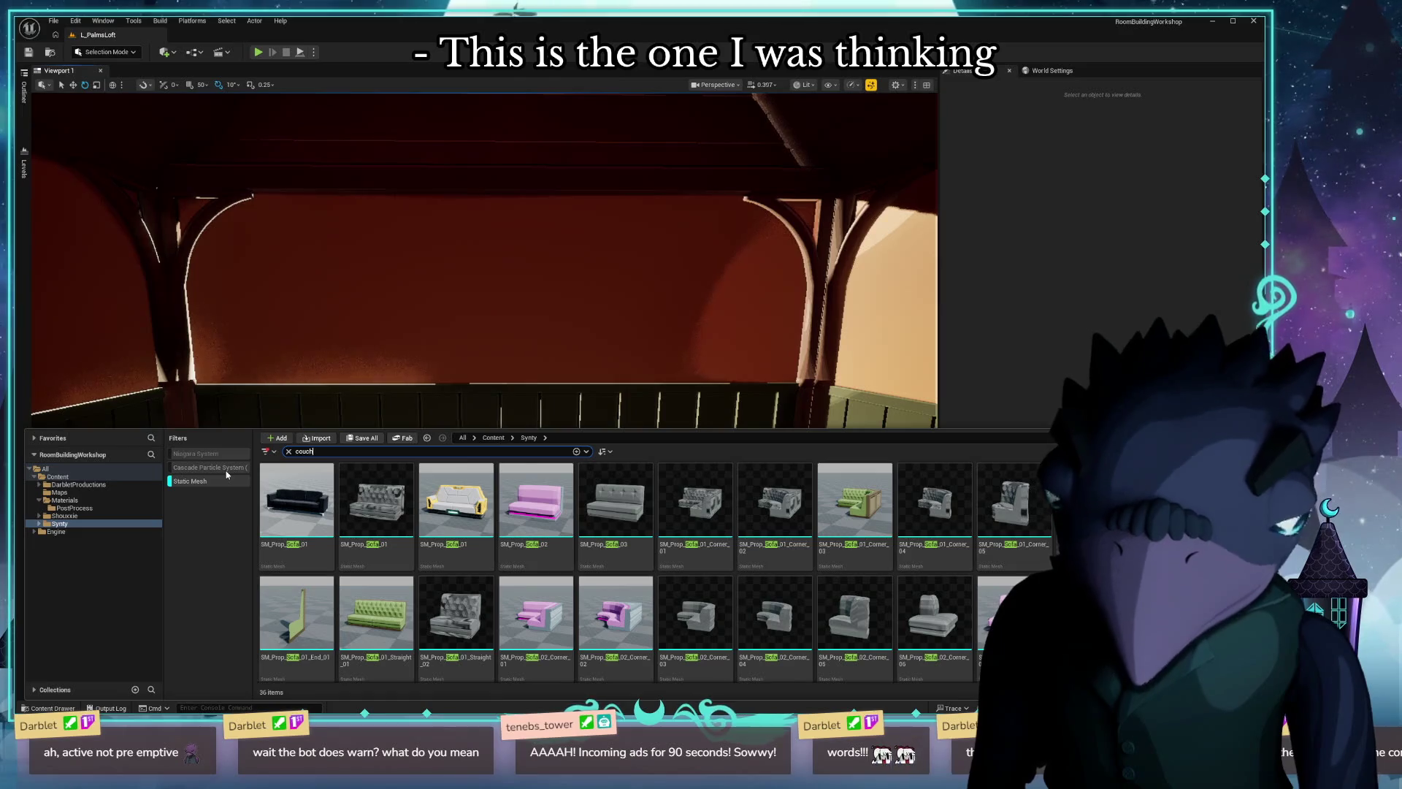
text(couch)
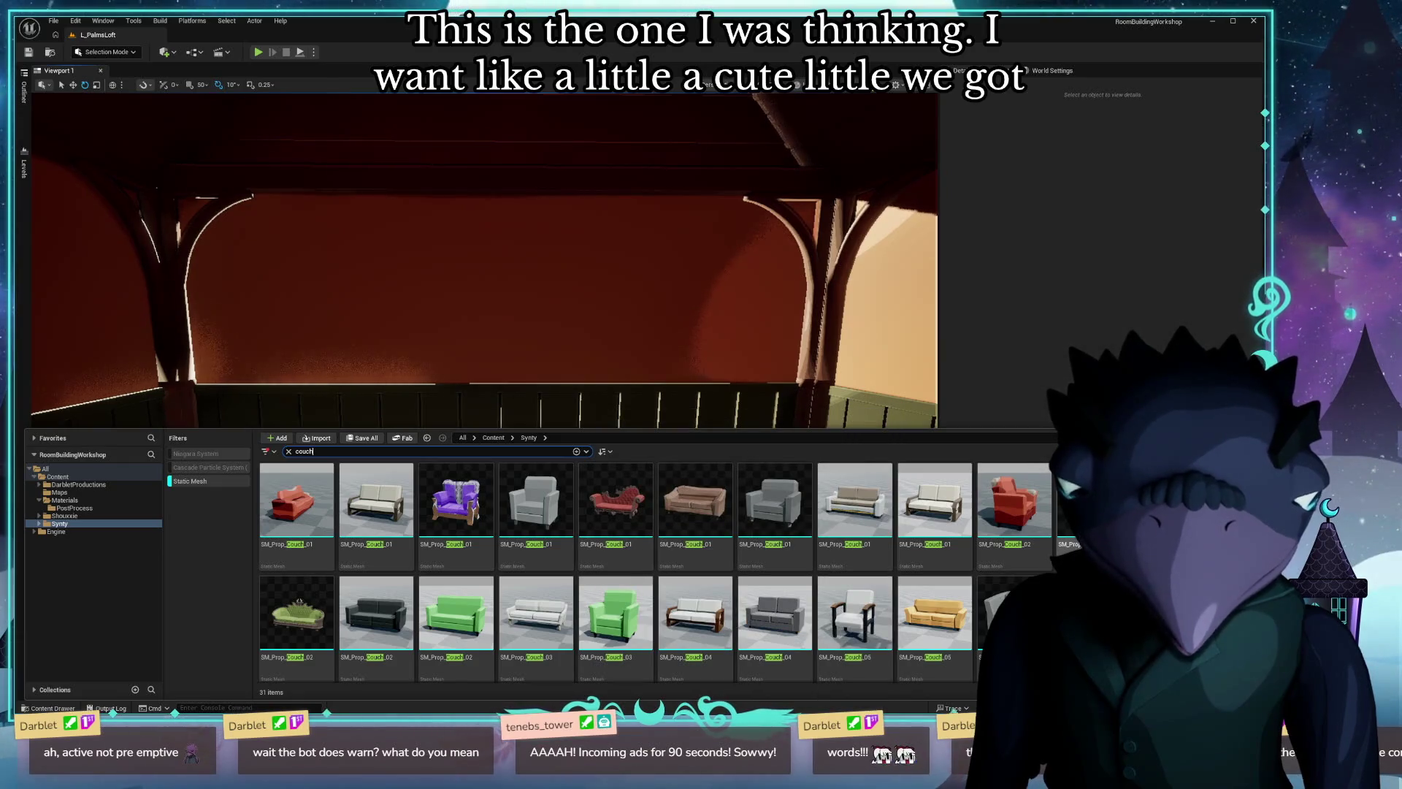
Place the purple gothic couch in the loft and slide it to a new spot on the floor.
mouse_move(457, 499)
mouse_down()
mouse_move(472, 560)
mouse_move(531, 574)
mouse_up()
key(e)
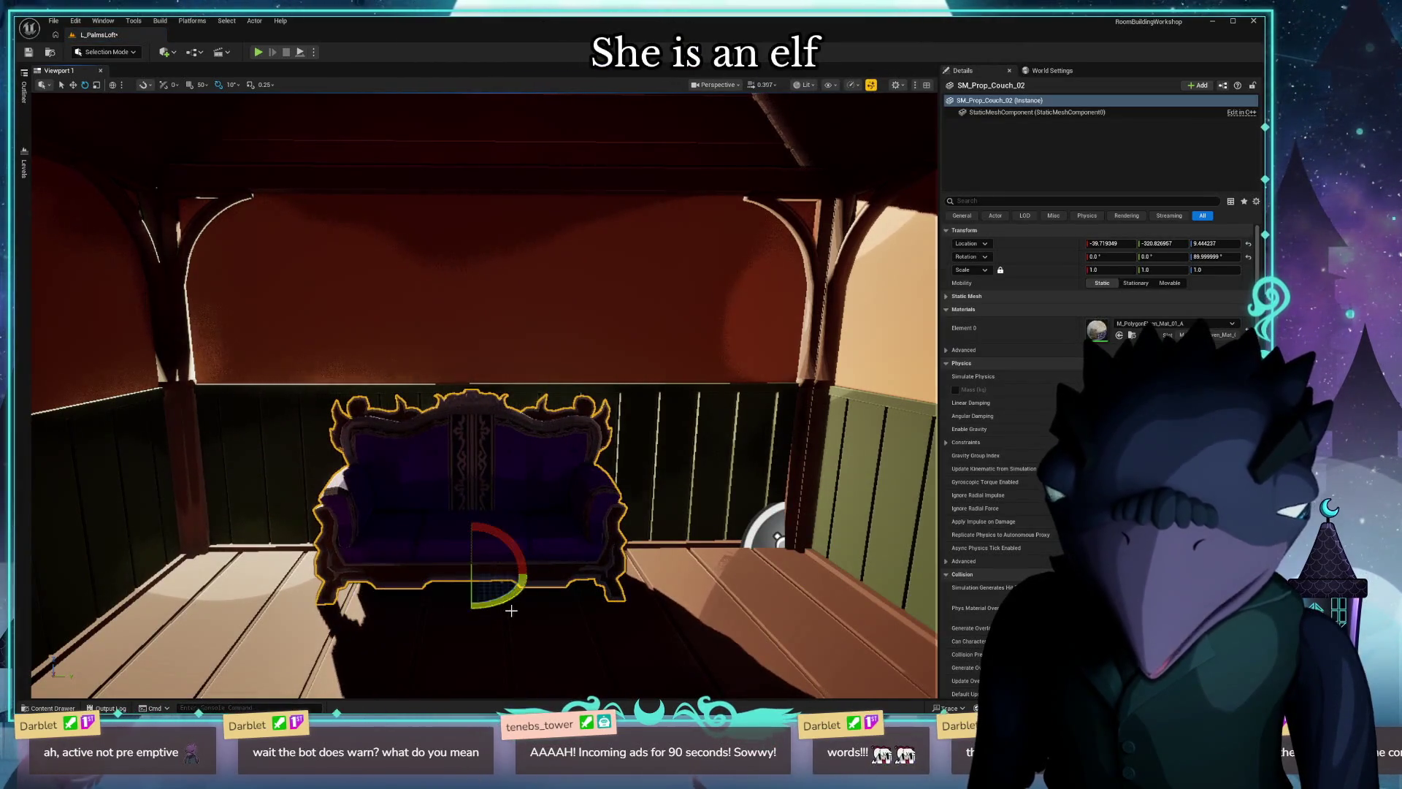
right_drag(511, 611, 685, 611)
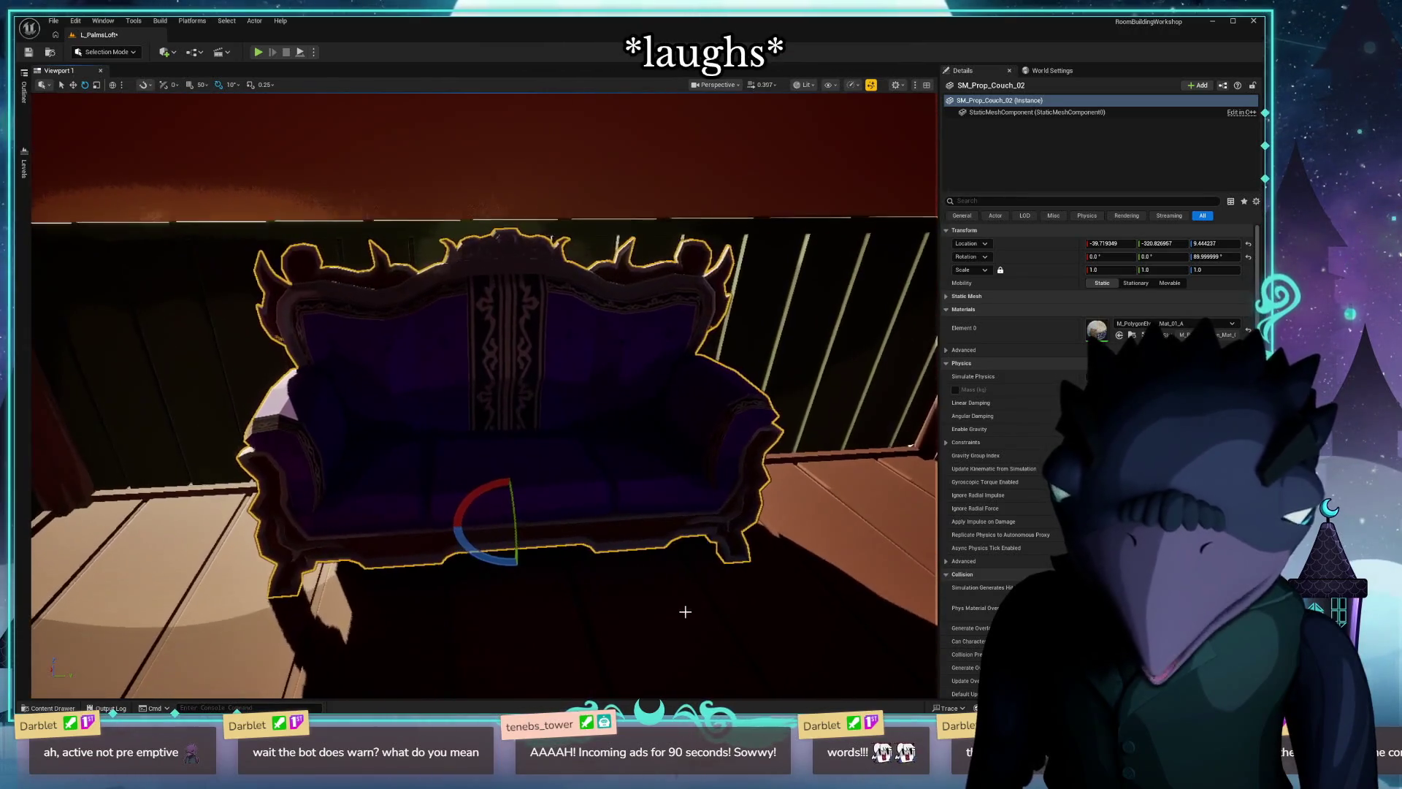
key(w)
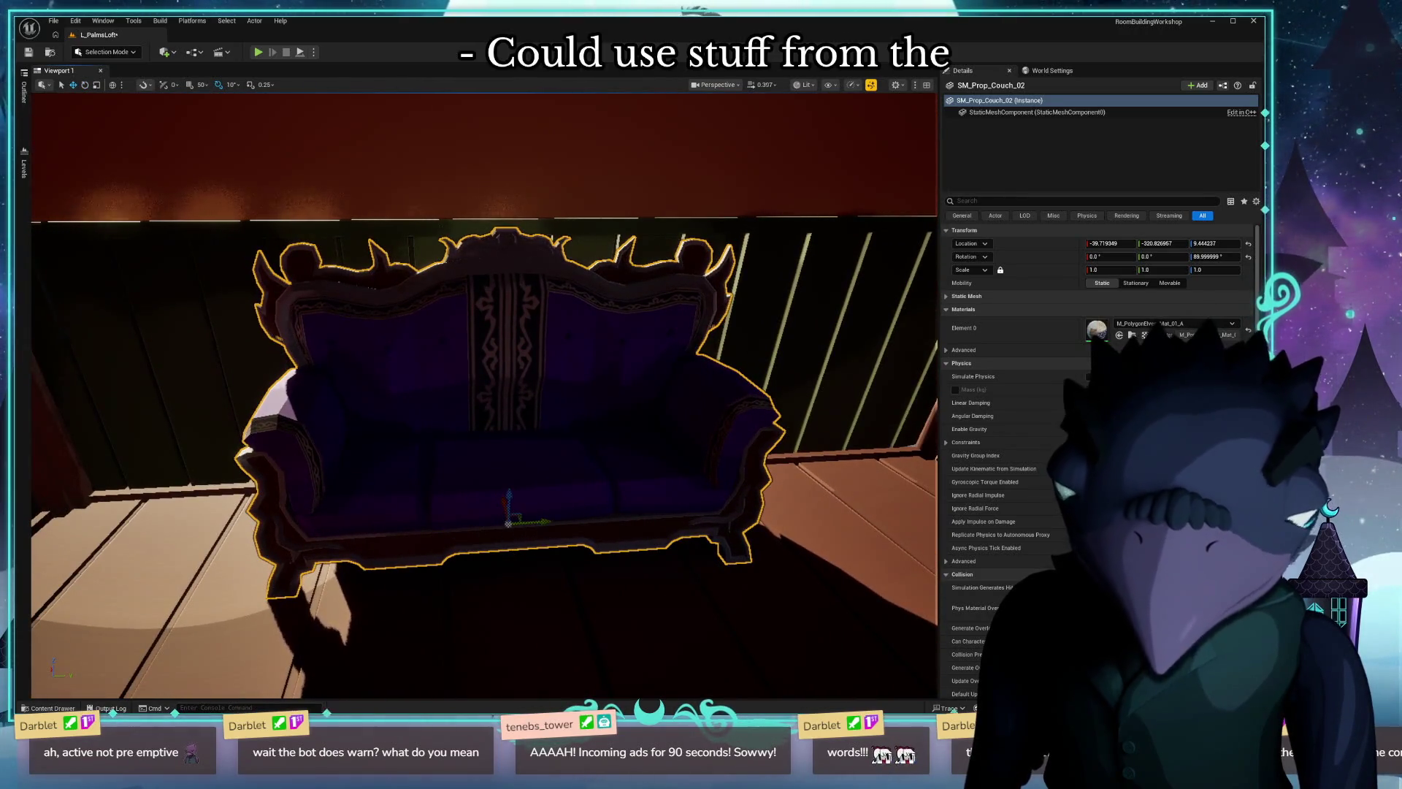
right_drag(508, 515, 383, 515)
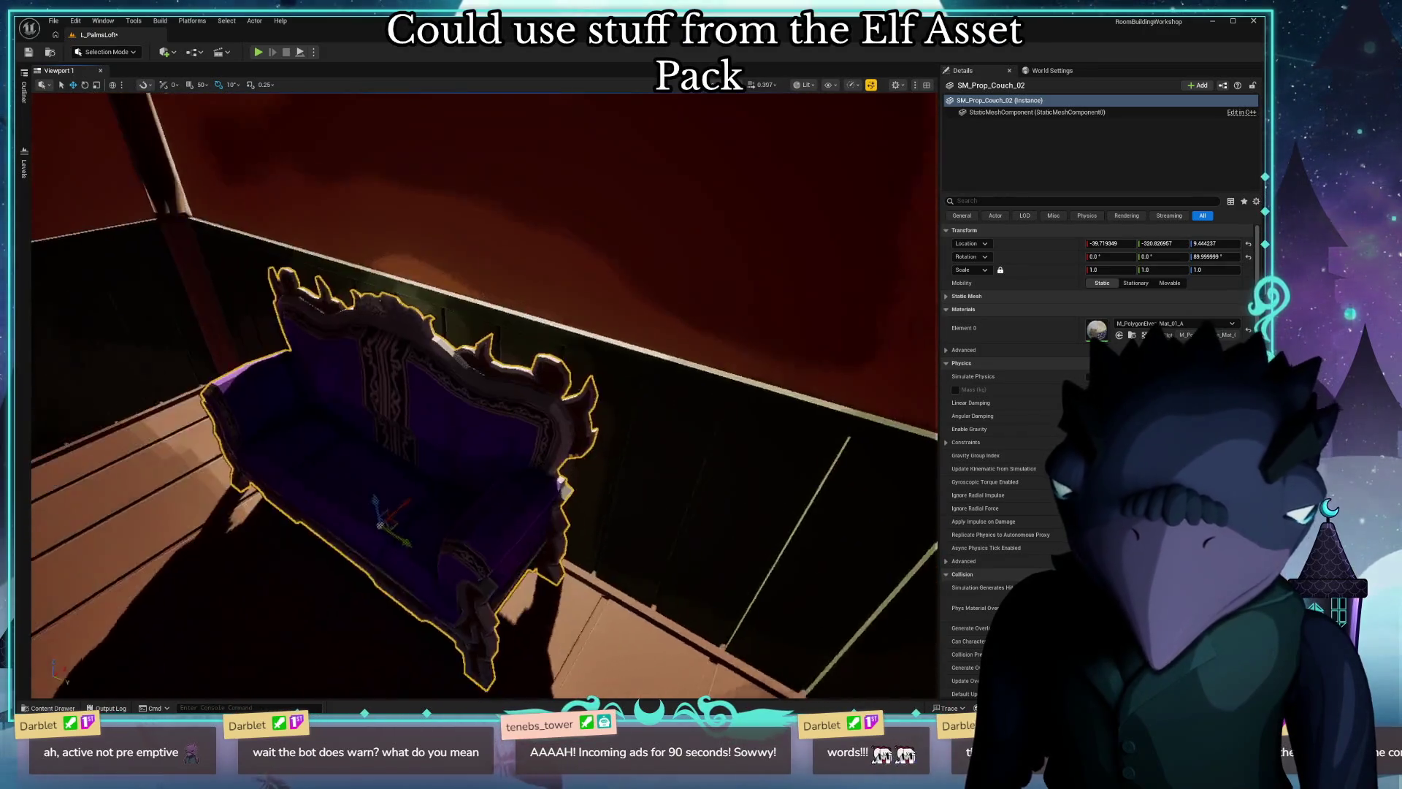
right_drag(474, 516, 474, 516)
drag(413, 501, 465, 543)
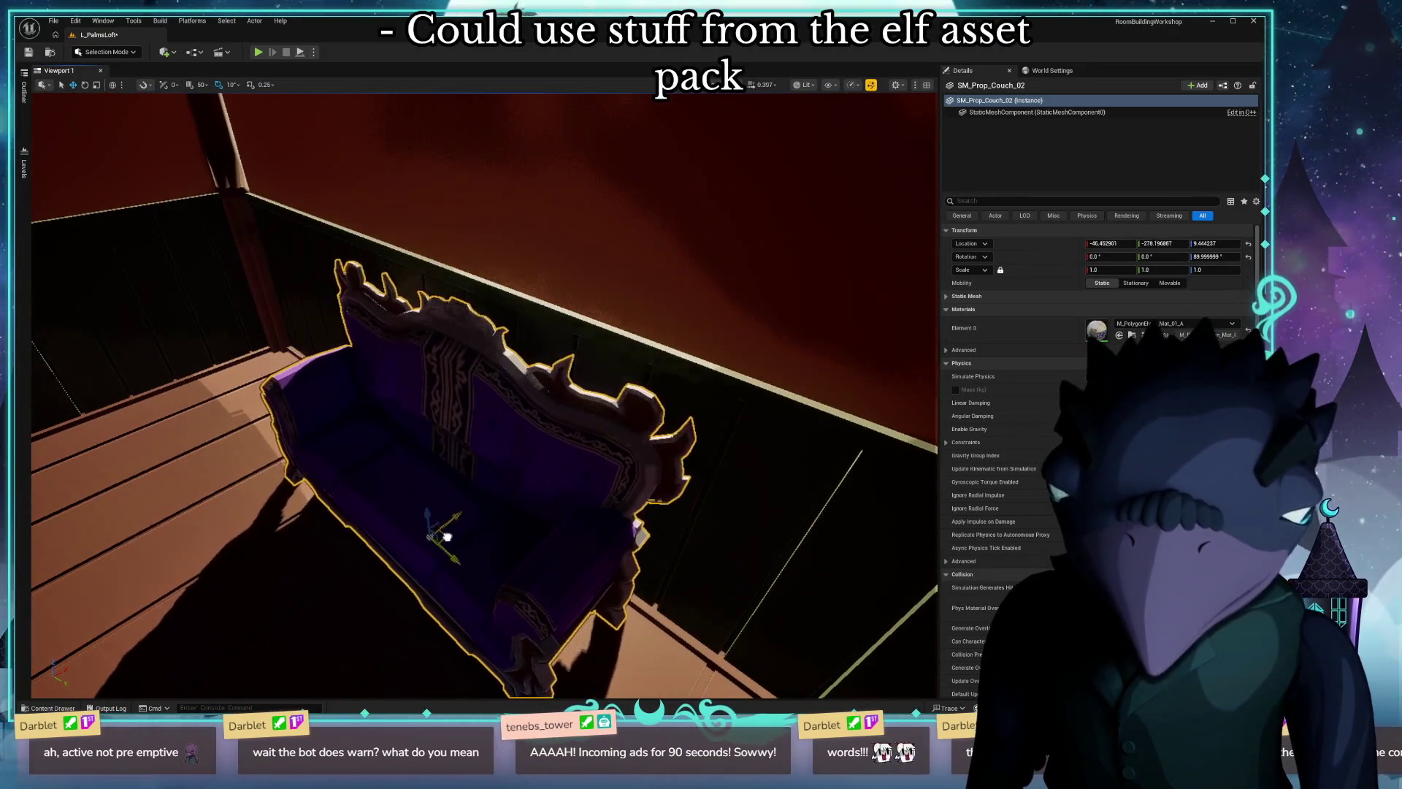
mouse_move(466, 544)
right_down()
mouse_move(782, 542)
mouse_move(808, 584)
right_up()
Show the scene unlit, focus on the couch, and reopen the asset search ready for a new query.
key(alt+3)
key(ctrl+space)
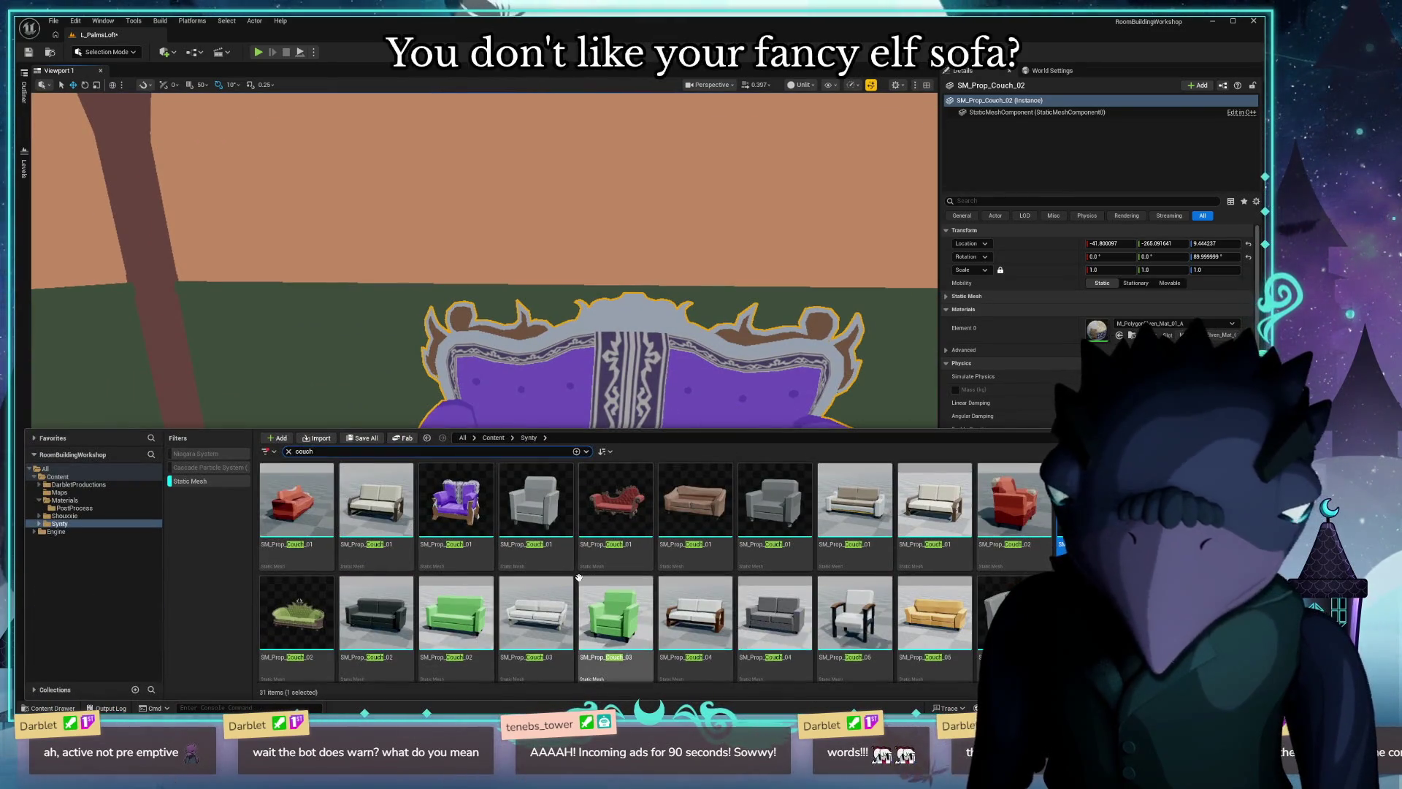
scroll(743, 574, down, 2)
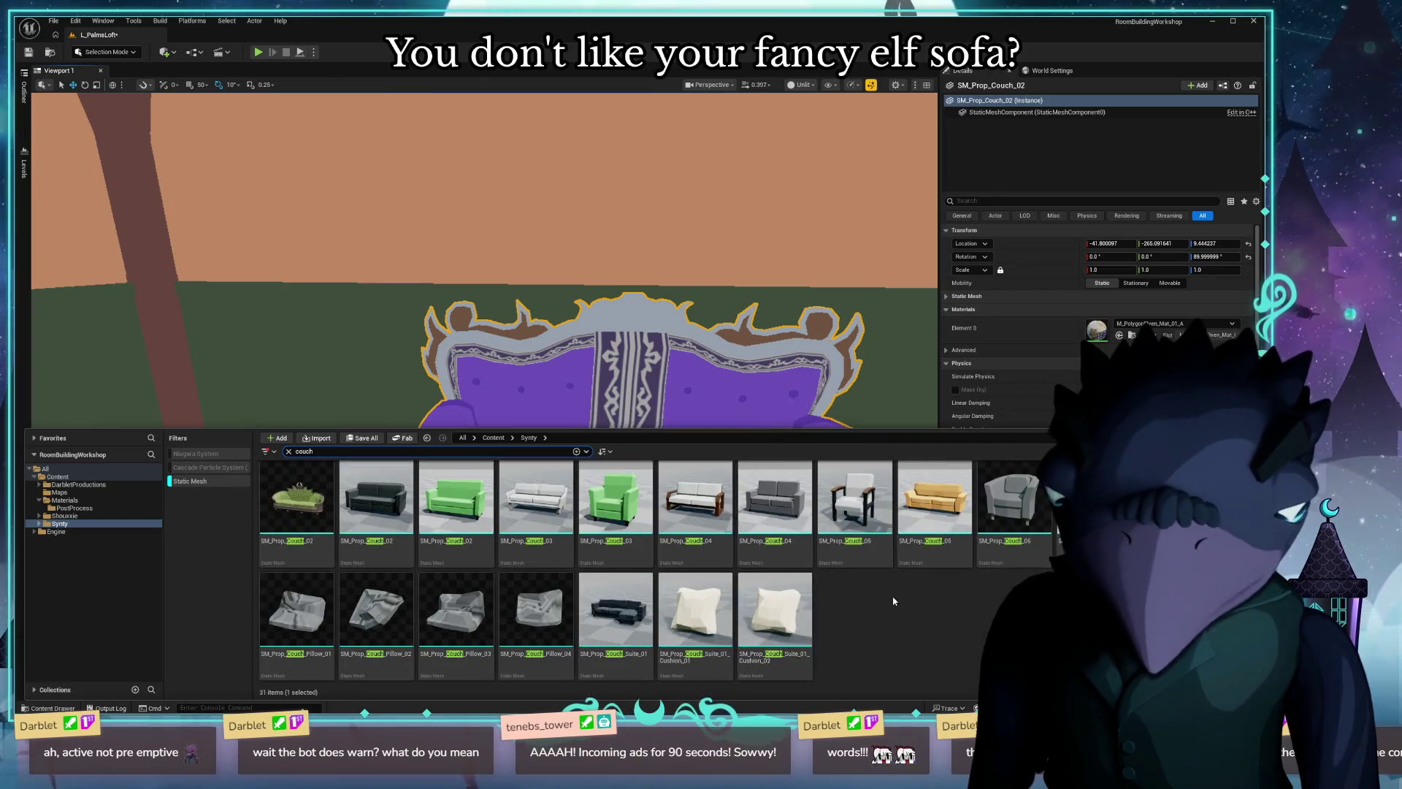
scroll(894, 601, up, 2)
mouse_move(616, 498)
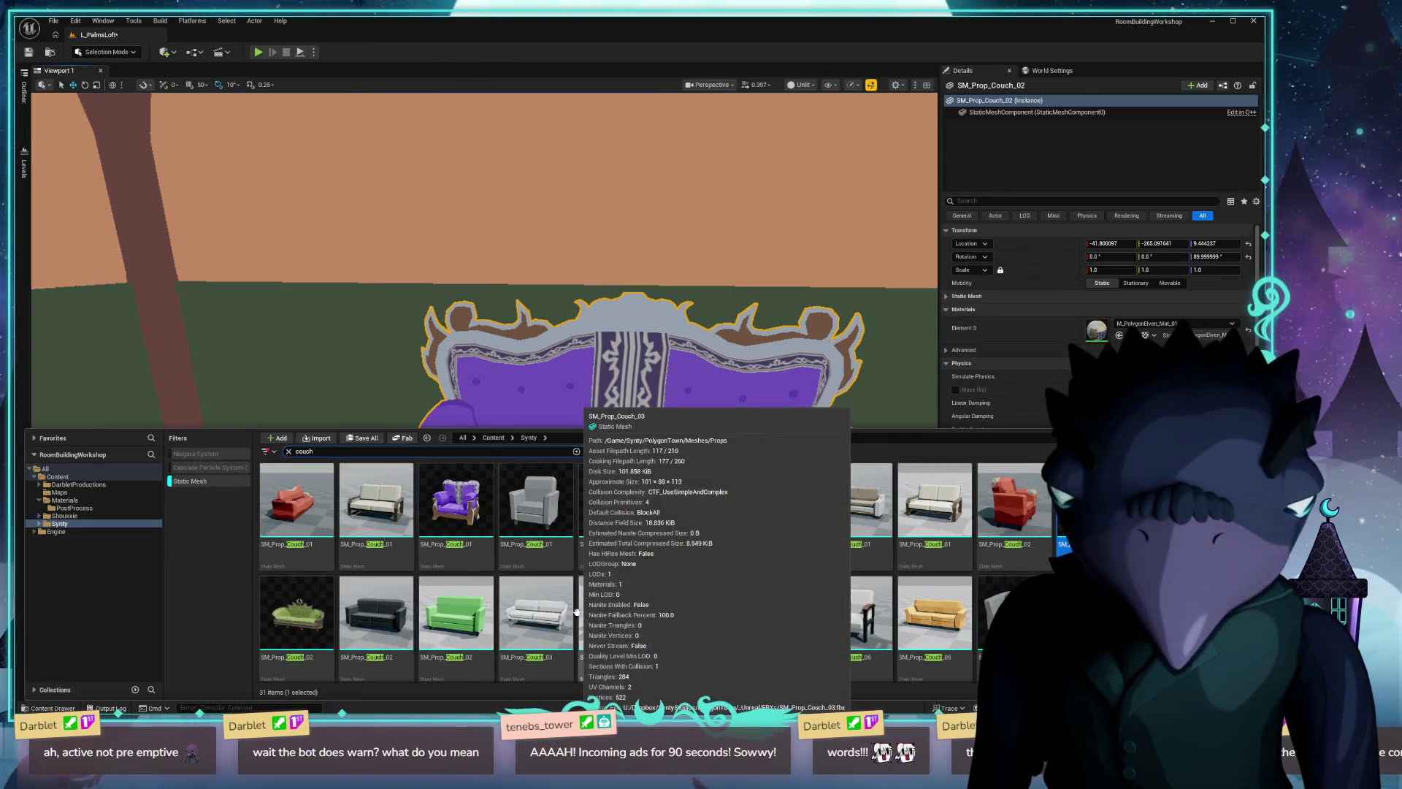
click(627, 346)
key(f)
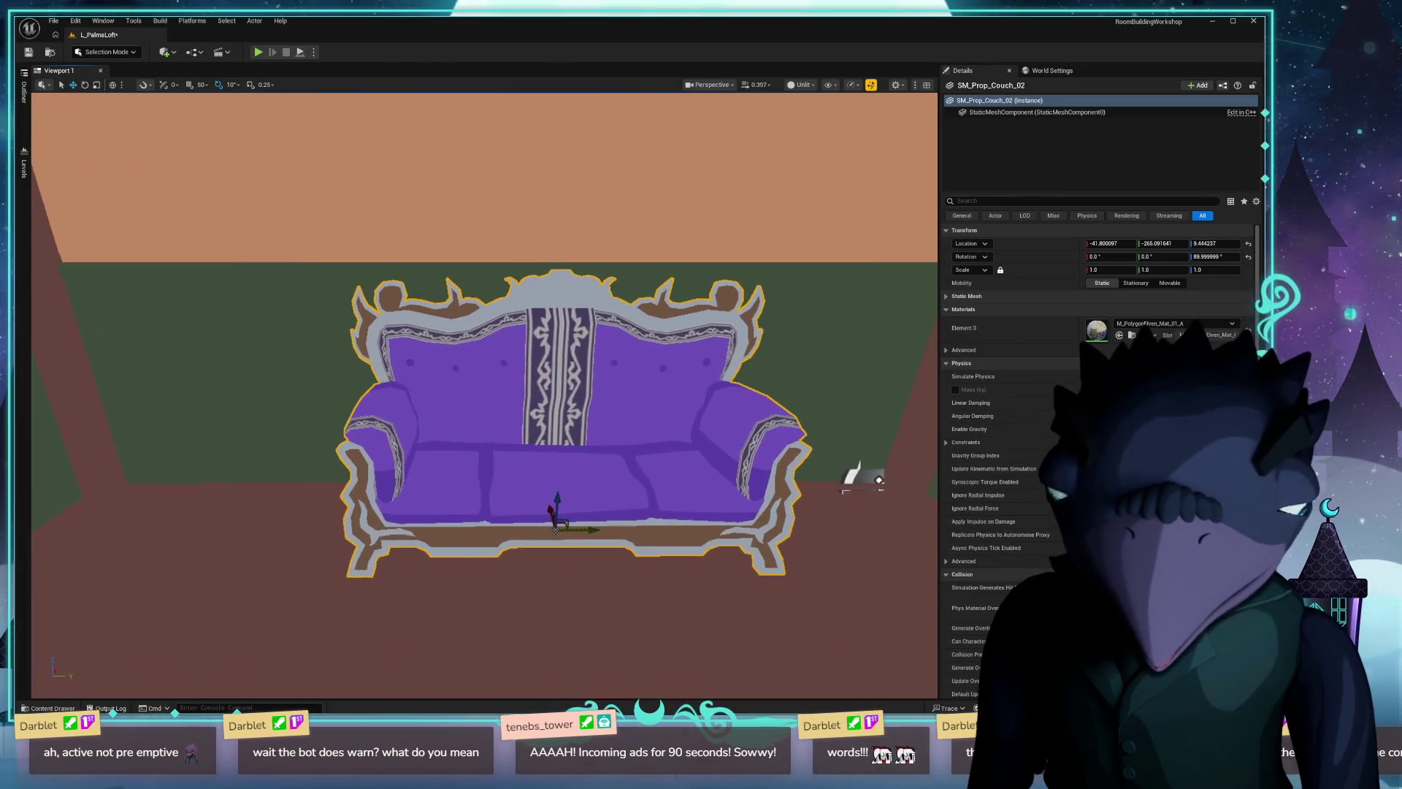
key(ctrl+space)
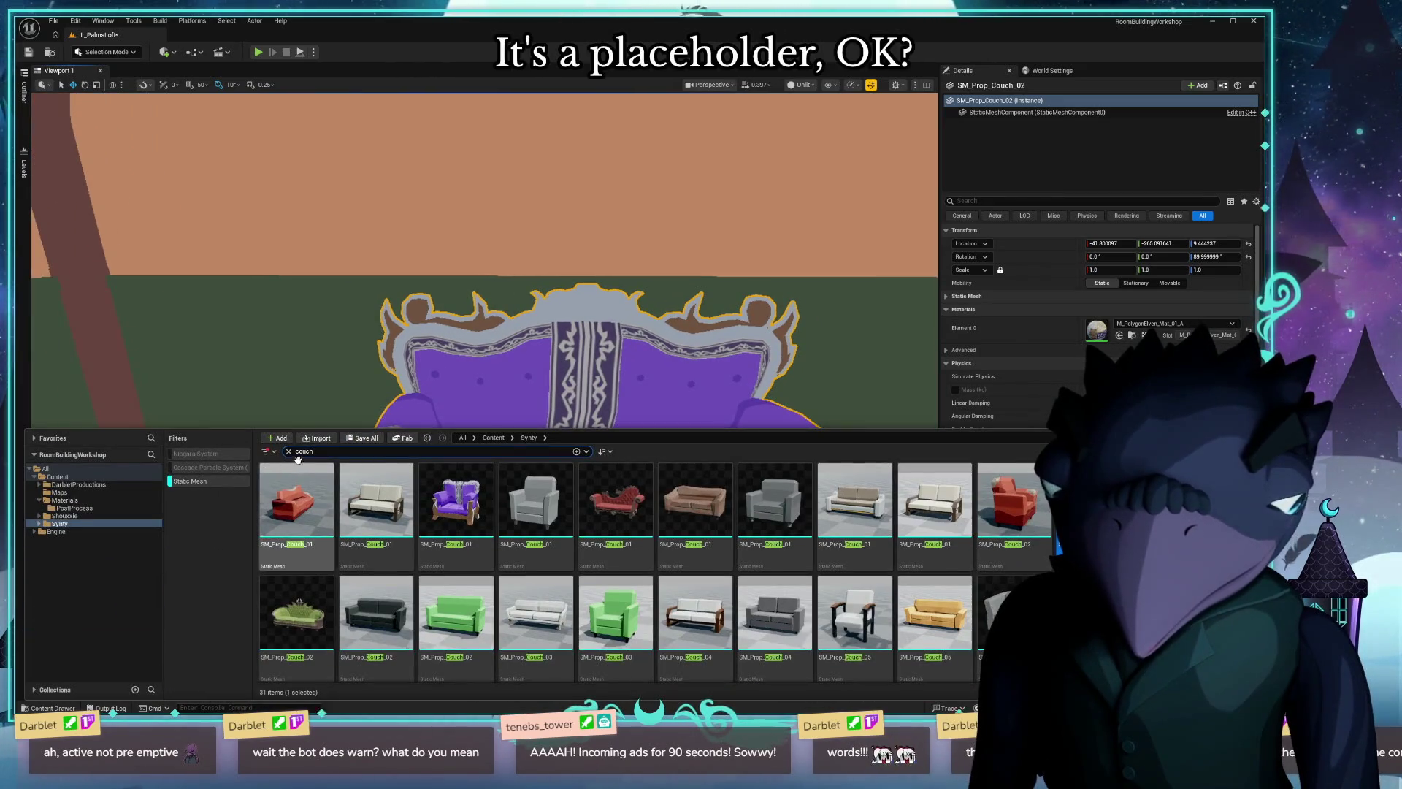
key(ctrl+a)
text(window)
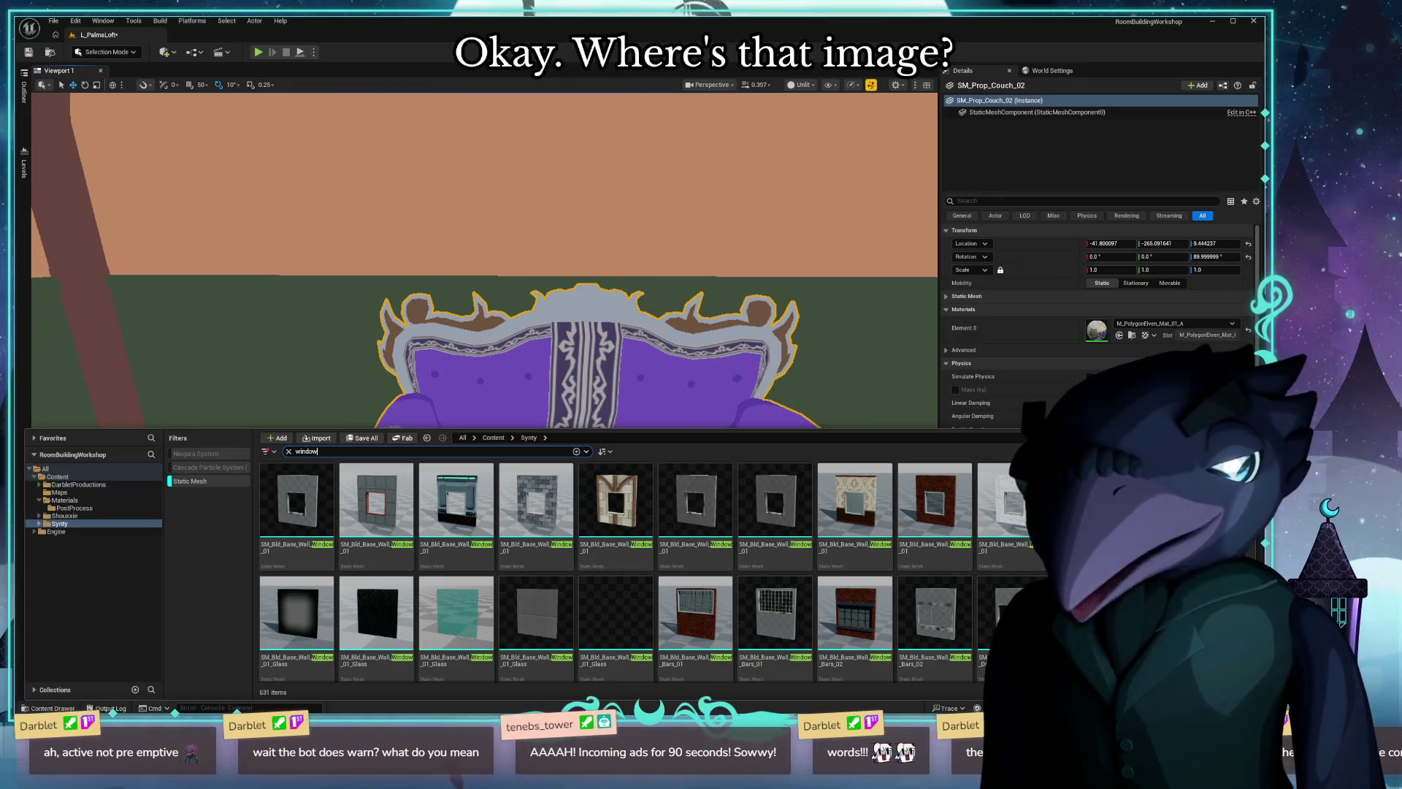
Switch to the Snagit Editor holding the sunny window reference image.
key(alt+Tab)
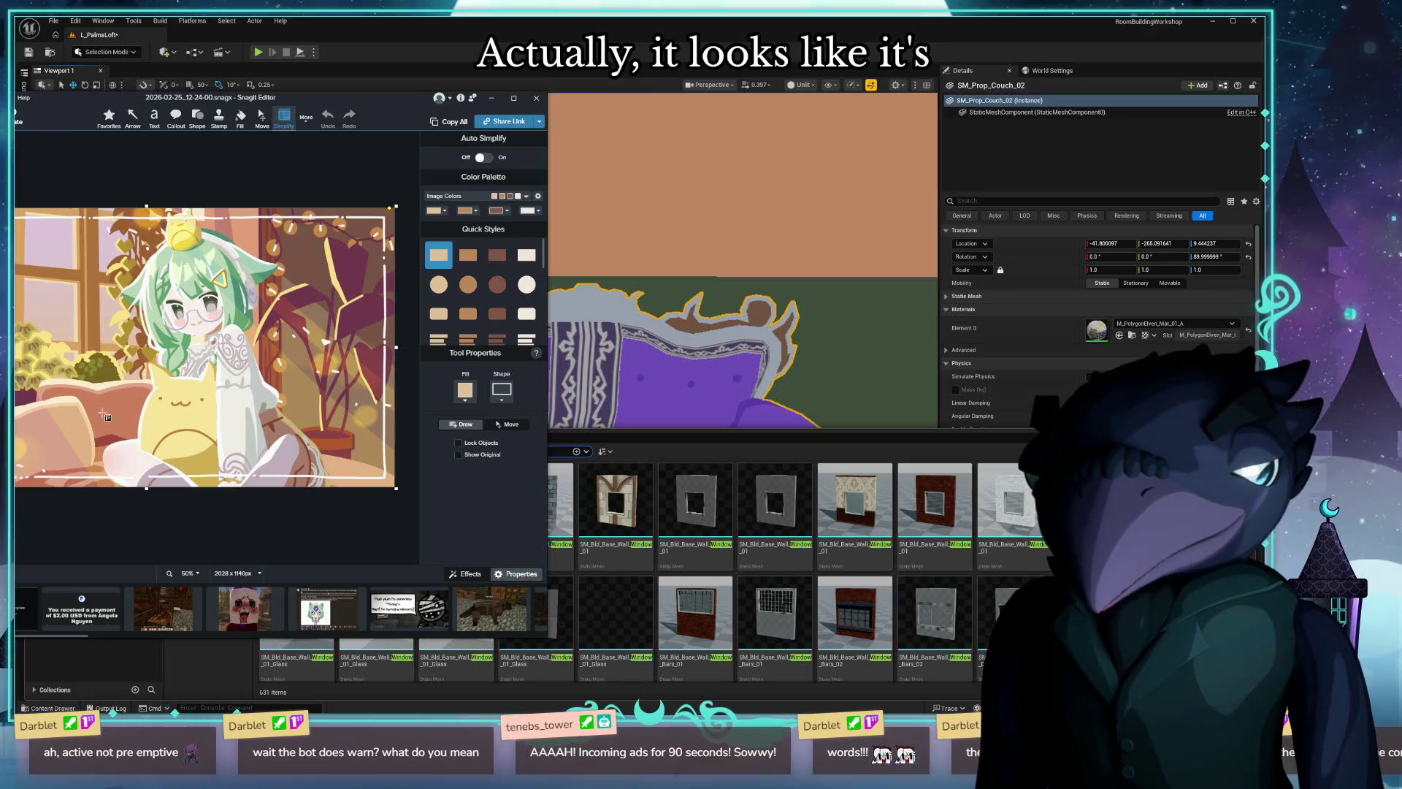
Close the Snagit reference image so the window mesh results show again.
drag(542, 100, 549, 99)
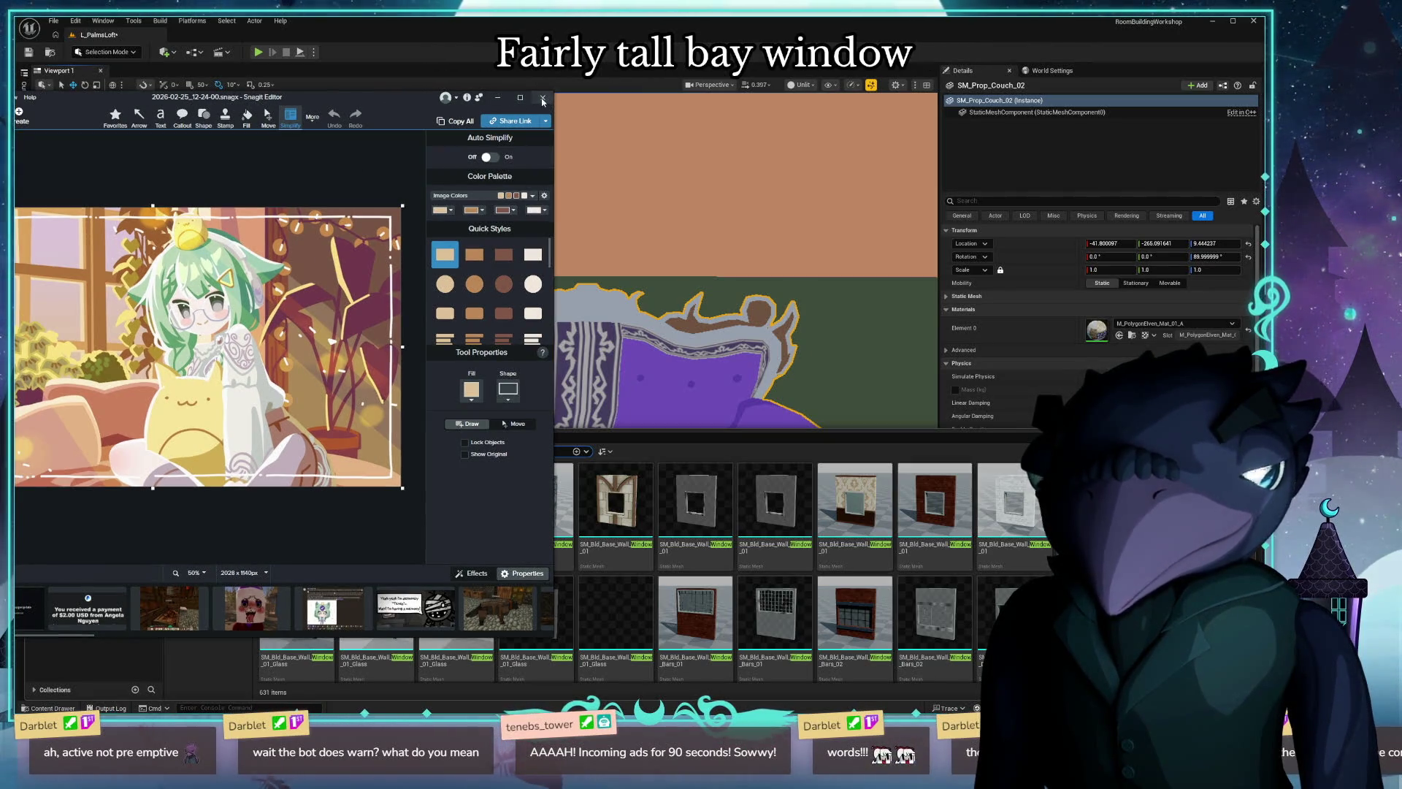
click(542, 99)
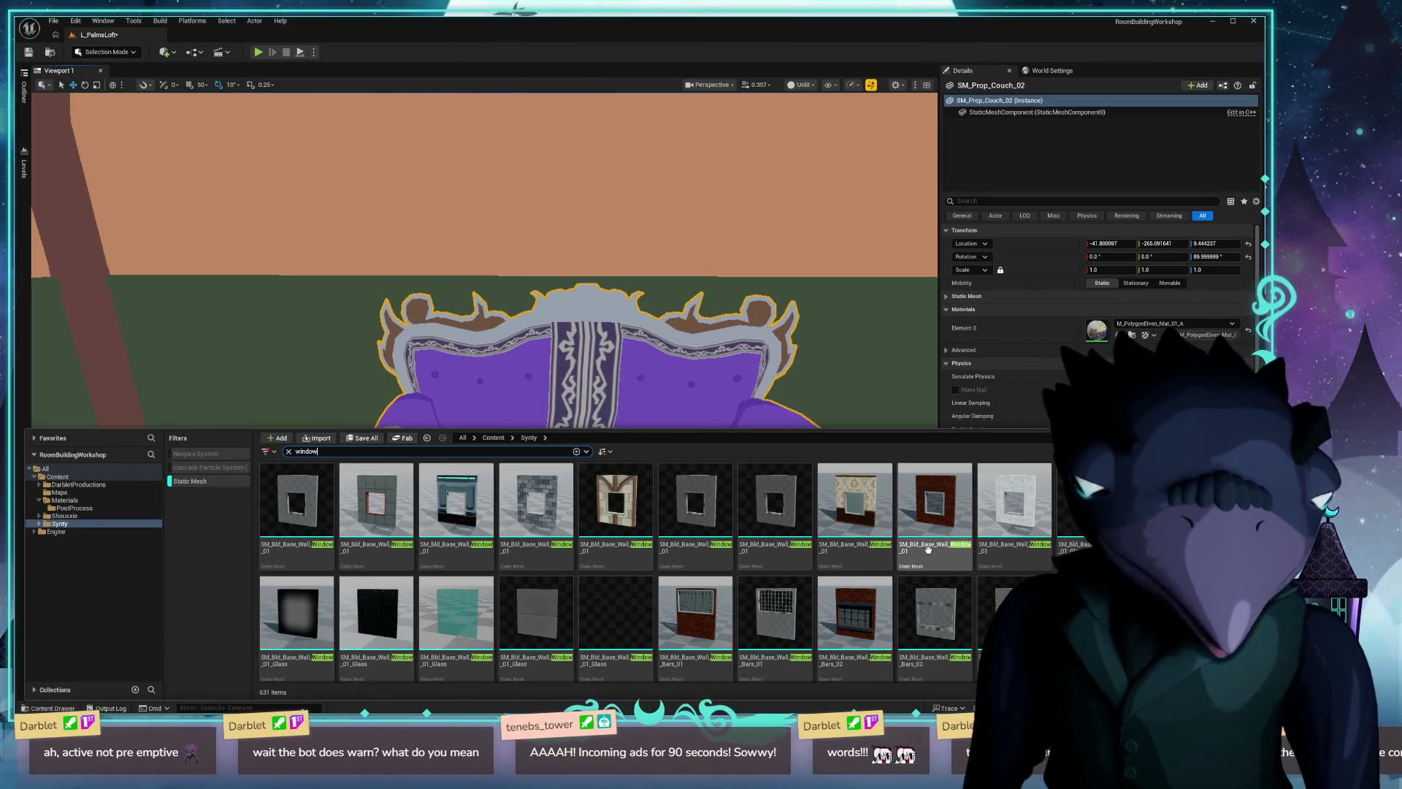
scroll(930, 551, down, 2)
scroll(910, 559, down, 1)
scroll(882, 573, down, 2)
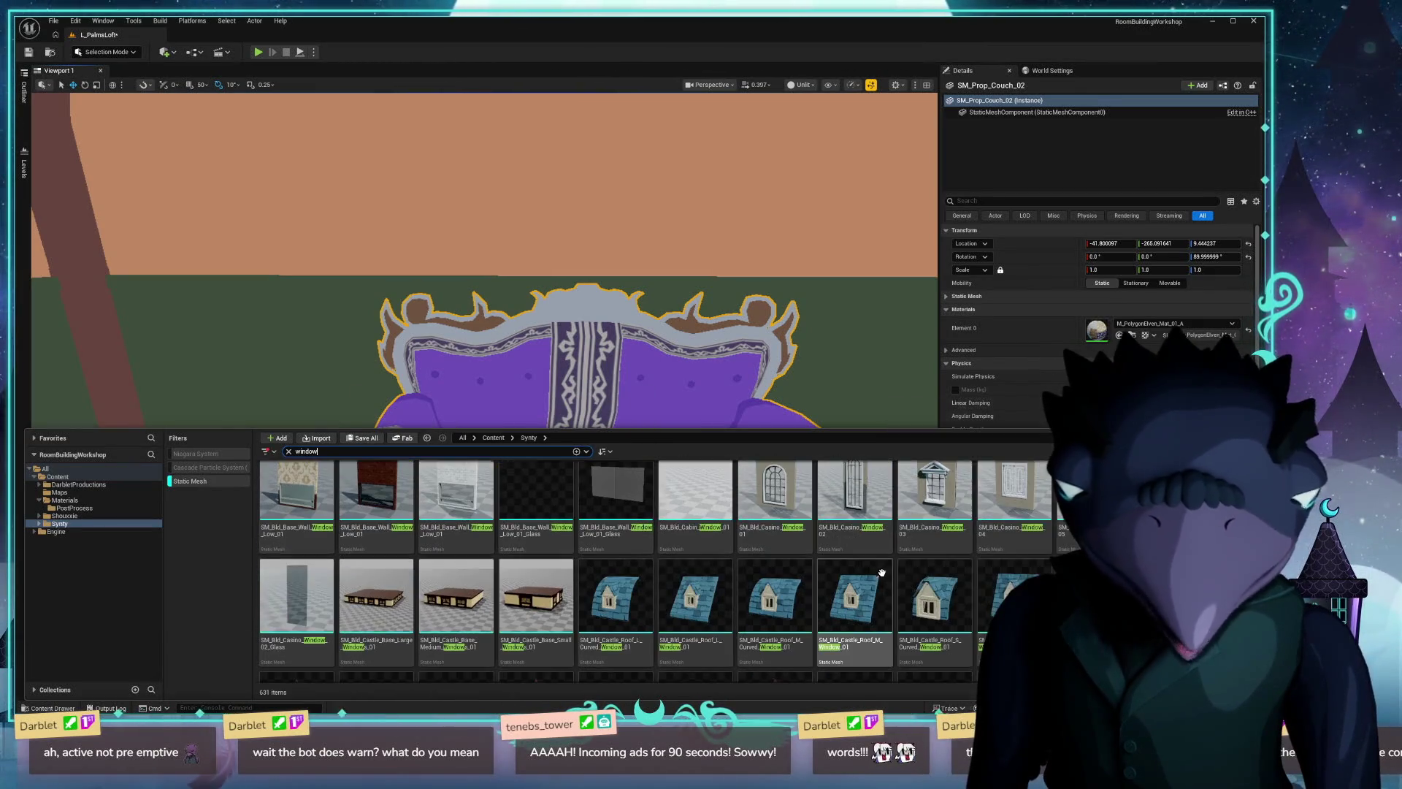
scroll(1004, 559, down, 2)
scroll(1018, 561, down, 2)
scroll(1035, 562, down, 2)
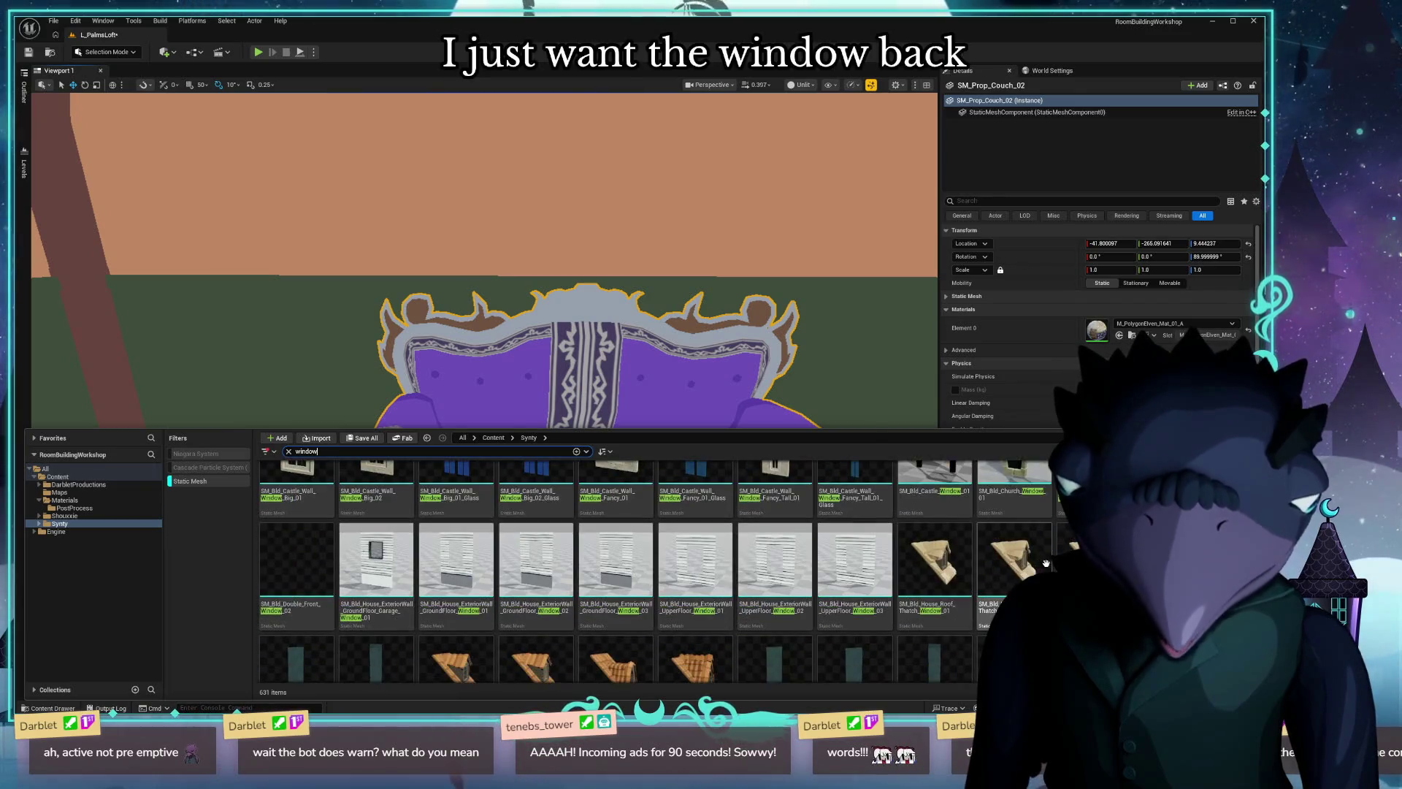
scroll(1053, 564, down, 2)
scroll(1051, 564, down, 2)
scroll(1052, 564, down, 2)
scroll(1052, 564, down, 2)
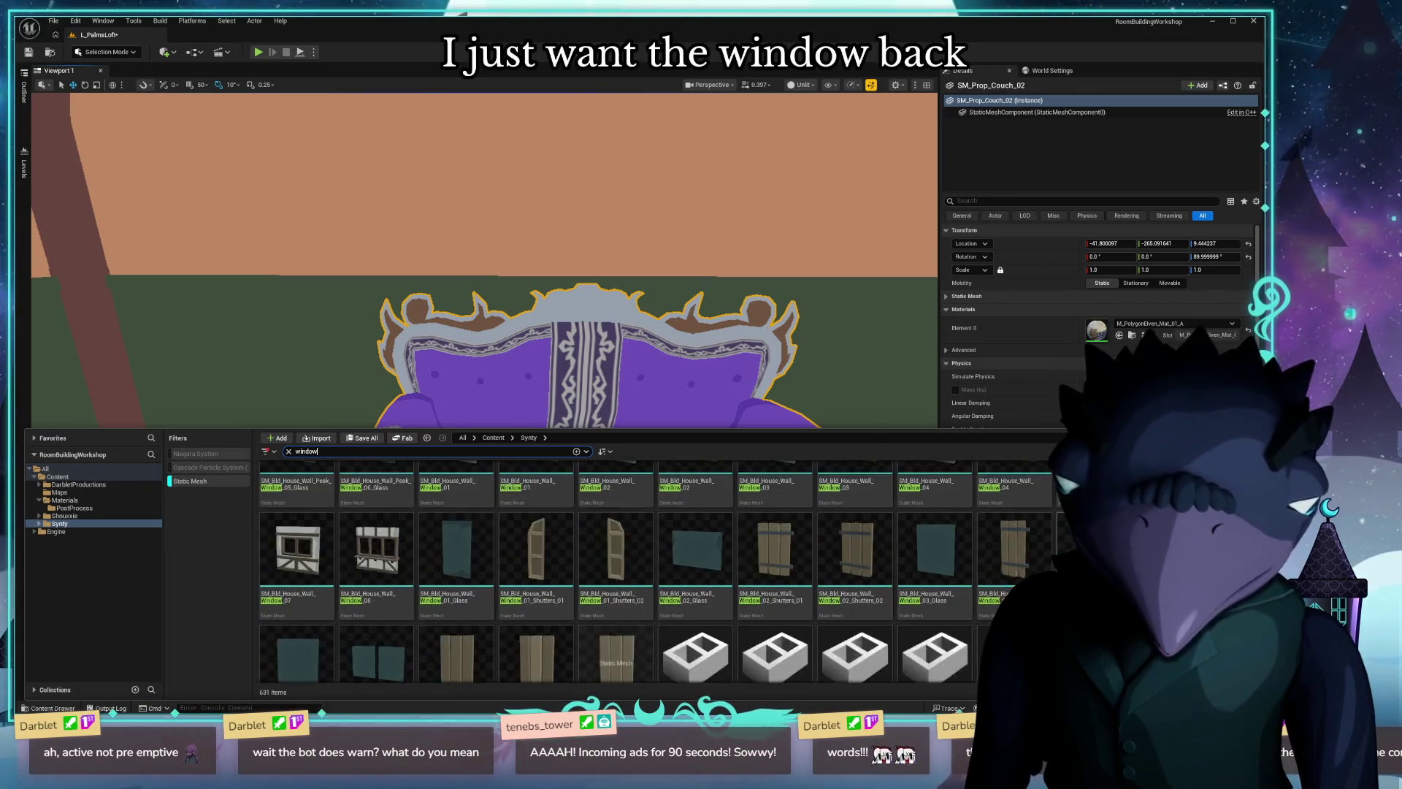
scroll(1052, 564, down, 2)
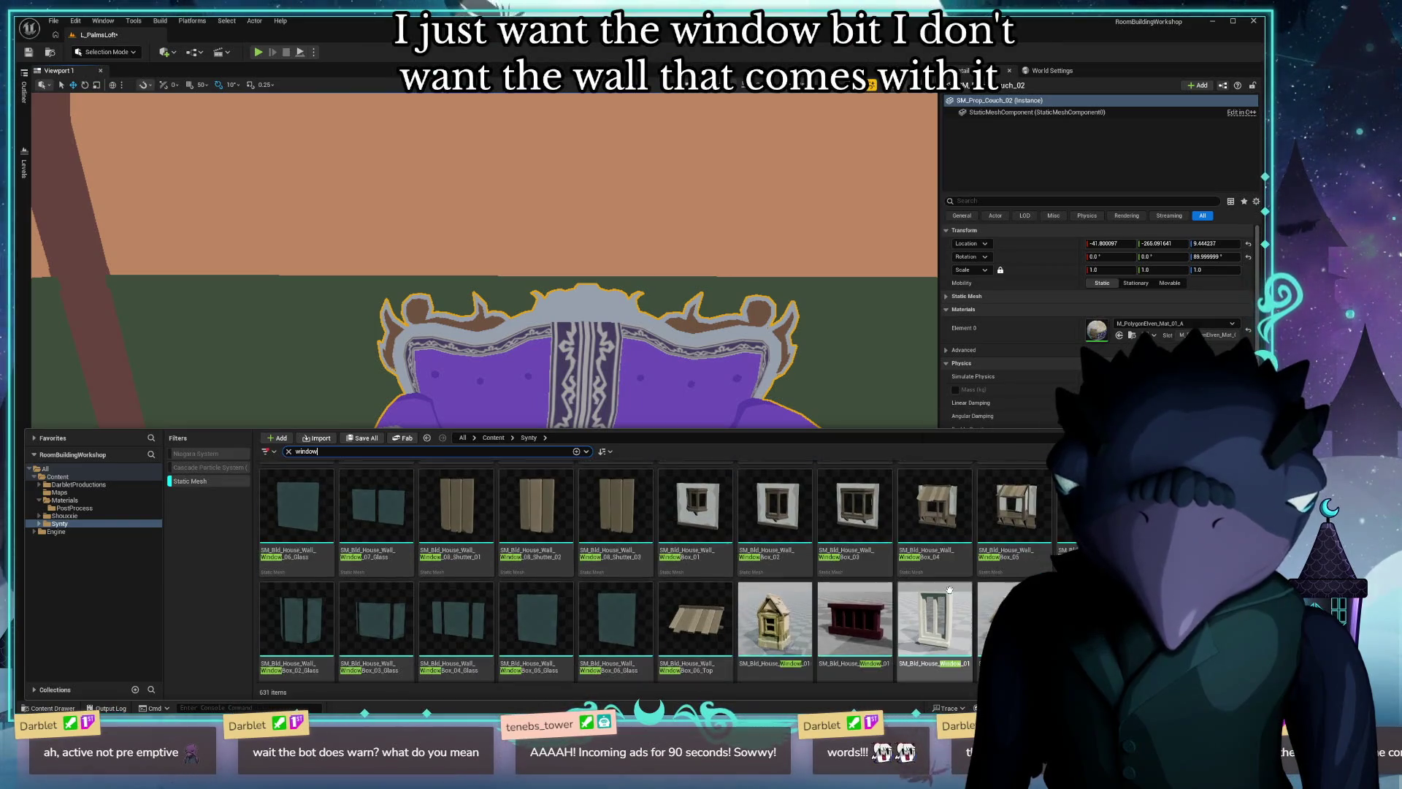
scroll(896, 606, down, 2)
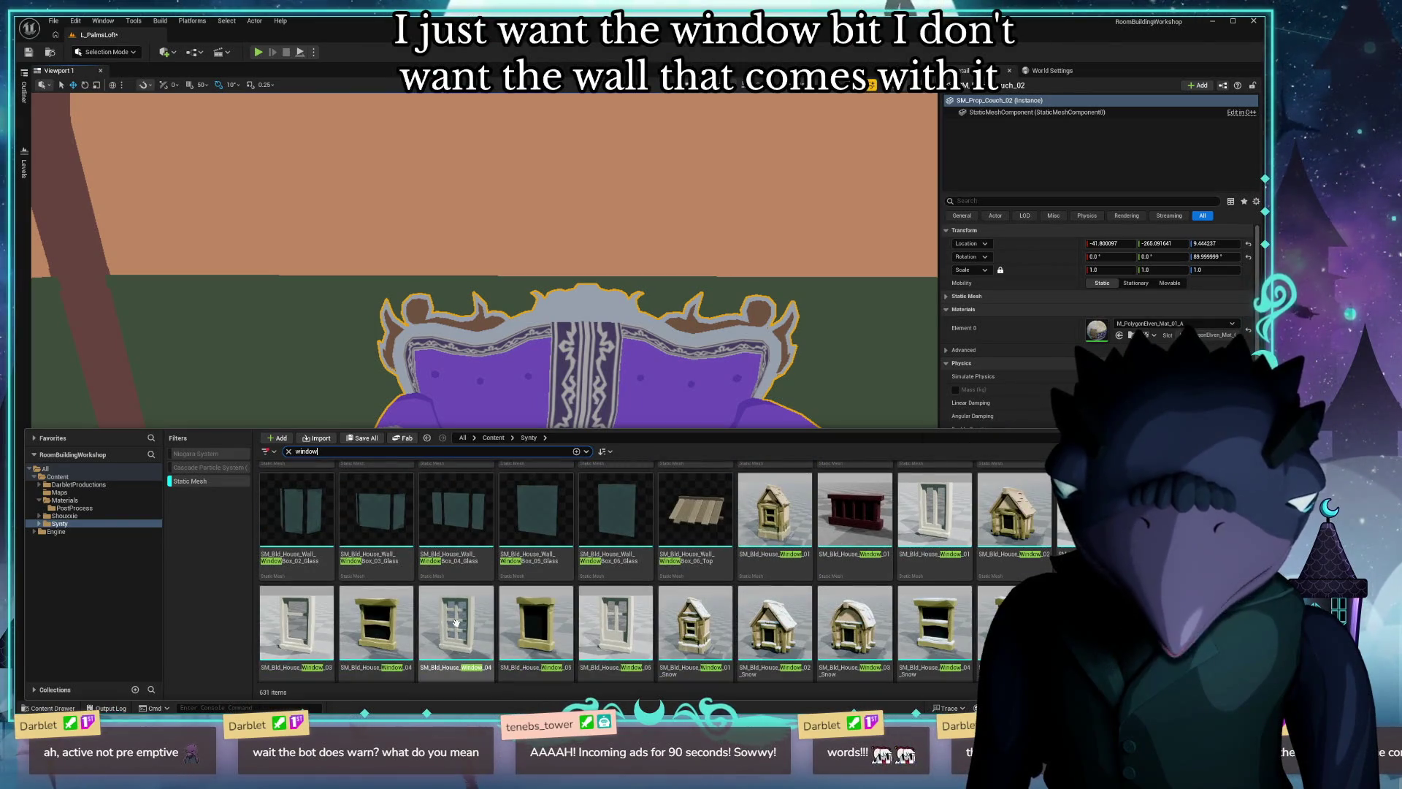
scroll(625, 597, down, 2)
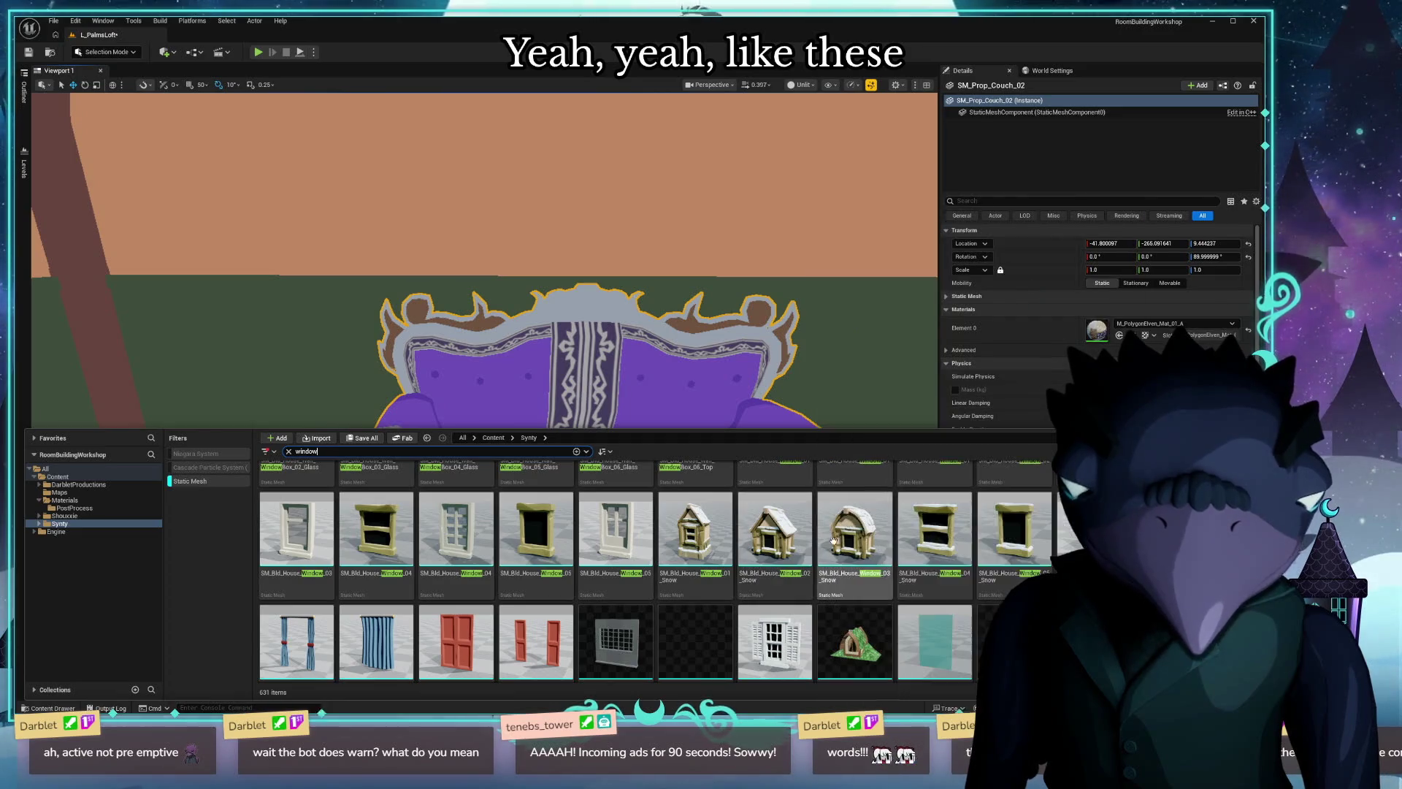
scroll(833, 540, up, 2)
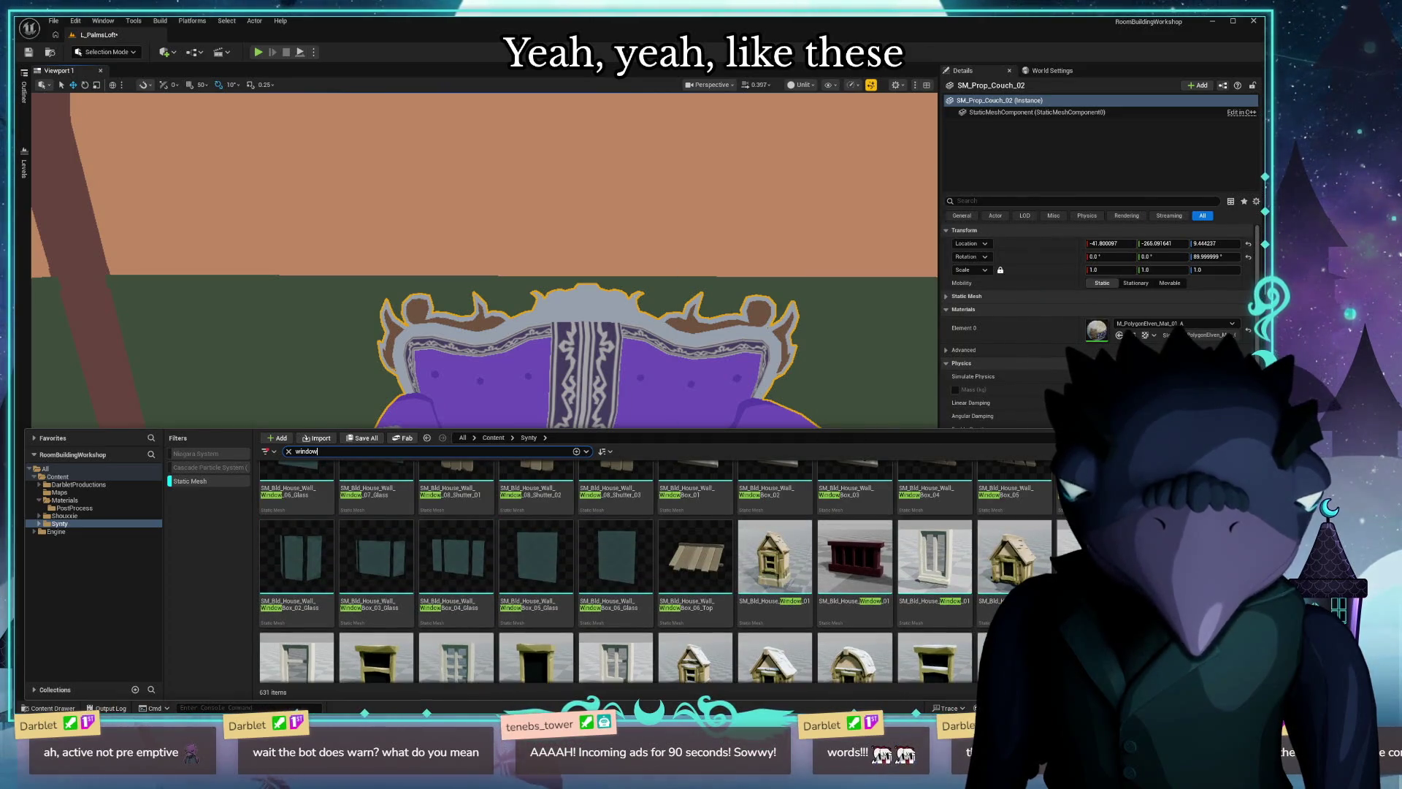
scroll(1025, 545, up, 1)
scroll(1024, 545, up, 1)
scroll(1025, 545, up, 1)
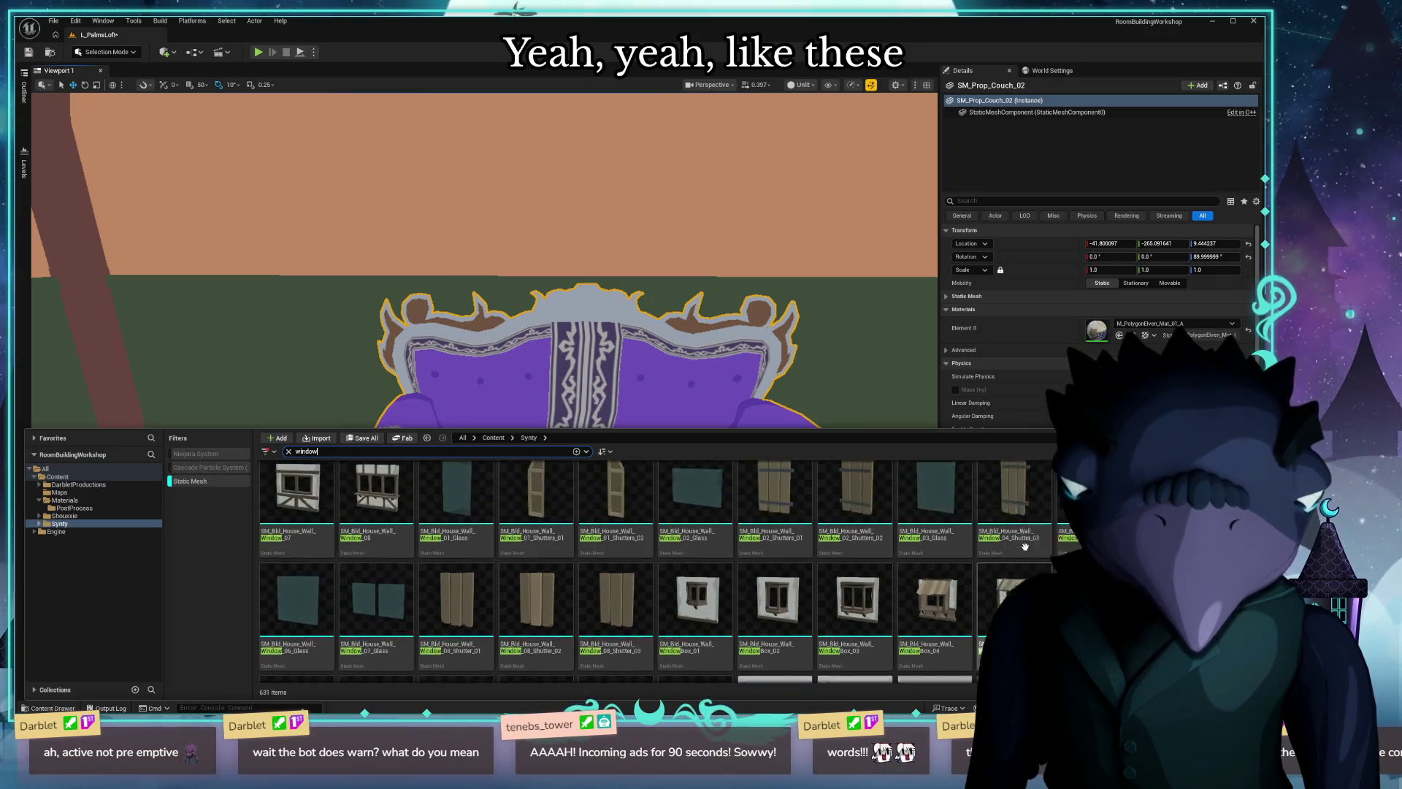
scroll(1025, 544, up, 1)
scroll(1025, 545, down, 2)
scroll(877, 570, down, 2)
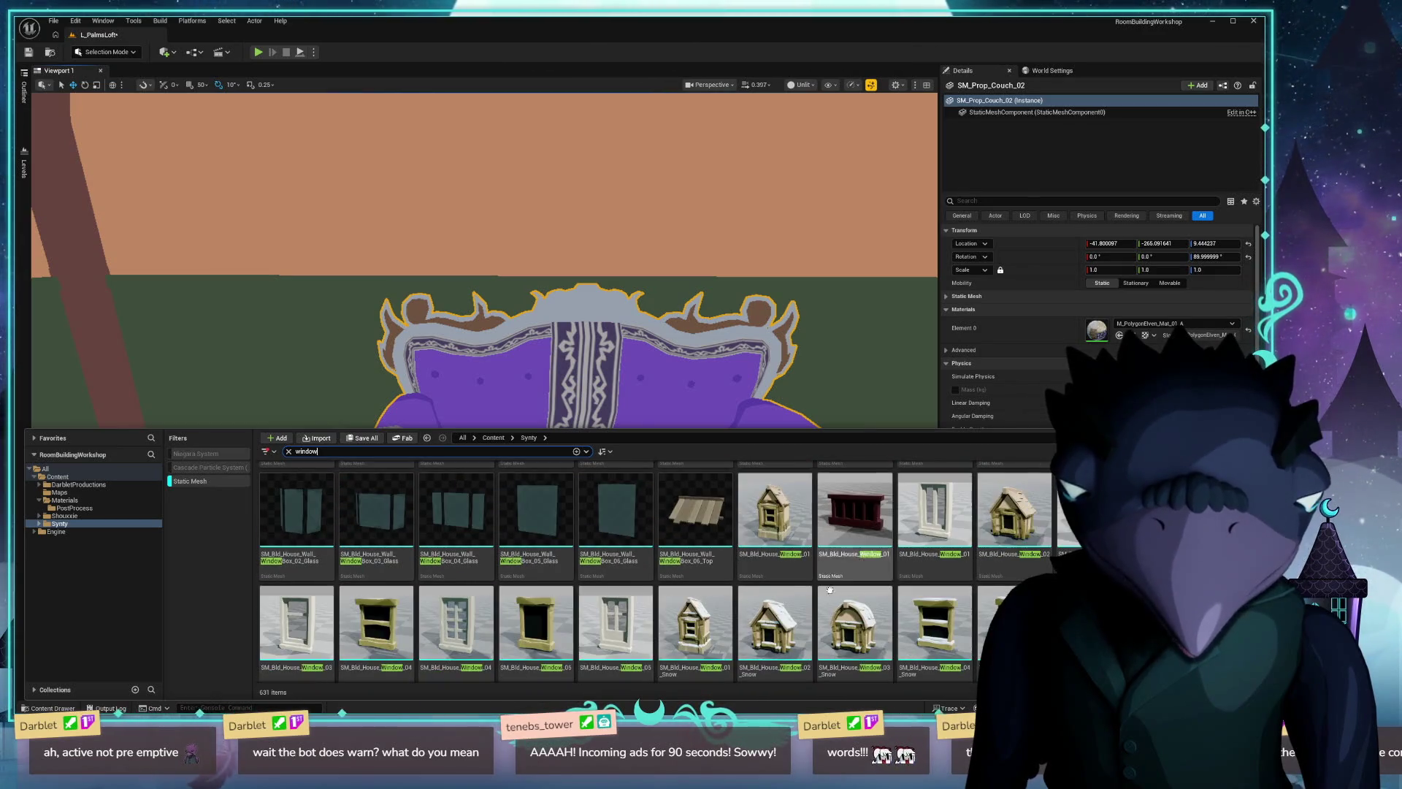
scroll(811, 586, down, 1)
scroll(898, 569, down, 1)
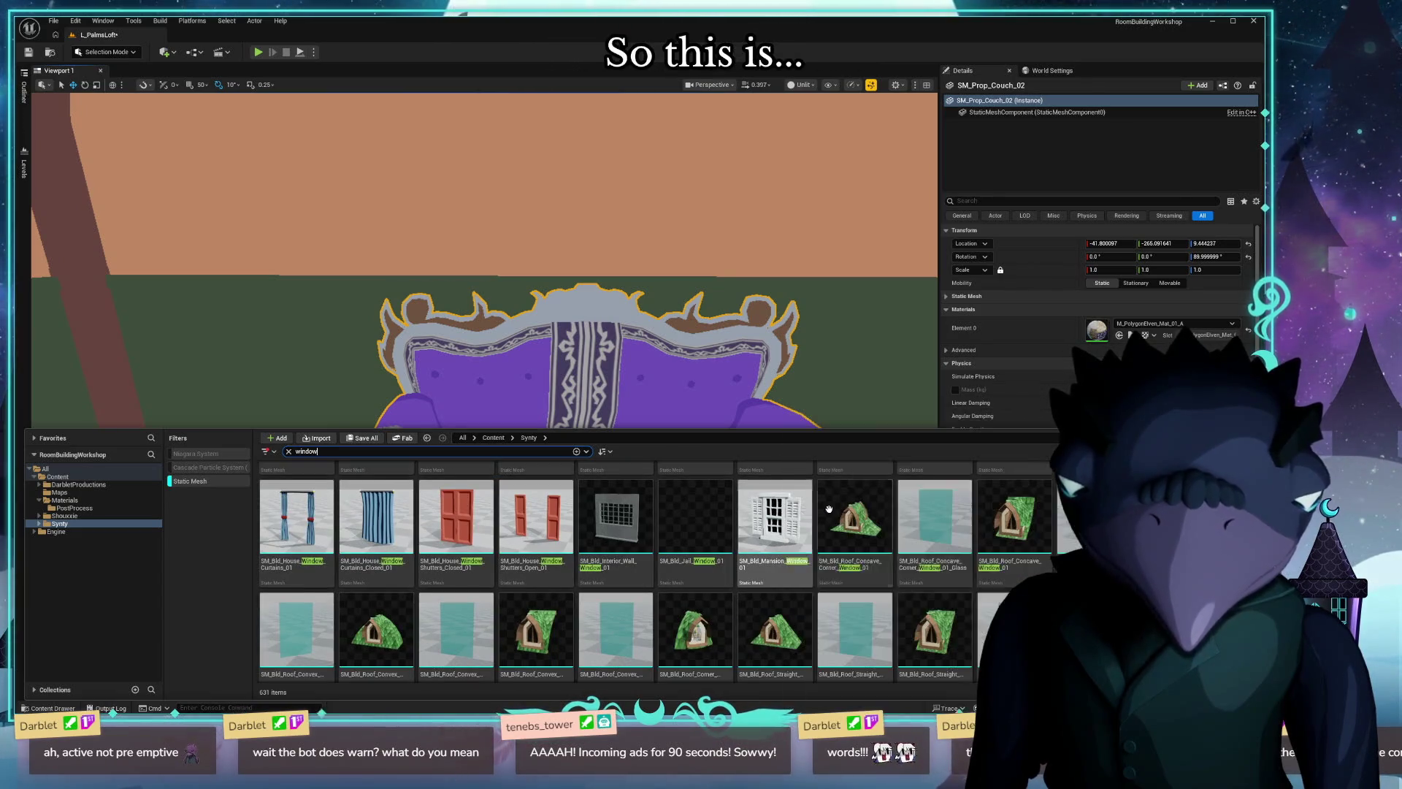
scroll(830, 509, down, 1)
scroll(1006, 512, down, 2)
scroll(1026, 509, down, 2)
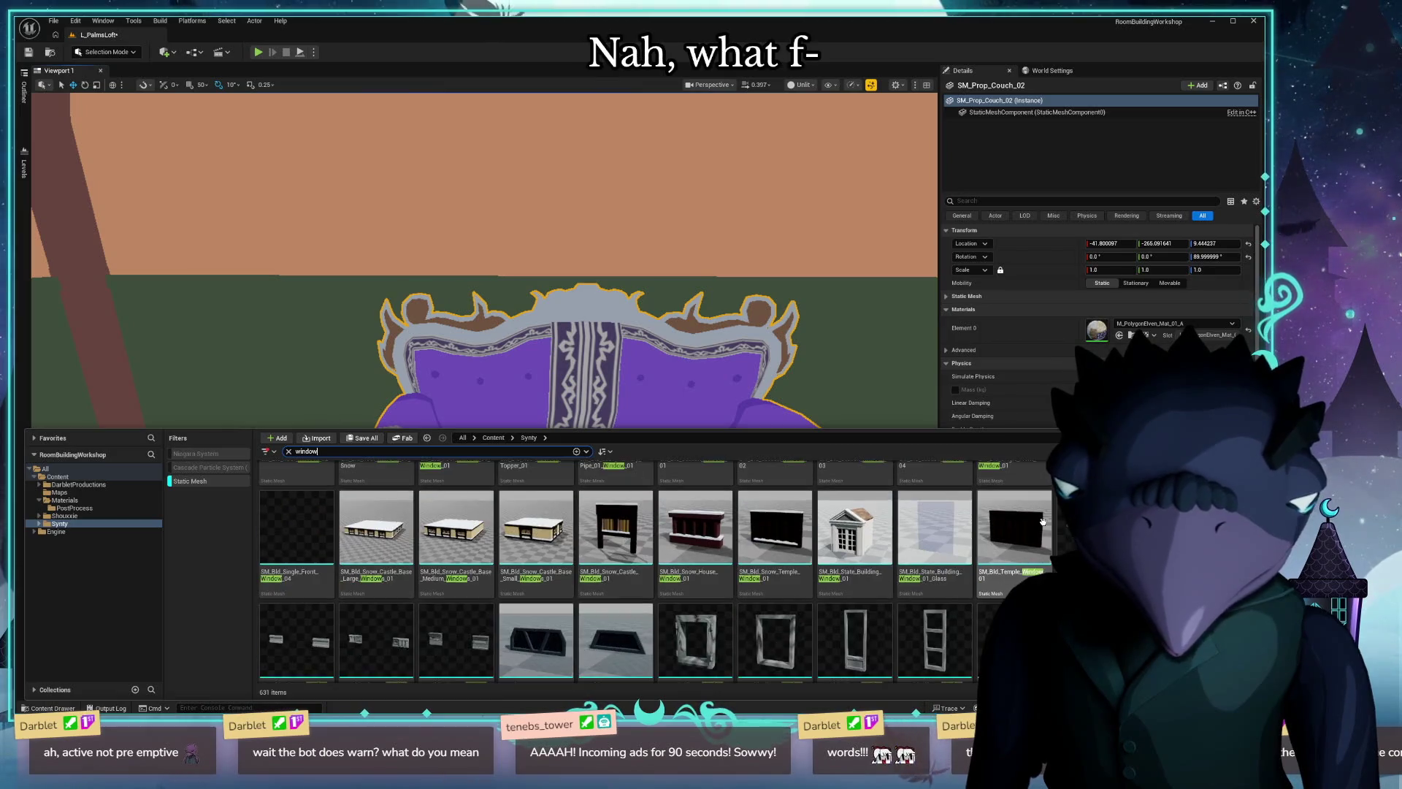
scroll(1051, 533, down, 2)
scroll(1075, 541, down, 1)
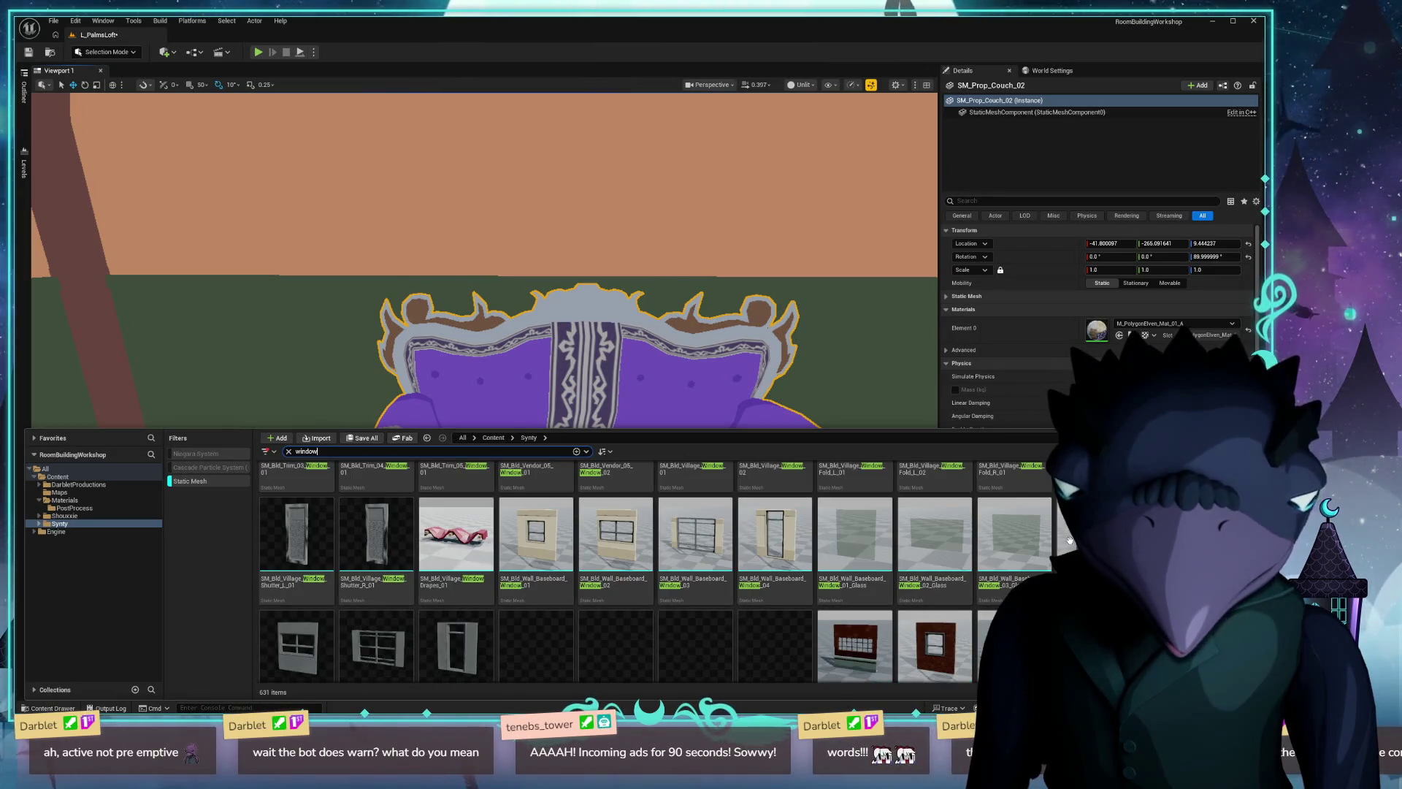
scroll(1071, 542, down, 2)
scroll(1071, 542, down, 1)
scroll(1070, 541, down, 1)
scroll(1070, 542, down, 1)
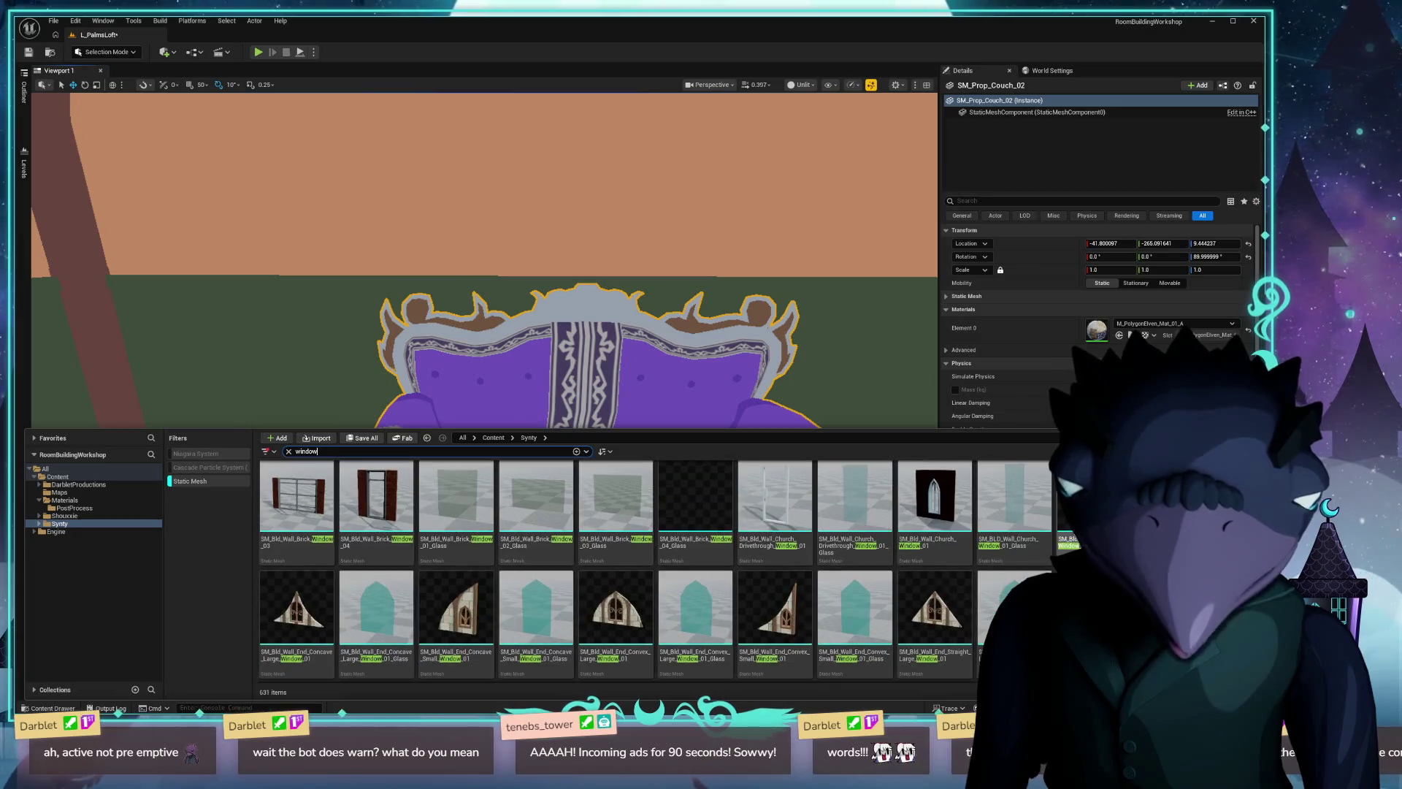
scroll(971, 505, down, 1)
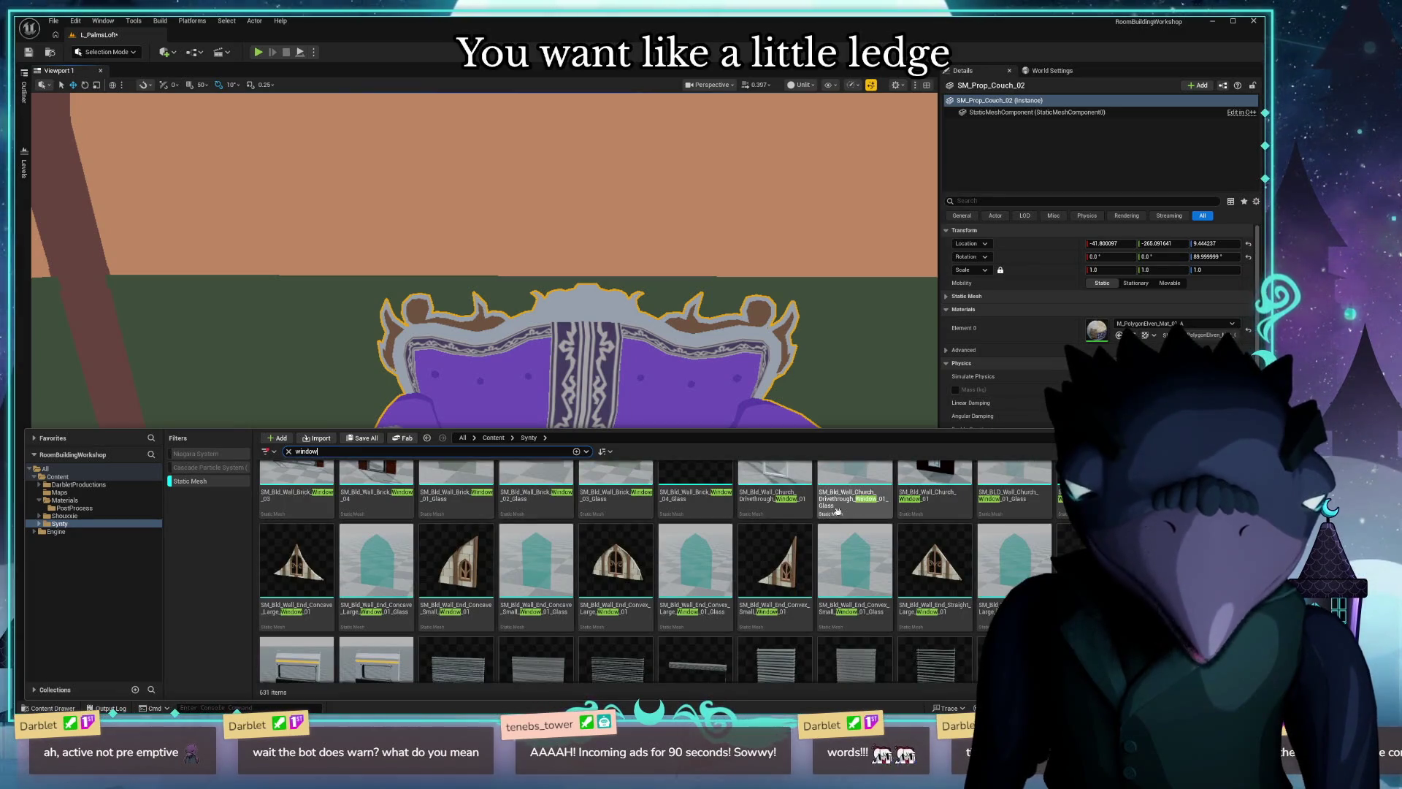
scroll(837, 510, down, 2)
scroll(855, 524, down, 2)
scroll(877, 539, down, 1)
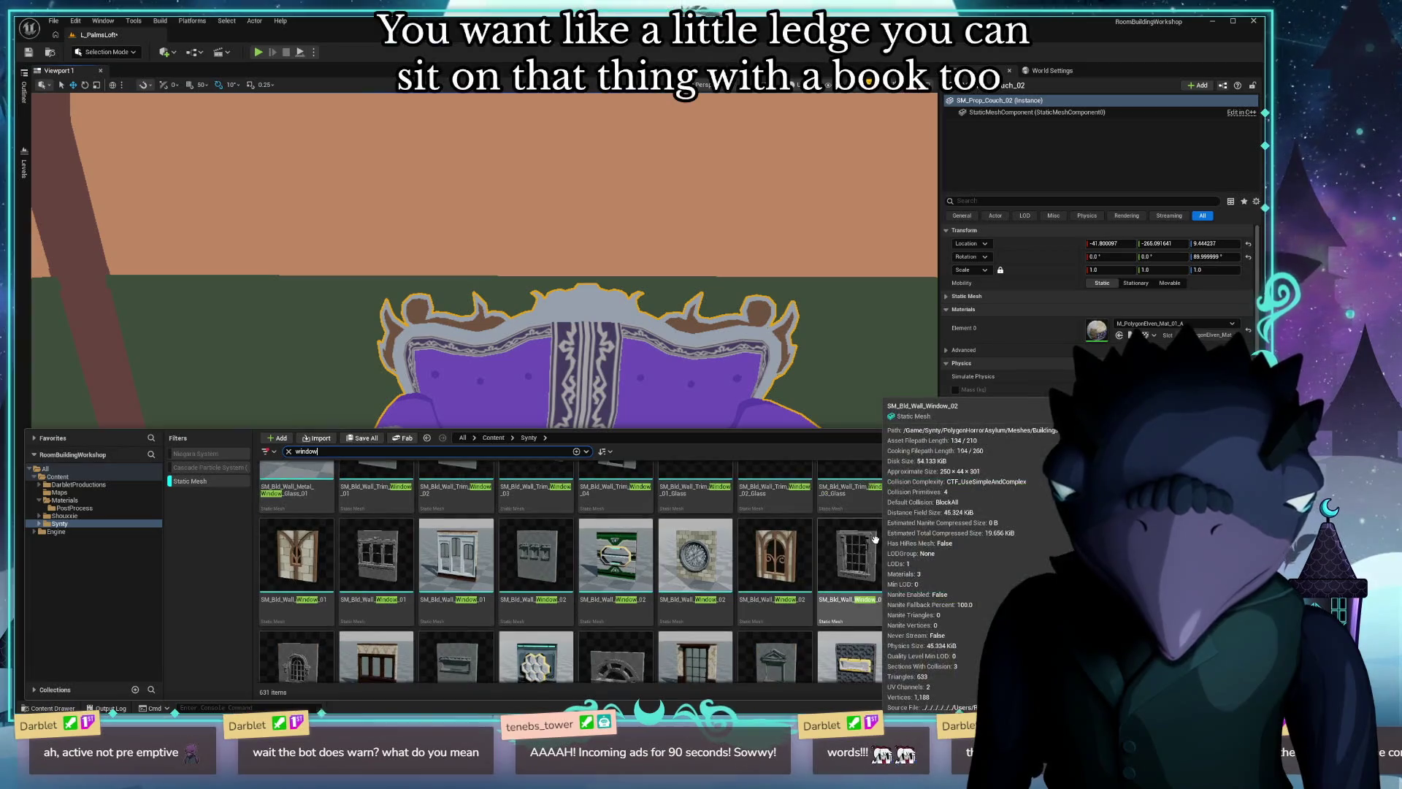
scroll(875, 539, down, 2)
scroll(990, 576, down, 1)
scroll(997, 572, down, 1)
scroll(1009, 569, down, 1)
scroll(1034, 558, down, 1)
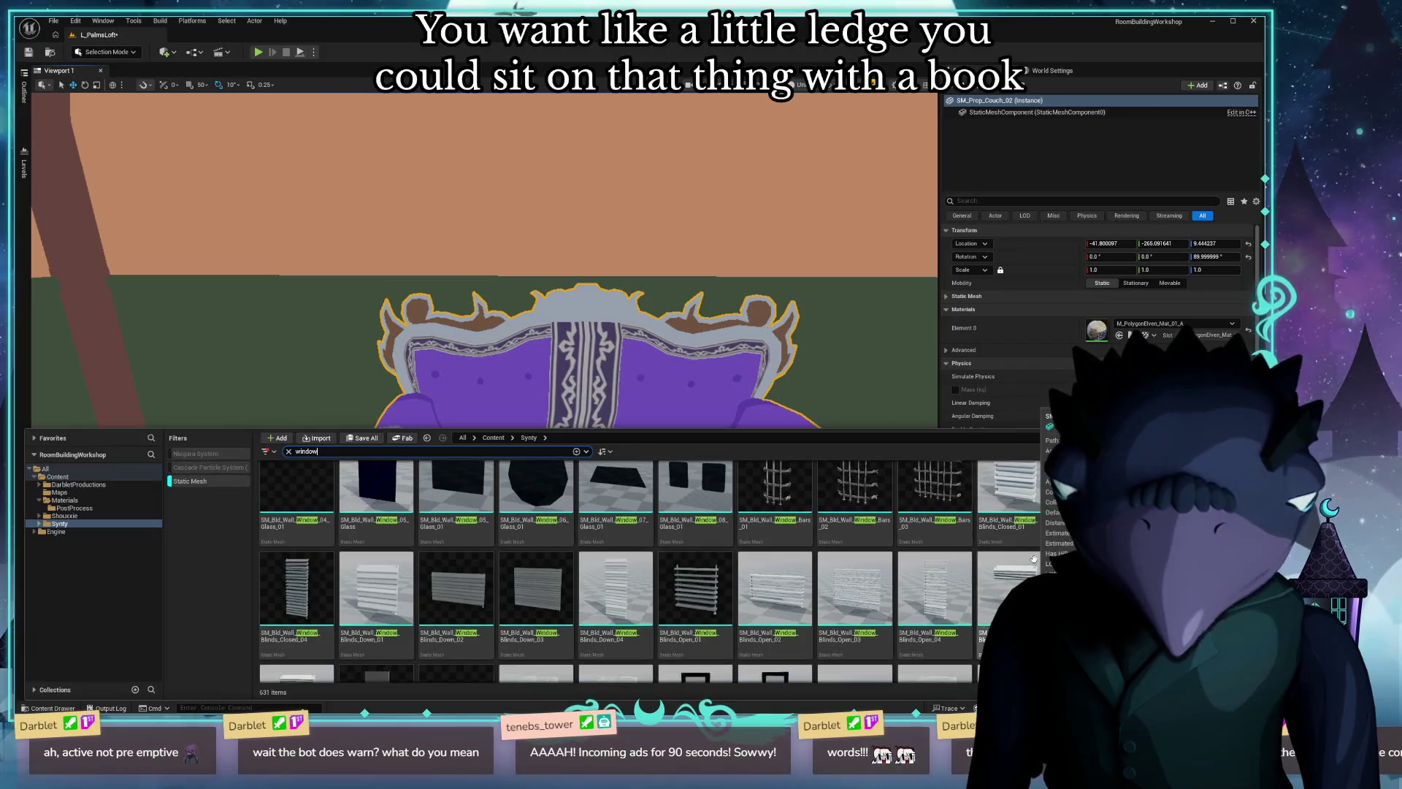
scroll(1033, 560, down, 2)
scroll(1033, 559, down, 2)
scroll(1034, 559, down, 2)
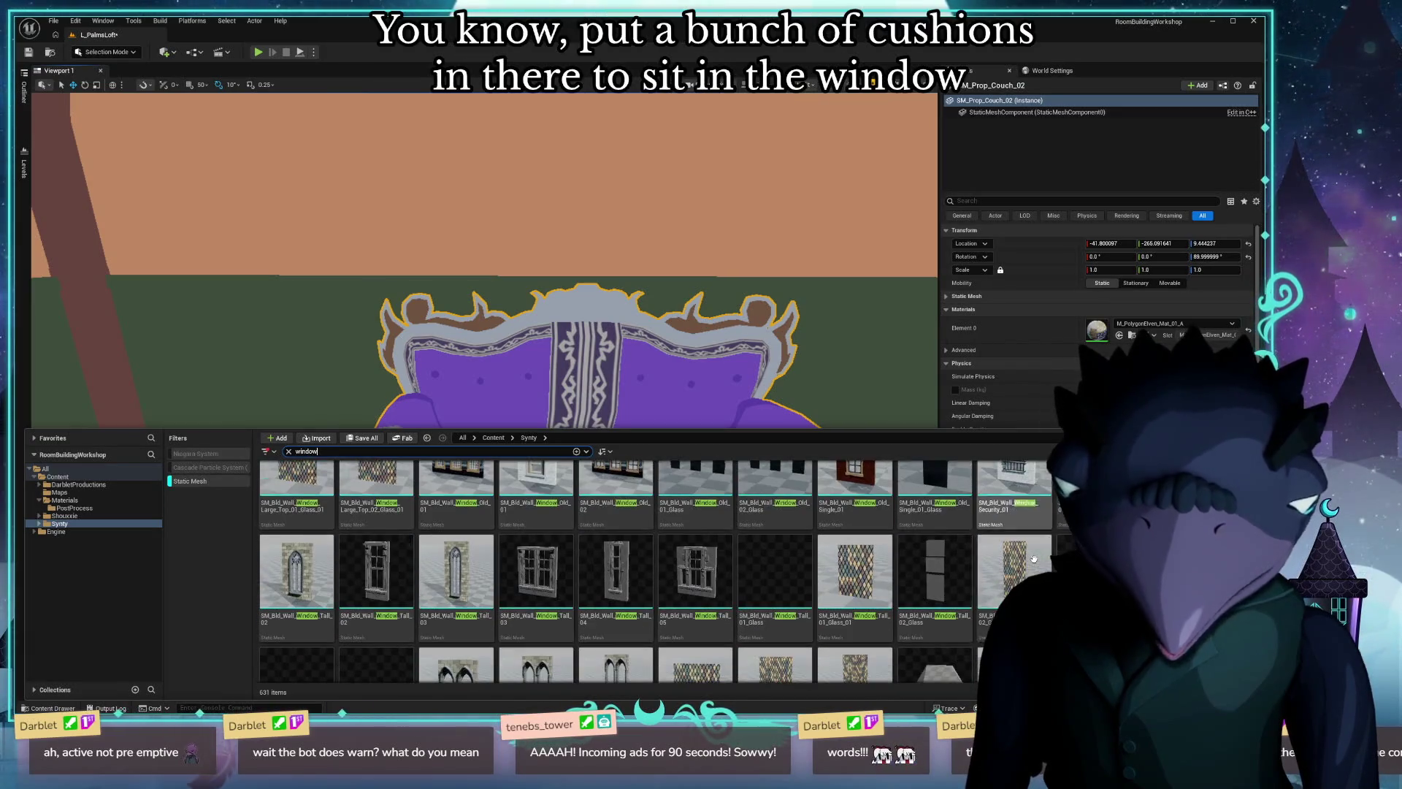
scroll(1041, 557, down, 2)
scroll(1041, 558, down, 2)
scroll(1041, 557, down, 2)
scroll(1040, 556, down, 2)
scroll(1041, 557, down, 1)
scroll(1042, 556, down, 2)
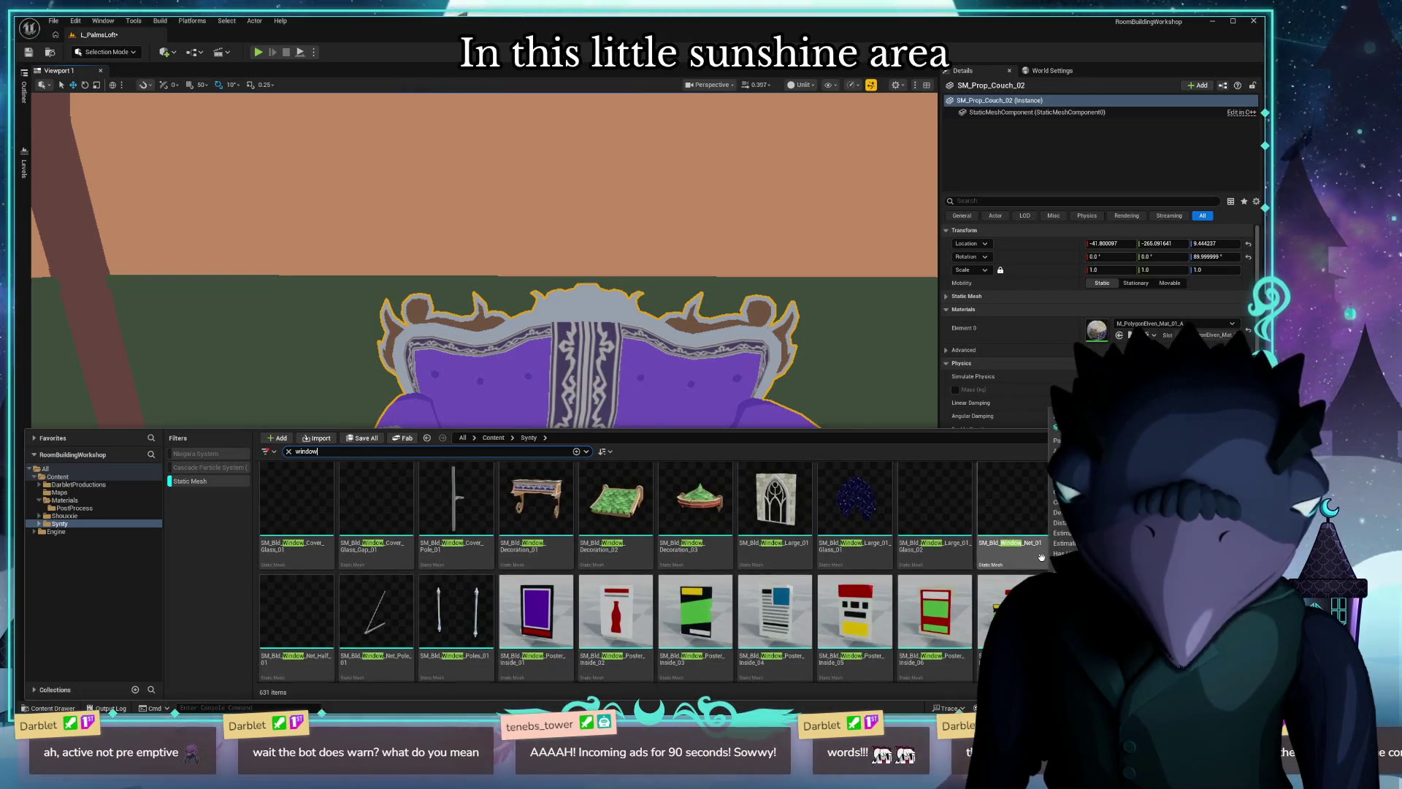
scroll(1041, 556, down, 2)
scroll(1042, 556, down, 2)
scroll(1042, 558, down, 2)
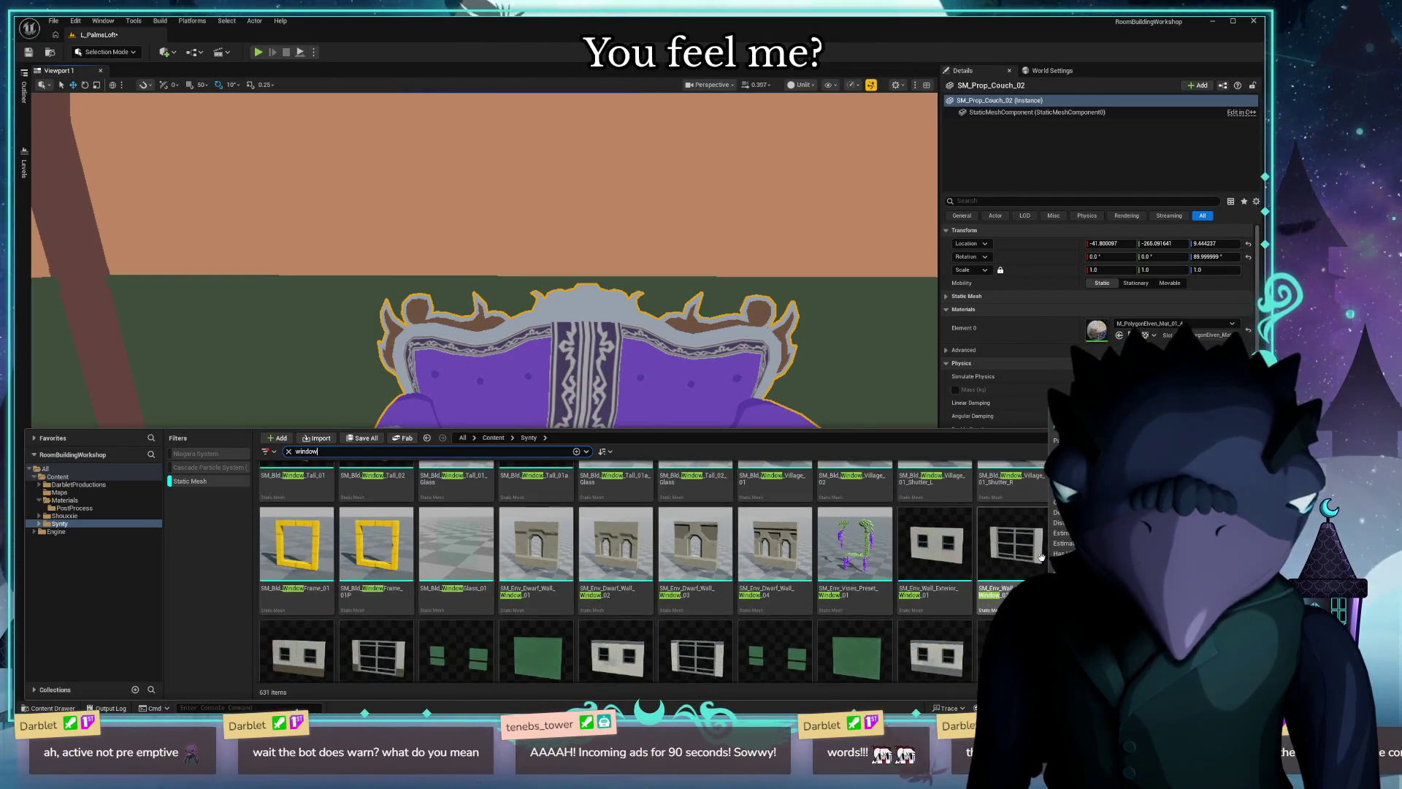
scroll(1041, 557, down, 2)
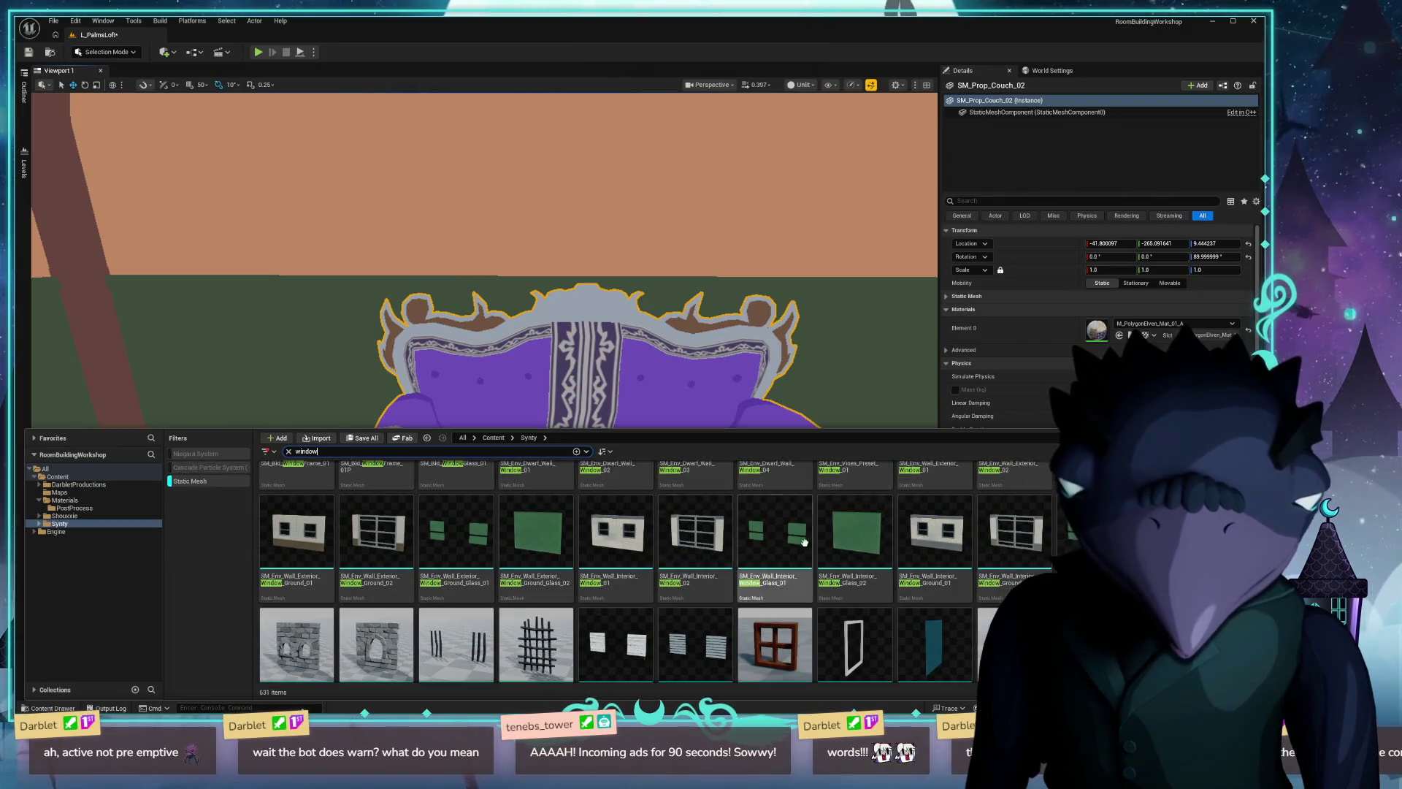
scroll(938, 533, down, 2)
mouse_move(921, 521)
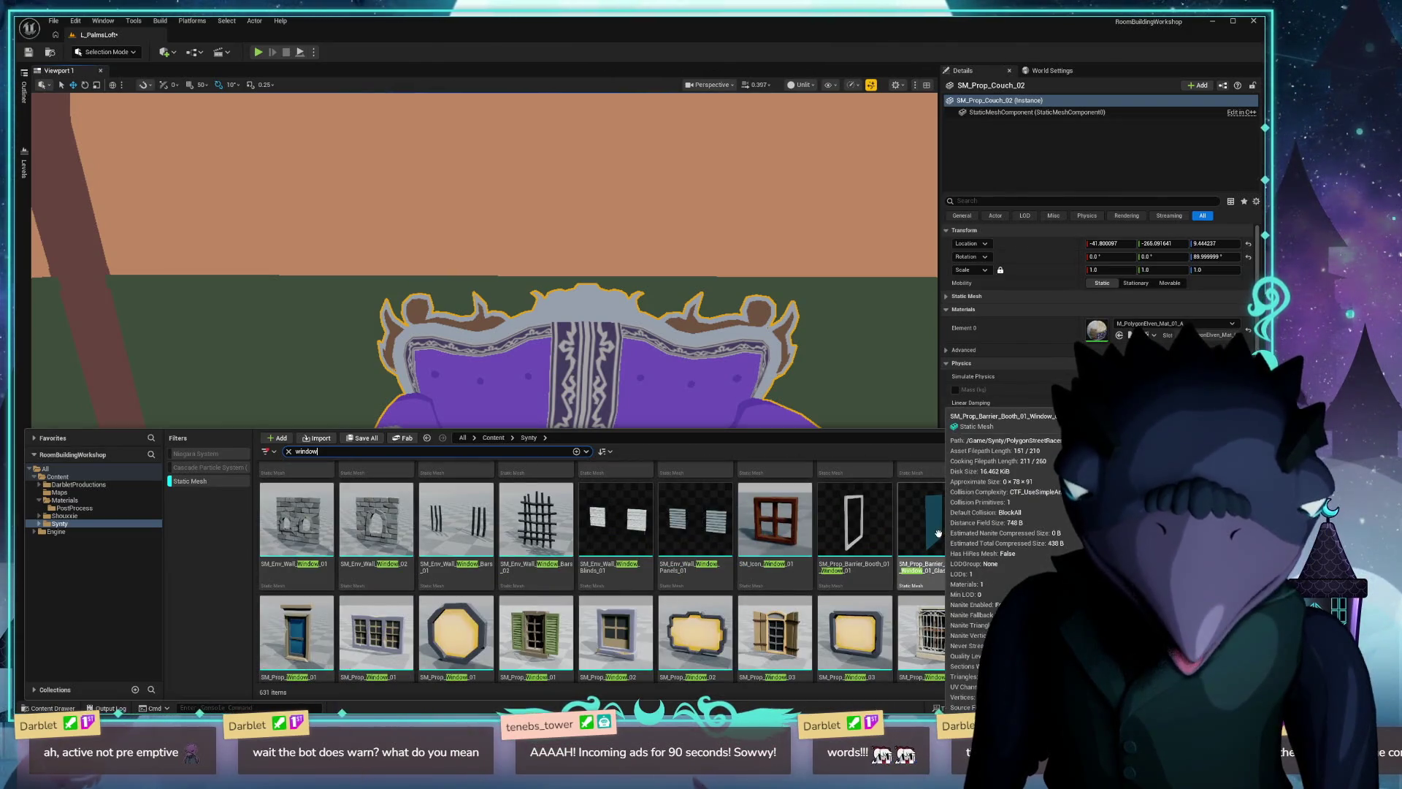
scroll(938, 534, down, 2)
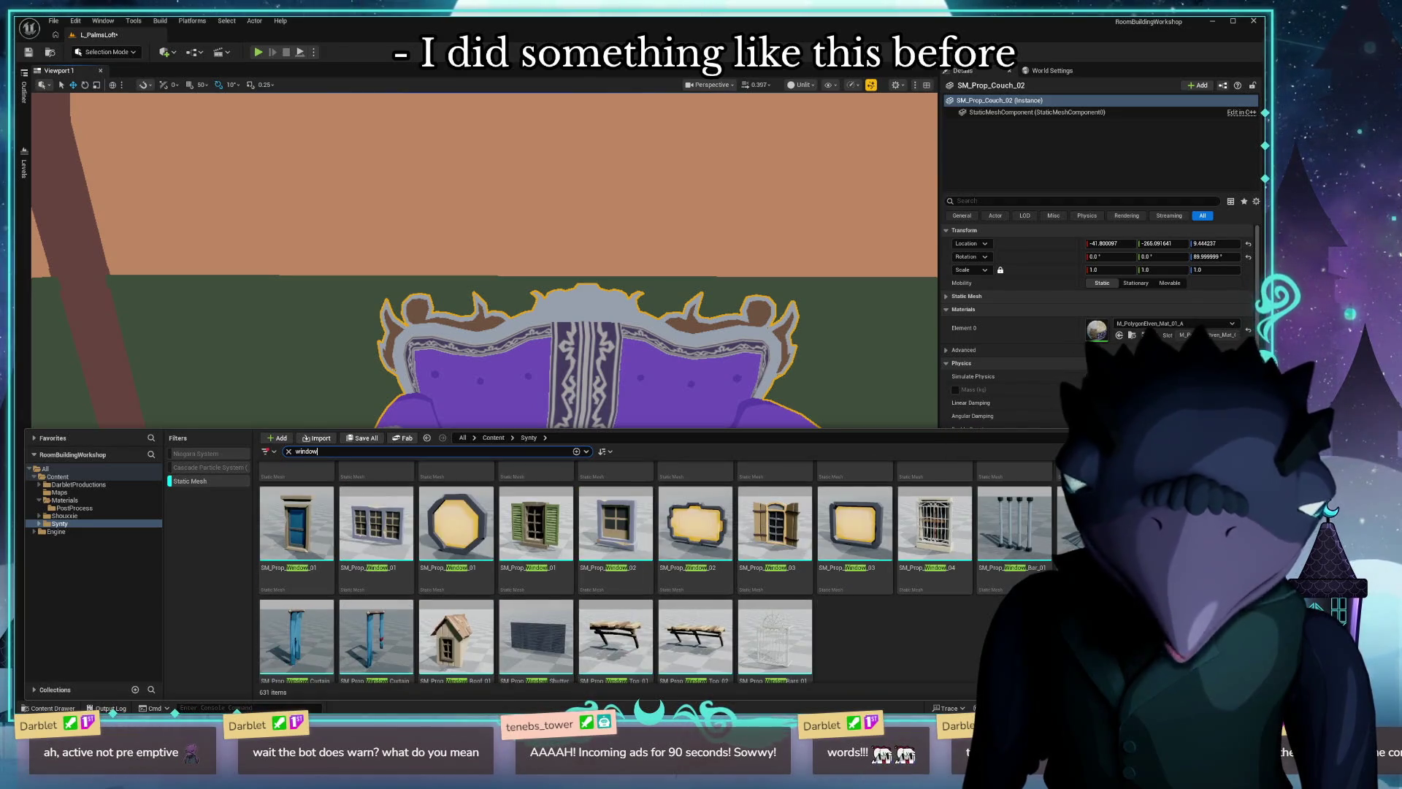
scroll(730, 525, down, 1)
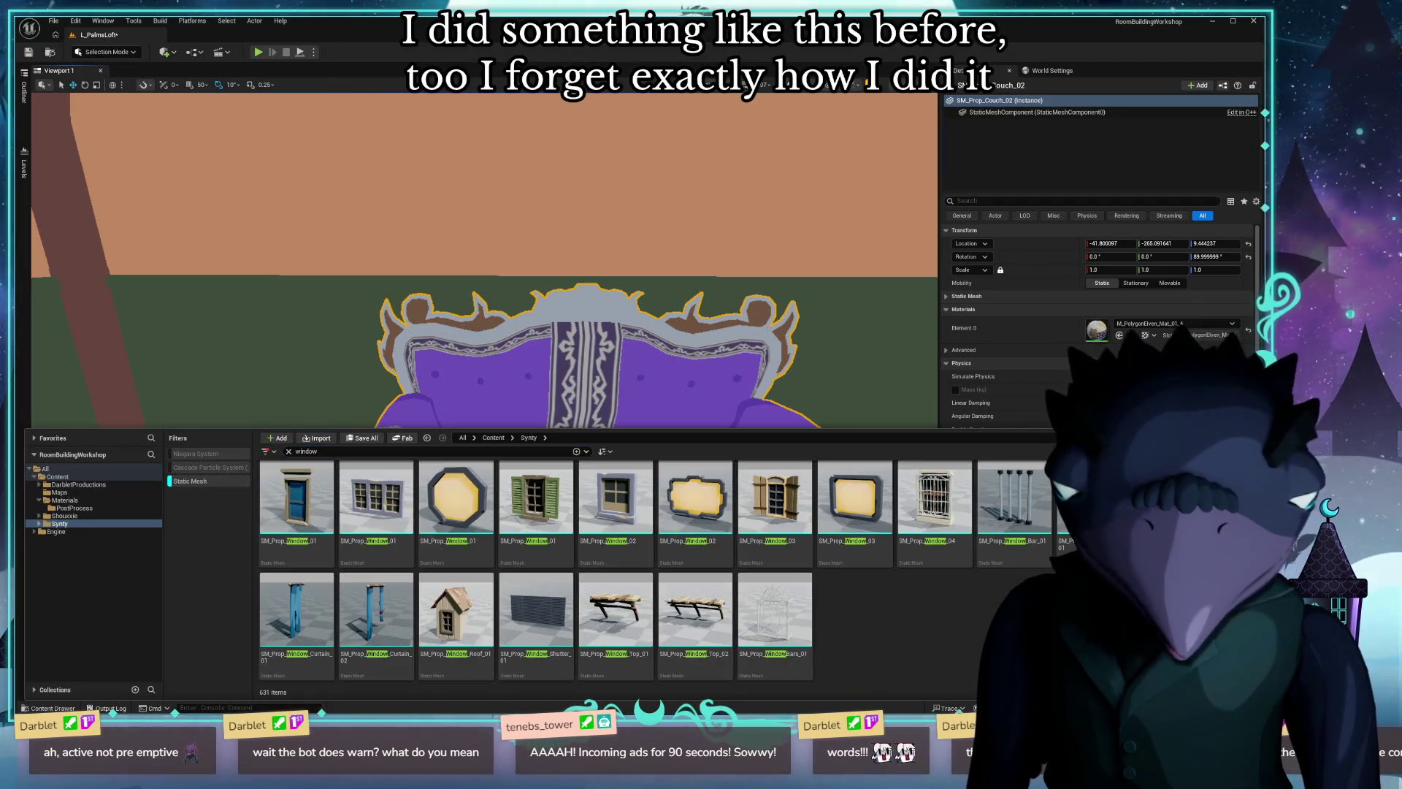
scroll(614, 559, up, 5)
scroll(614, 559, up, 5)
scroll(614, 559, up, 3)
scroll(613, 559, up, 3)
scroll(613, 560, up, 3)
scroll(640, 638, up, 3)
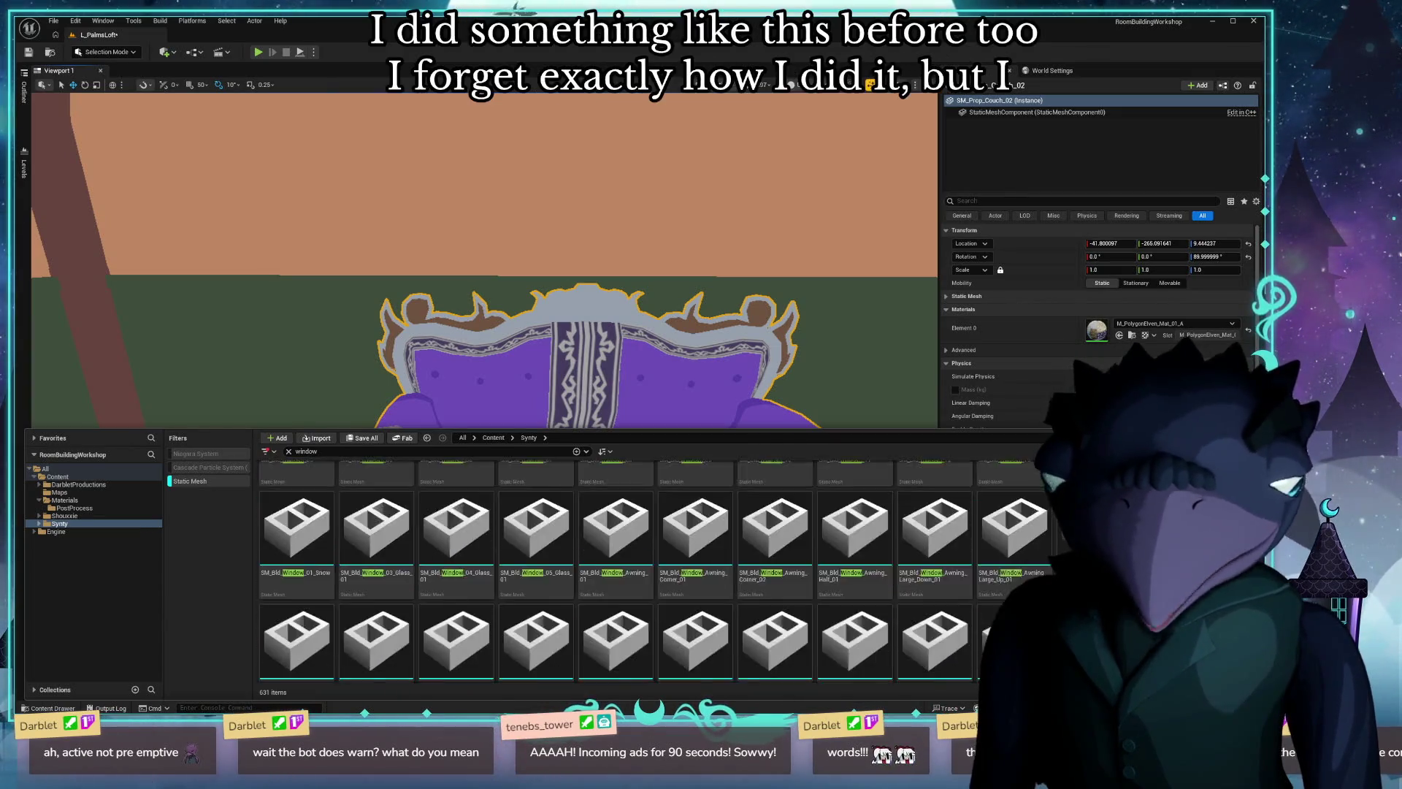
scroll(665, 592, up, 3)
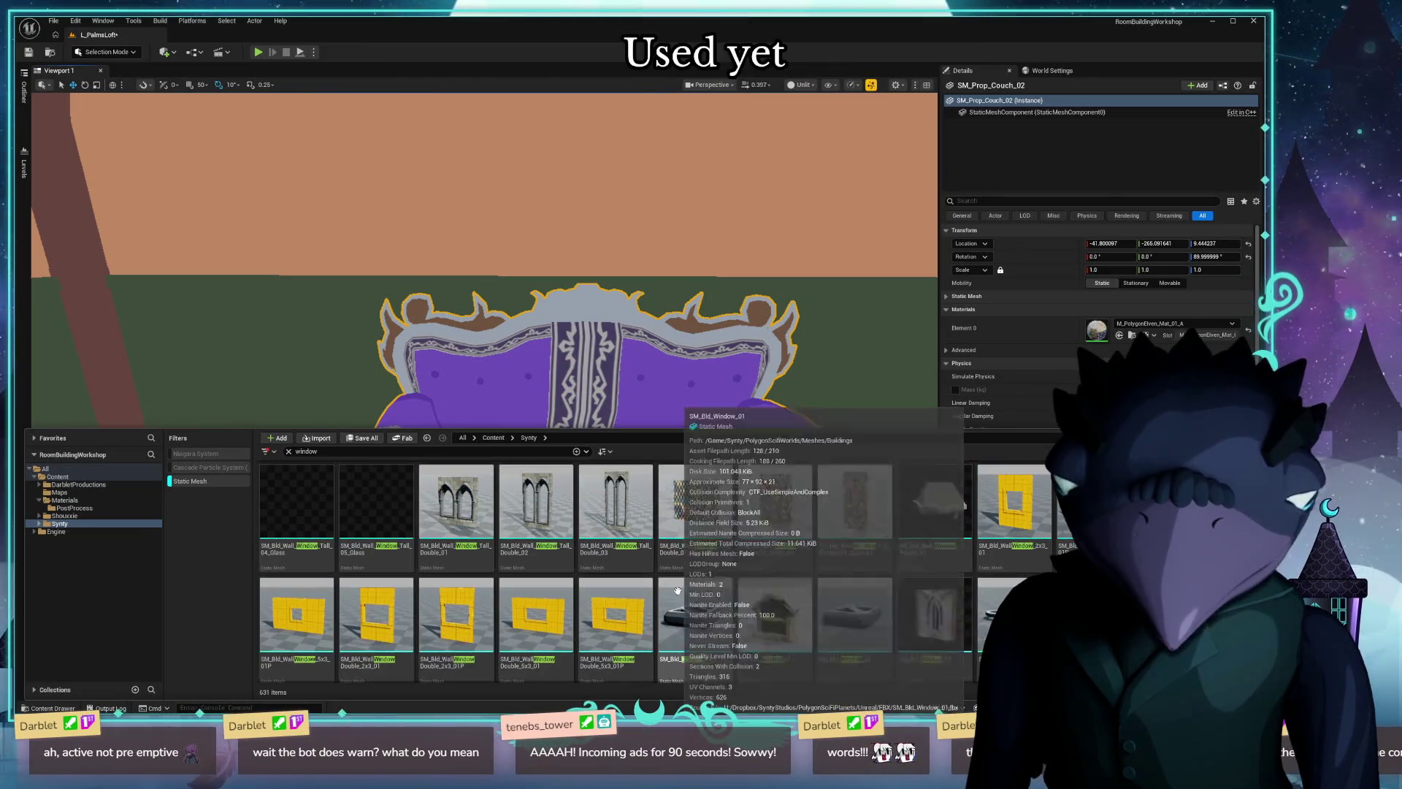
scroll(664, 592, up, 3)
scroll(665, 592, up, 3)
scroll(870, 507, up, 1)
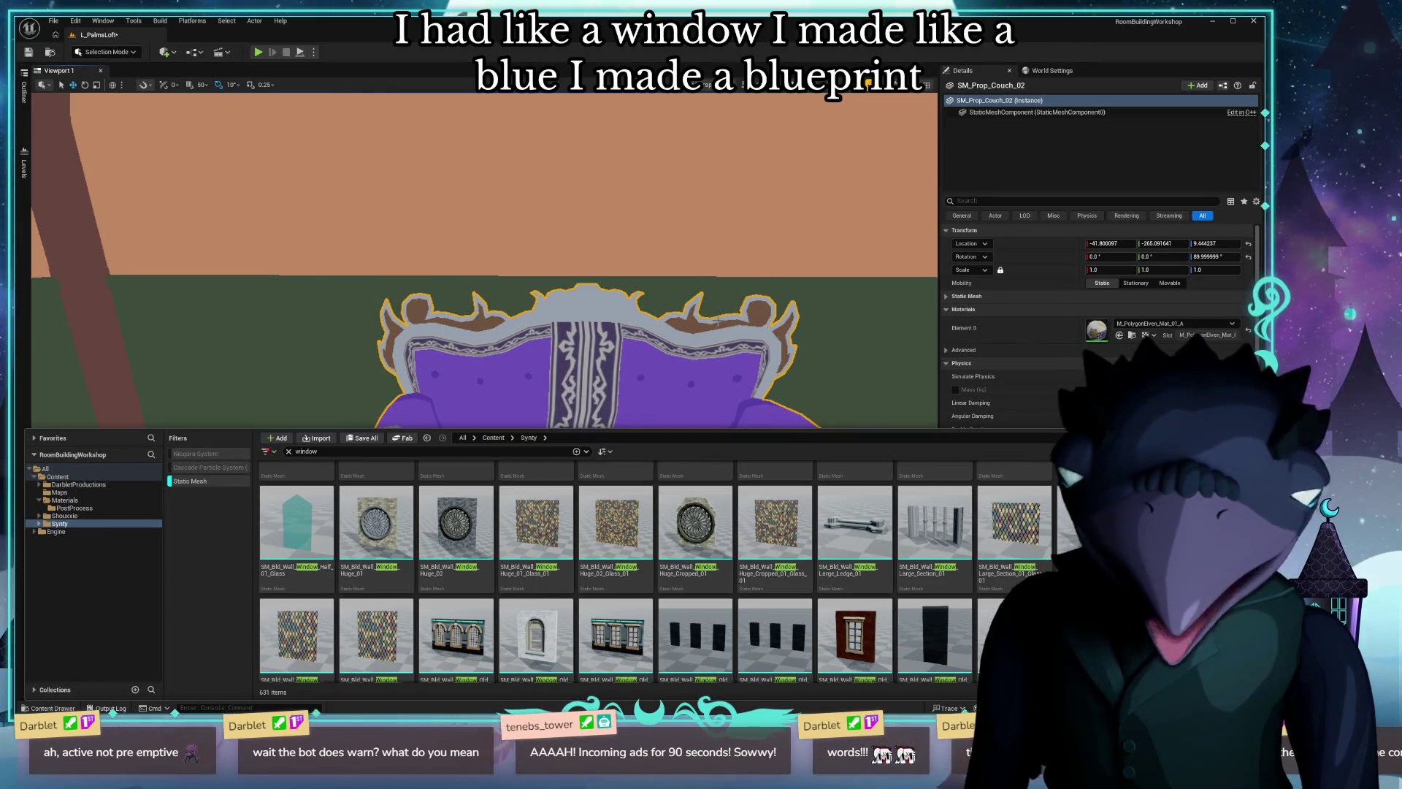
scroll(855, 538, up, 1)
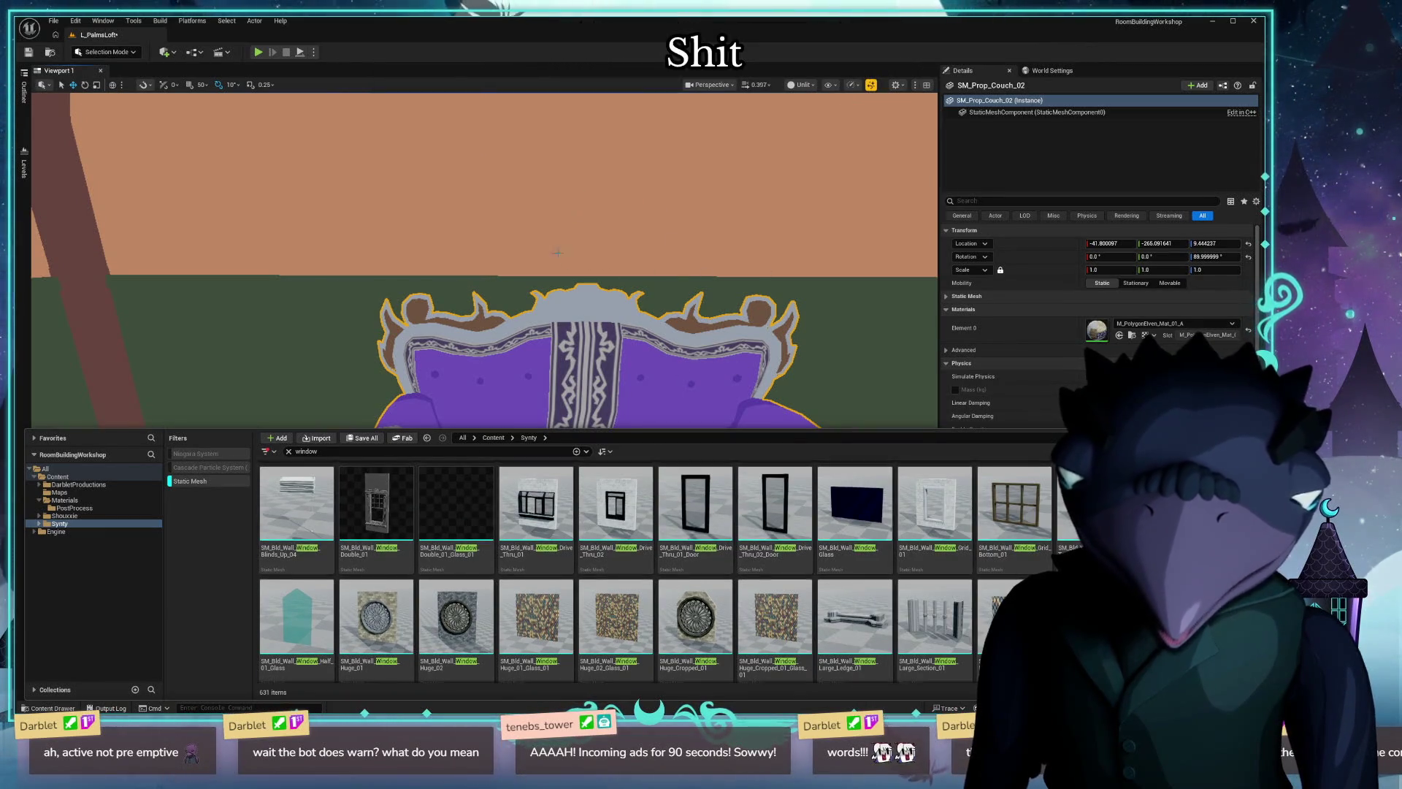
scroll(802, 567, up, 1)
scroll(802, 566, up, 1)
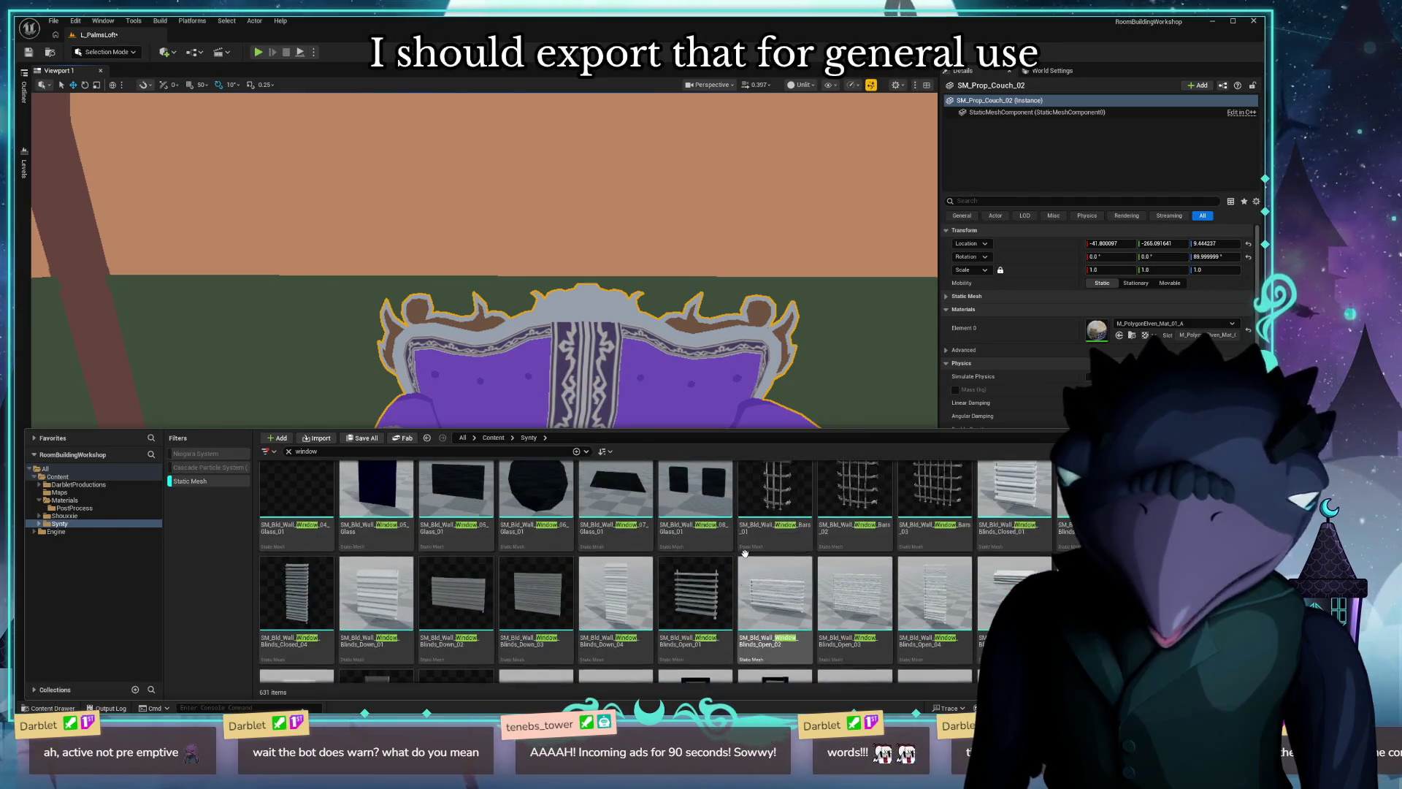
scroll(802, 567, up, 1)
scroll(803, 567, up, 1)
scroll(767, 565, up, 1)
scroll(711, 561, up, 1)
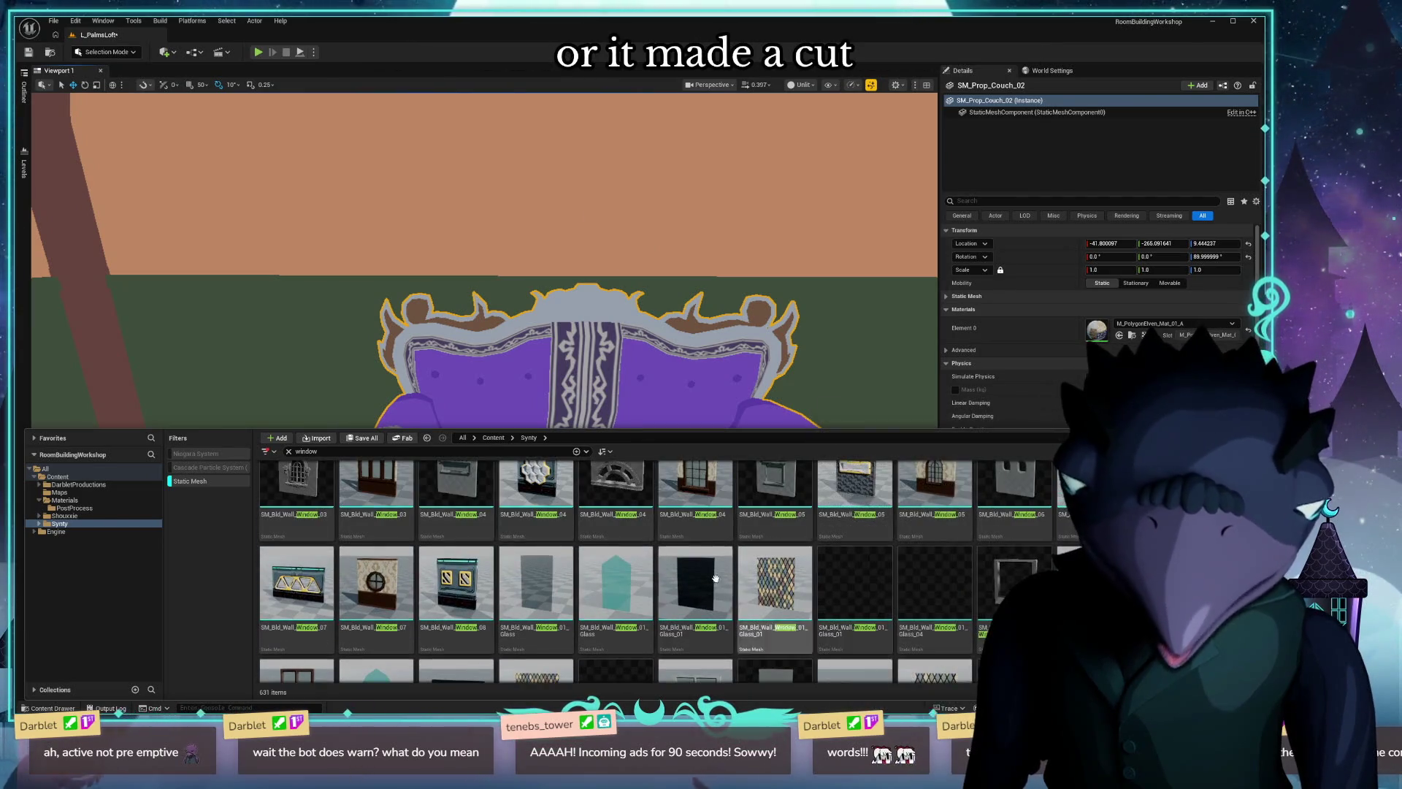
scroll(711, 561, up, 1)
scroll(788, 554, up, 1)
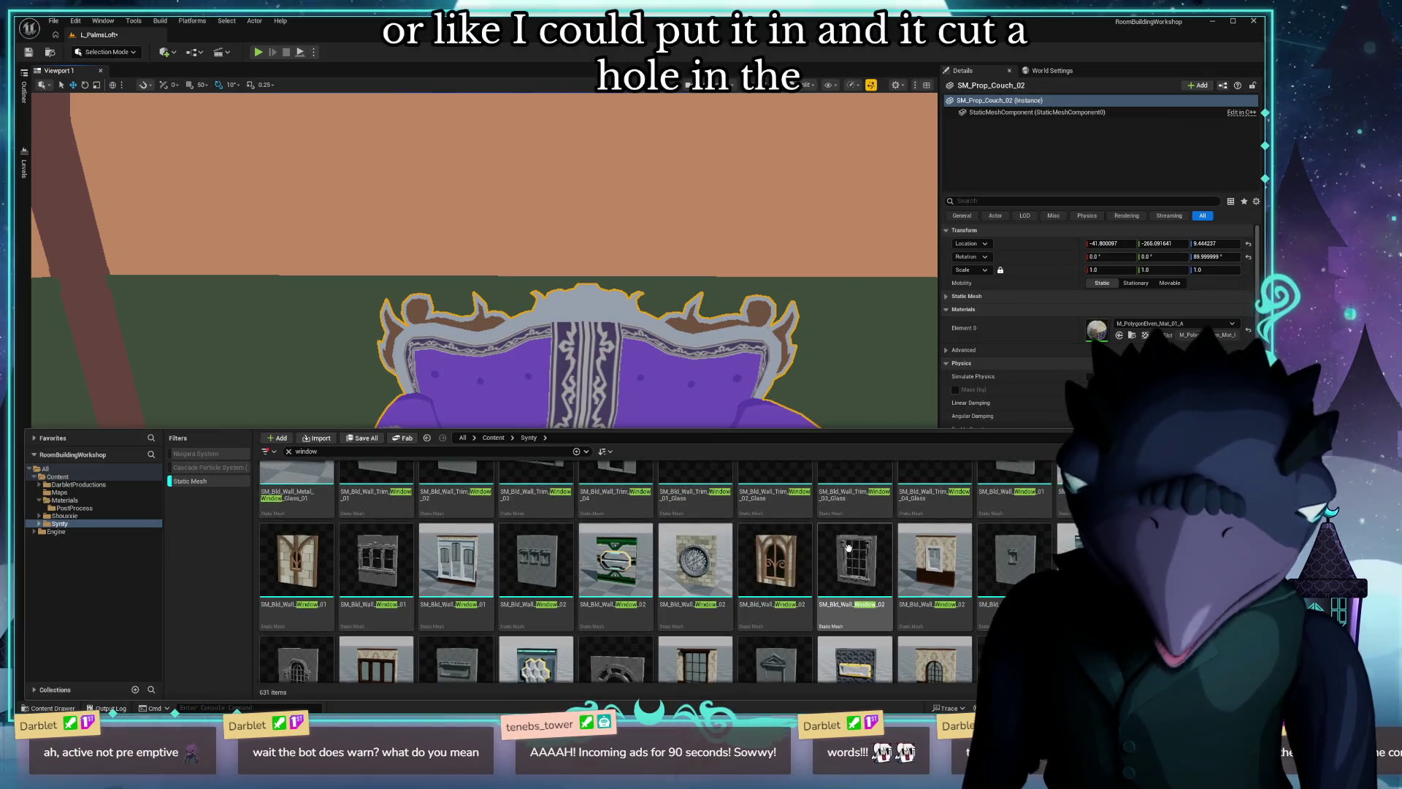
scroll(864, 545, up, 1)
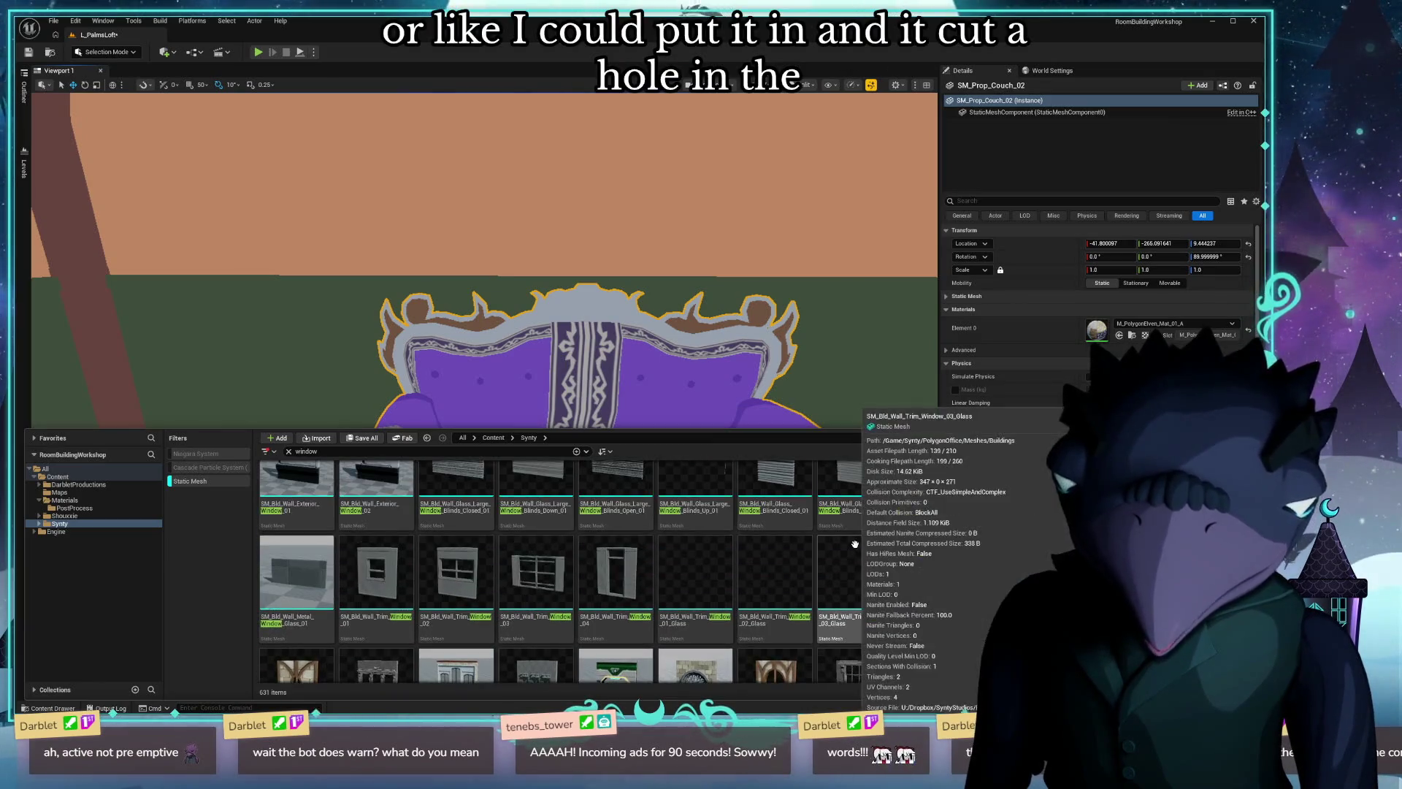
scroll(876, 547, up, 1)
scroll(895, 550, up, 1)
scroll(896, 550, up, 1)
scroll(901, 554, up, 1)
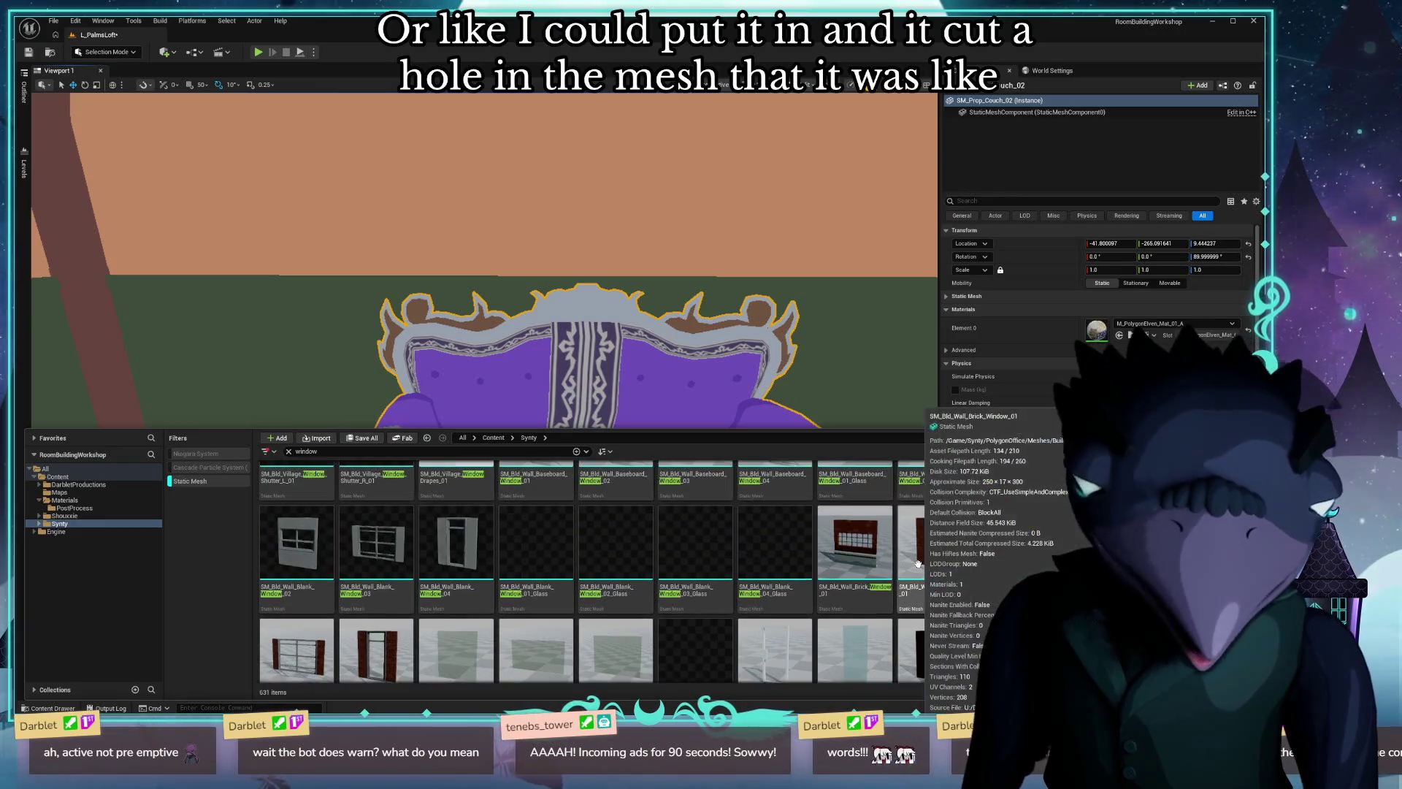
scroll(909, 558, up, 1)
scroll(918, 564, up, 1)
scroll(921, 563, up, 2)
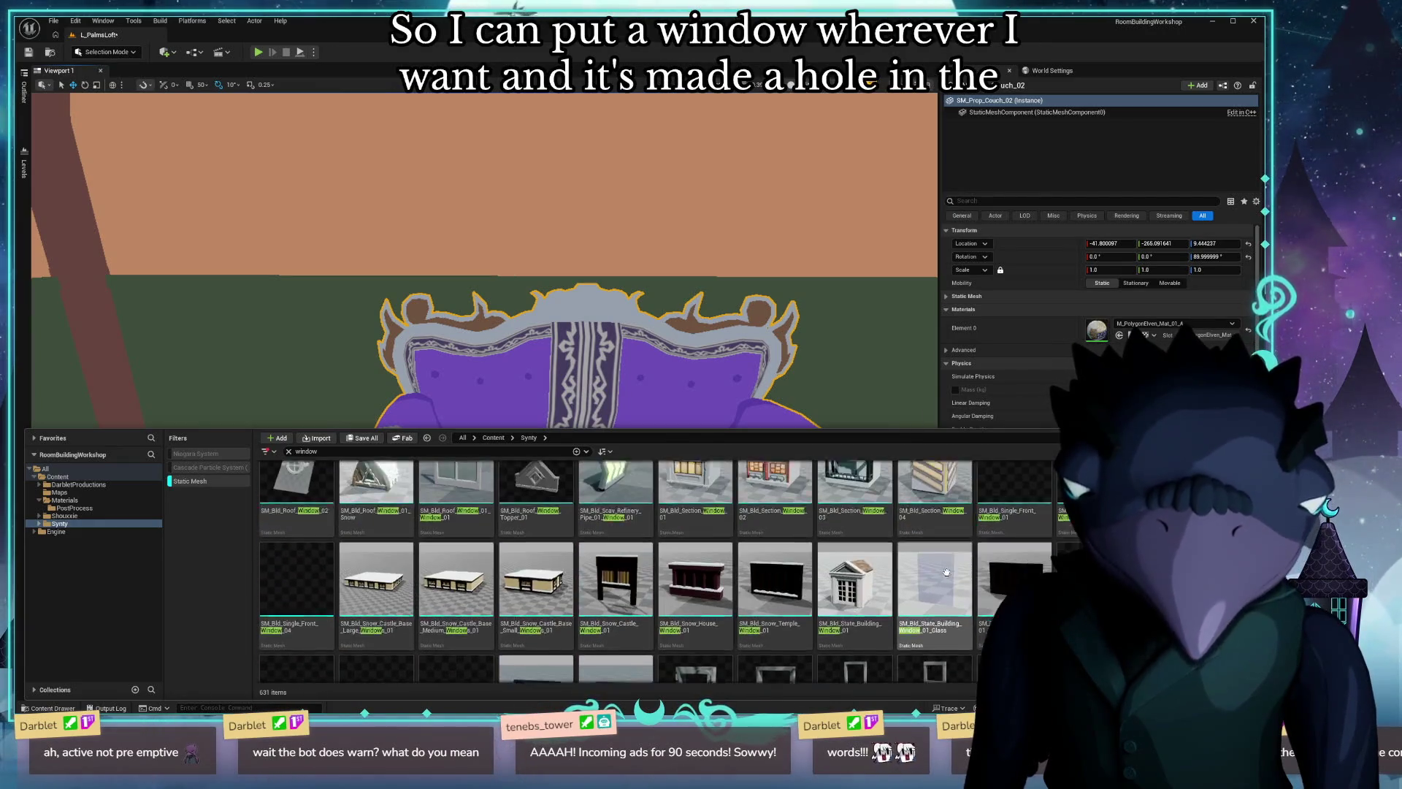
scroll(981, 581, up, 1)
scroll(981, 579, up, 1)
scroll(981, 579, up, 1)
scroll(982, 580, up, 1)
scroll(981, 580, up, 1)
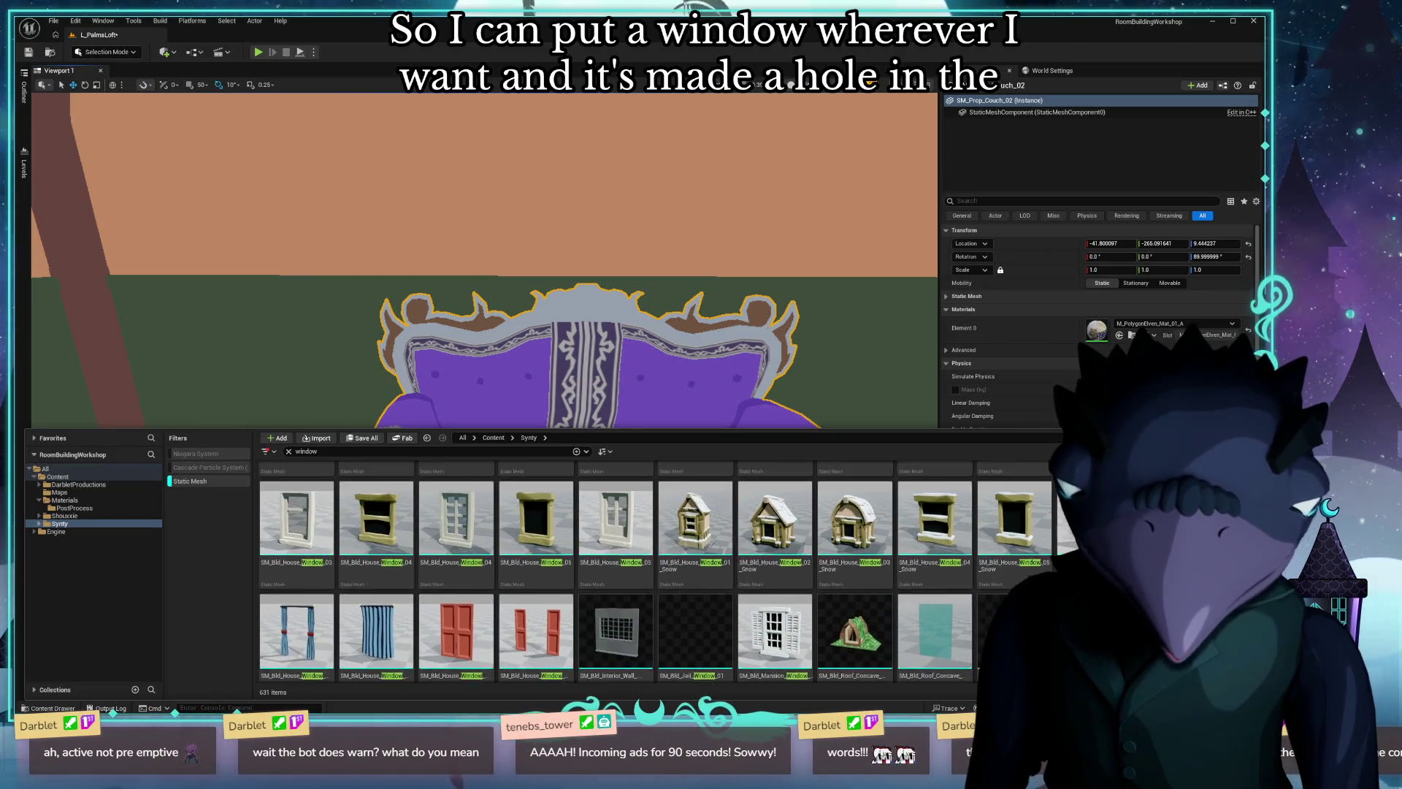
scroll(983, 580, up, 1)
scroll(982, 579, up, 1)
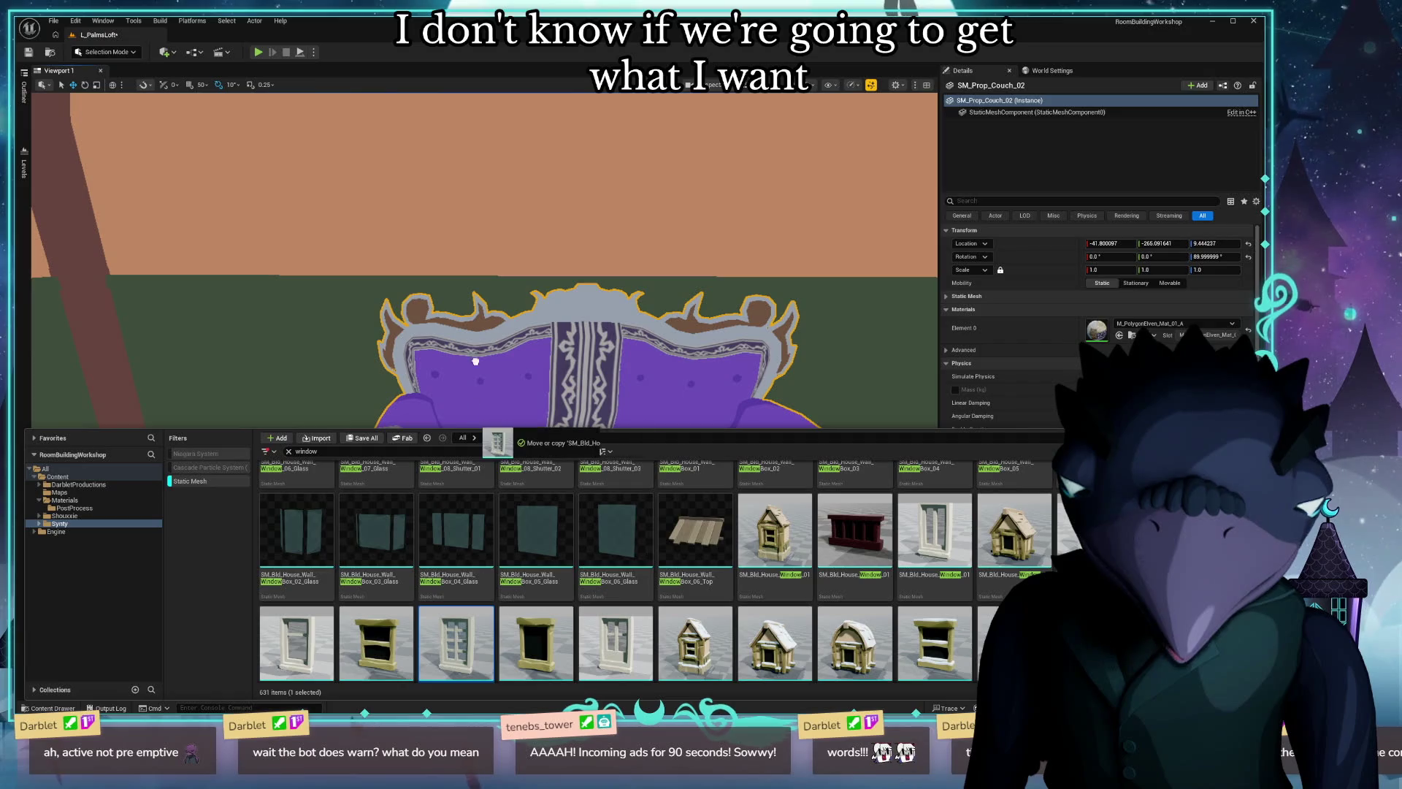
Place SM_Bld_House_Window_04 in the room and rotate it -90° on Z.
drag(491, 439, 287, 268)
click(308, 338)
key(f)
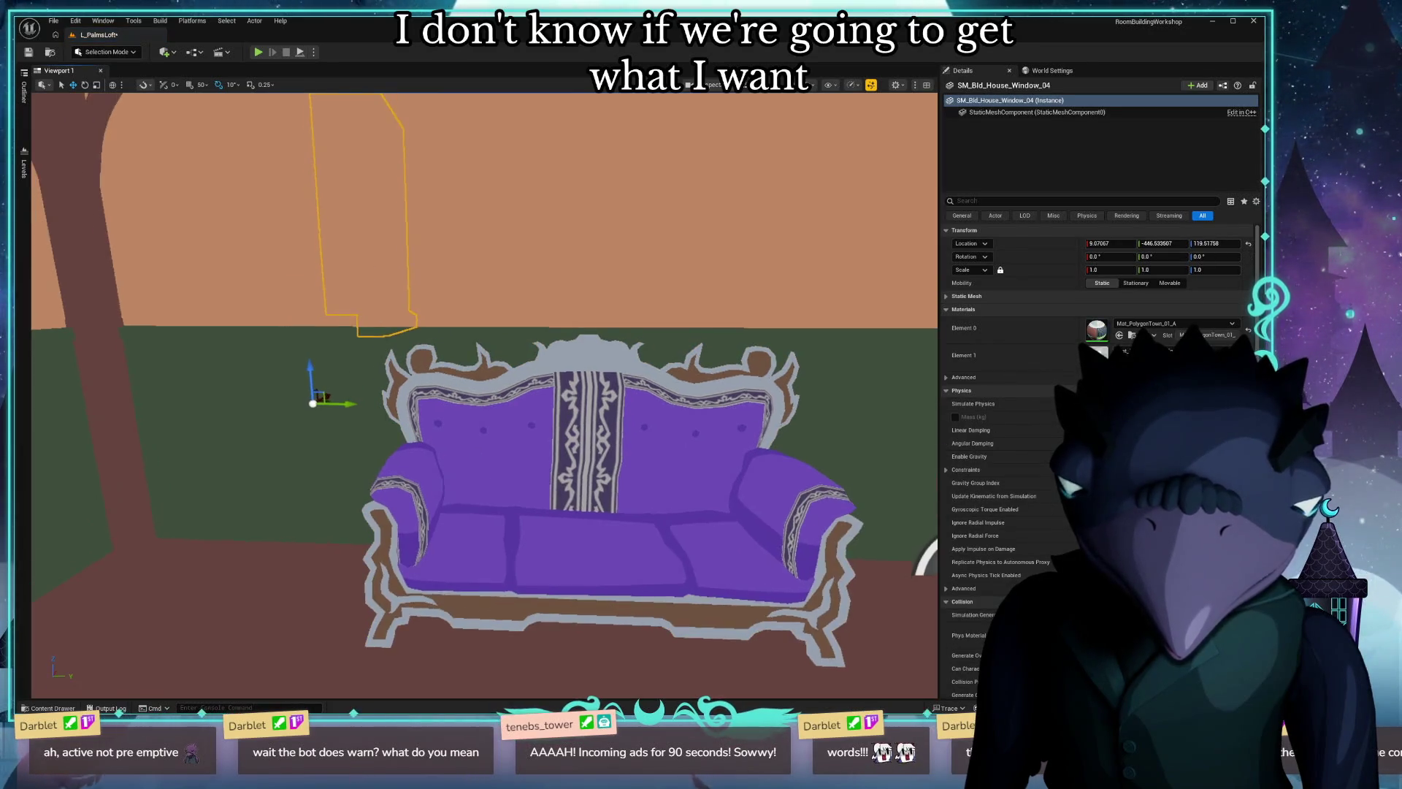
right_drag(343, 529, 344, 528)
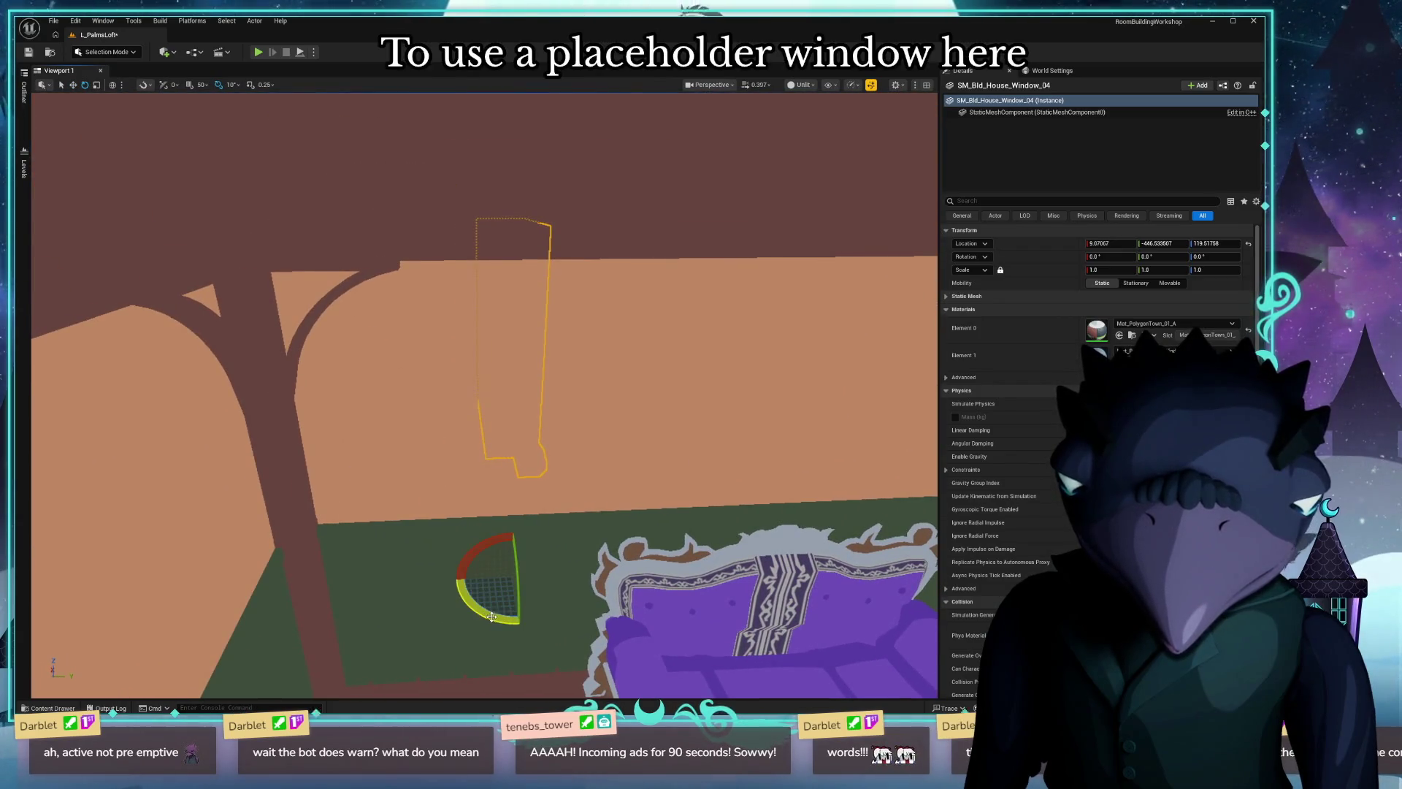
drag(492, 618, 450, 582)
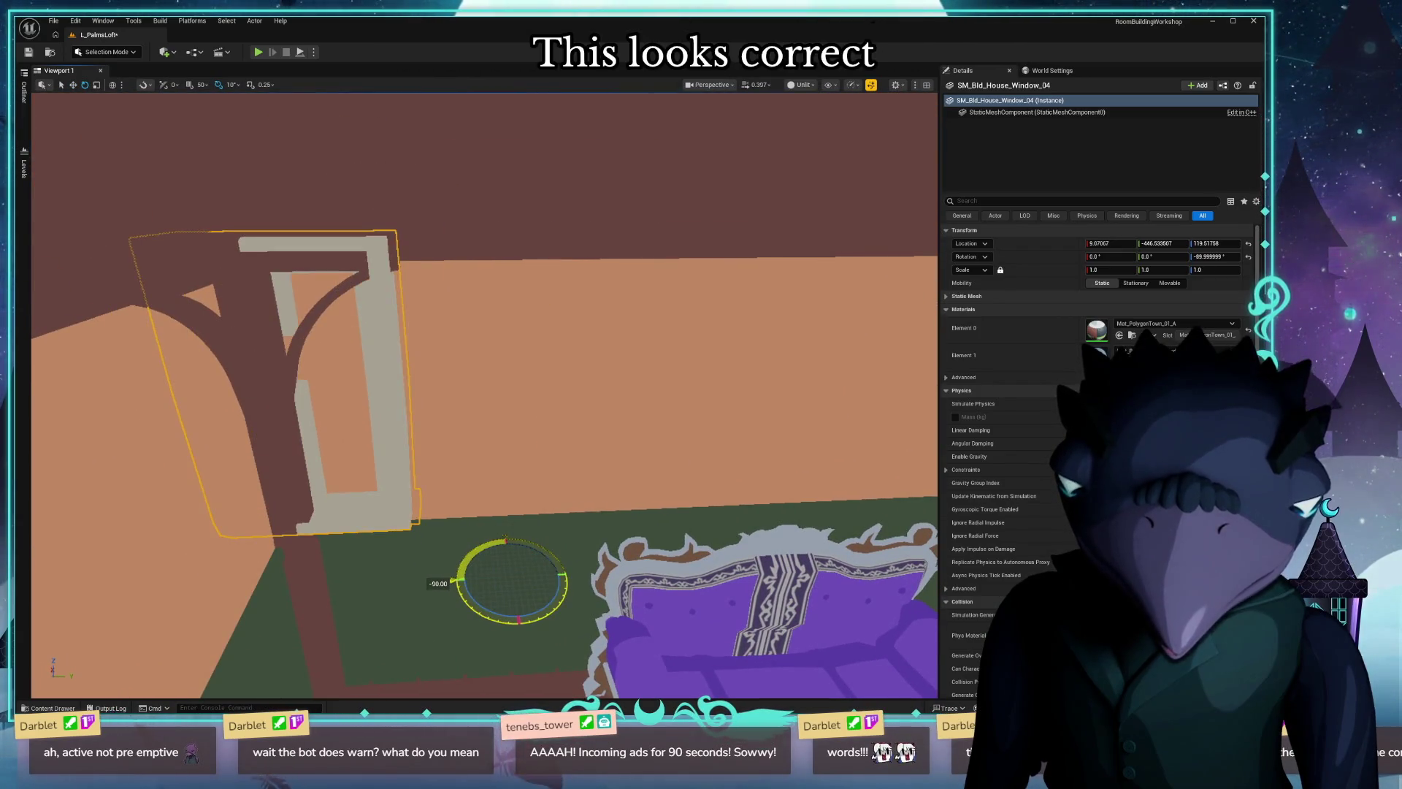
Slide the window along Y and push it along X into the wall behind the couch.
drag(550, 577, 865, 578)
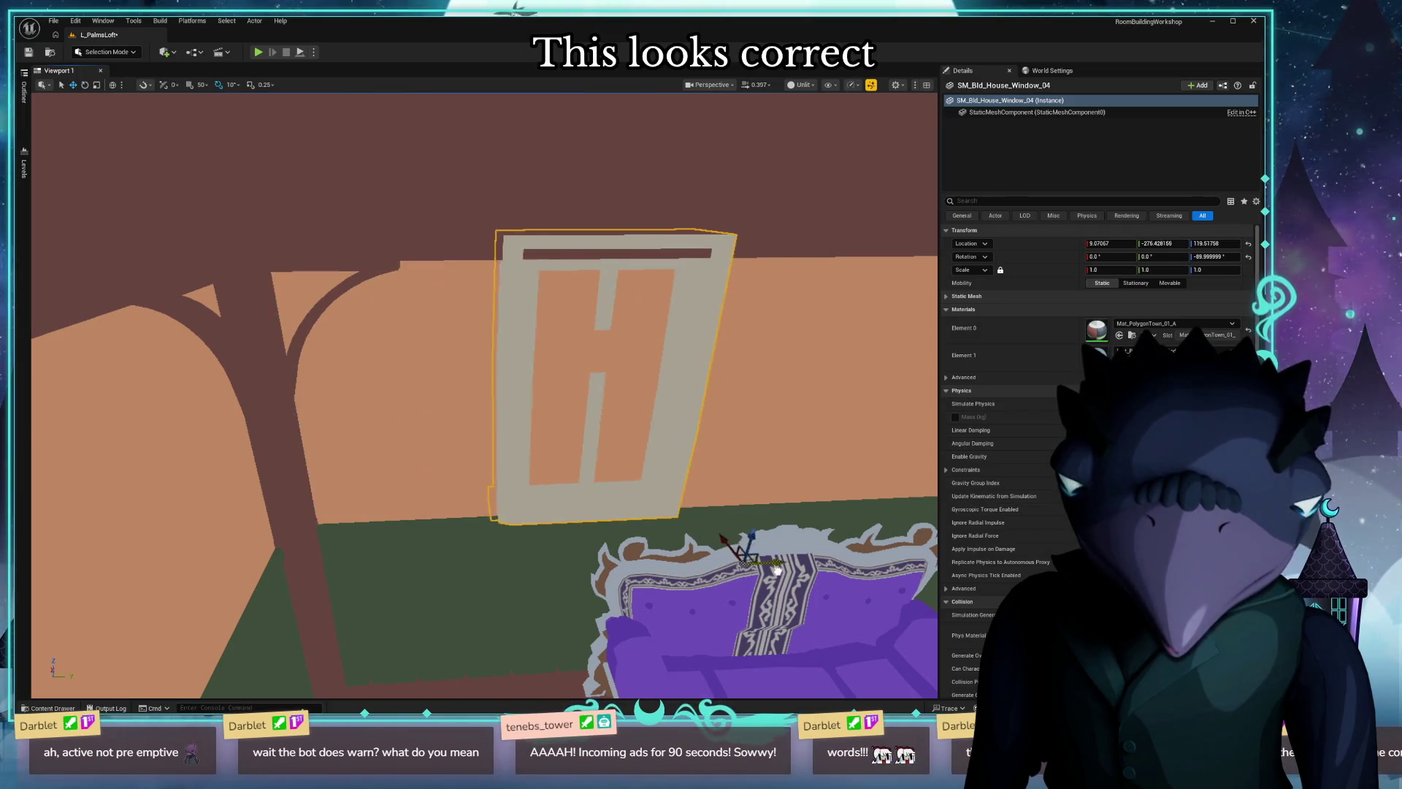
mouse_move(866, 578)
right_down()
mouse_move(687, 537)
mouse_move(454, 449)
right_up()
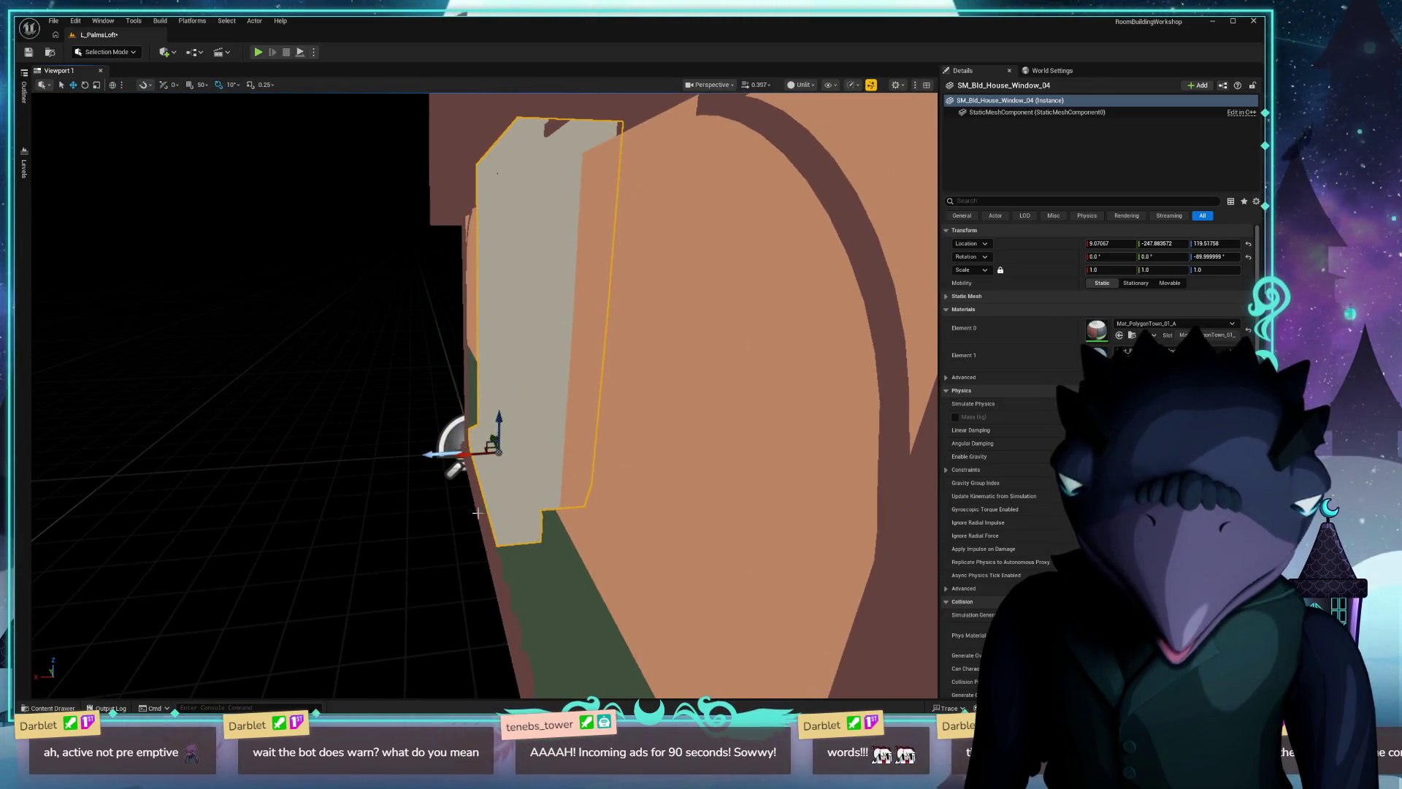
right_drag(426, 452, 426, 451)
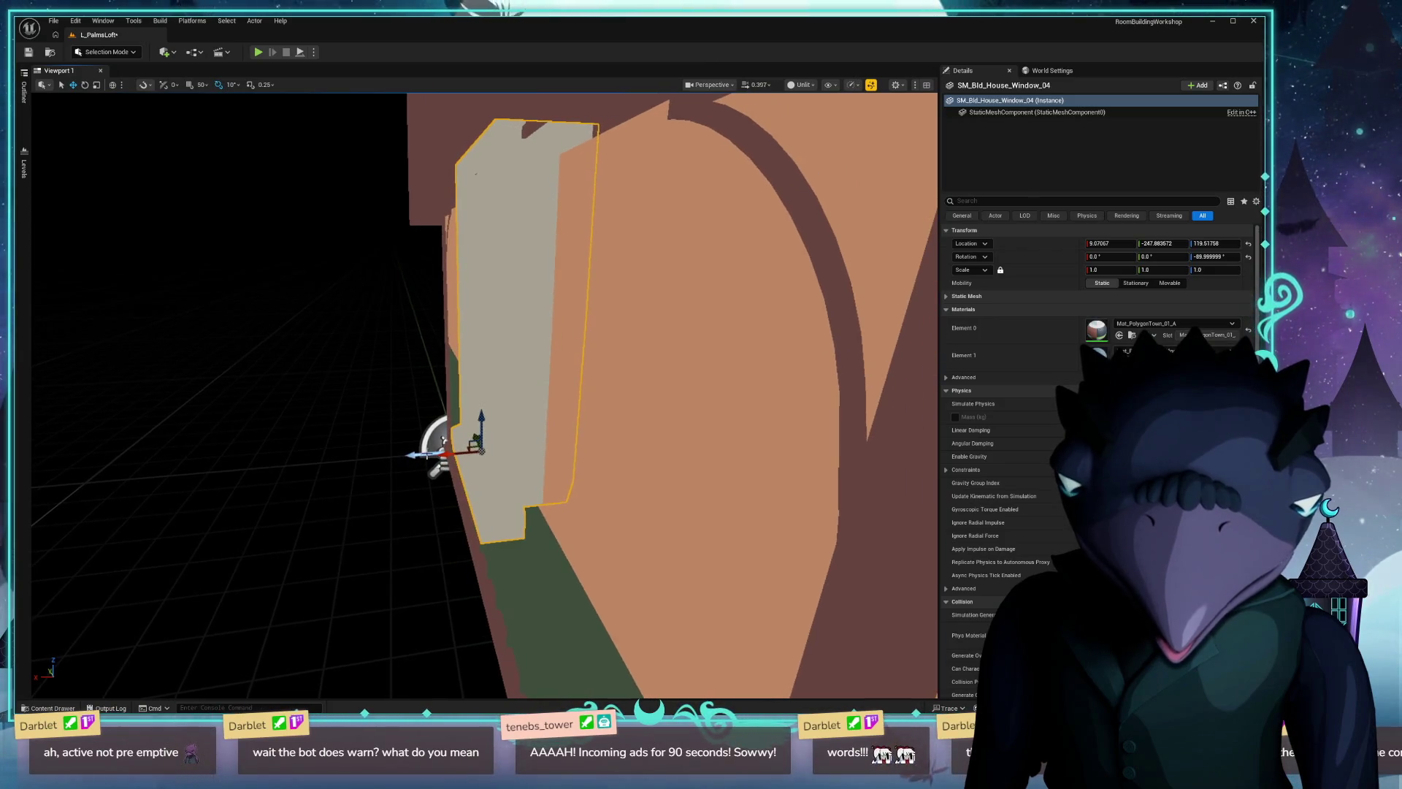
drag(439, 455, 469, 443)
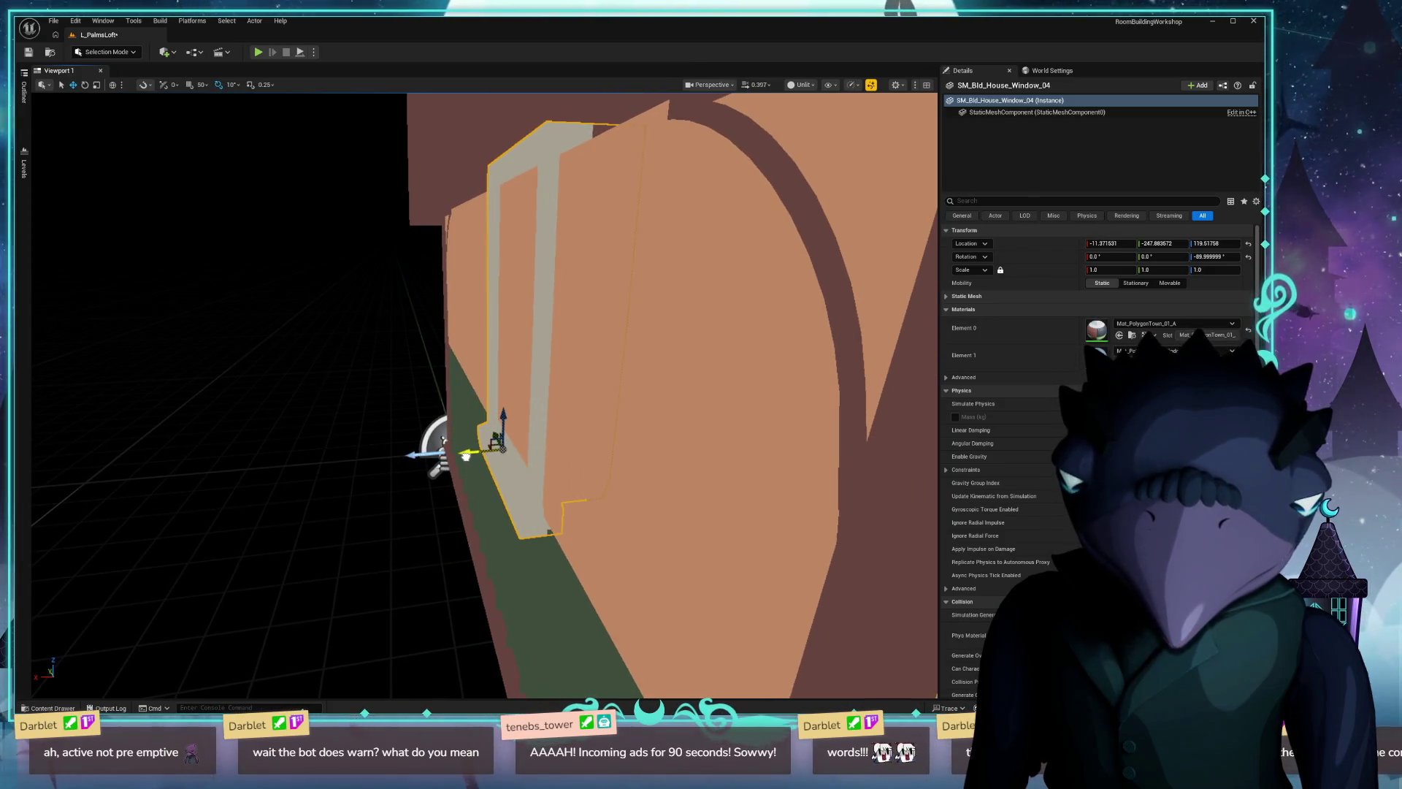
right_drag(469, 444, 492, 450)
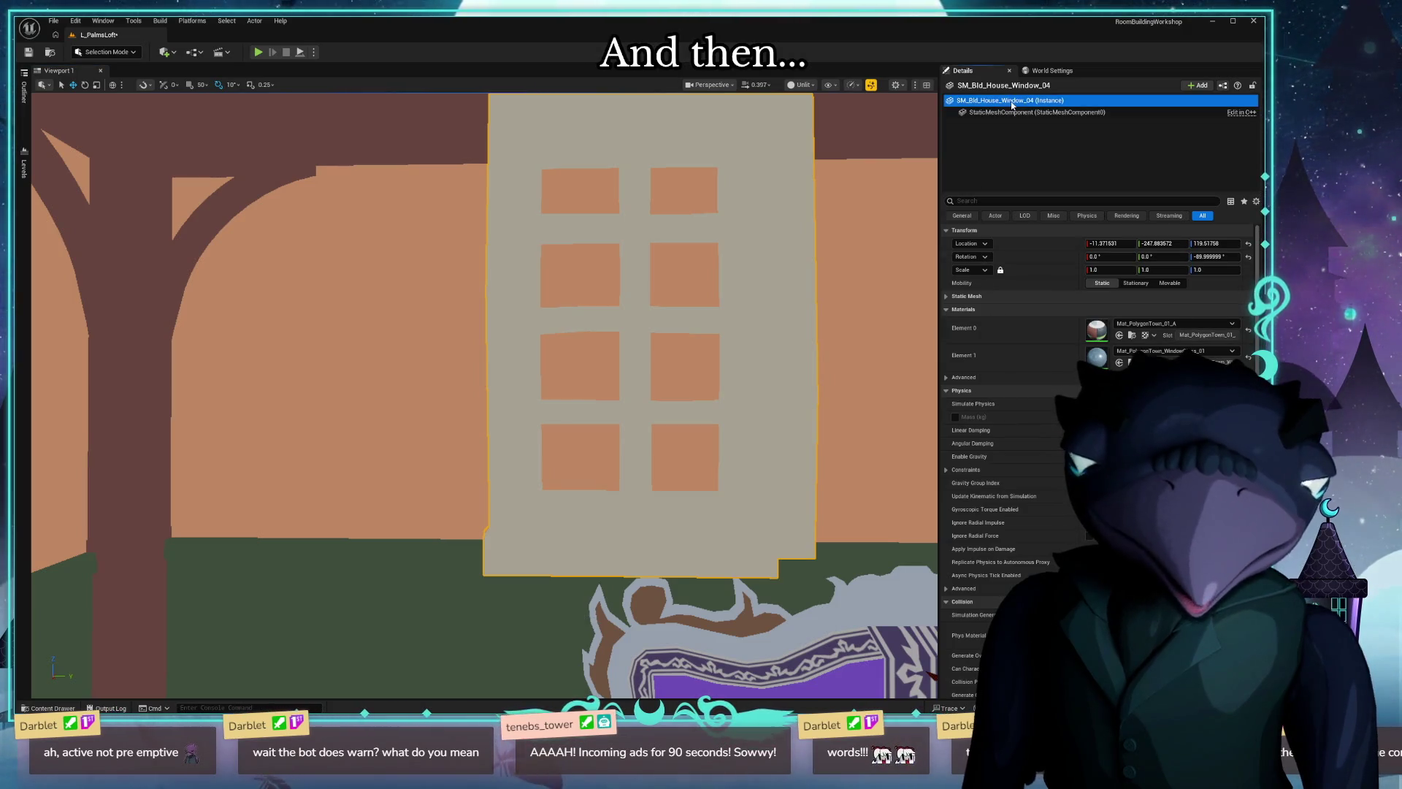
click(1197, 84)
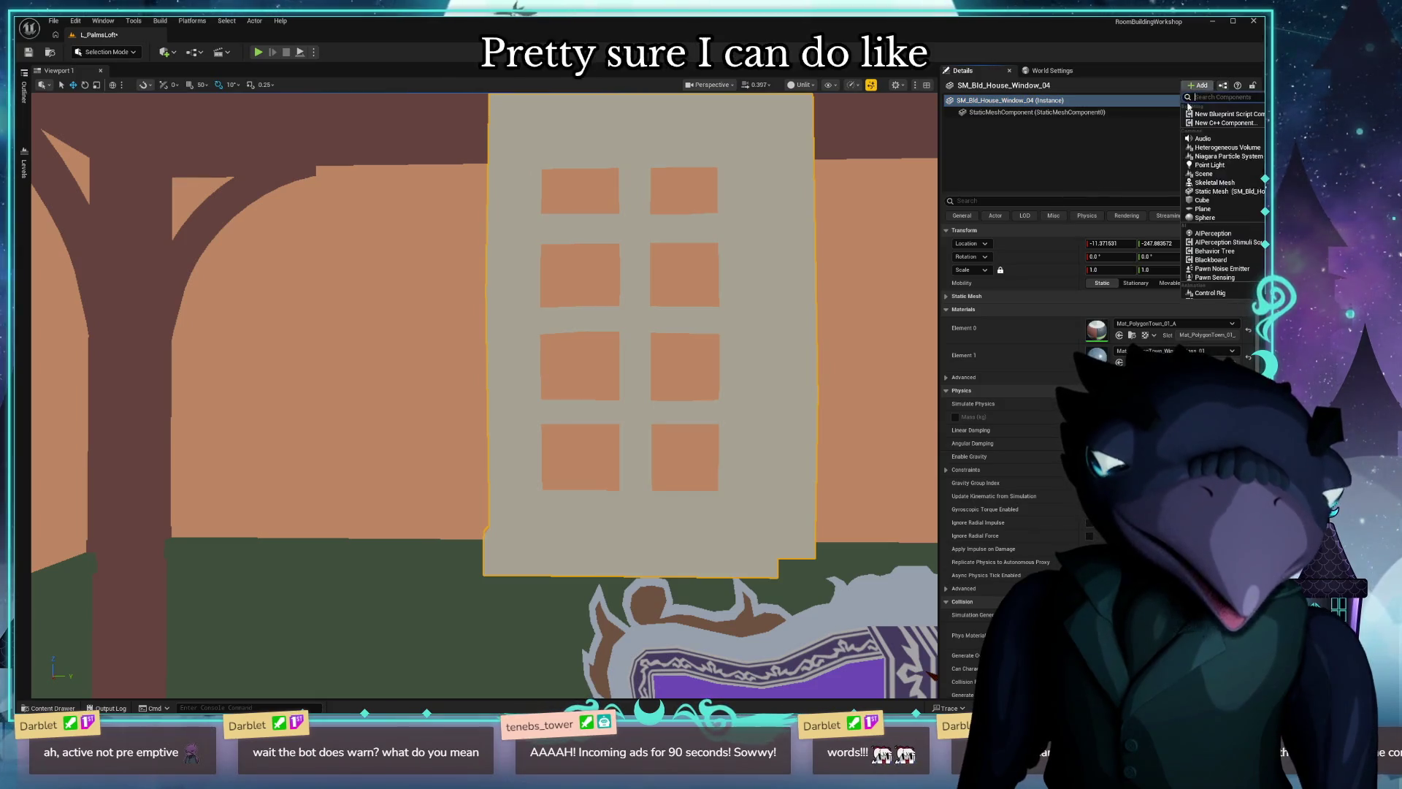
text(bin)
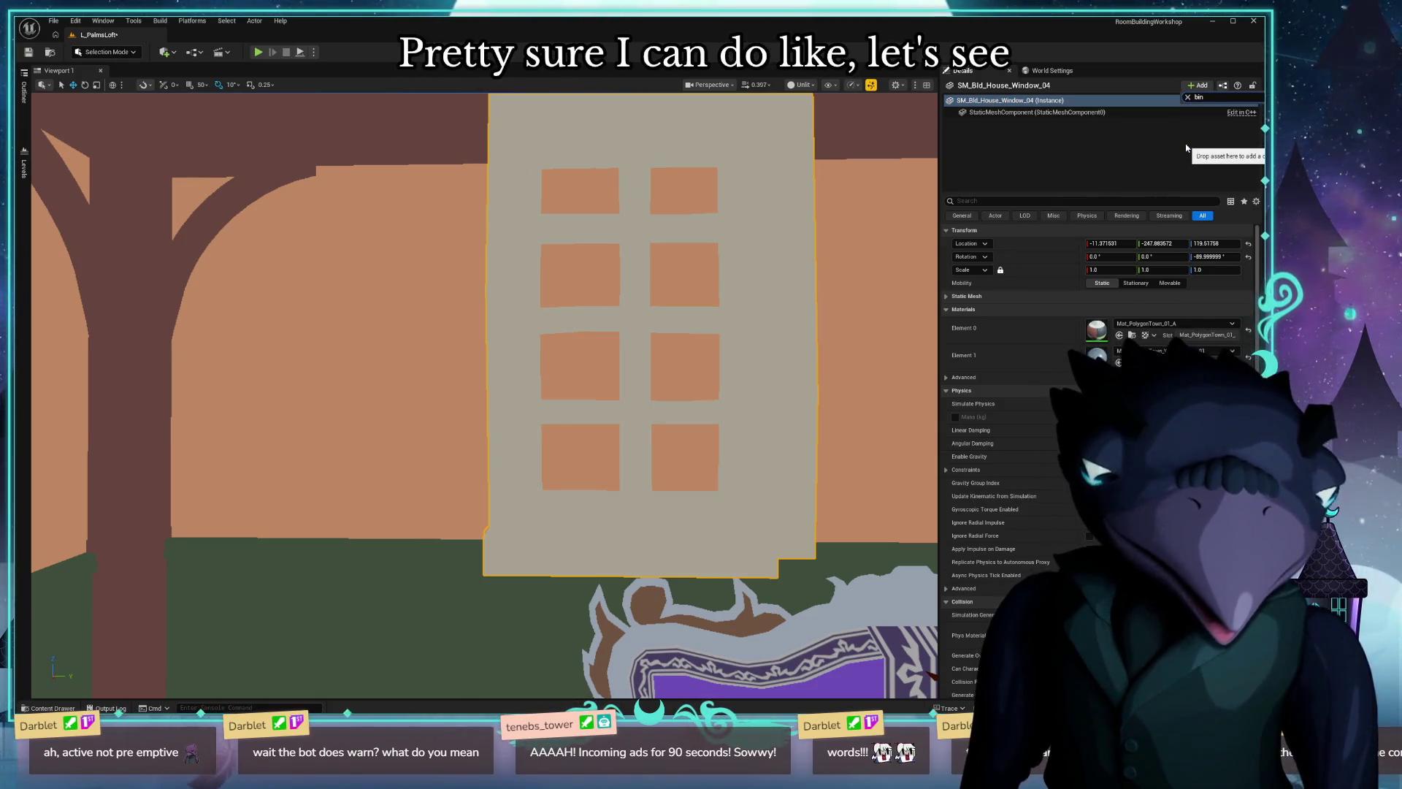
key(BackSpace)
key(BackSpace)
key(BackSpace)
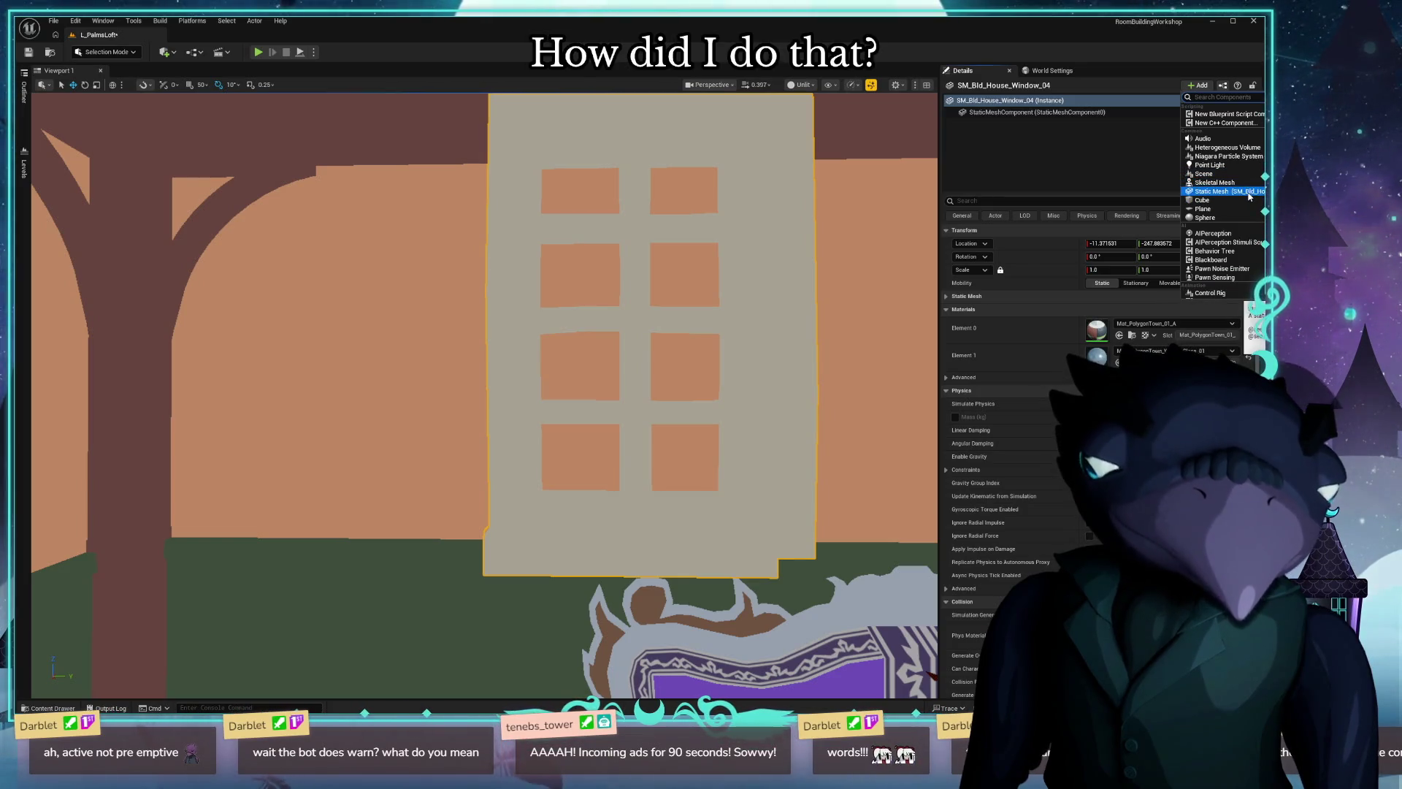
click(1068, 176)
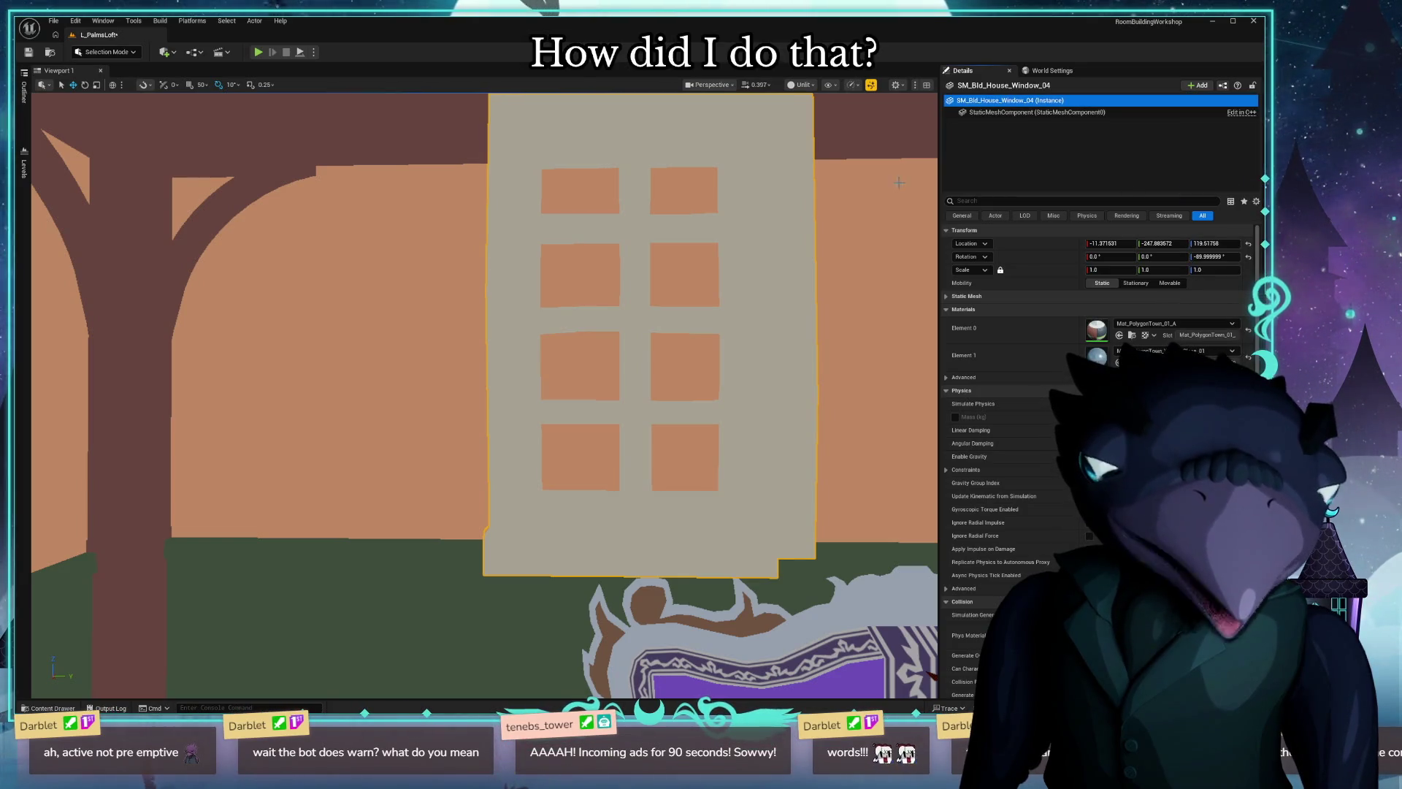
click(92, 57)
Enter Modeling Mode's Mesh tool set and Ctrl-select the wall together with the window.
click(124, 111)
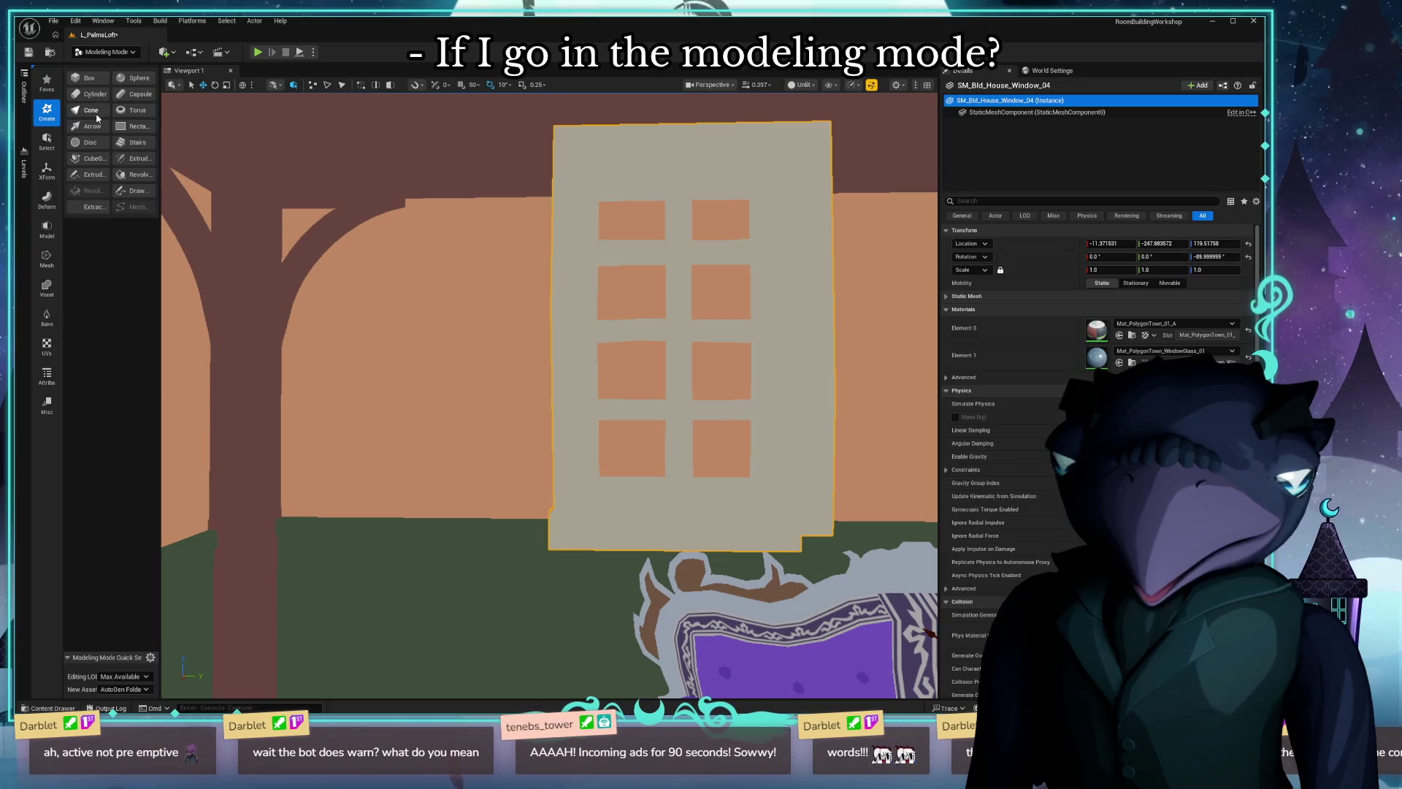
click(124, 271)
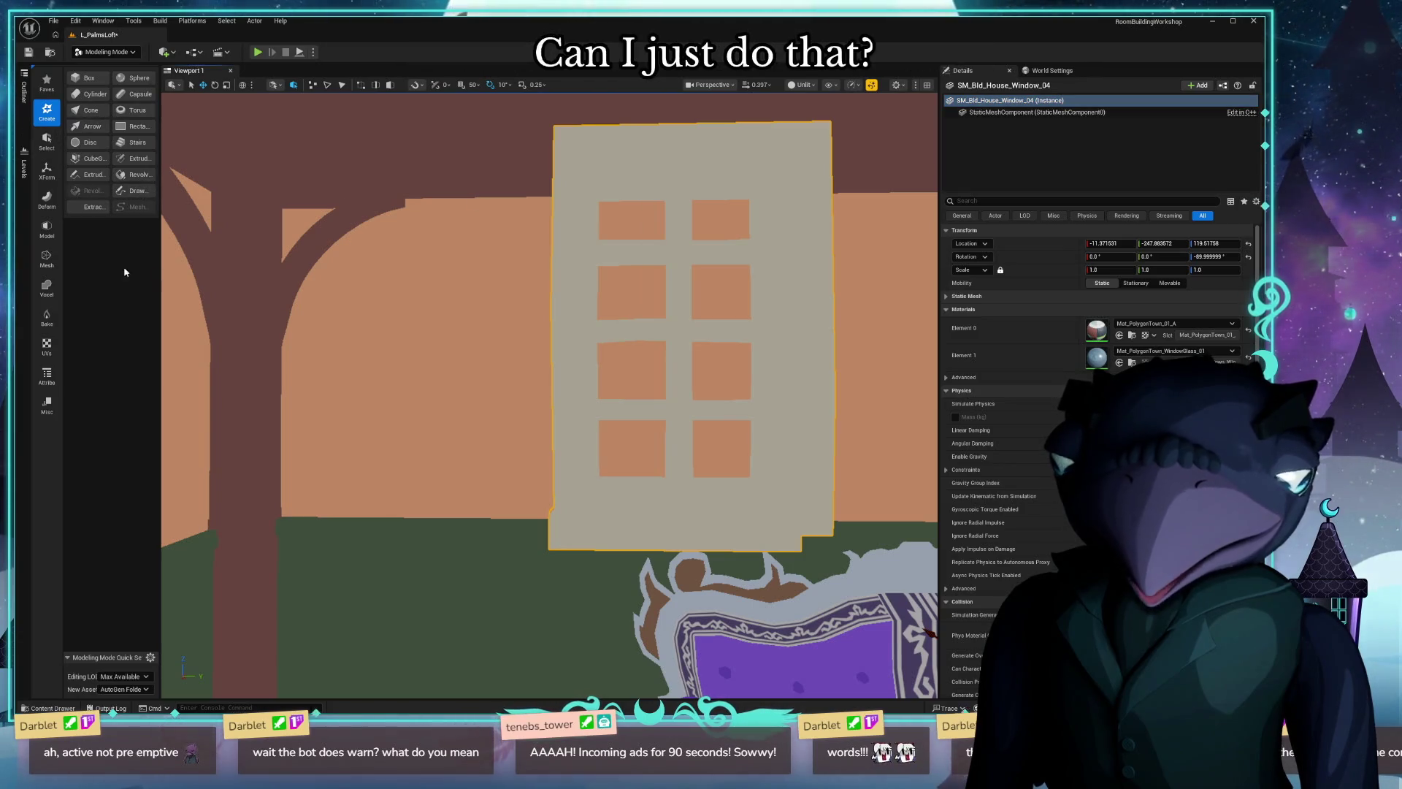
drag(161, 233, 228, 233)
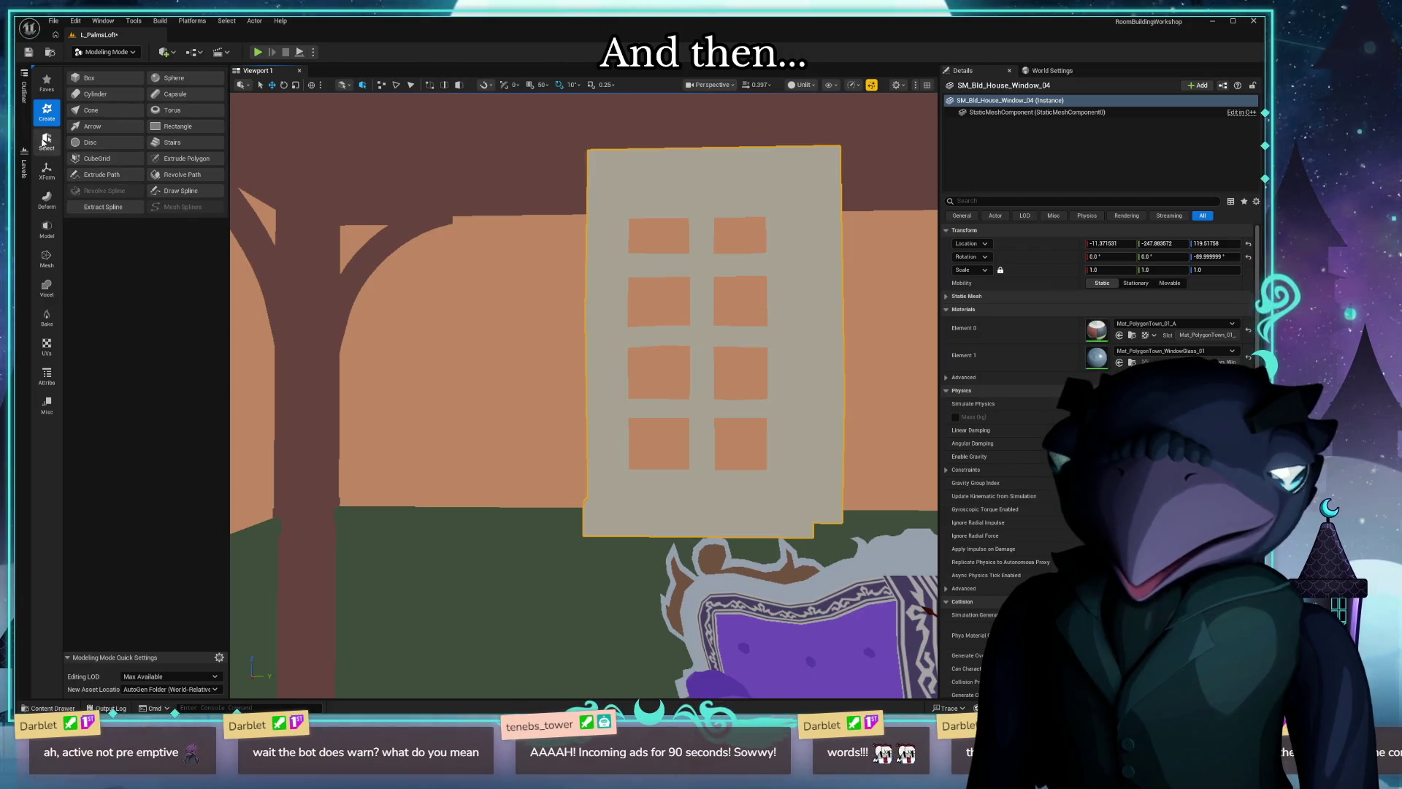
click(47, 198)
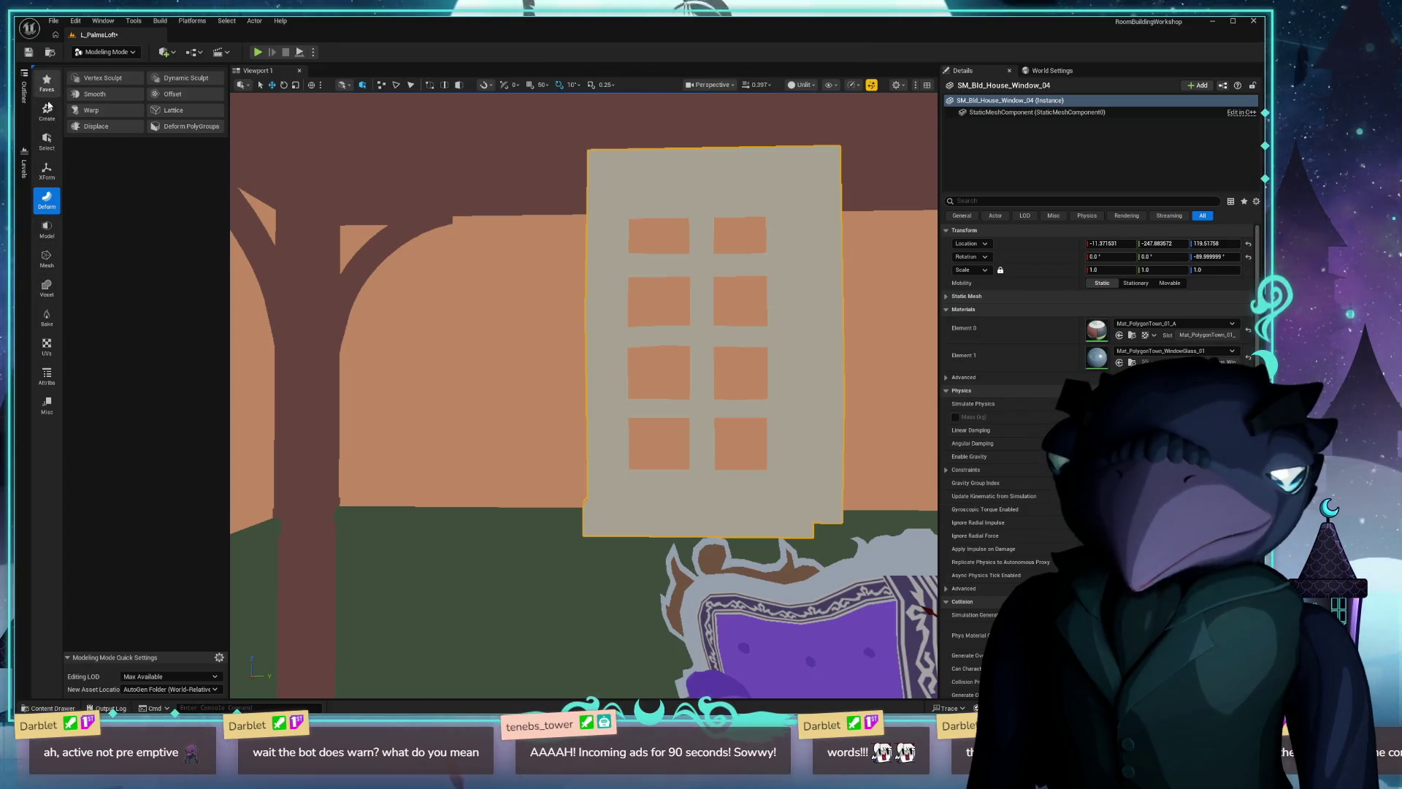
click(47, 259)
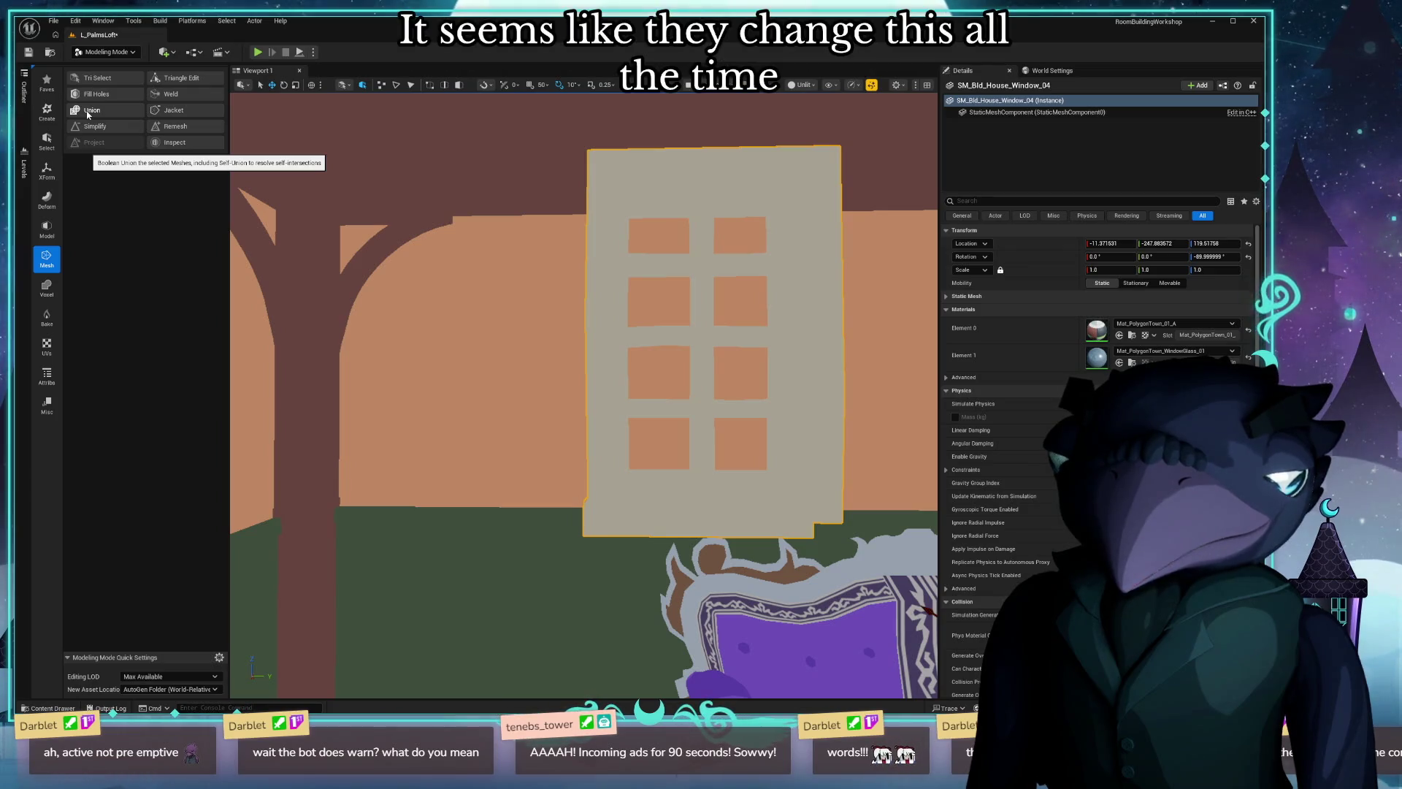
ctrl+click(494, 303)
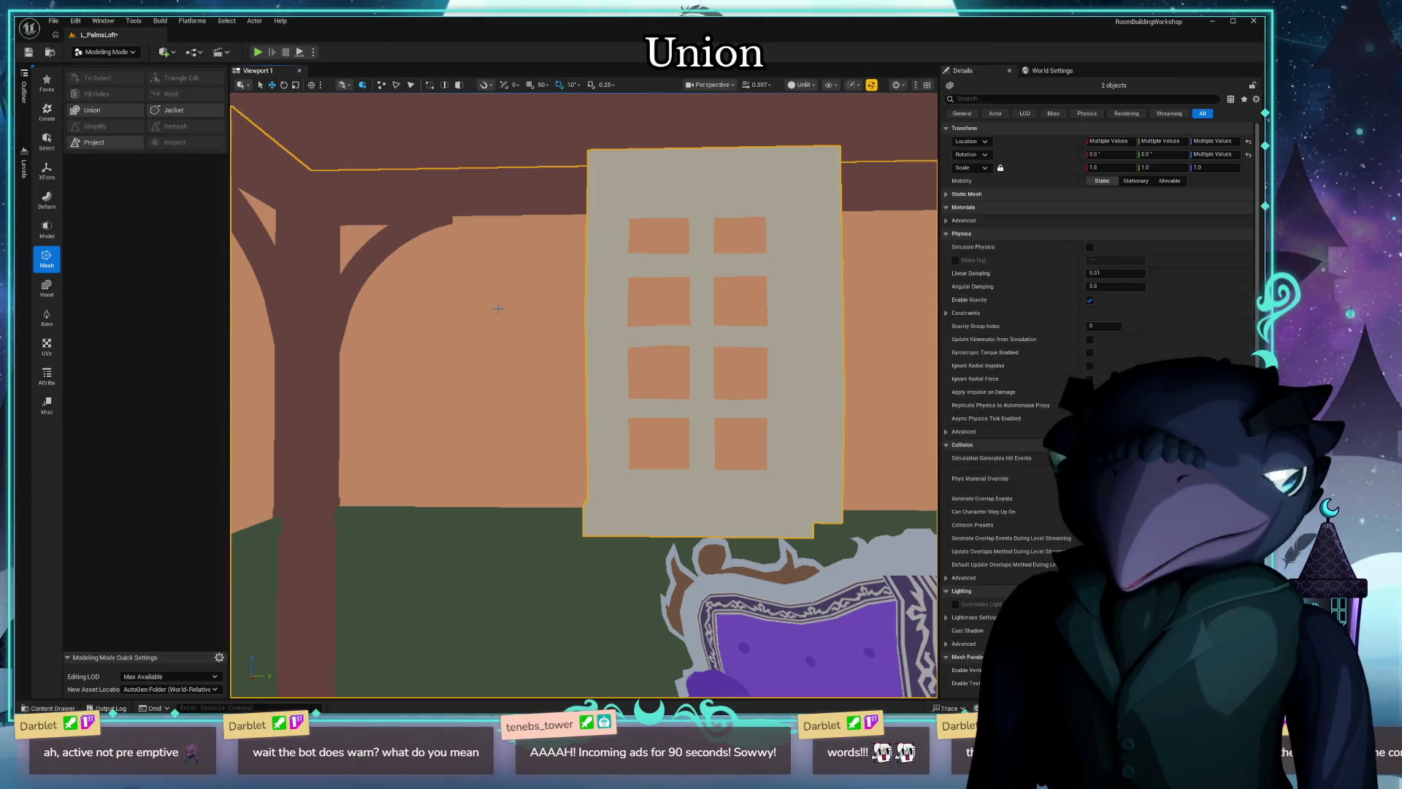
Start a Union of window and wall, inspect it around the wall, then cancel it.
click(92, 111)
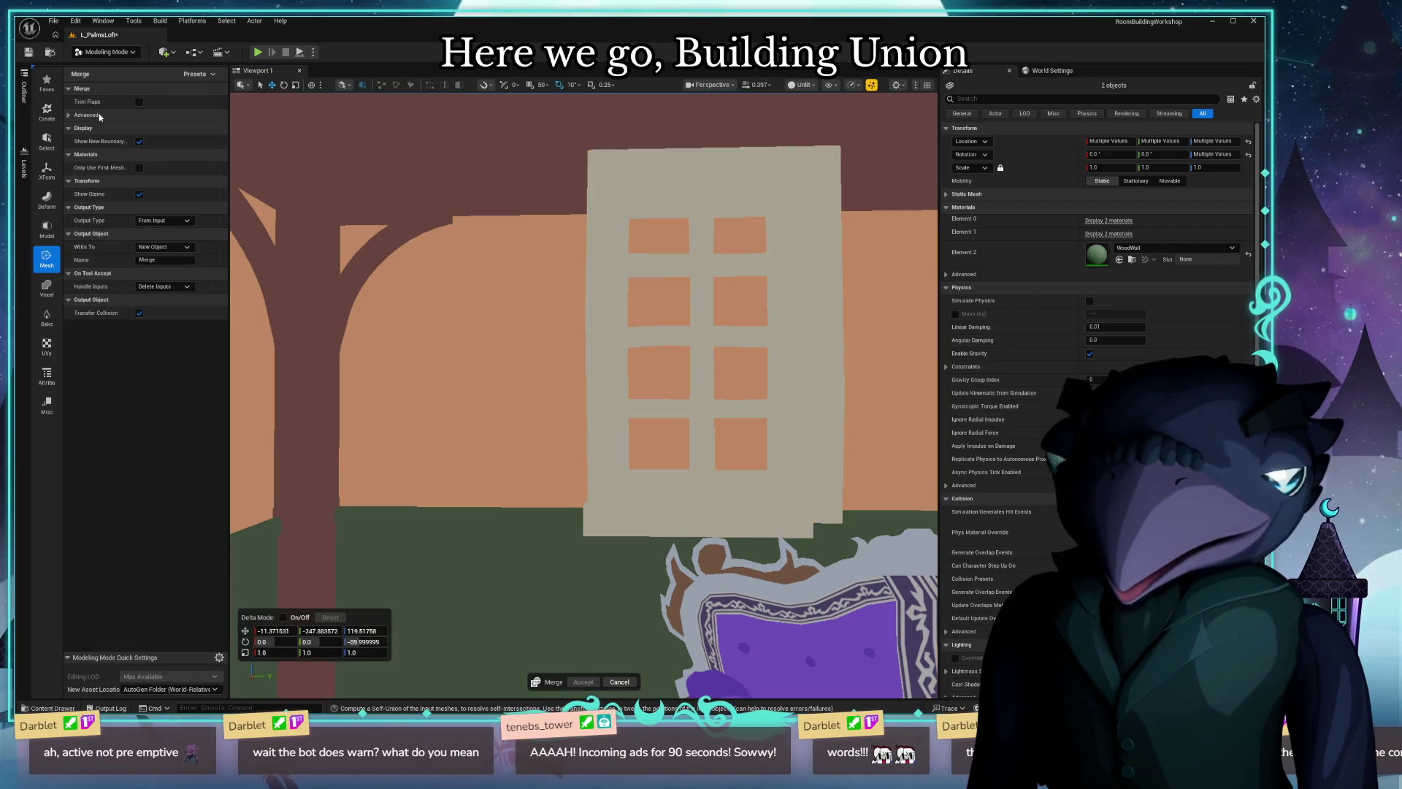
right_drag(786, 378, 701, 378)
right_drag(787, 378, 787, 378)
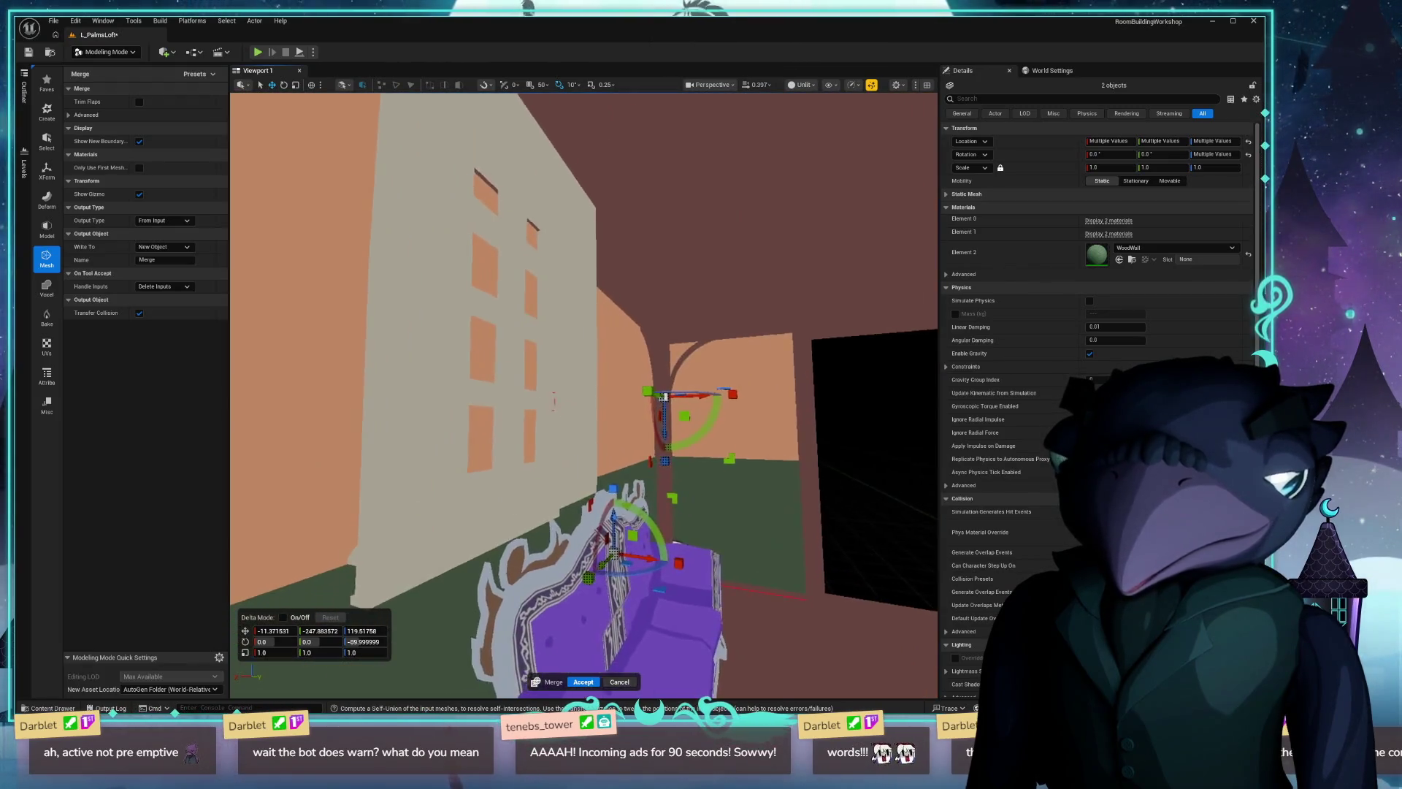
right_drag(786, 583, 613, 374)
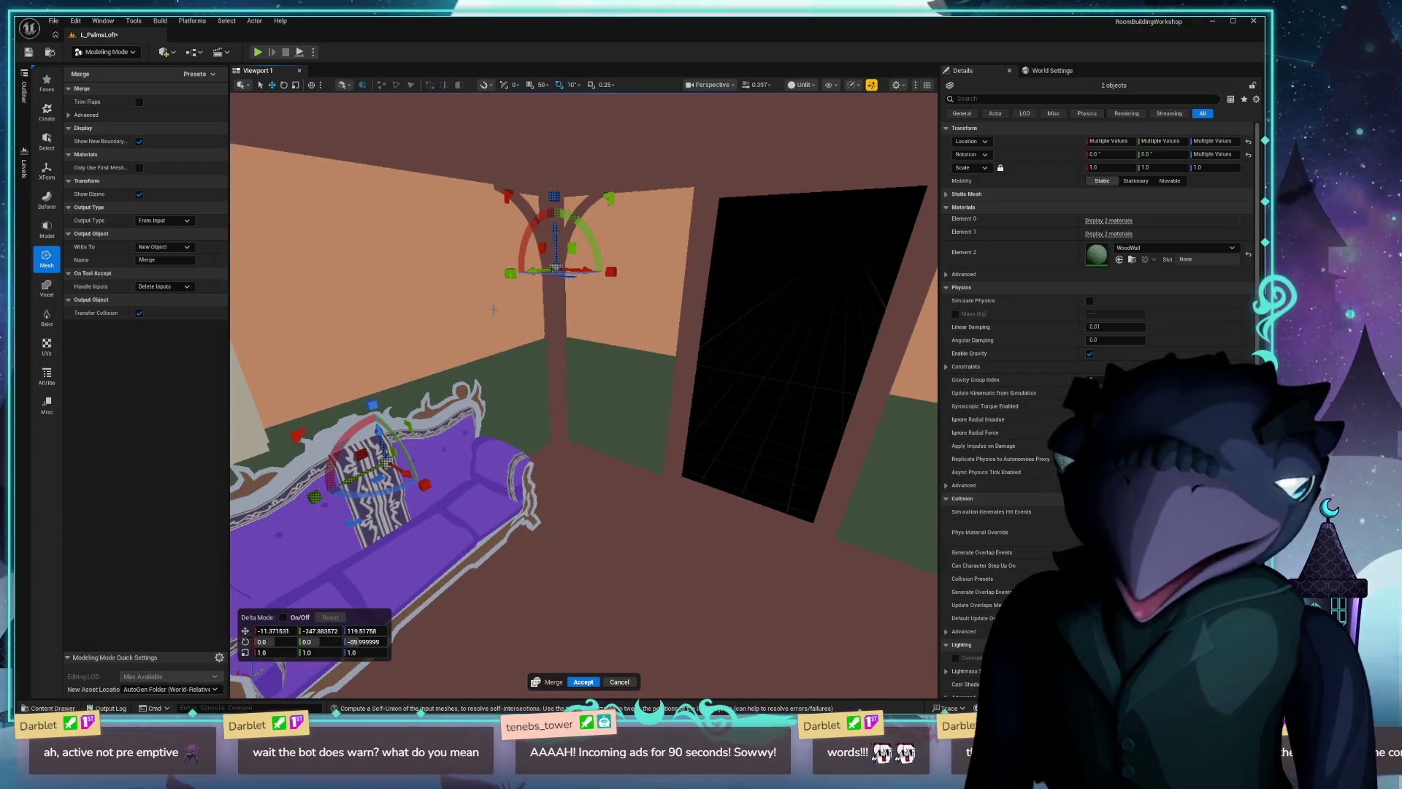
click(620, 683)
Reselect the palm walls plus the window and start the Union again.
right_drag(620, 657, 620, 657)
click(620, 657)
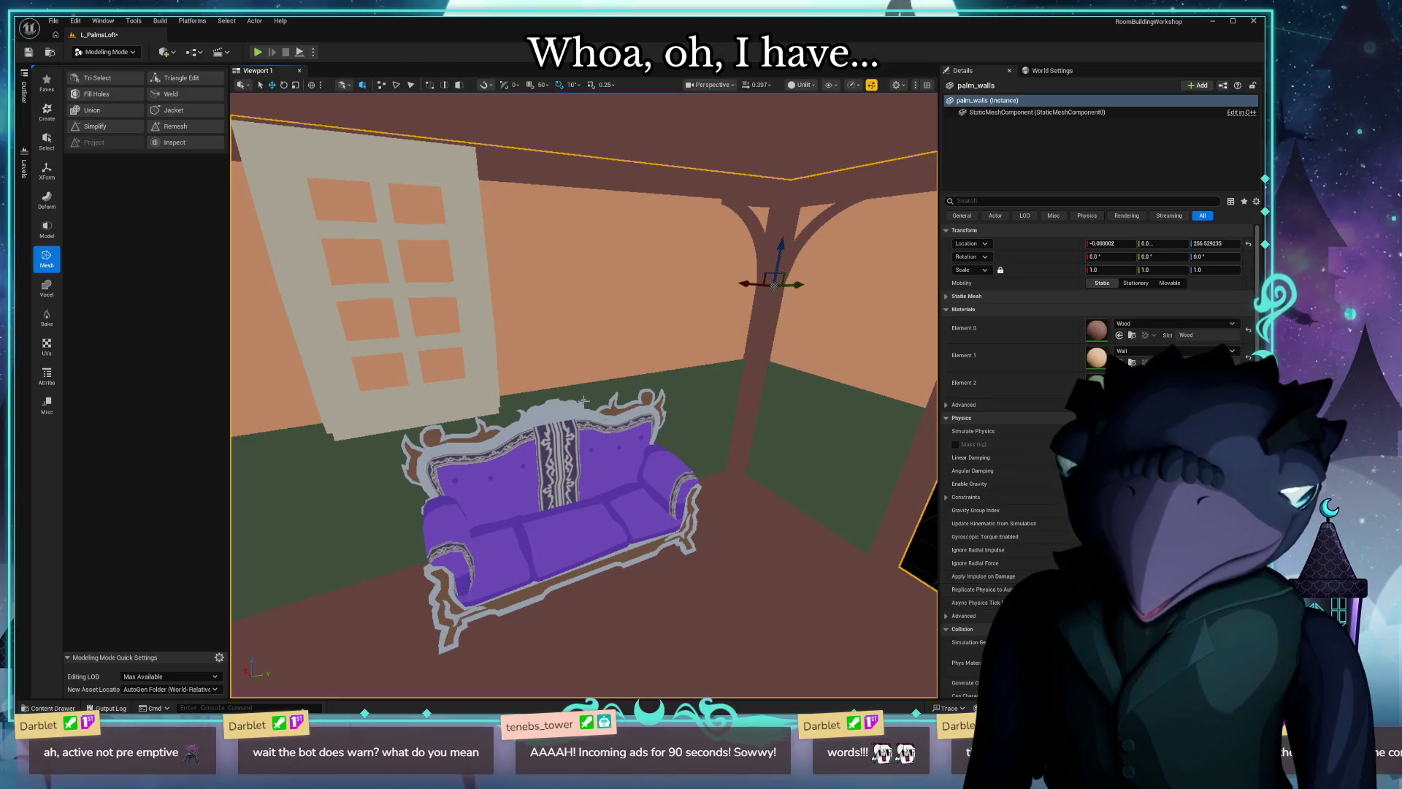
ctrl+click(480, 286)
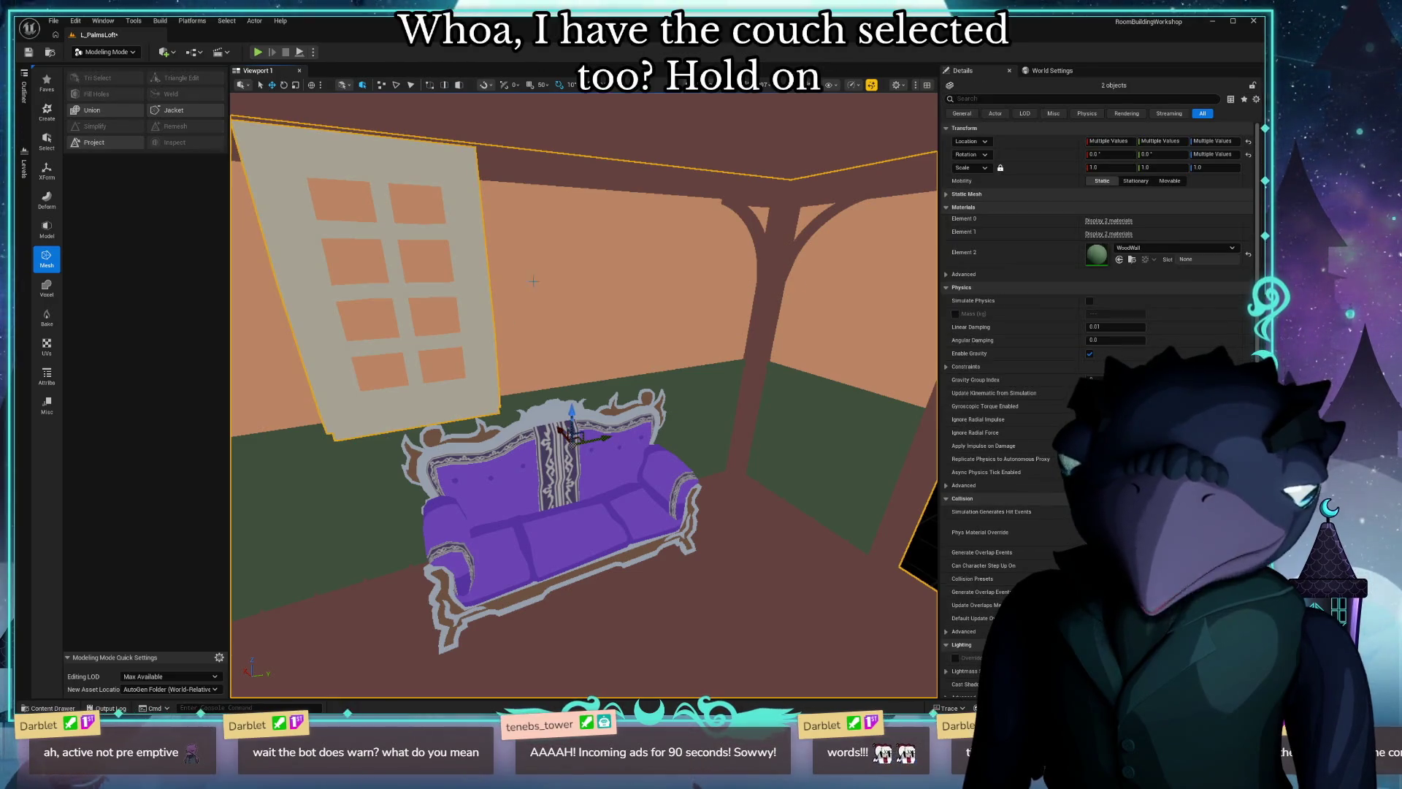
click(93, 110)
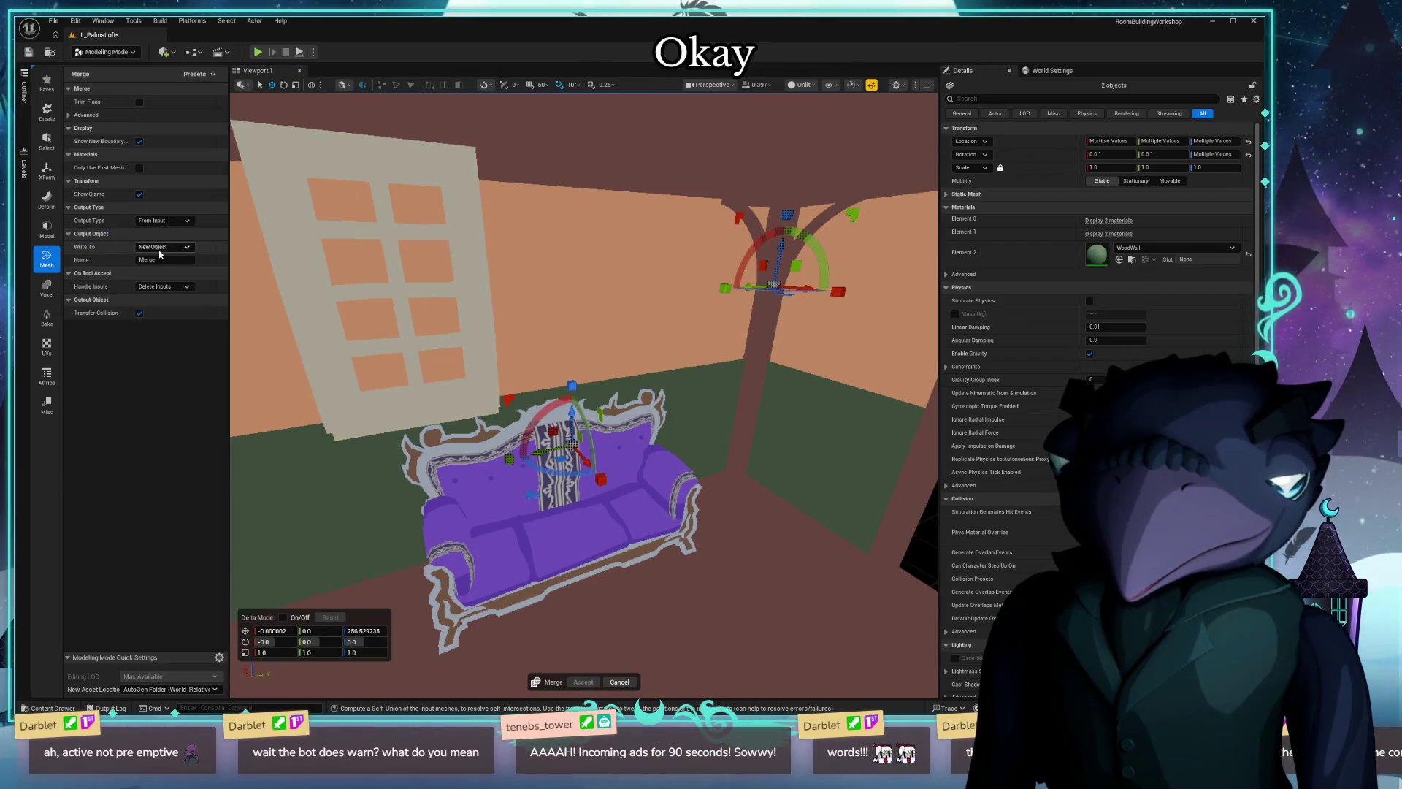
right_drag(580, 362, 657, 329)
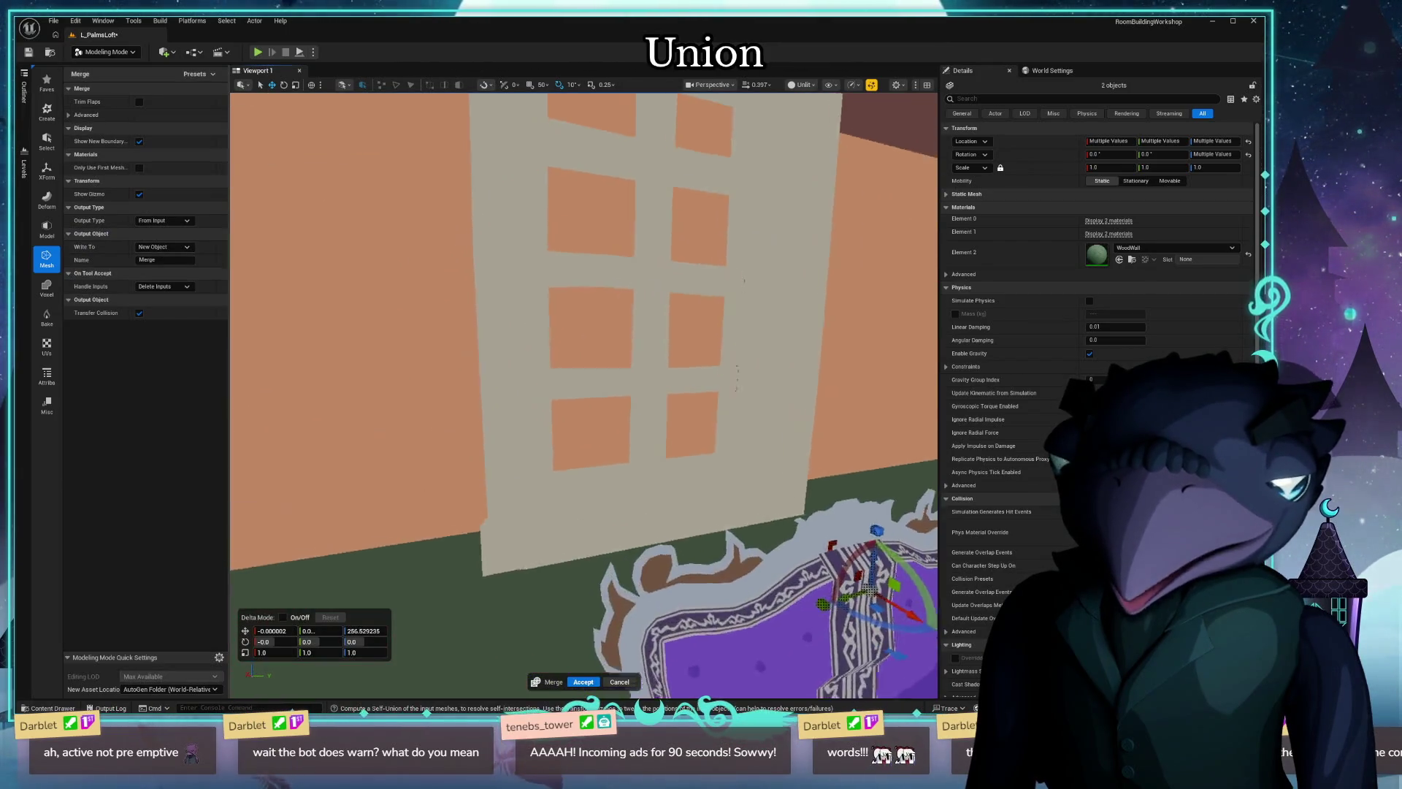
right_drag(581, 362, 657, 362)
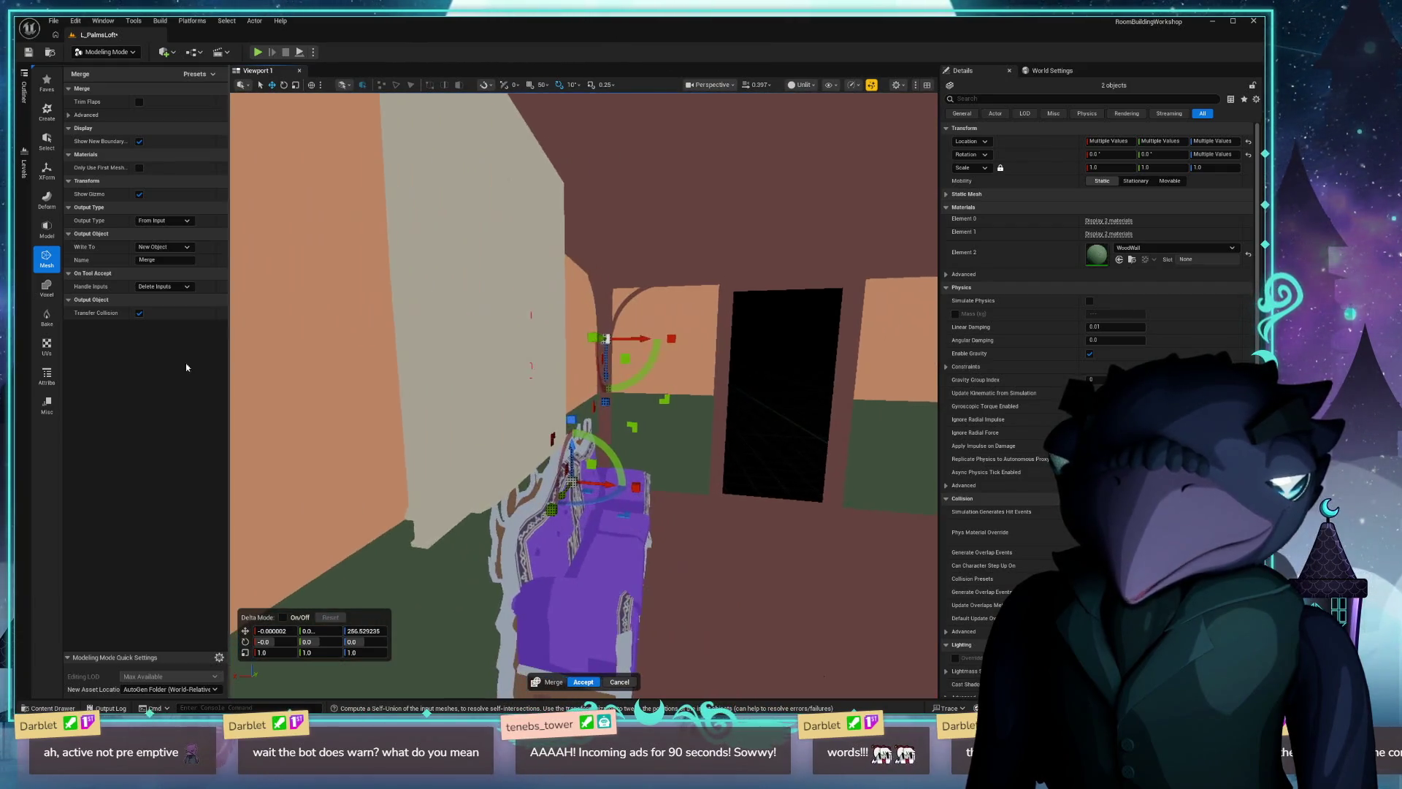
right_drag(581, 362, 614, 351)
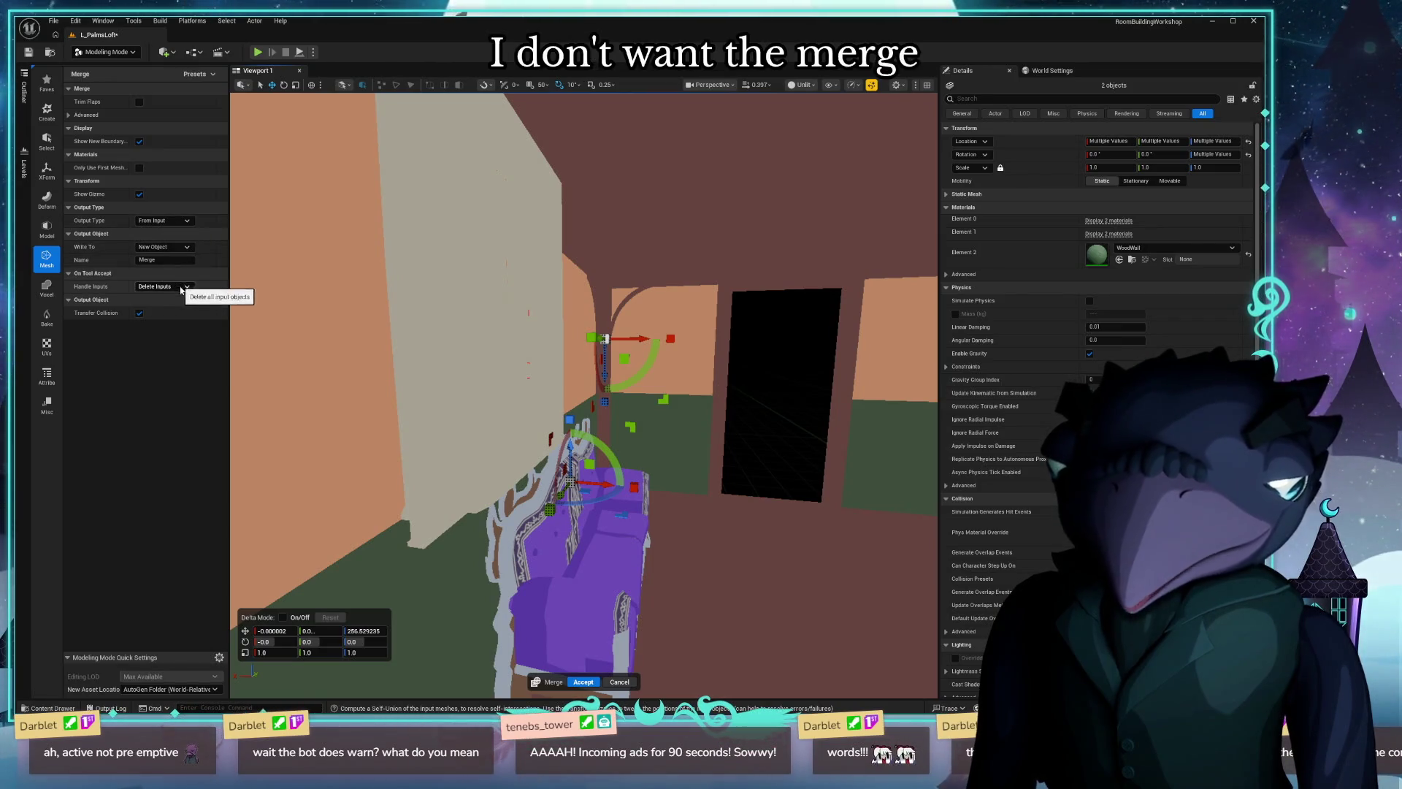
Set Handle Inputs to Hide Inputs, then escape the merge without applying it.
click(170, 287)
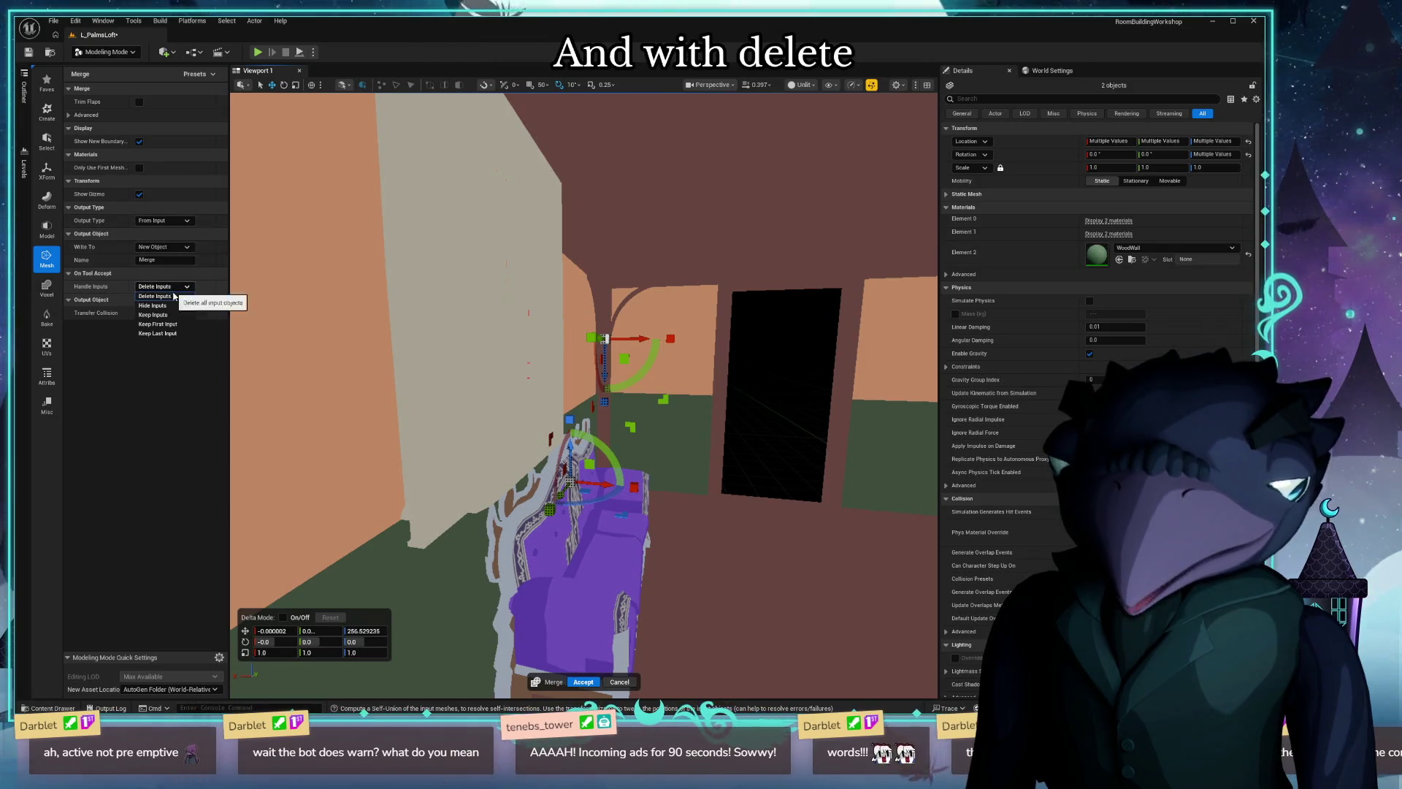
click(177, 307)
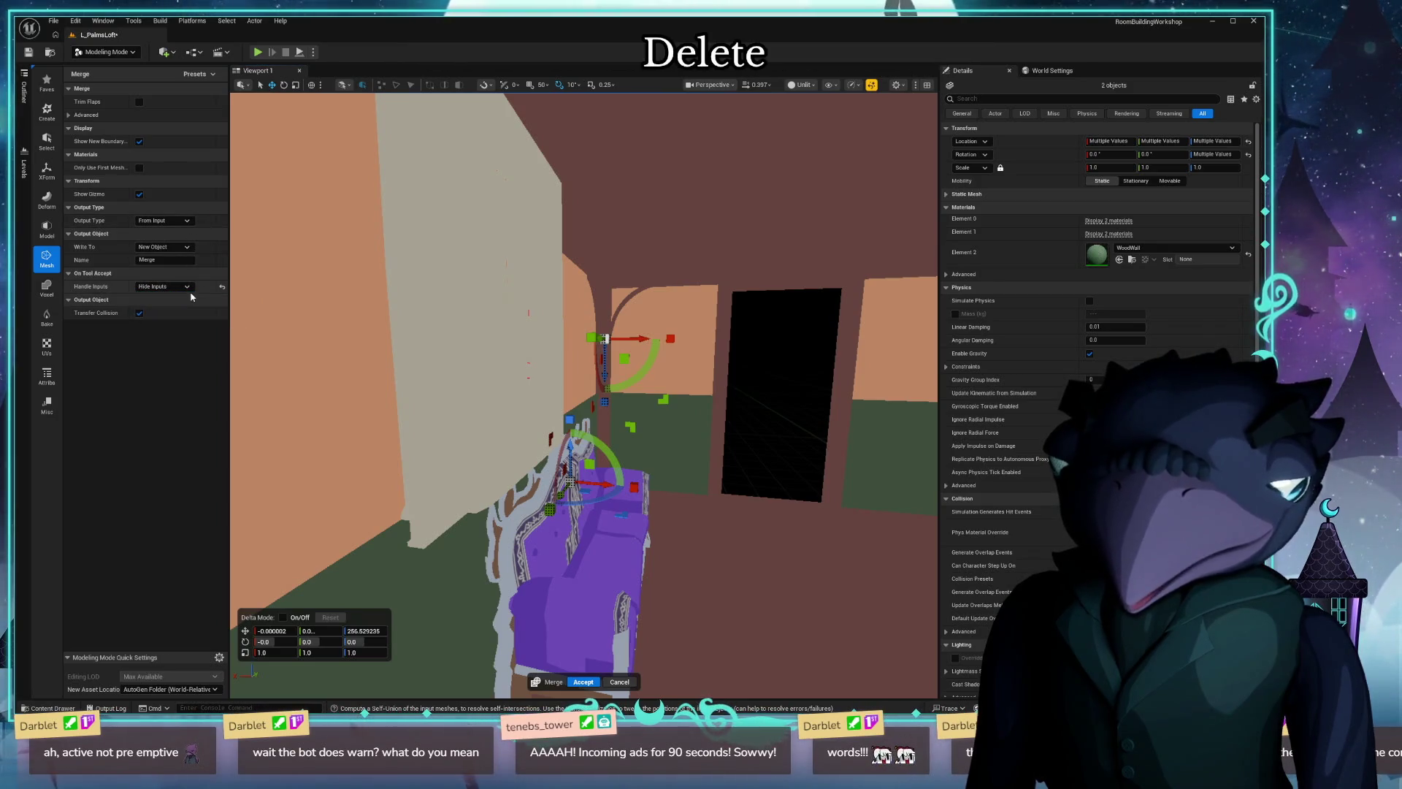
click(167, 278)
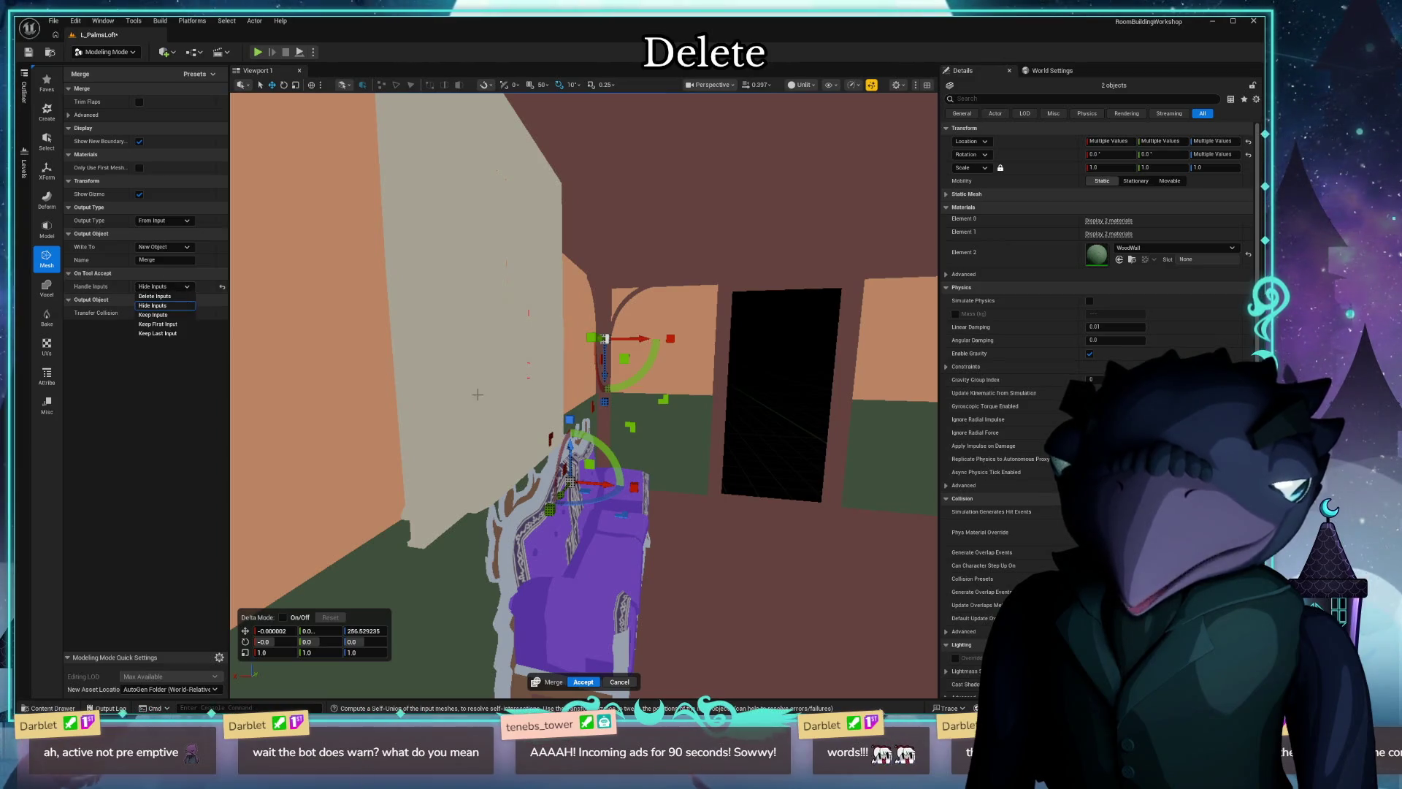
right_drag(477, 395, 505, 422)
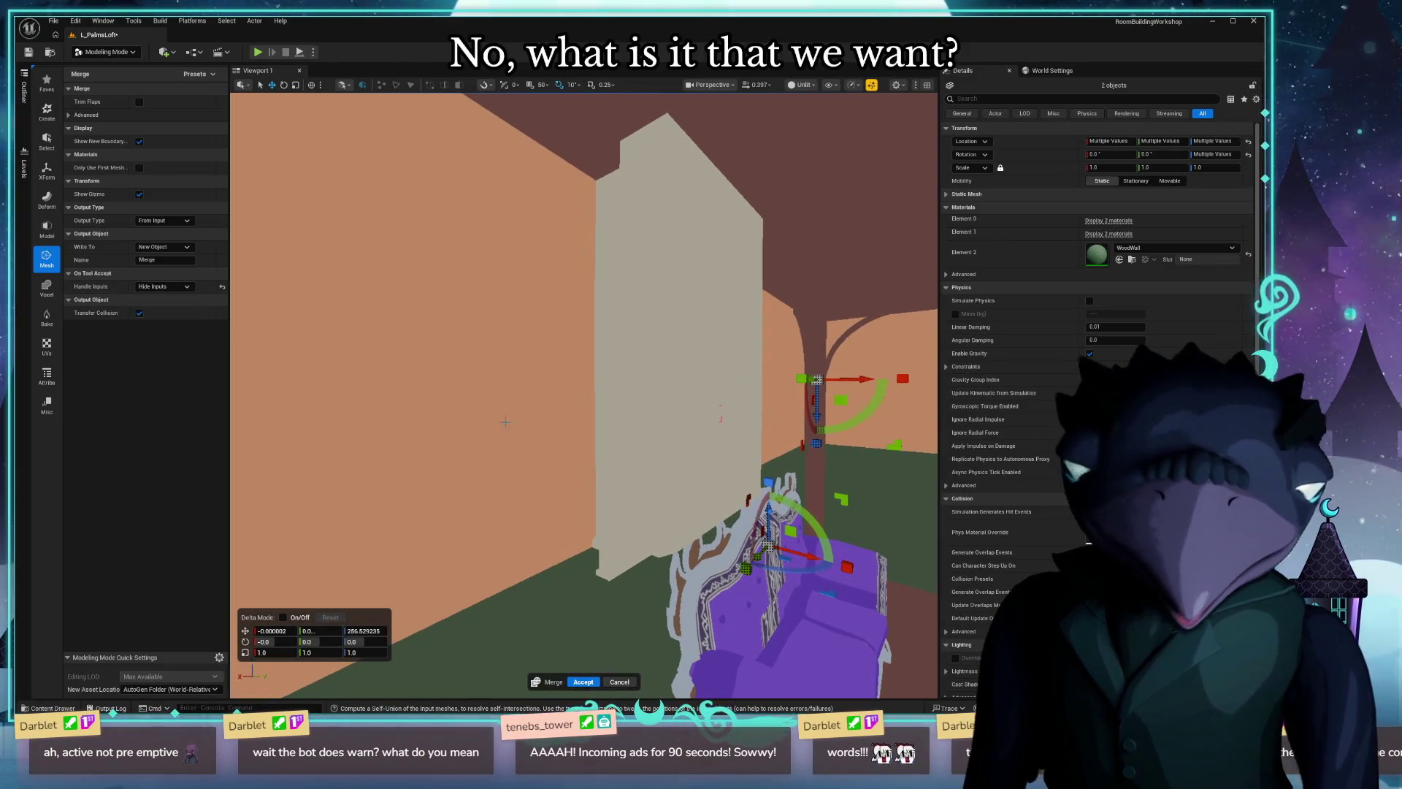
key(Escape)
Switch the viewport to Lit, reselect window and wall, frame them and start Union once more.
right_drag(506, 423, 382, 386)
click(382, 386)
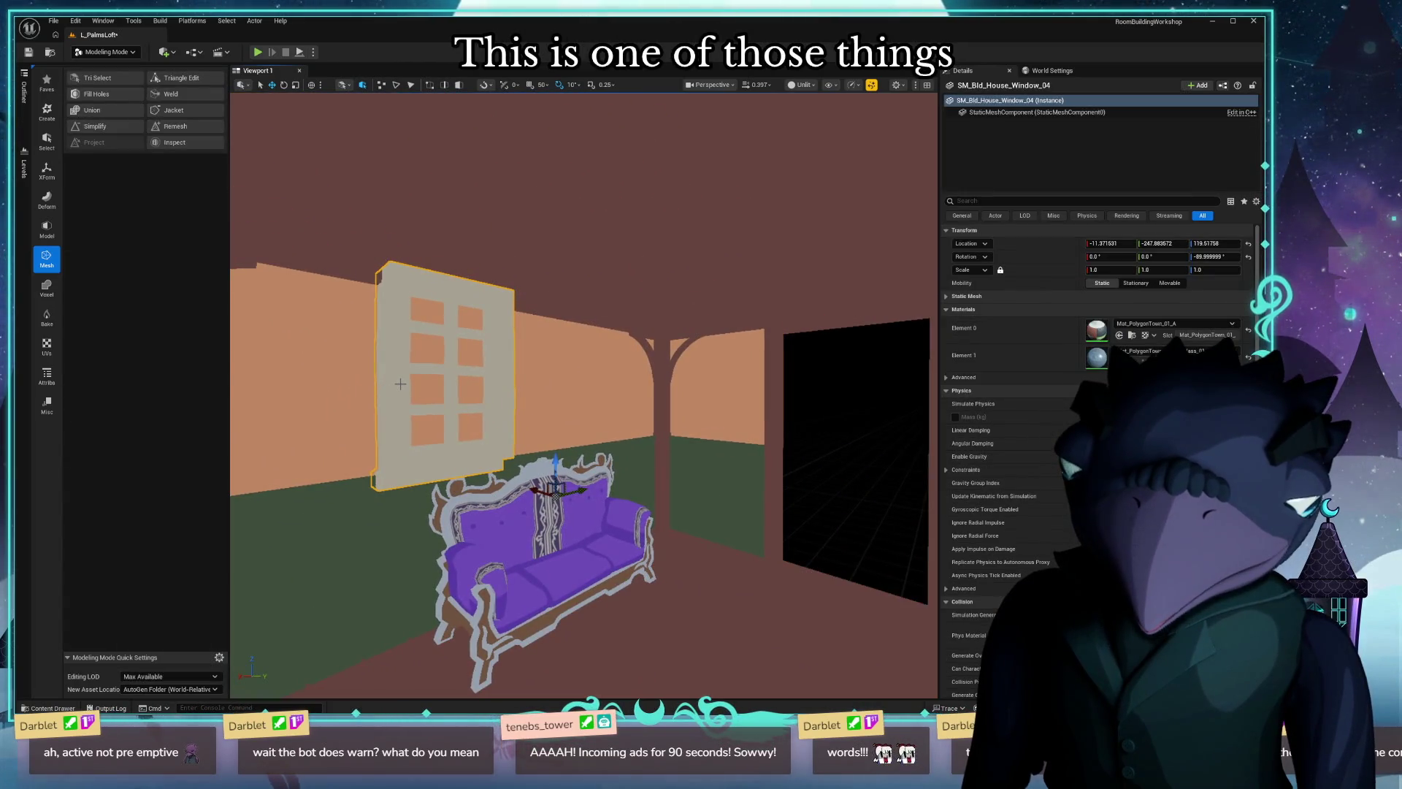
key(alt+4)
right_click(400, 383)
right_drag(400, 385, 515, 373)
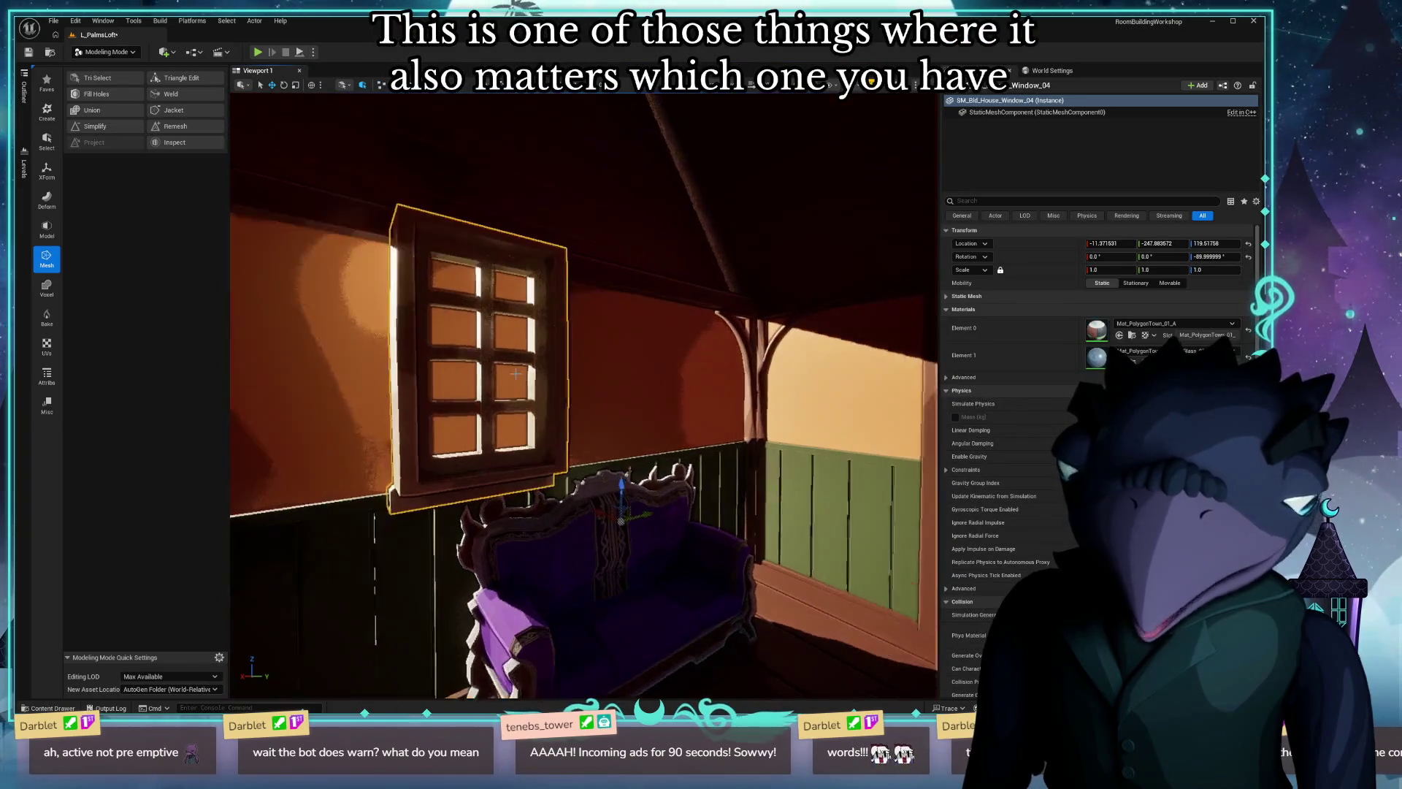
ctrl+click(625, 369)
key(f)
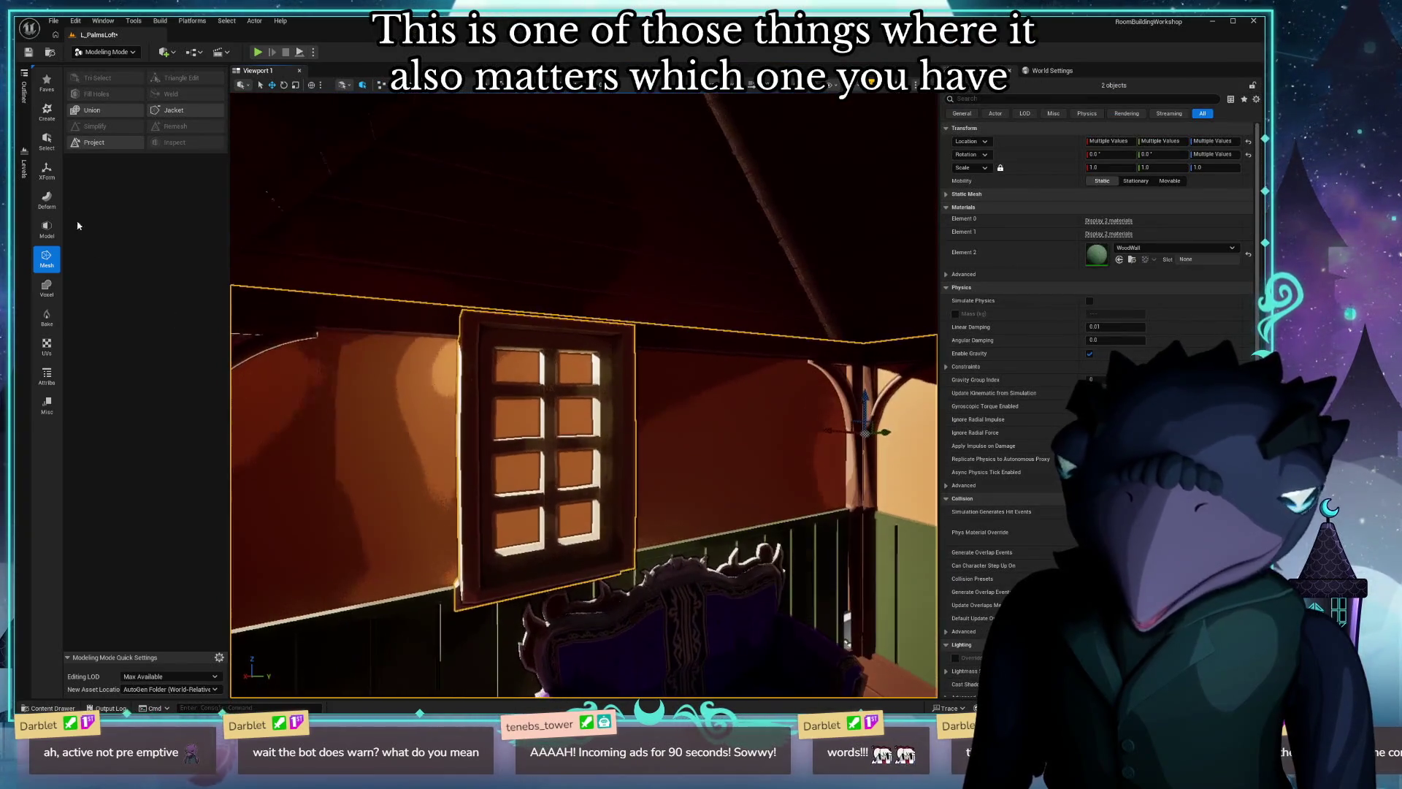
click(92, 110)
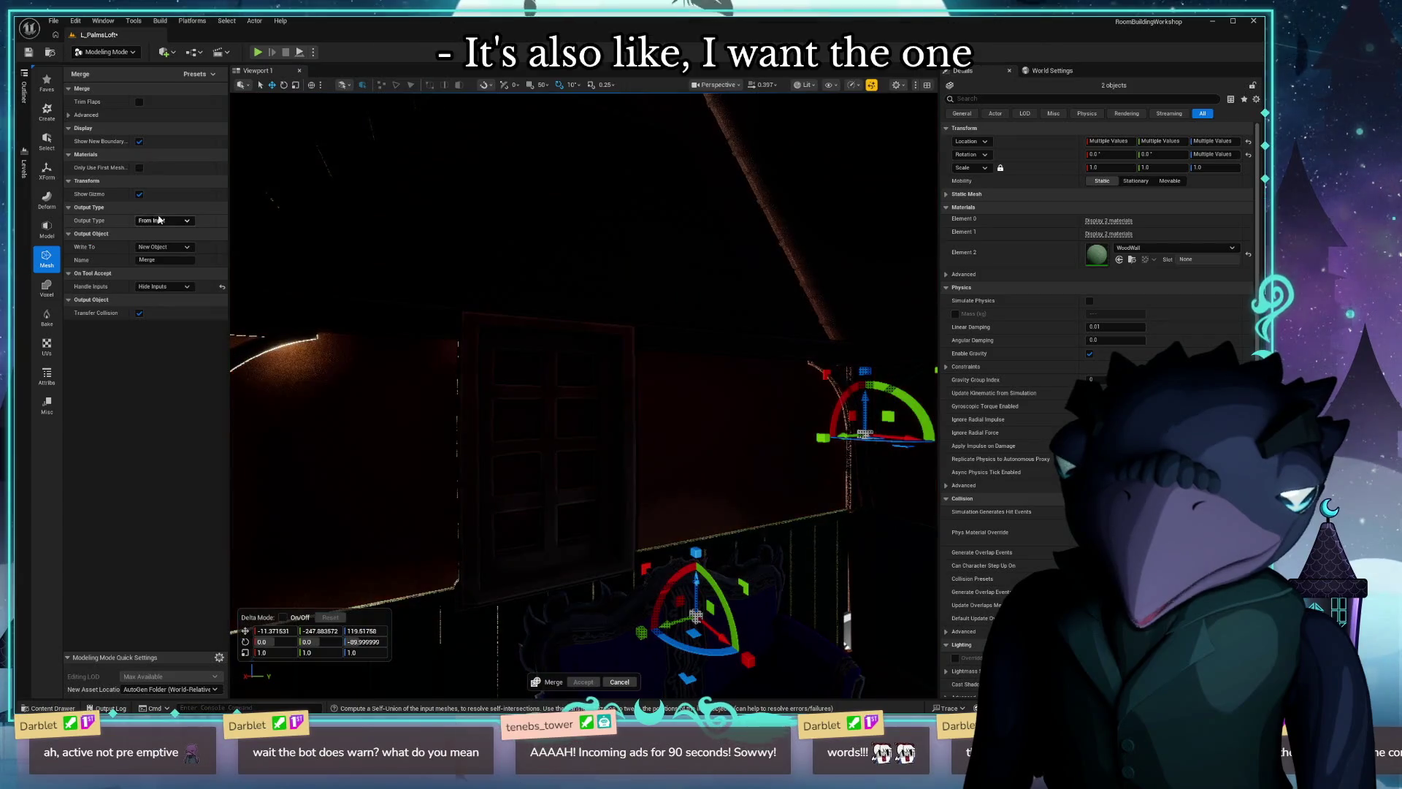
Try the Output Type and Write To choices, settling on From Input, New Object and Delete Inputs.
click(164, 220)
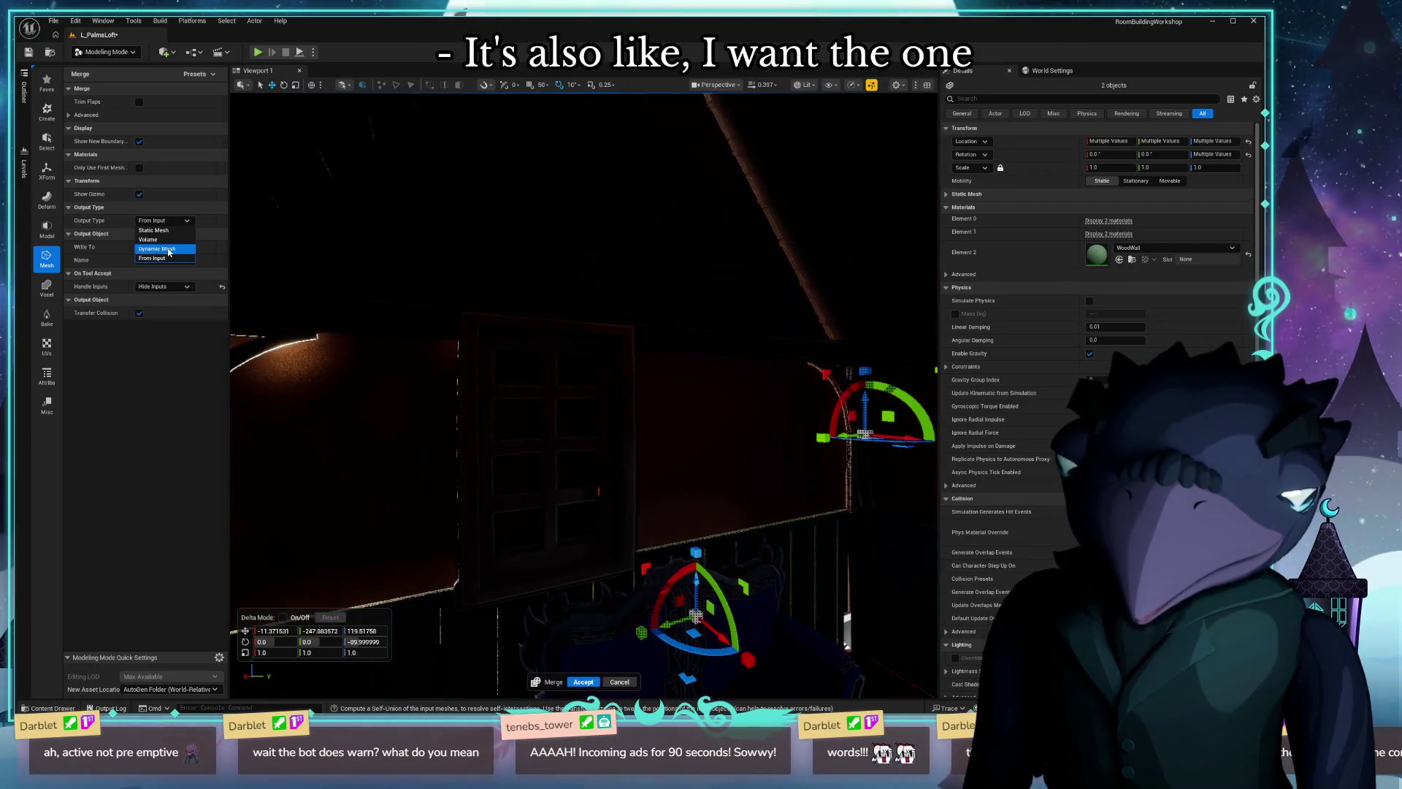
click(181, 231)
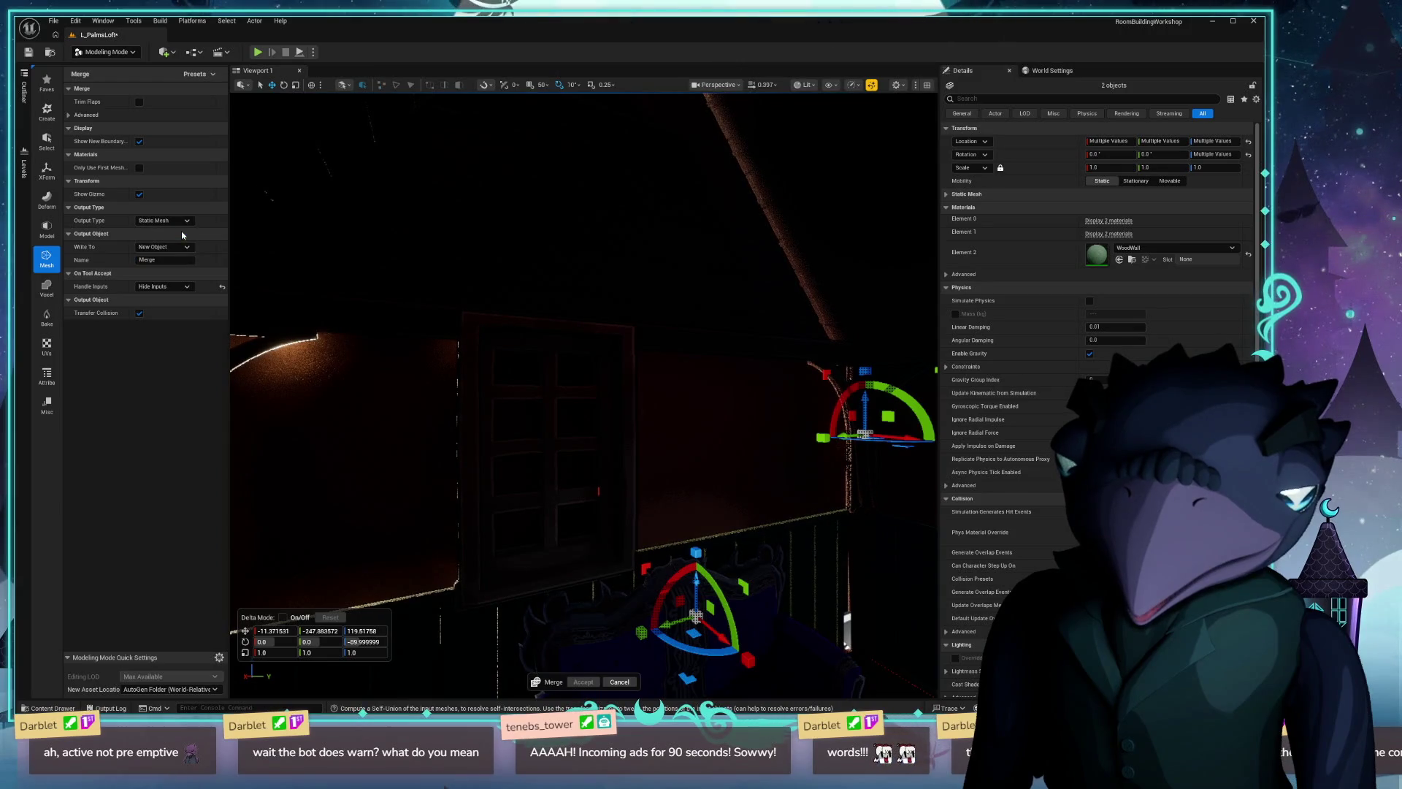
click(176, 220)
click(147, 260)
click(165, 247)
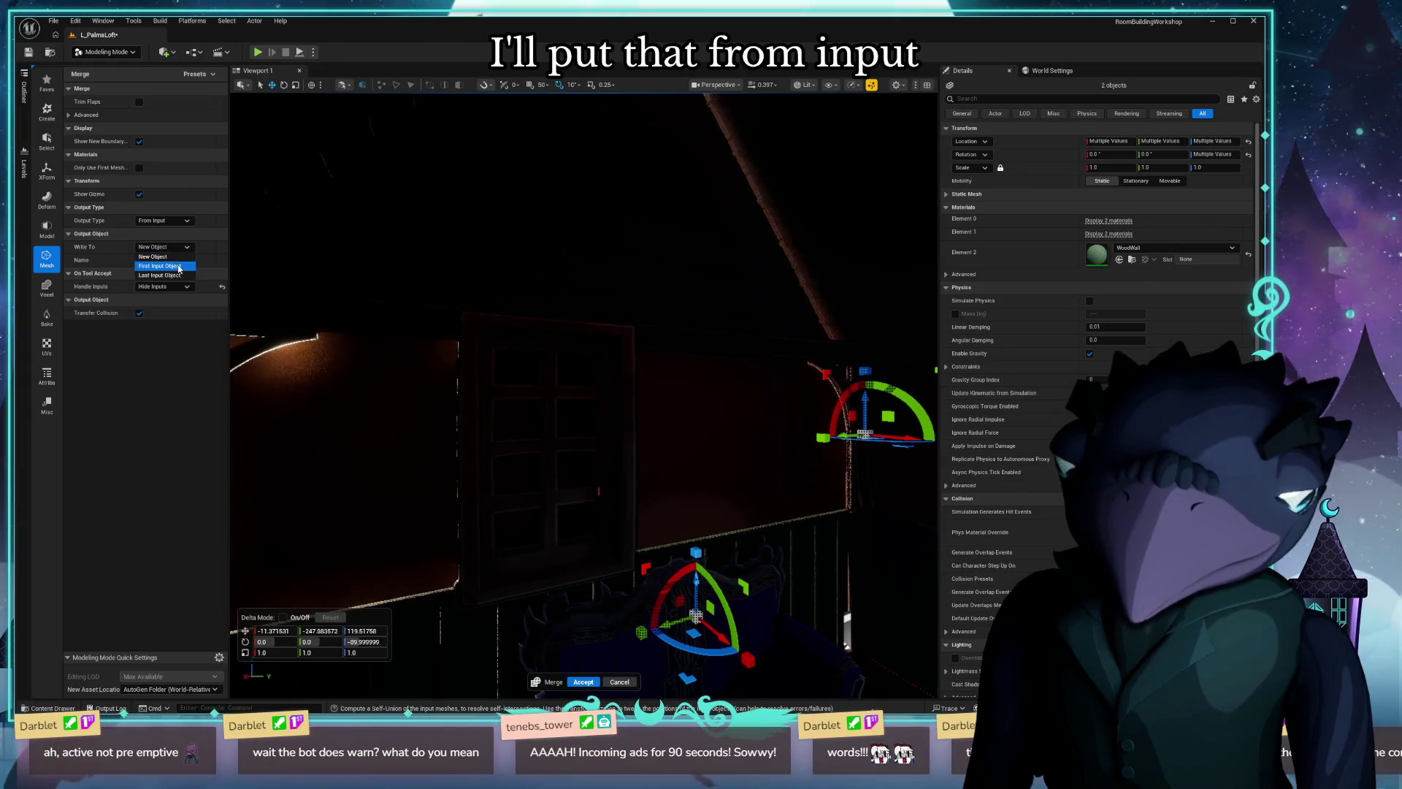
click(175, 267)
click(164, 221)
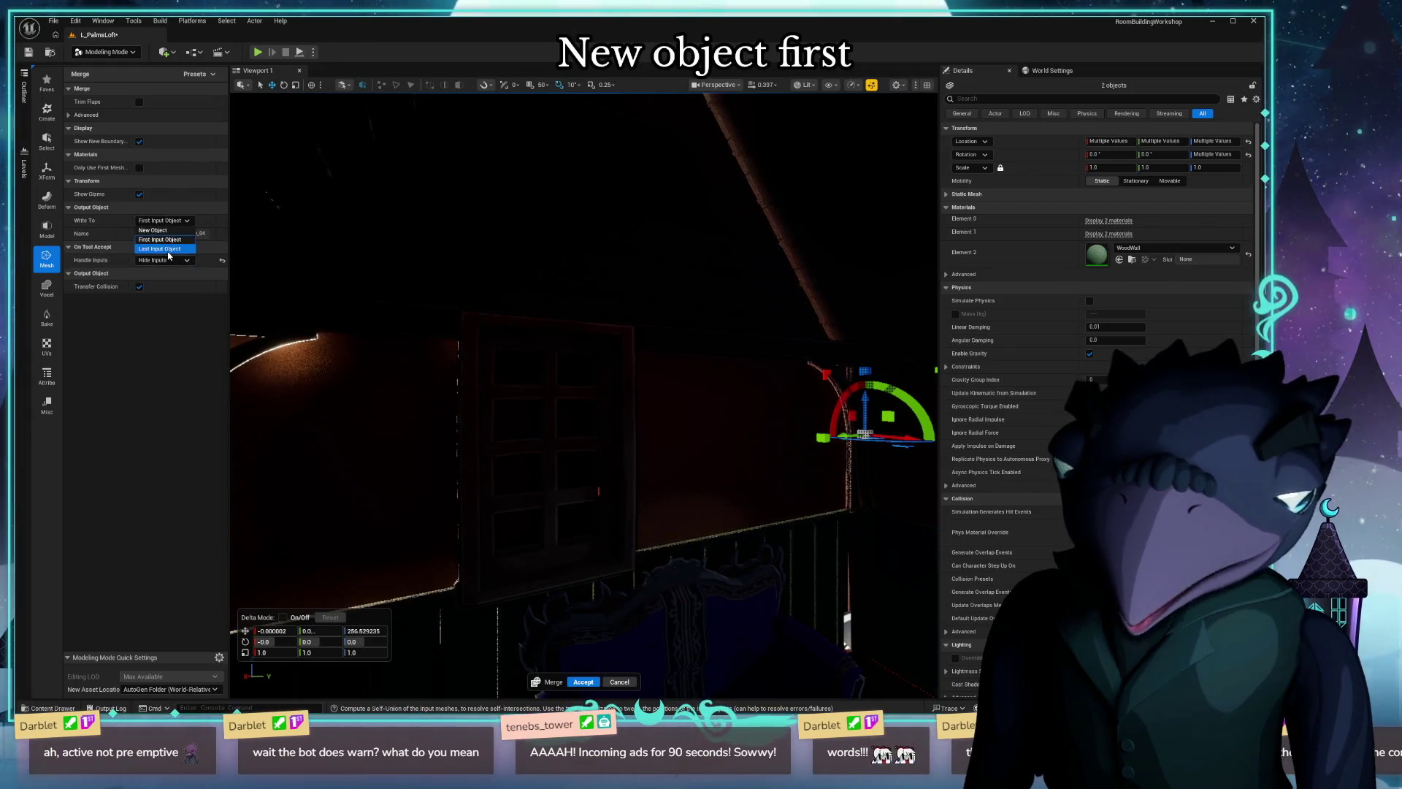
click(169, 254)
click(165, 220)
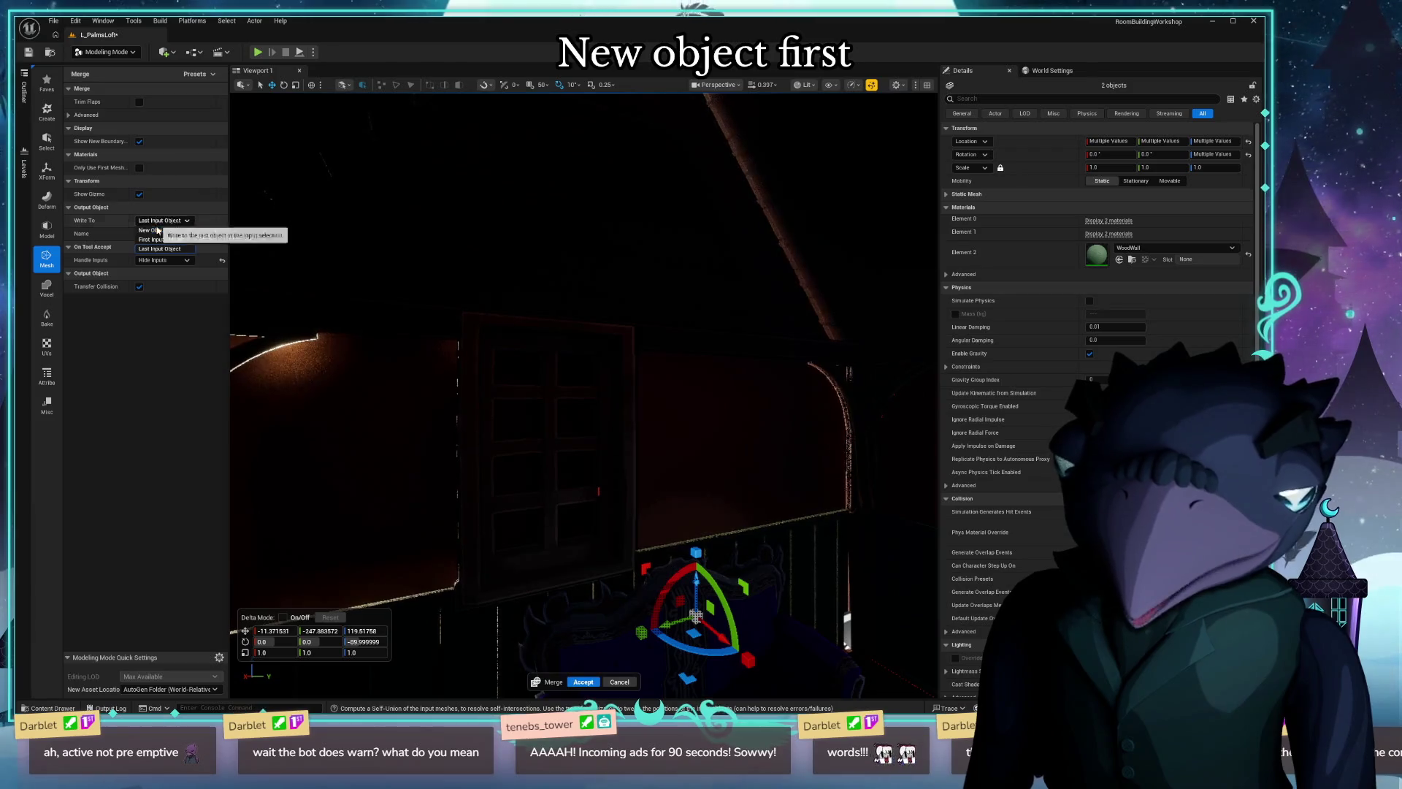
click(166, 232)
click(172, 288)
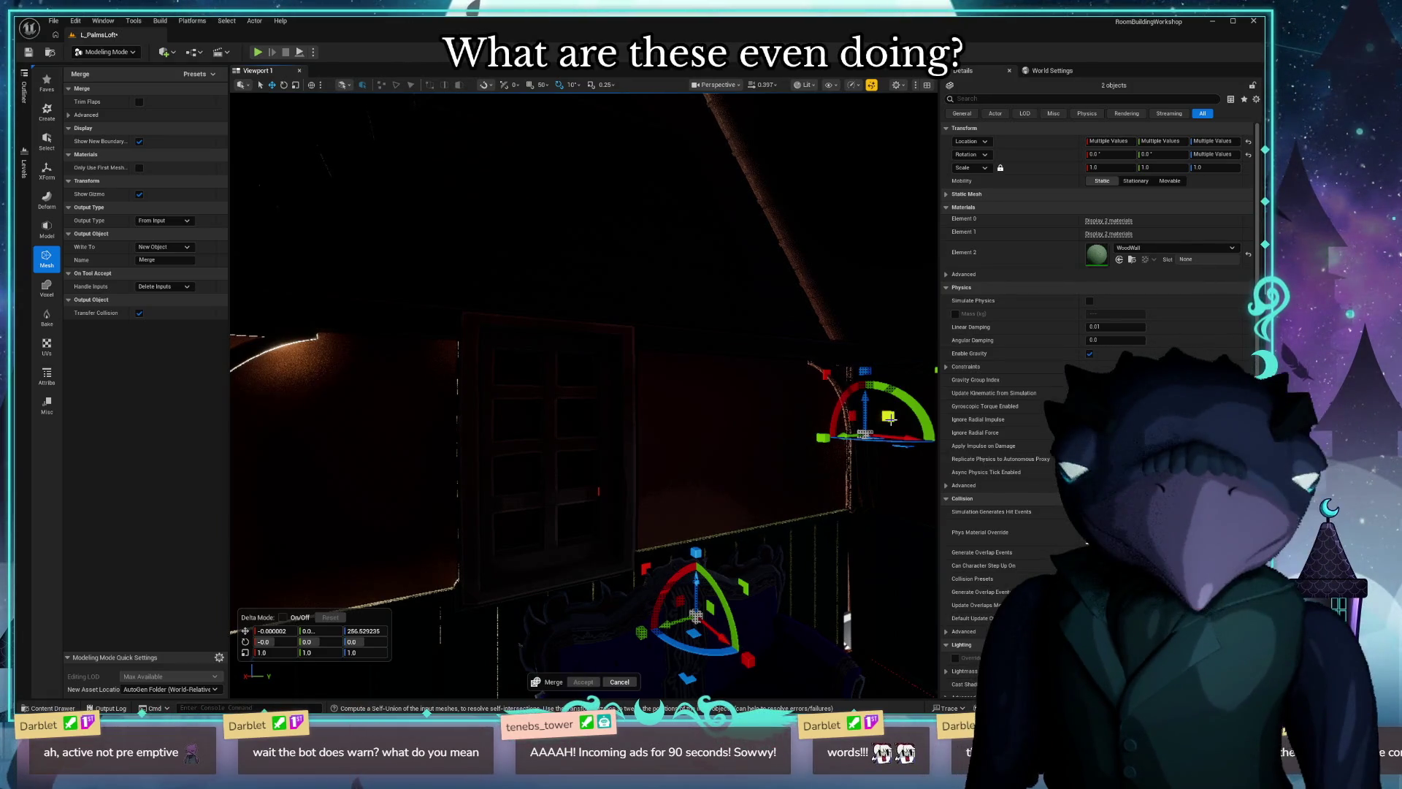
Nudge the input meshes, expand the Advanced options and accept the window-wall merge.
drag(891, 420, 872, 417)
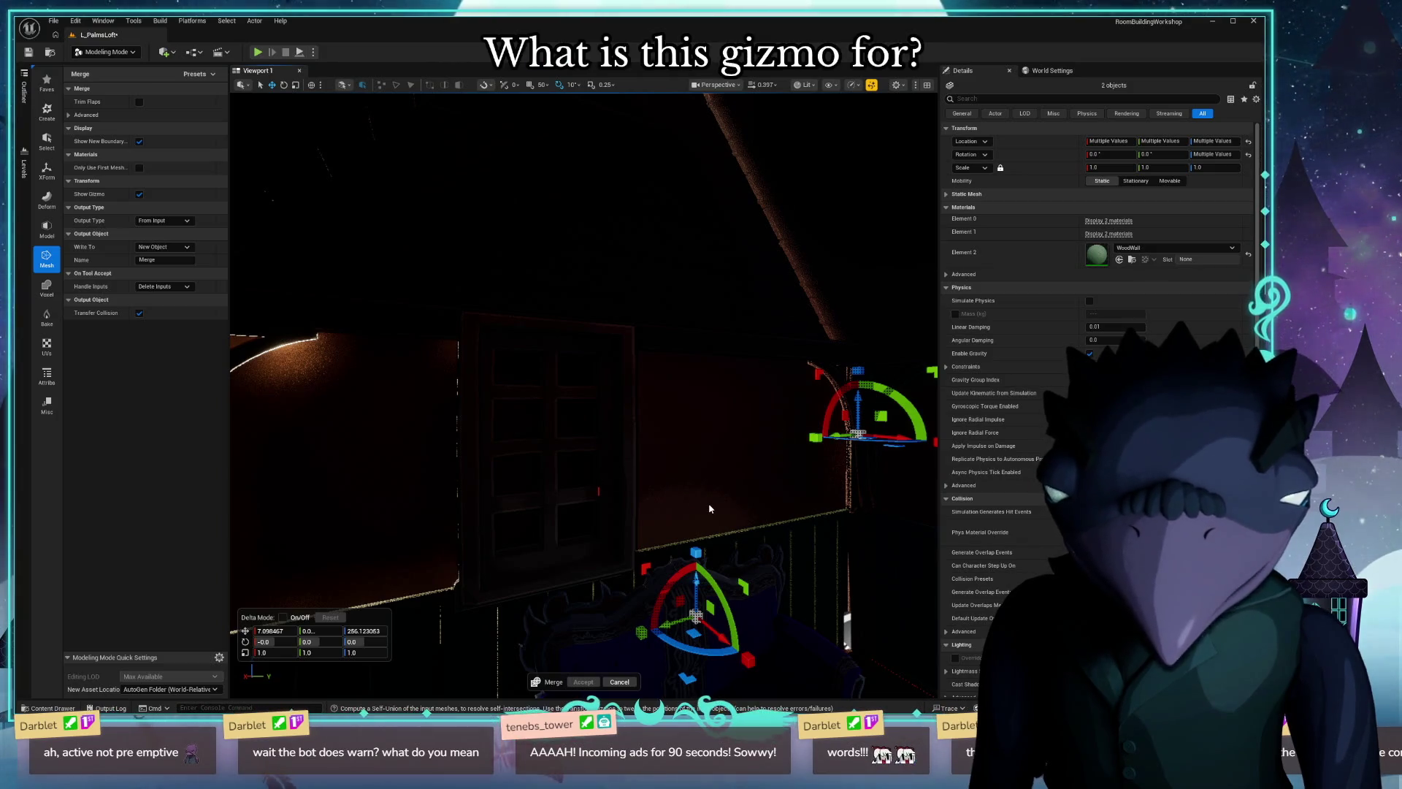
drag(697, 515, 694, 511)
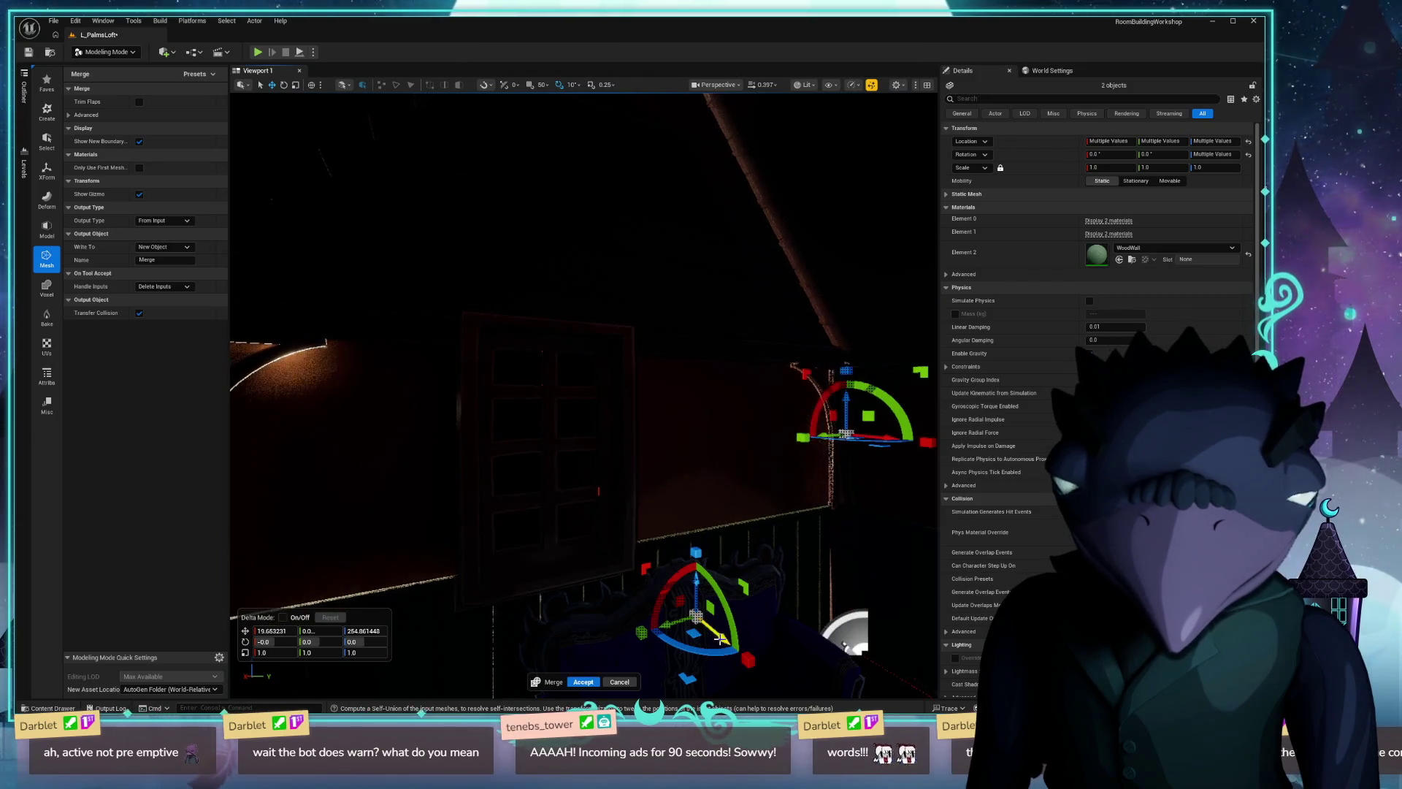
right_drag(754, 488, 753, 483)
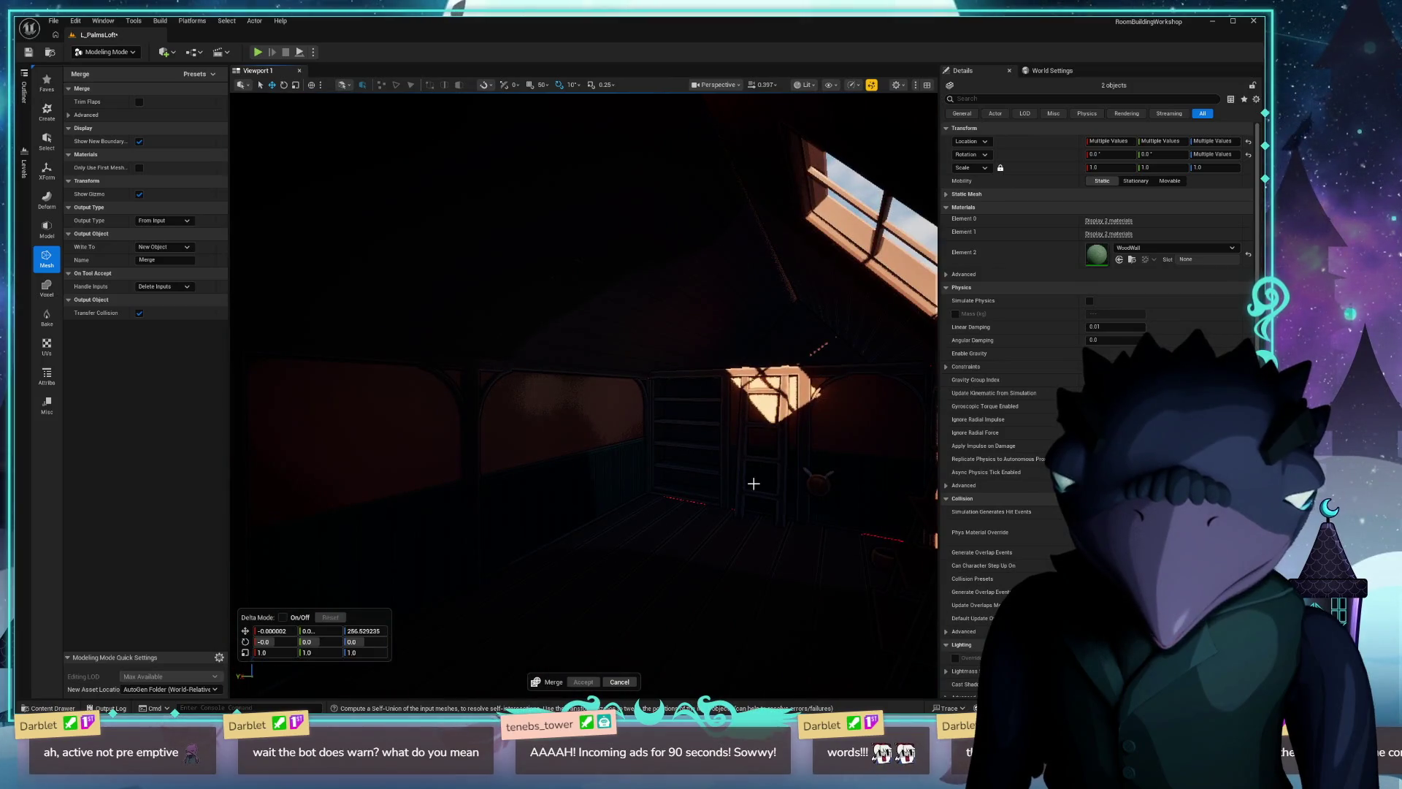
right_drag(664, 516, 664, 518)
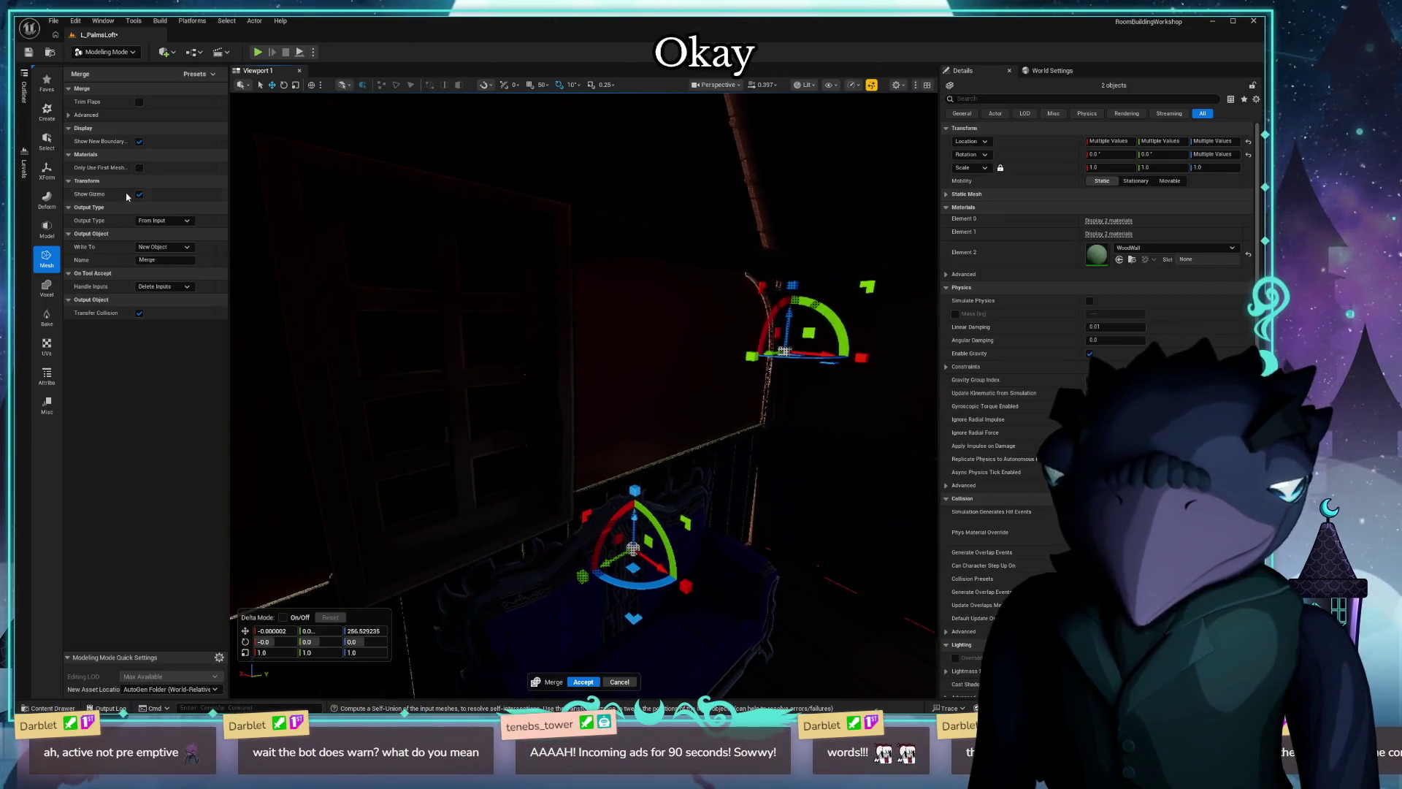
click(75, 115)
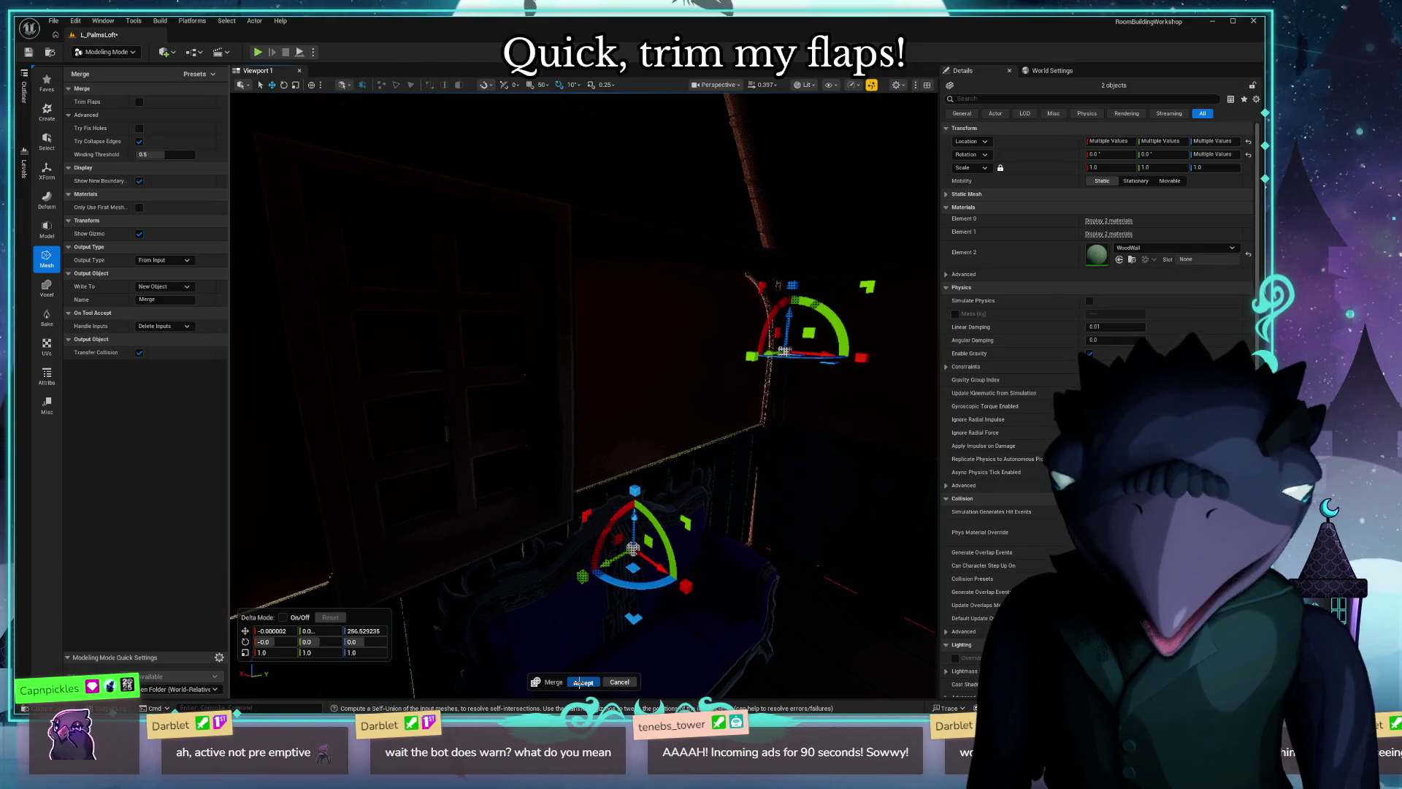
click(582, 682)
Undo the merge with Ctrl+Z and select the house window on its own.
right_drag(595, 626, 594, 626)
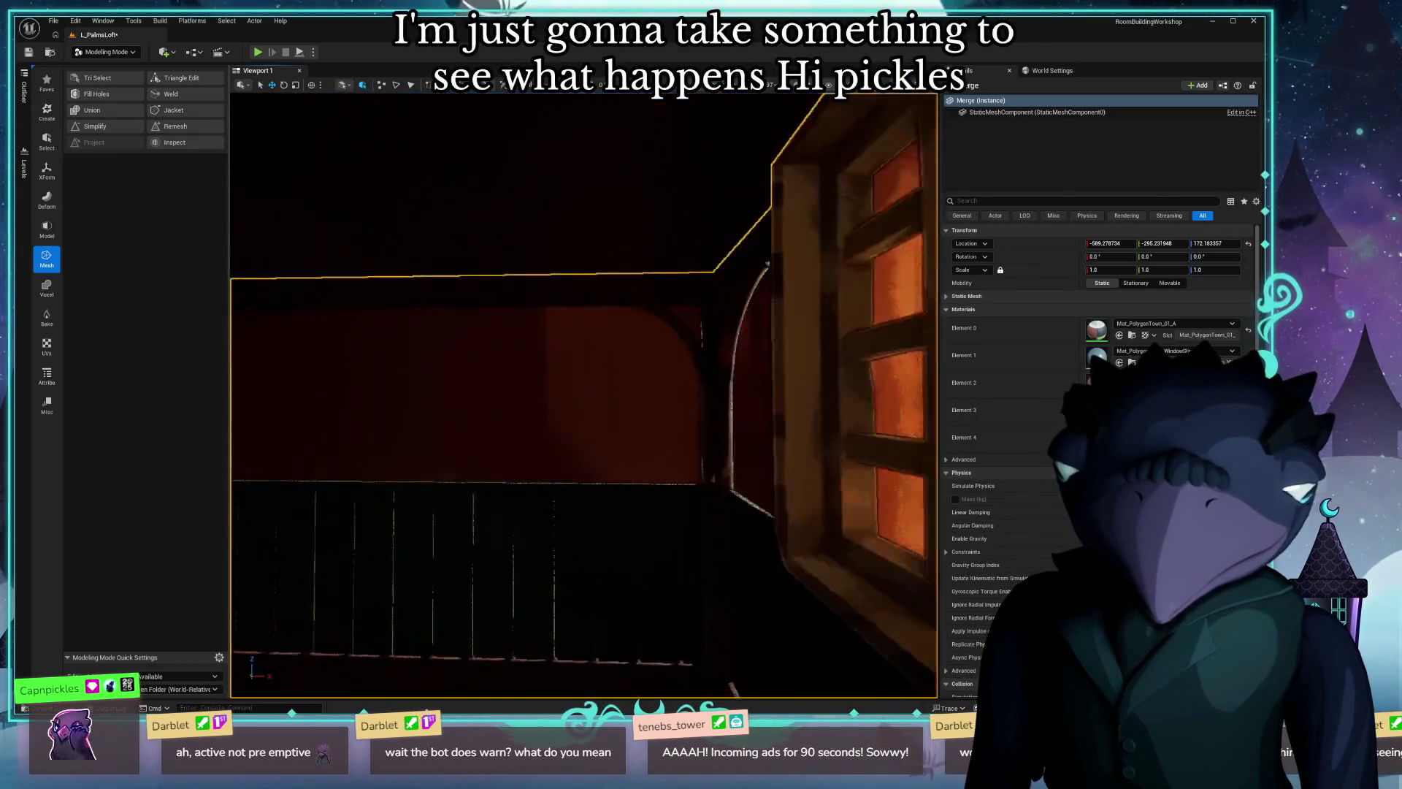
mouse_move(623, 485)
right_down()
mouse_move(598, 466)
mouse_move(575, 471)
right_up()
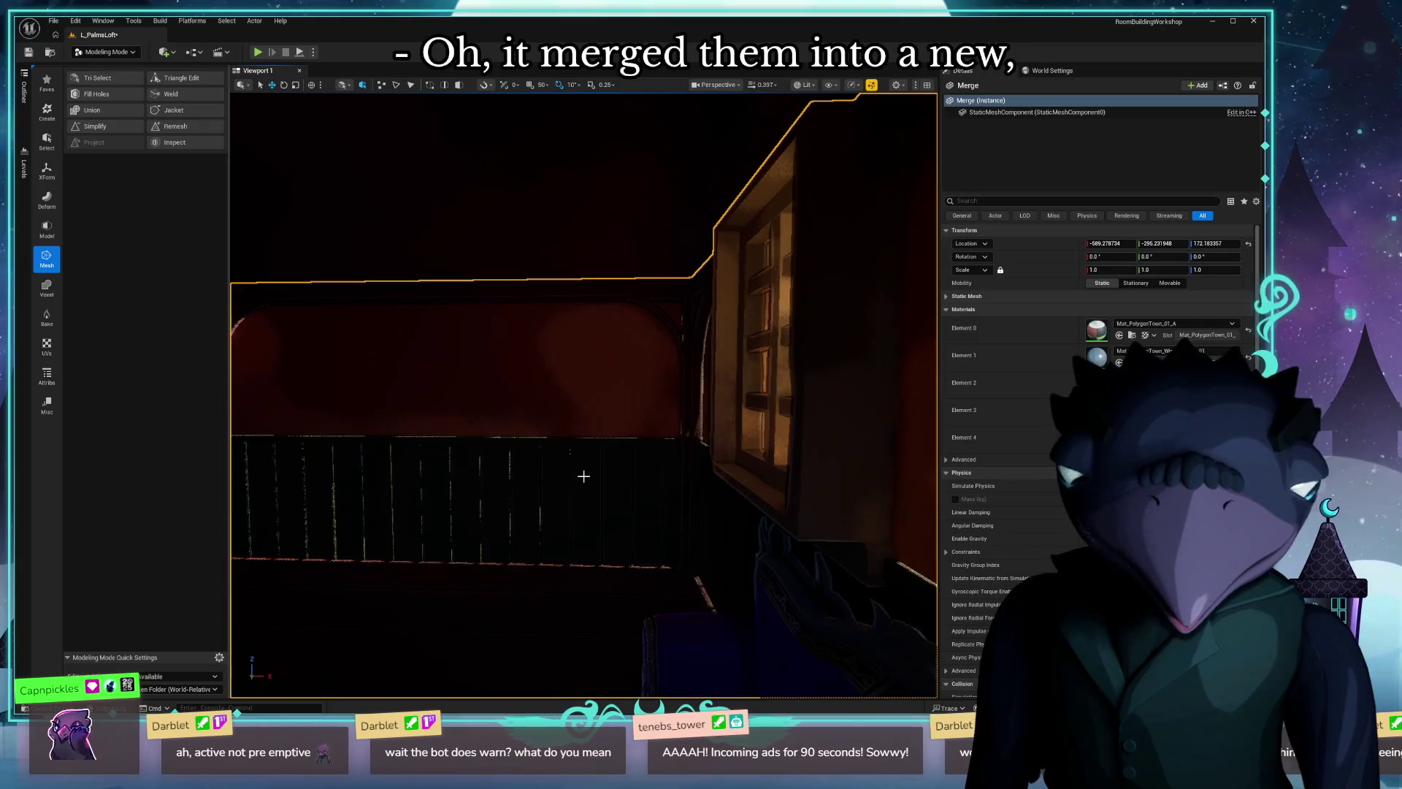
key(ctrl+z)
scroll(584, 476, down, 3)
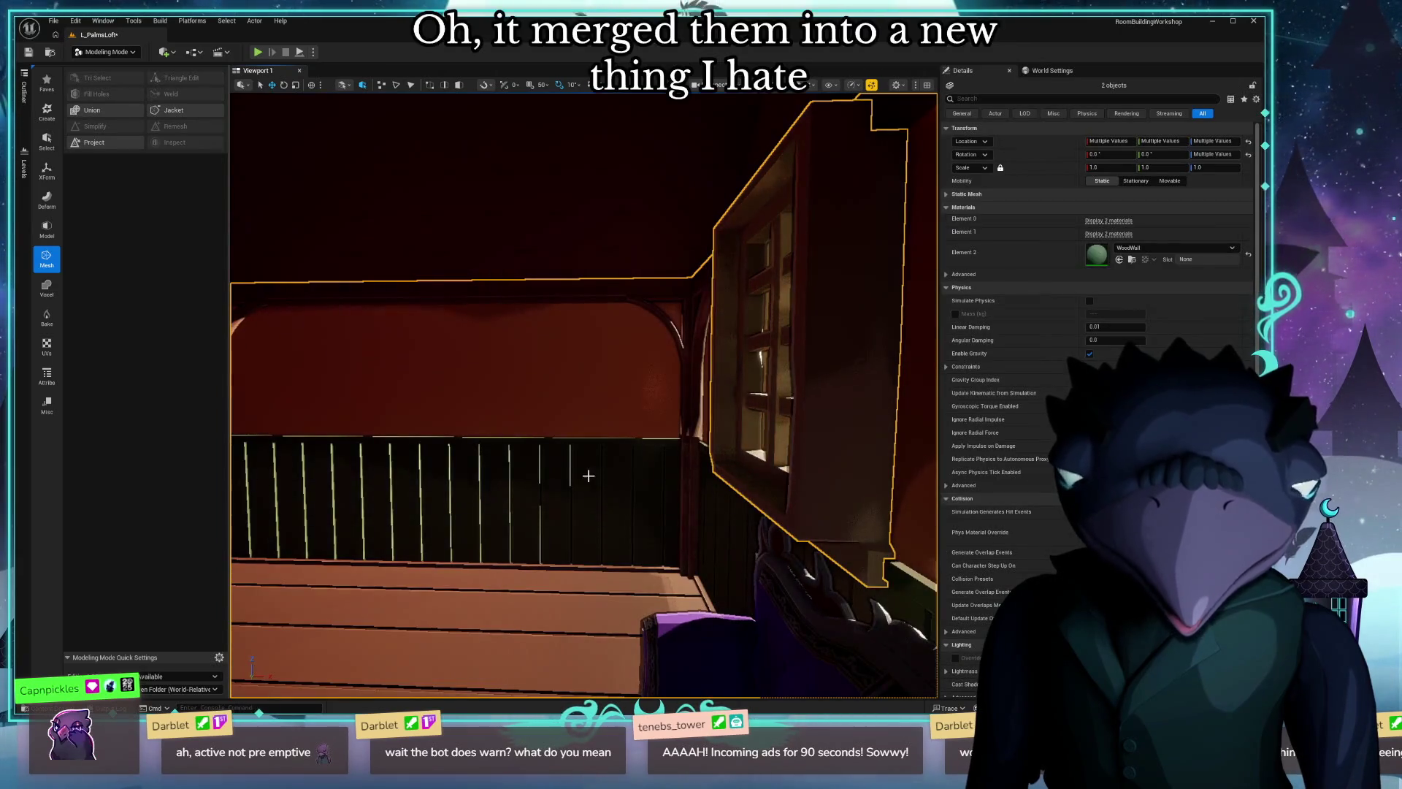
right_drag(588, 470, 588, 470)
click(471, 330)
Slide the window along the wall, Ctrl-add the wall to the selection and start Merge.
right_drag(315, 394, 315, 395)
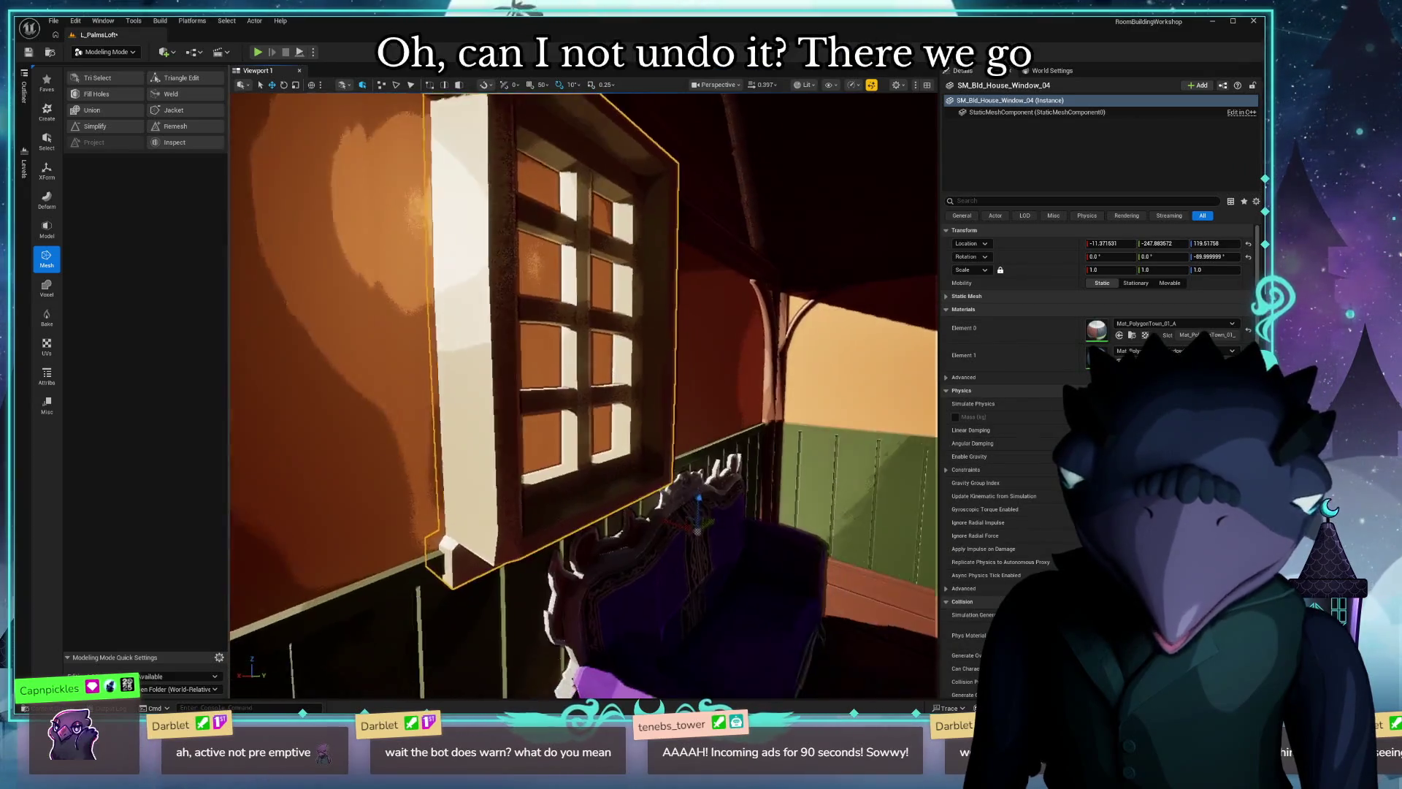
mouse_move(688, 495)
mouse_down()
mouse_move(650, 514)
mouse_move(663, 511)
mouse_up()
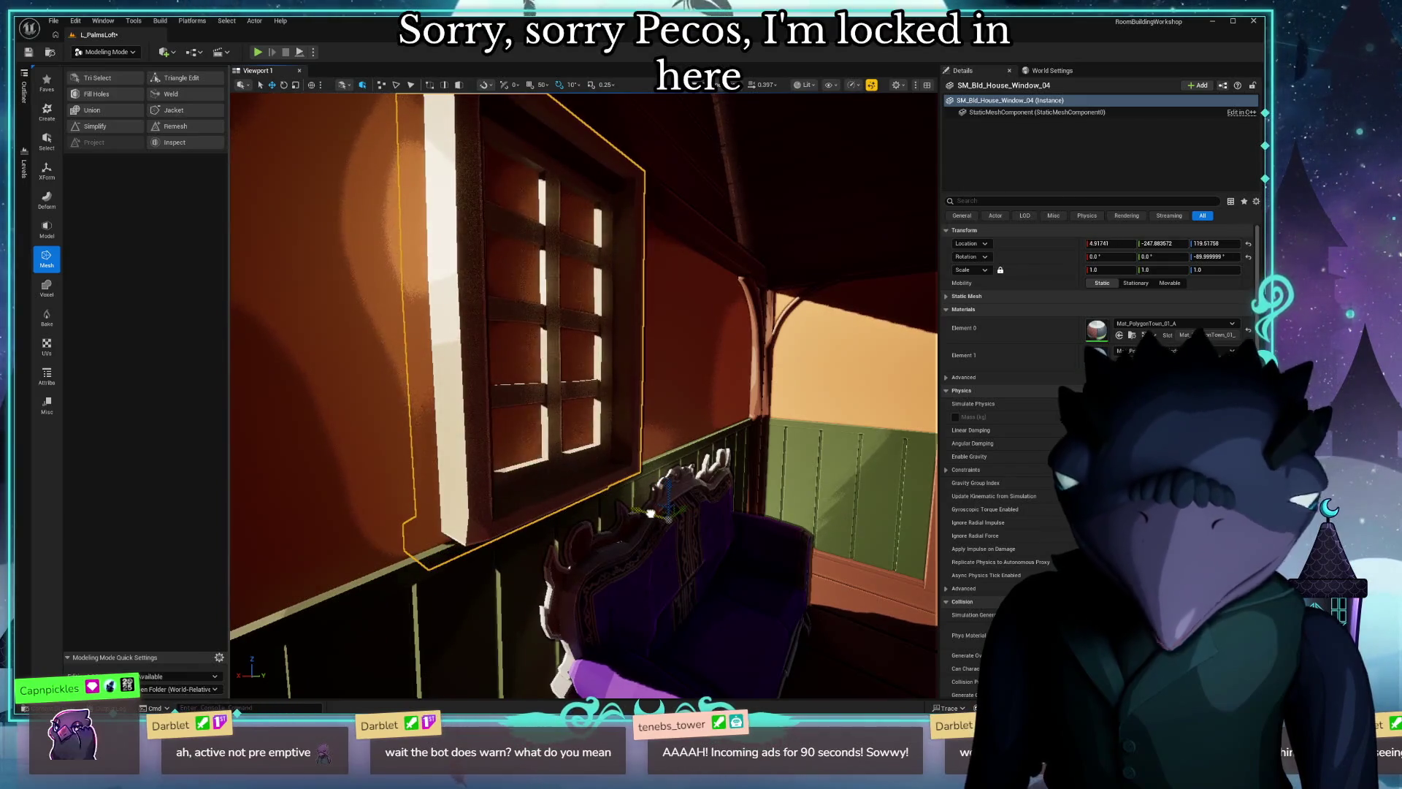
right_drag(719, 517, 718, 516)
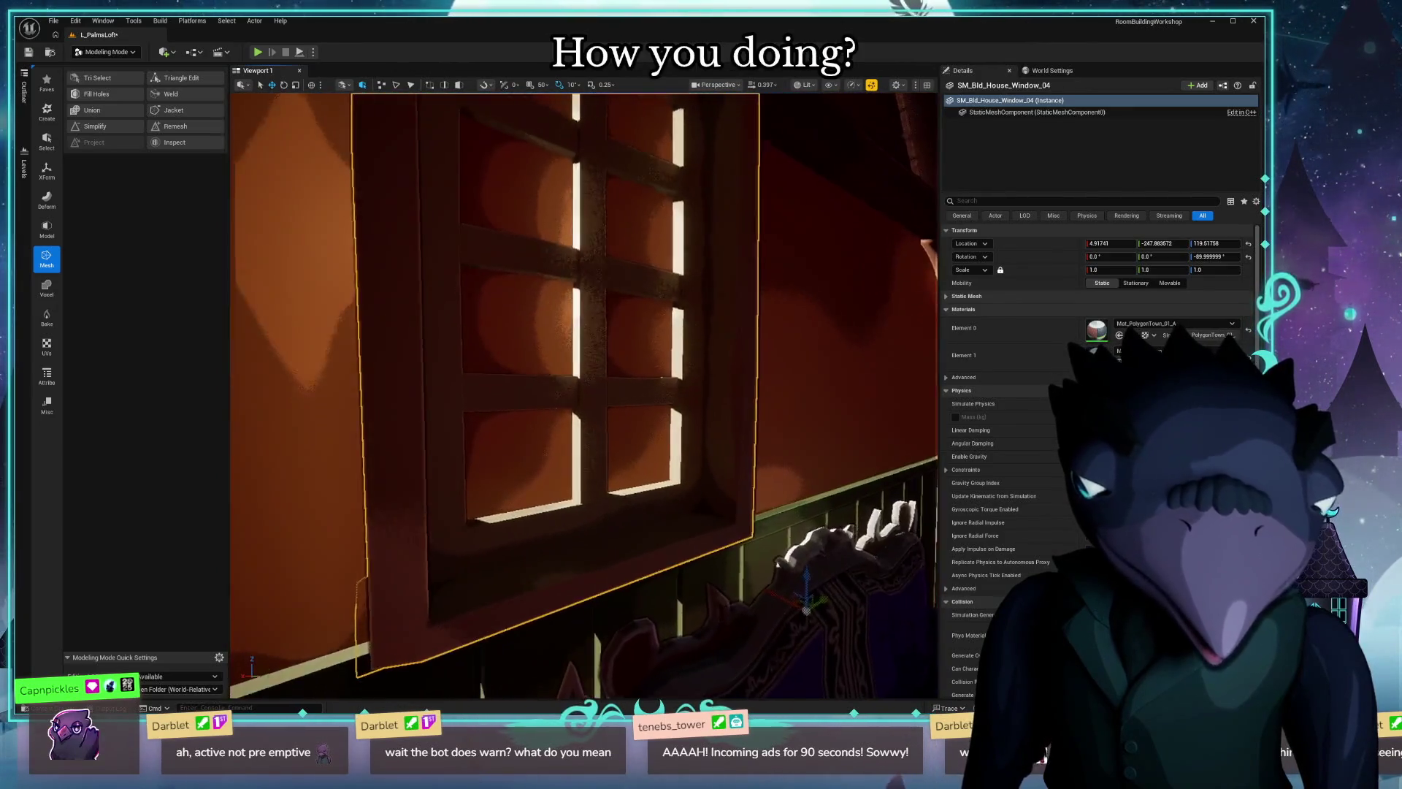
right_drag(845, 297, 845, 297)
ctrl+click(845, 296)
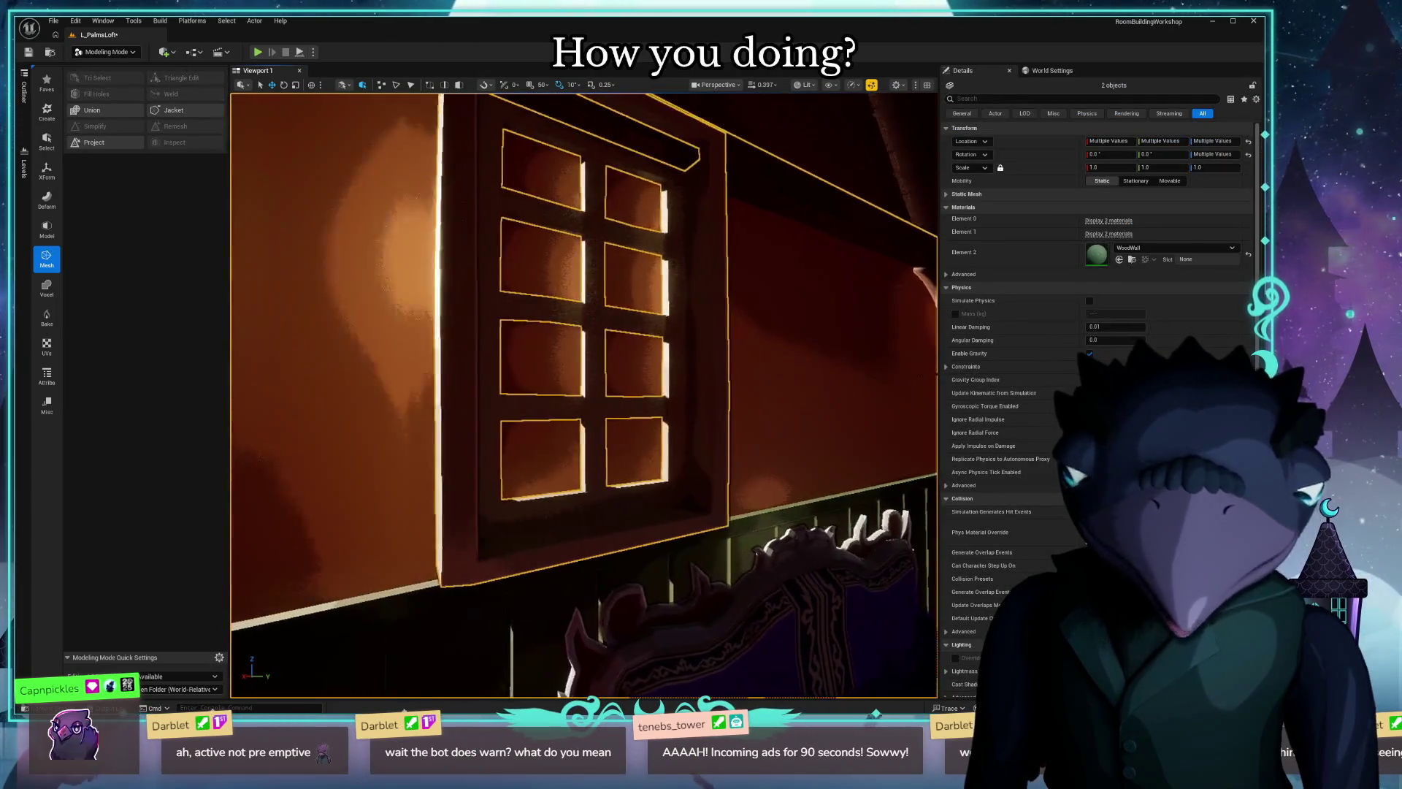
click(111, 111)
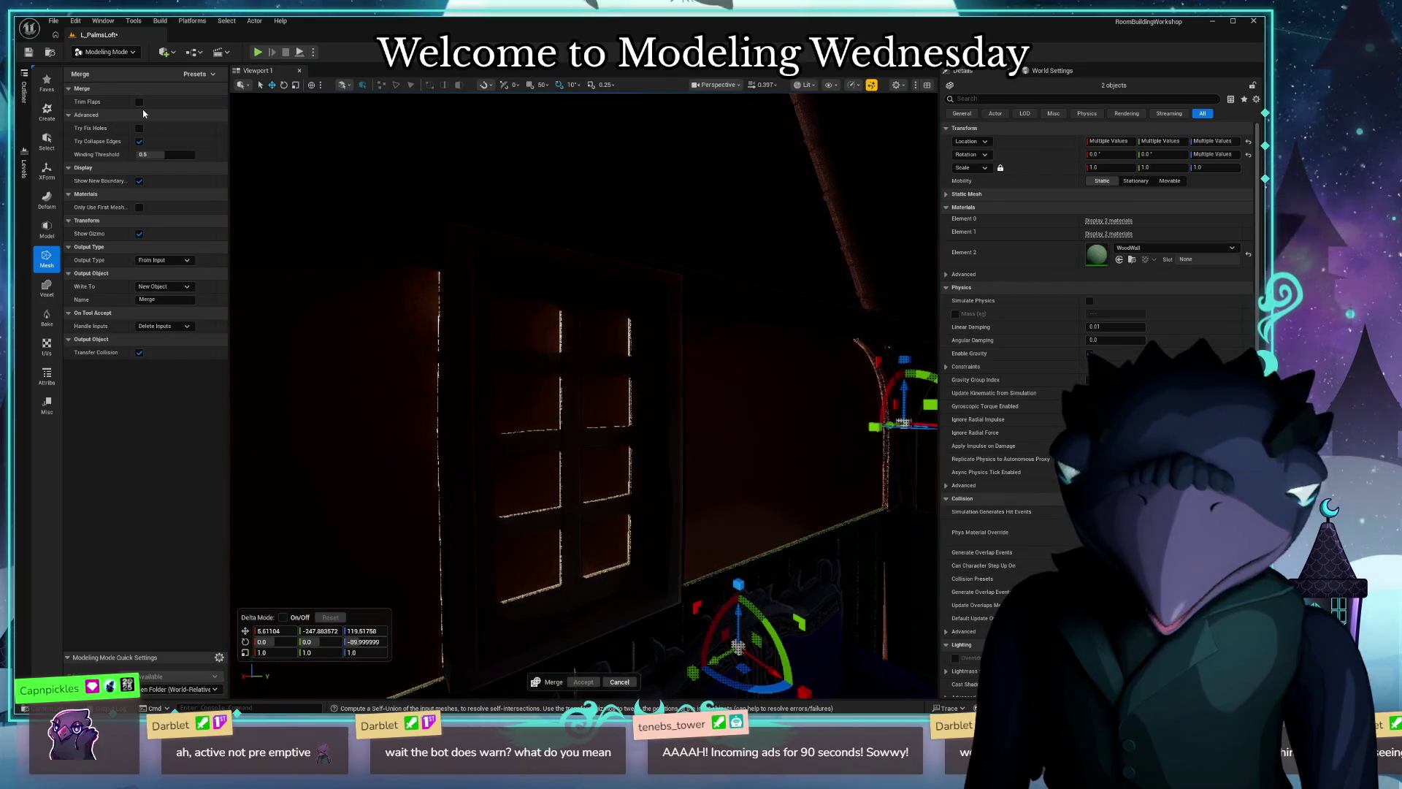
Set Output Type to Volume (BlockingVolume), Write To New Object and Handle Inputs to Hide Inputs.
click(175, 260)
click(167, 273)
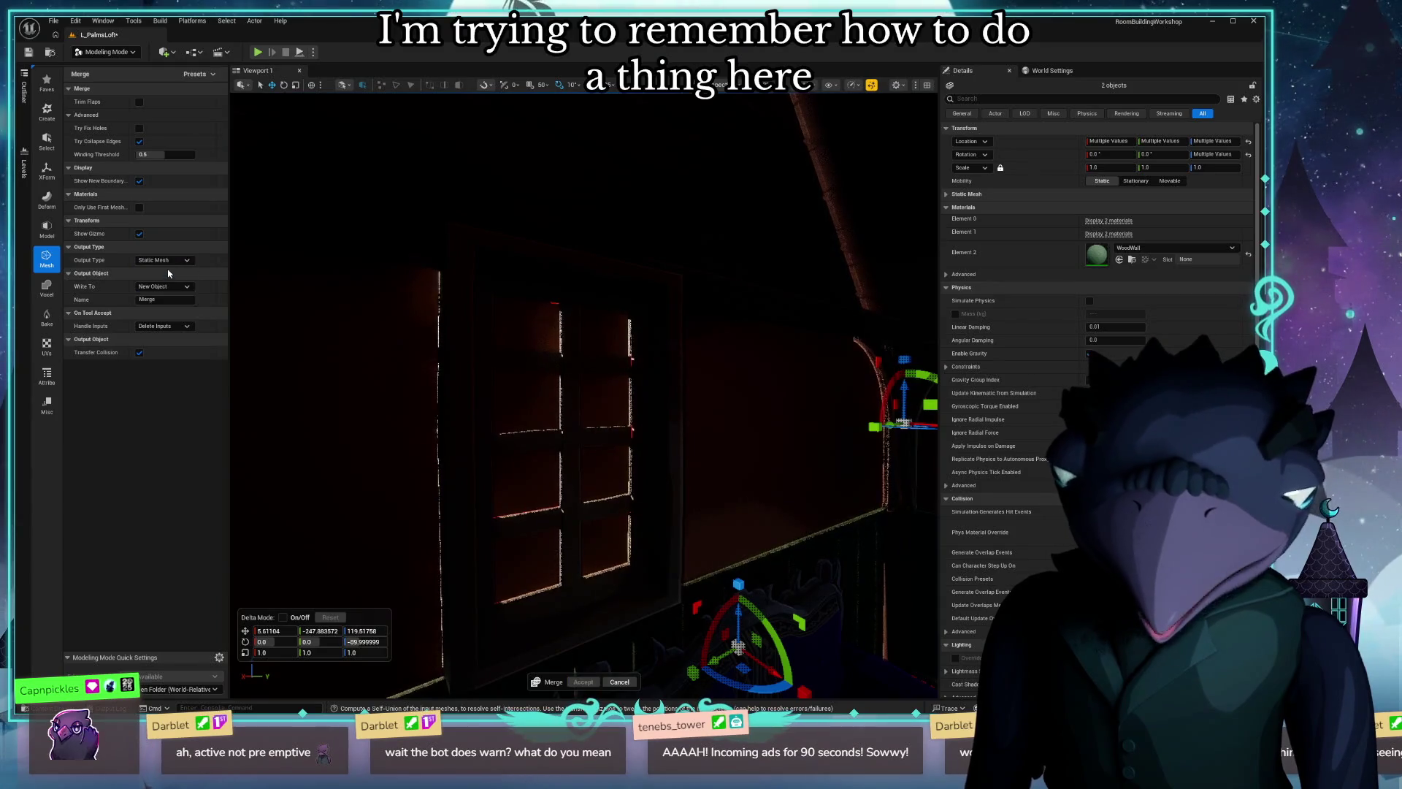
click(158, 264)
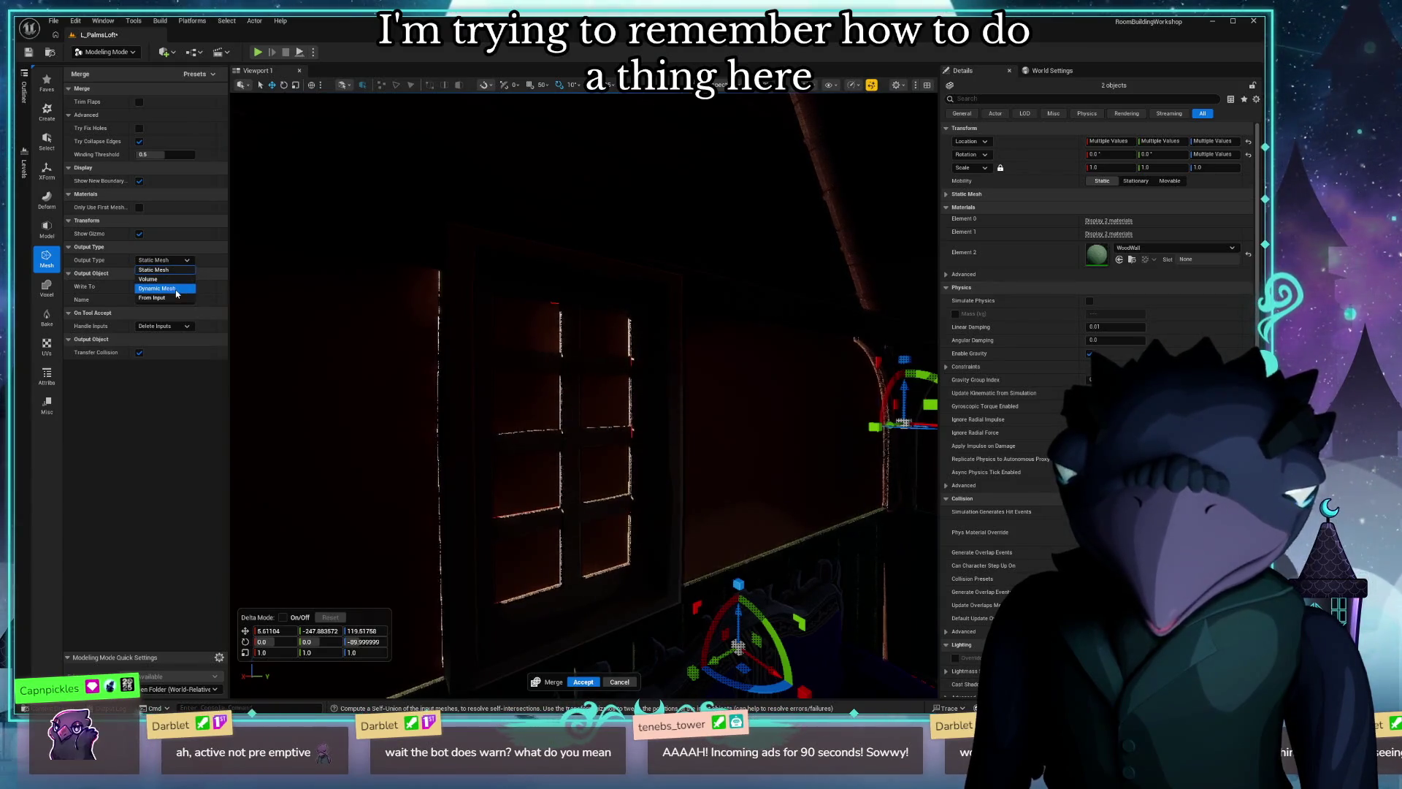
click(172, 280)
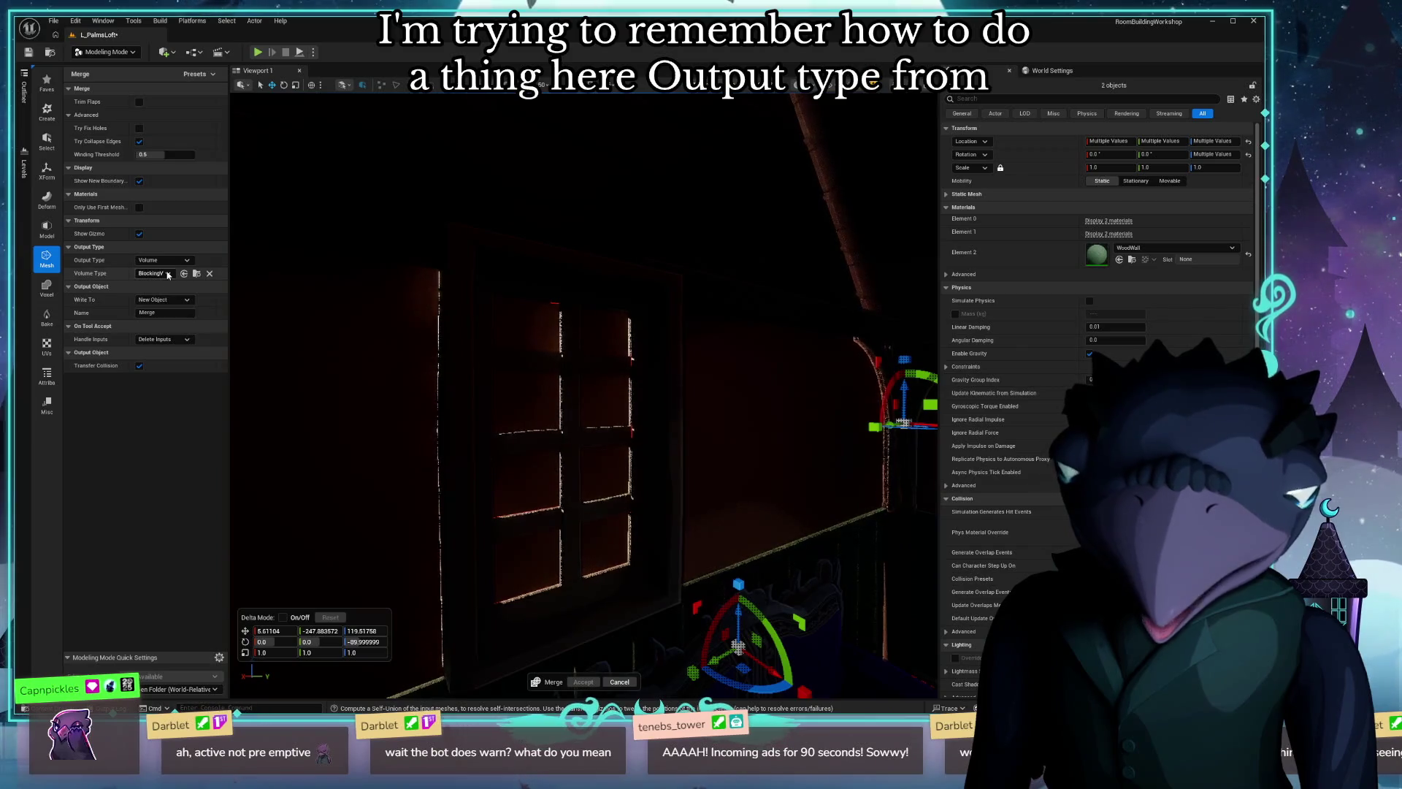
click(168, 274)
click(89, 519)
click(178, 302)
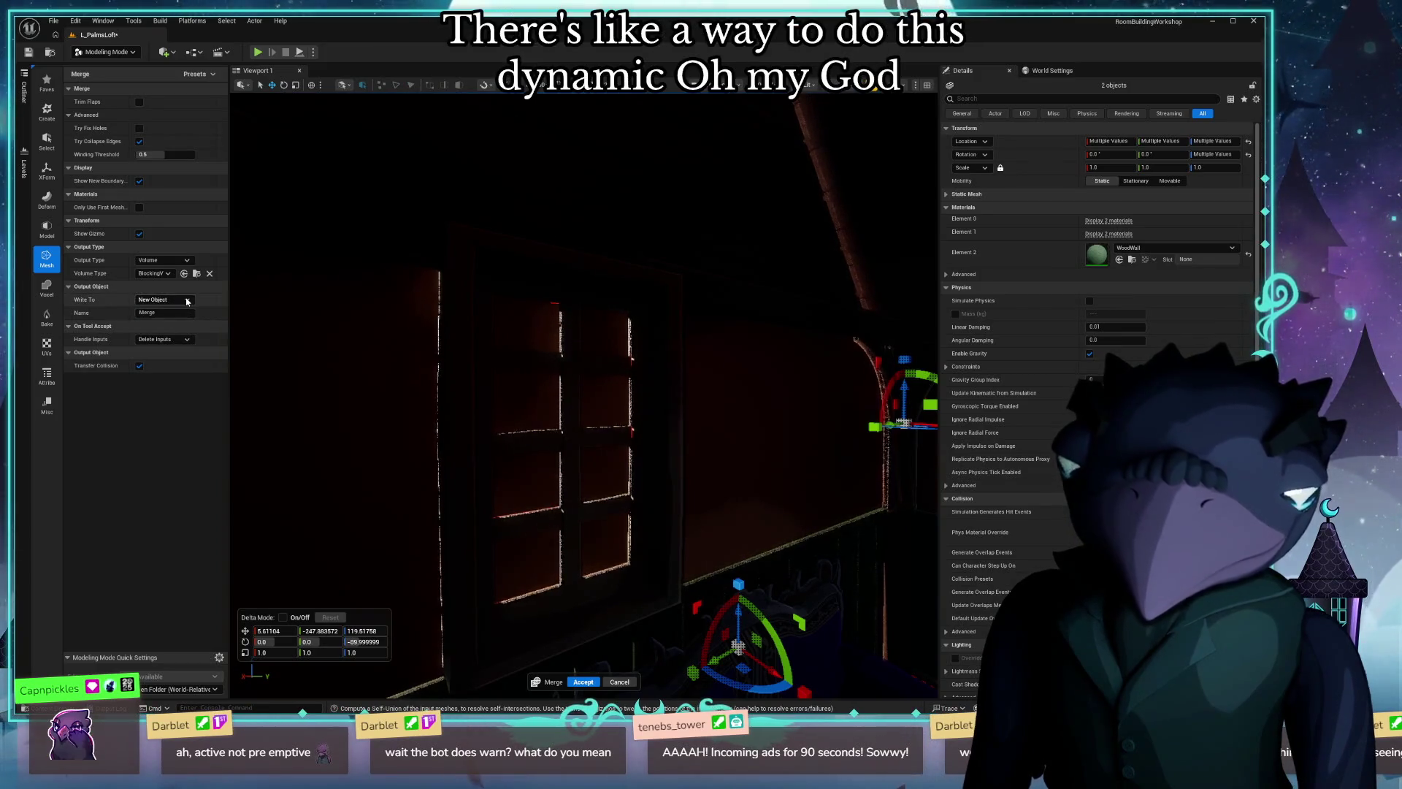
click(173, 362)
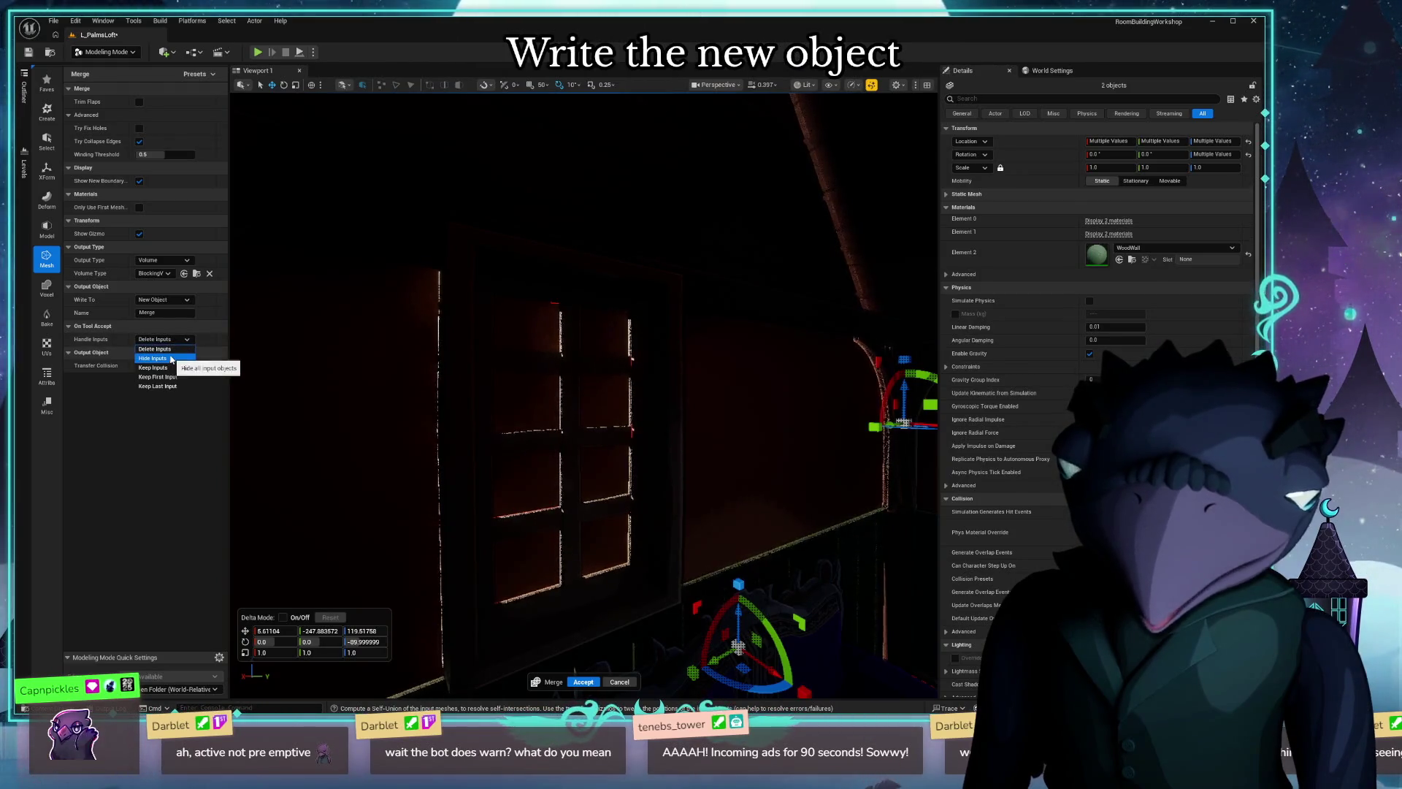
click(157, 359)
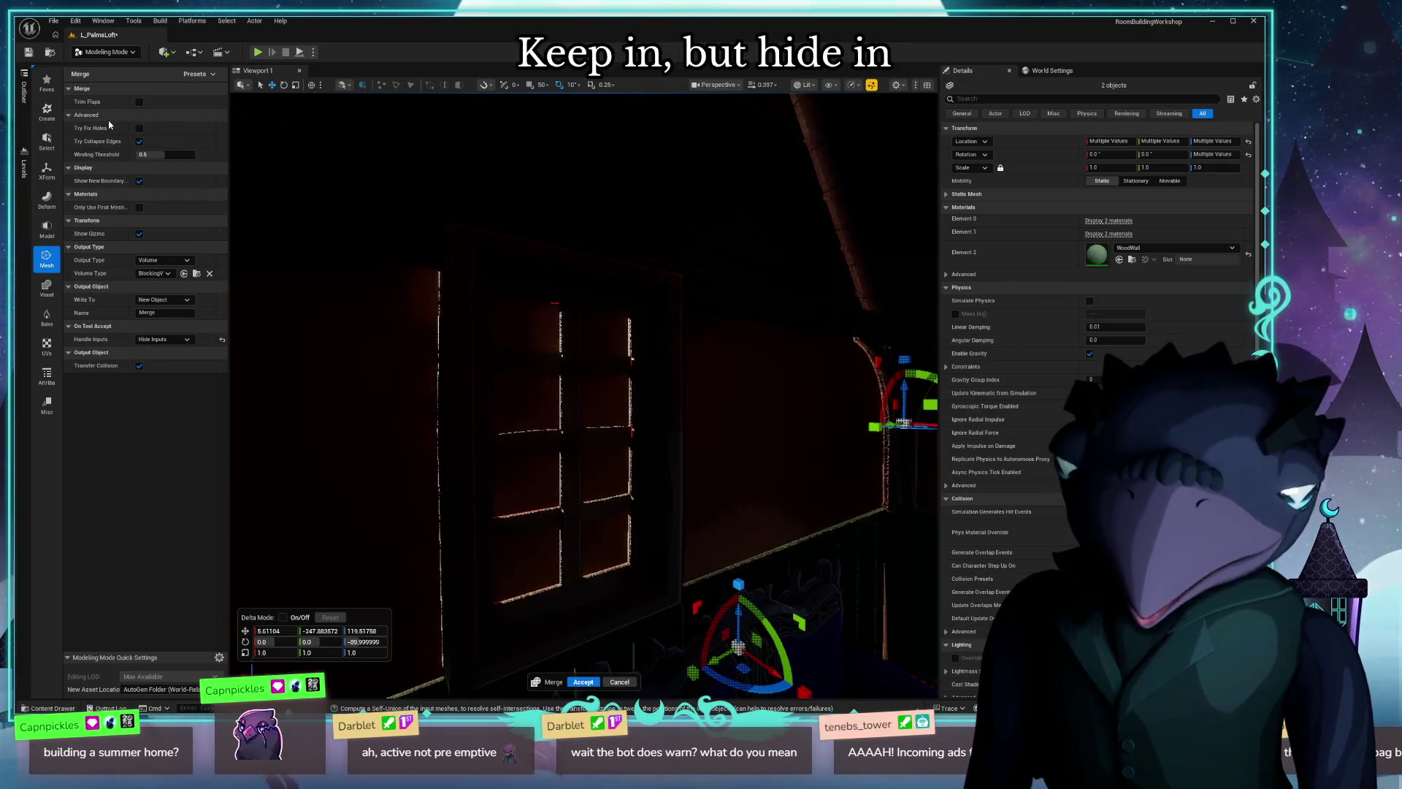
Inspect the preview from outside in unlit and lit shading, then accept the merge.
mouse_move(582, 385)
right_down()
mouse_move(613, 374)
mouse_move(581, 384)
right_up()
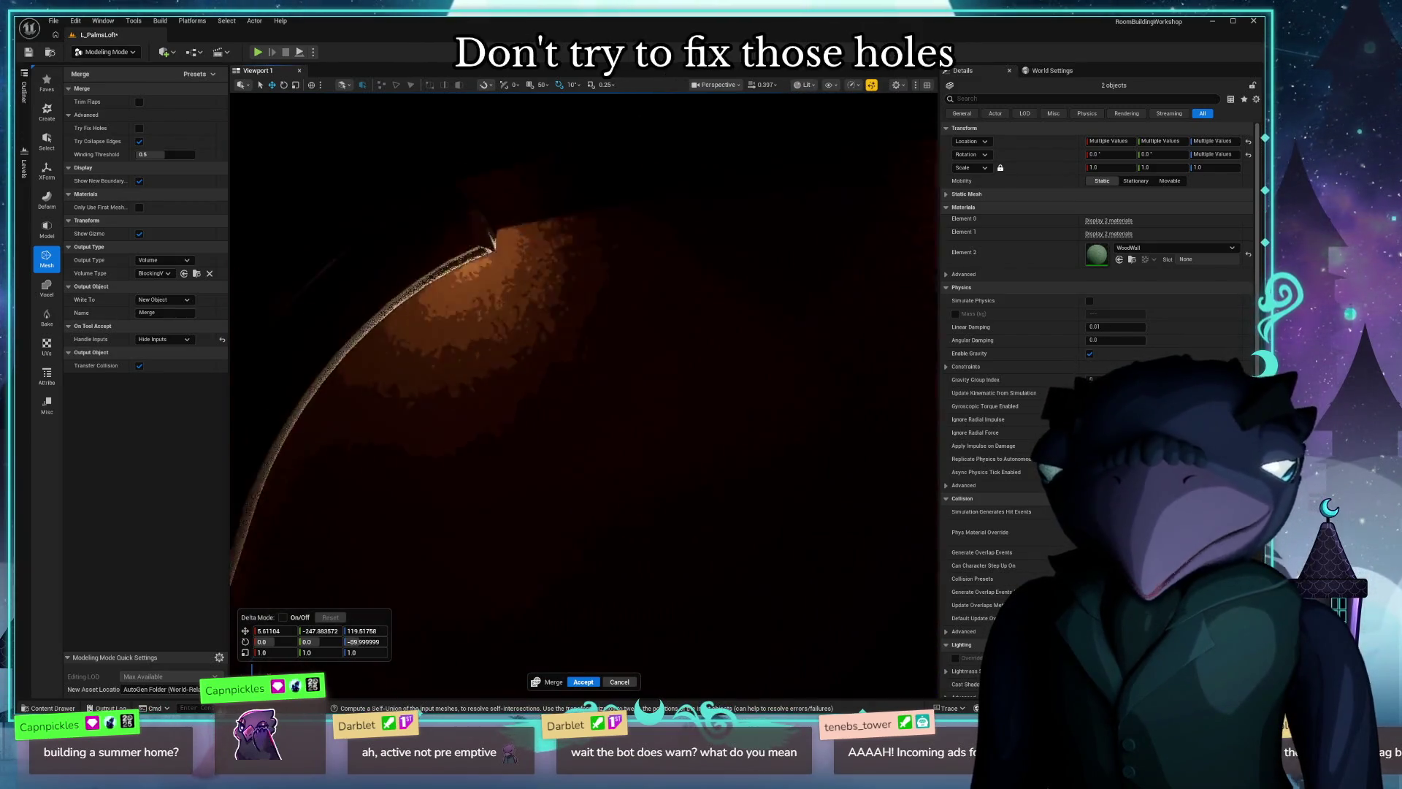
right_click(500, 185)
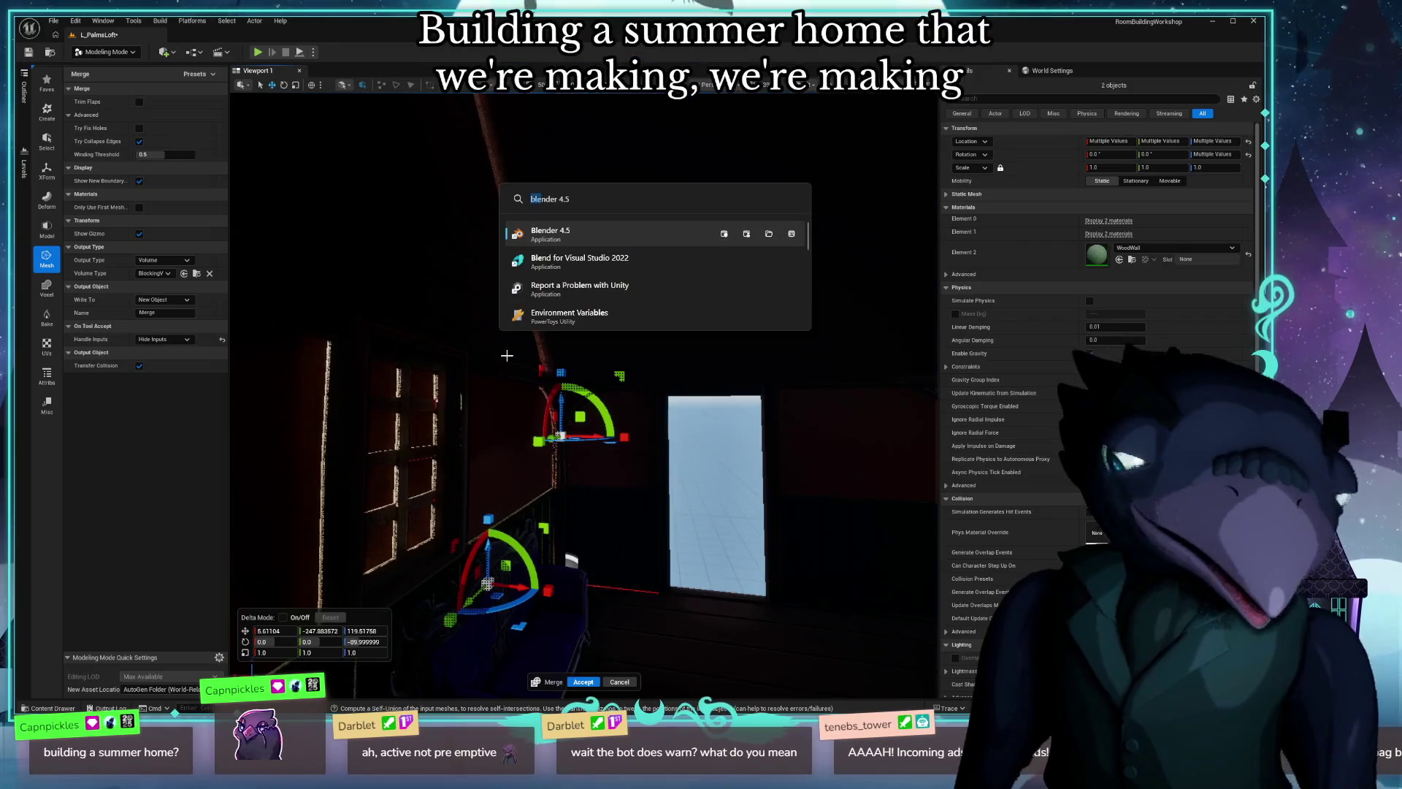
right_drag(501, 184, 580, 383)
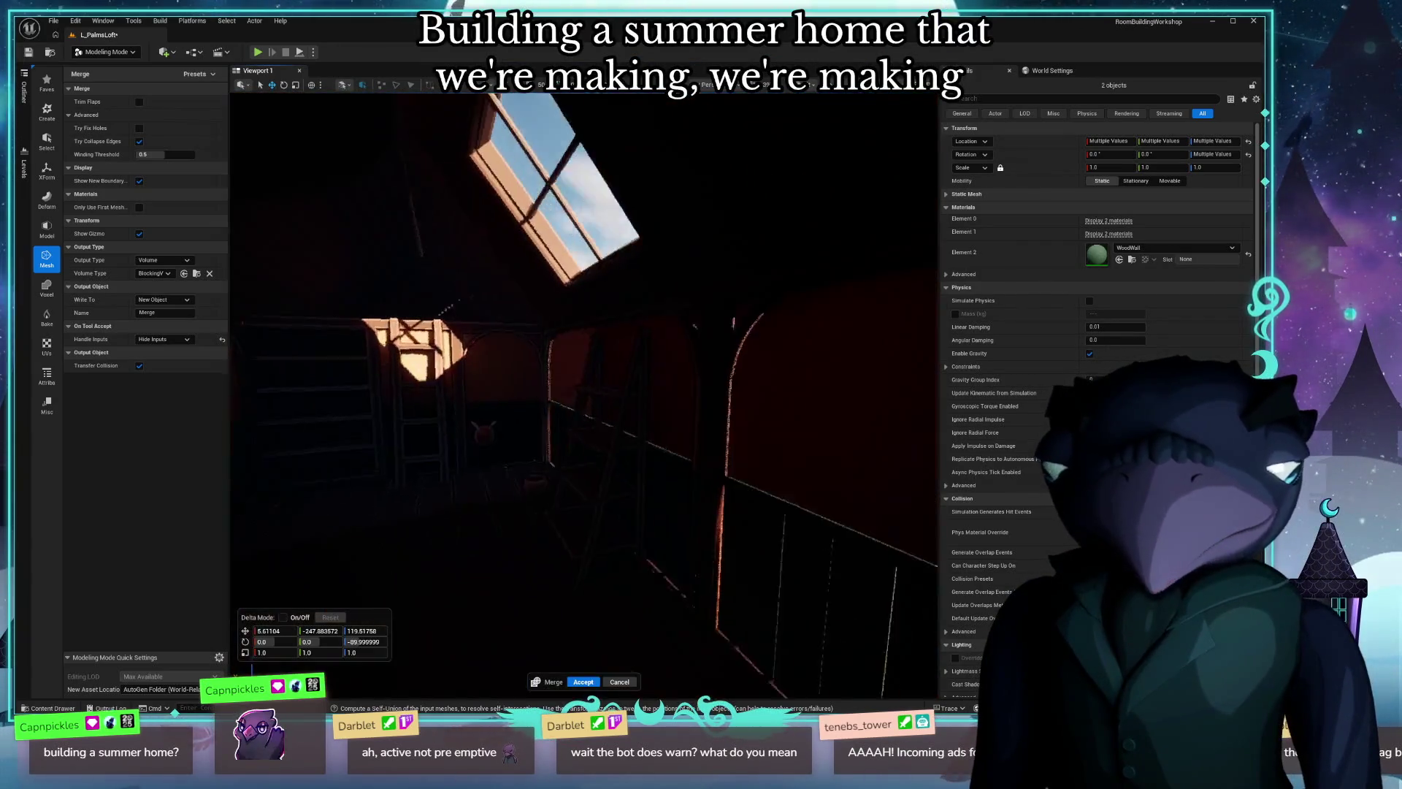
key(alt+3)
right_drag(502, 428, 501, 428)
key(alt+4)
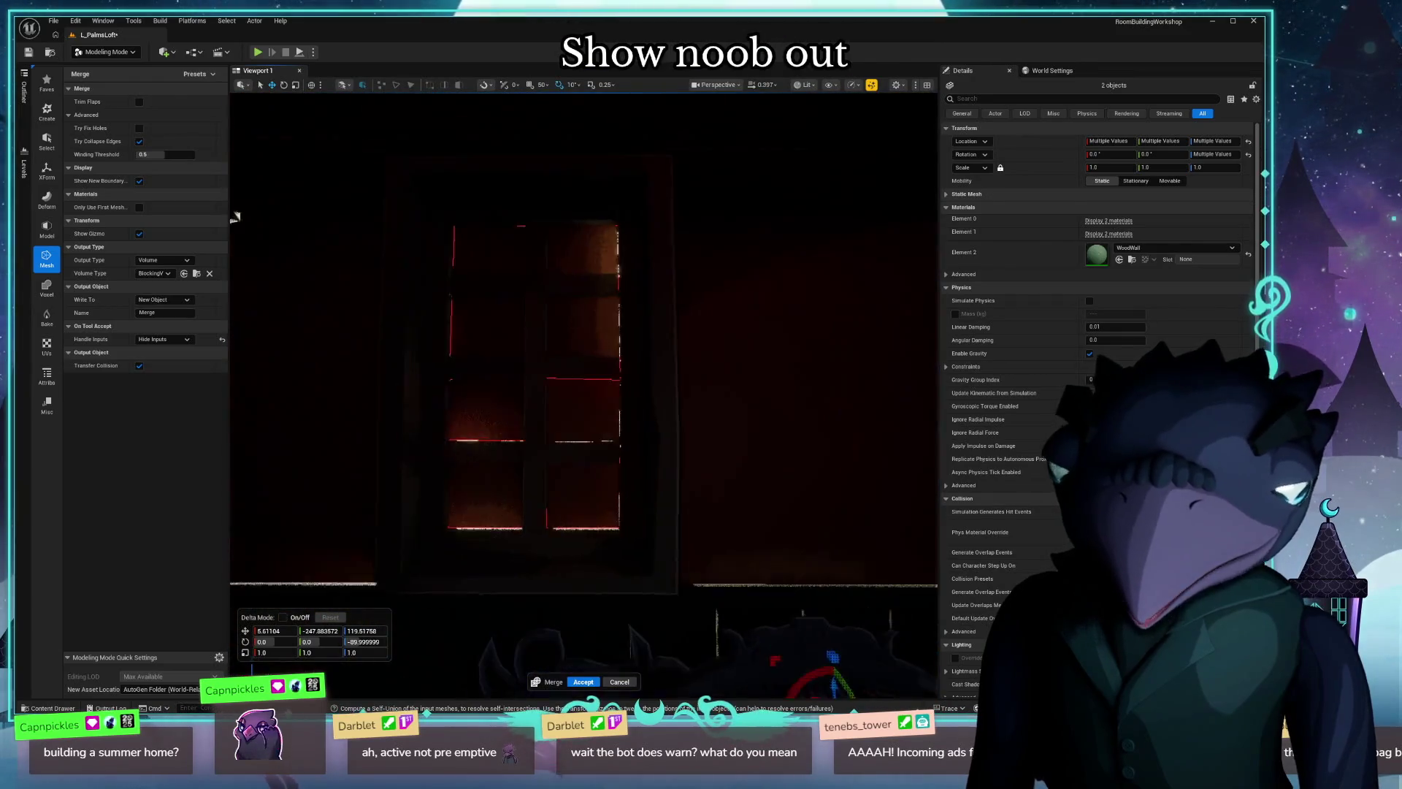
right_drag(372, 316, 372, 316)
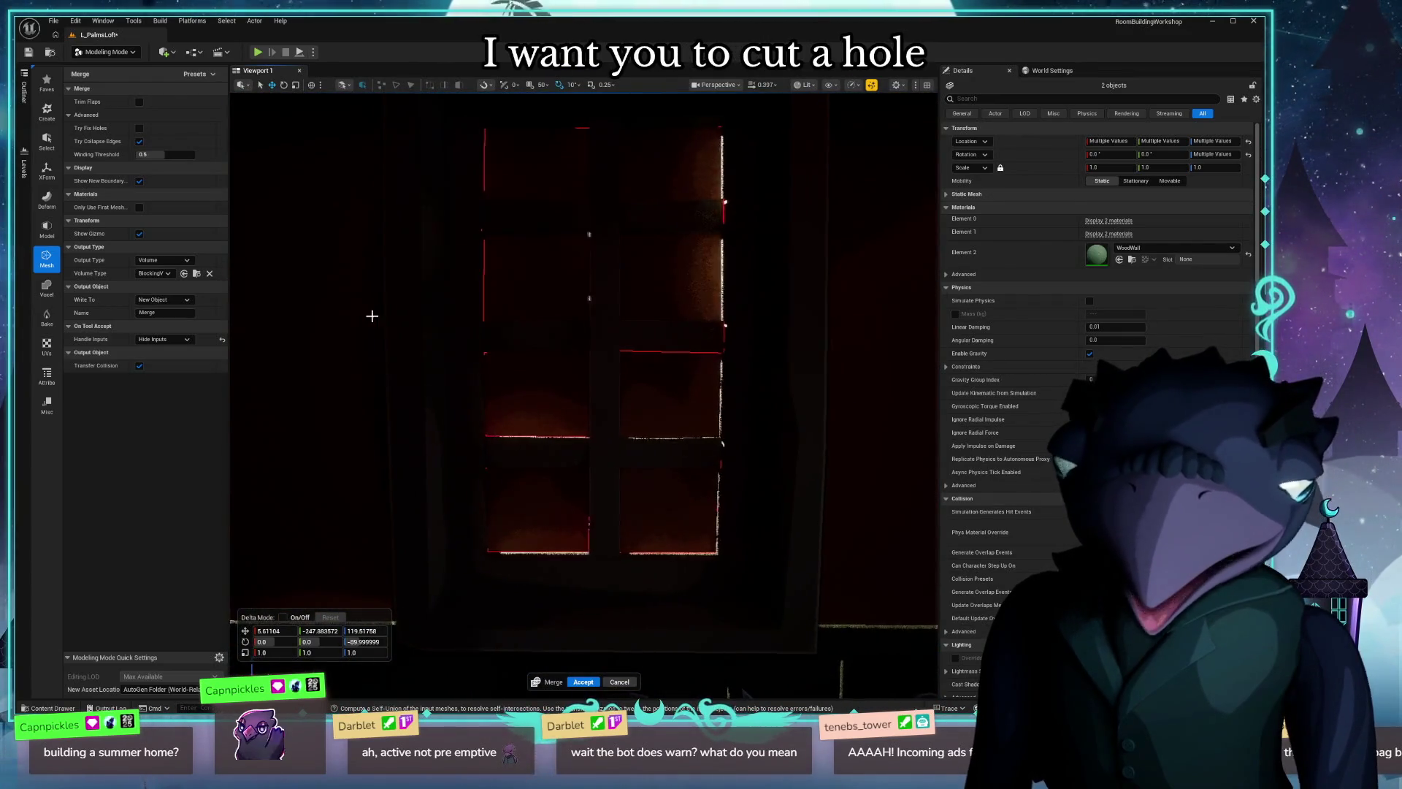
right_drag(595, 277, 621, 263)
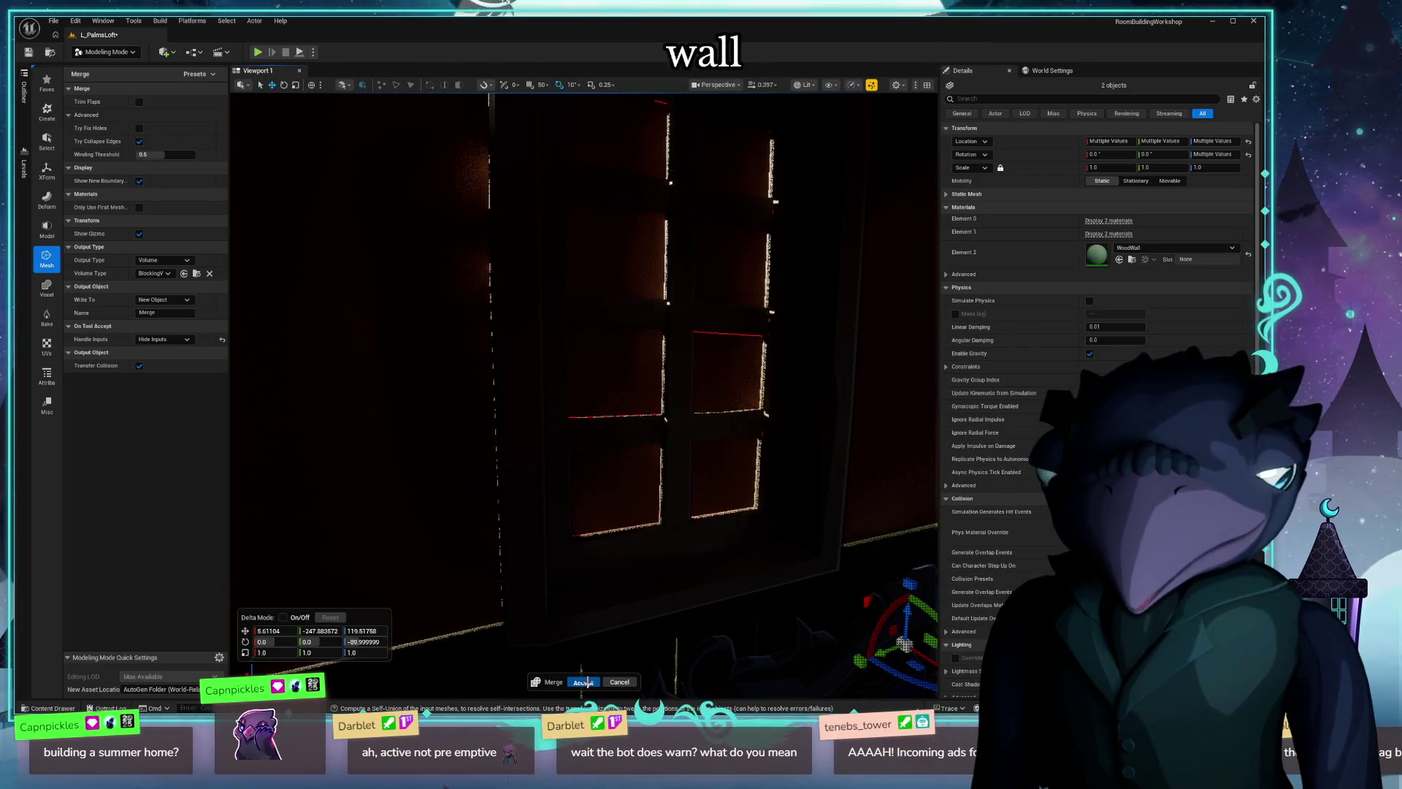
click(583, 681)
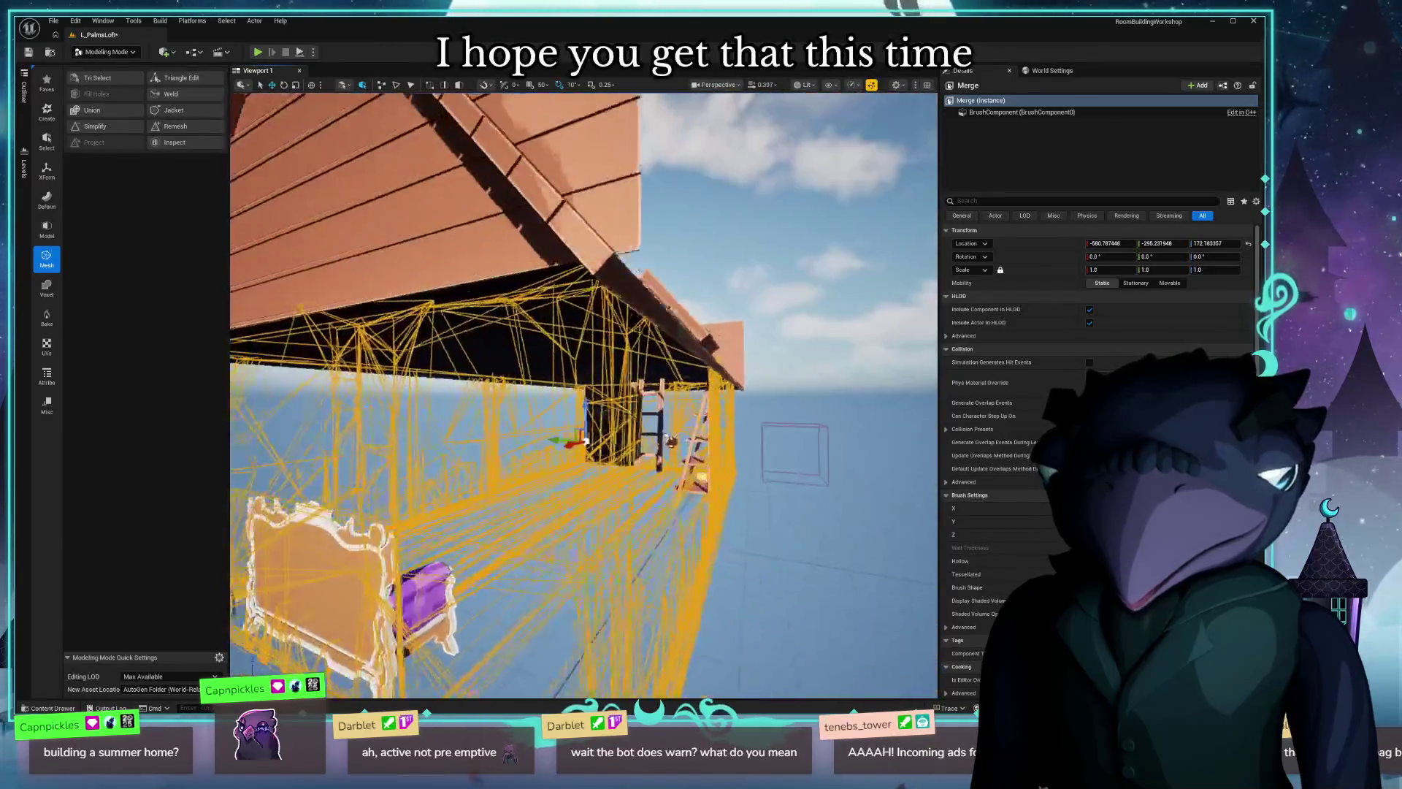
Check the wireframe Merge volume from outside, then select the window and Ctrl-add the wall.
right_drag(583, 395, 582, 395)
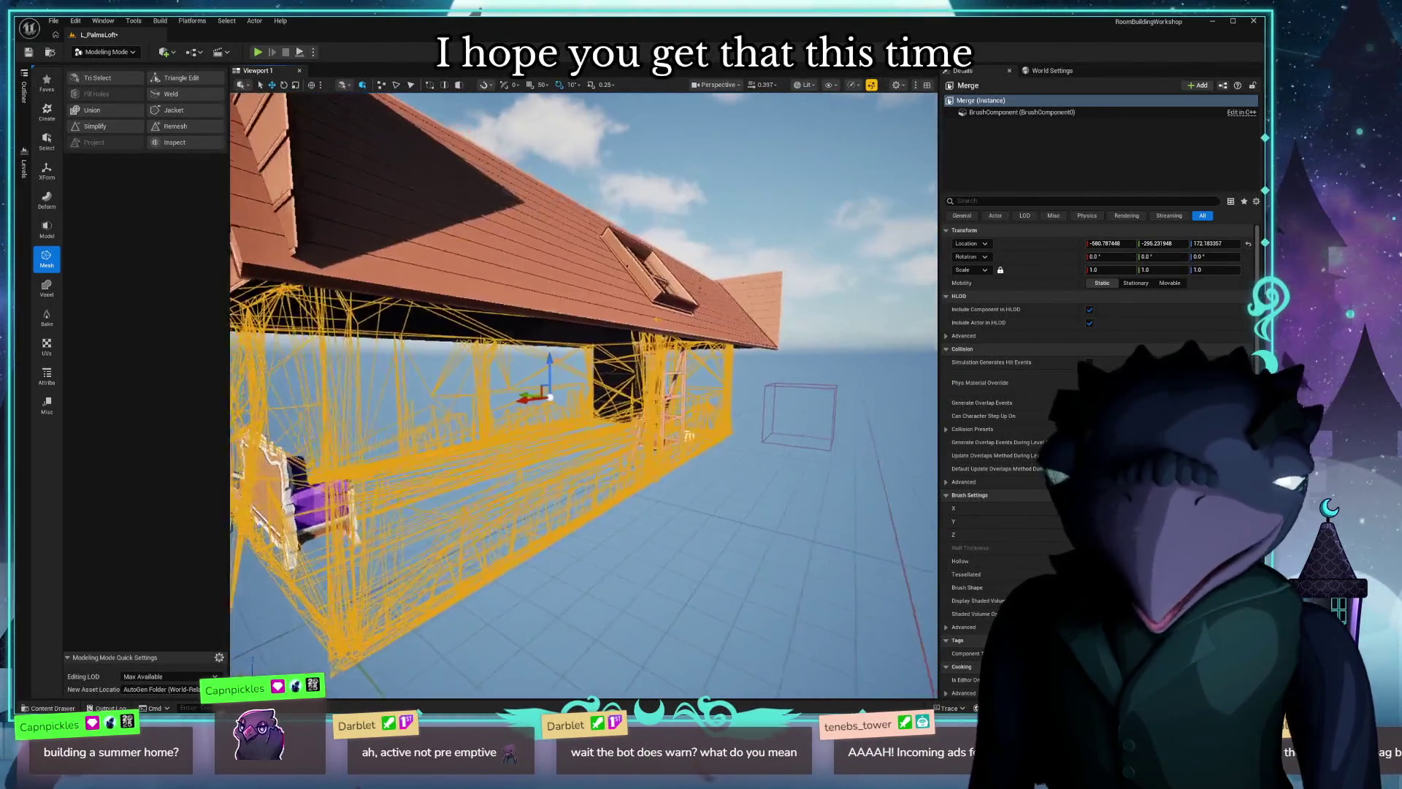
mouse_move(453, 455)
right_down()
mouse_move(427, 421)
mouse_move(383, 449)
right_up()
click(453, 454)
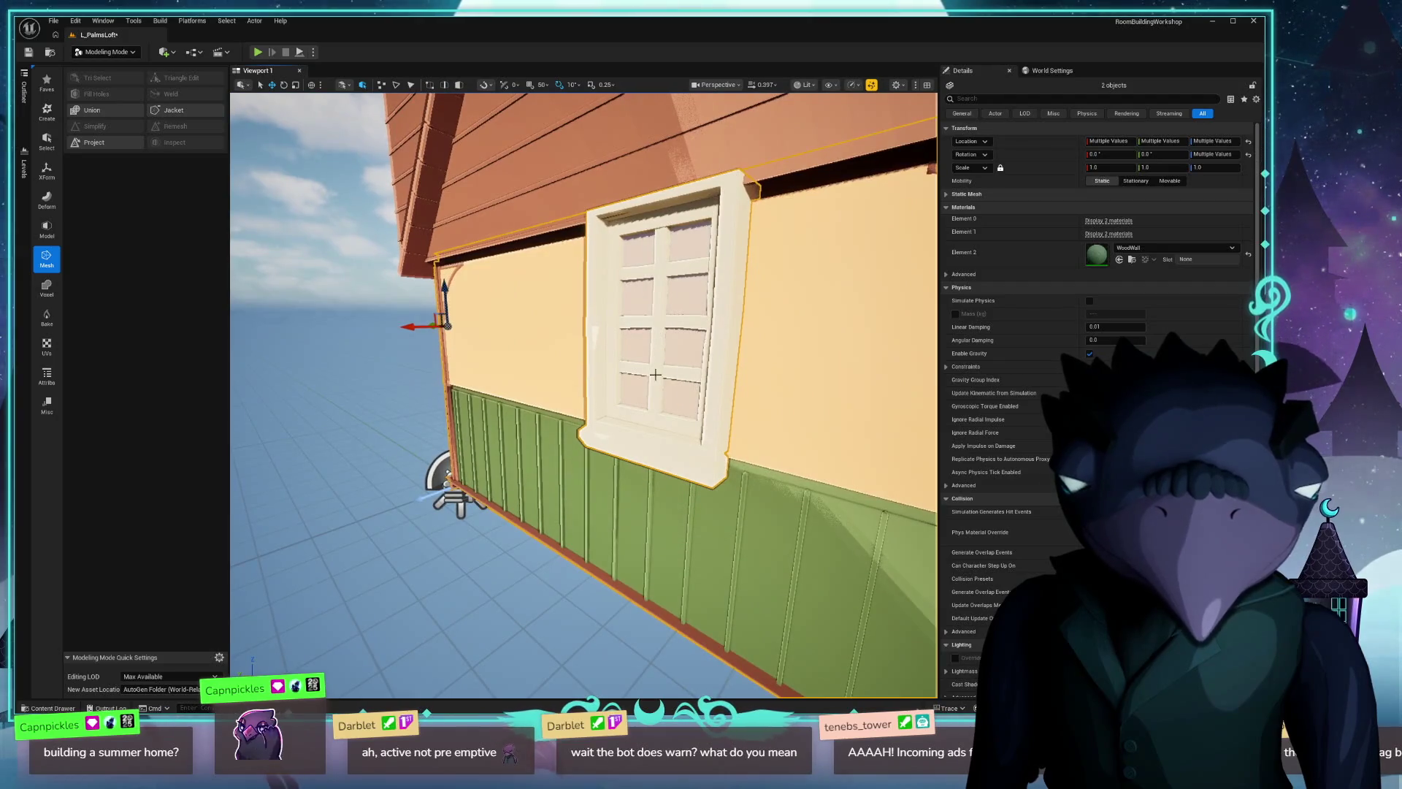
click(647, 328)
right_drag(646, 329, 711, 315)
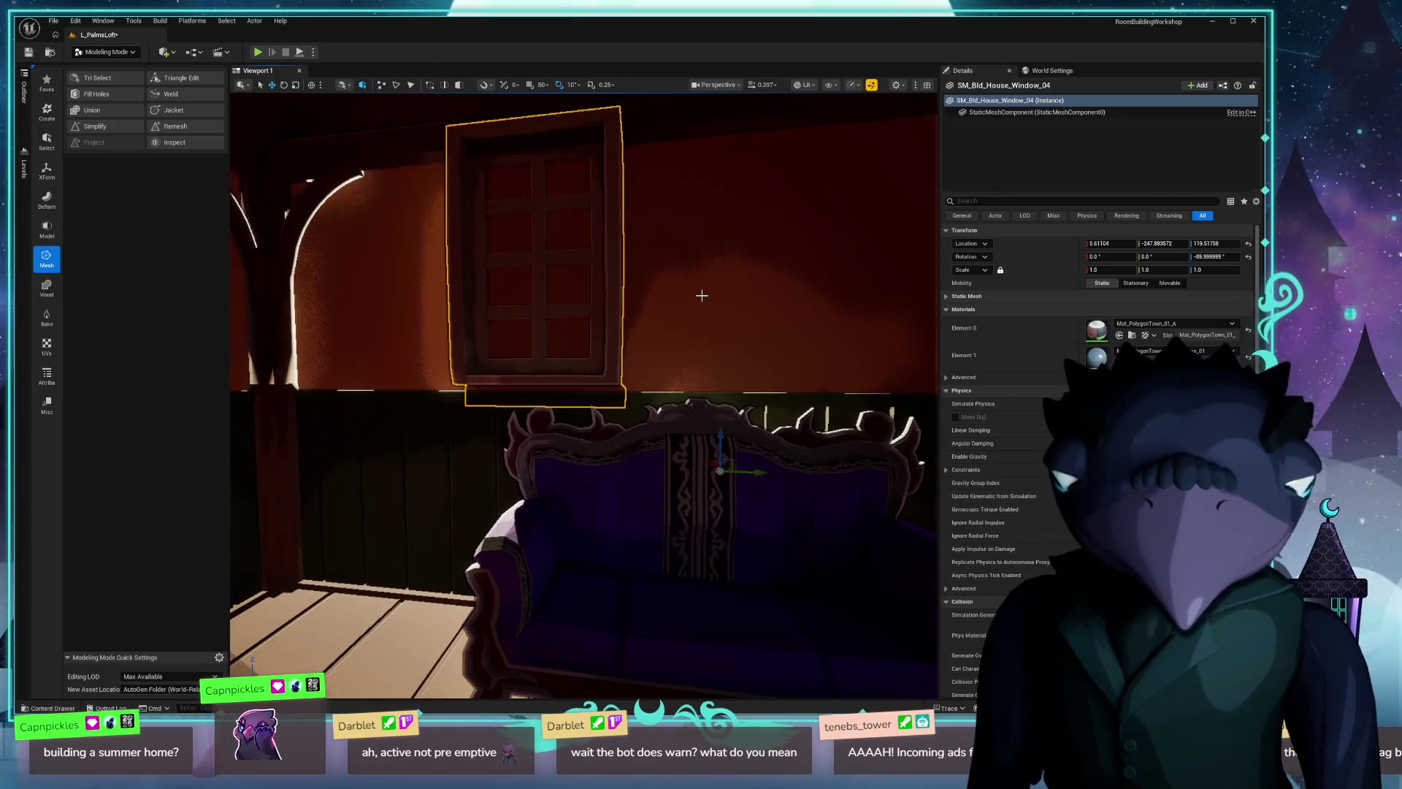
ctrl+click(736, 308)
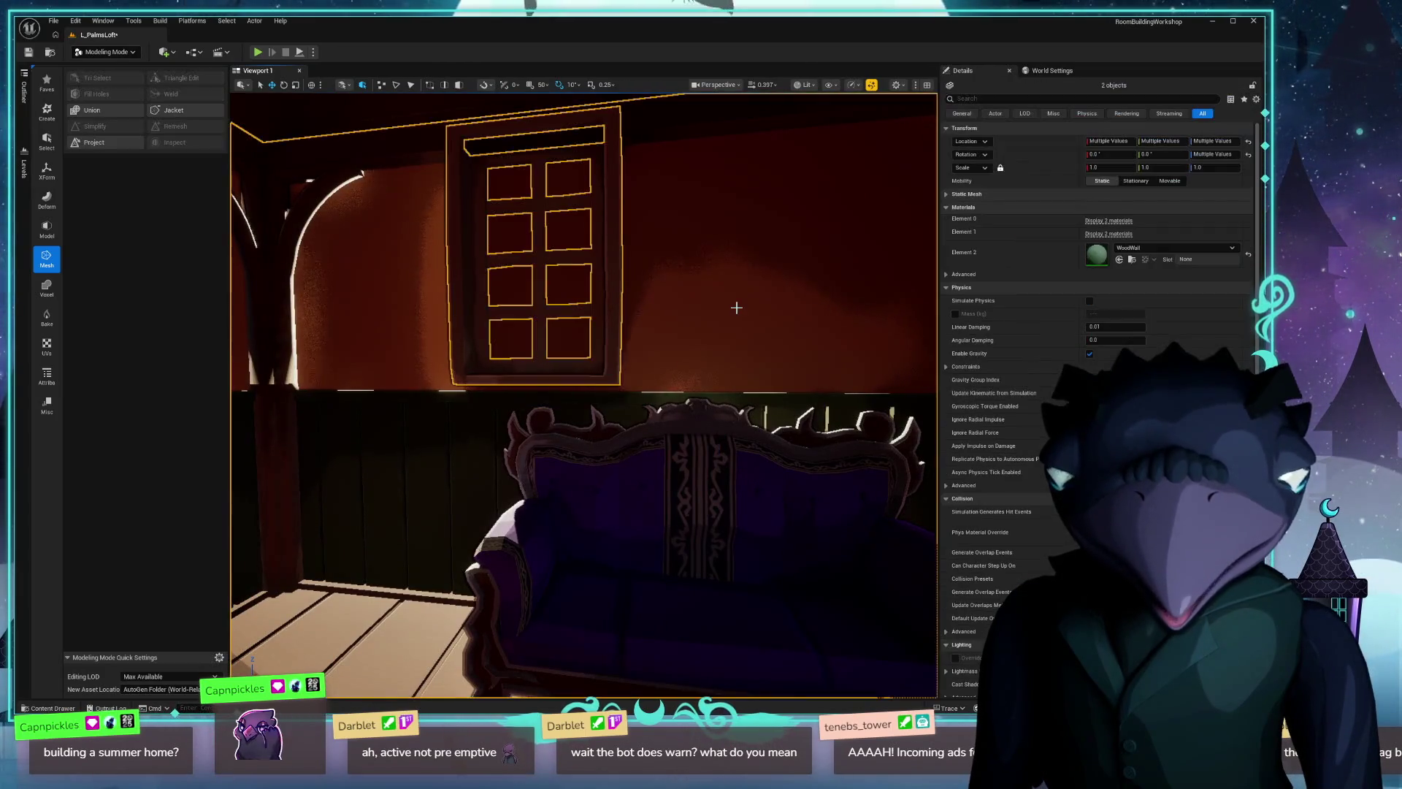
Start Merge again with Volume and Hide Inputs still set, and look around the window.
click(94, 110)
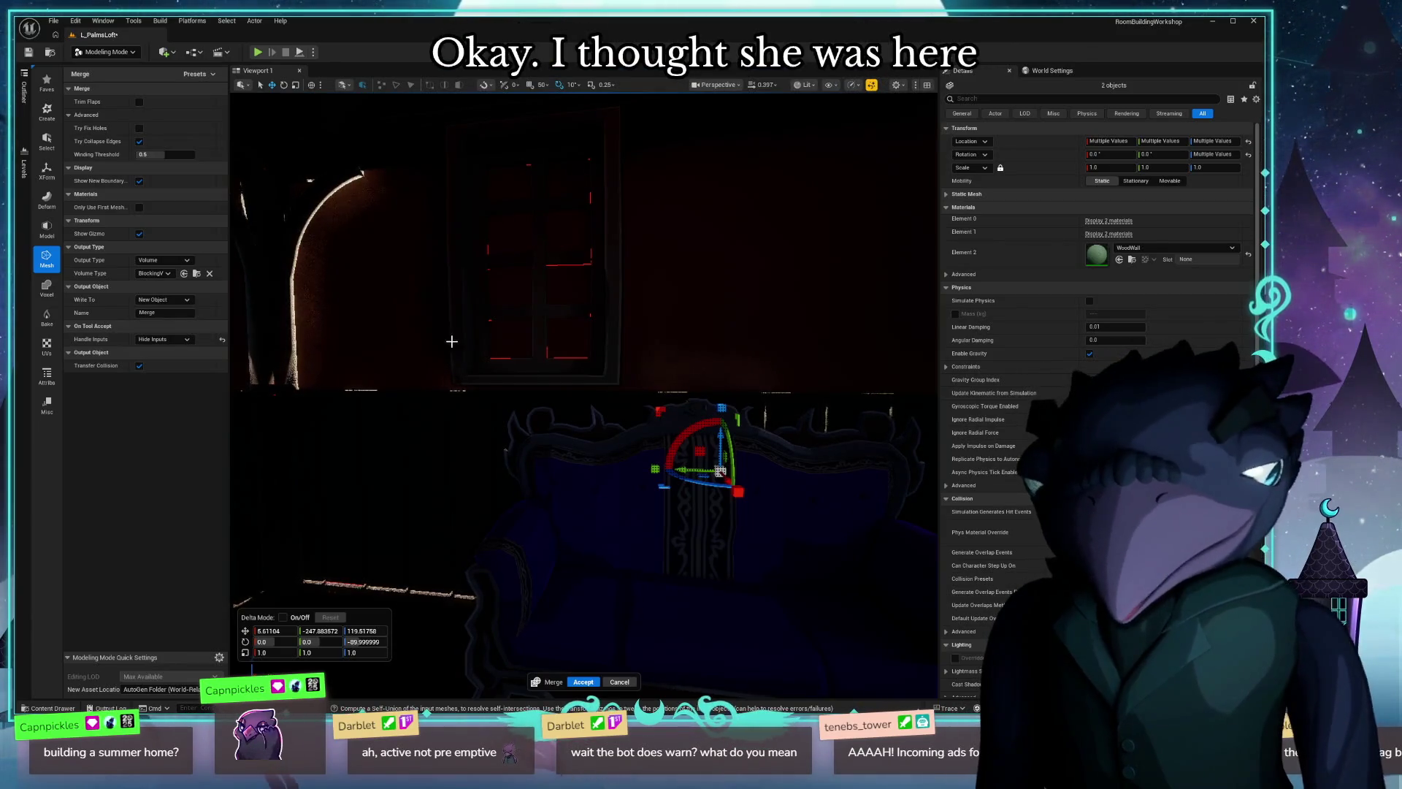
scroll(583, 388, up, 2)
scroll(583, 389, up, 2)
right_drag(583, 389, 657, 417)
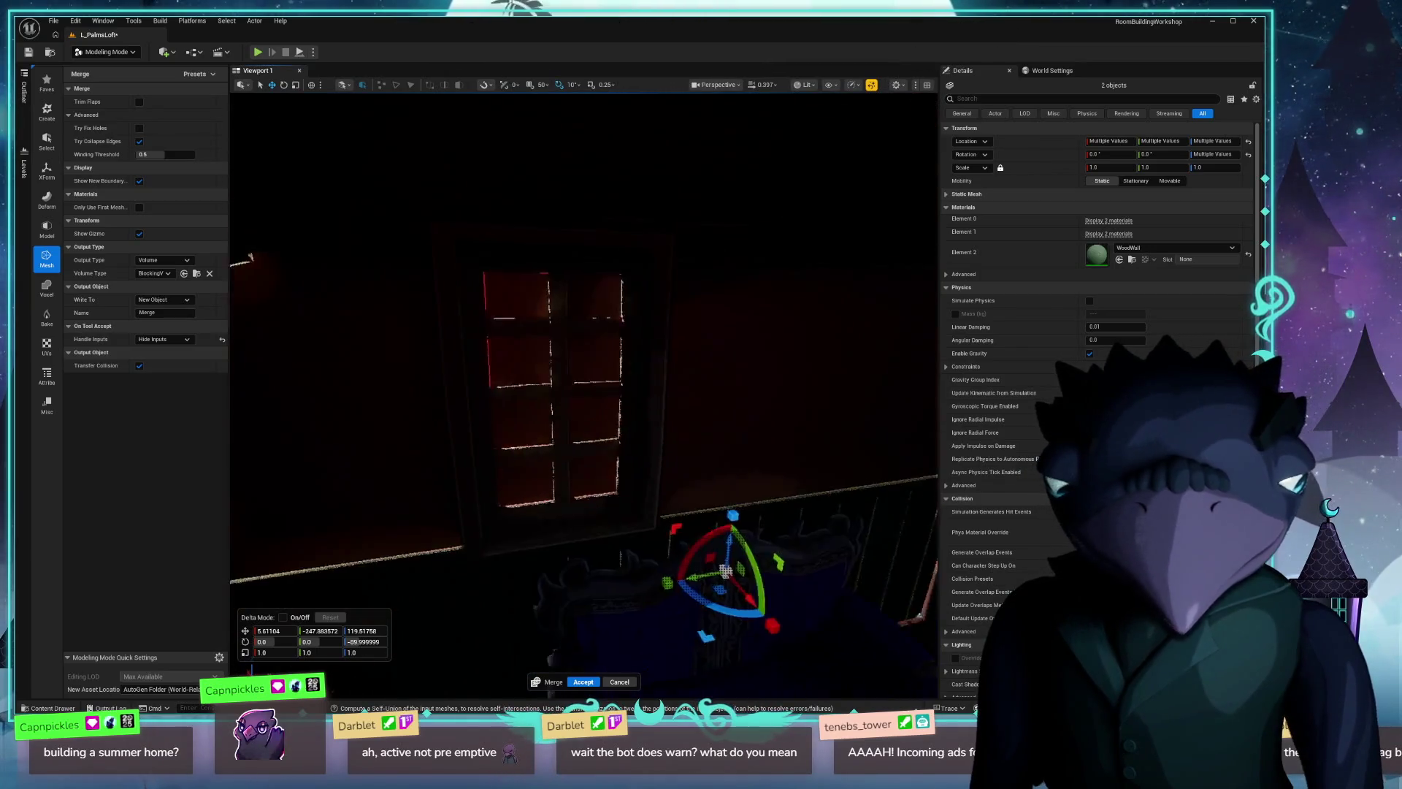
right_drag(454, 322, 493, 320)
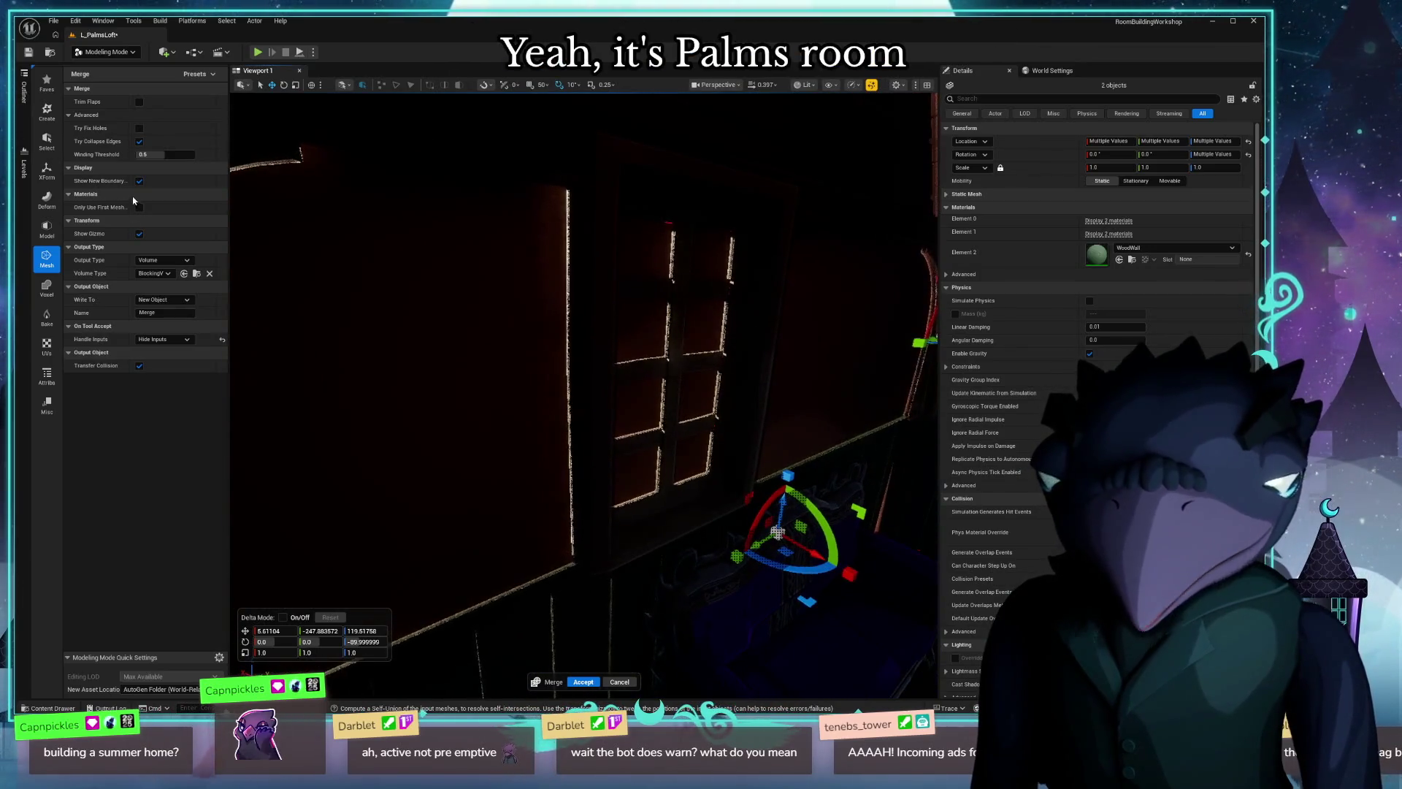